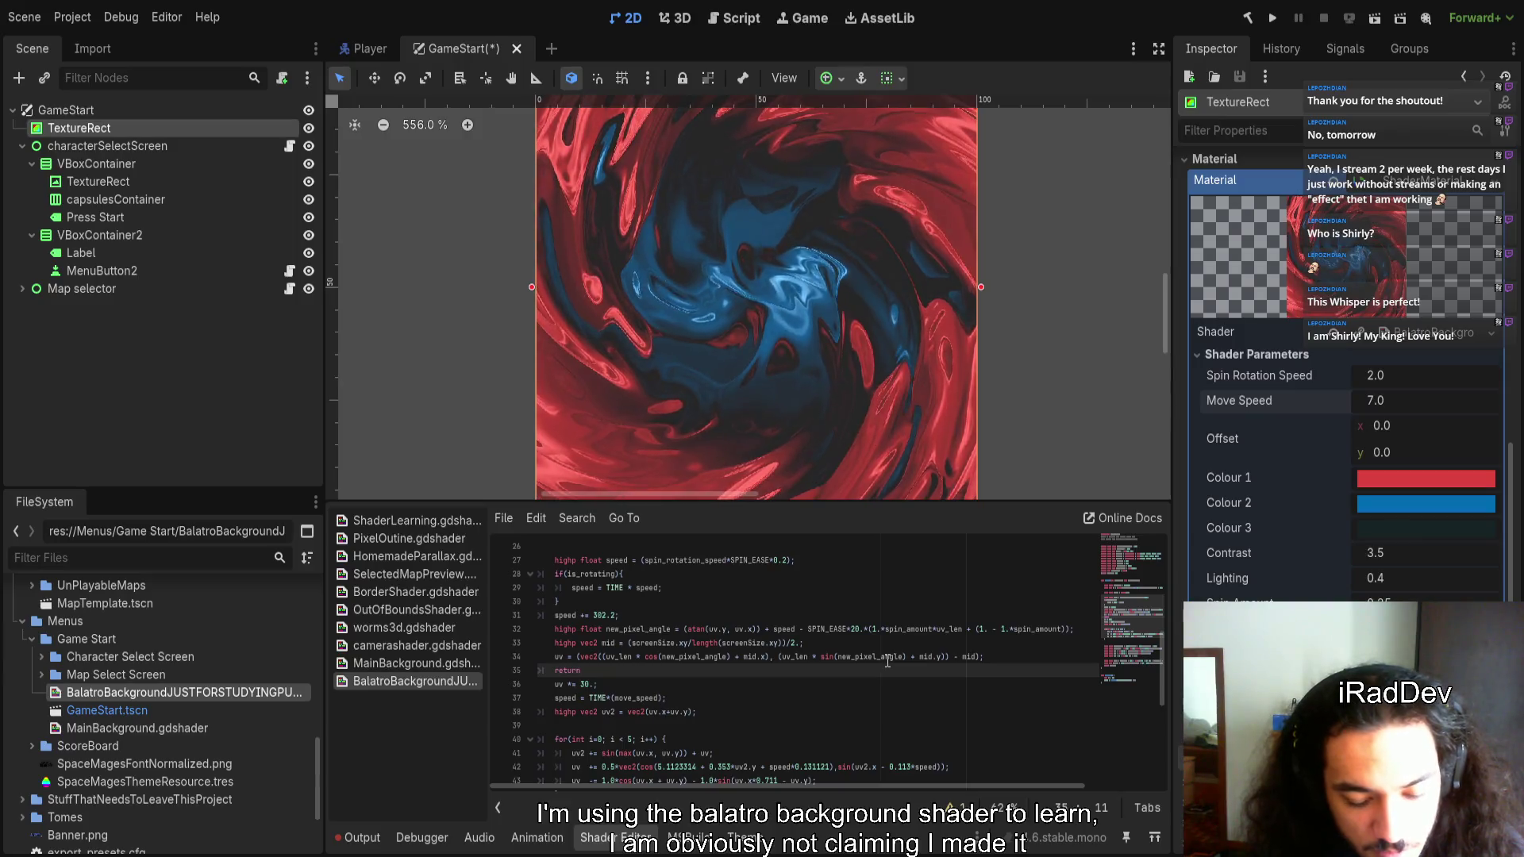
# On line 35, write return vec4(vec3(length(uv)), 1); to output a greyscale distance gradient
pyautogui.write('vec4(')
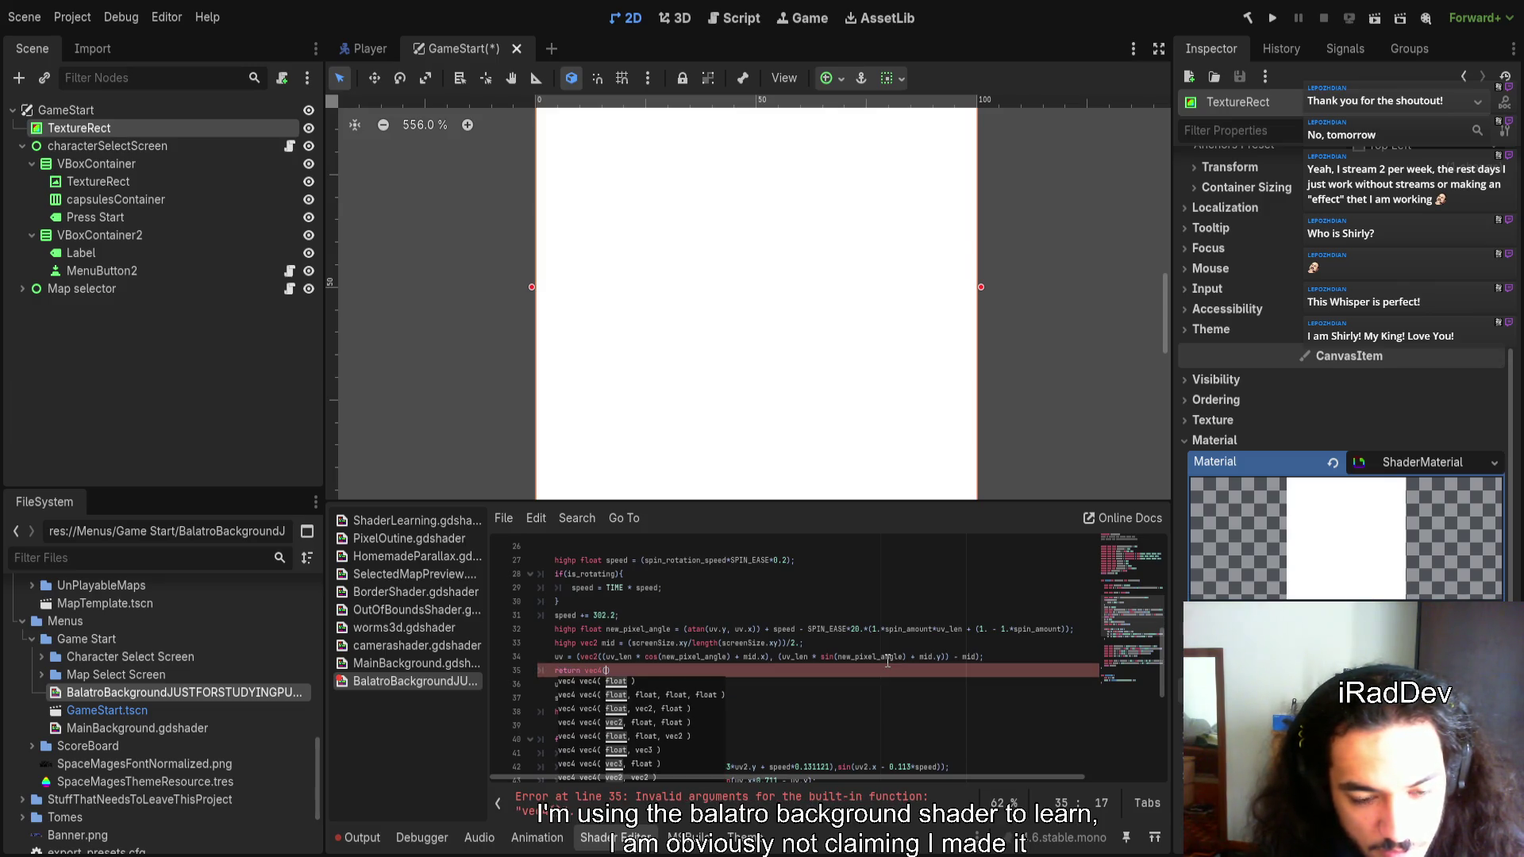
pyautogui.write('uv.')
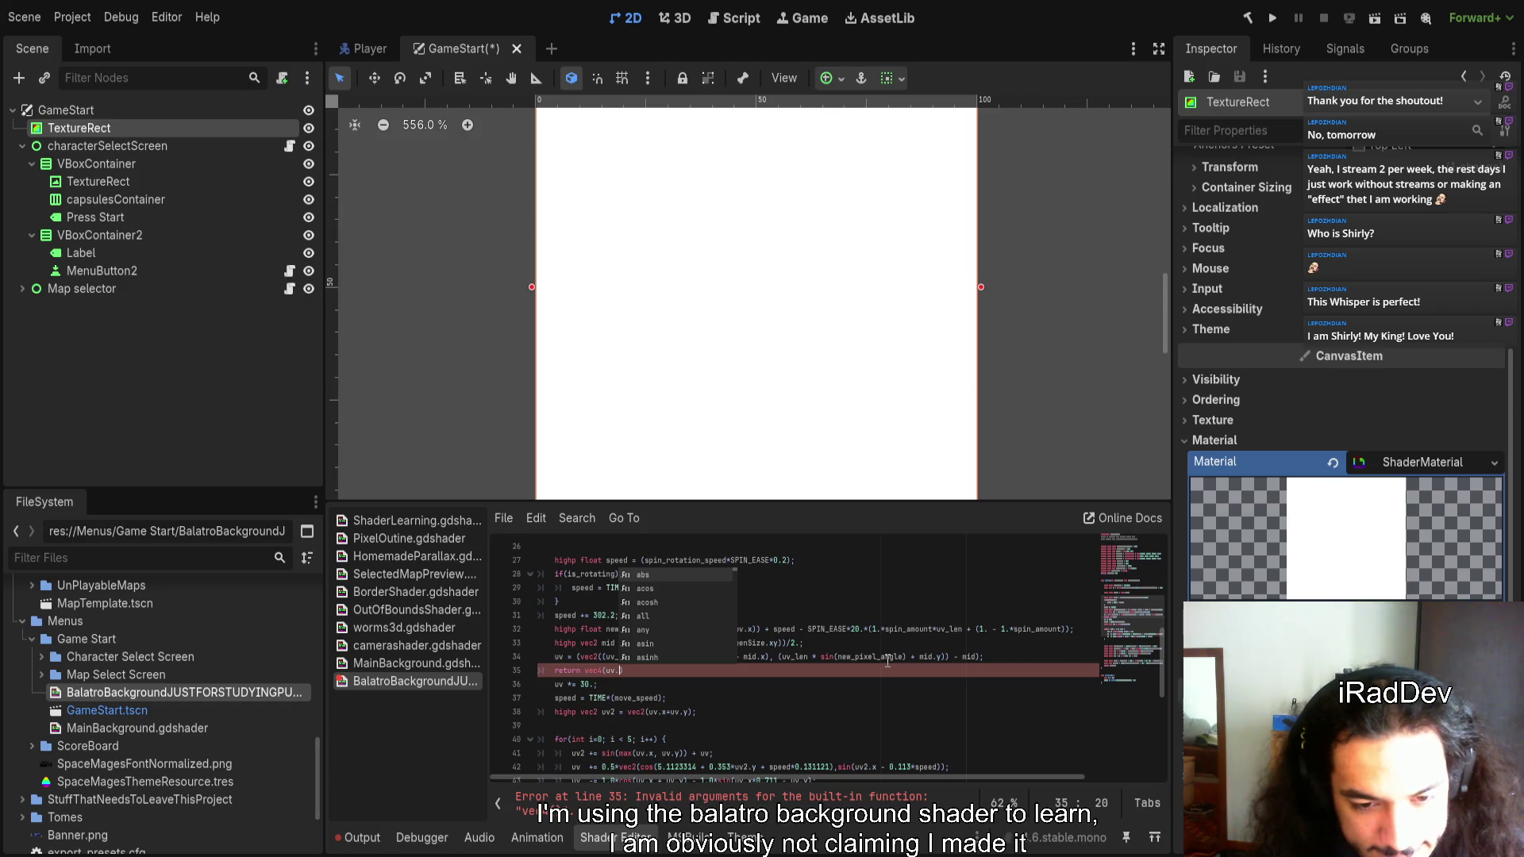
pyautogui.write('length')
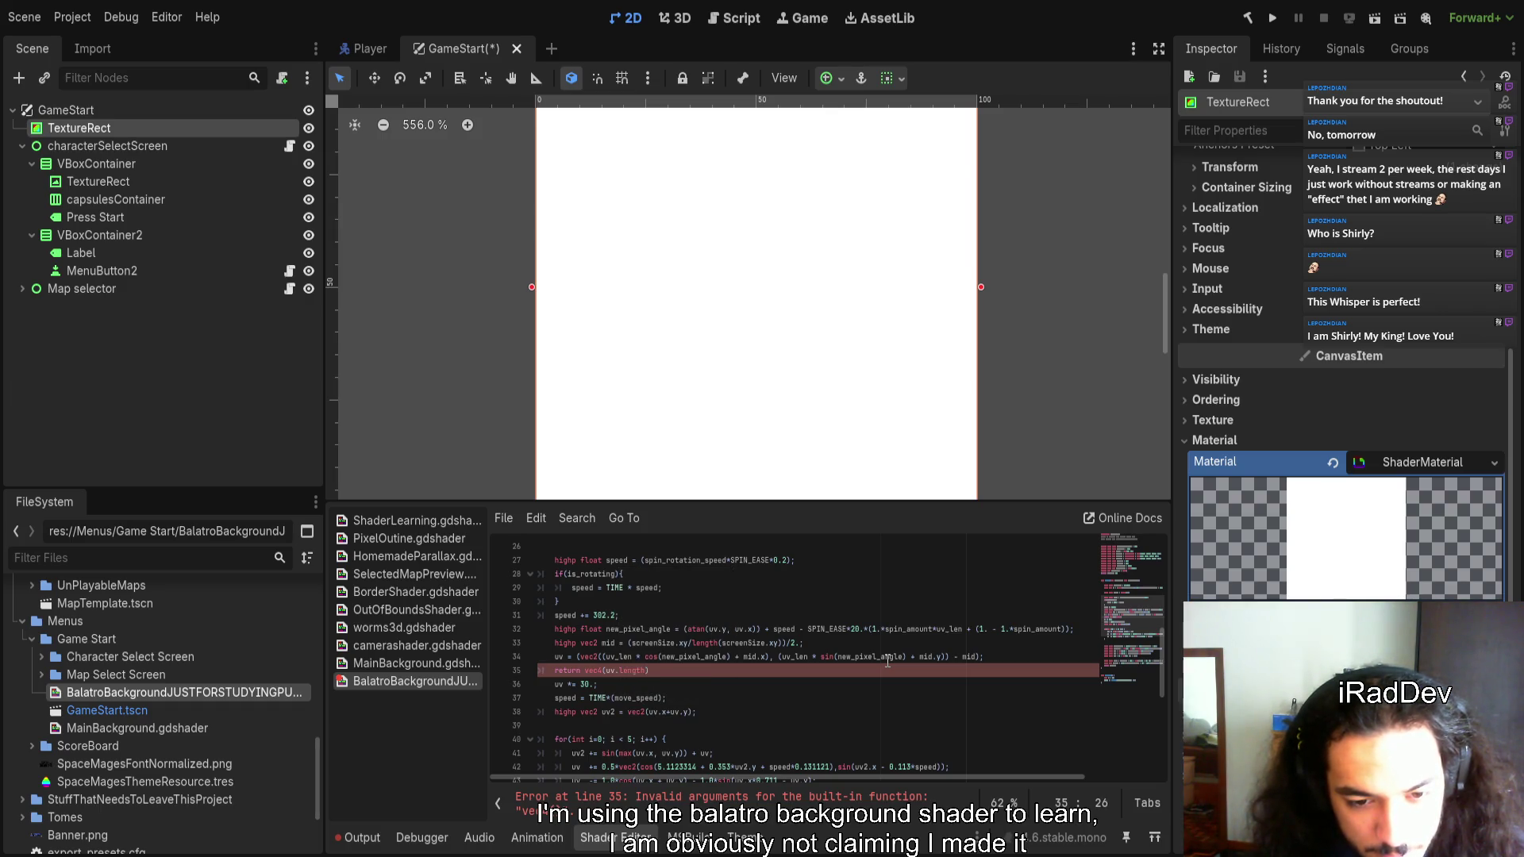
pyautogui.press('BackSpace')
pyautogui.press('BackSpace')
pyautogui.press('BackSpace')
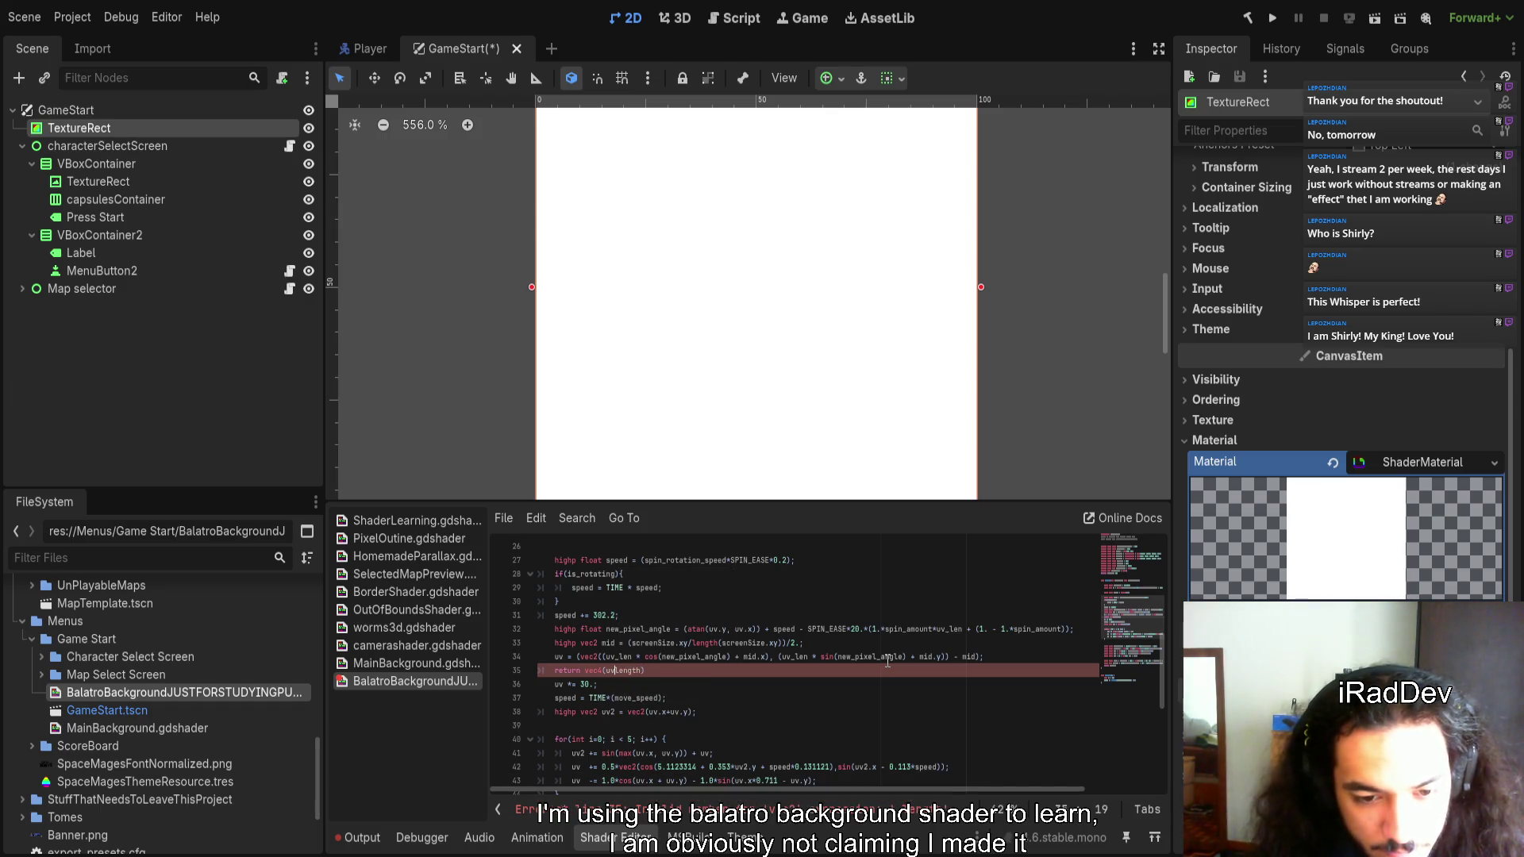
pyautogui.hotkey('ctrl', 'Right')
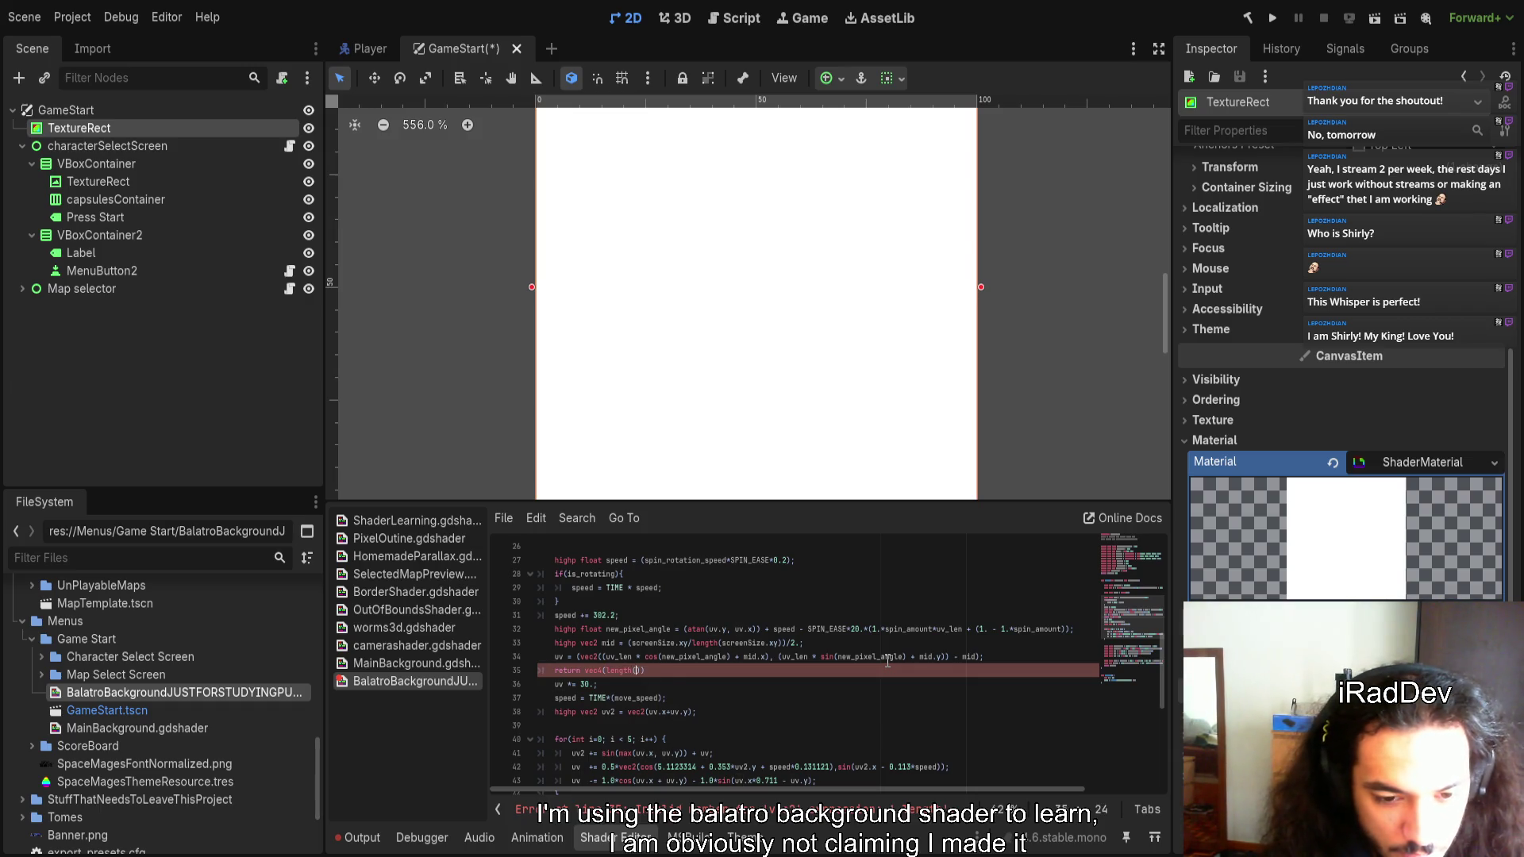
pyautogui.write('uv));')
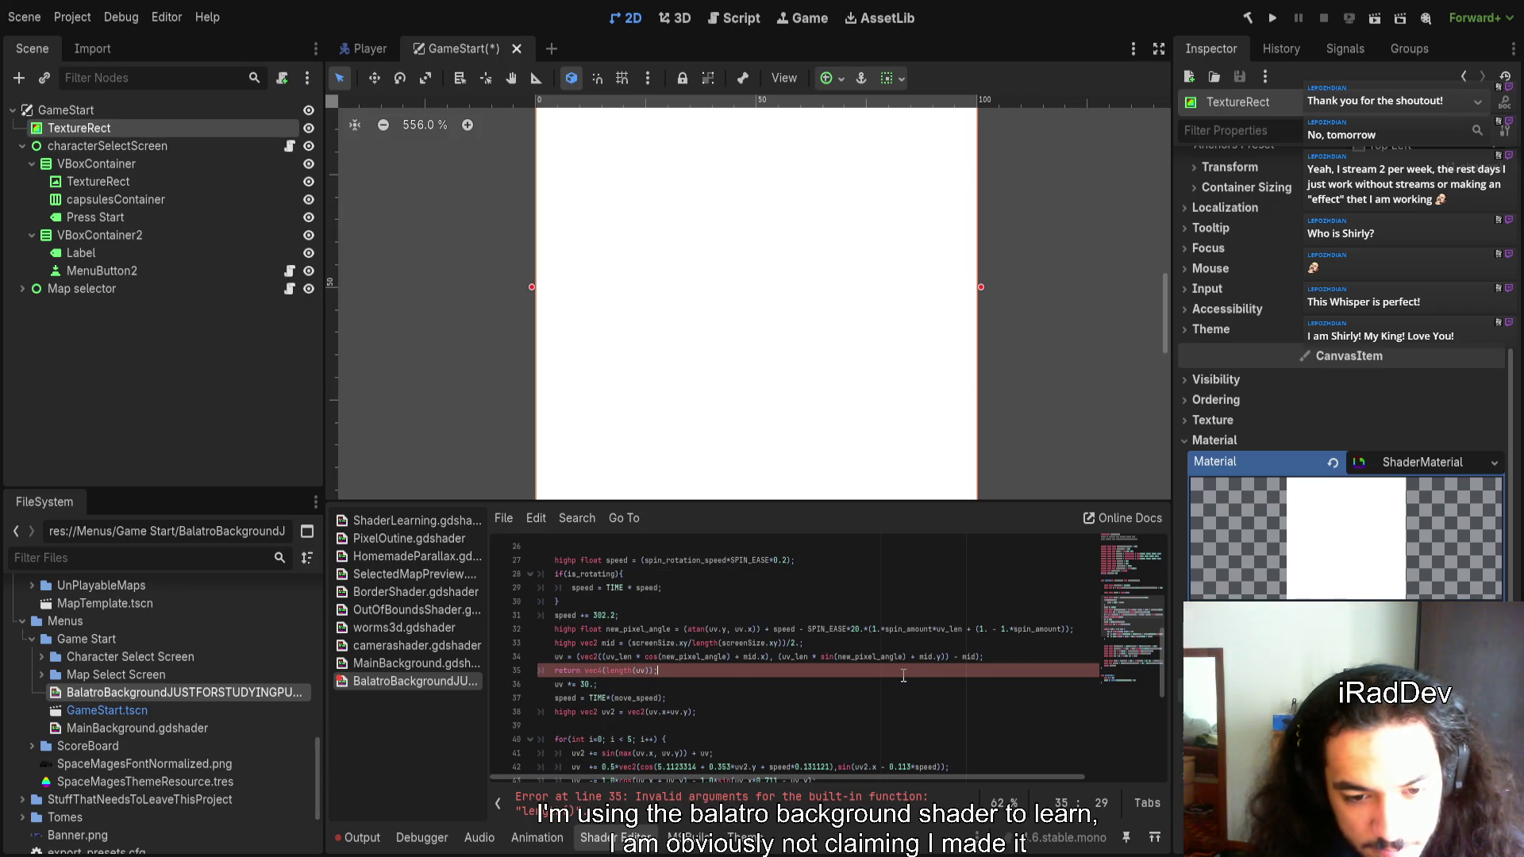
pyautogui.write(', 1')
pyautogui.press('Left')
pyautogui.press('Left')
pyautogui.press('Left')
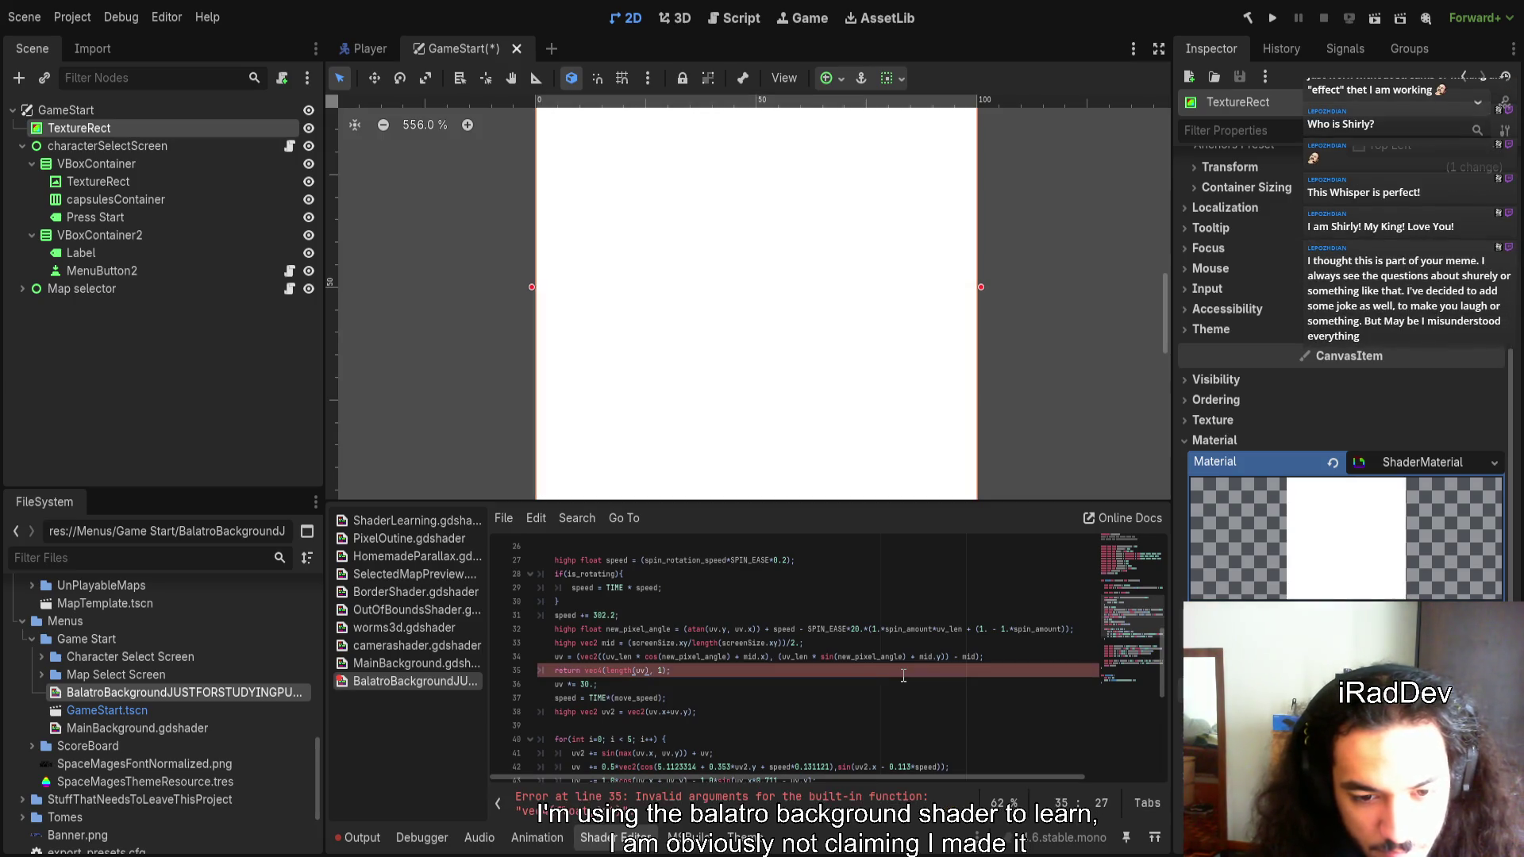
pyautogui.write('(')
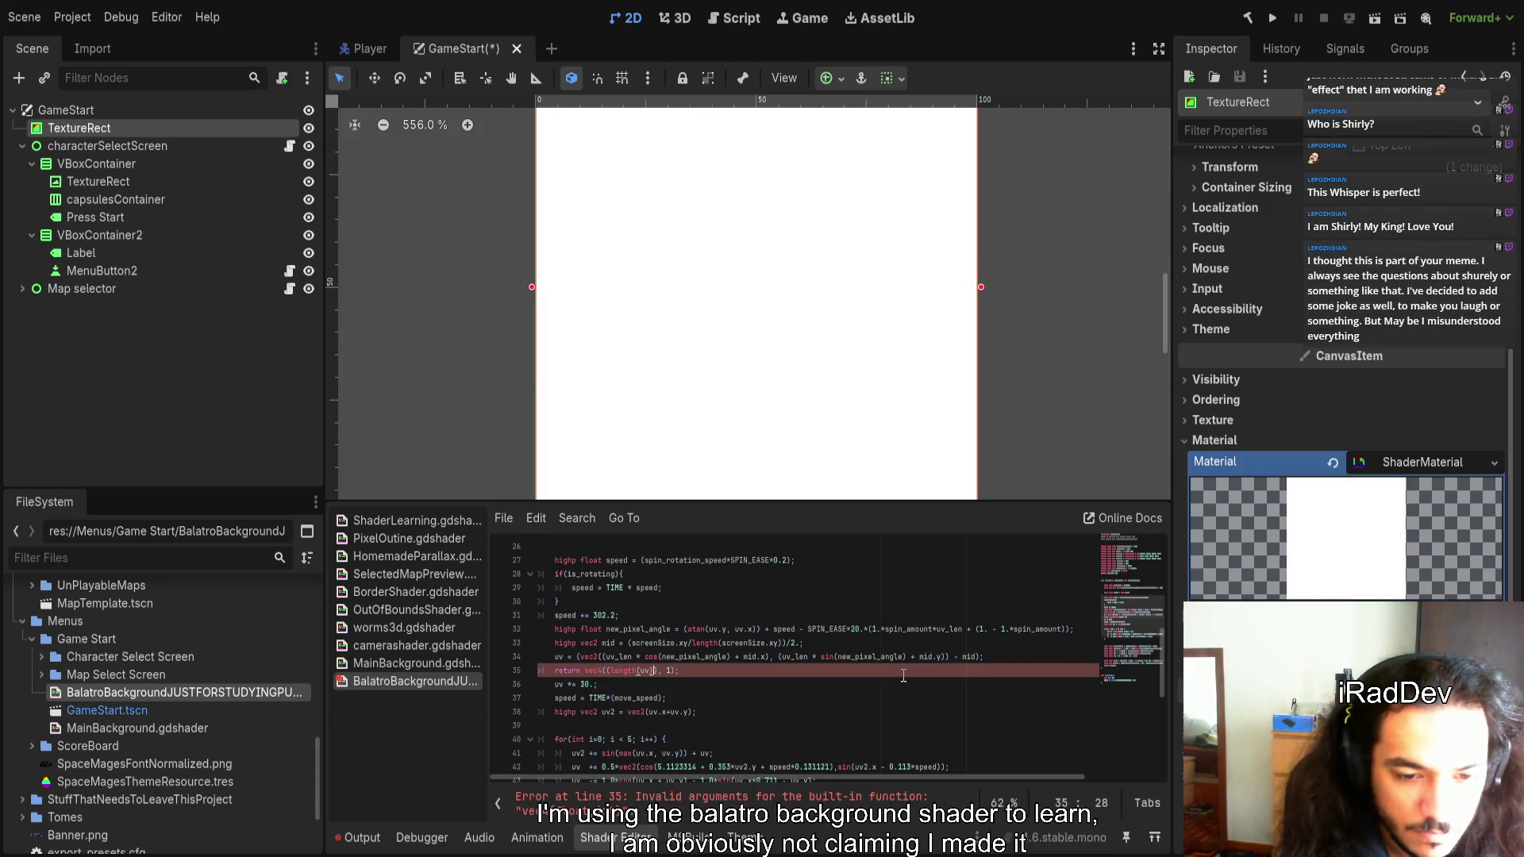
pyautogui.write('vec3')
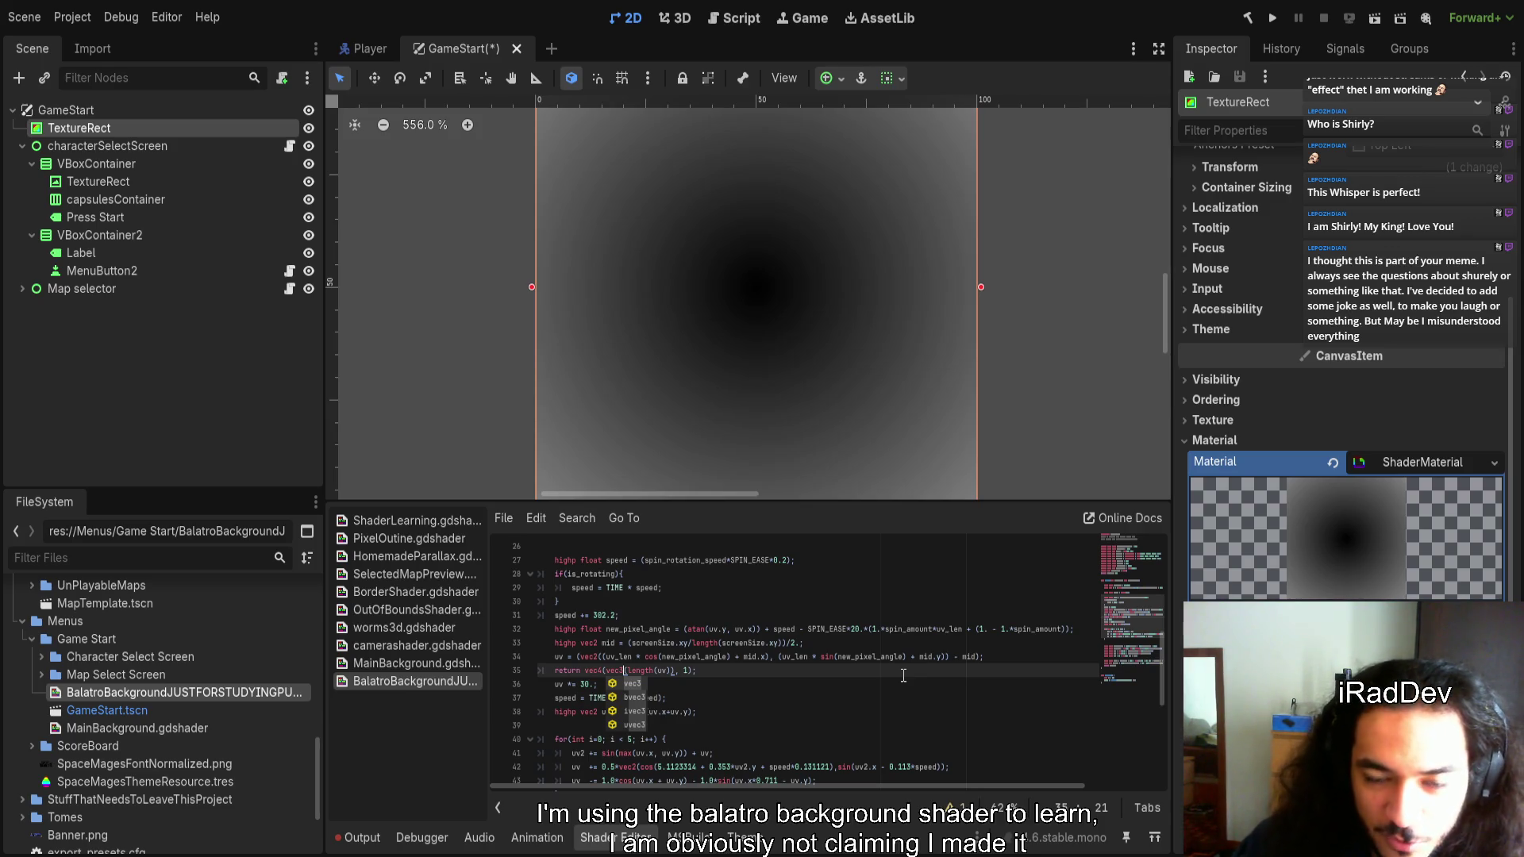
# Move the greyscale return line below uv *= 30.; so it uses the scaled coordinates
pyautogui.scroll(-3, 660, 389)
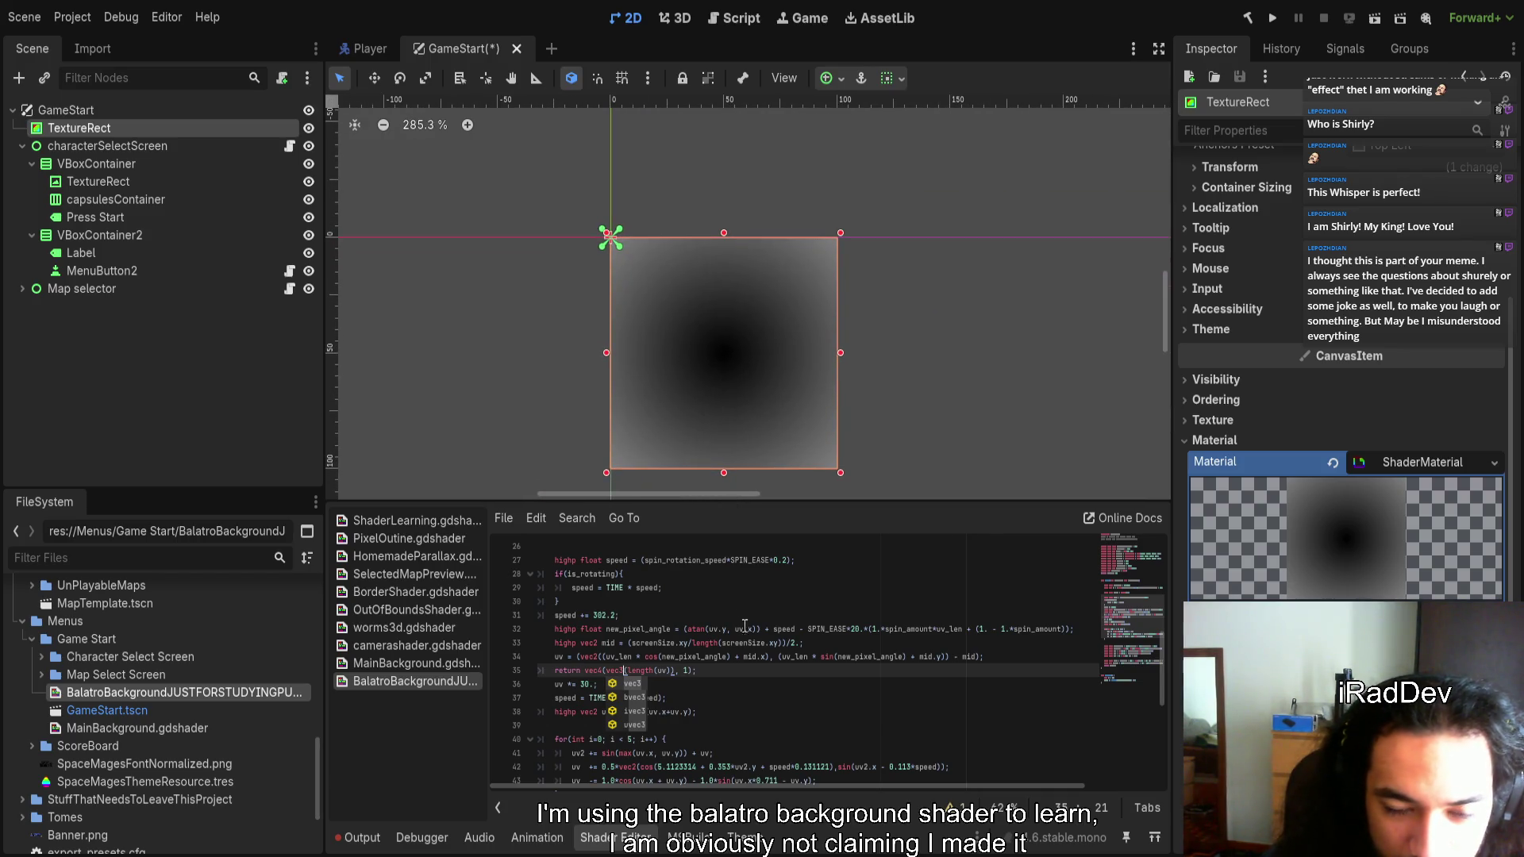
pyautogui.click(717, 670)
pyautogui.moveTo(717, 670); pyautogui.dragTo(633, 671)
pyautogui.click(755, 679)
pyautogui.hotkey('alt', 'Down')
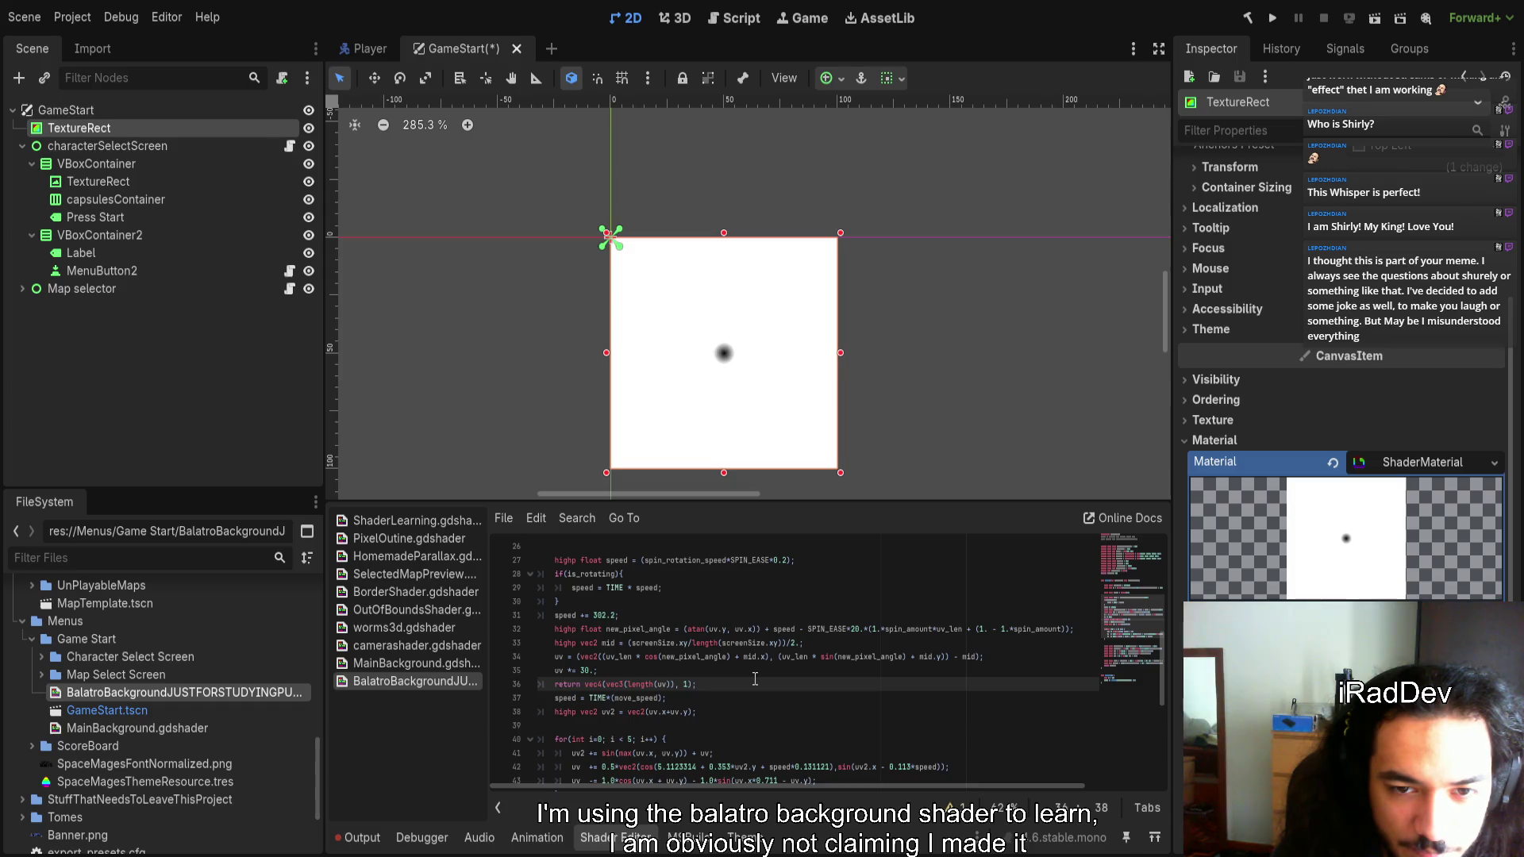
pyautogui.hotkey('alt', 'Up')
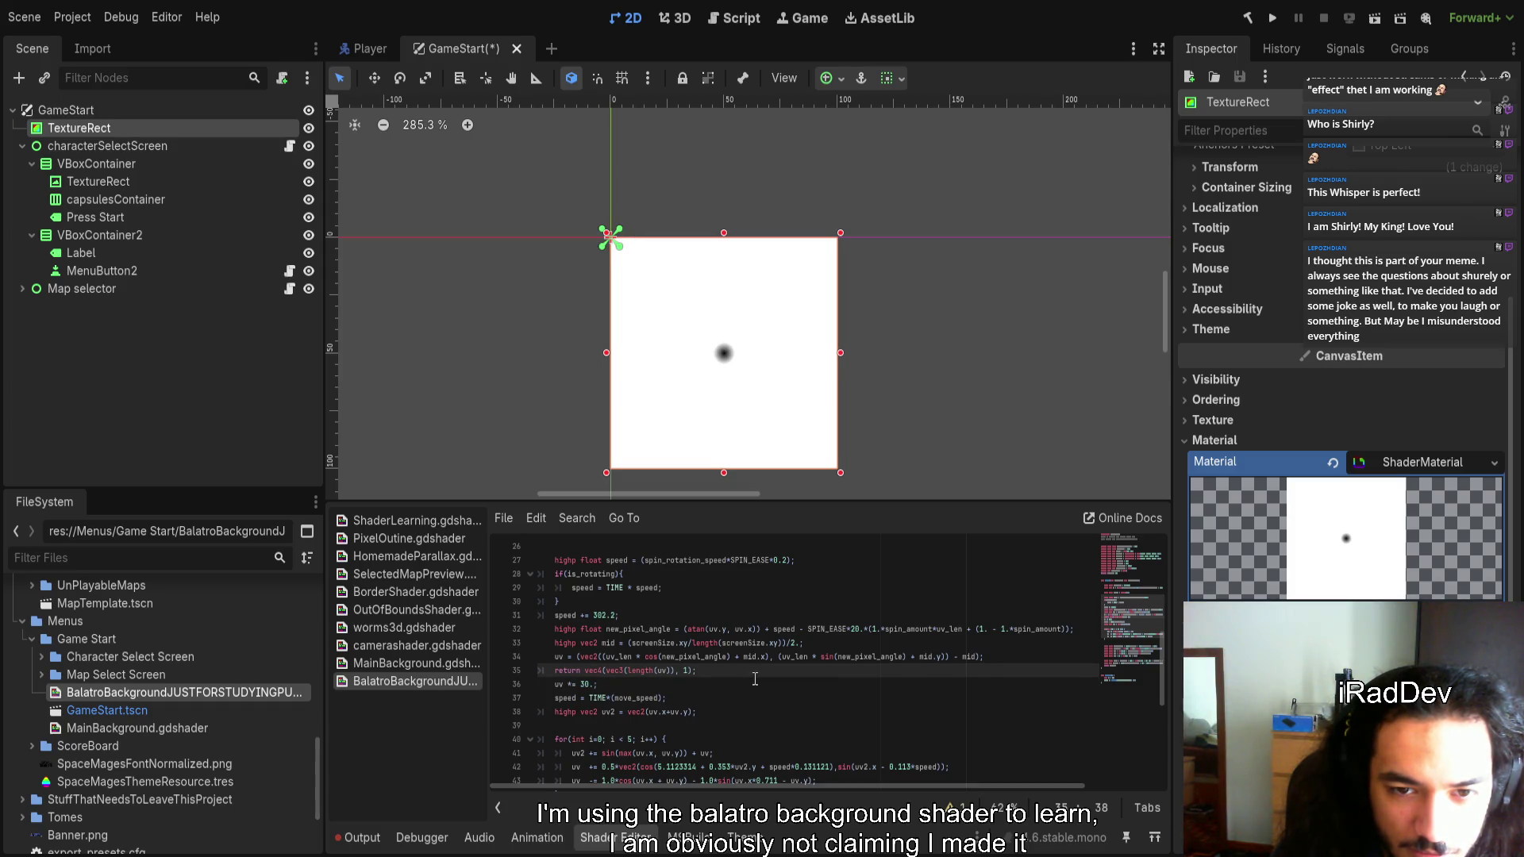
pyautogui.hotkey('alt', 'Down')
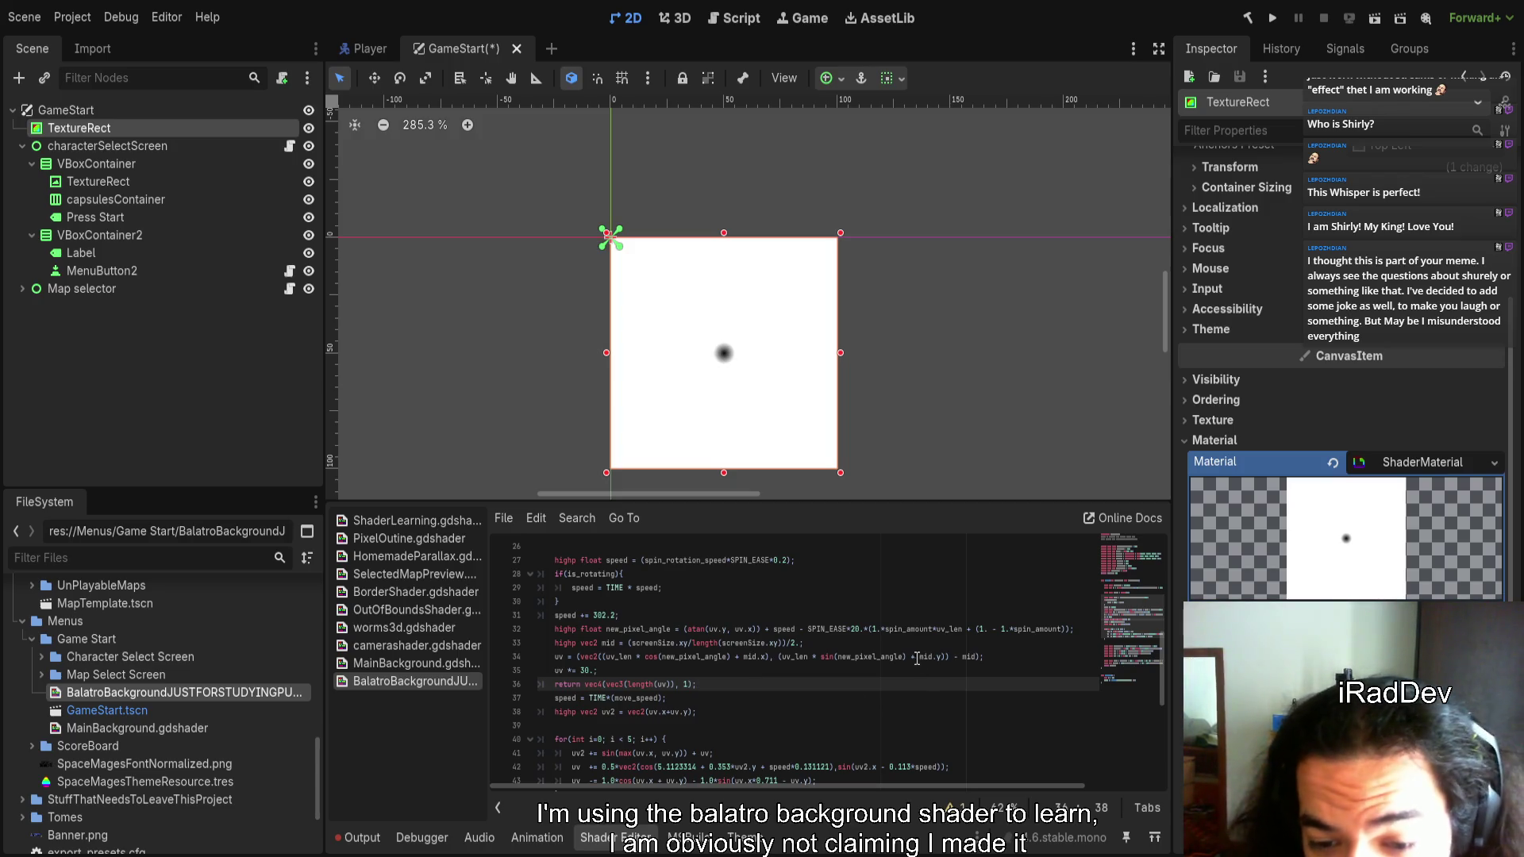
# Select and delete the debug return line to restore the red-and-blue swirl
pyautogui.scroll(1, 917, 659)
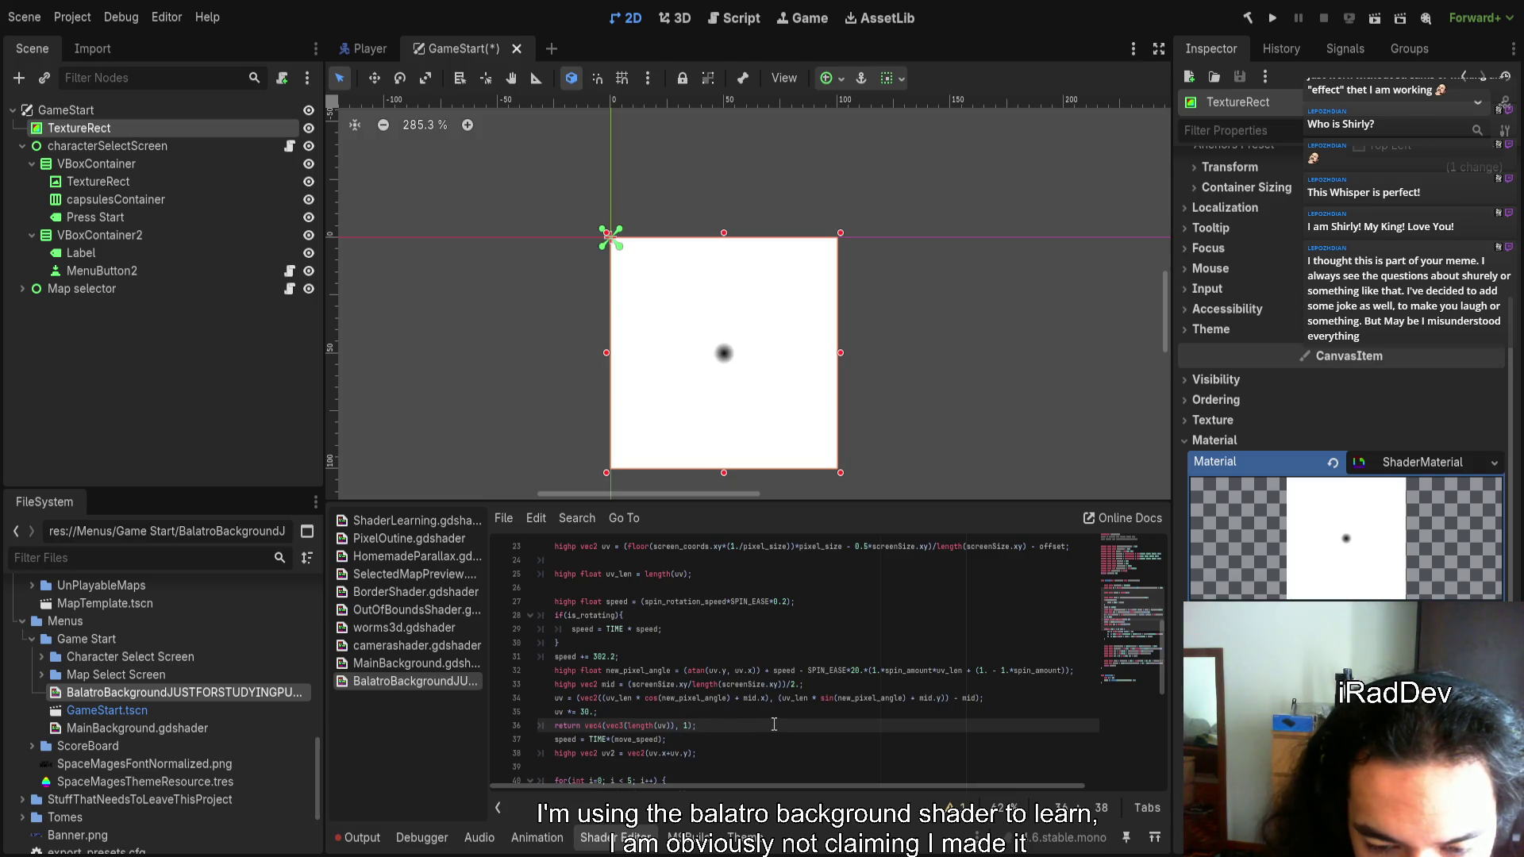
pyautogui.scroll(2, 778, 722)
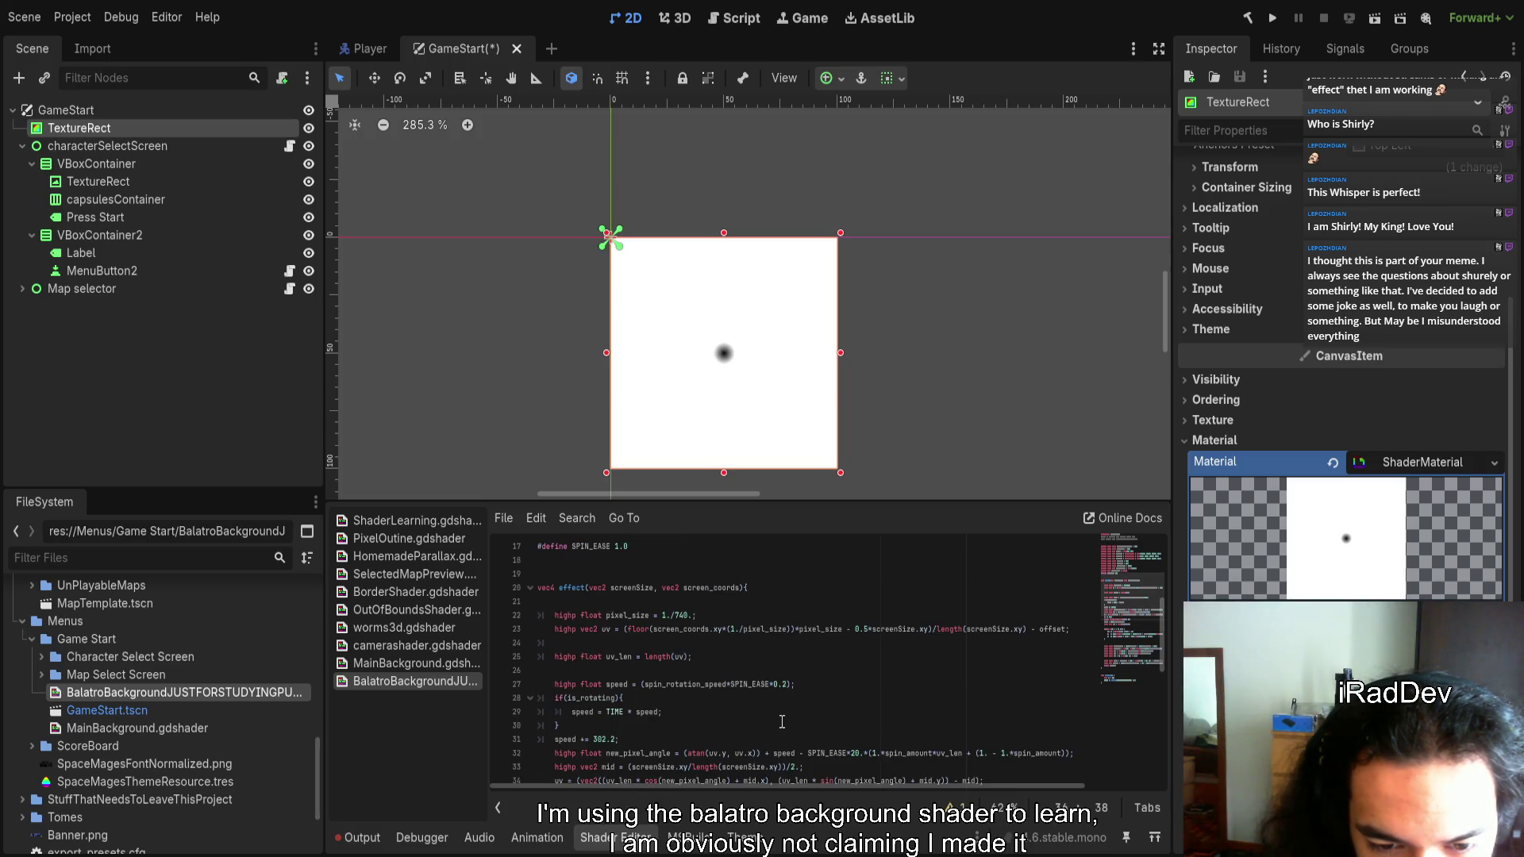
pyautogui.scroll(-2, 754, 724)
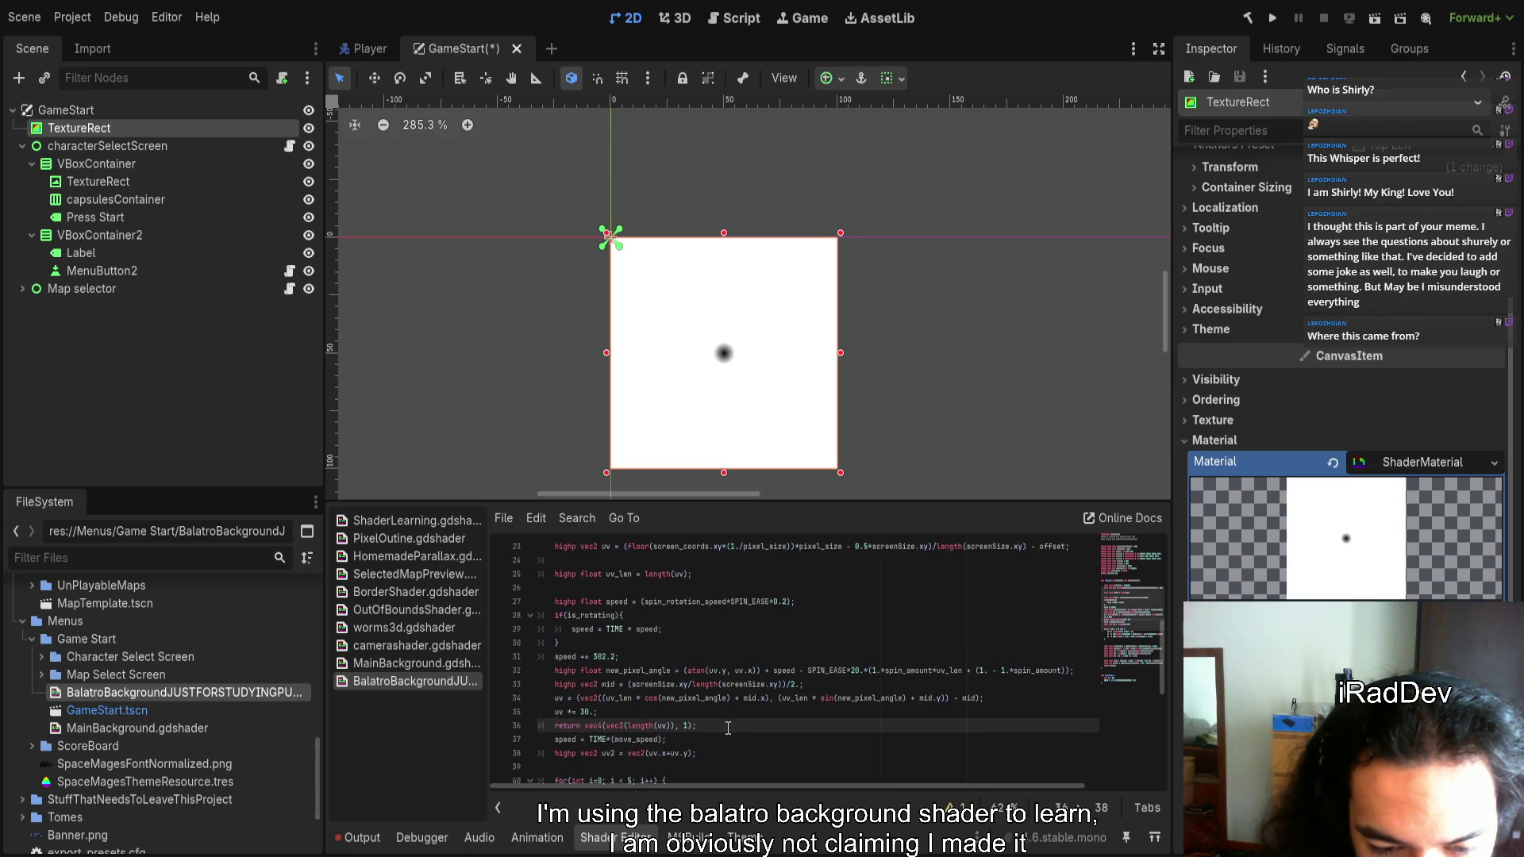
pyautogui.scroll(5, 748, 351)
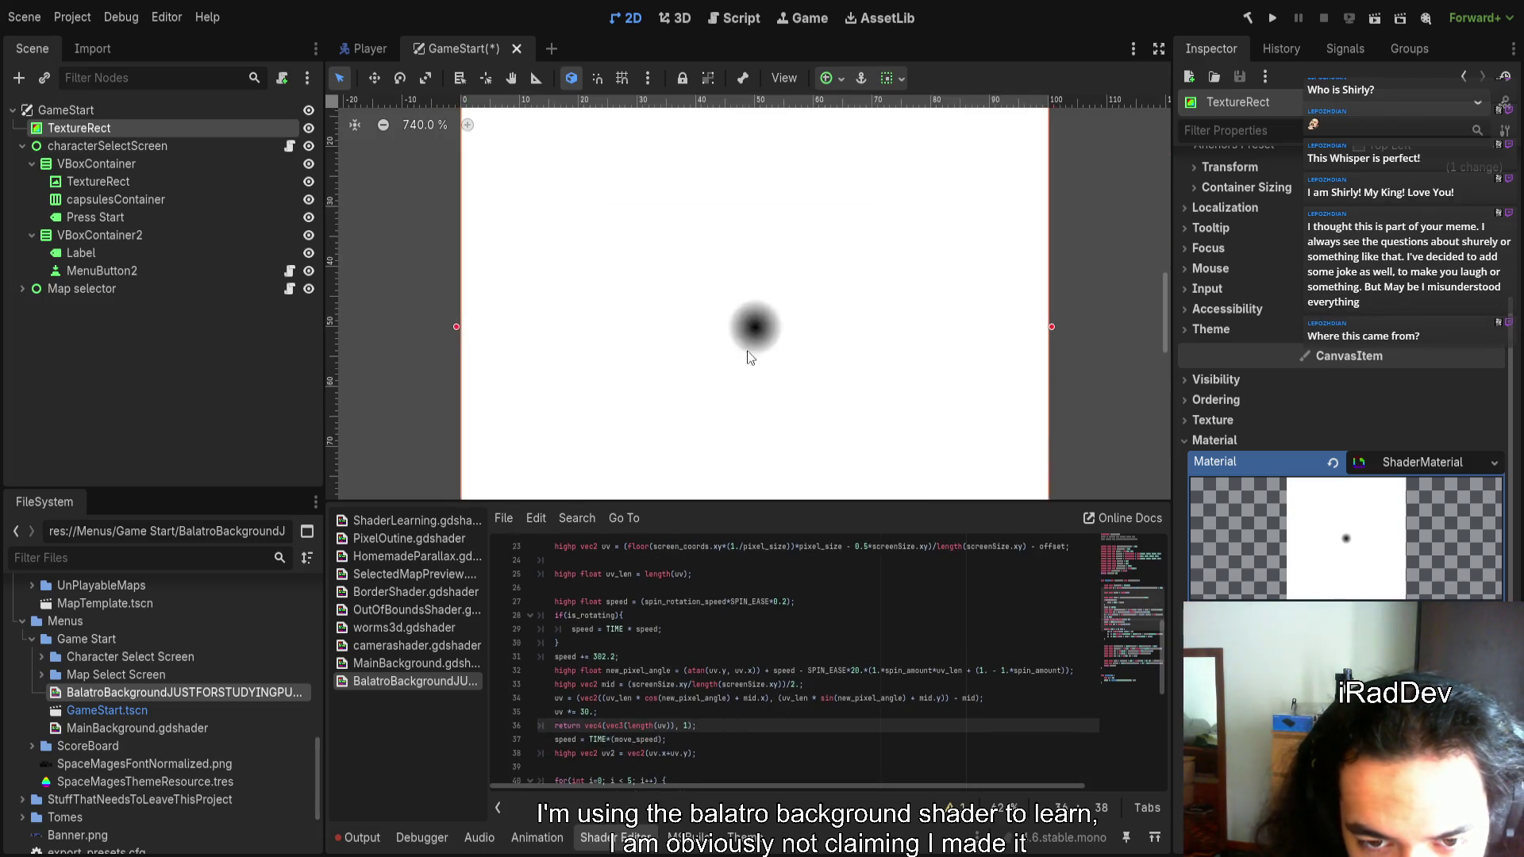
pyautogui.scroll(7, 754, 336)
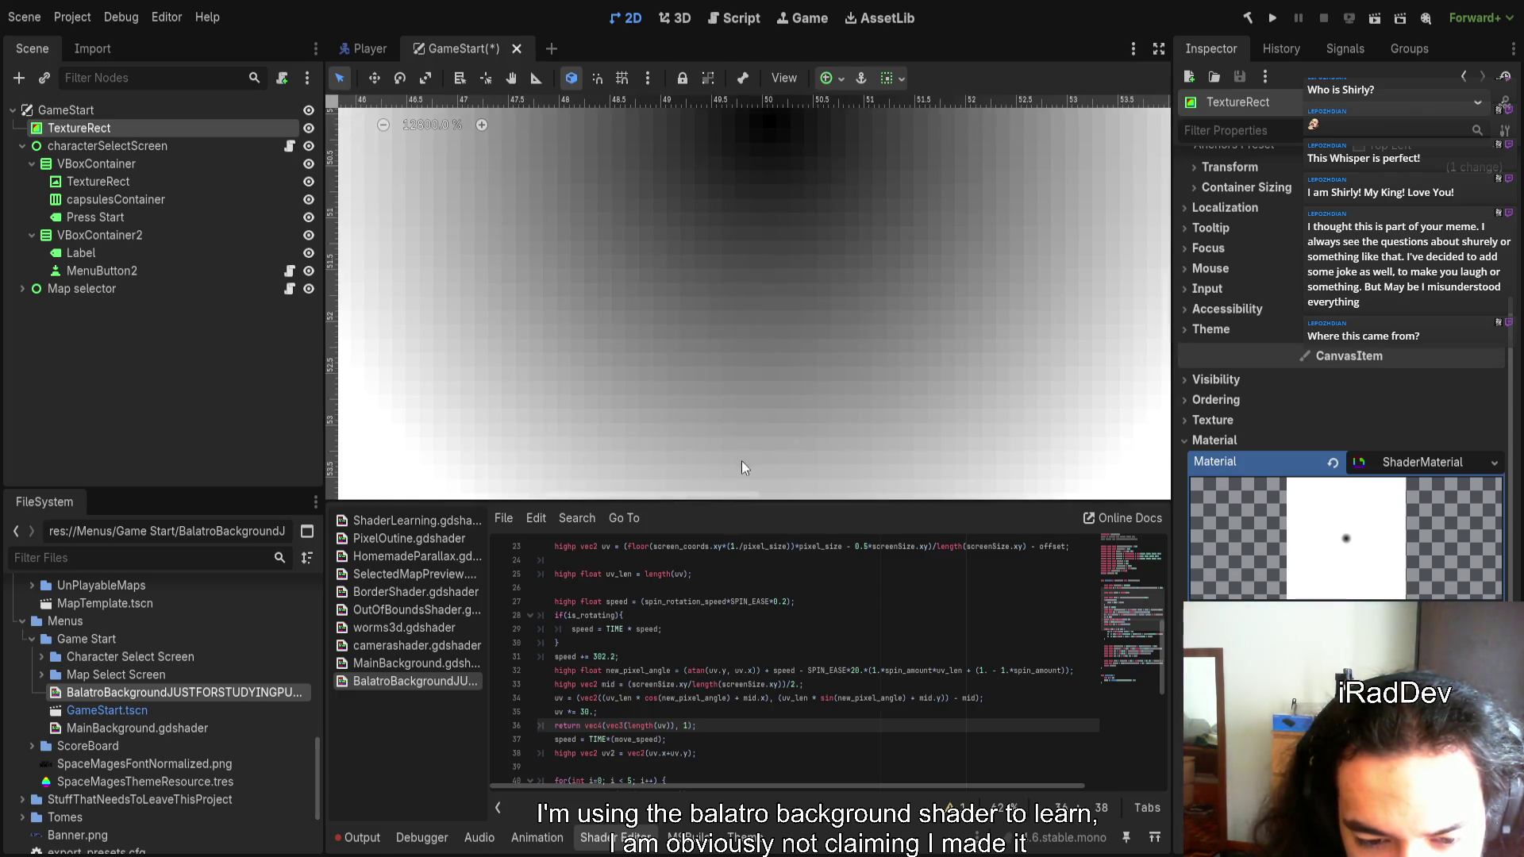
pyautogui.scroll(-12, 742, 463)
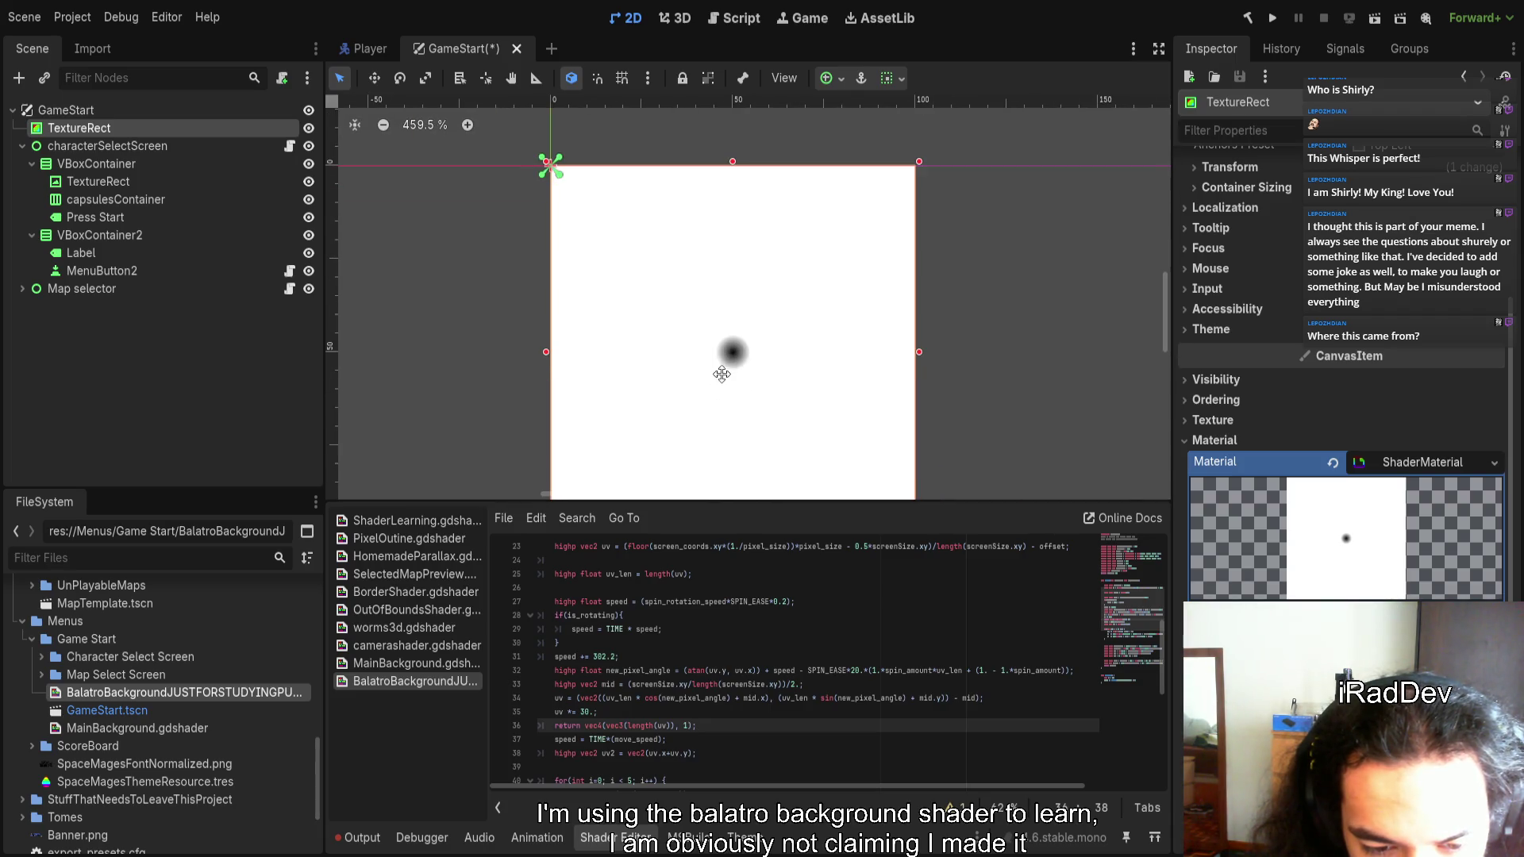
pyautogui.scroll(-3, 719, 375)
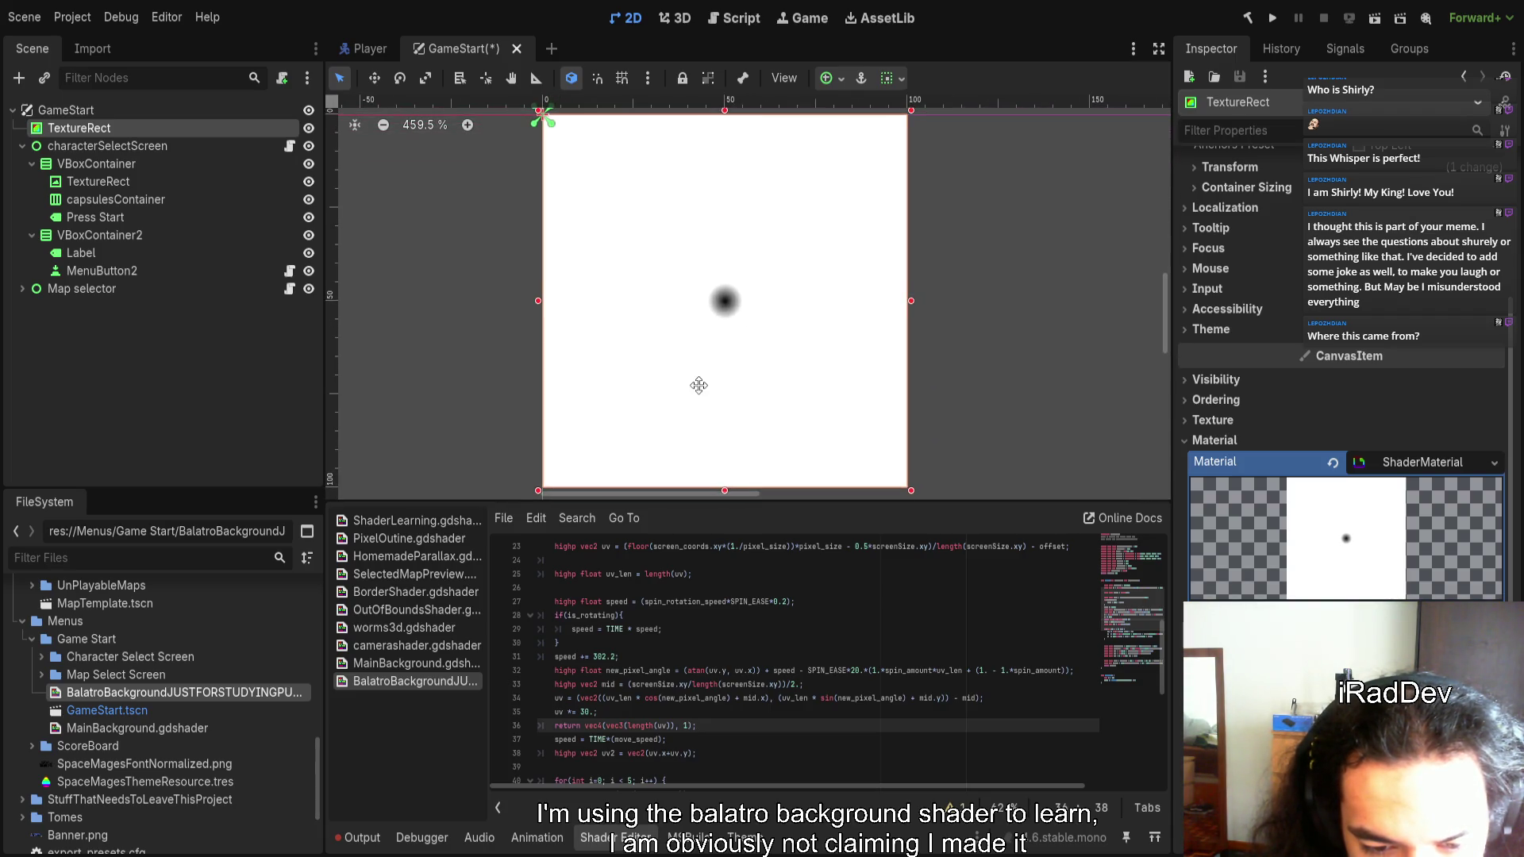
pyautogui.moveTo(699, 725); pyautogui.dragTo(545, 726)
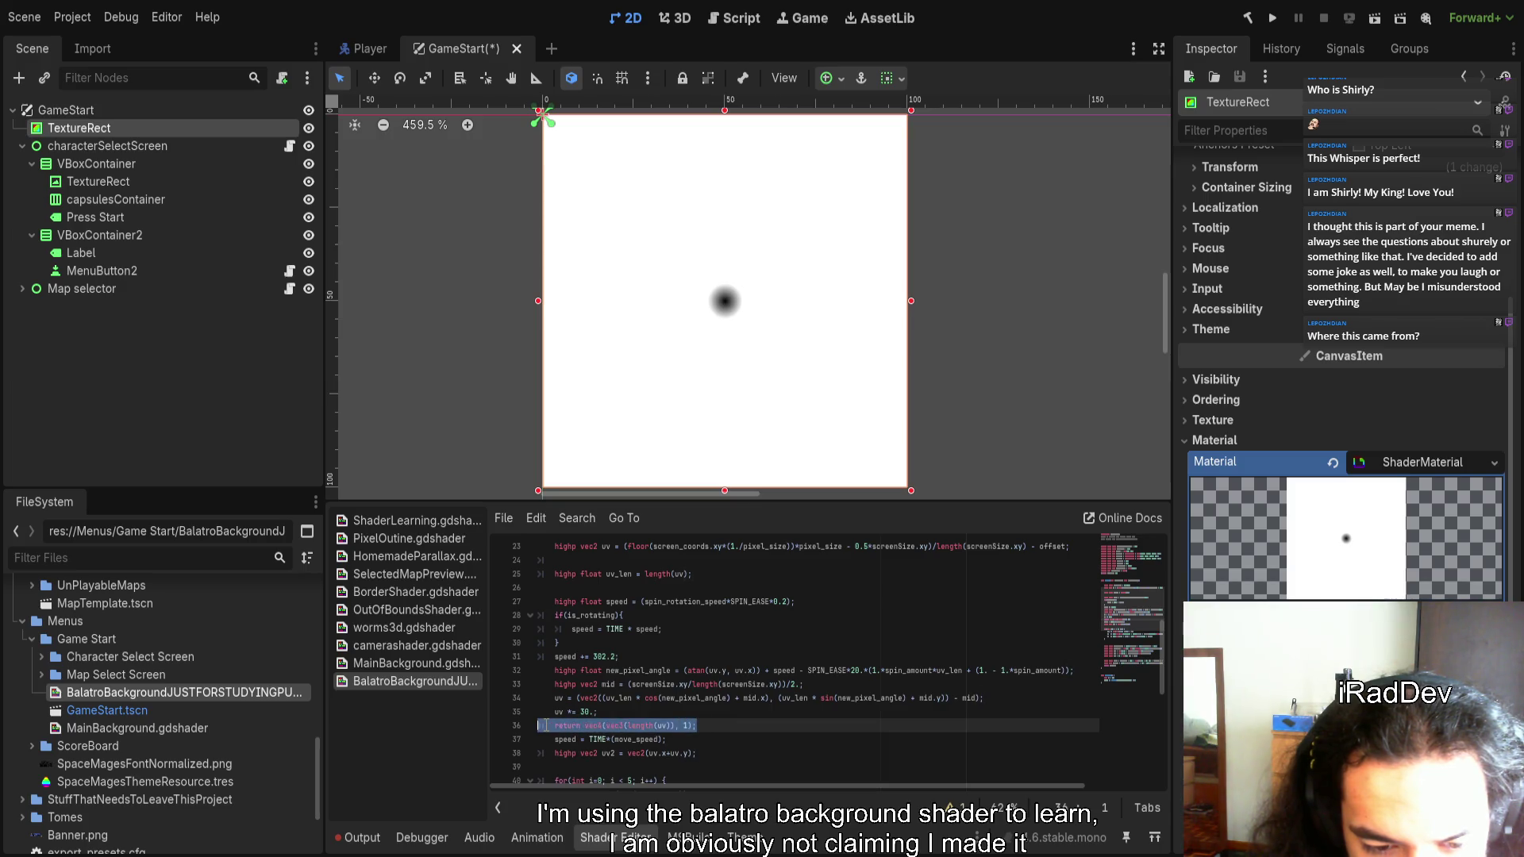
pyautogui.press('BackSpace')
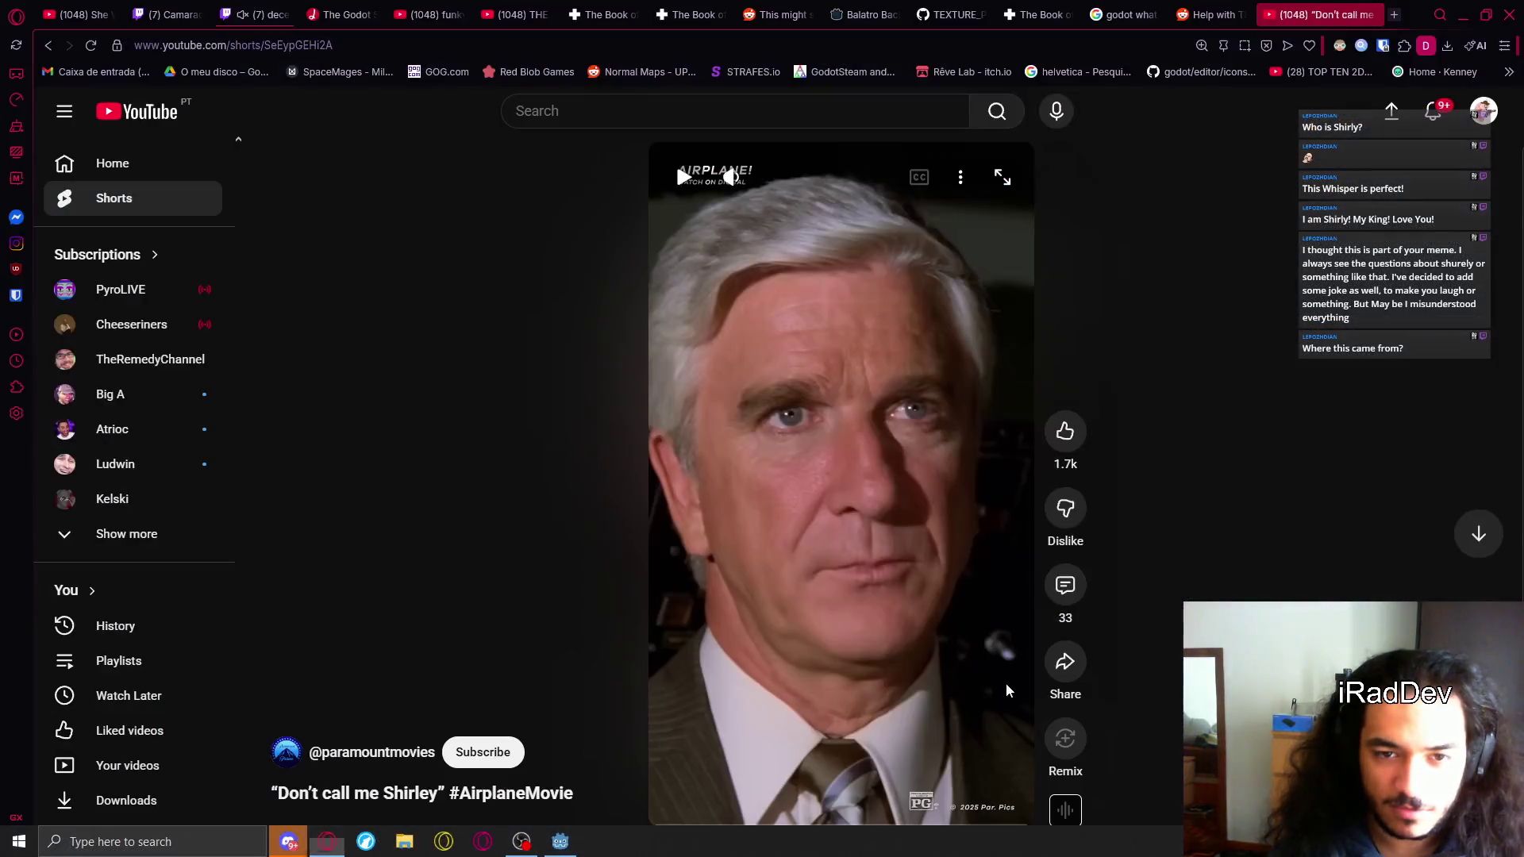
# Bring up the Airplane! 'Don't call me Shirley' YouTube Short in the browser
pyautogui.click(862, 610)
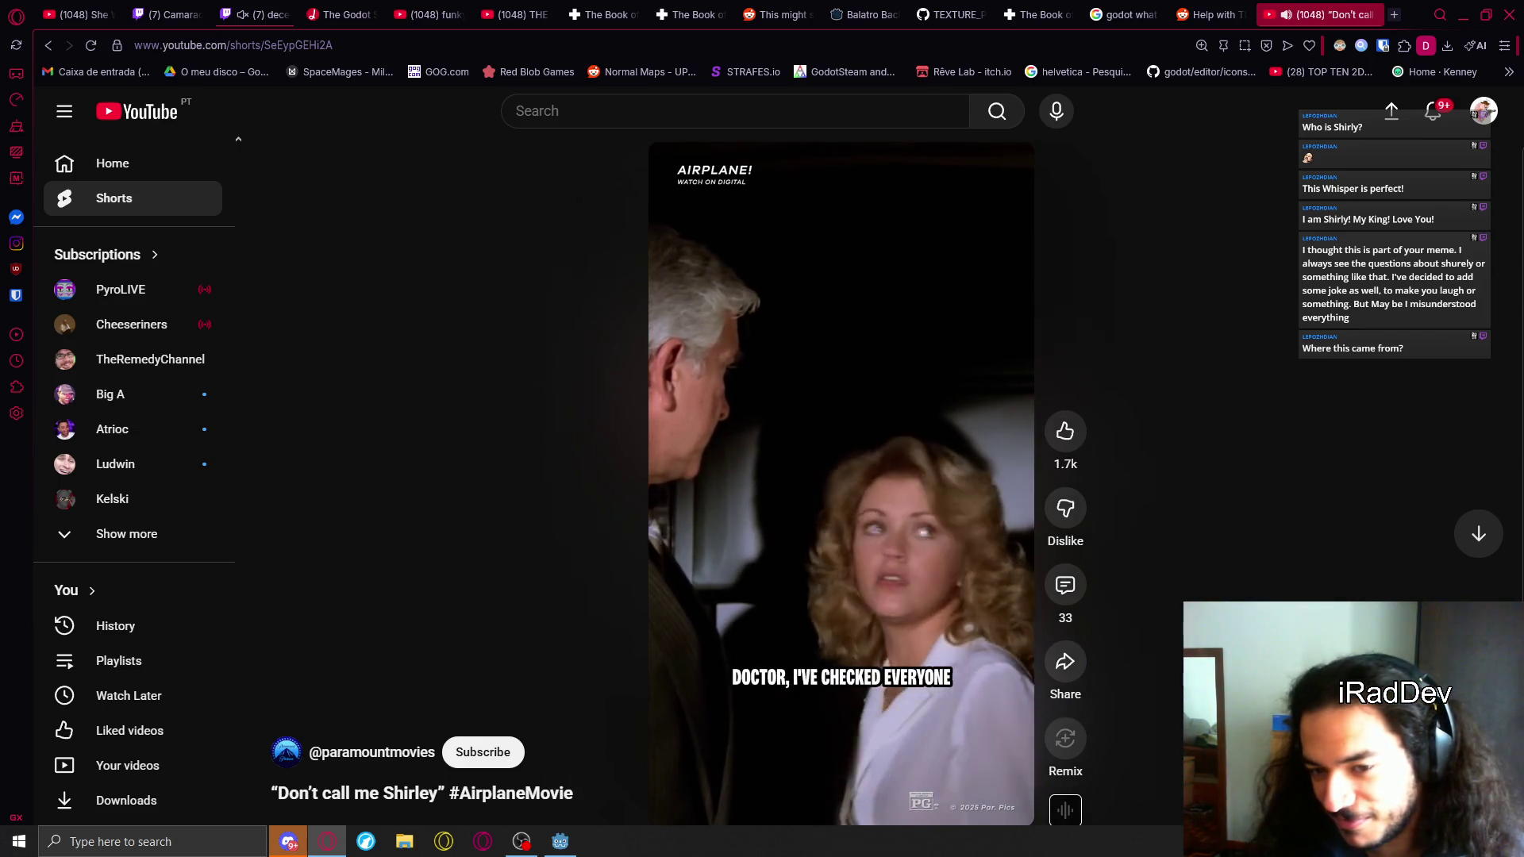
# Watch the 'Don't call me Shirley' Short, pause it, and leave the browser
pyautogui.hotkey('alt', 'Tab')
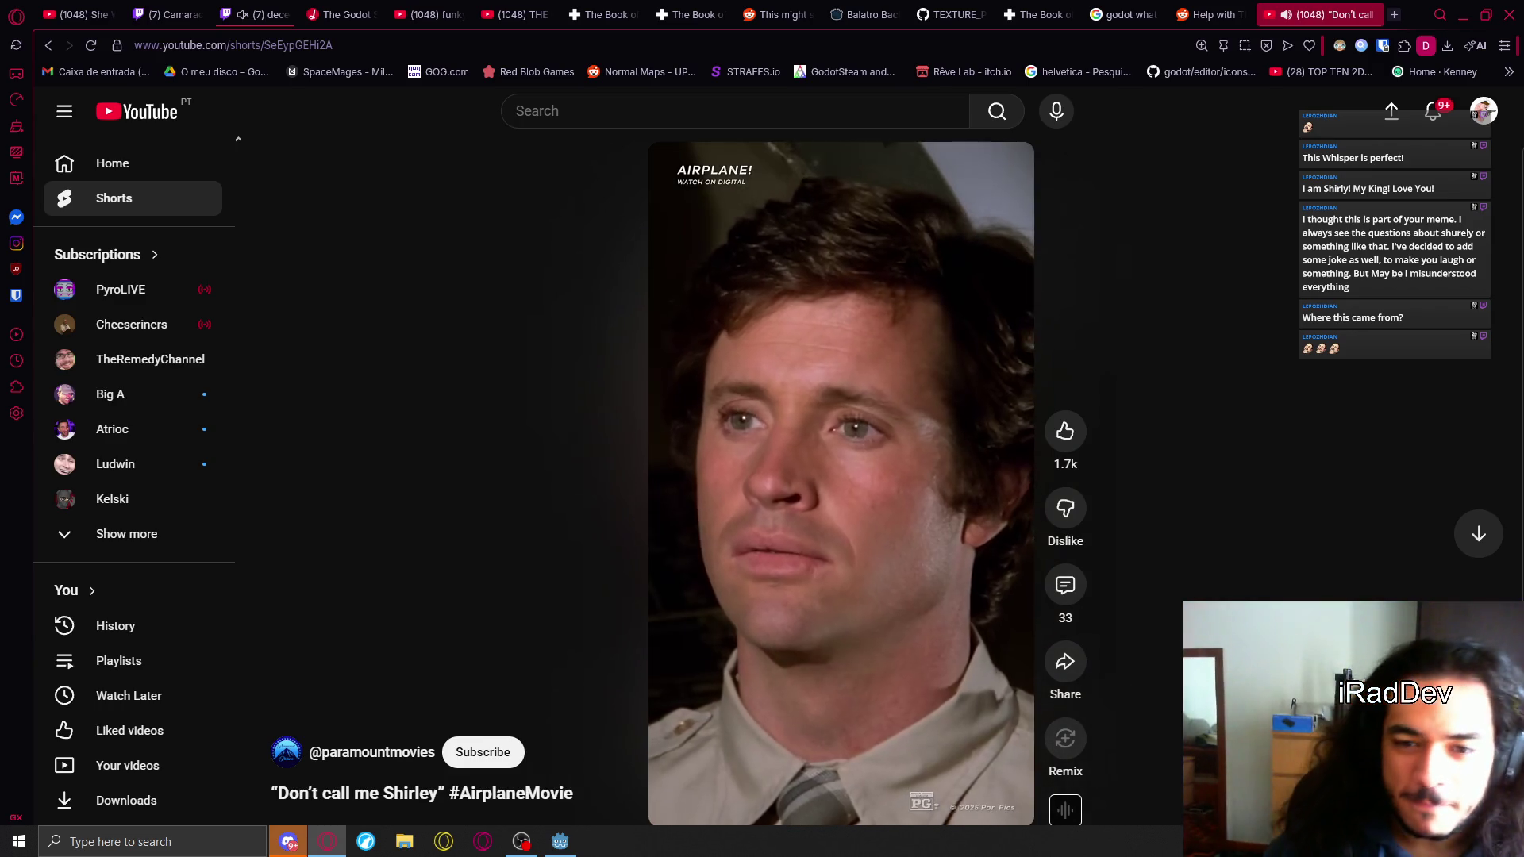
pyautogui.click(917, 612)
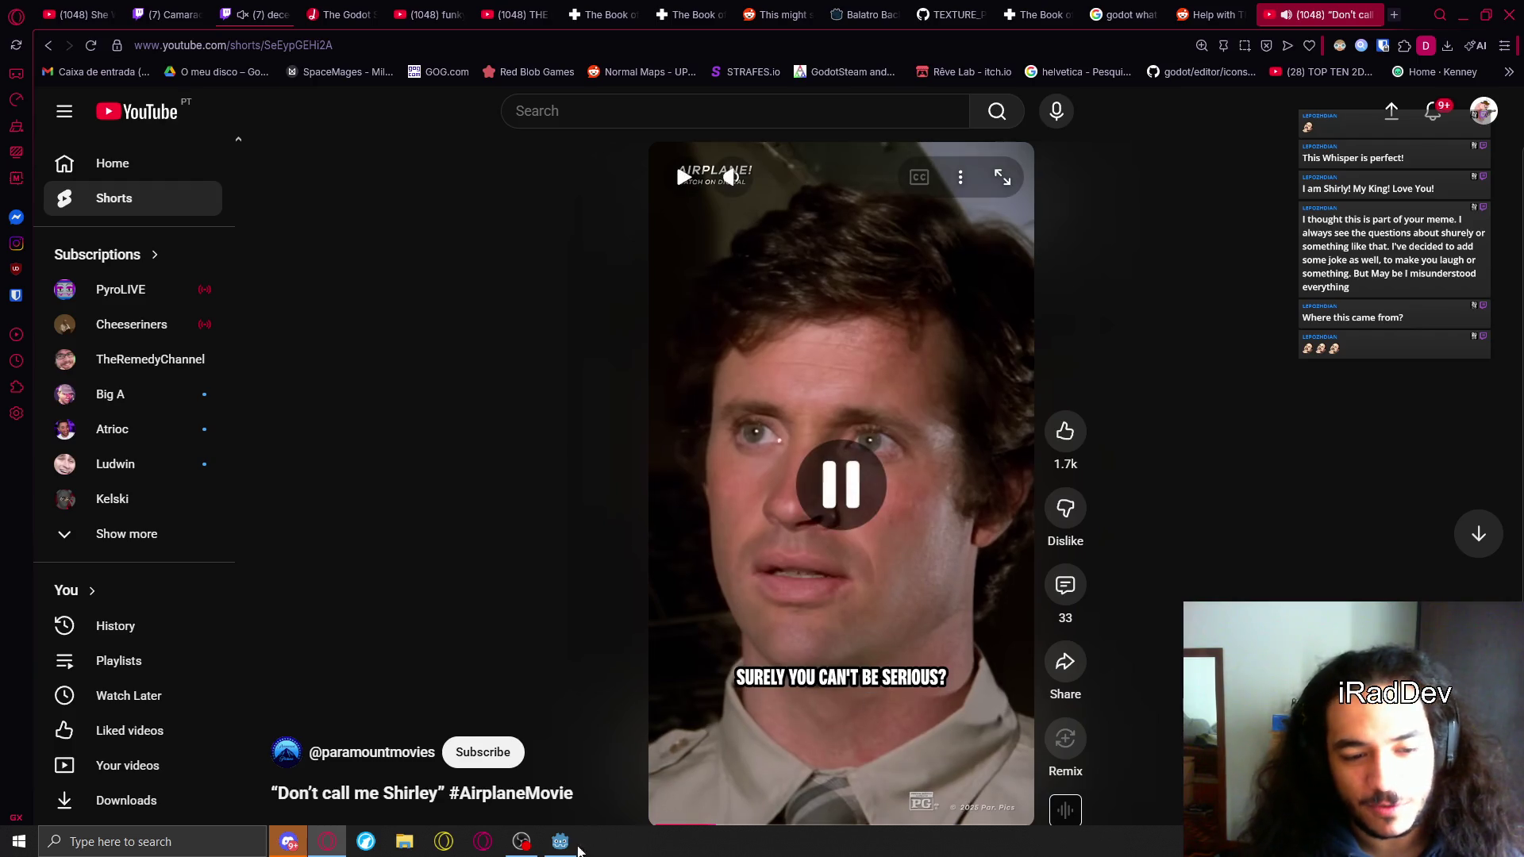
pyautogui.click(521, 841)
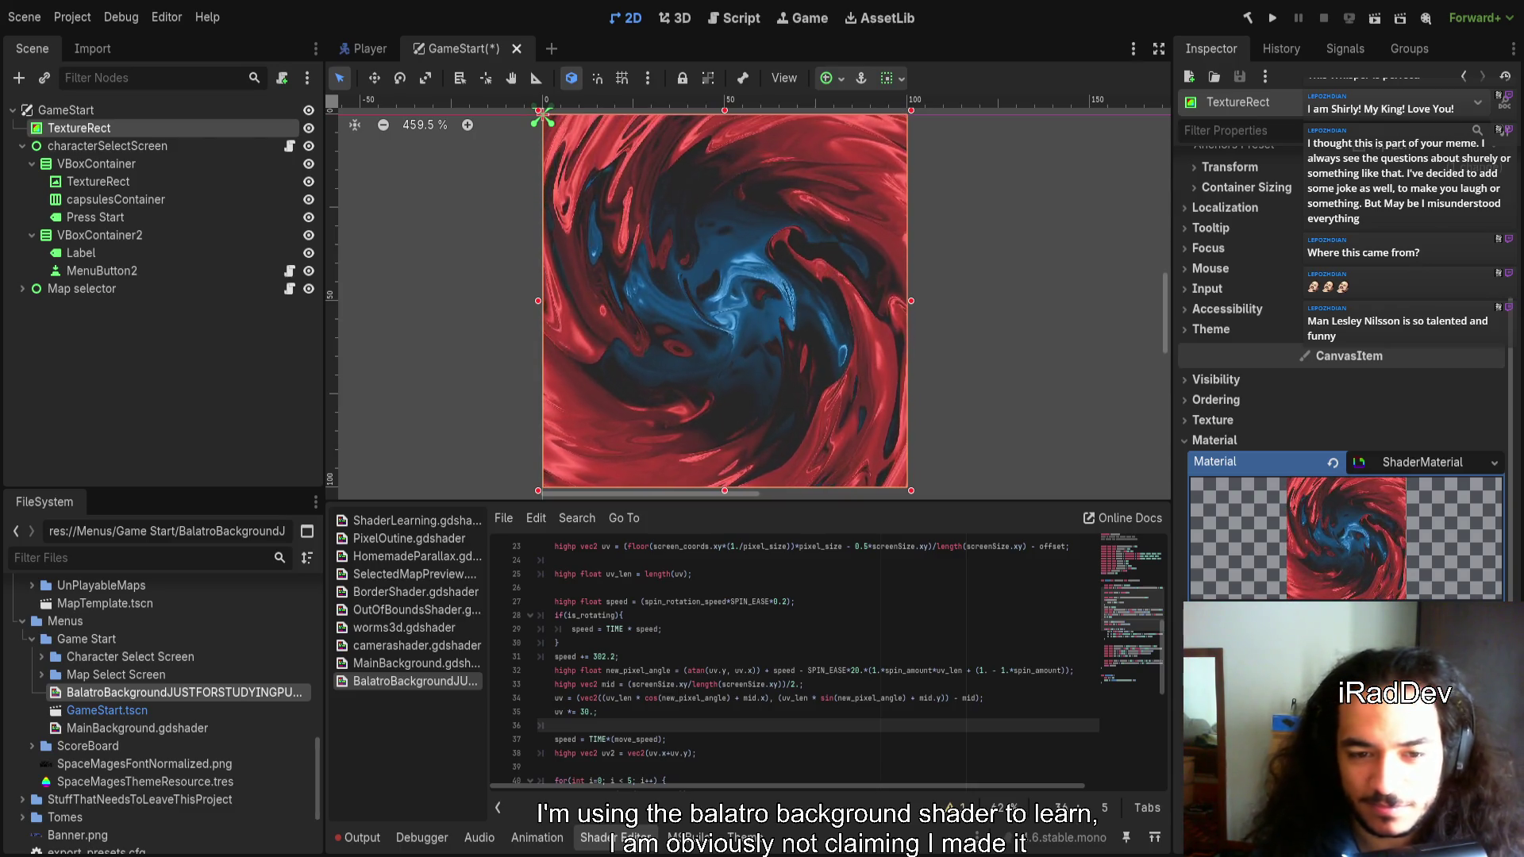
# Scroll the shader code down to the speed line computed from TIME*(move_speed)
pyautogui.scroll(-1, 700, 690)
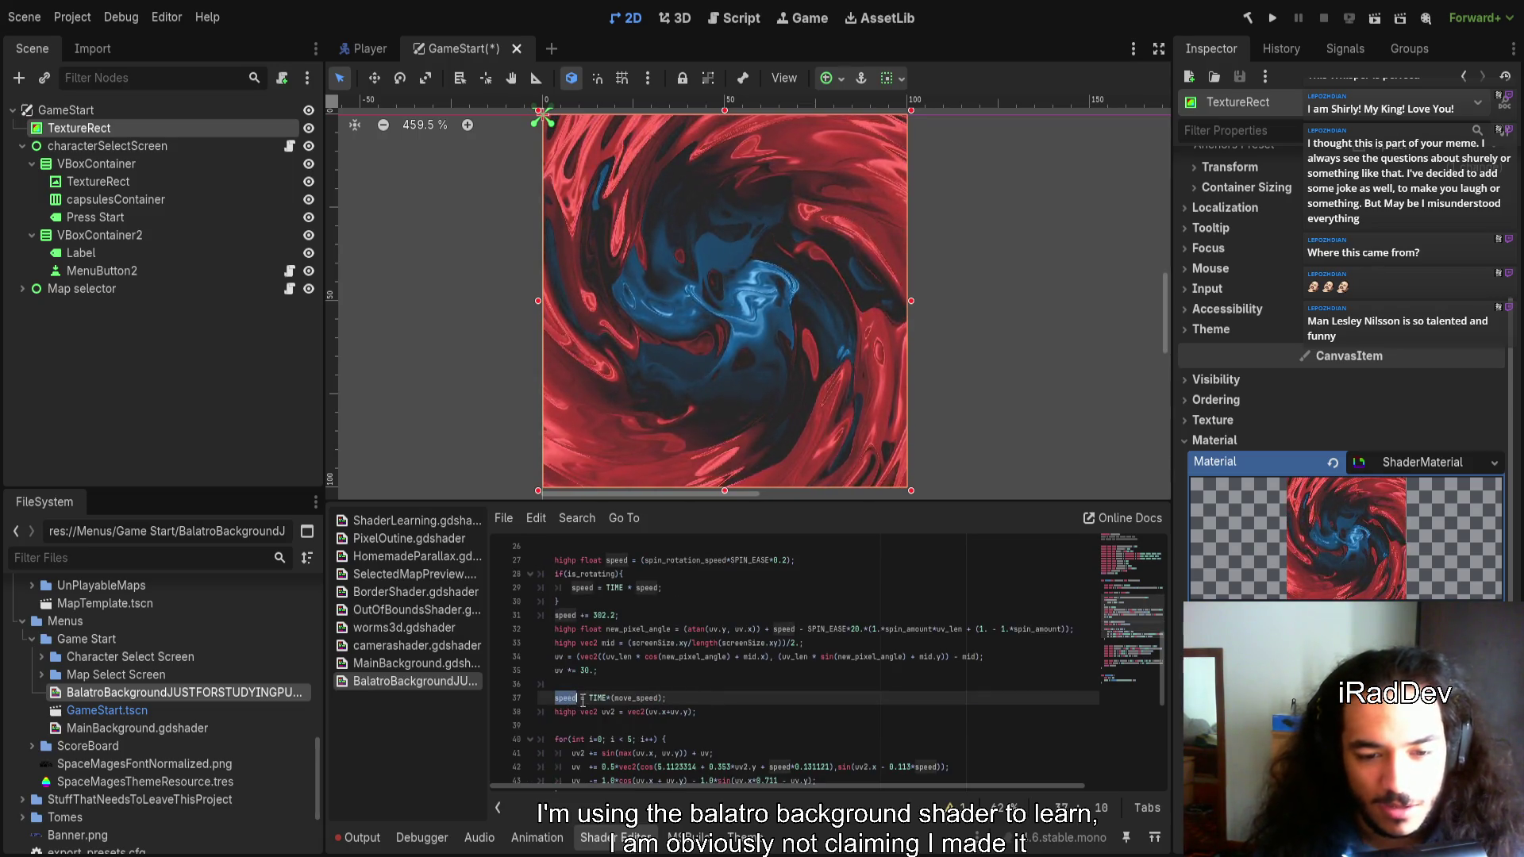
# Append ', vec2' after screen_coords in the effect() signature on line 20
pyautogui.doubleClick(639, 698)
pyautogui.scroll(-4, 737, 715)
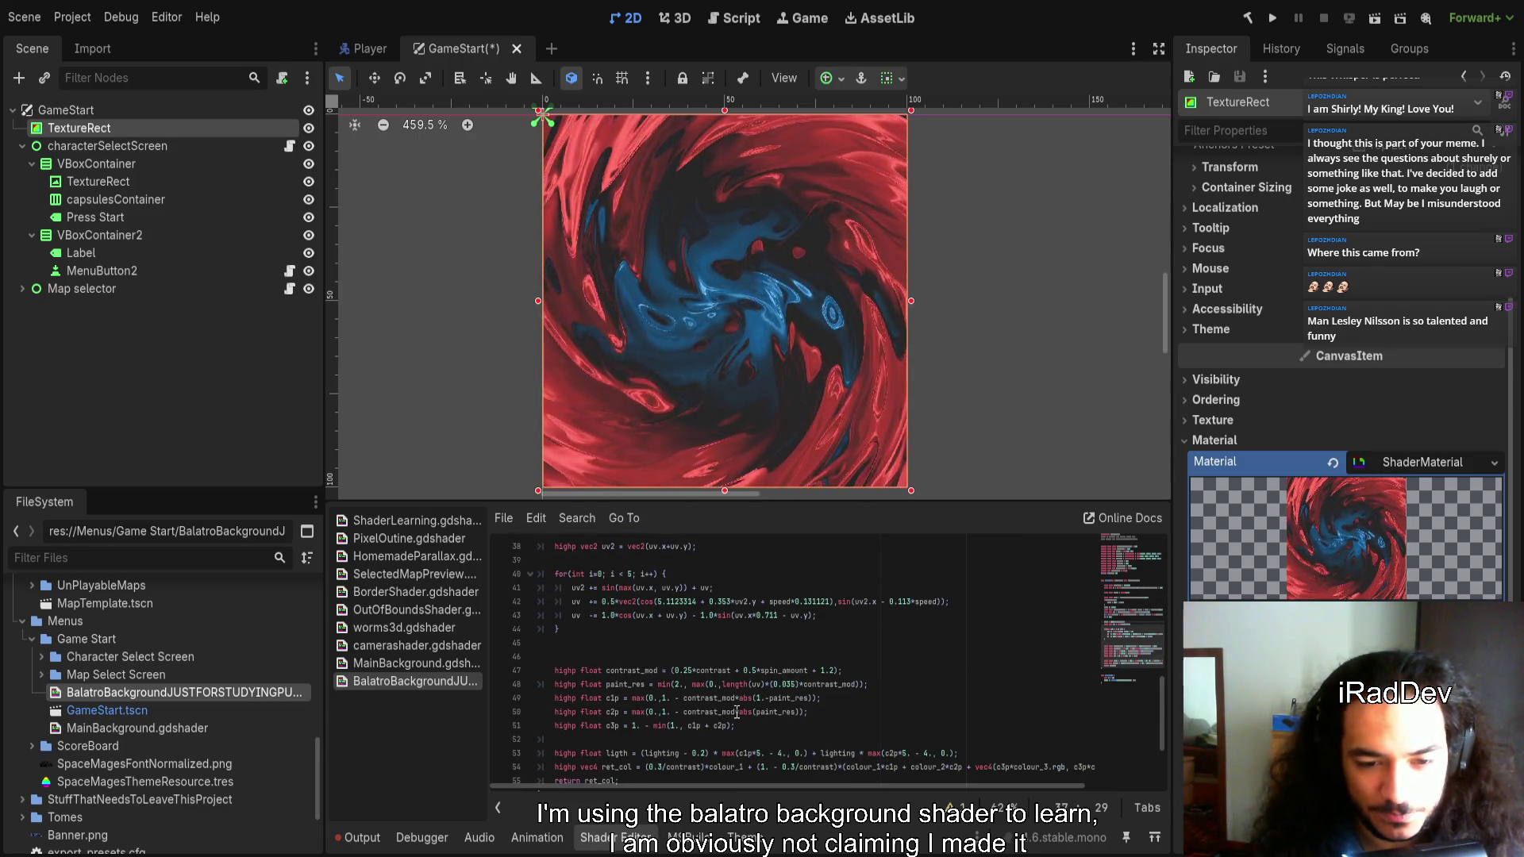
pyautogui.scroll(1, 737, 712)
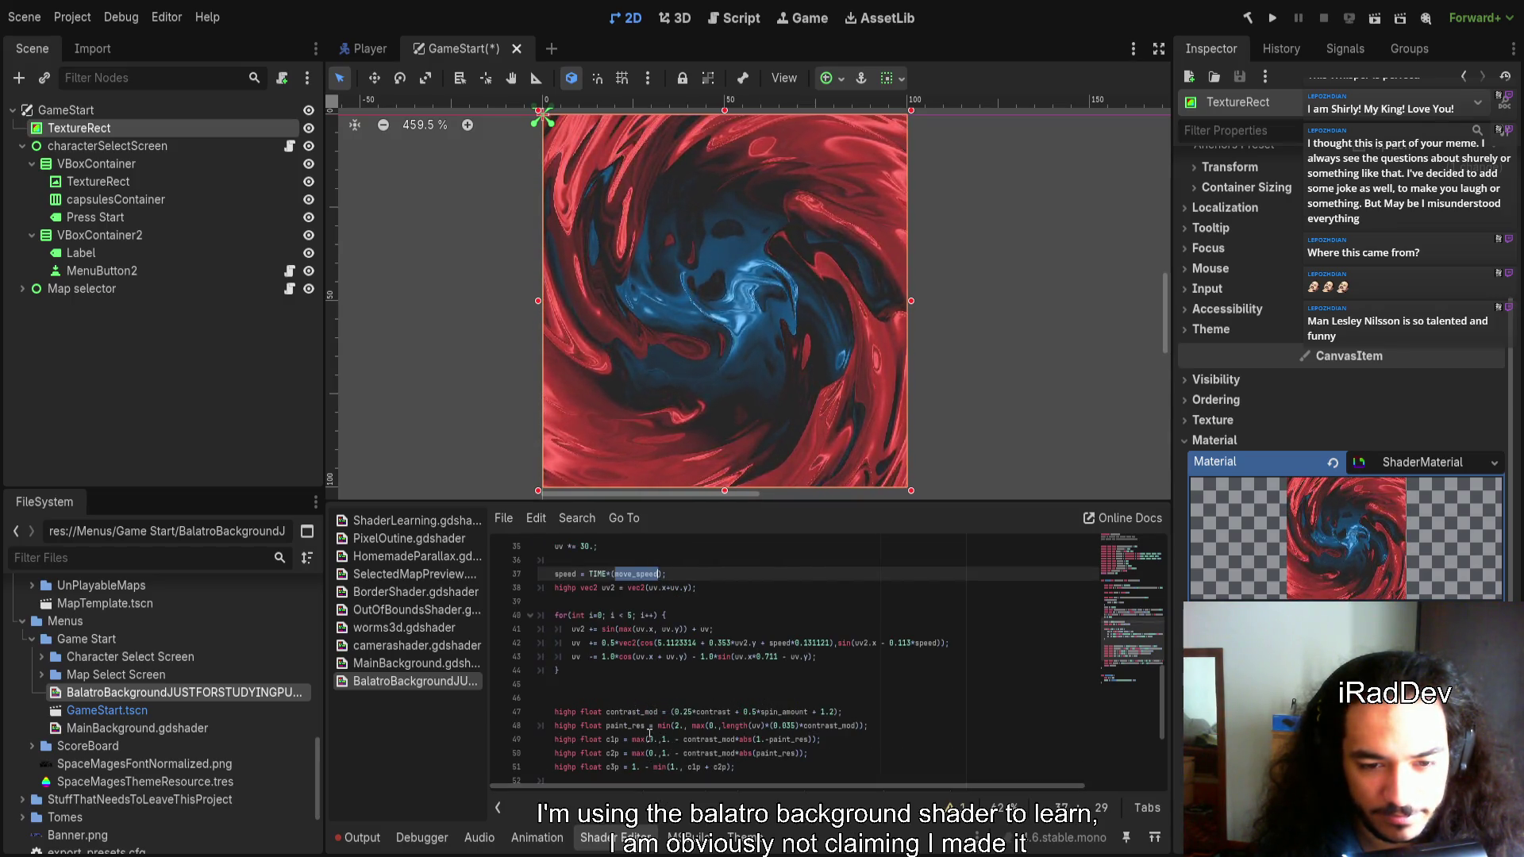
pyautogui.scroll(2, 649, 736)
pyautogui.click(999, 617)
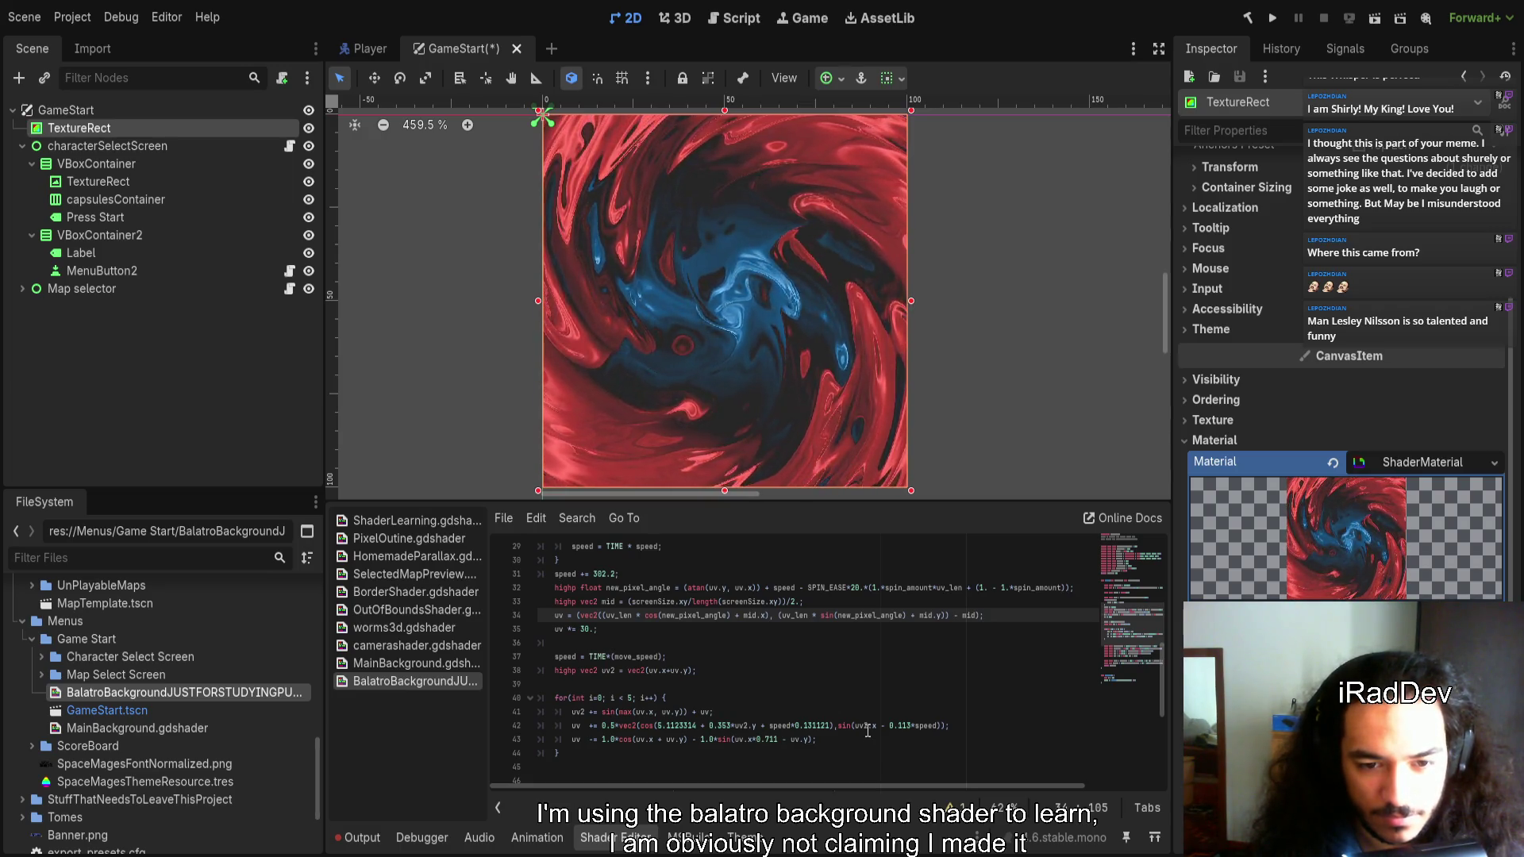
pyautogui.scroll(6, 868, 731)
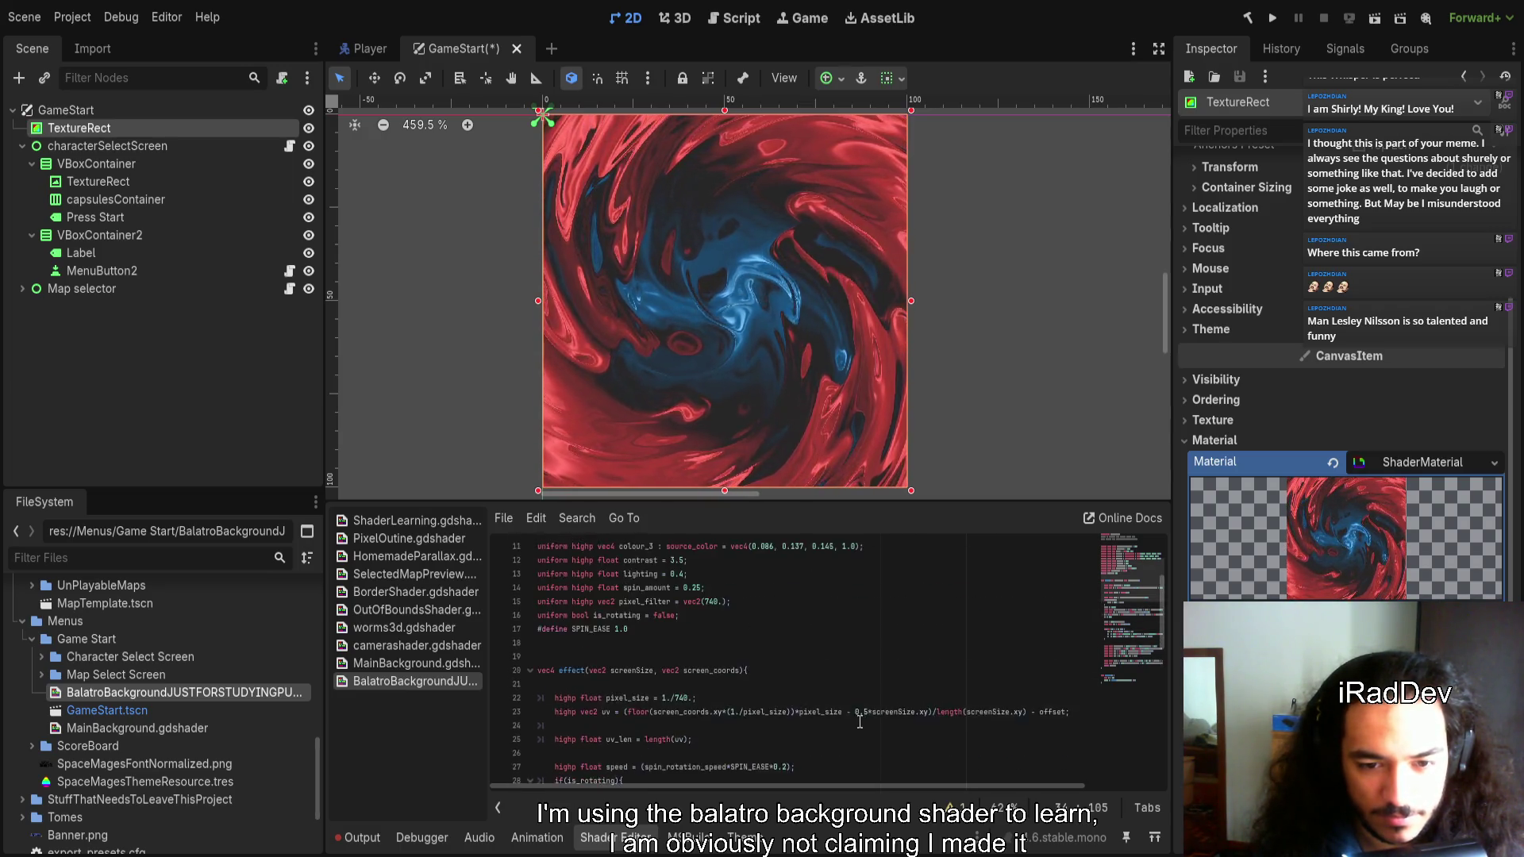
pyautogui.click(742, 671)
pyautogui.write(', vec')
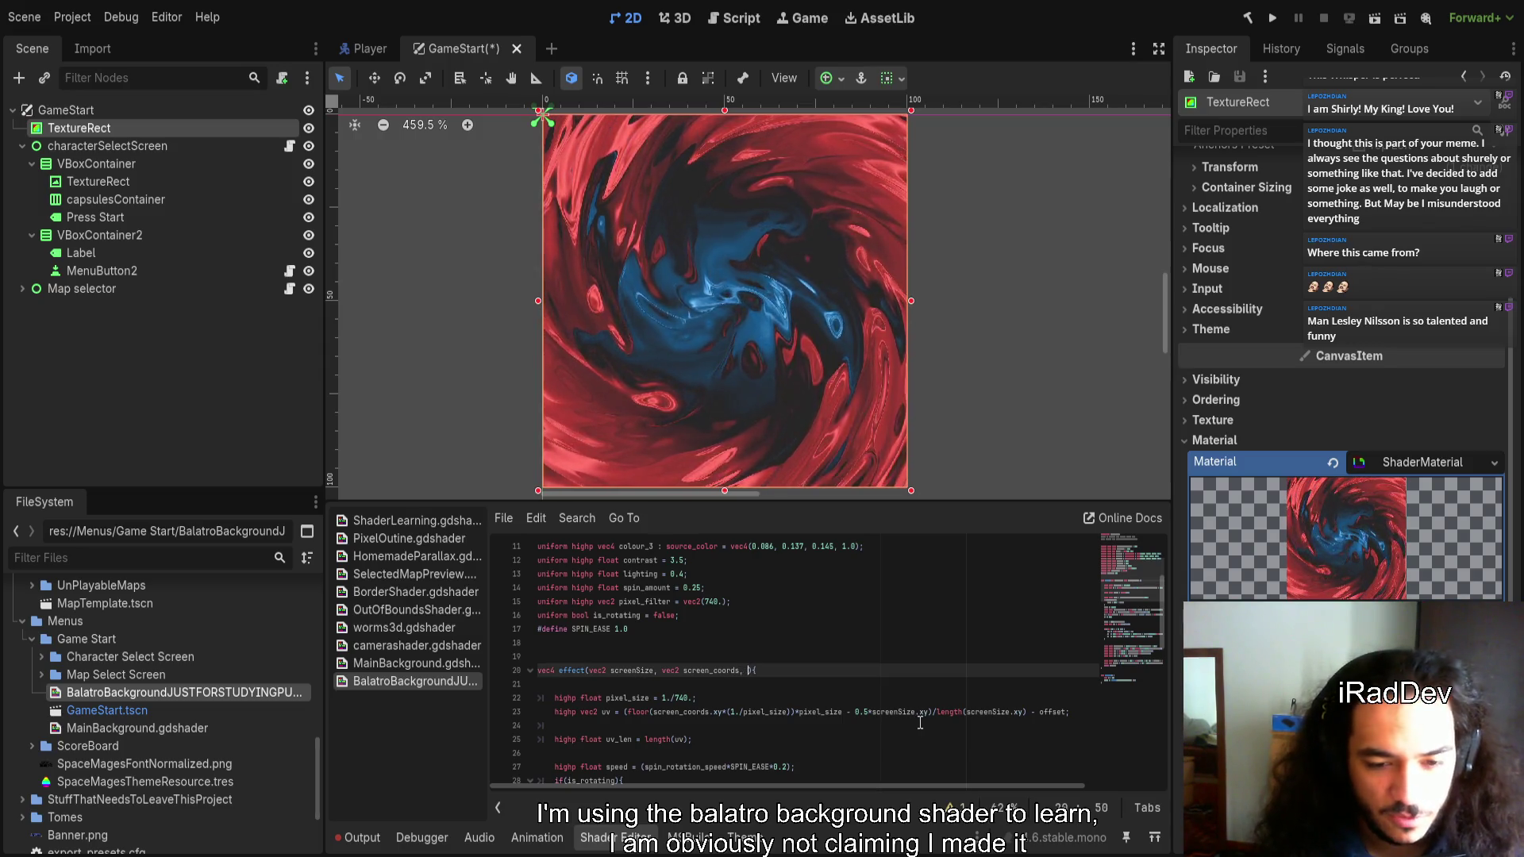
pyautogui.write('2')
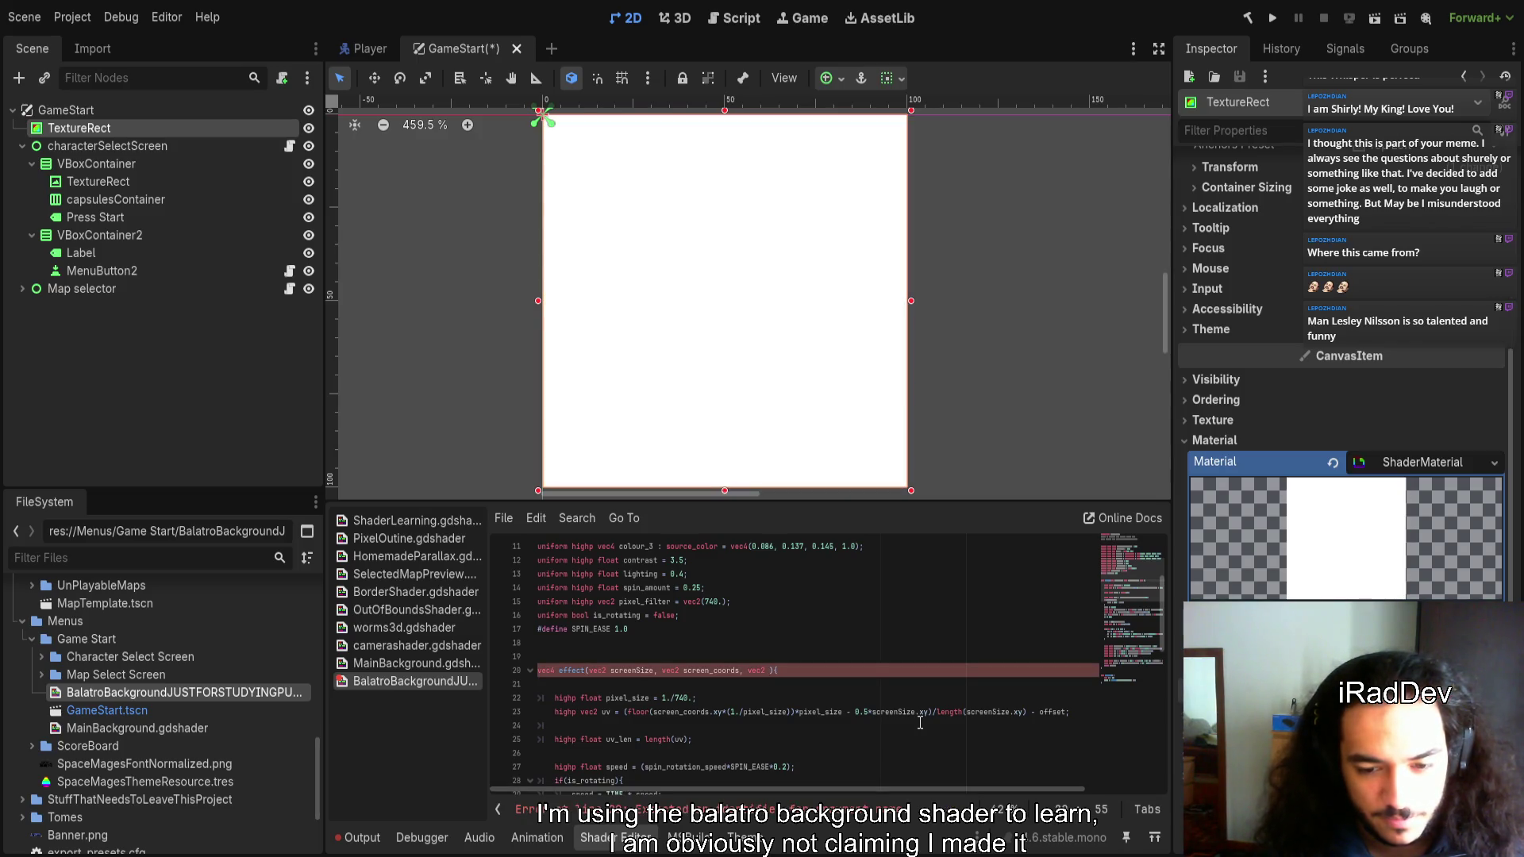
# Drop the extra mastauv parameter so effect() takes only screenSize and screen_coords
pyautogui.write('uv')
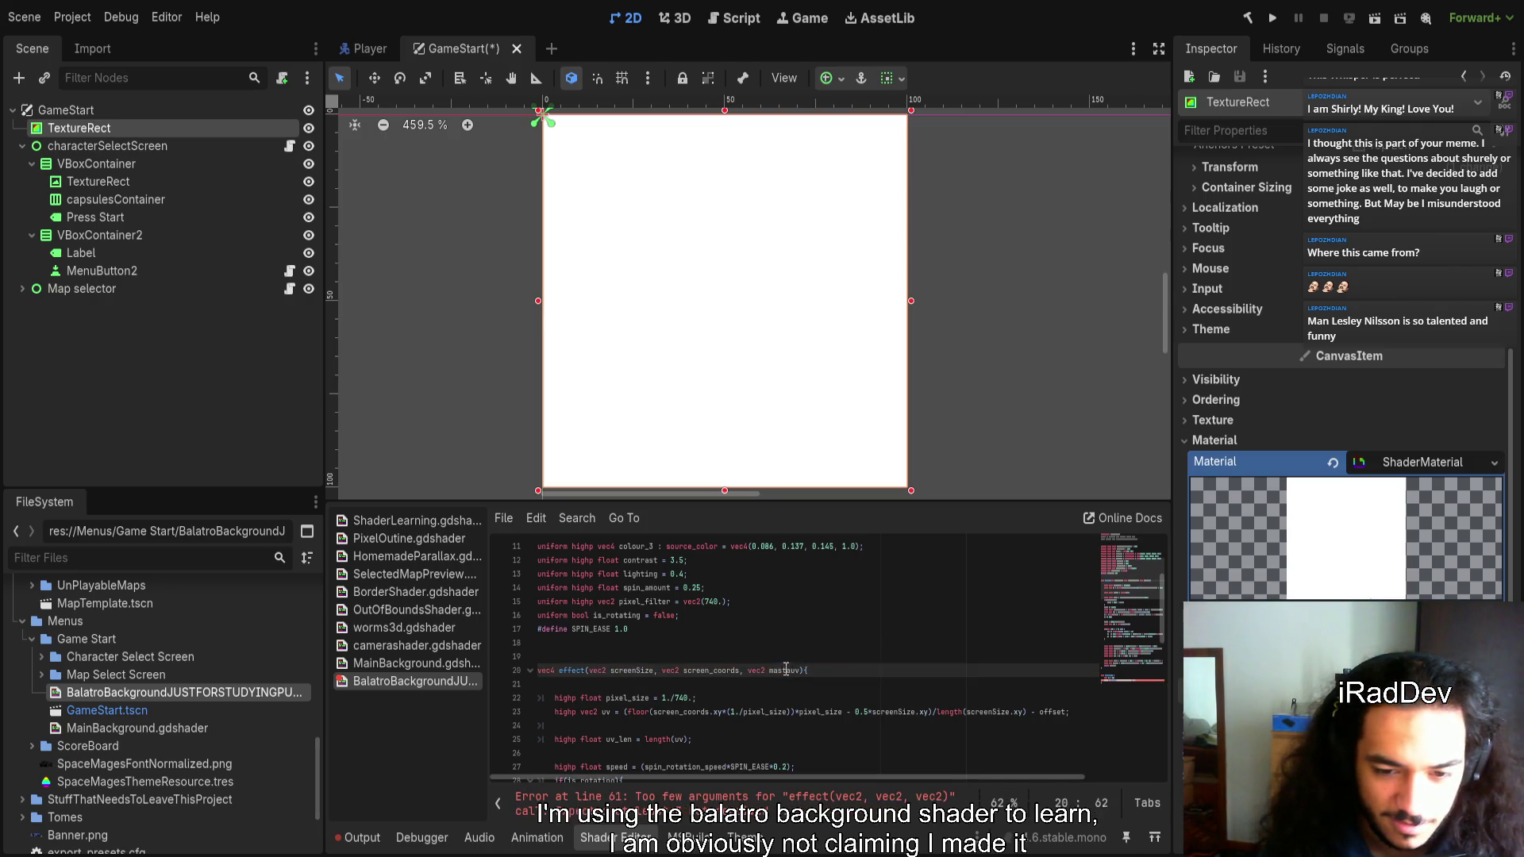
pyautogui.scroll(-9, 826, 691)
pyautogui.scroll(-3, 816, 717)
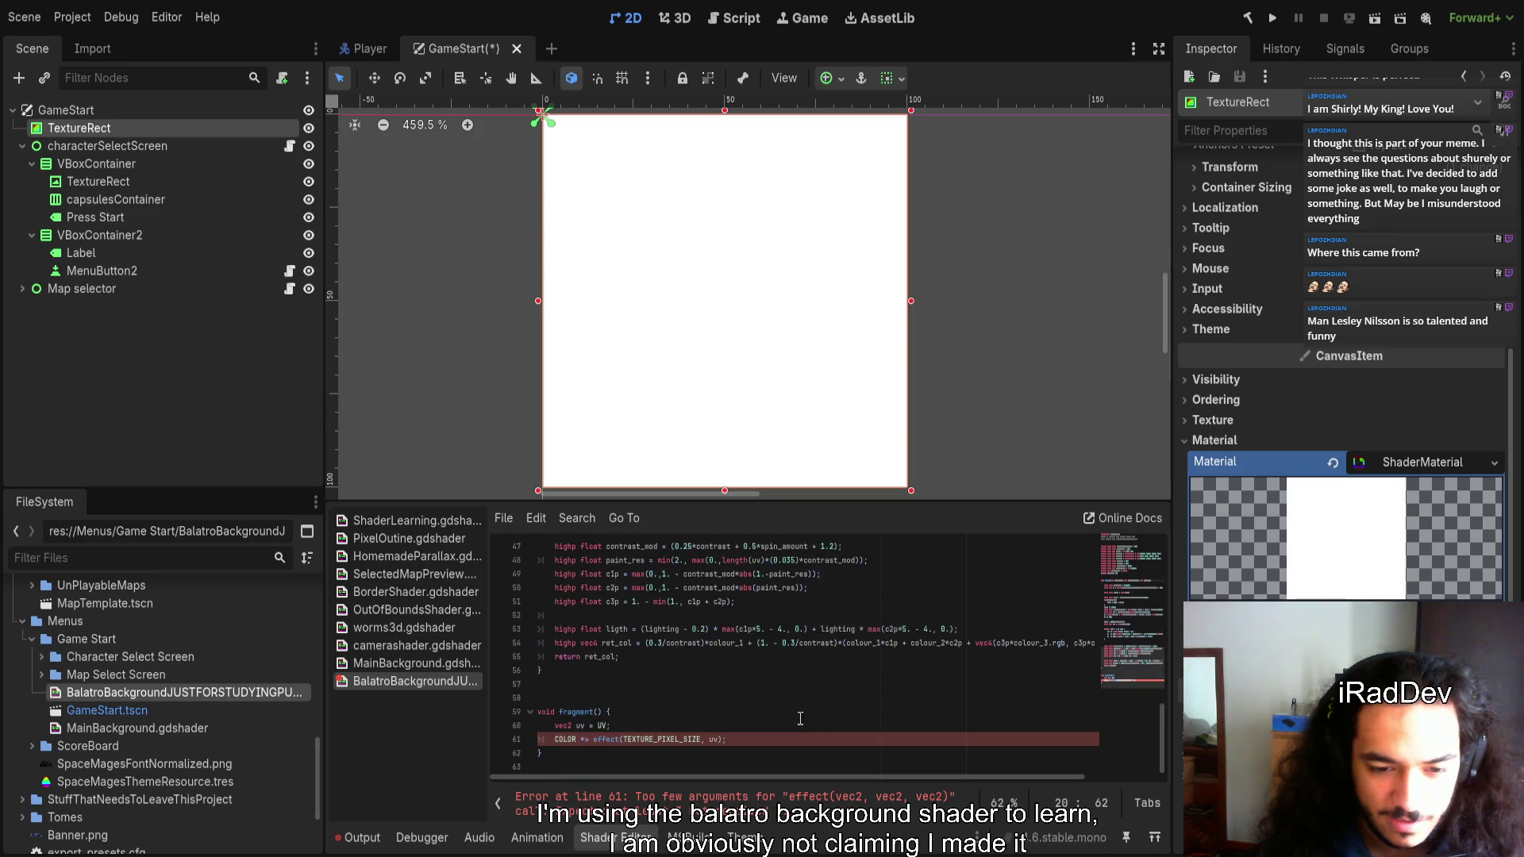
pyautogui.click(716, 740)
pyautogui.write(',')
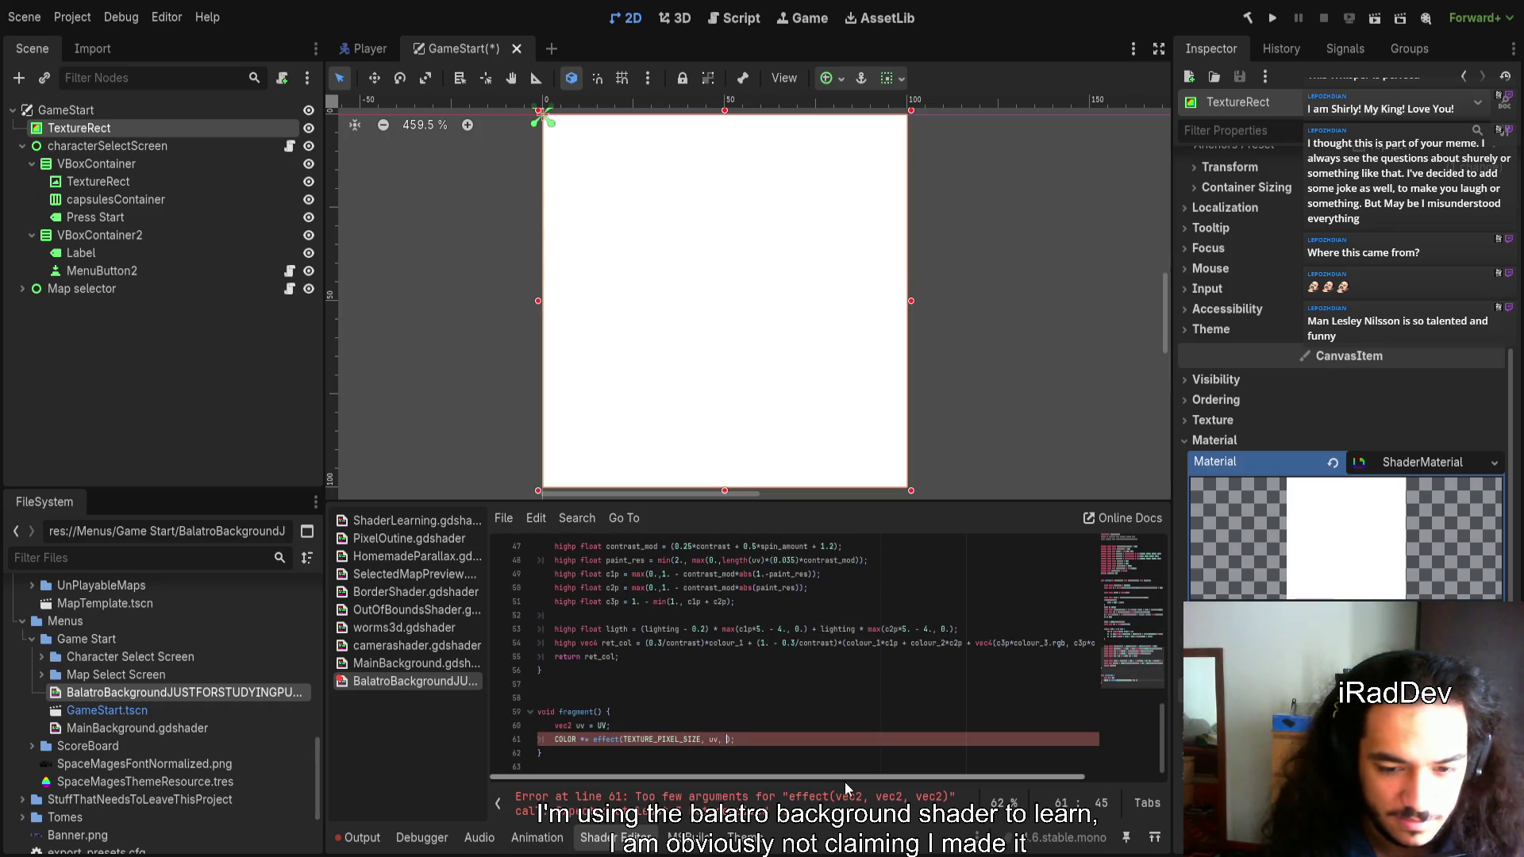
pyautogui.press('BackSpace')
pyautogui.press('BackSpace')
pyautogui.scroll(15, 816, 663)
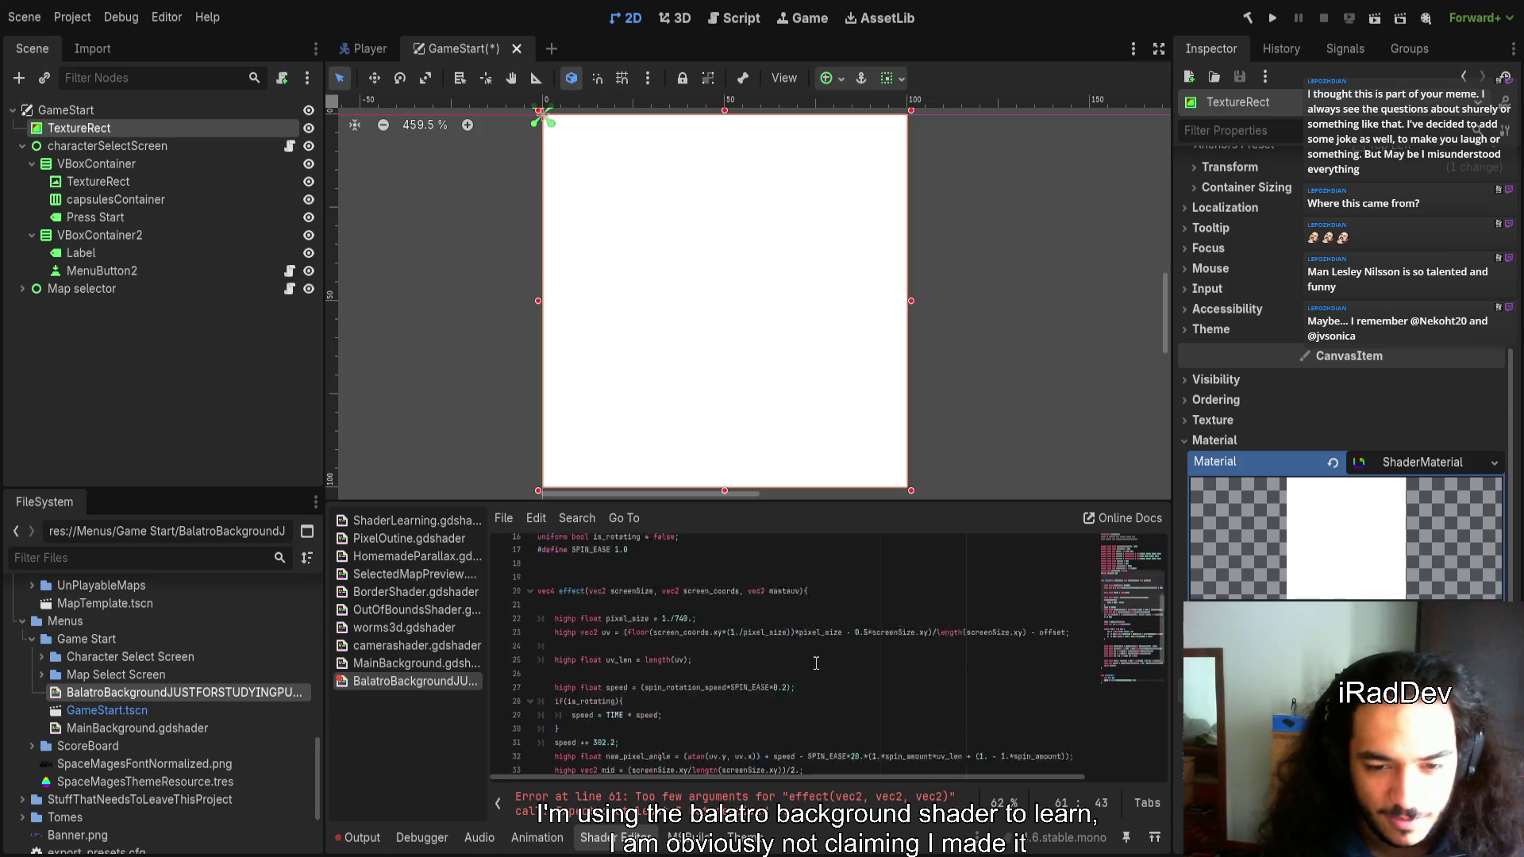
pyautogui.scroll(-6, 781, 674)
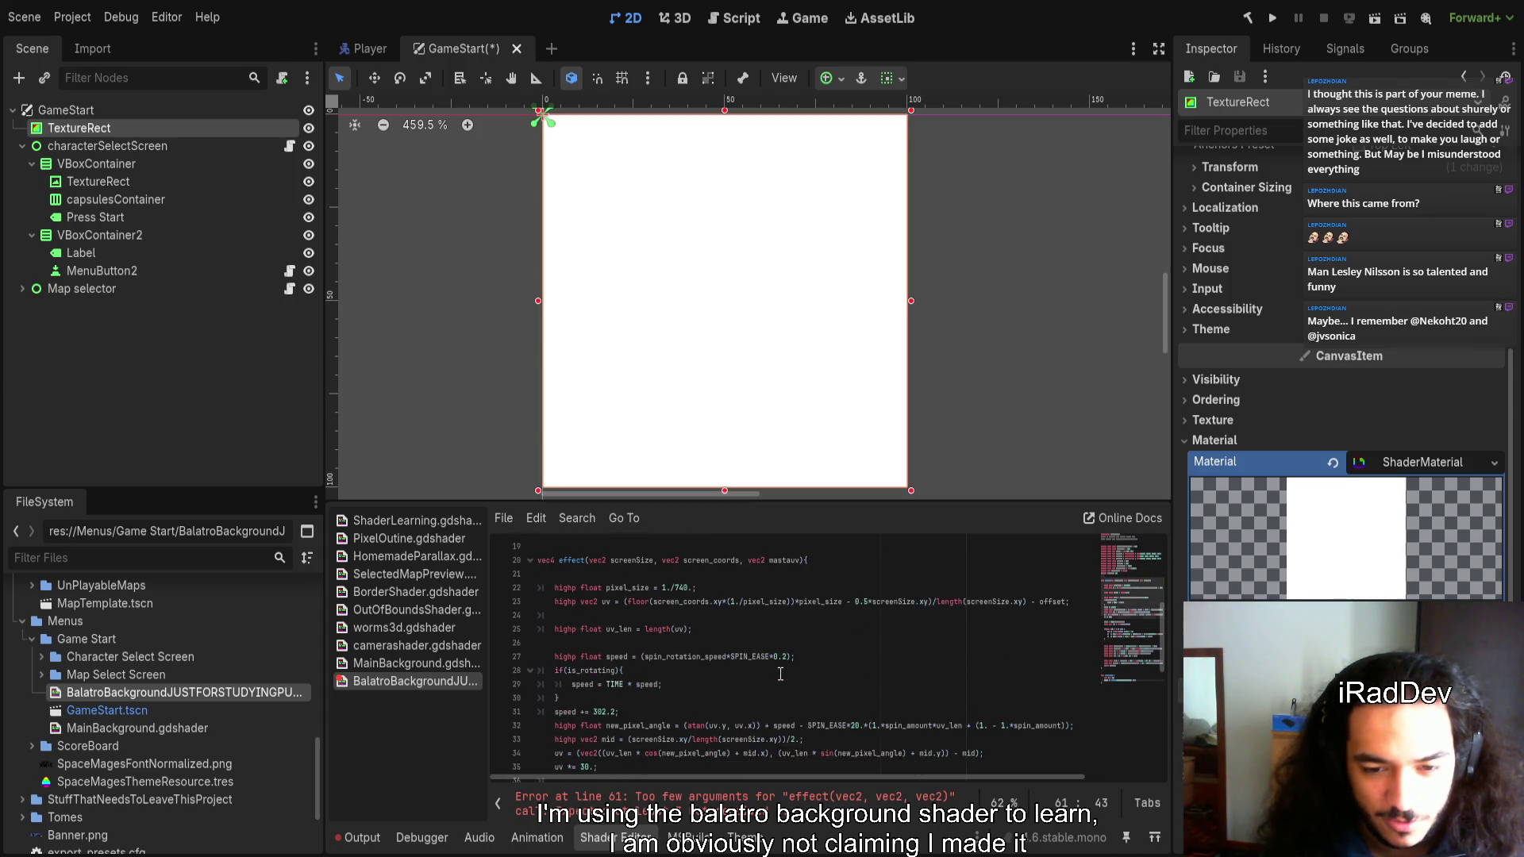
pyautogui.click(803, 569)
pyautogui.press('BackSpace')
pyautogui.press('BackSpace')
pyautogui.press('BackSpace')
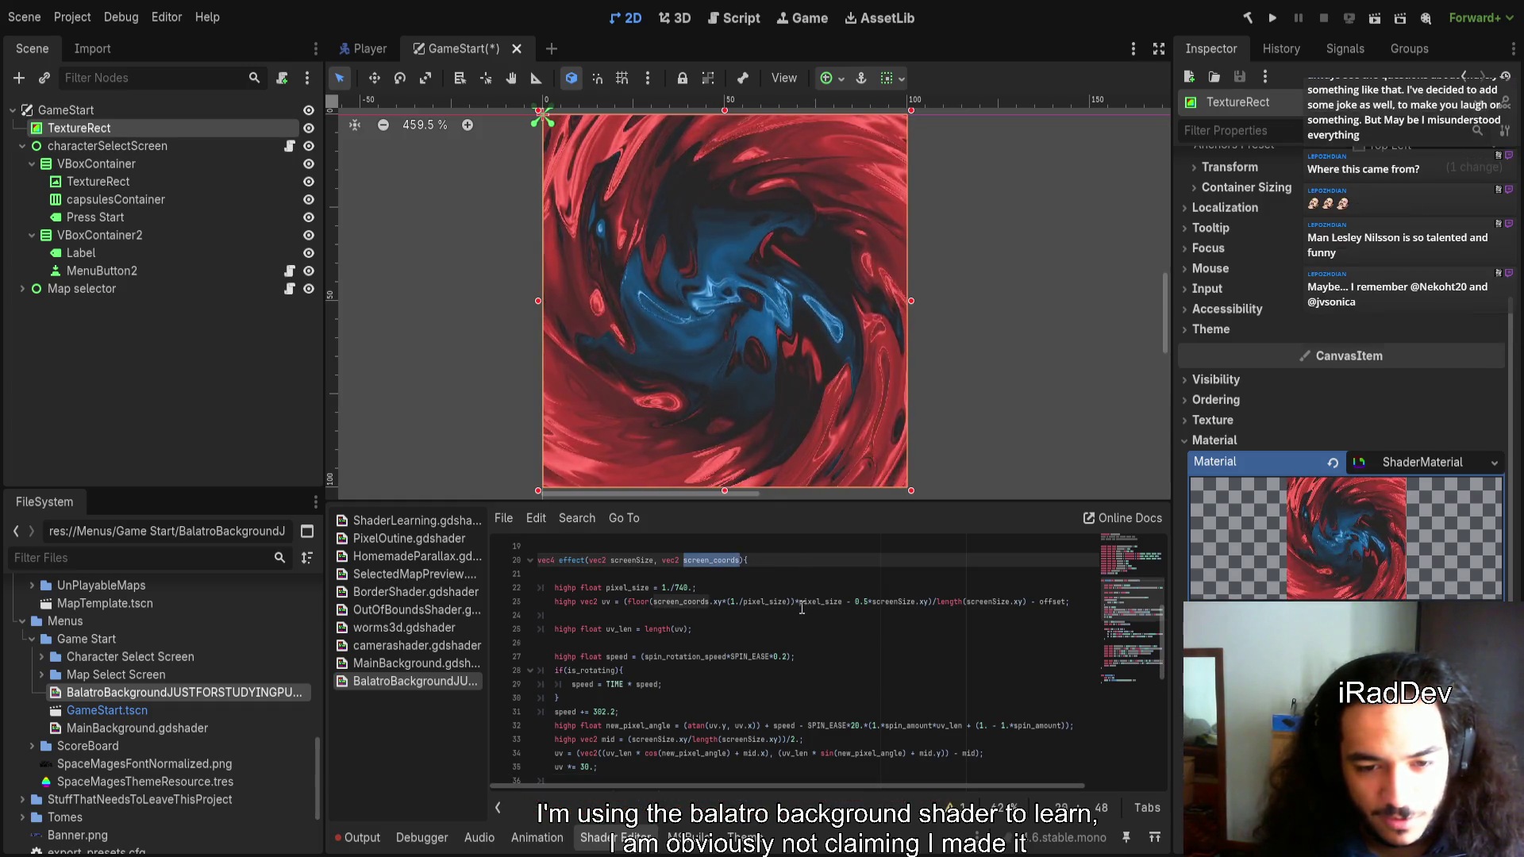
# Insert a new line 36 assigning uv from screen_coords above uv *= 30.;
pyautogui.scroll(-4, 806, 606)
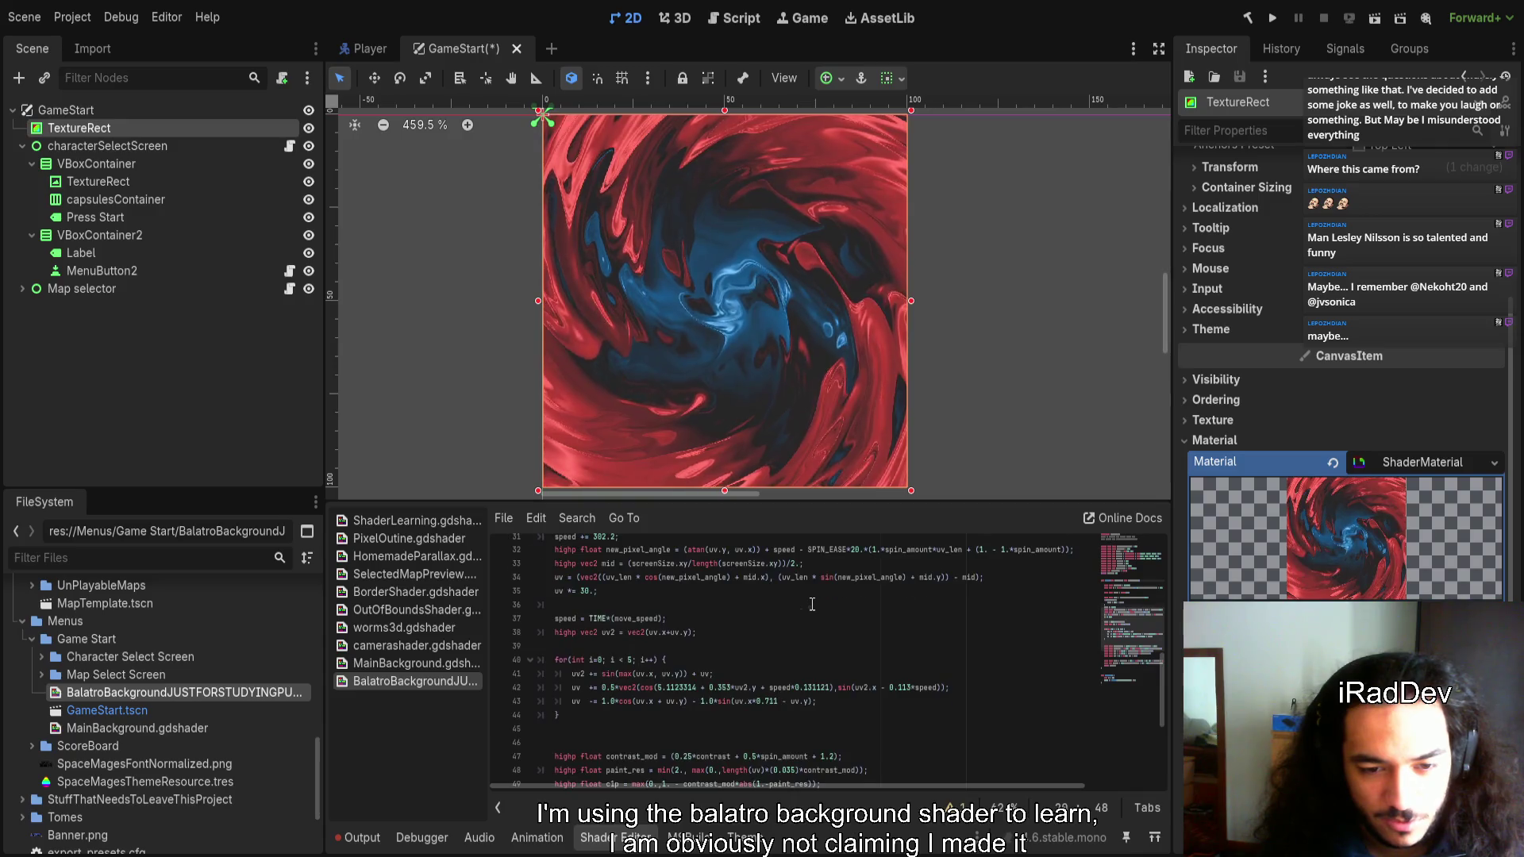
pyautogui.scroll(5, 812, 605)
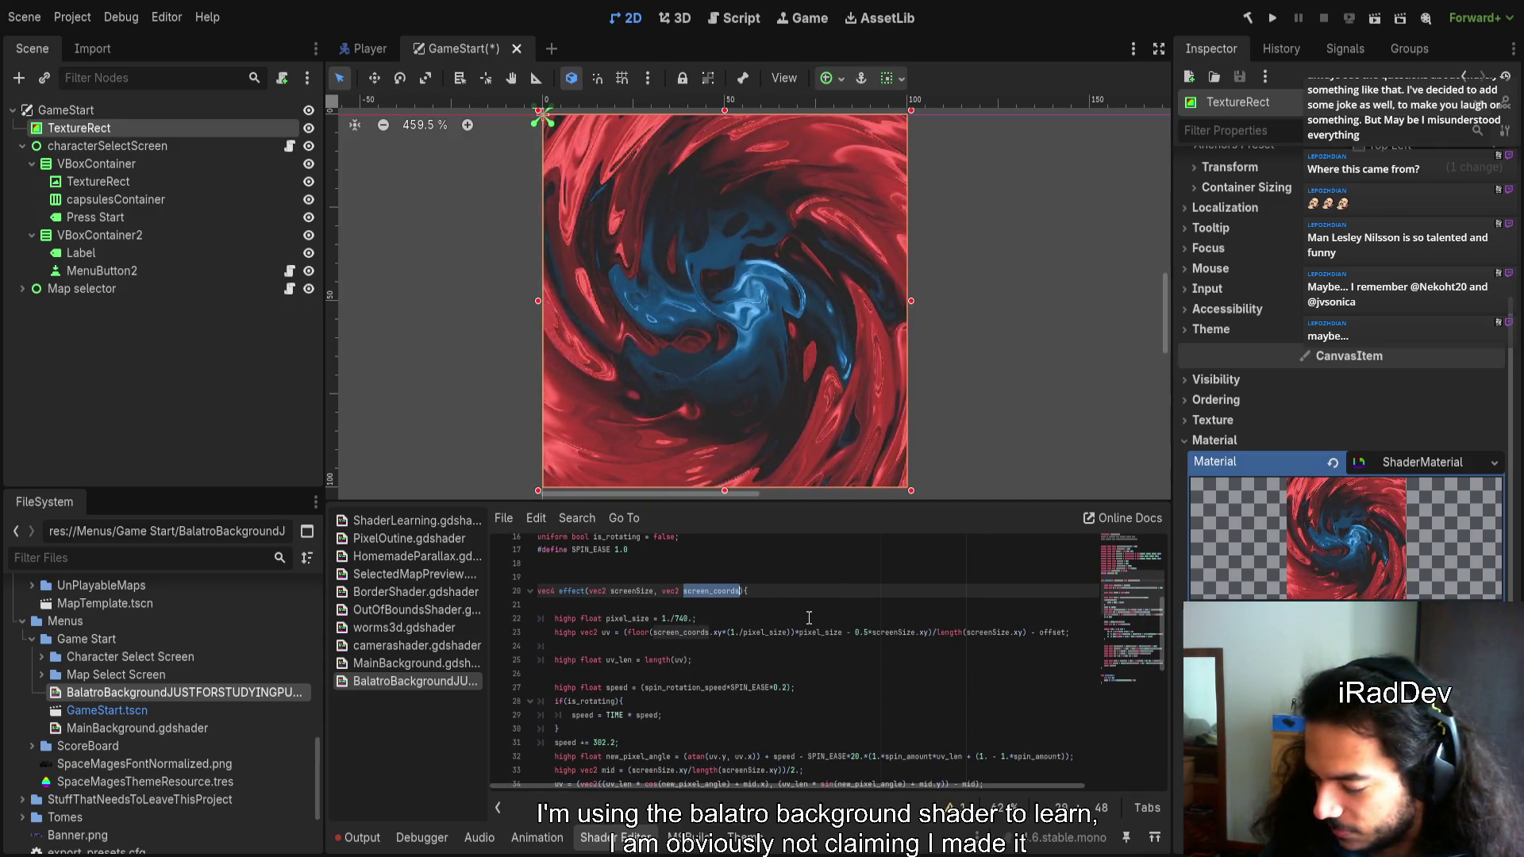
pyautogui.scroll(-4, 808, 618)
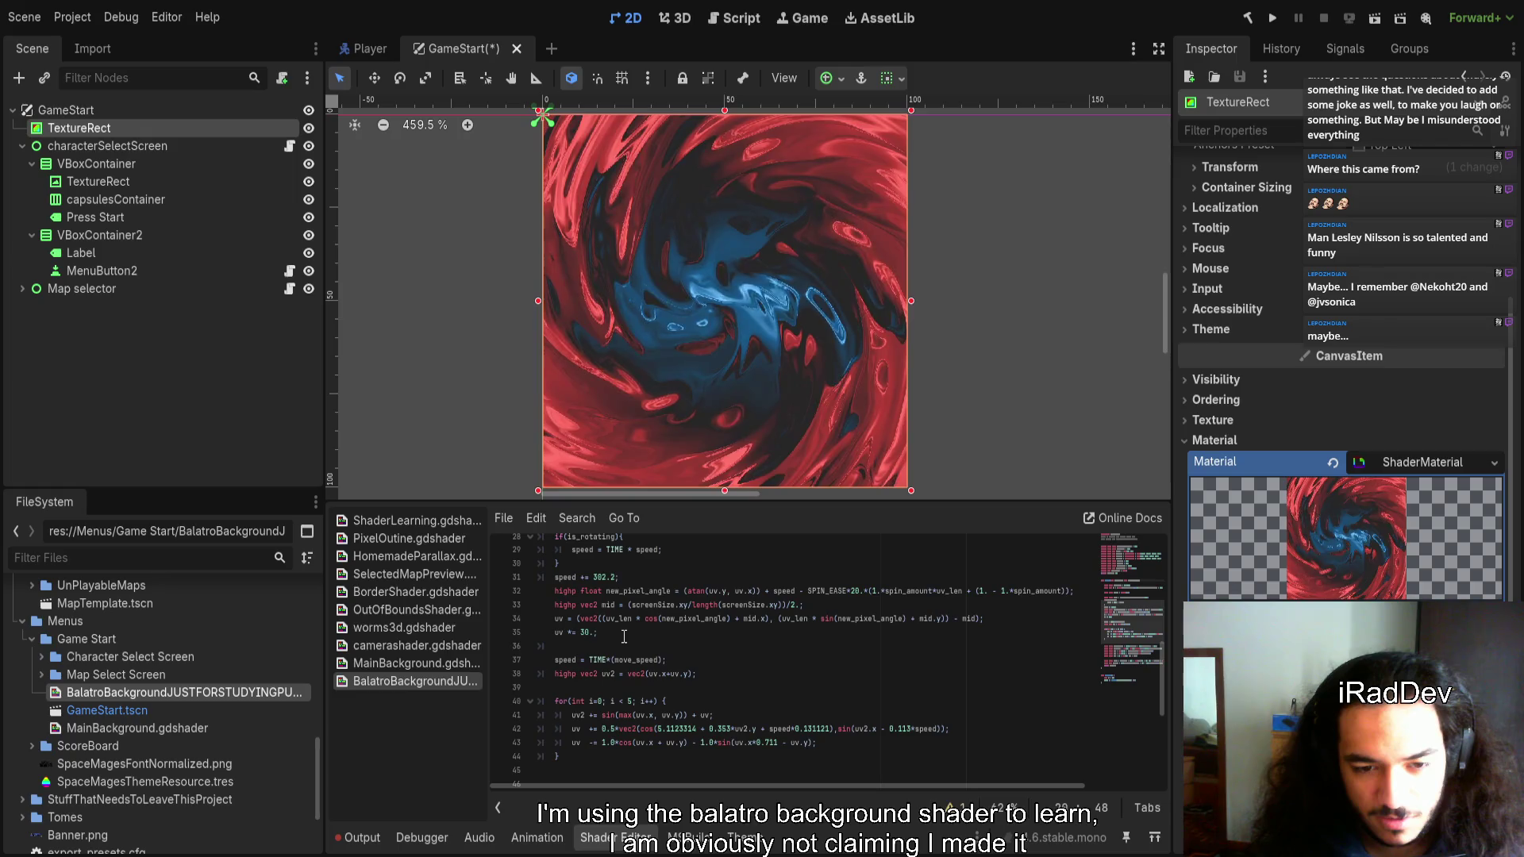
pyautogui.click(1035, 627)
pyautogui.press('Return')
pyautogui.press('Return')
pyautogui.write('uv')
pyautogui.press('Return')
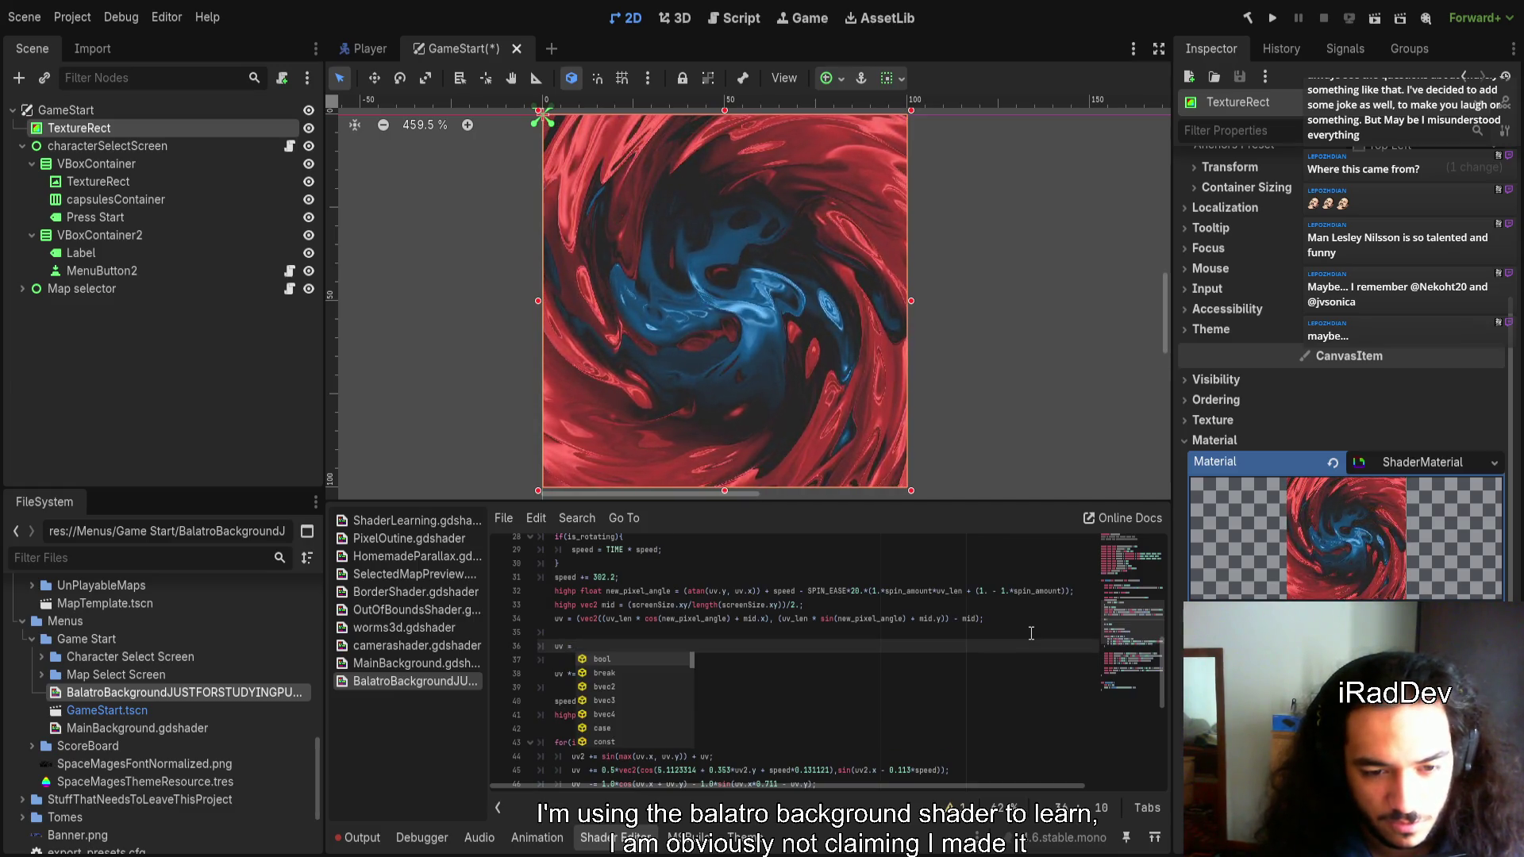
pyautogui.press('BackSpace')
pyautogui.press('BackSpace')
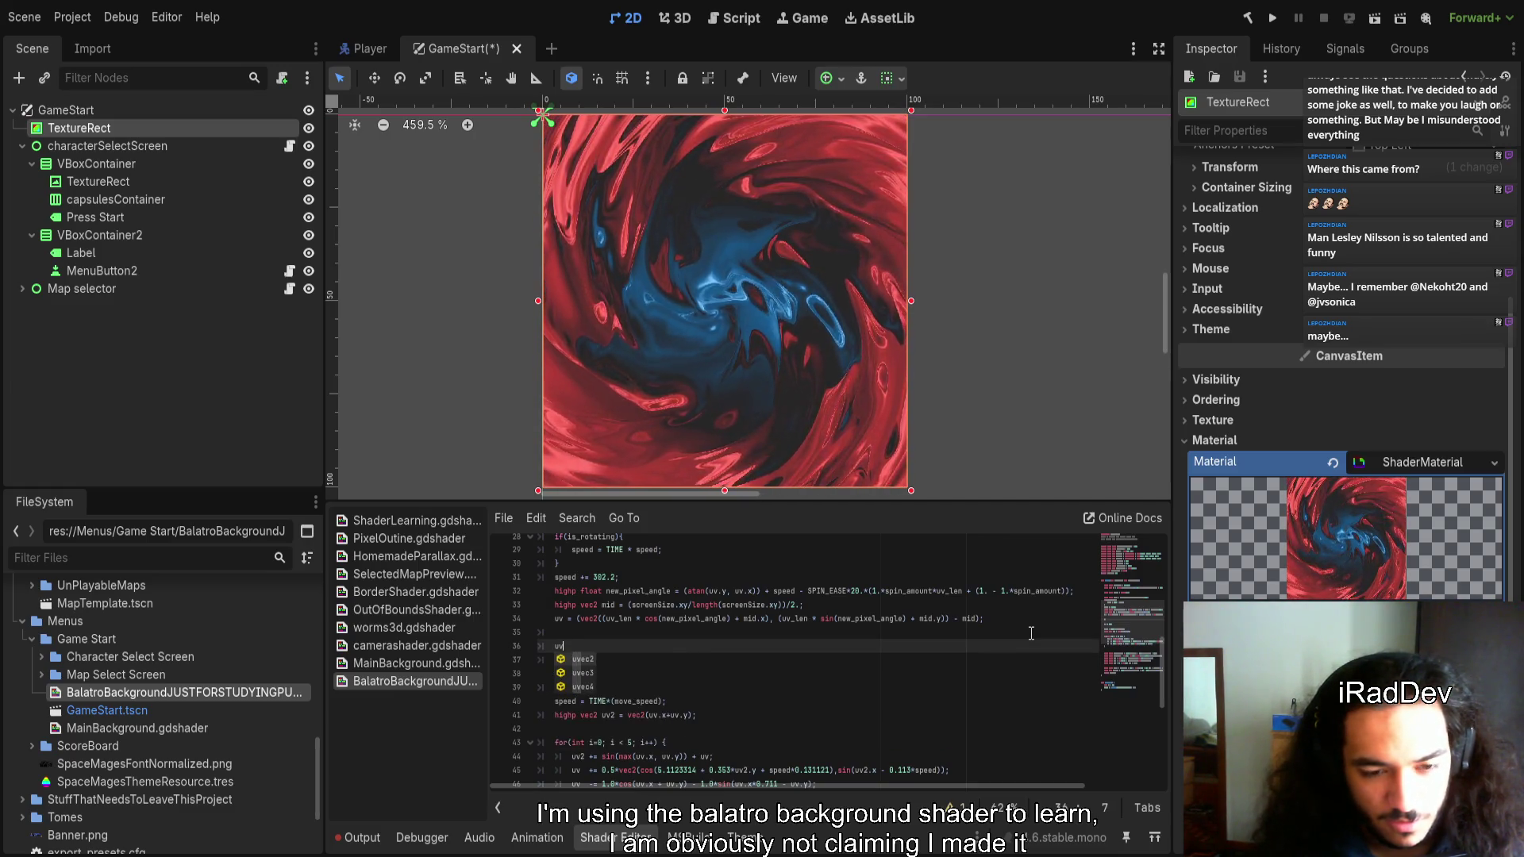
pyautogui.write('= scre')
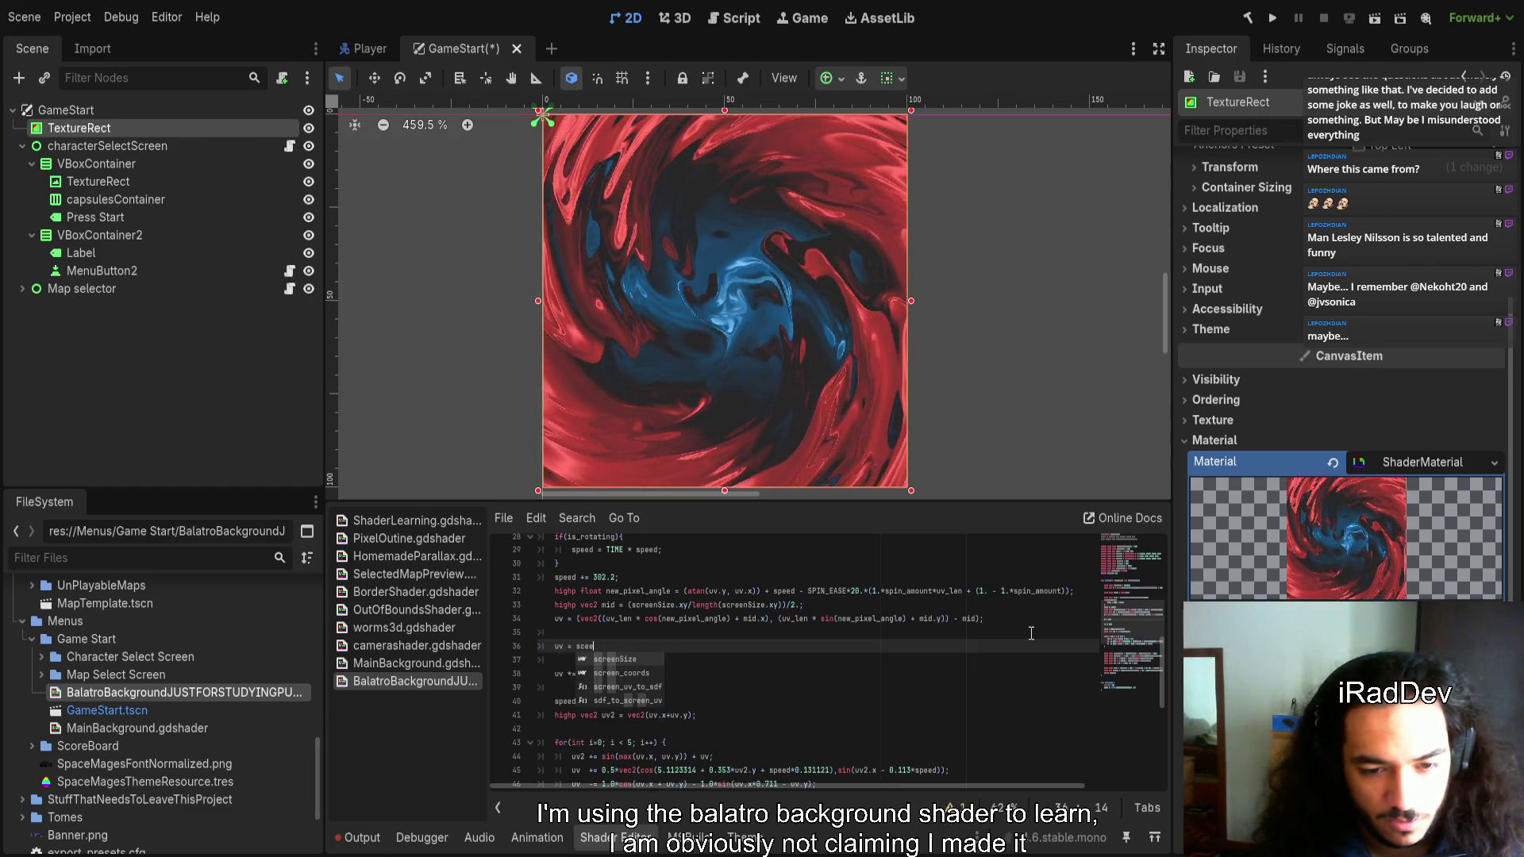
pyautogui.press('Down')
pyautogui.press('Return')
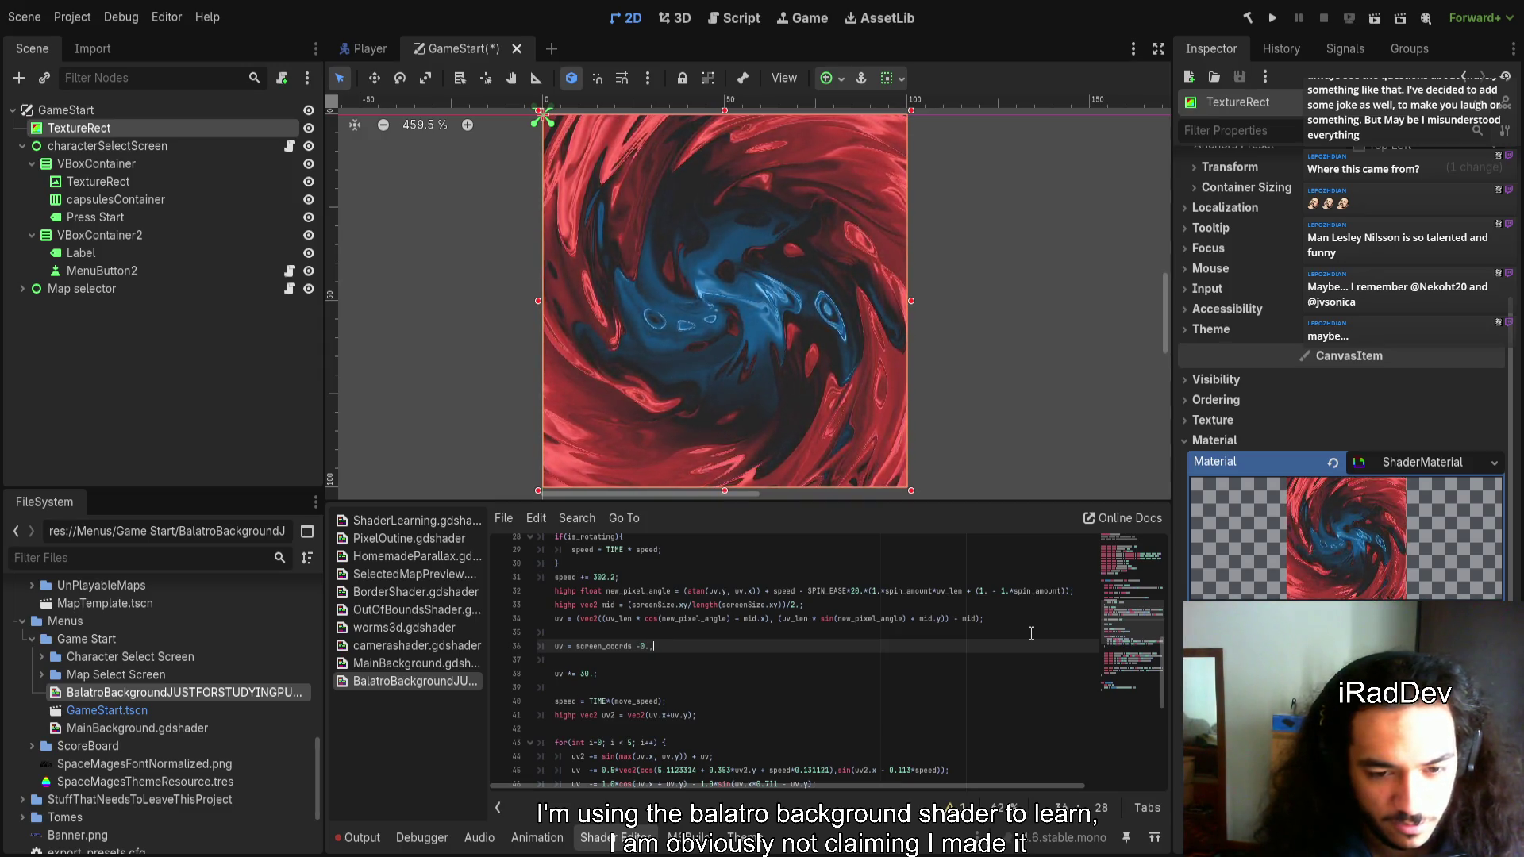
pyautogui.hotkey('ctrl', 'shift', 'Left')
pyautogui.write('(')
pyautogui.press('Home')
pyautogui.press('End')
pyautogui.press('BackSpace')
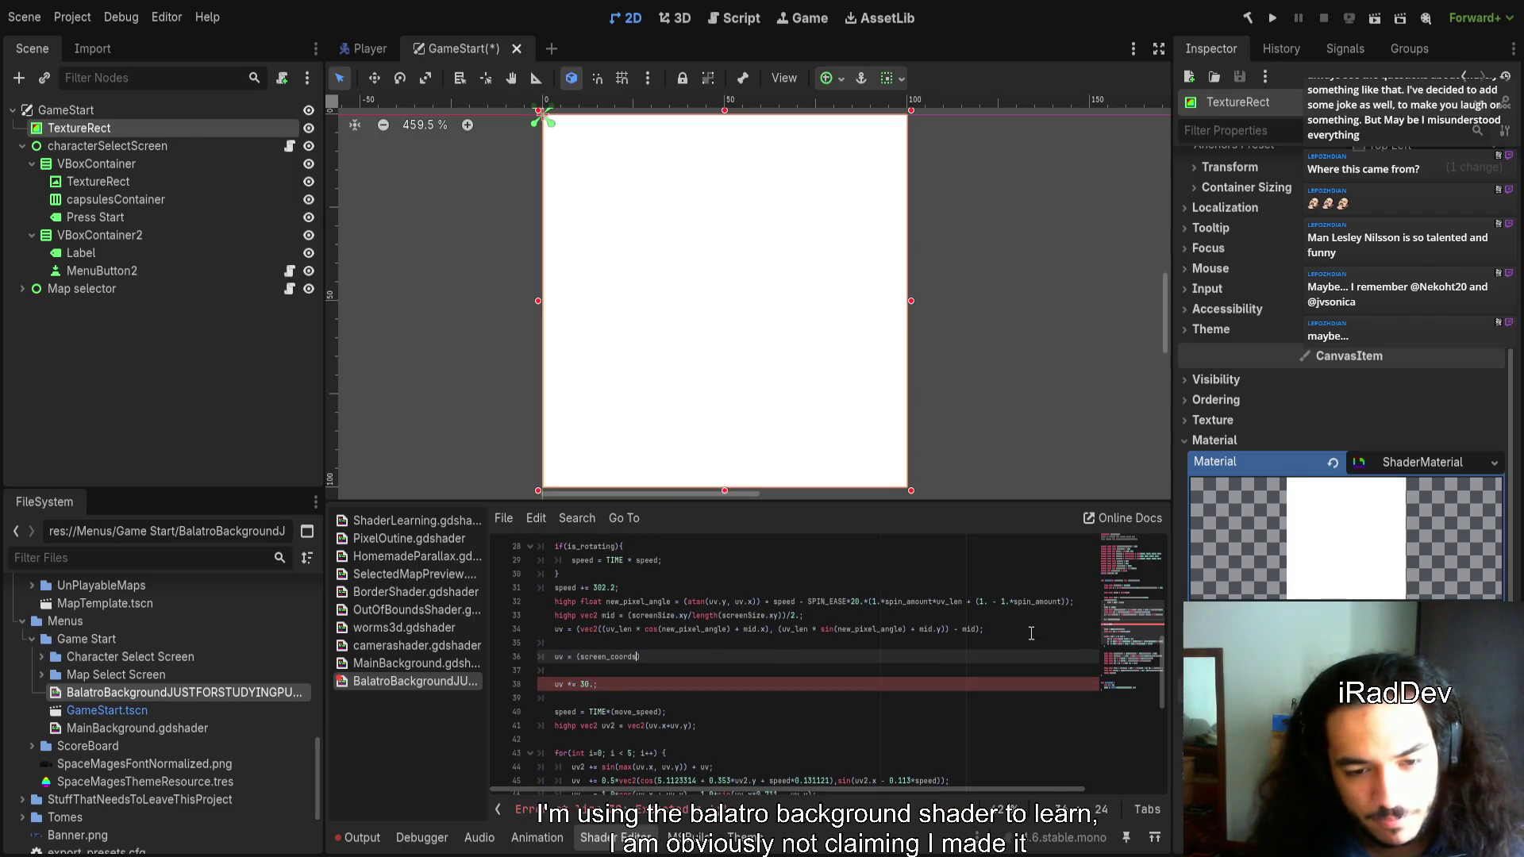
pyautogui.press('End')
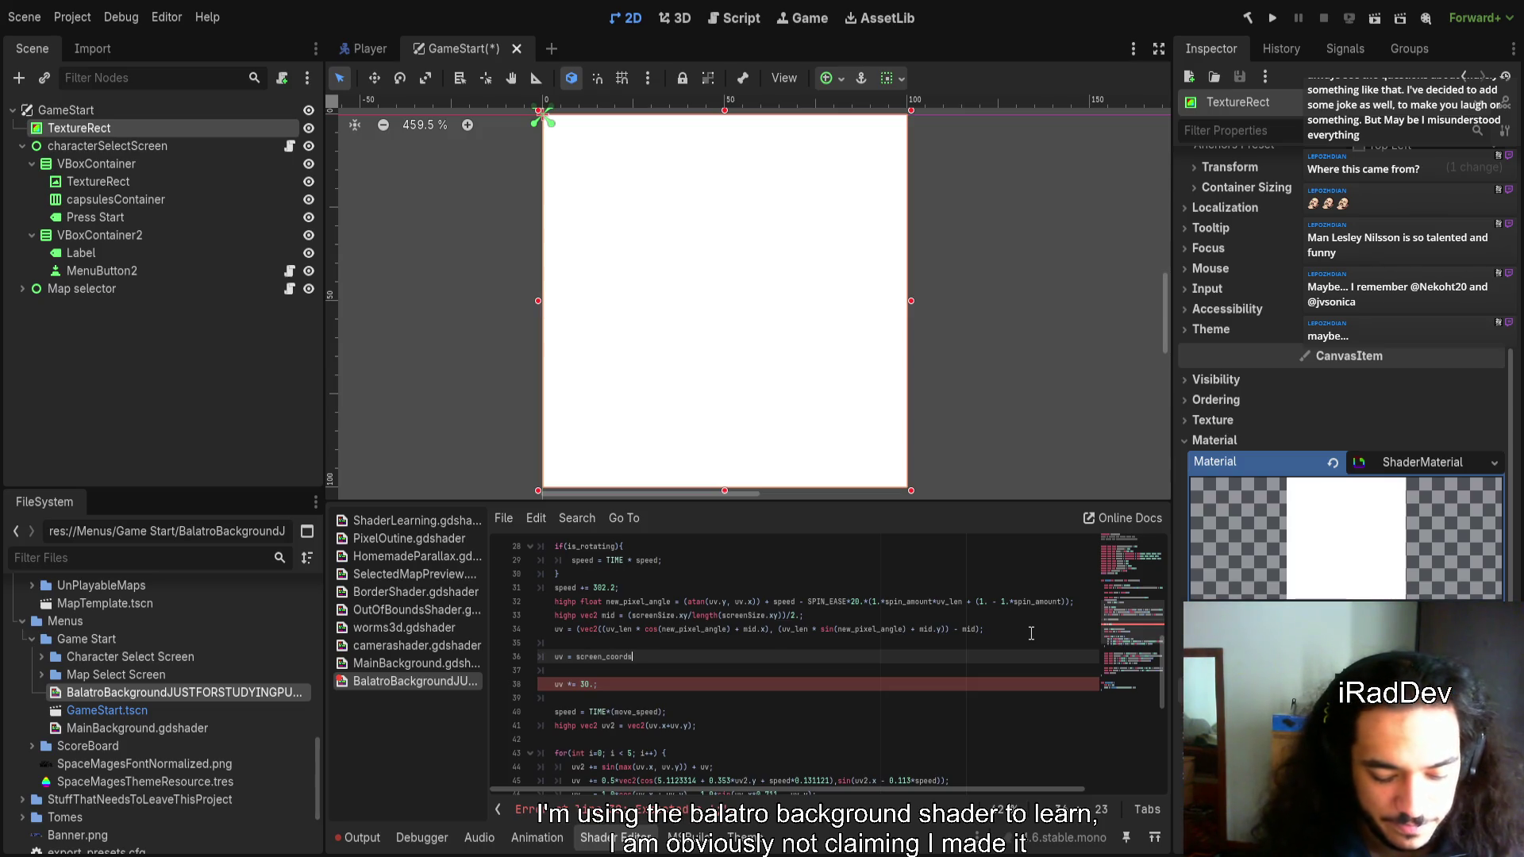
# Complete it as uv = (screen_coords - vec2(0.5))*2.; and select the new line
pyautogui.write(' - vec2')
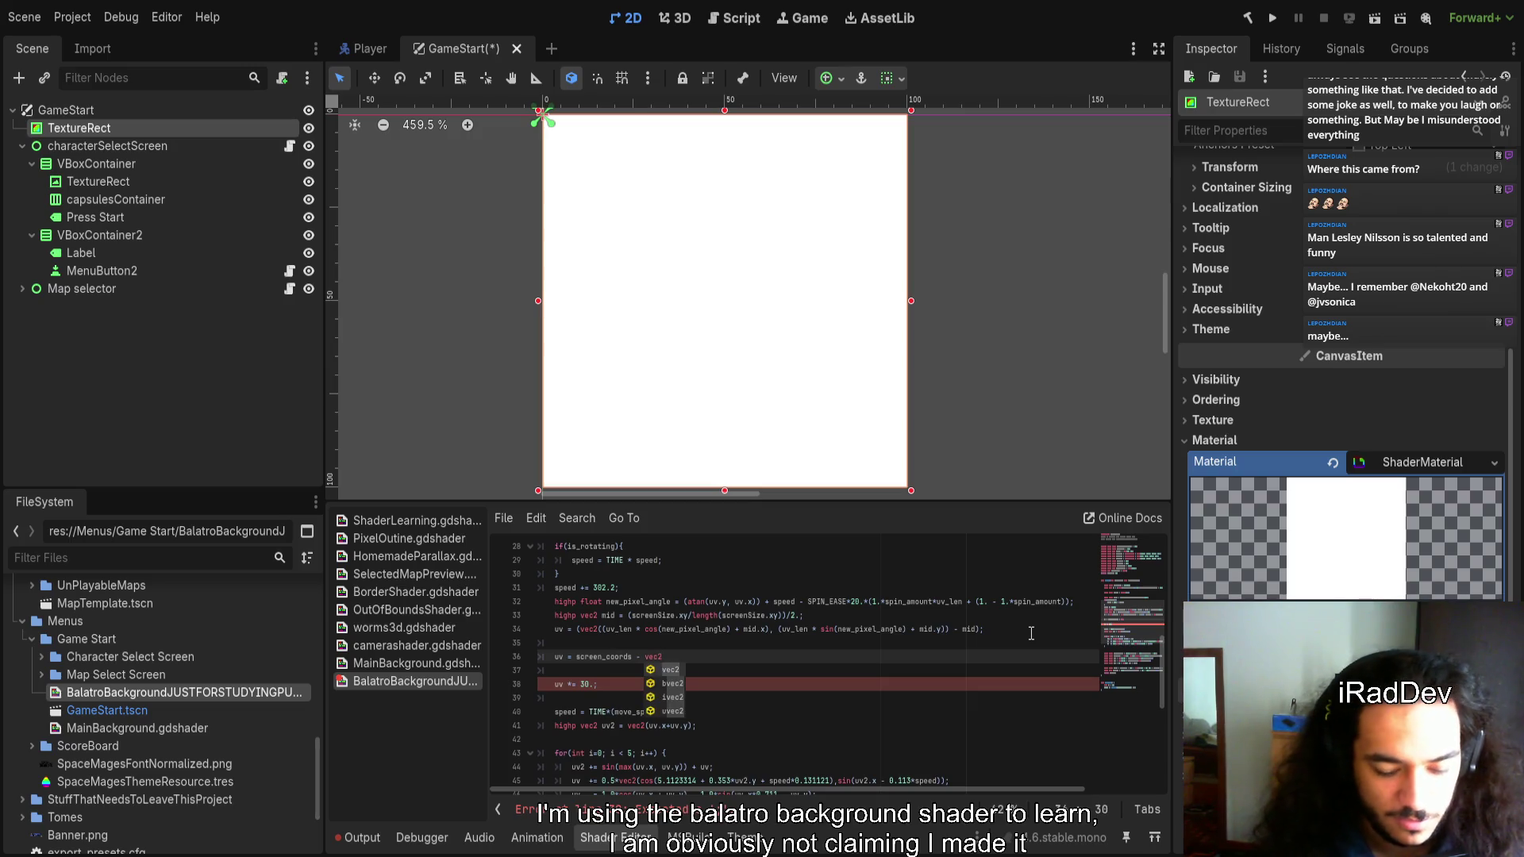
pyautogui.write('(0.5')
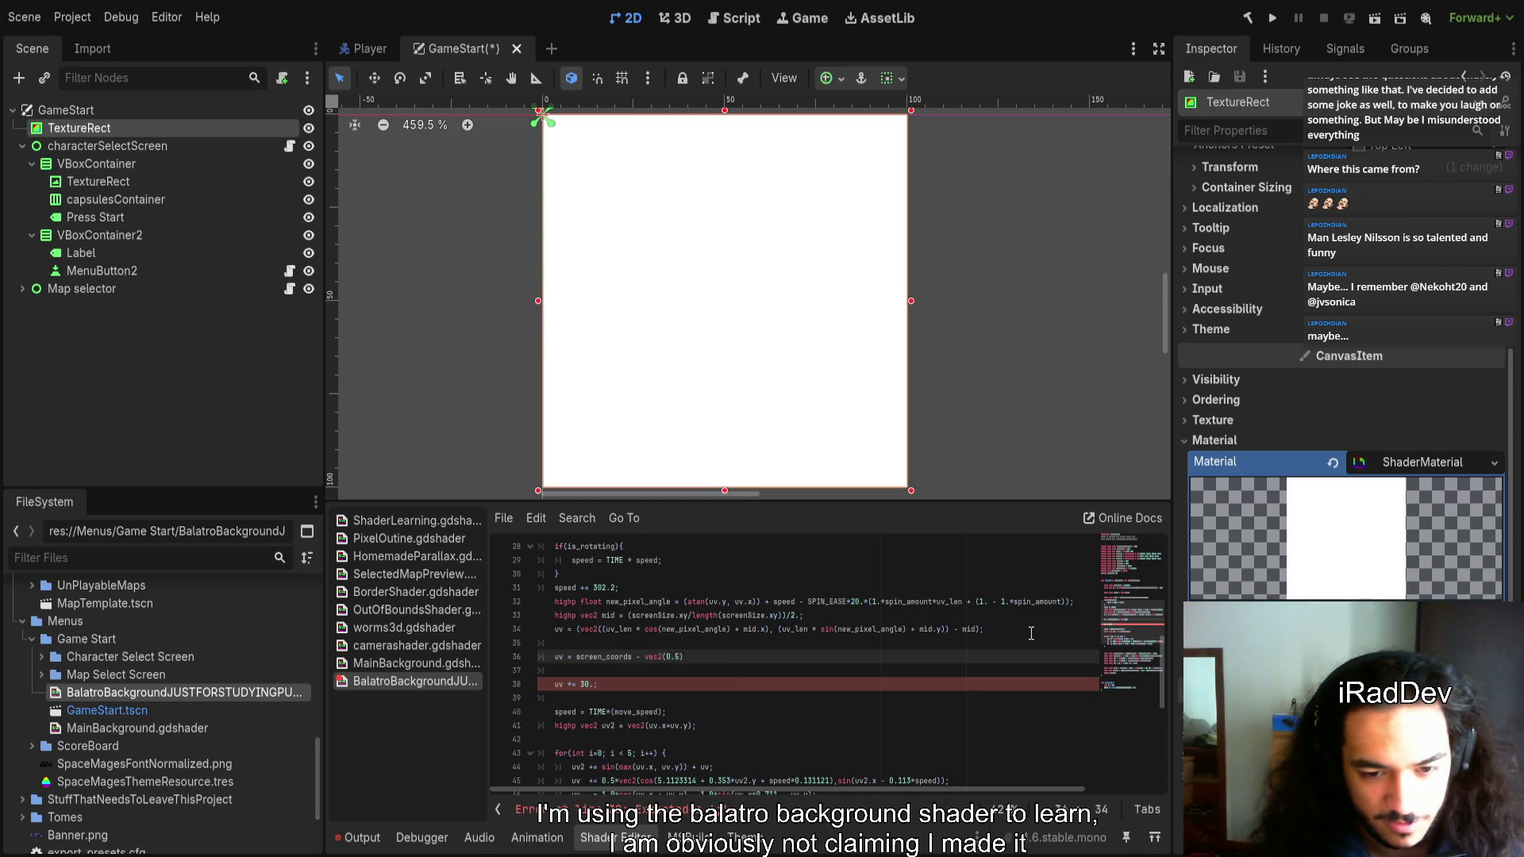
pyautogui.hotkey('ctrl', 'shift', 'Left')
pyautogui.hotkey('ctrl', 'shift', 'Left')
pyautogui.hotkey('ctrl', 'shift', 'Left')
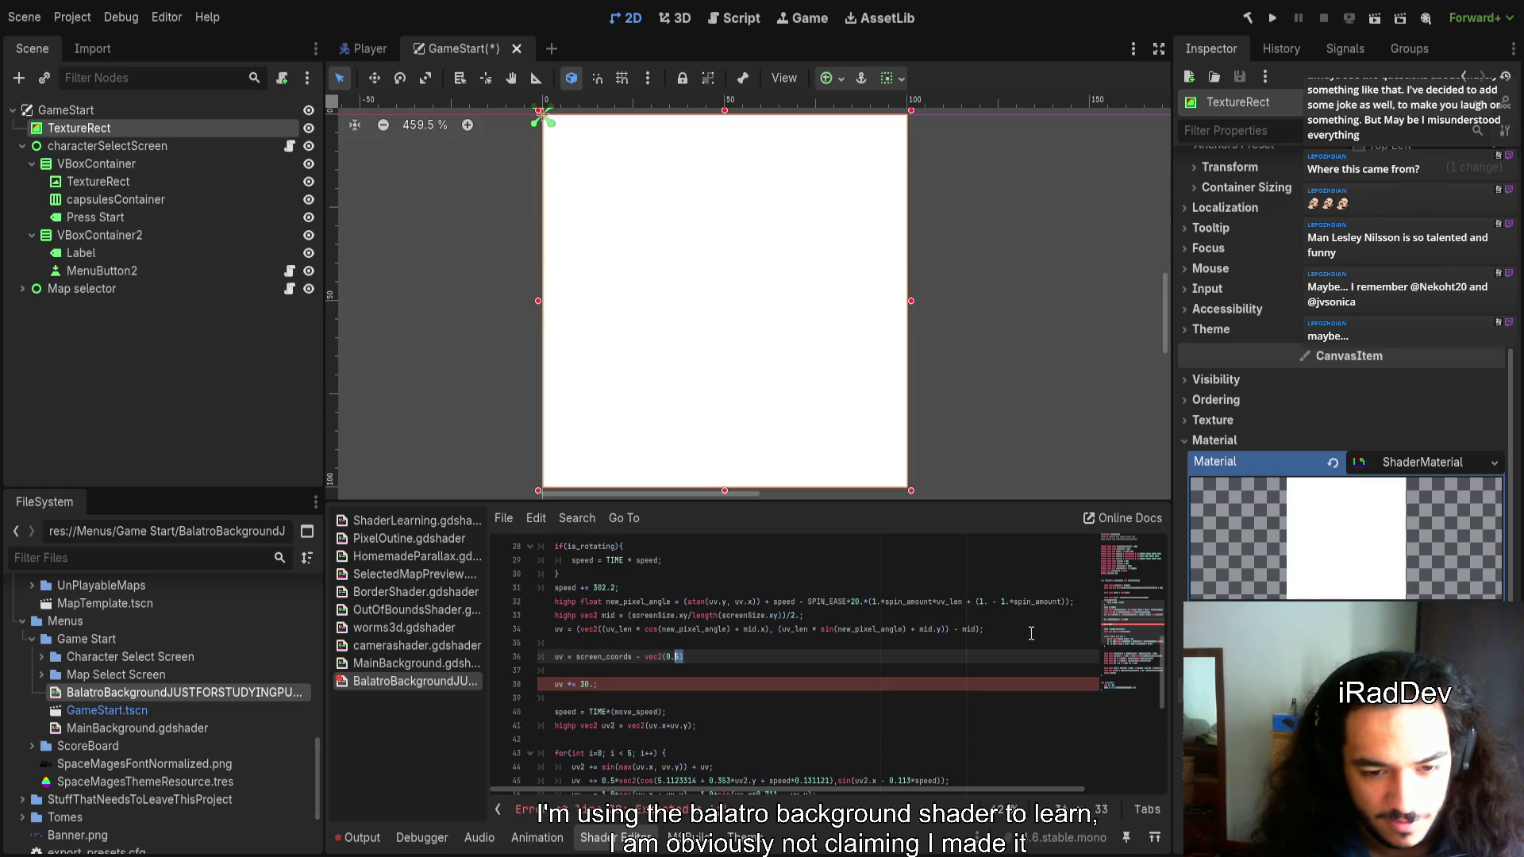
pyautogui.press('Right')
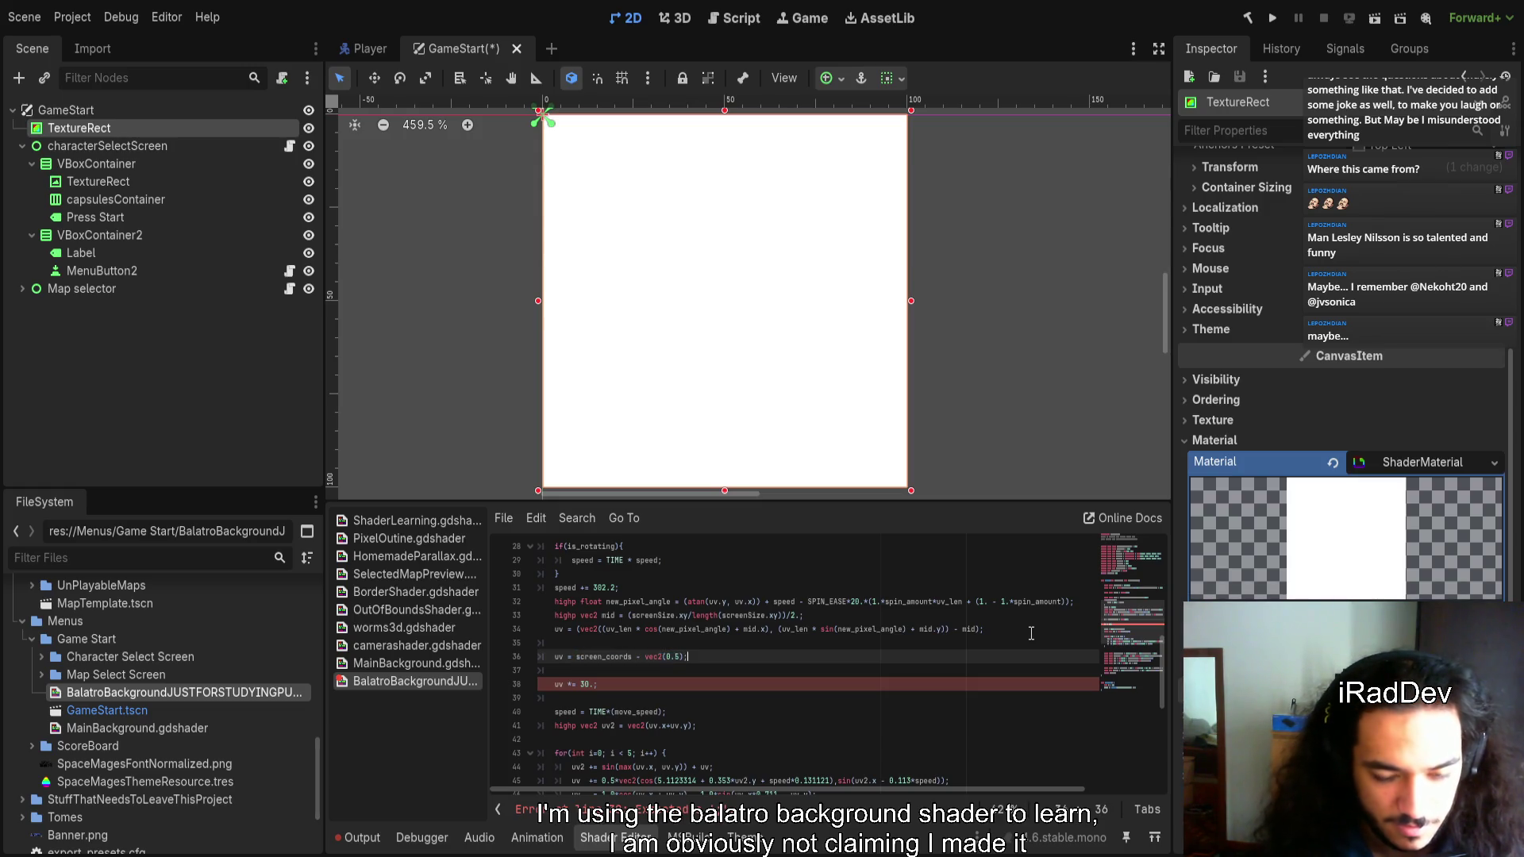
pyautogui.hotkey('ctrl', 'shift', 'Left')
pyautogui.hotkey('ctrl', 'shift', 'Left')
pyautogui.hotkey('ctrl', 'shift', 'Left')
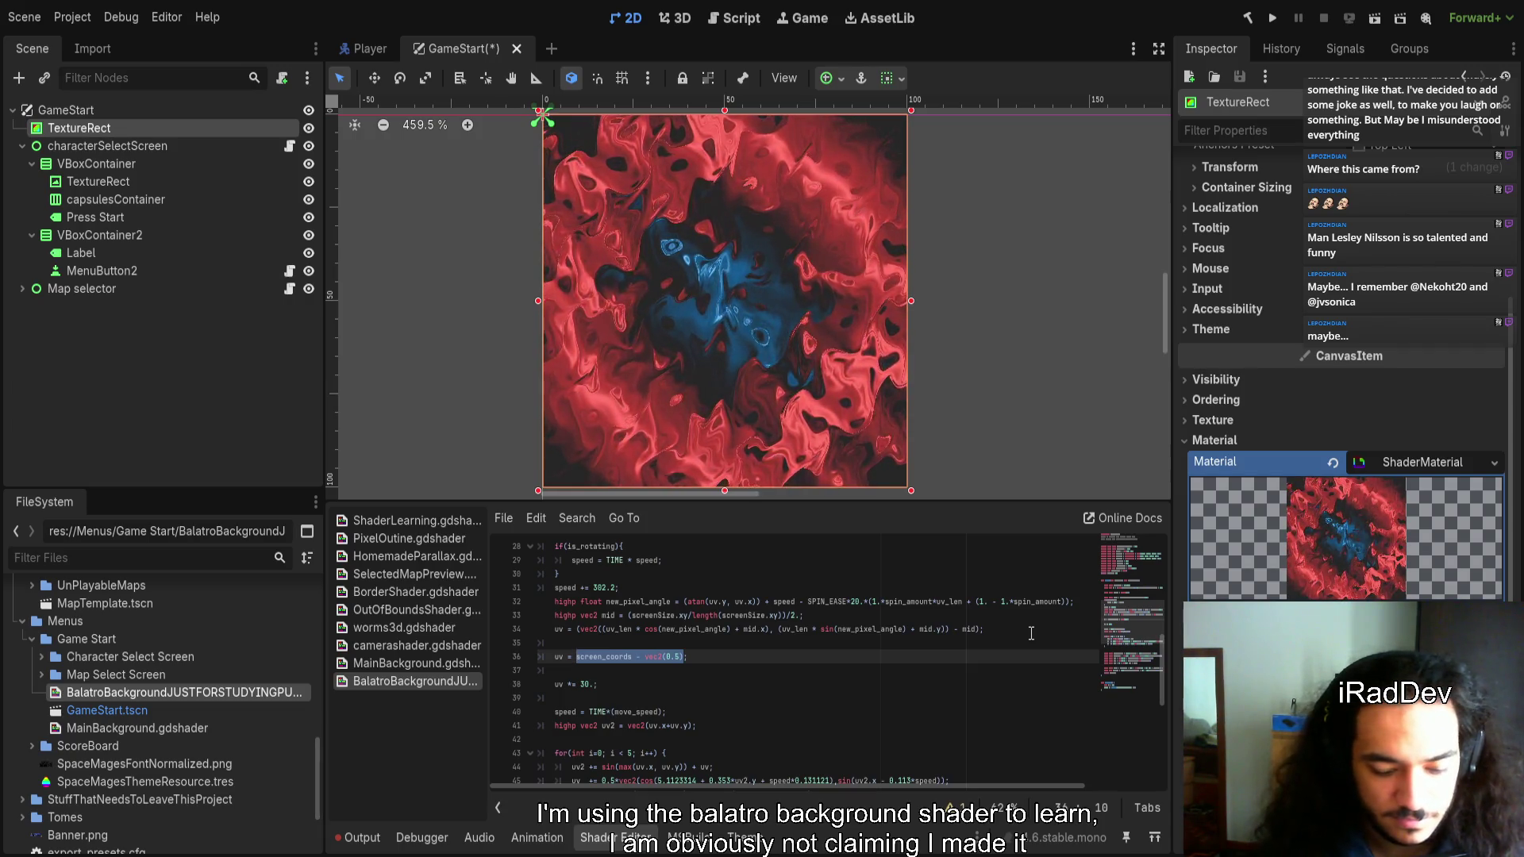
pyautogui.write('(')
pyautogui.press('Right')
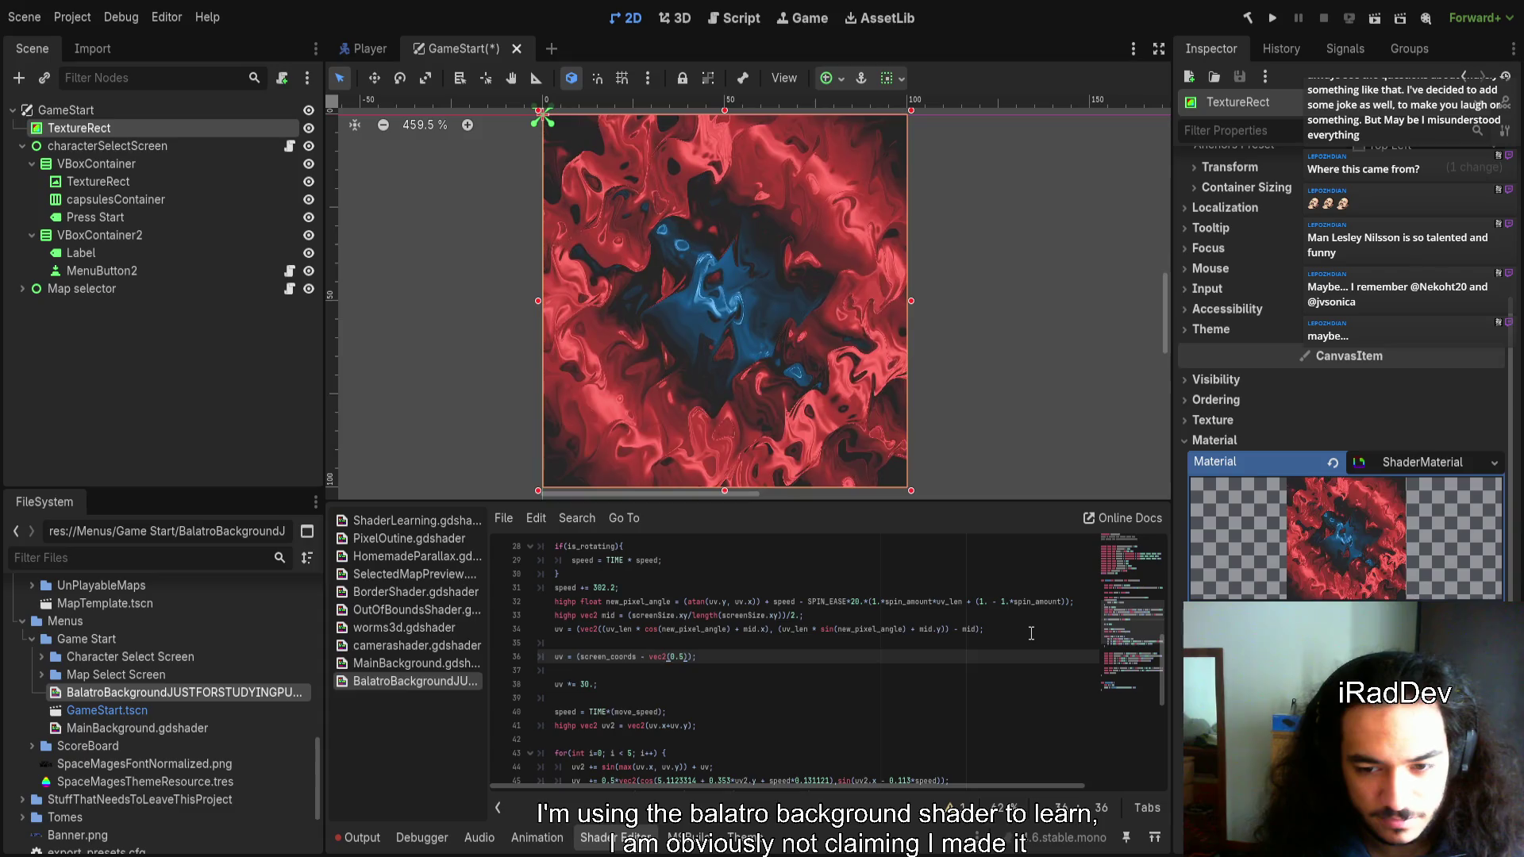
pyautogui.write('*2')
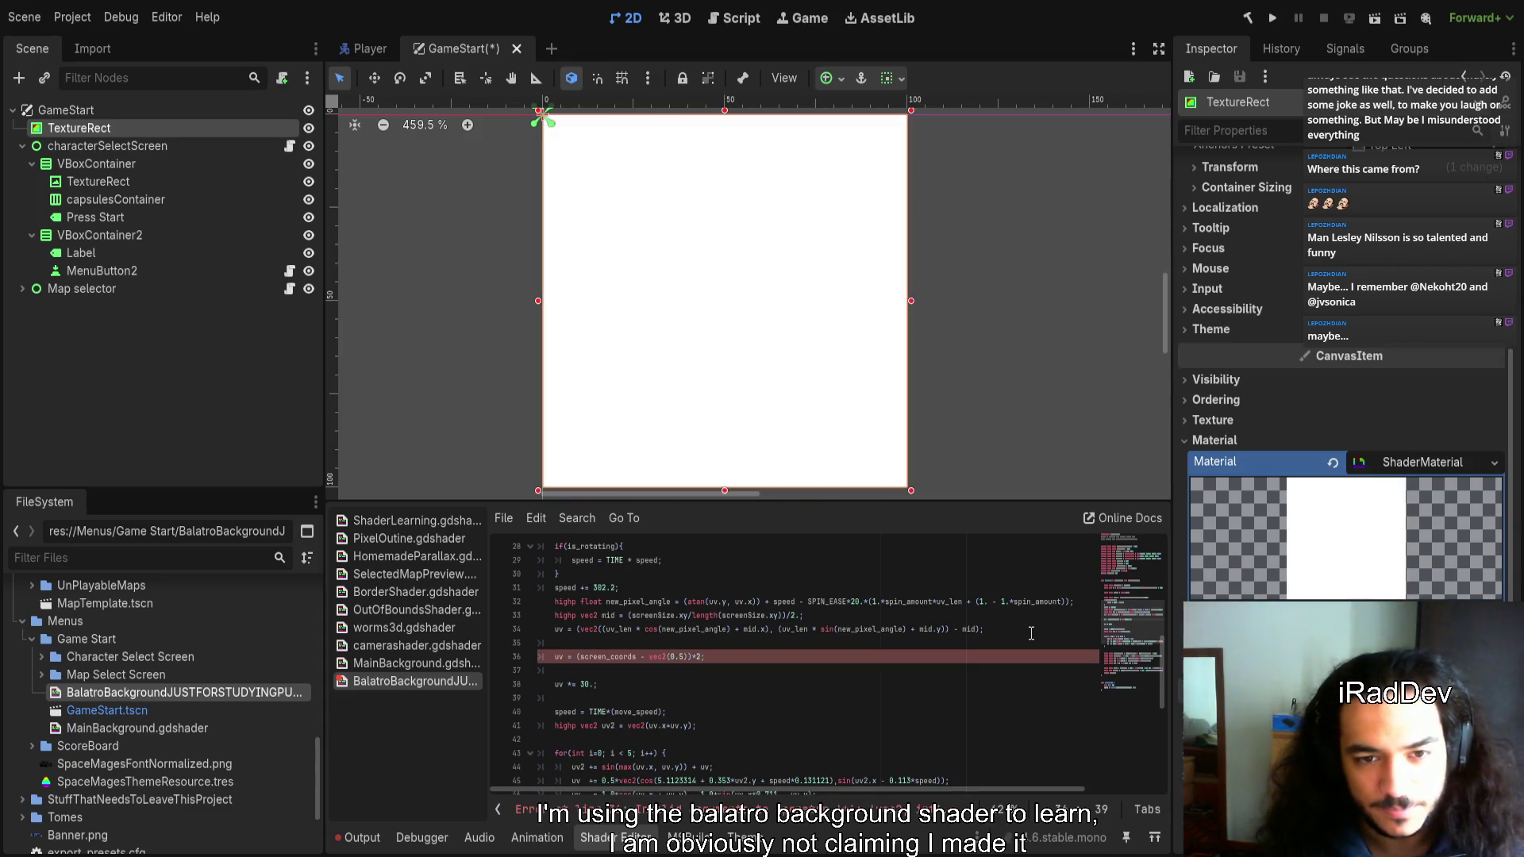
pyautogui.write('.')
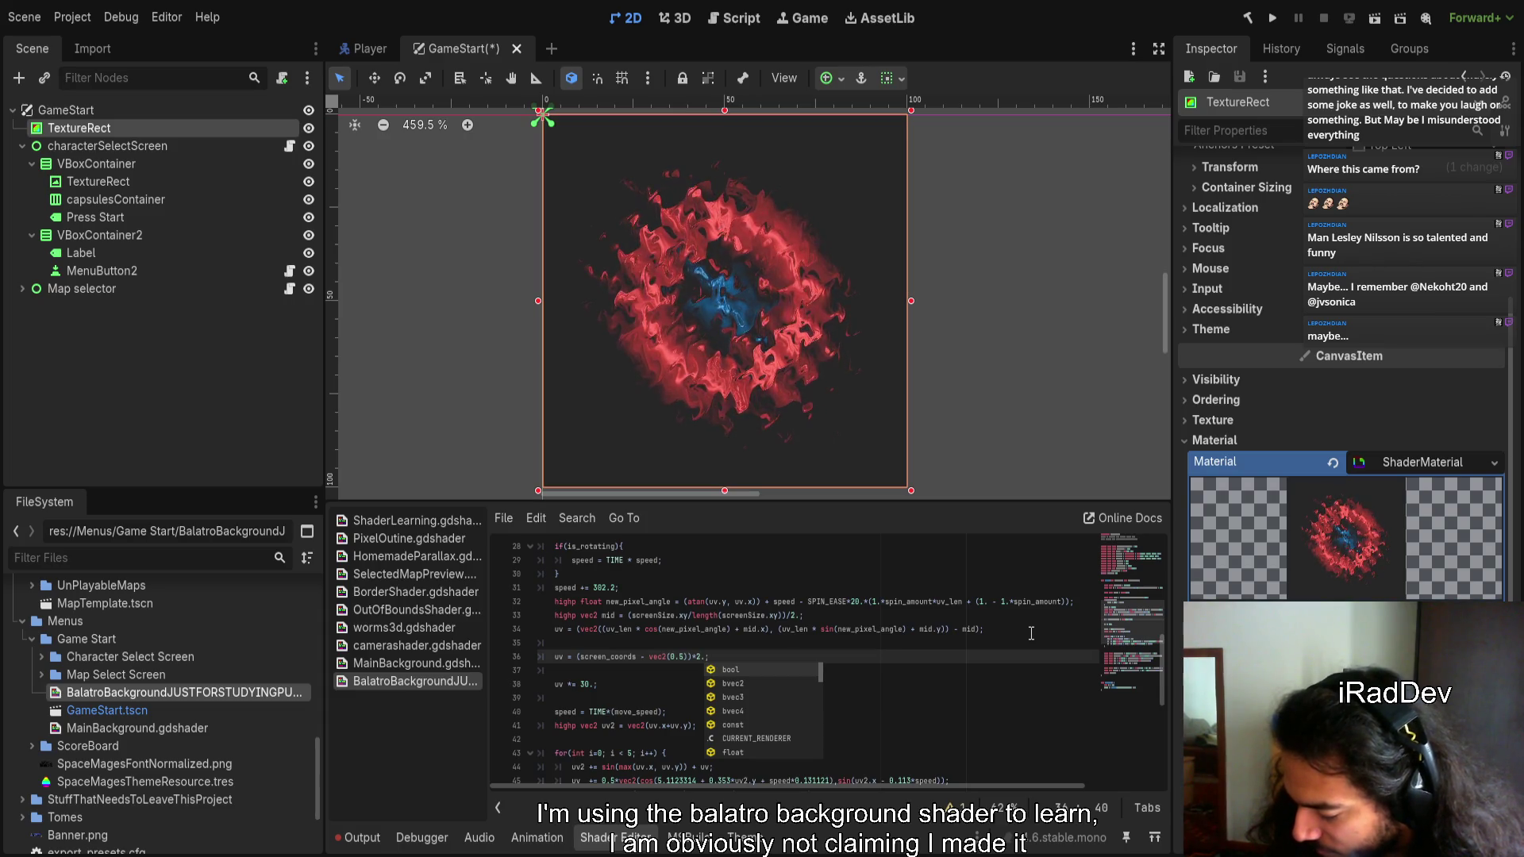
pyautogui.press('Escape')
pyautogui.hotkey('shift', 'Up')
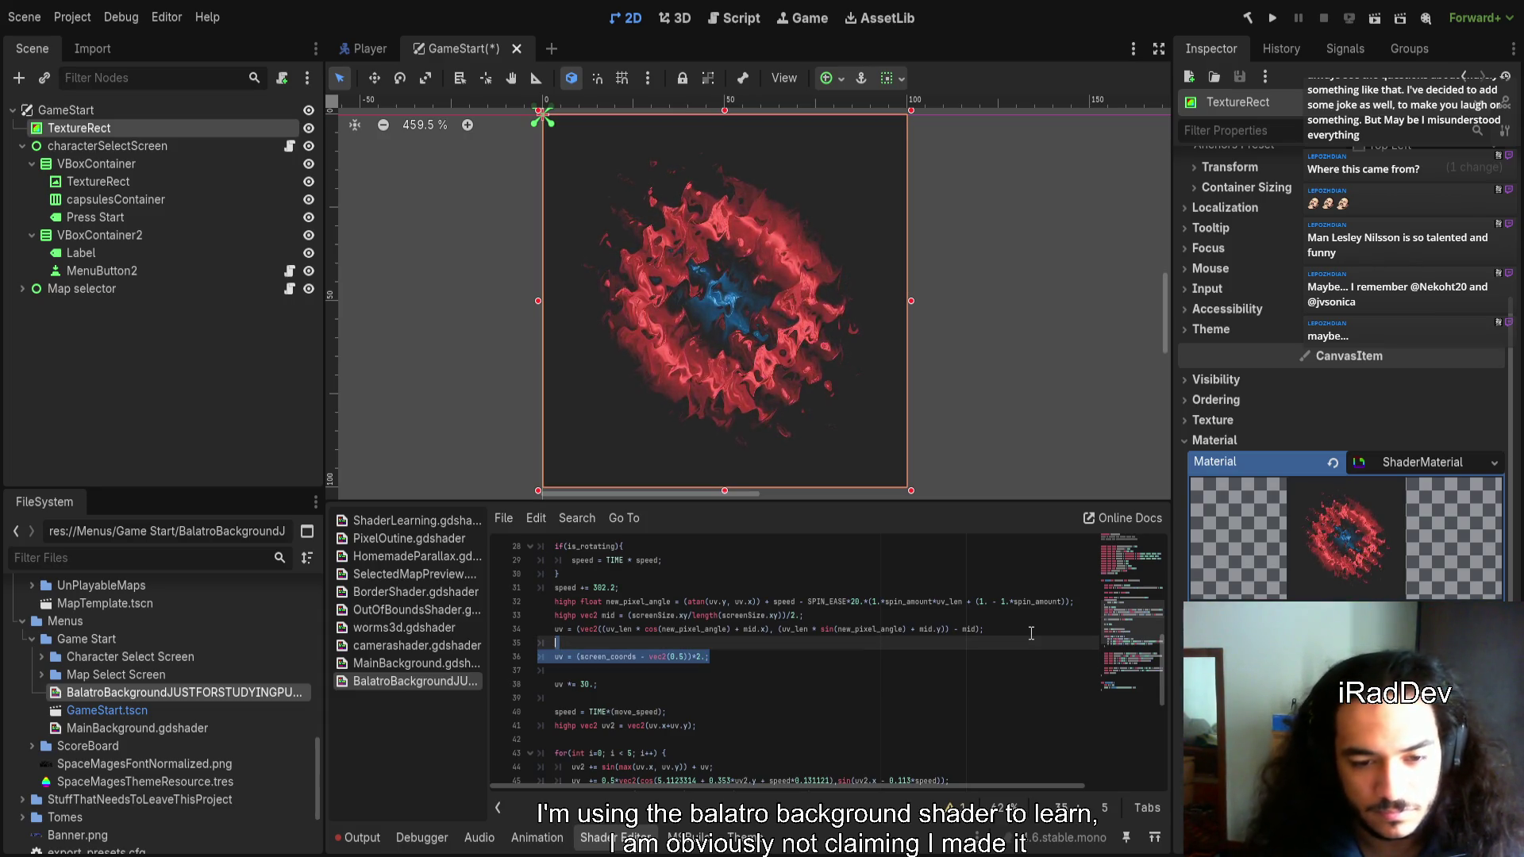
pyautogui.press('BackSpace')
pyautogui.press('BackSpace')
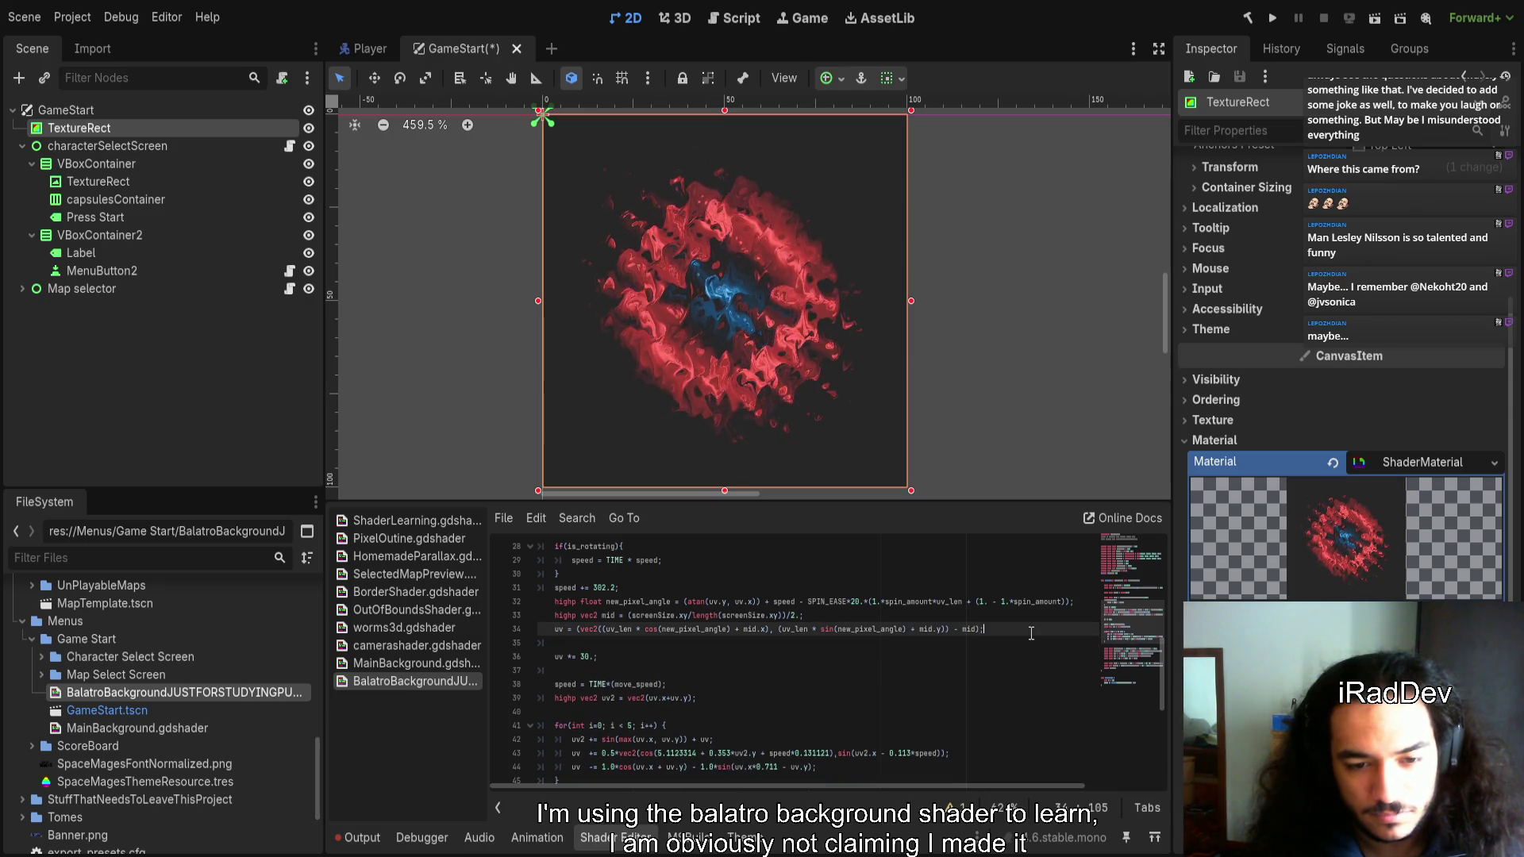
pyautogui.press('Up')
pyautogui.press('Right')
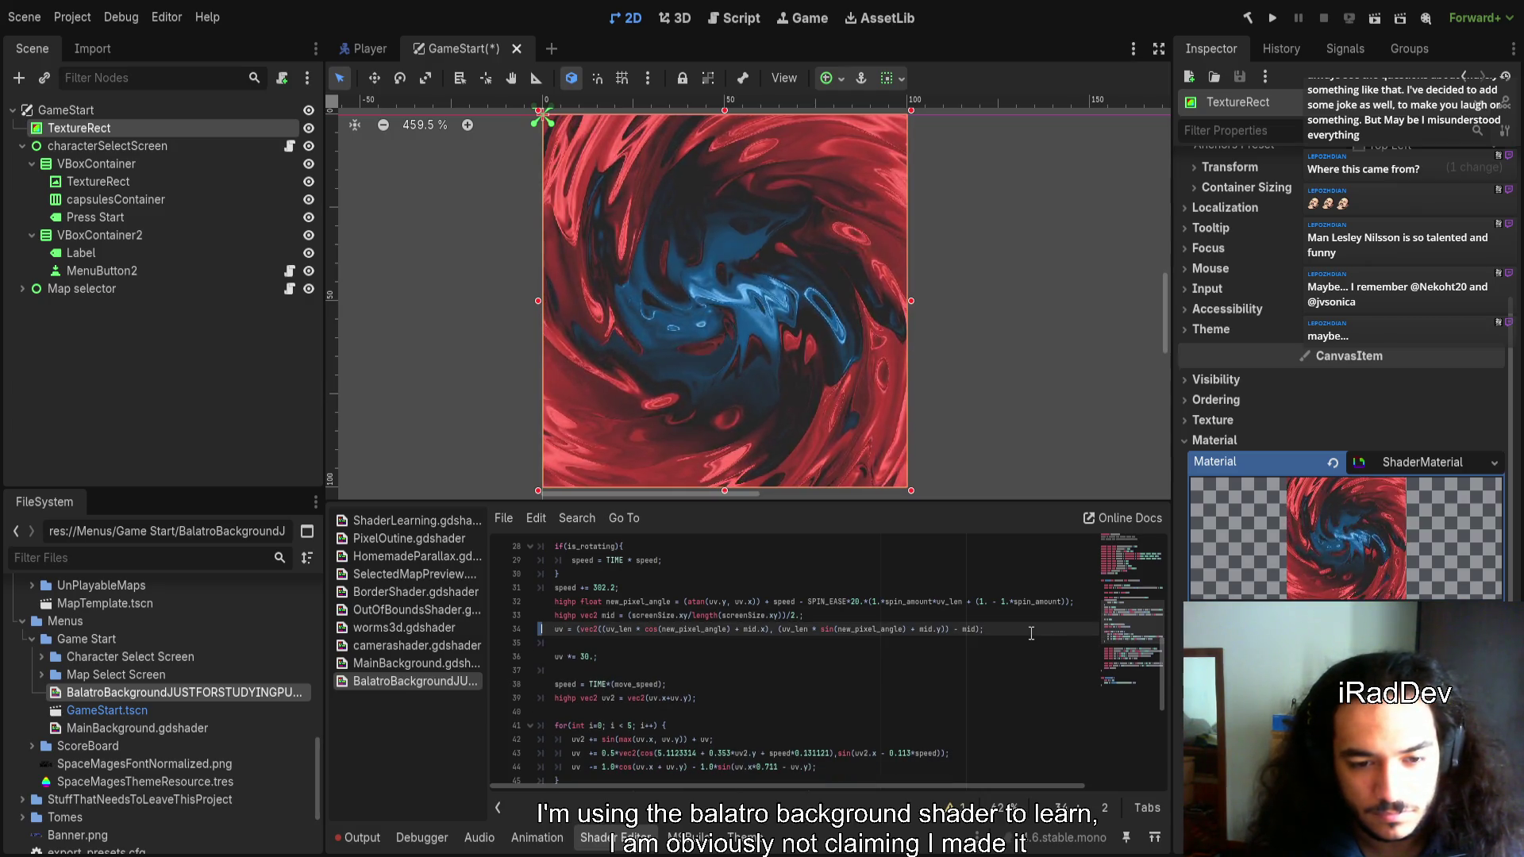
pyautogui.press('BackSpace')
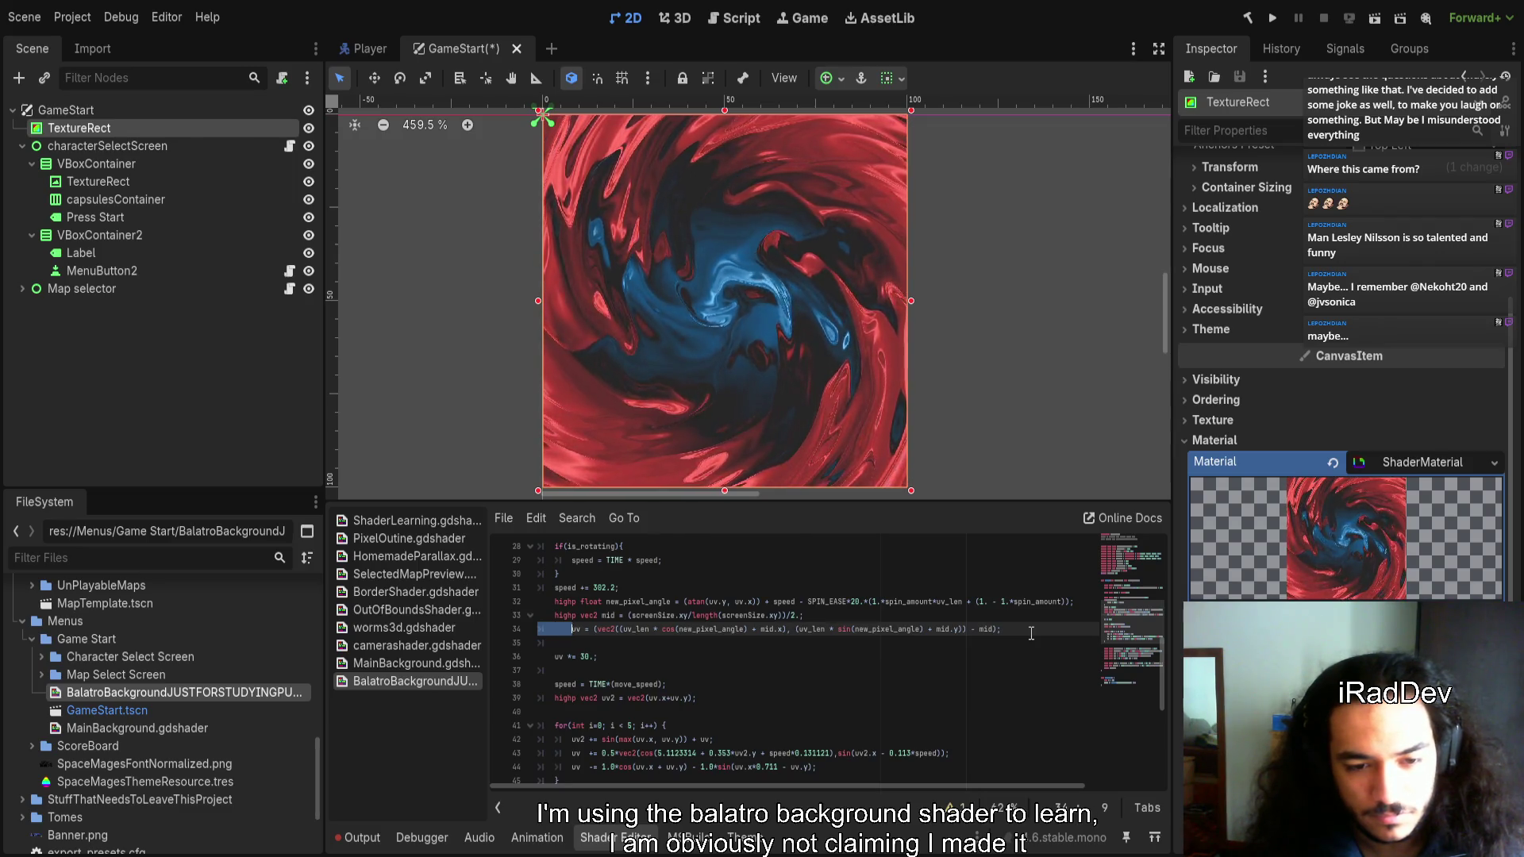
pyautogui.hotkey('ctrl', 'z')
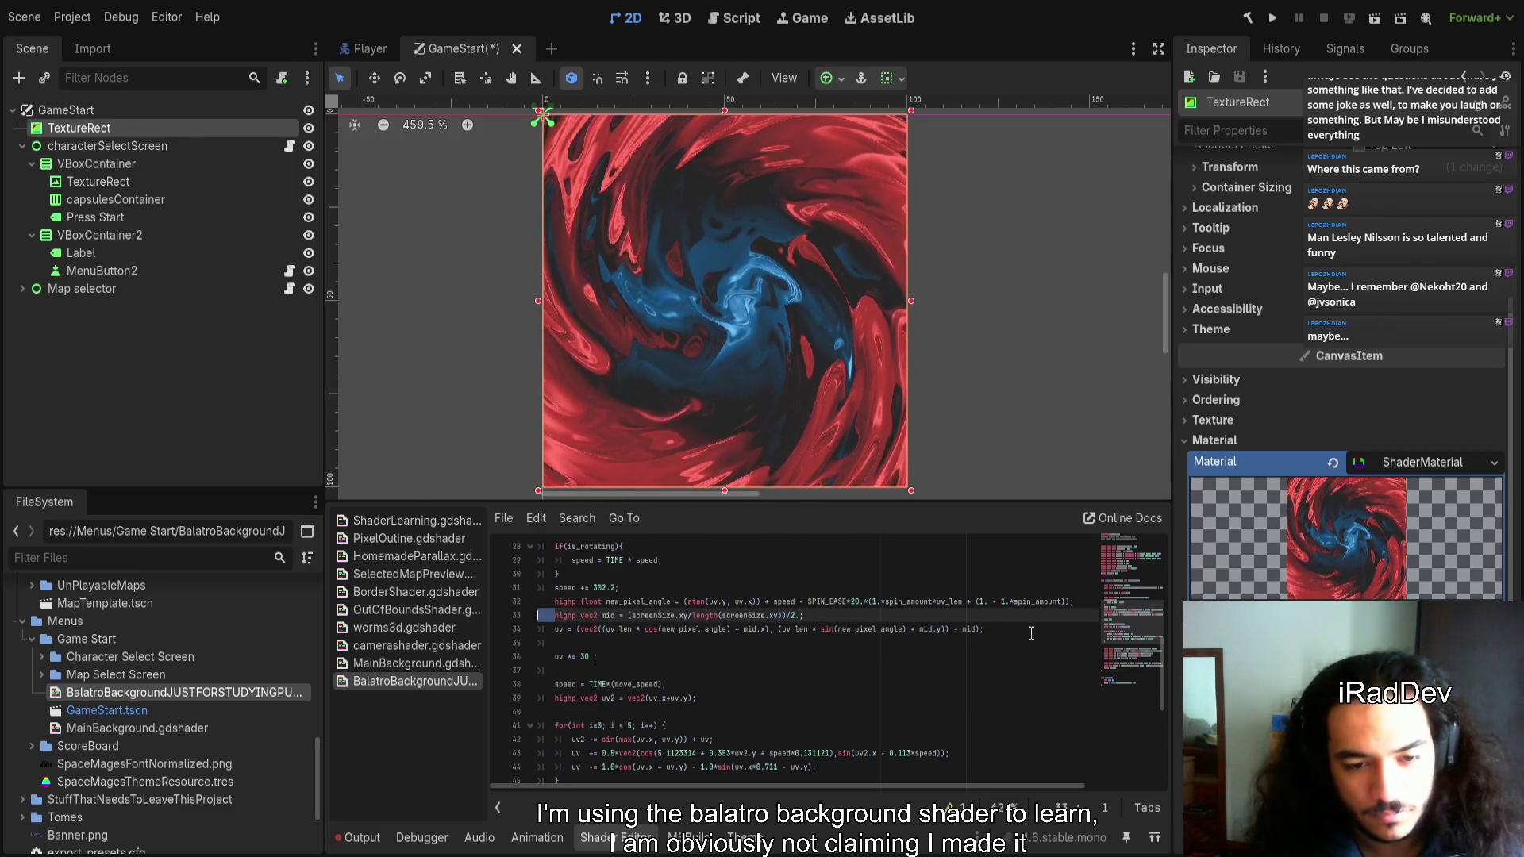
pyautogui.hotkey('ctrl', 'z')
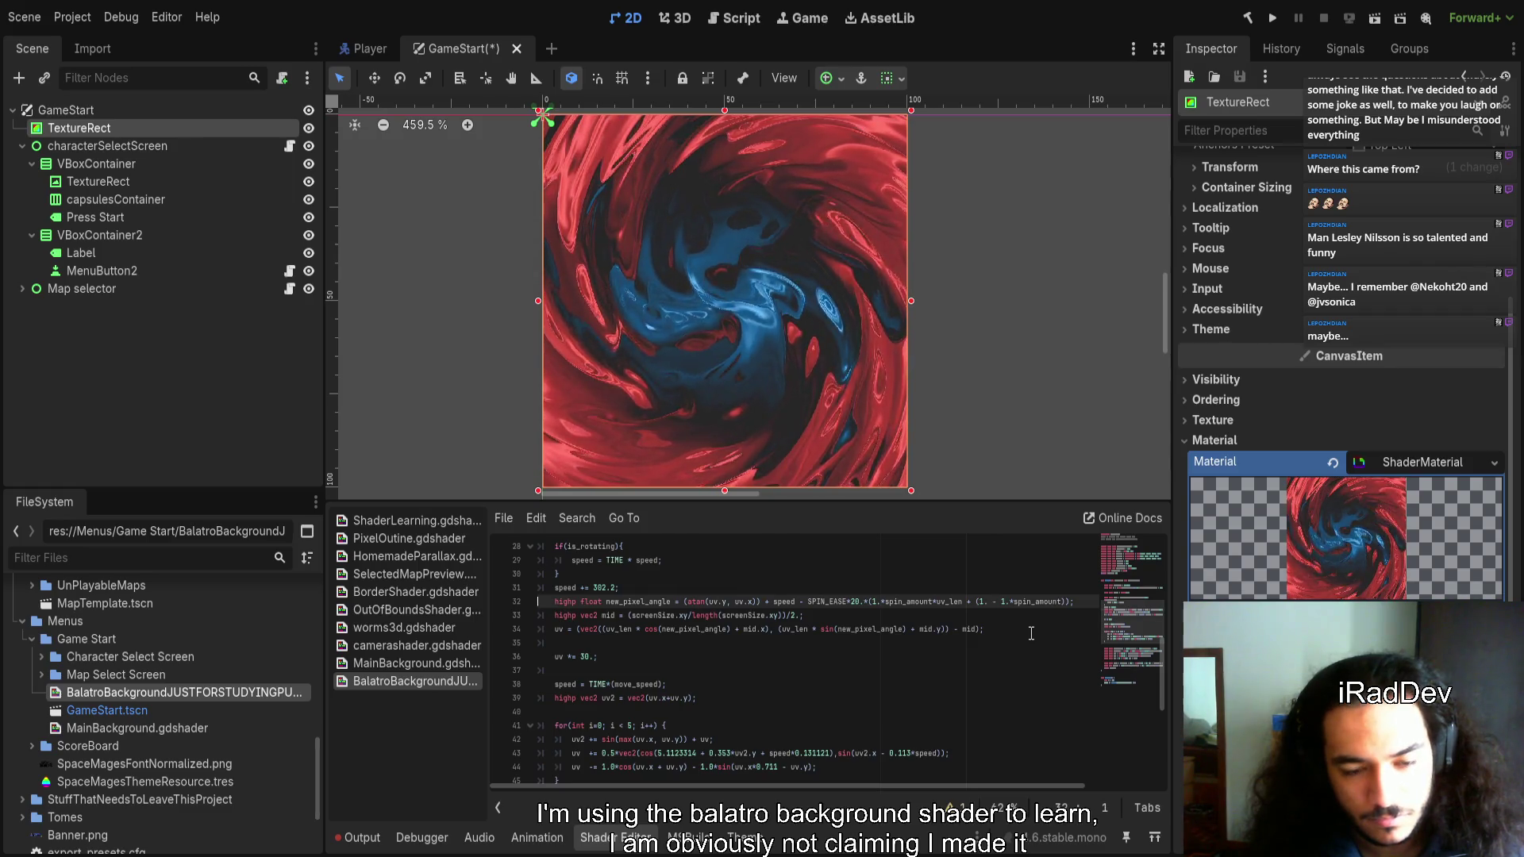
pyautogui.hotkey('ctrl', 'z')
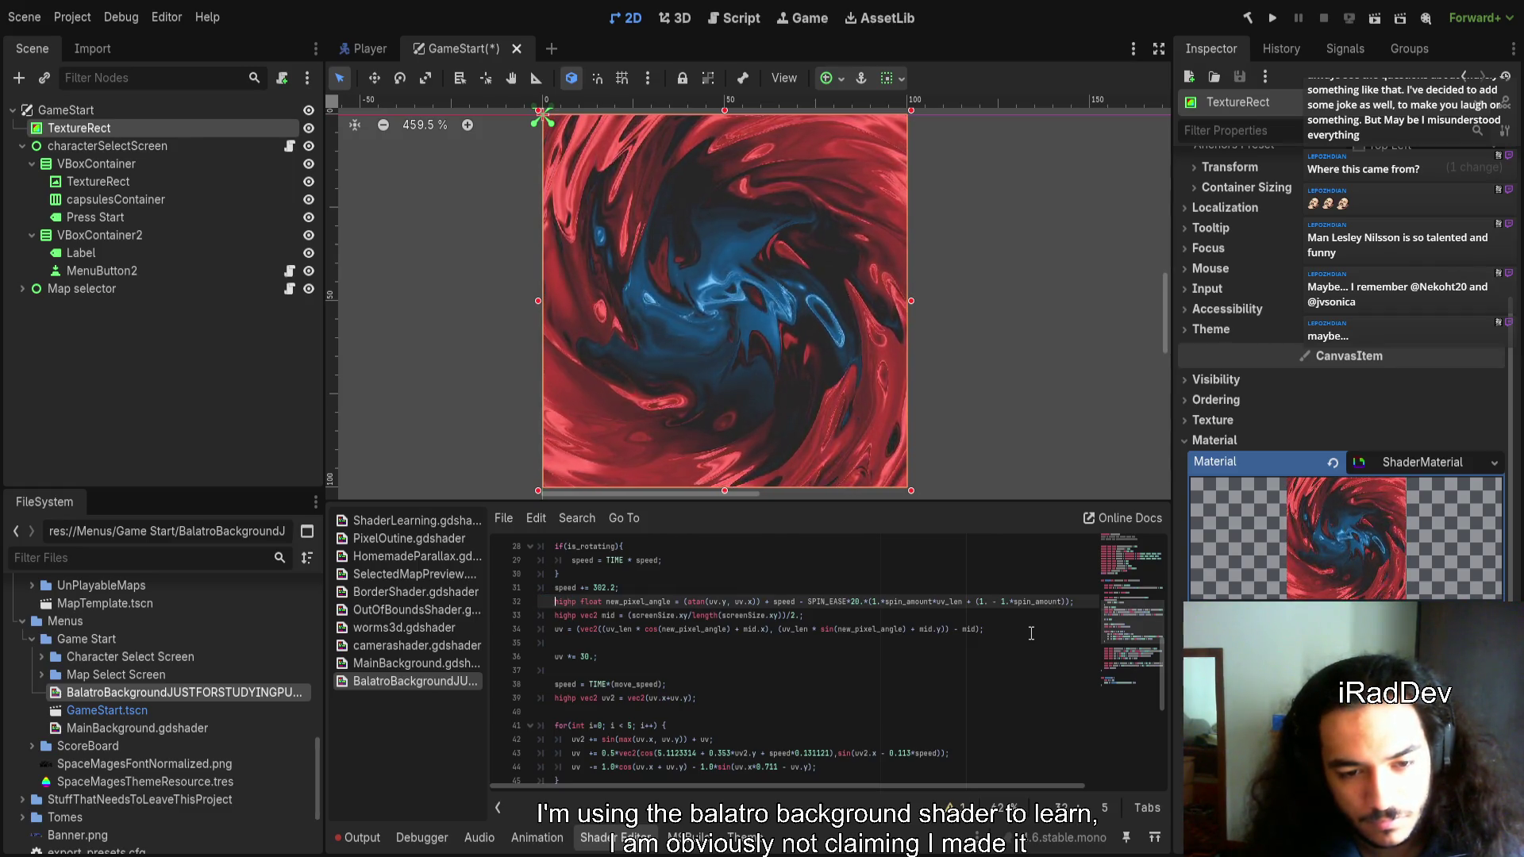
pyautogui.hotkey('ctrl', 'z')
pyautogui.hotkey('ctrl', 'z')
pyautogui.hotkey('ctrl', 'z')
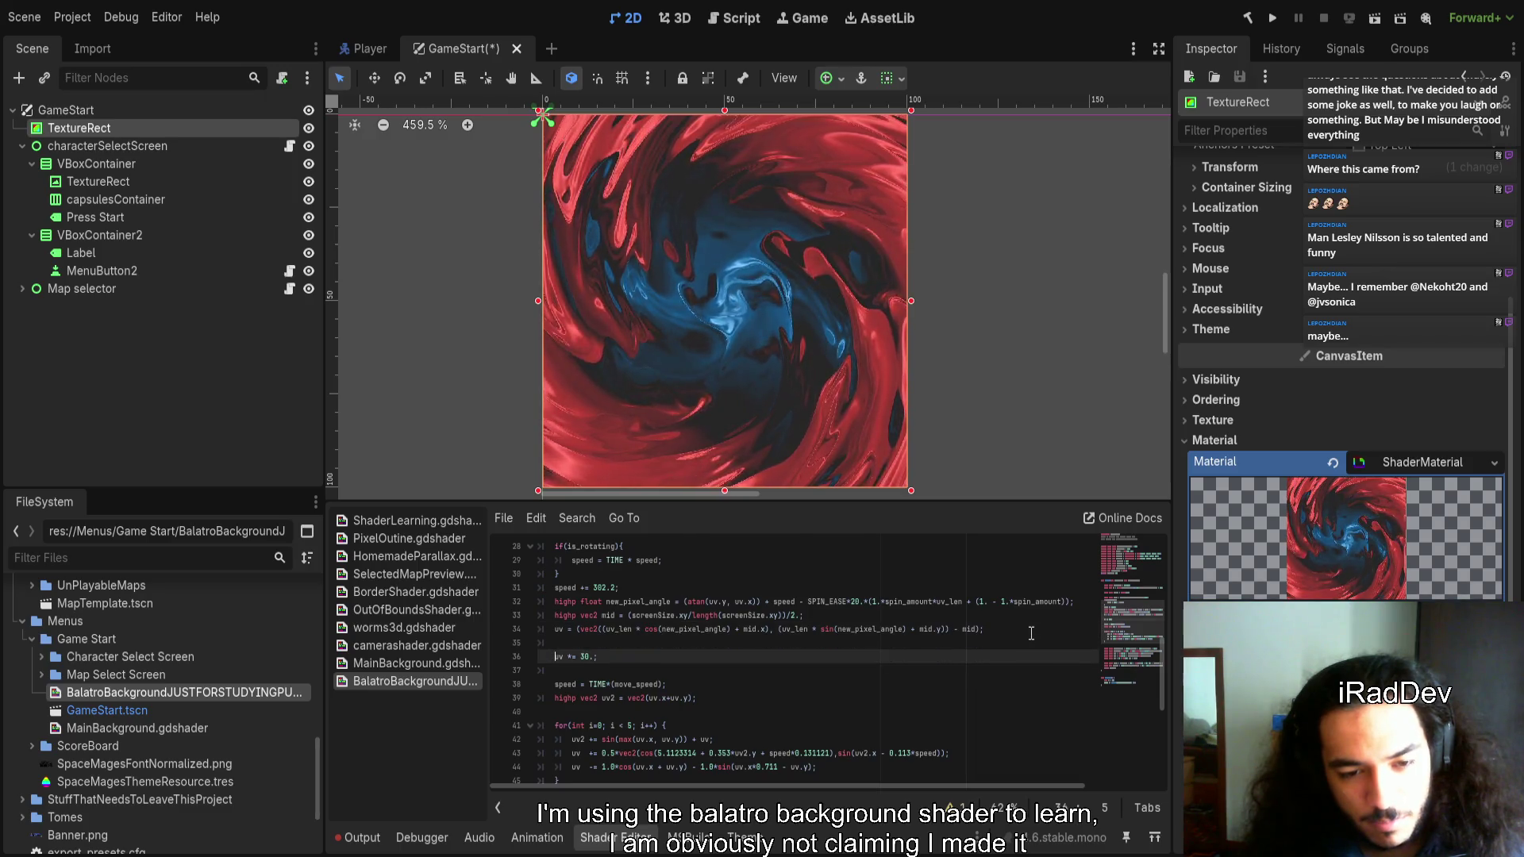
pyautogui.hotkey('ctrl', 'z')
pyautogui.hotkey('ctrl', 'z')
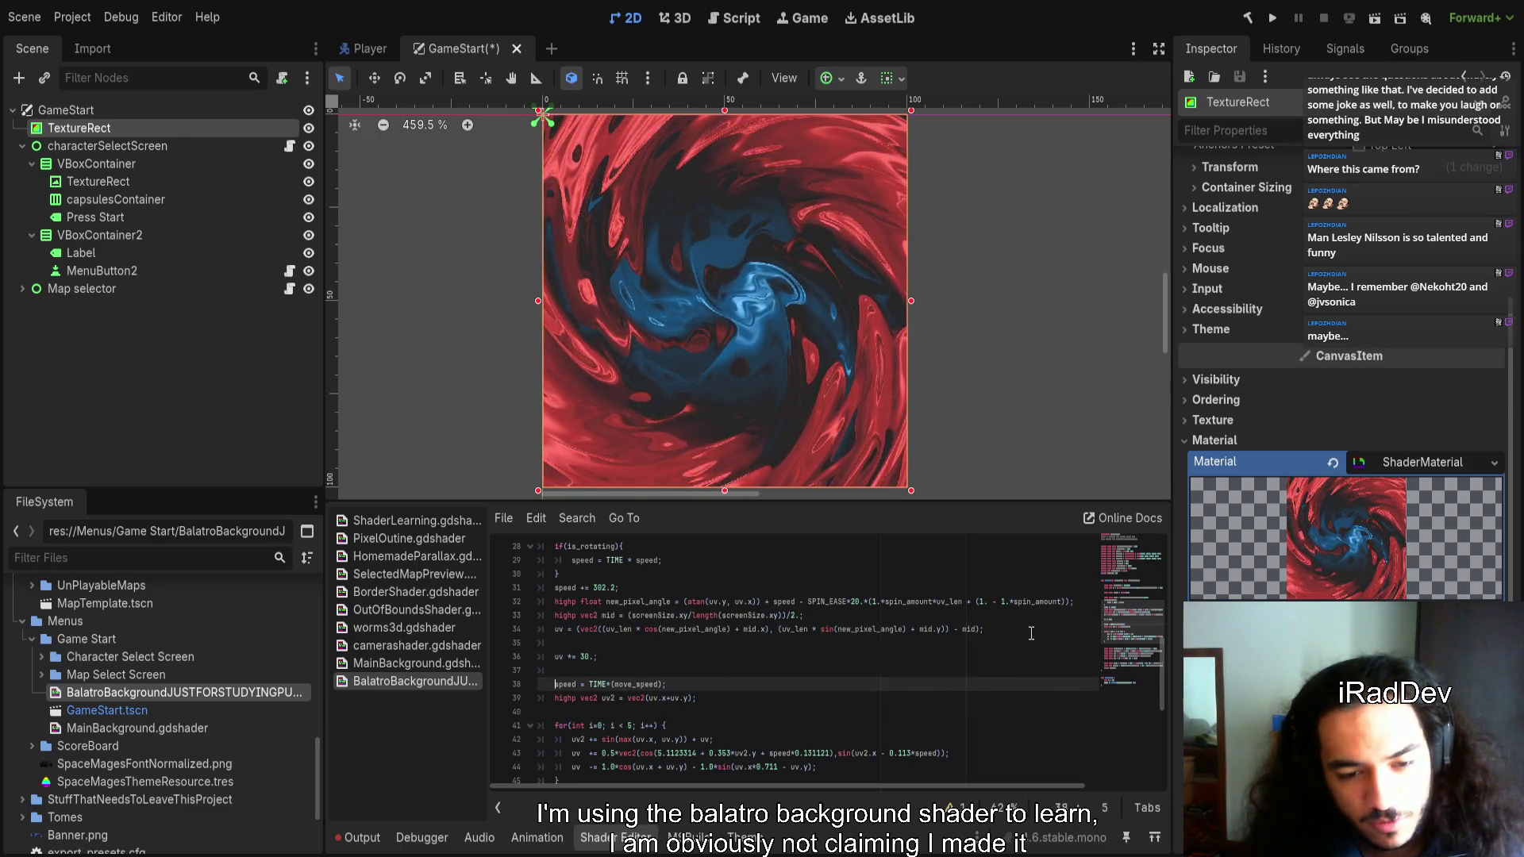
pyautogui.hotkey('ctrl', 'z')
pyautogui.hotkey('ctrl', 'z')
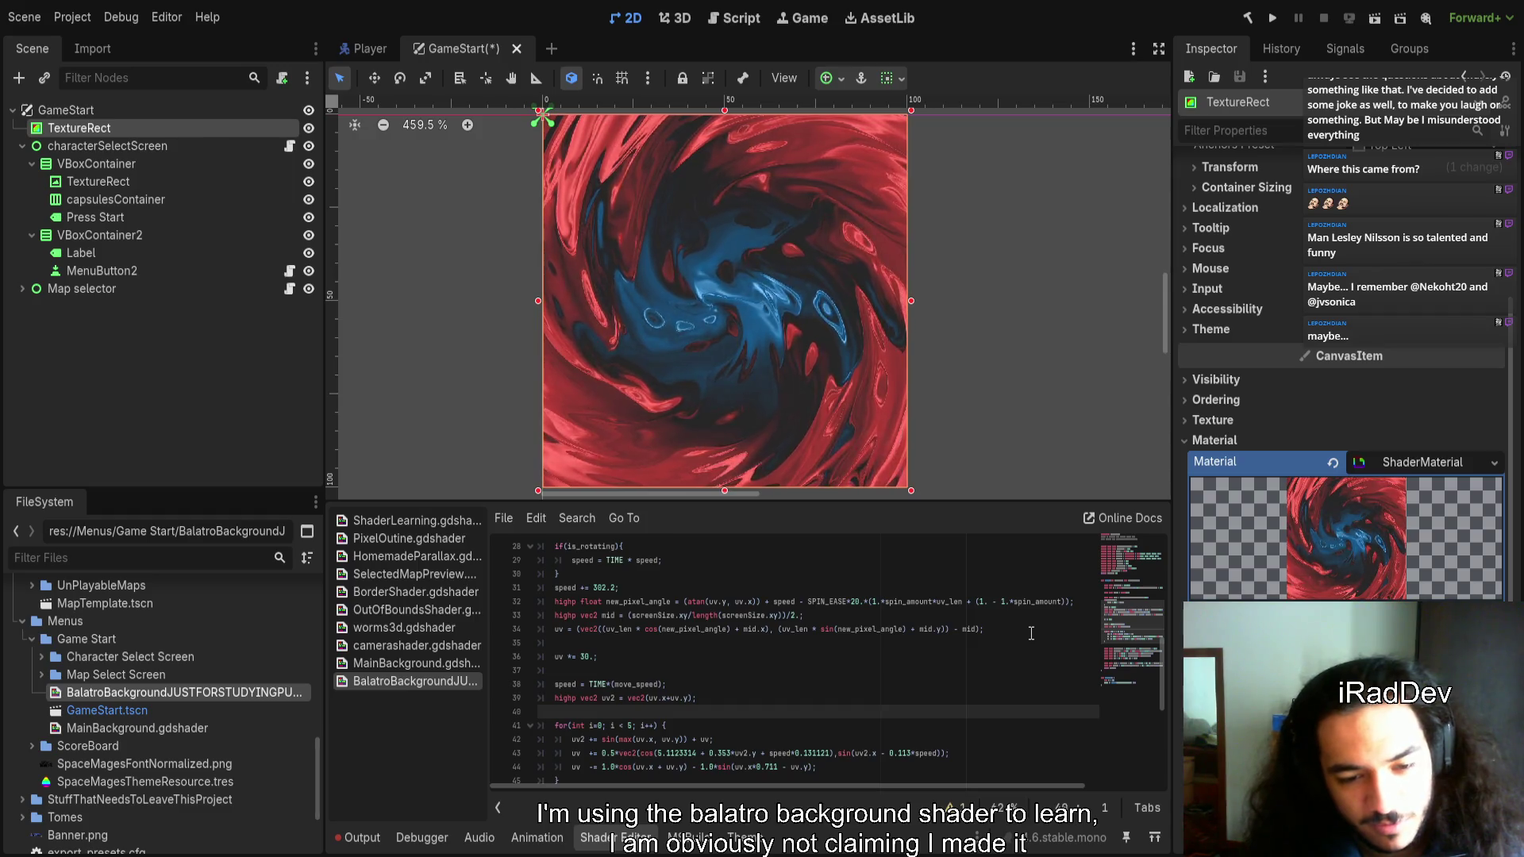
# Switch to MainBackground.gdshader and delete the swirl-shaded TextureRect from the scene
pyautogui.scroll(2, 912, 603)
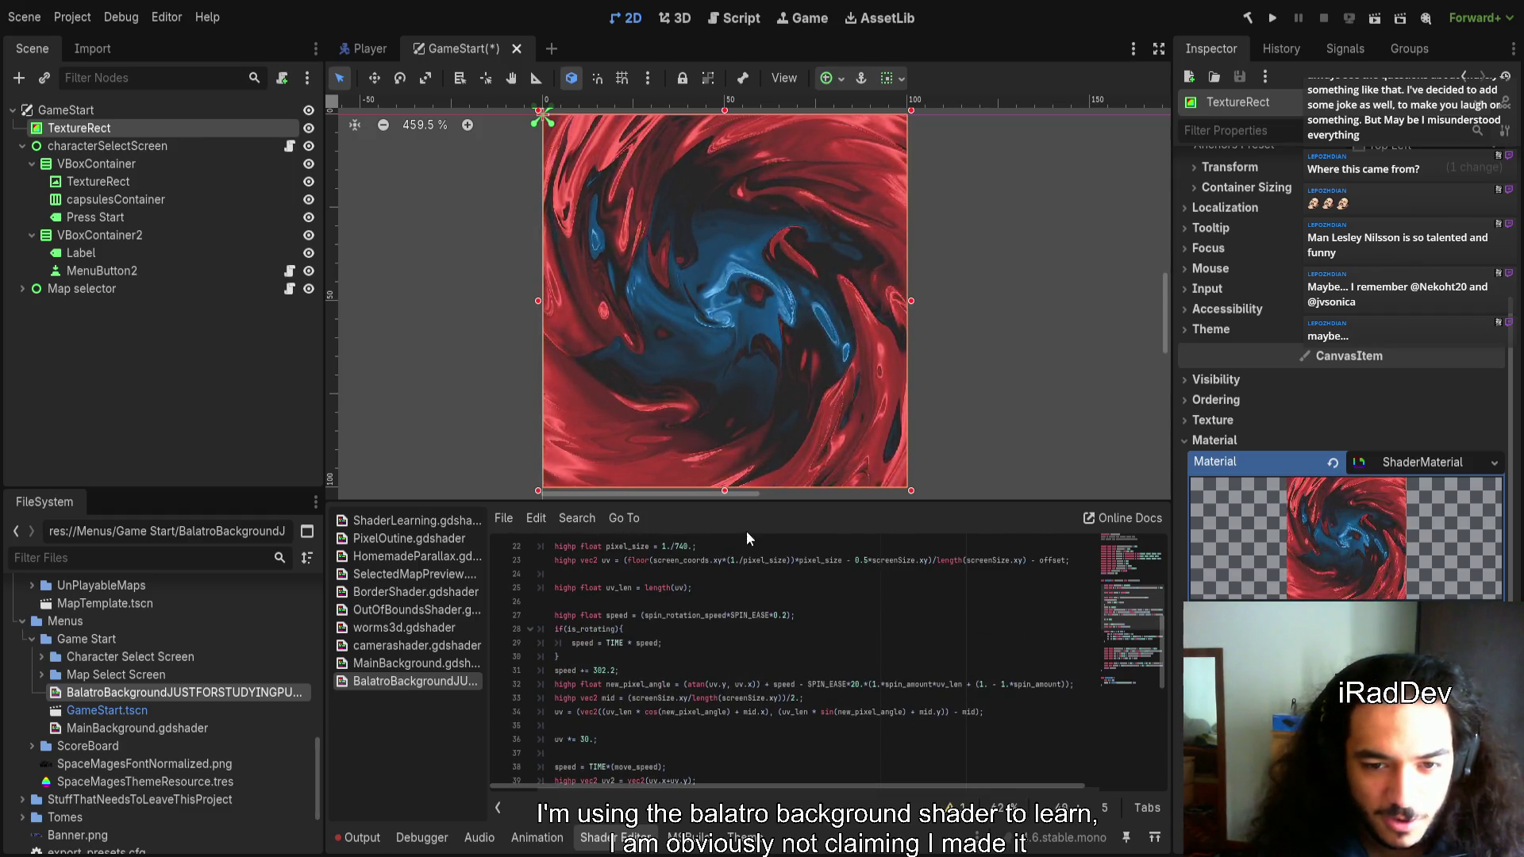
pyautogui.scroll(5, 684, 351)
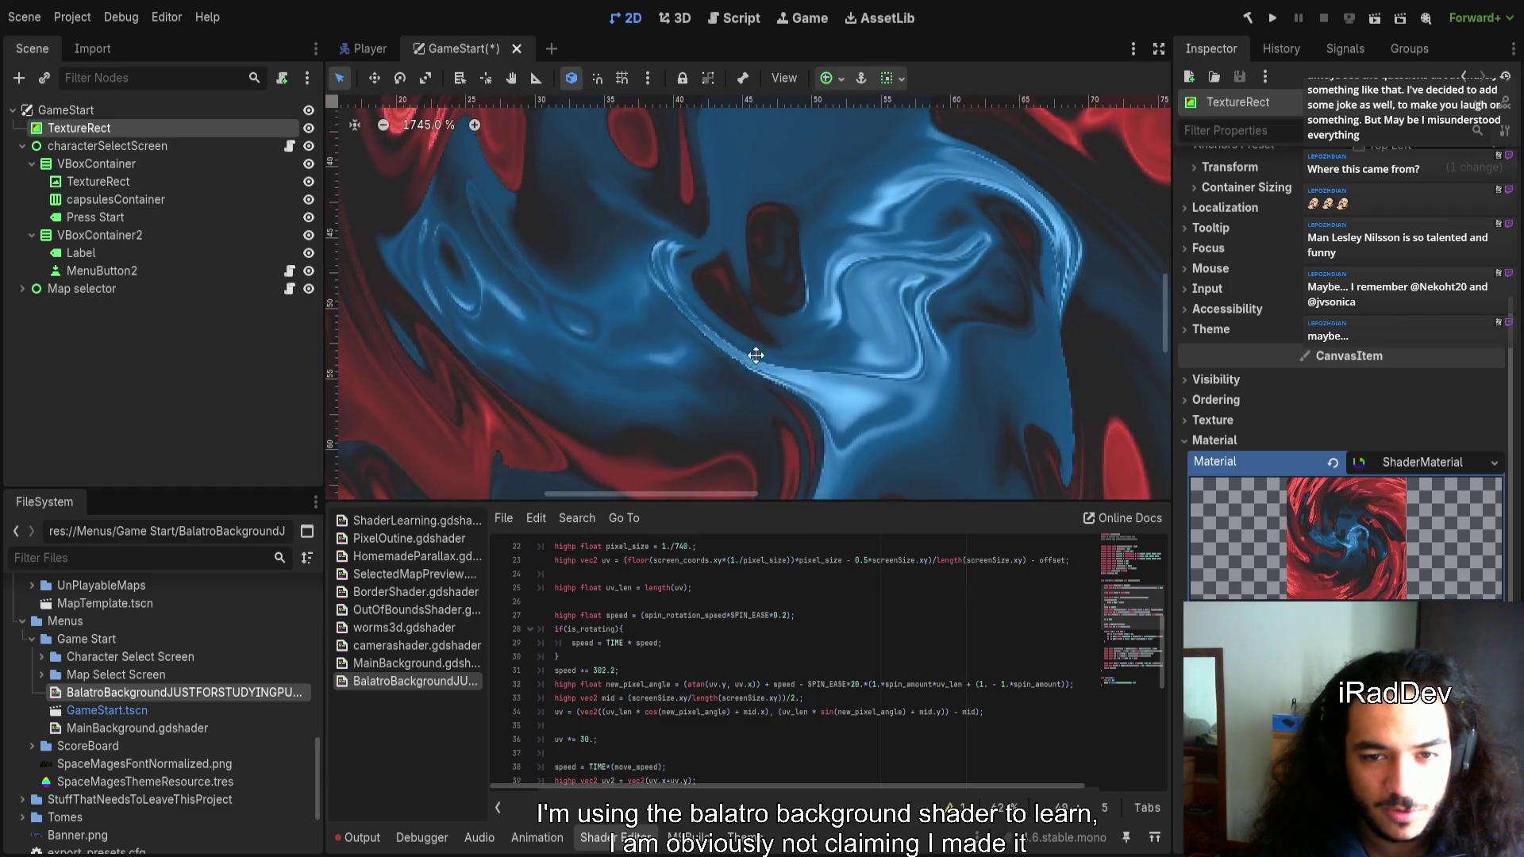
pyautogui.scroll(-2, 755, 355)
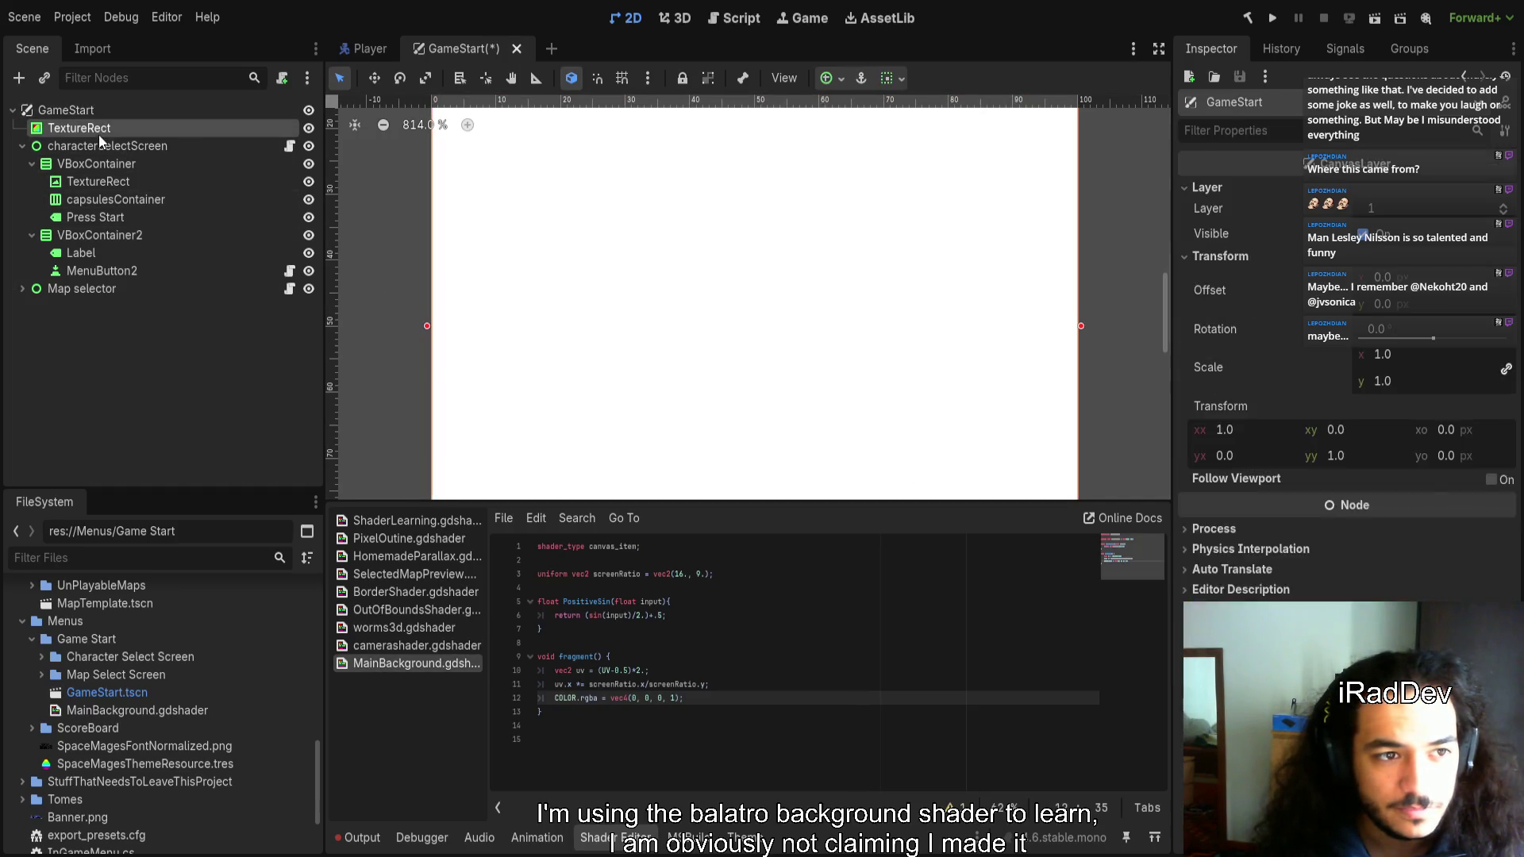
pyautogui.press('Delete')
# Add blank lines around the screenRatio uniform and type a new uniform declaration on line 5
pyautogui.scroll(-3, 579, 436)
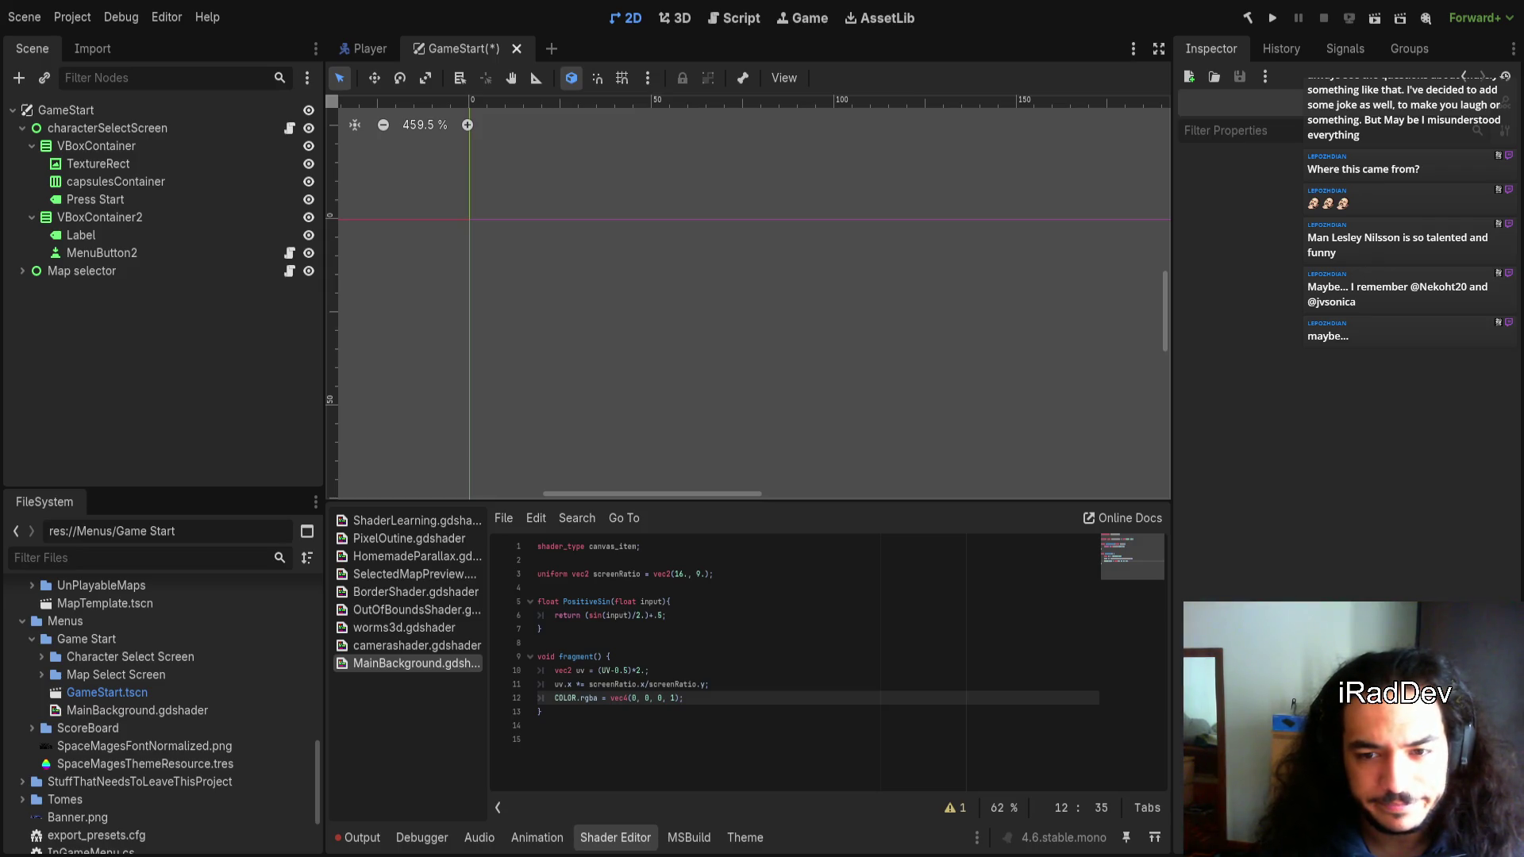
pyautogui.click(680, 588)
pyautogui.click(716, 573)
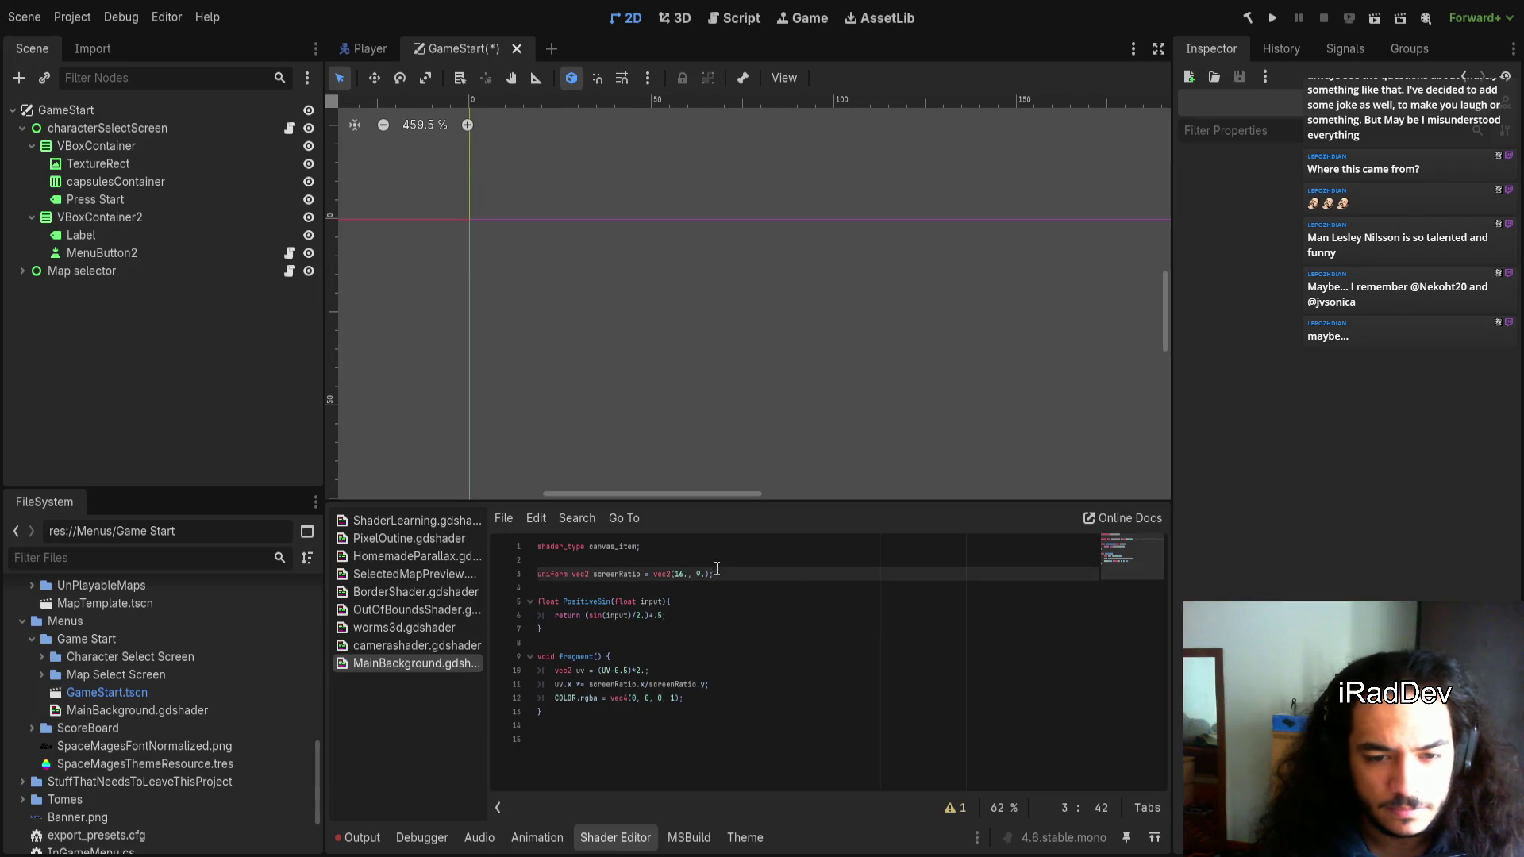
pyautogui.press('Home')
pyautogui.press('Return')
pyautogui.press('Down')
pyautogui.press('Return')
pyautogui.press('Return')
pyautogui.press('Up')
pyautogui.press('Up')
pyautogui.write('uniform')
pyautogui.moveTo(165, 719)
pyautogui.mouseDown()
pyautogui.moveTo(226, 204)
pyautogui.moveTo(171, 719)
pyautogui.mouseUp()
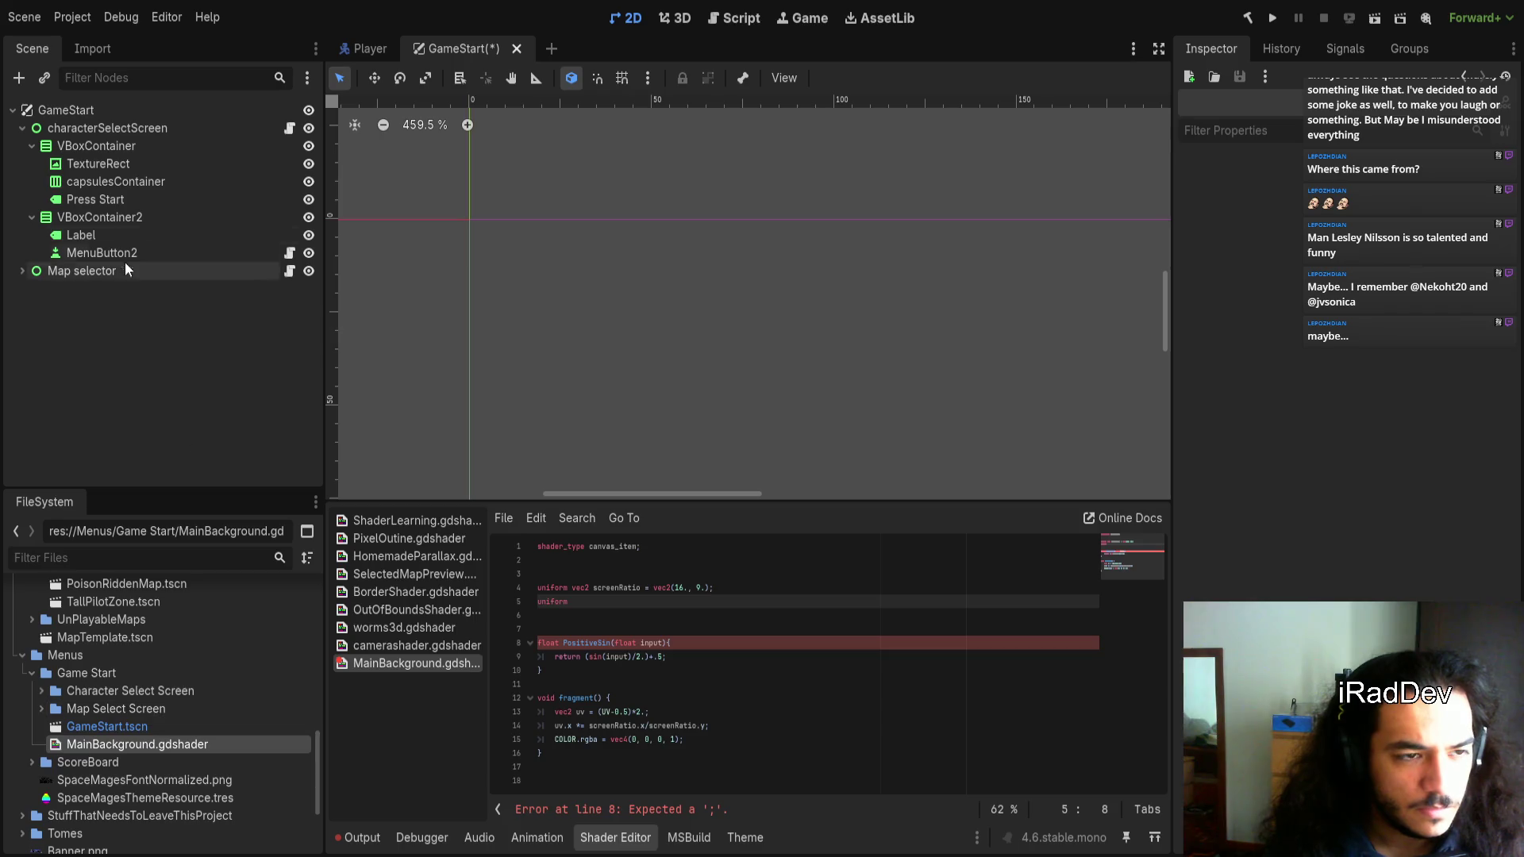
pyautogui.click(93, 117)
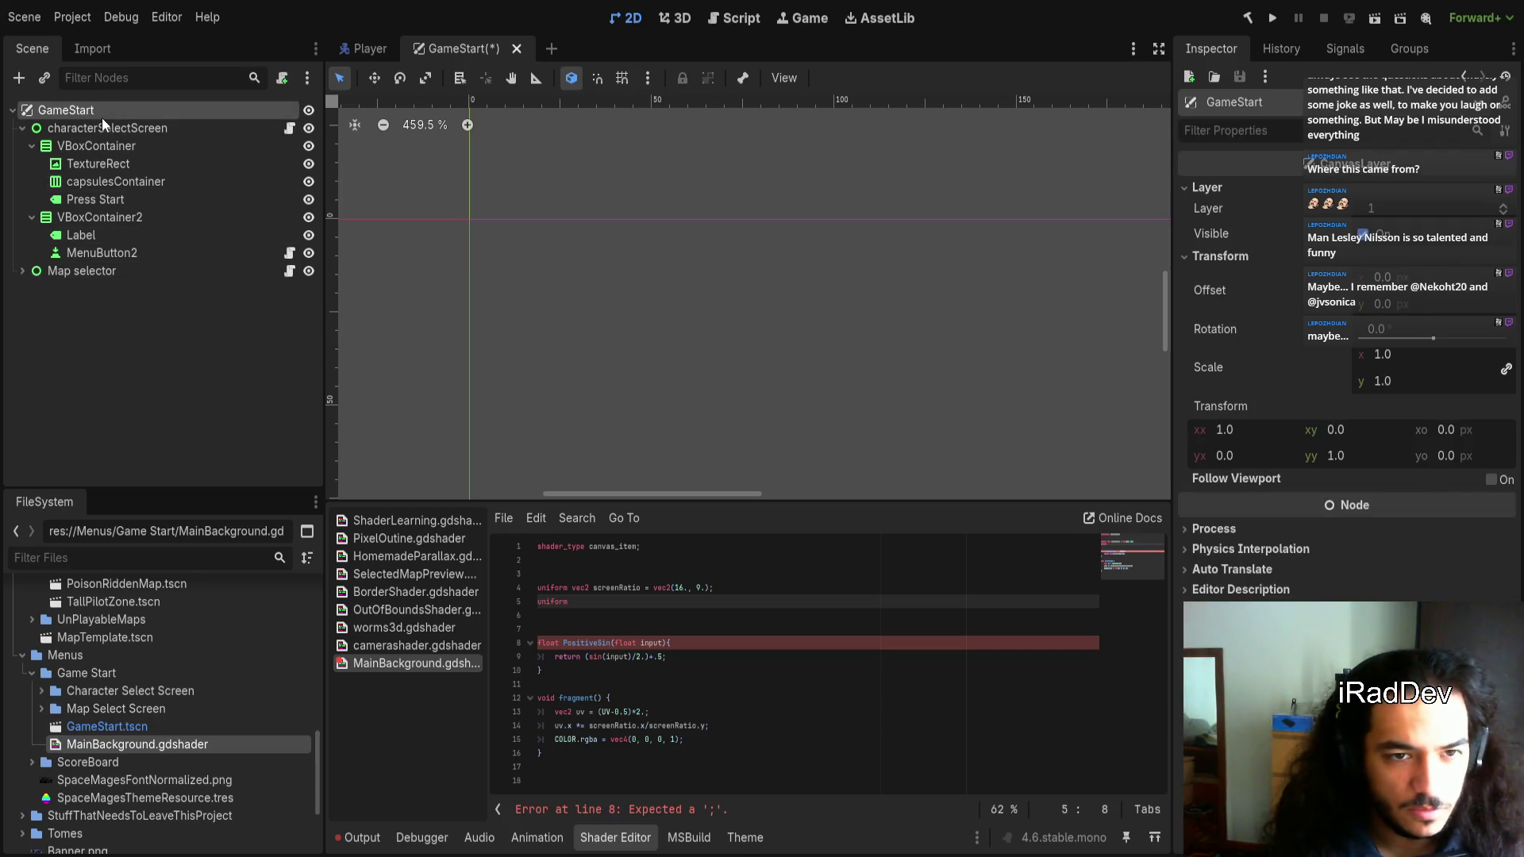
# Add a ColorRect under GameStart and give it a size of 100 x 100
pyautogui.hotkey('ctrl', 'v')
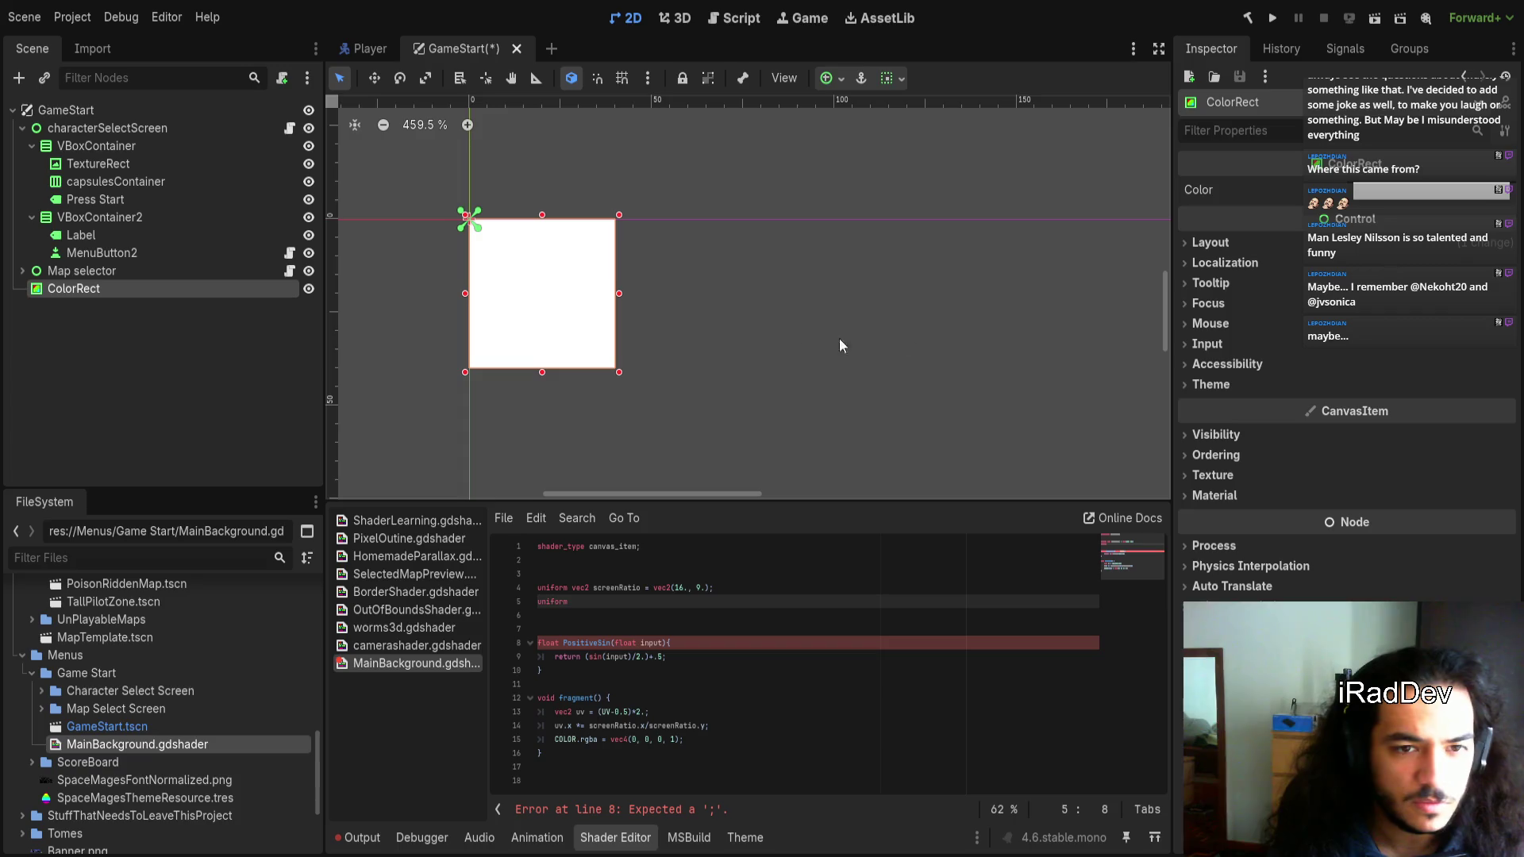
pyautogui.click(1257, 251)
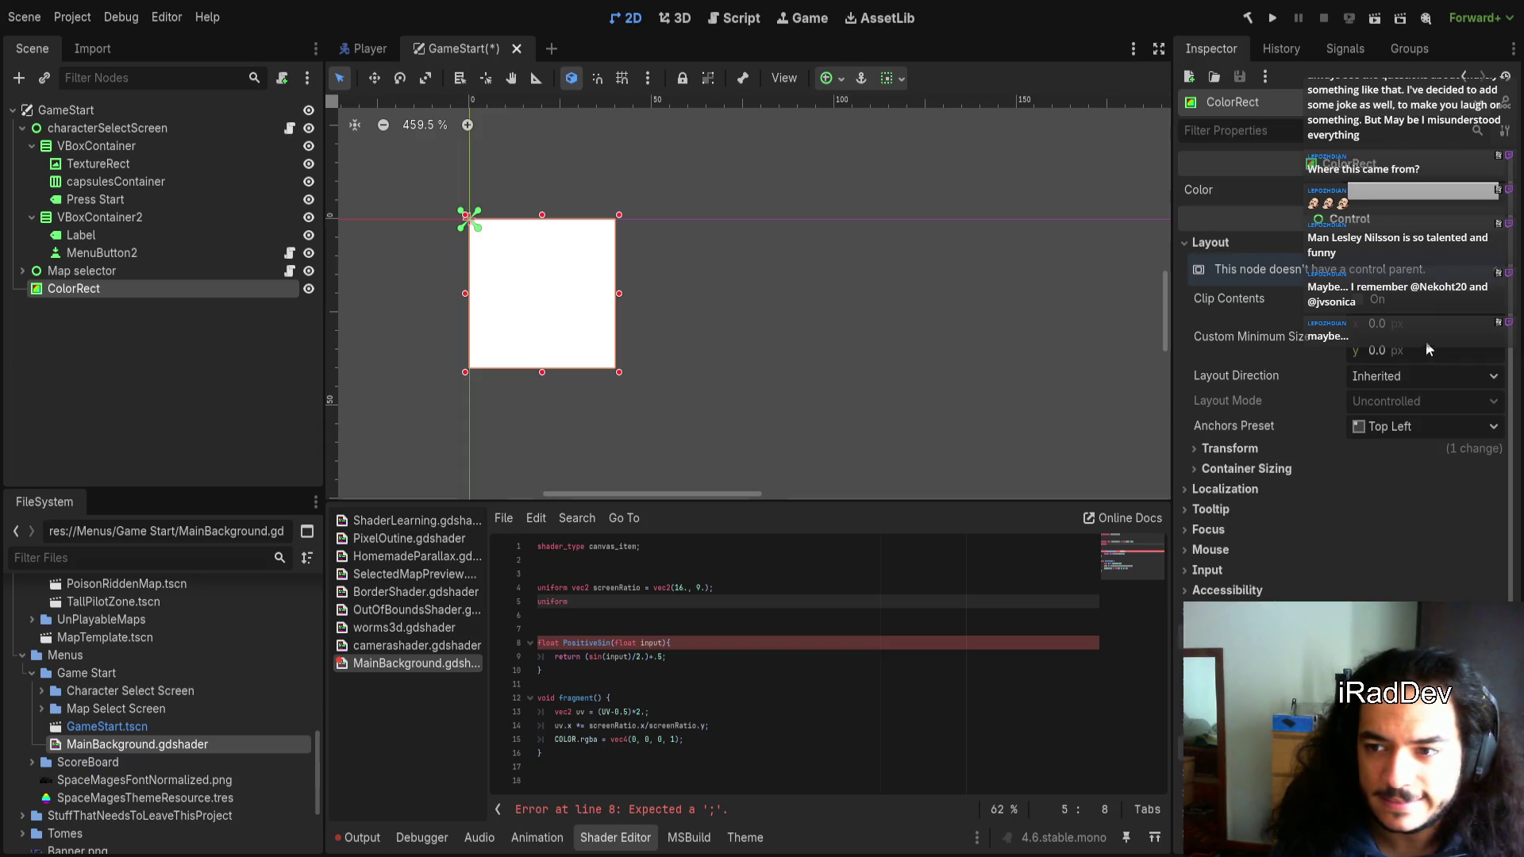
pyautogui.click(1402, 449)
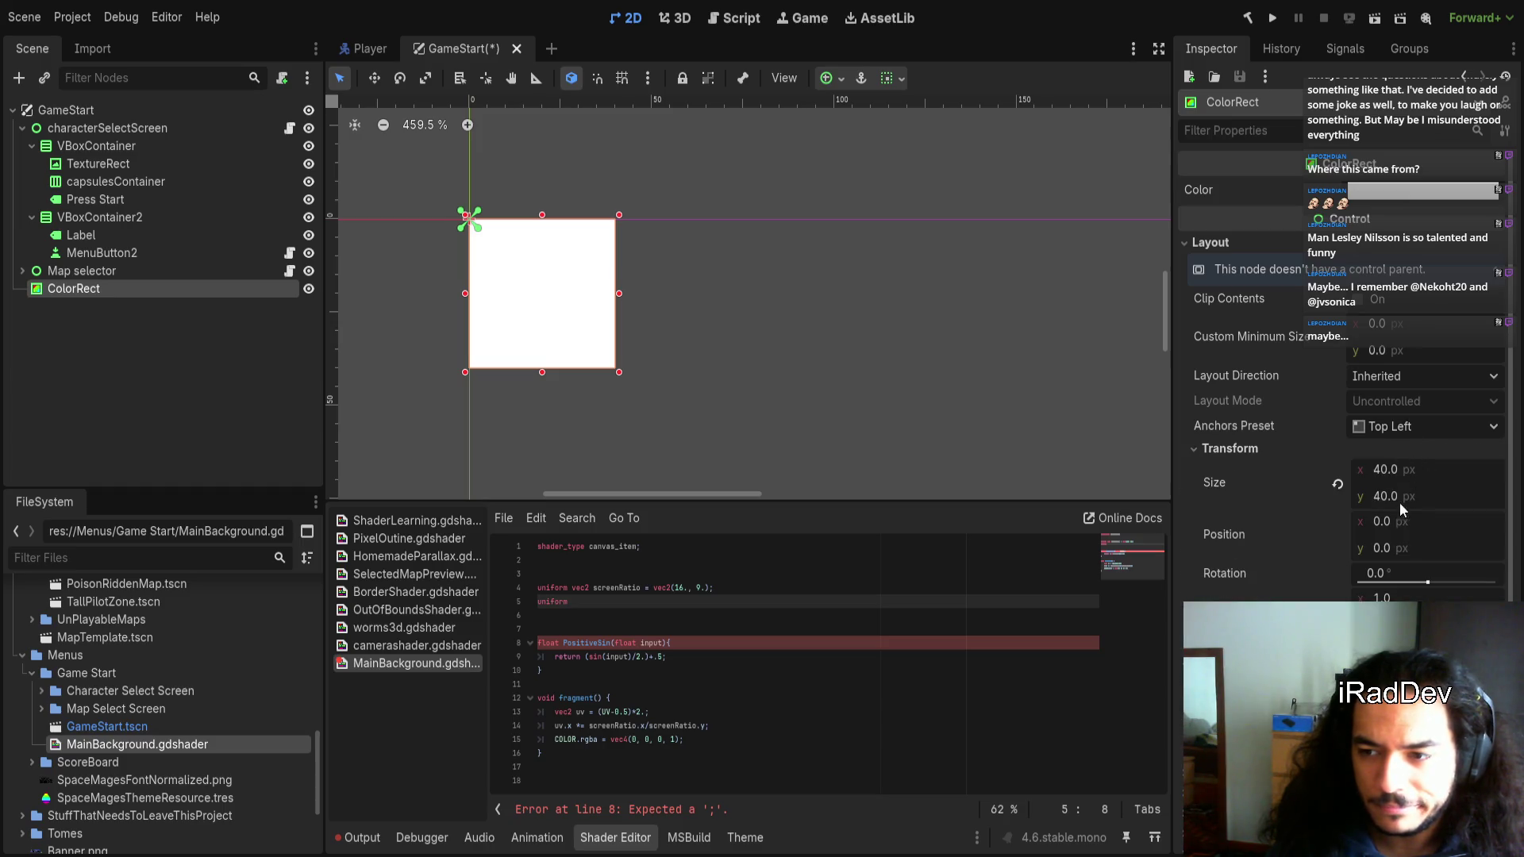
pyautogui.click(1393, 469)
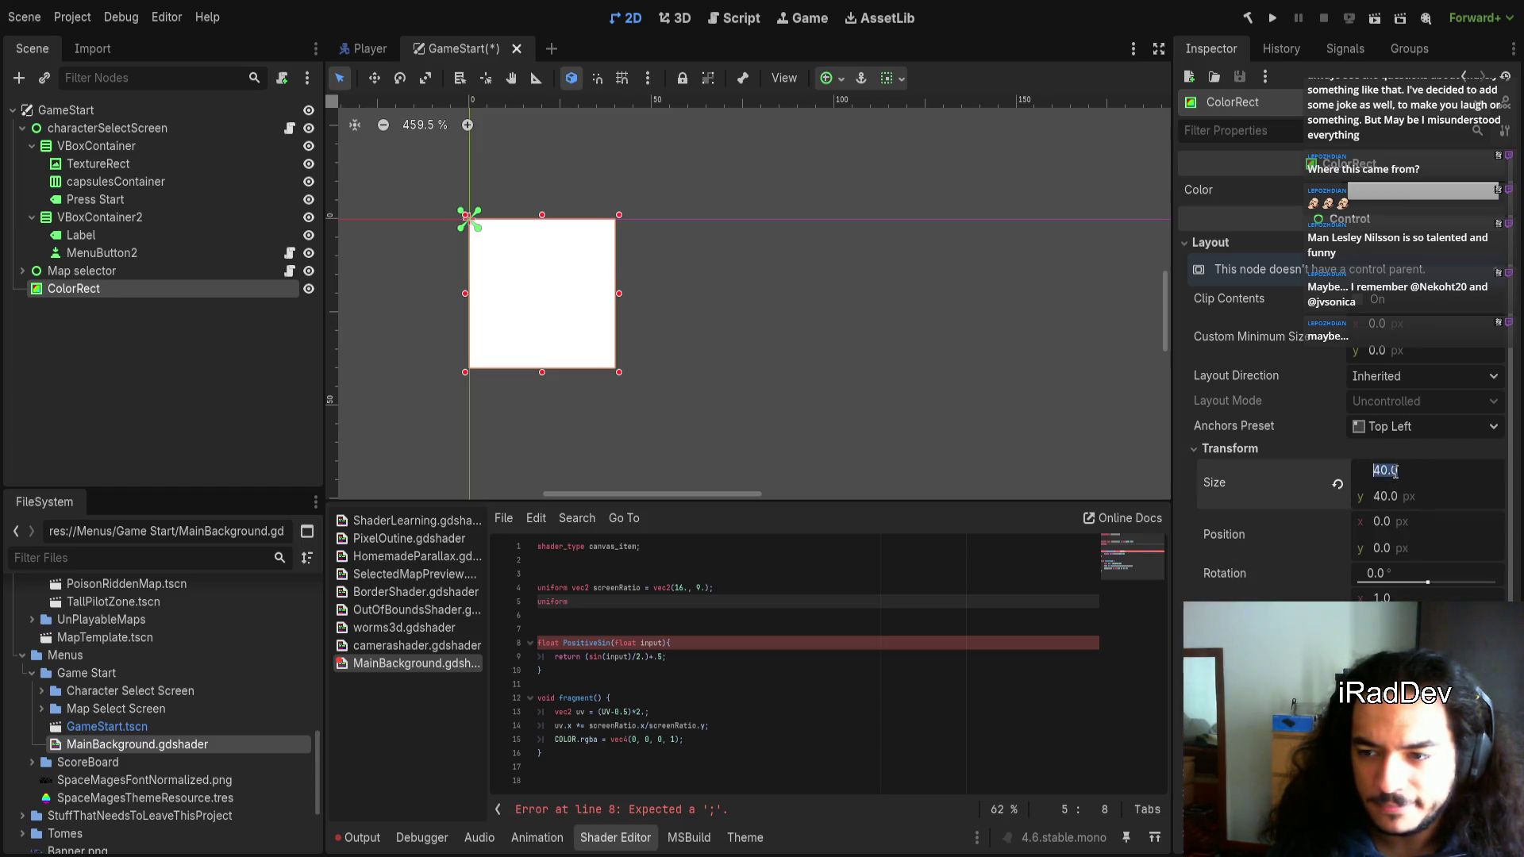
pyautogui.write('100')
pyautogui.press('Tab')
pyautogui.write('100')
pyautogui.press('Return')
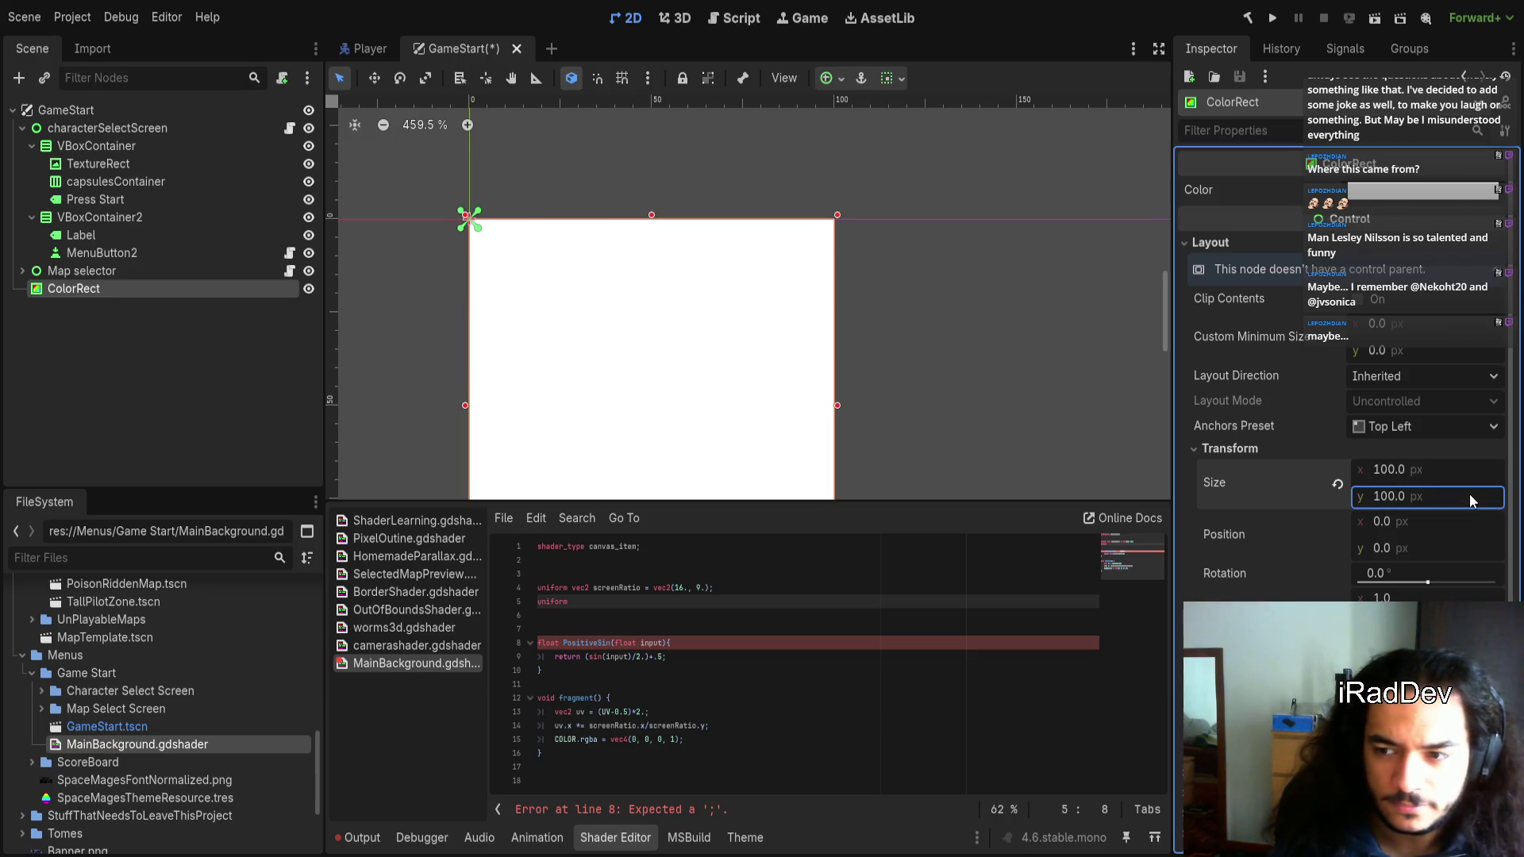
# Resize the ColorRect to 1920 x 1080
pyautogui.scroll(-3, 1072, 437)
pyautogui.moveTo(1067, 321); pyautogui.dragTo(1009, 336)
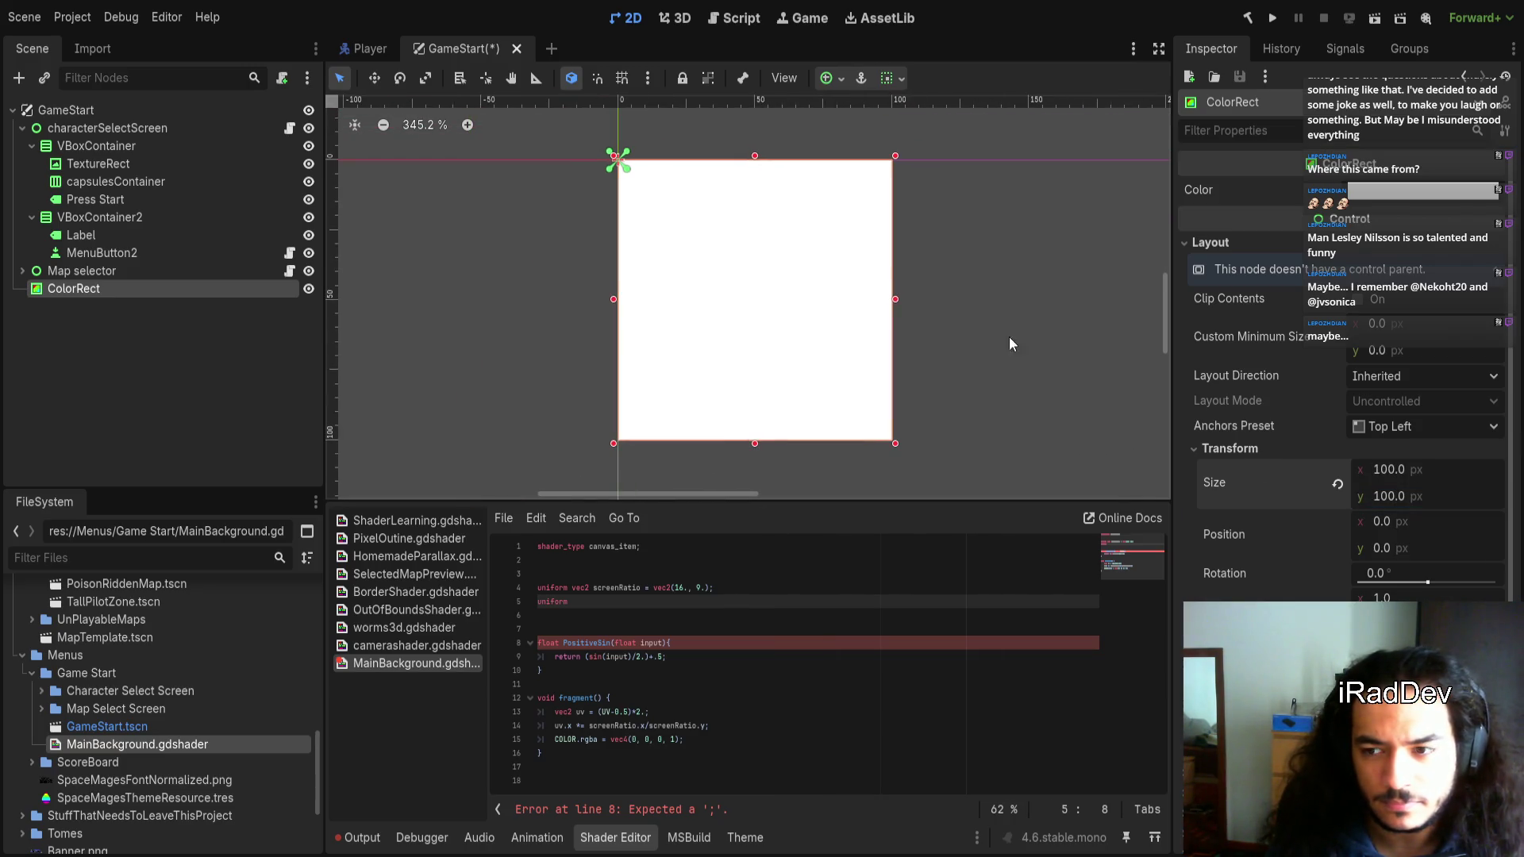
pyautogui.click(1404, 470)
pyautogui.write('1920')
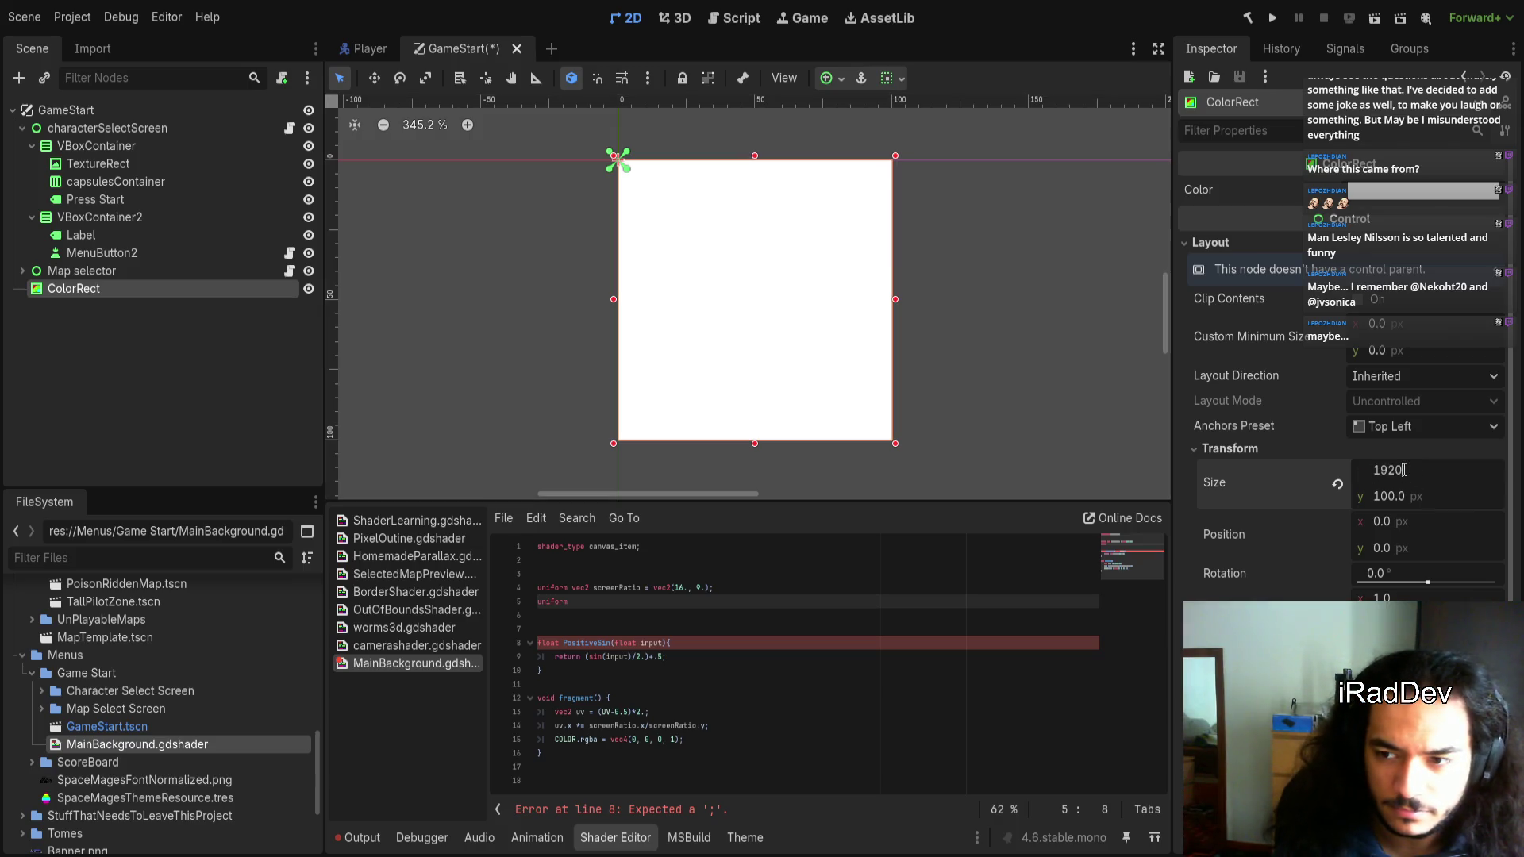
pyautogui.press('Tab')
pyautogui.write('1080')
pyautogui.press('Return')
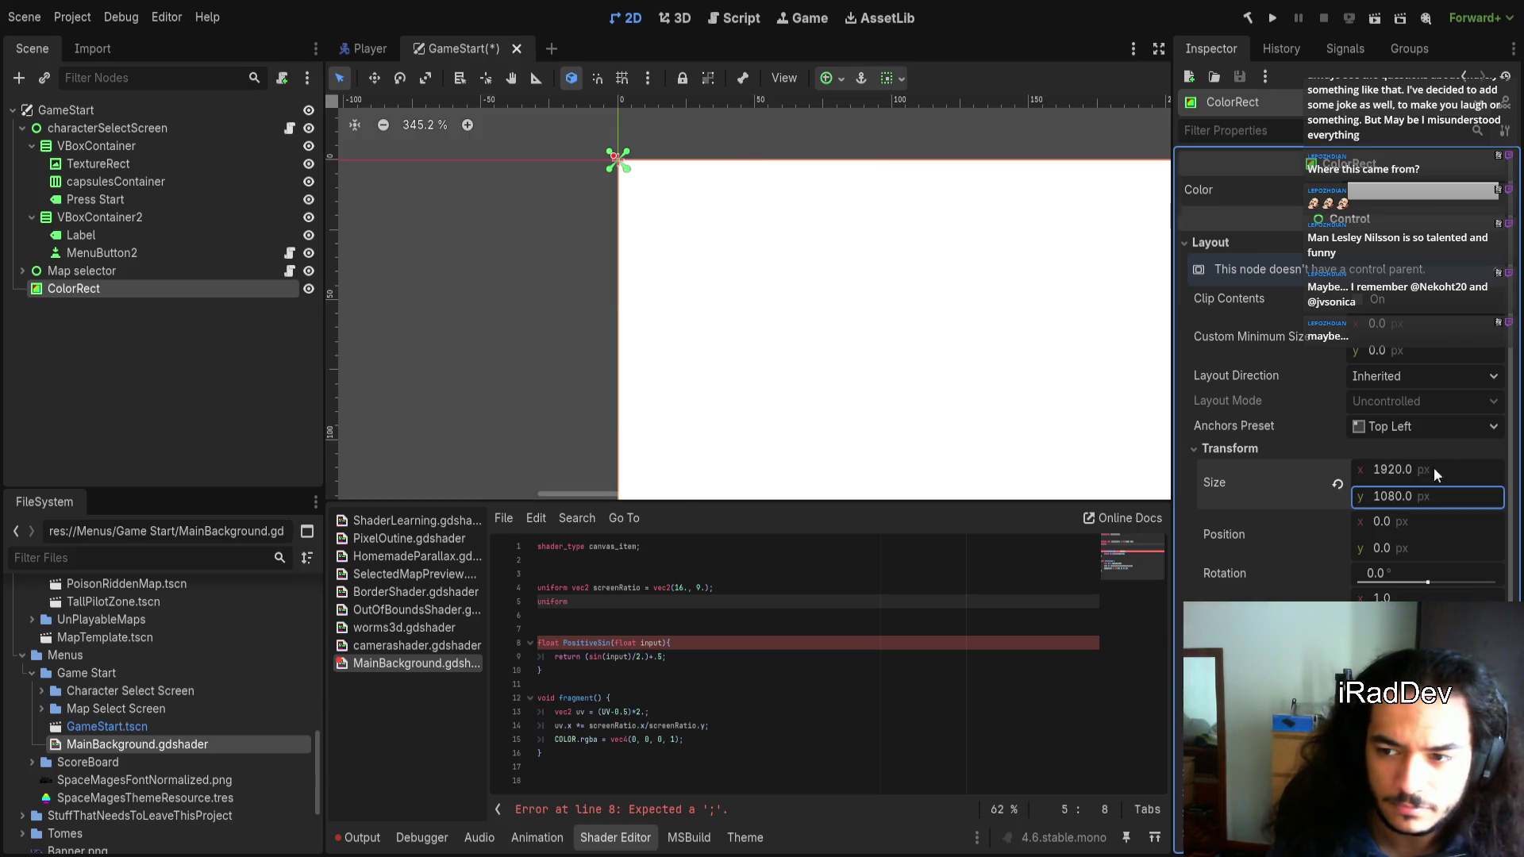
# Drag the ColorRect up to become GameStart's first child
pyautogui.scroll(-8, 878, 436)
pyautogui.scroll(-2, 578, 197)
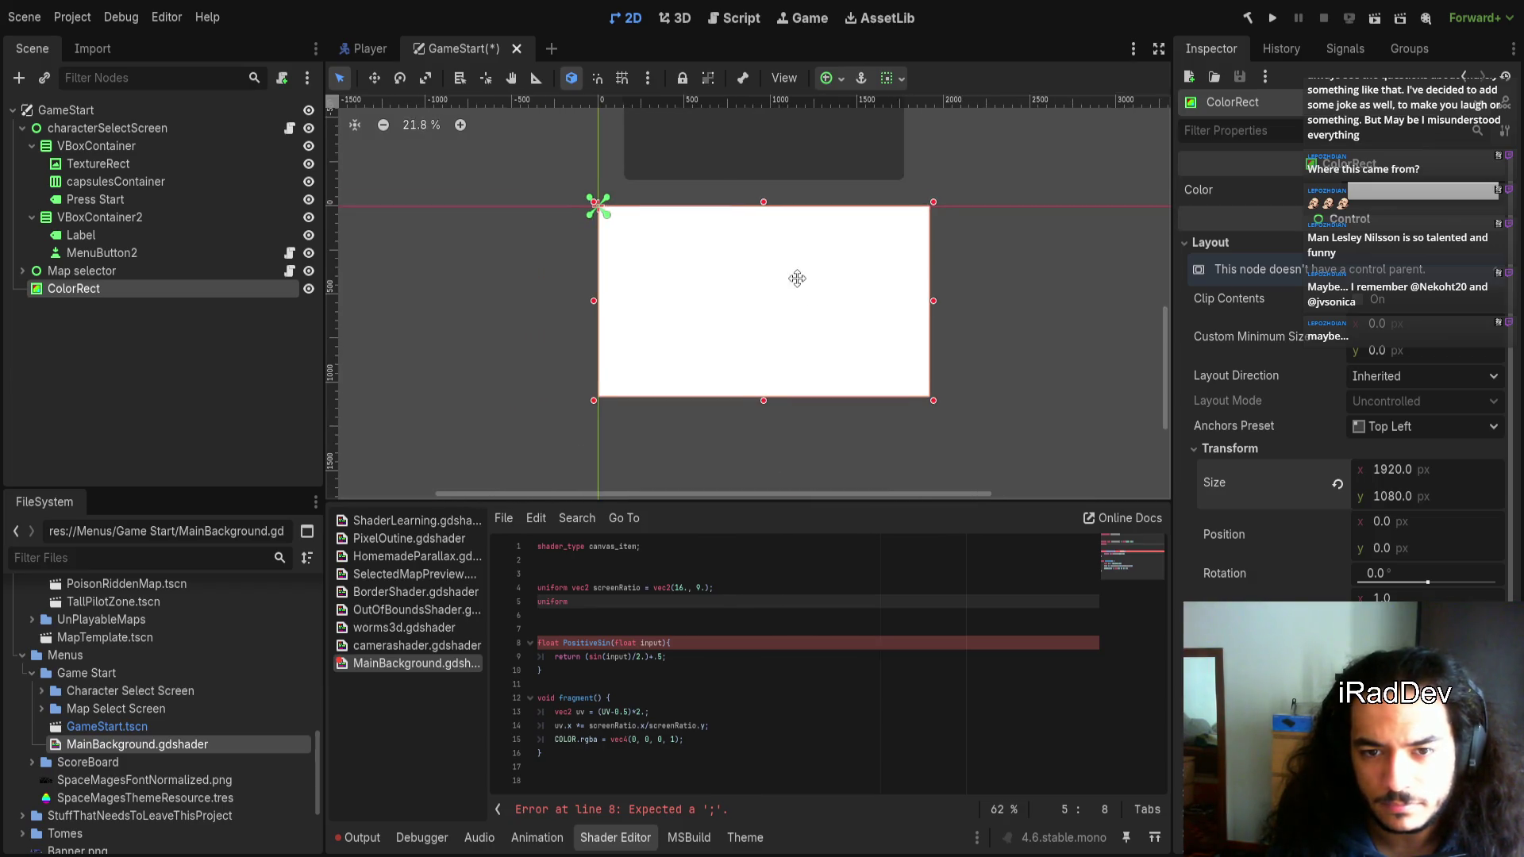
pyautogui.moveTo(155, 300); pyautogui.dragTo(131, 120)
# Select the ColorRect now sitting first under GameStart
pyautogui.scroll(2, 726, 353)
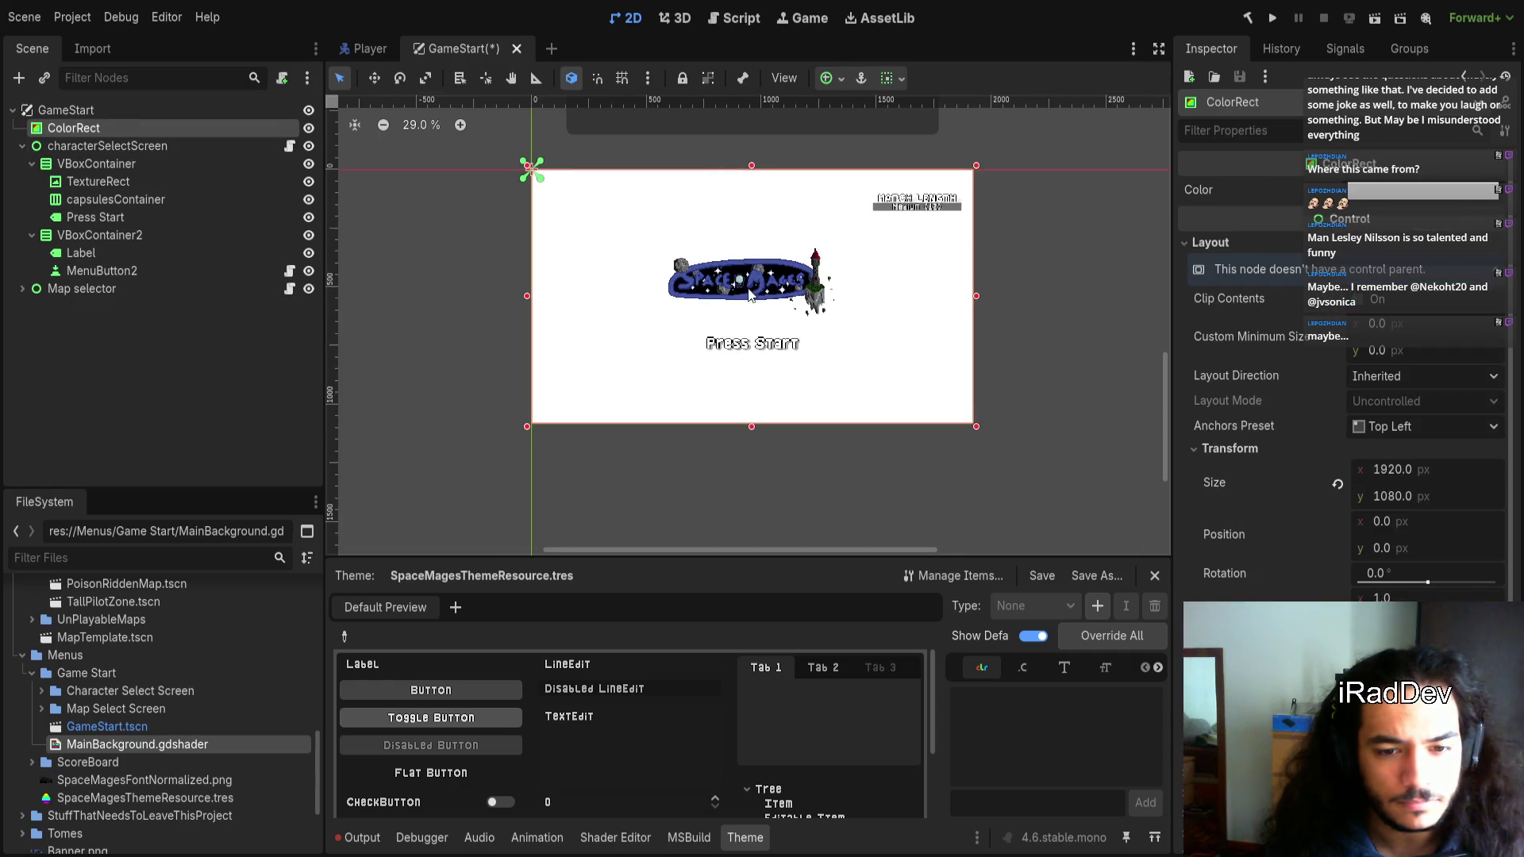
pyautogui.click(205, 147)
pyautogui.click(198, 128)
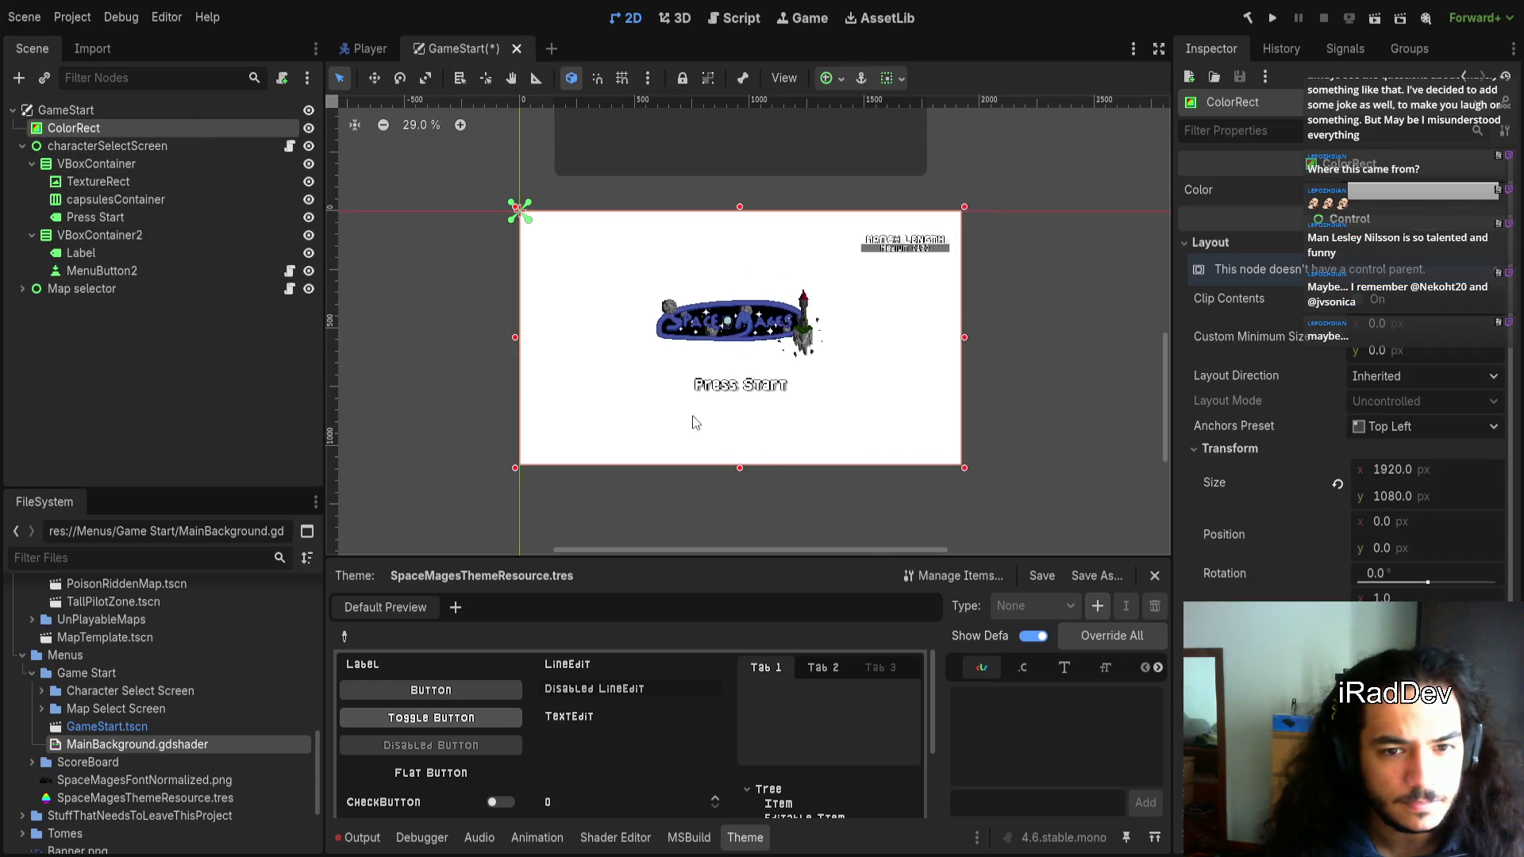
# Reopen the MainBackground shader code at the unfinished uniform on line 5
pyautogui.scroll(-5, 1394, 570)
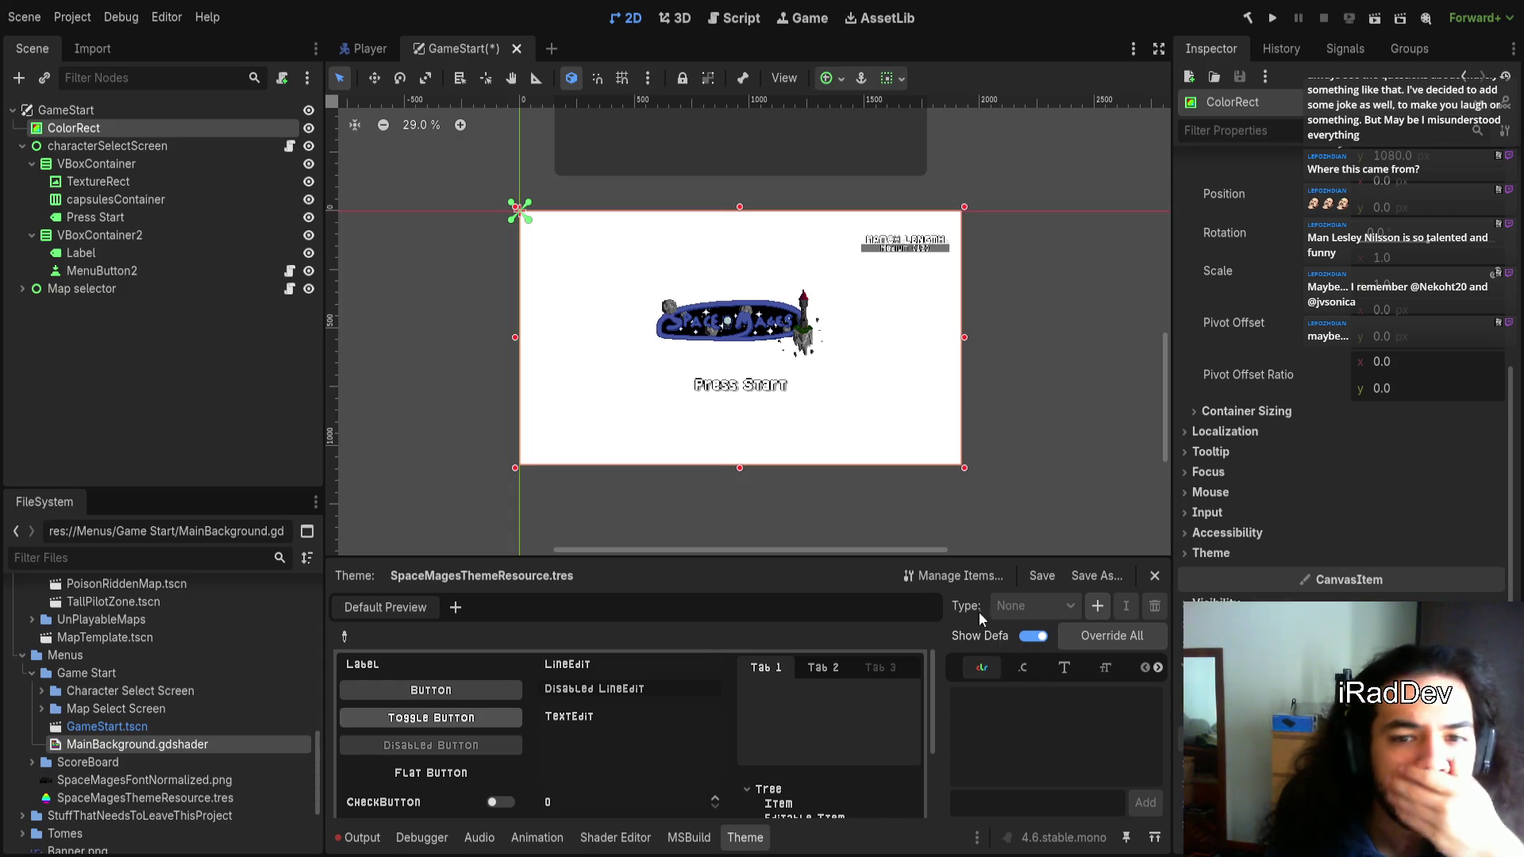
pyautogui.scroll(-3, 1341, 476)
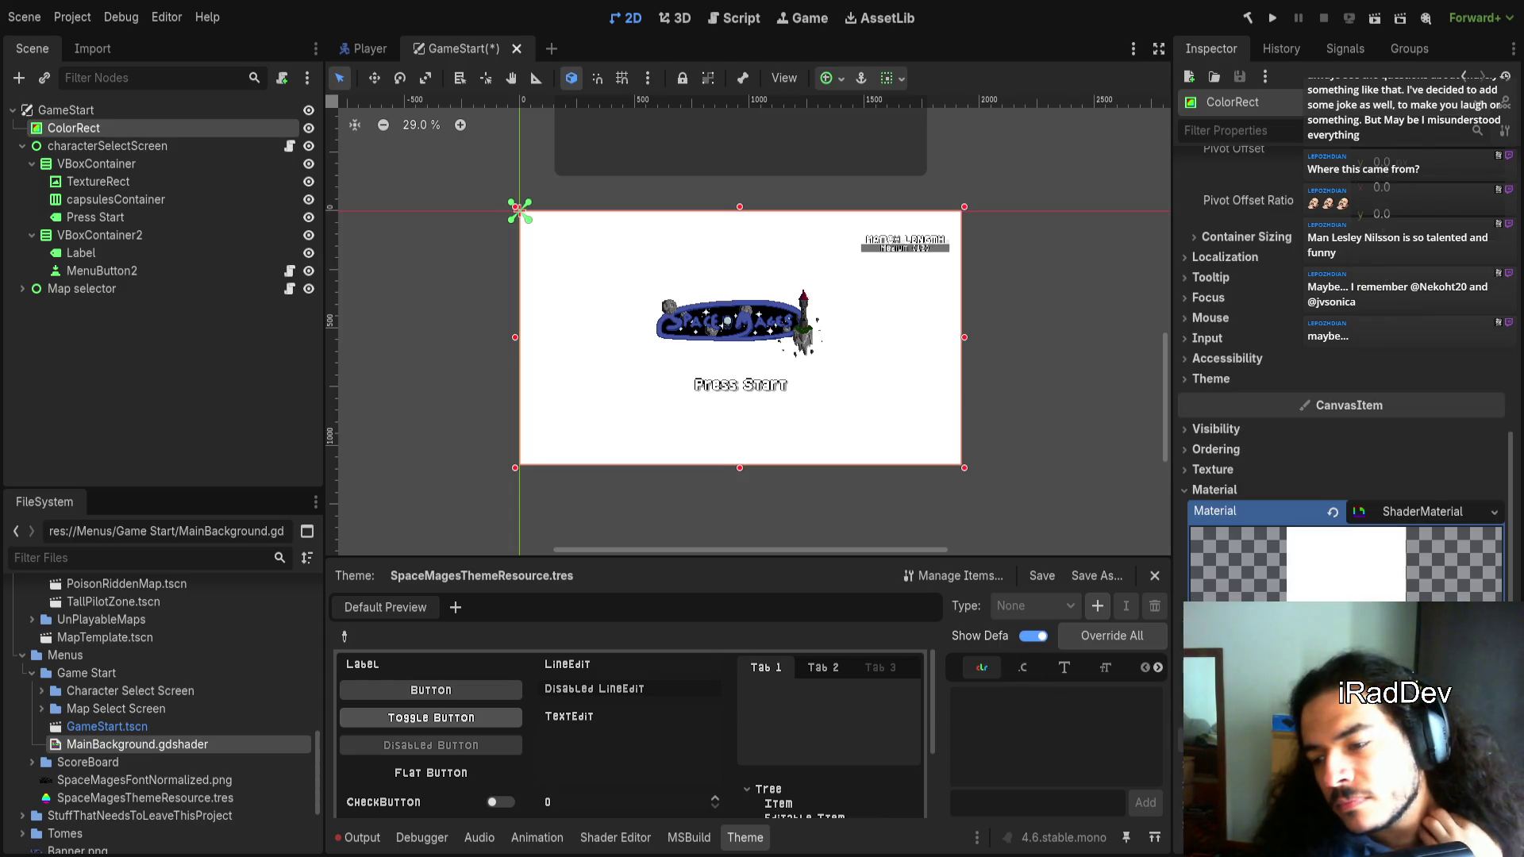
pyautogui.click(695, 644)
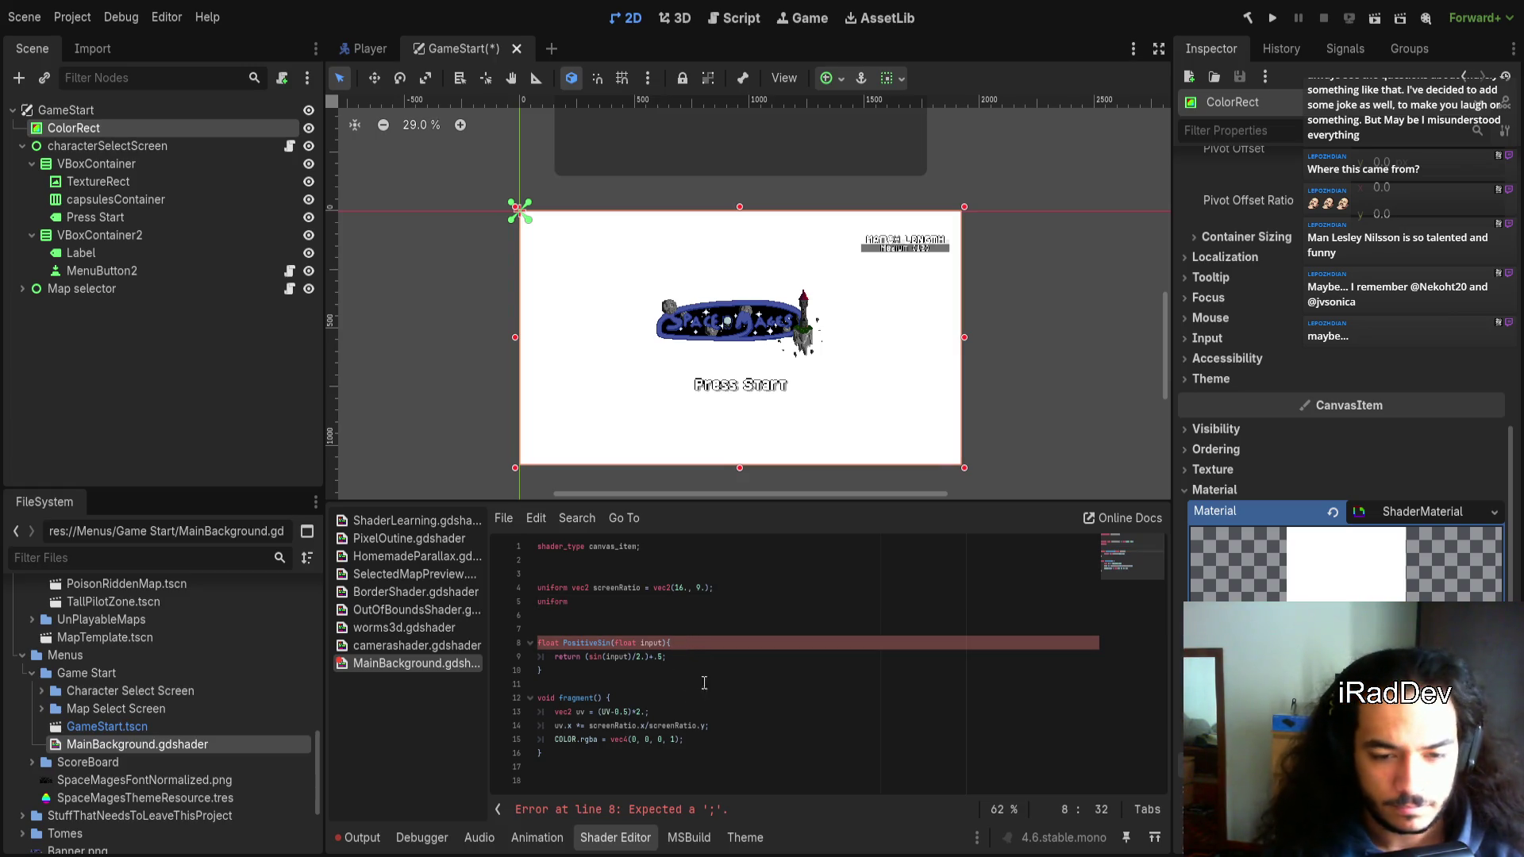
pyautogui.click(652, 609)
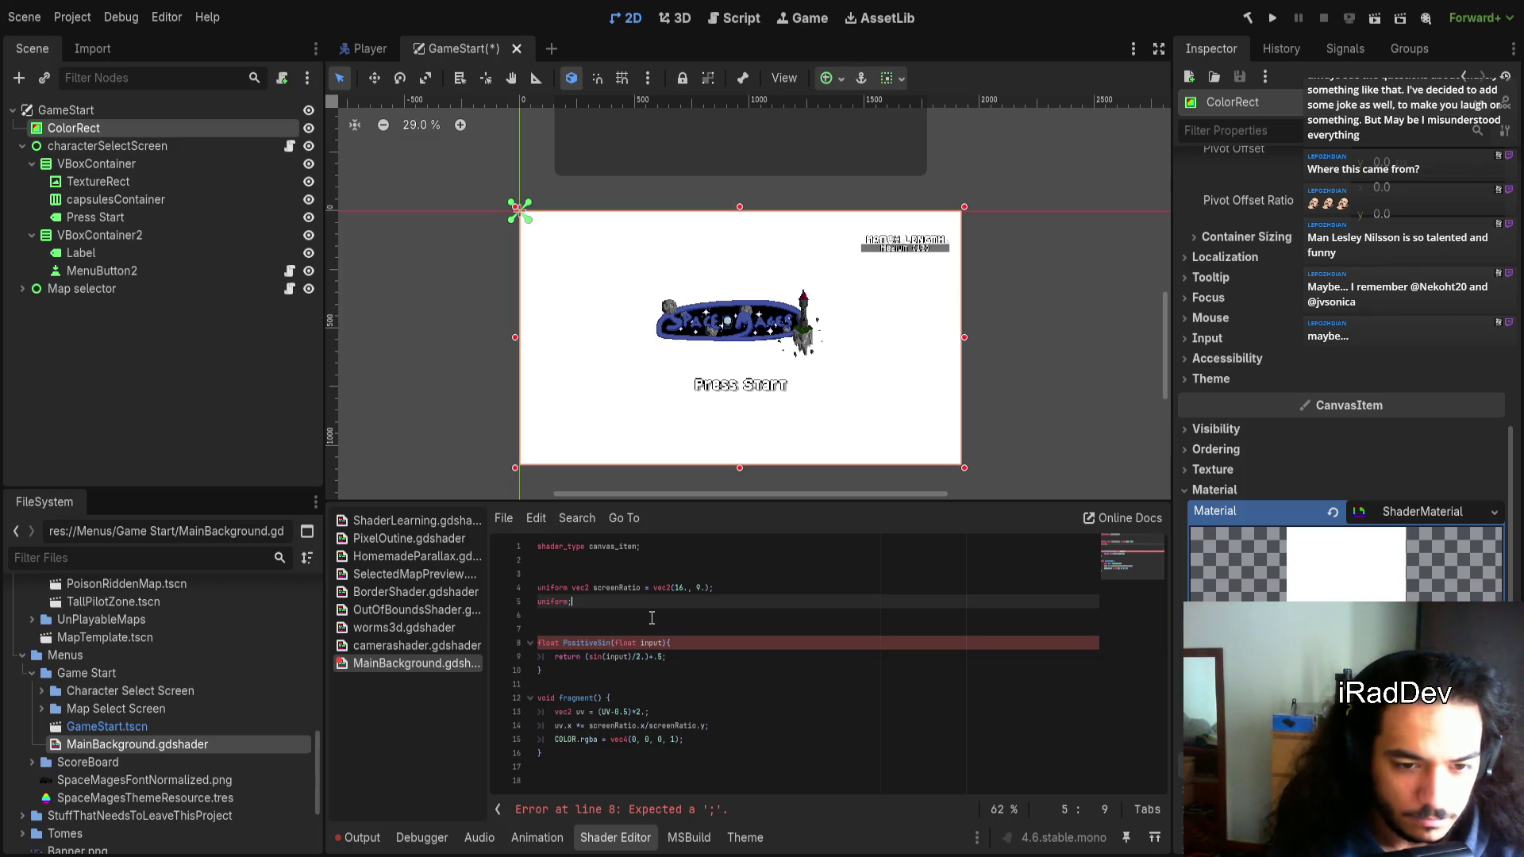
# Declare a vec3 col1 uniform defaulting to vec3(1.)
pyautogui.write('CO')
pyautogui.press('BackSpace')
pyautogui.press('BackSpace')
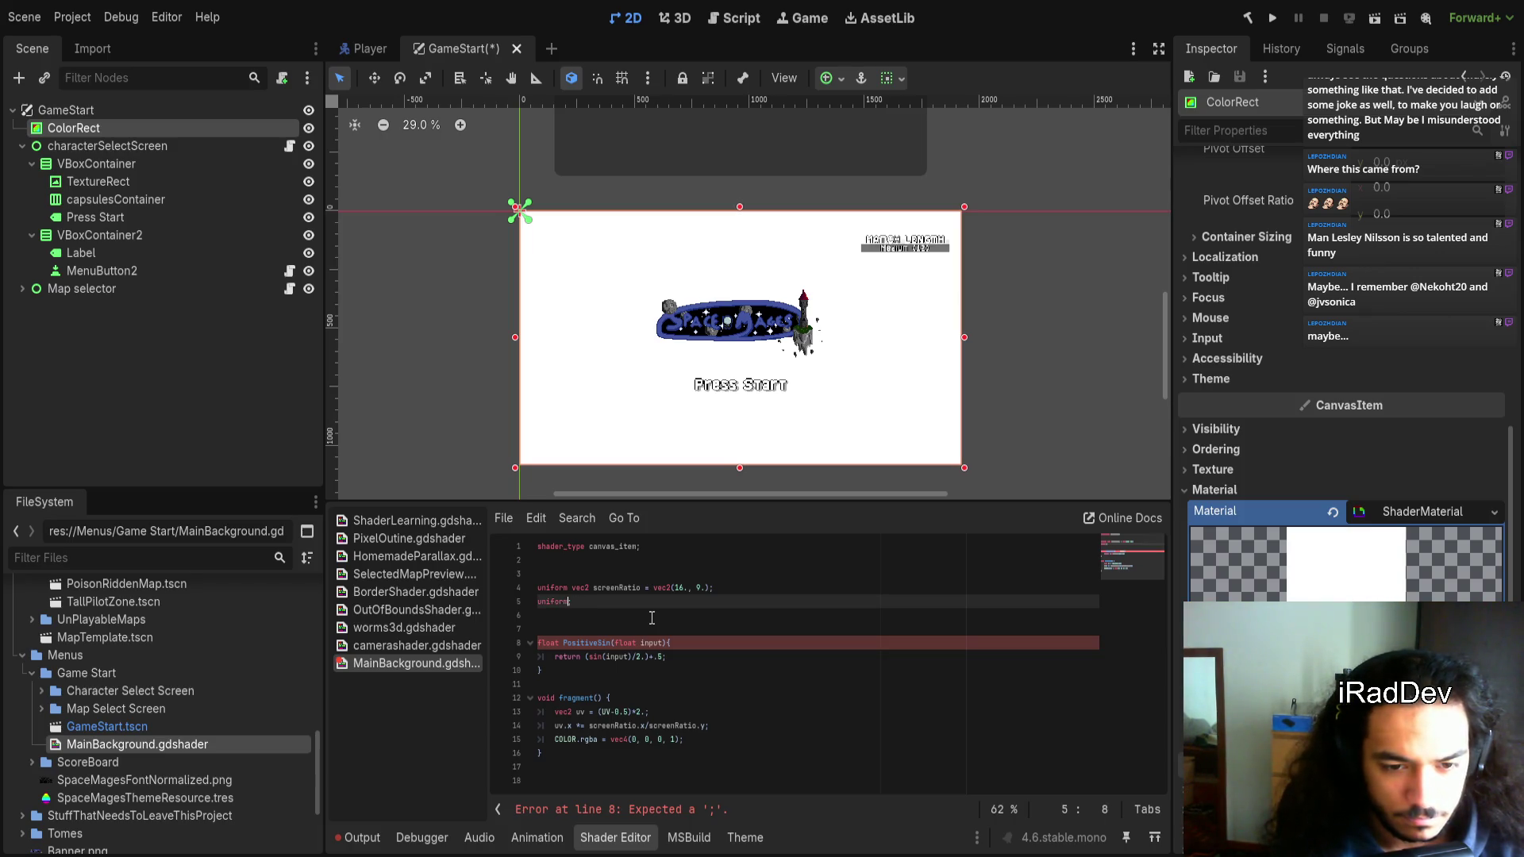
pyautogui.write(' vec')
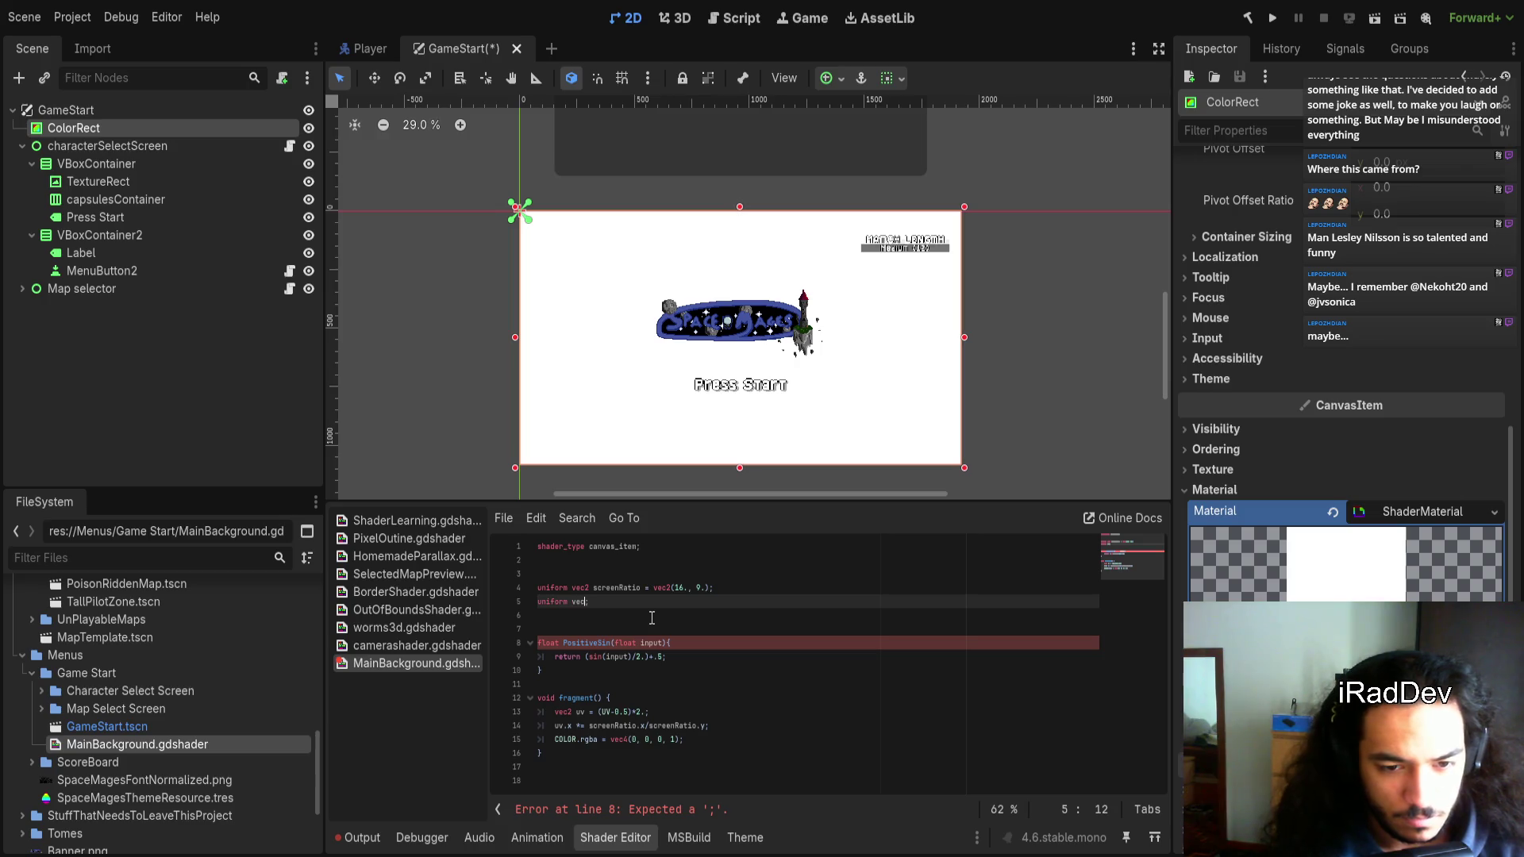
pyautogui.write('3 col1;')
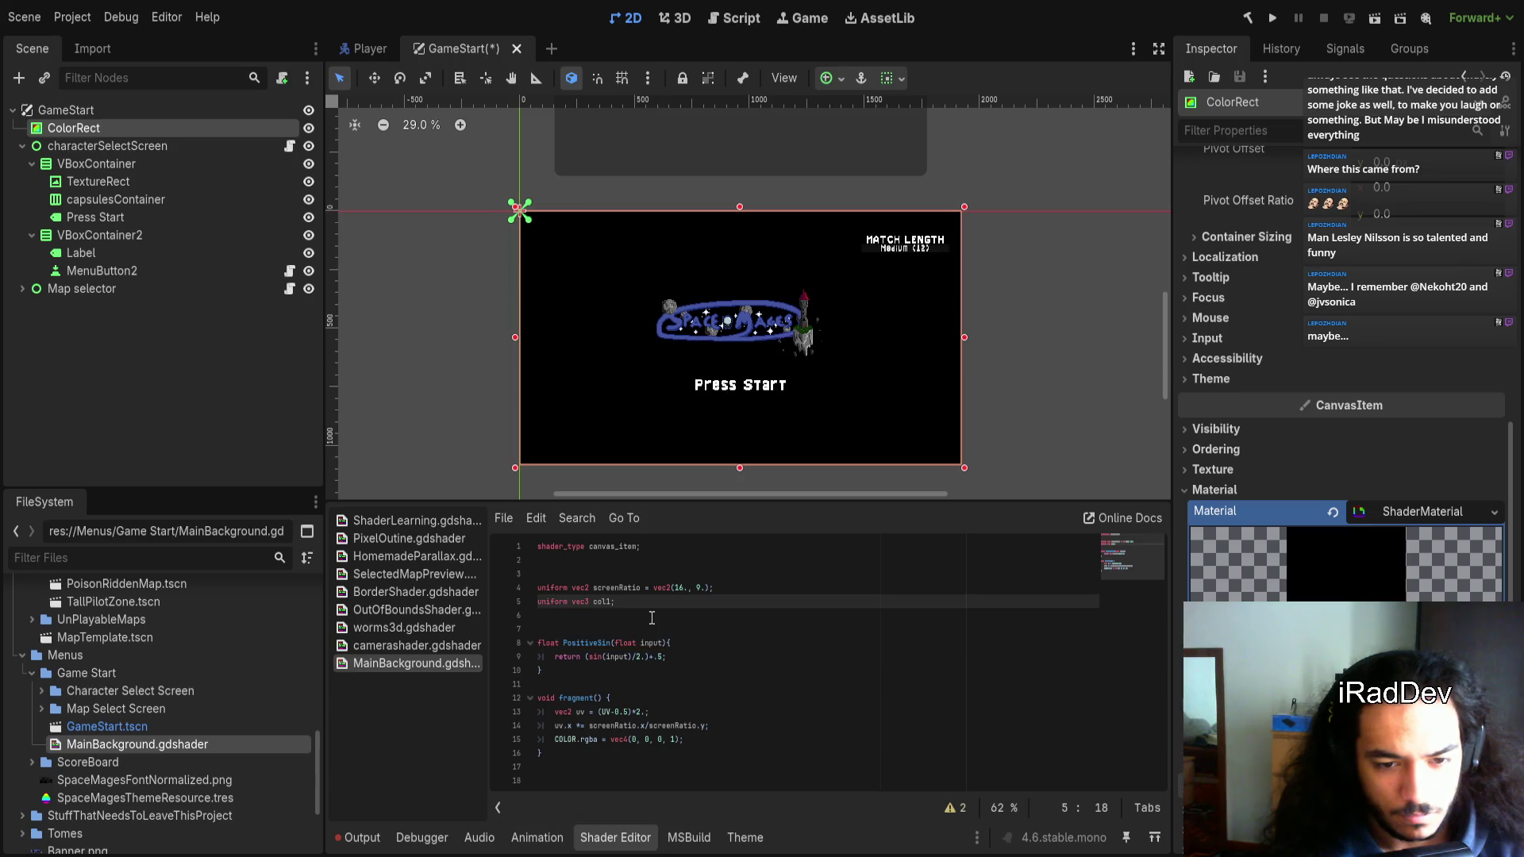
pyautogui.write(' = vec3(')
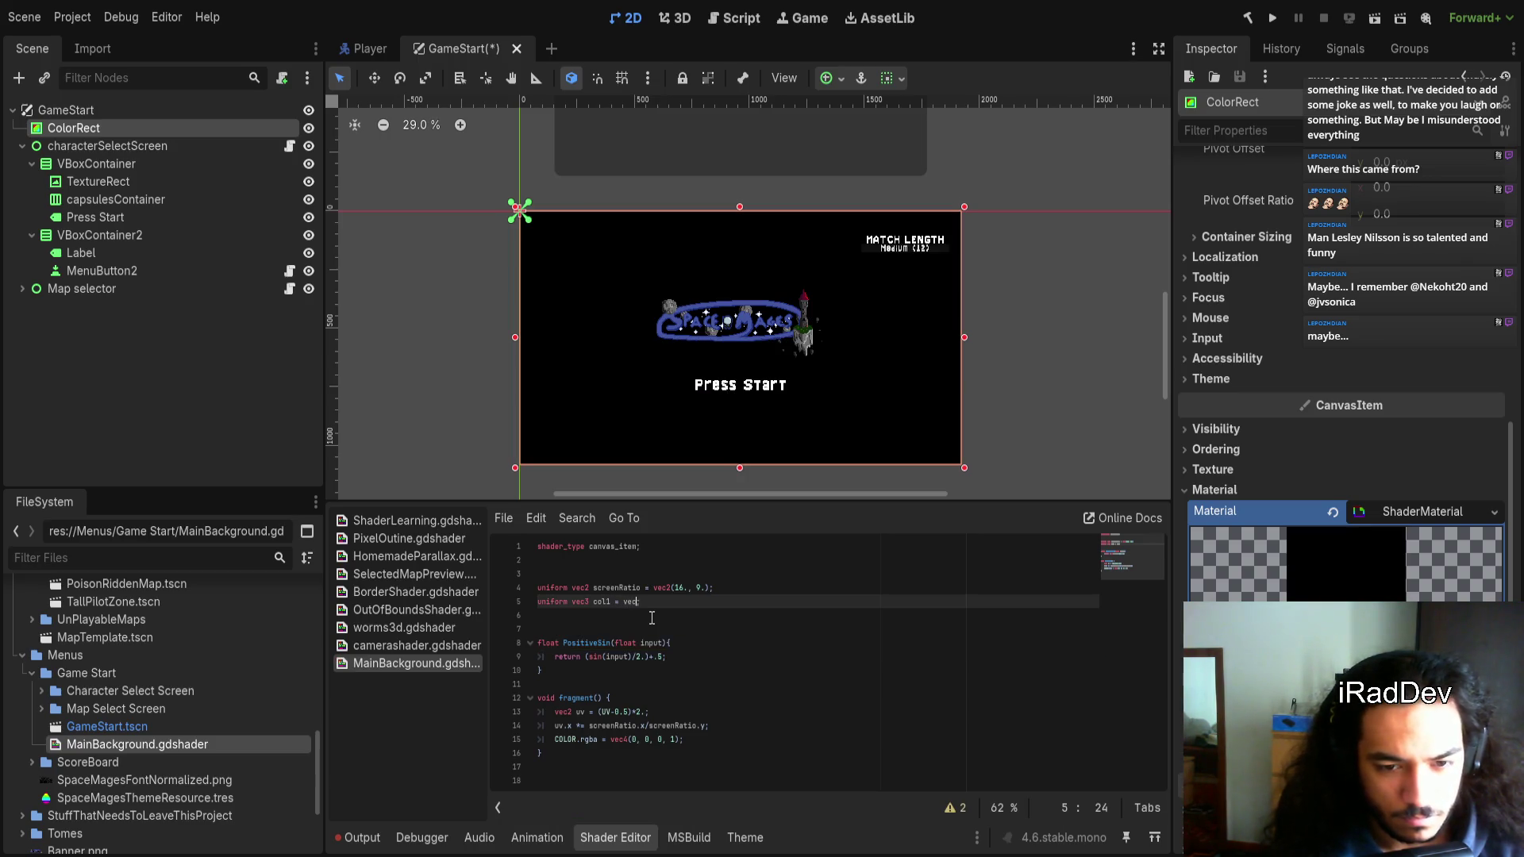
pyautogui.write('1.)')
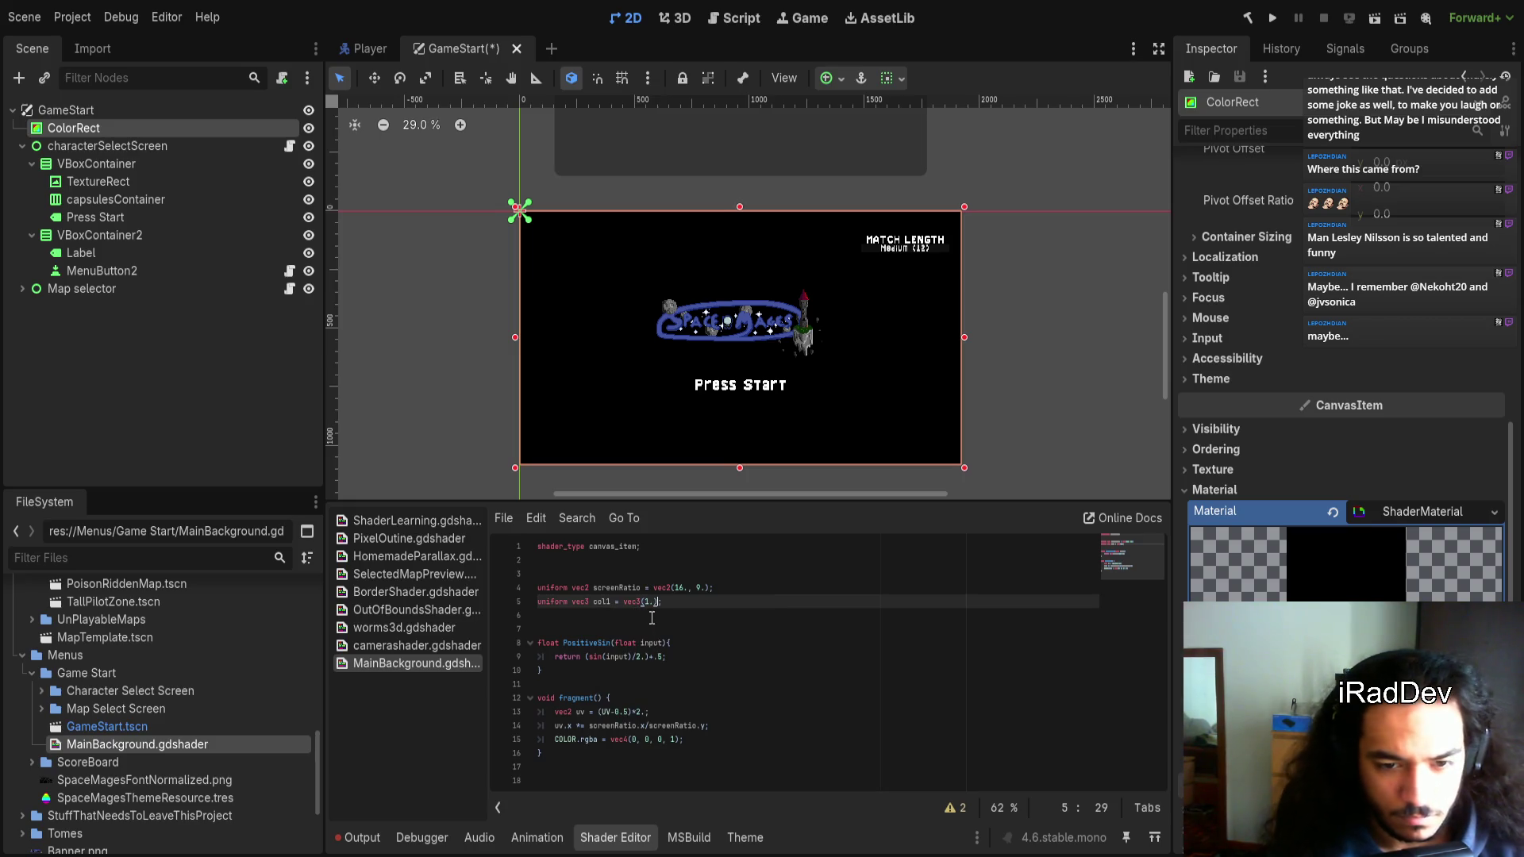
pyautogui.write(';')
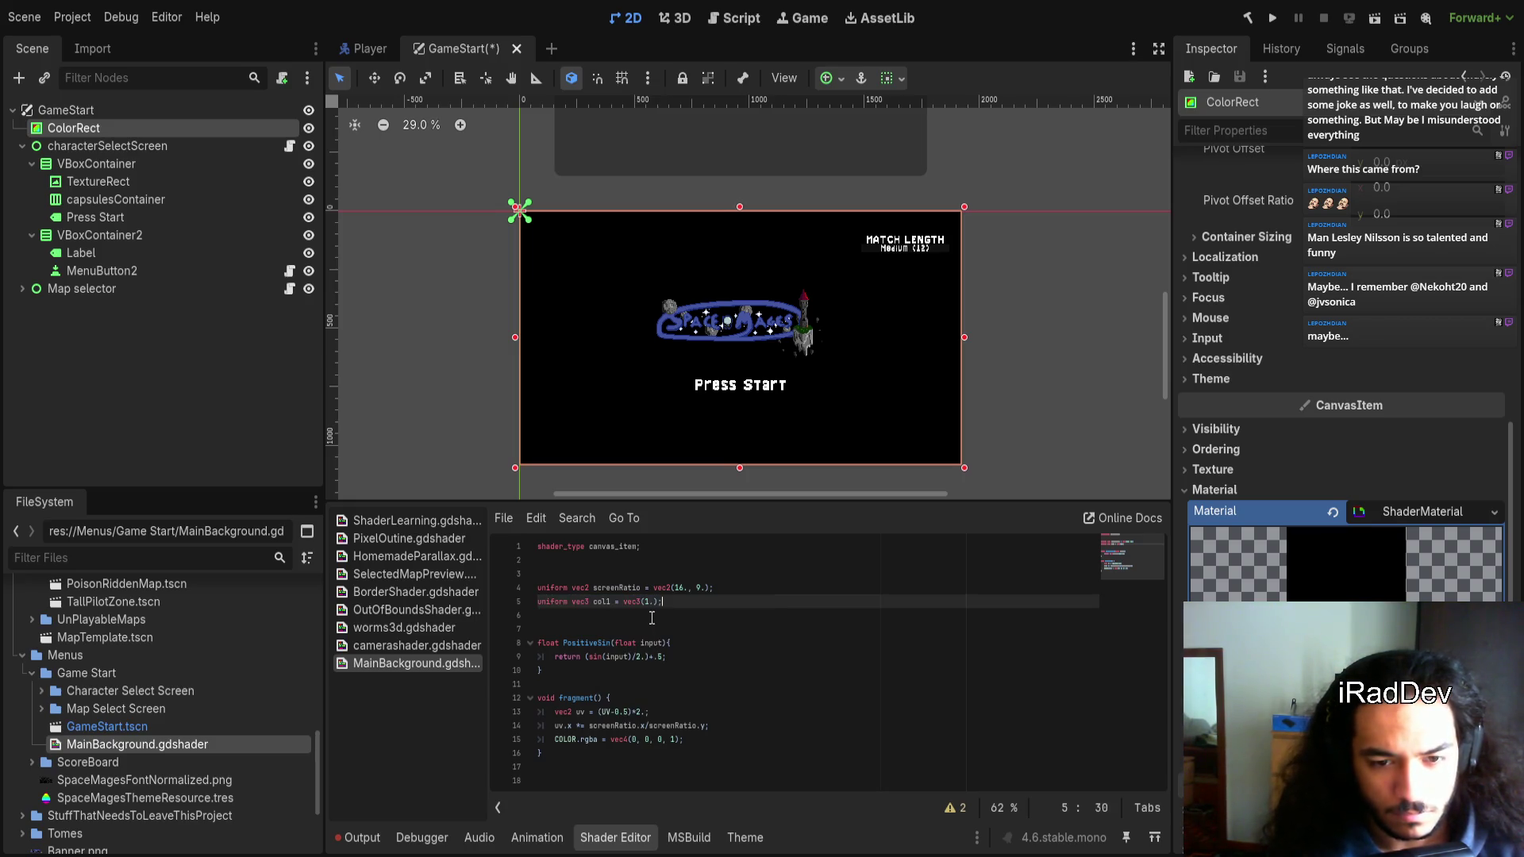
# Duplicate the col1 line into col2 and col3 uniforms
pyautogui.hotkey('ctrl', 'shift', 'd')
pyautogui.hotkey('ctrl', 'shift', 'd')
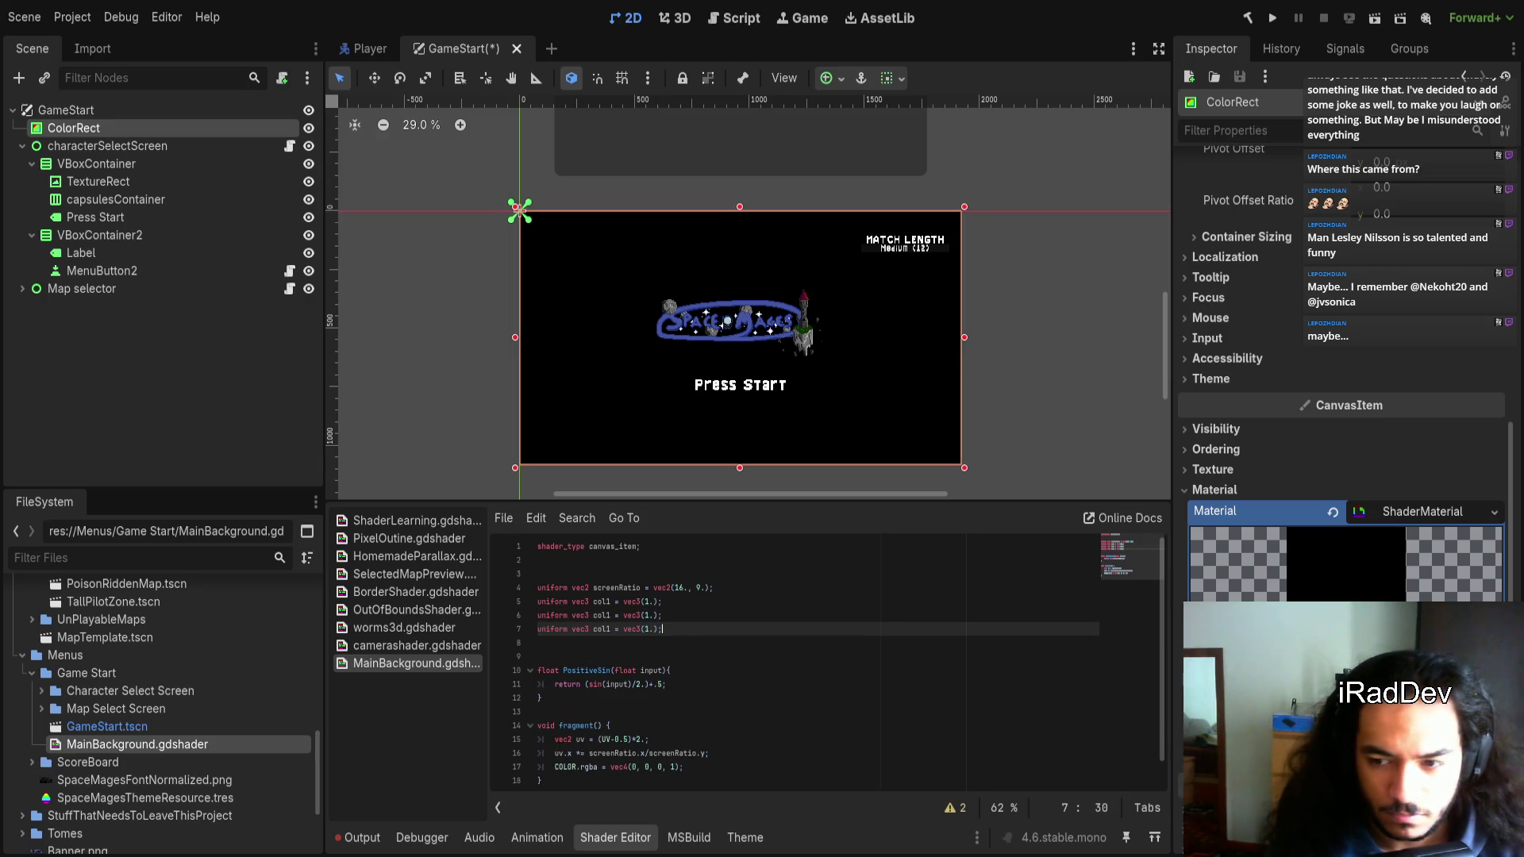
pyautogui.click(611, 616)
pyautogui.press('BackSpace')
pyautogui.write('2')
pyautogui.click(614, 630)
pyautogui.press('BackSpace')
pyautogui.press('BackSpace')
pyautogui.write('3')
pyautogui.press('Down')
pyautogui.click(615, 630)
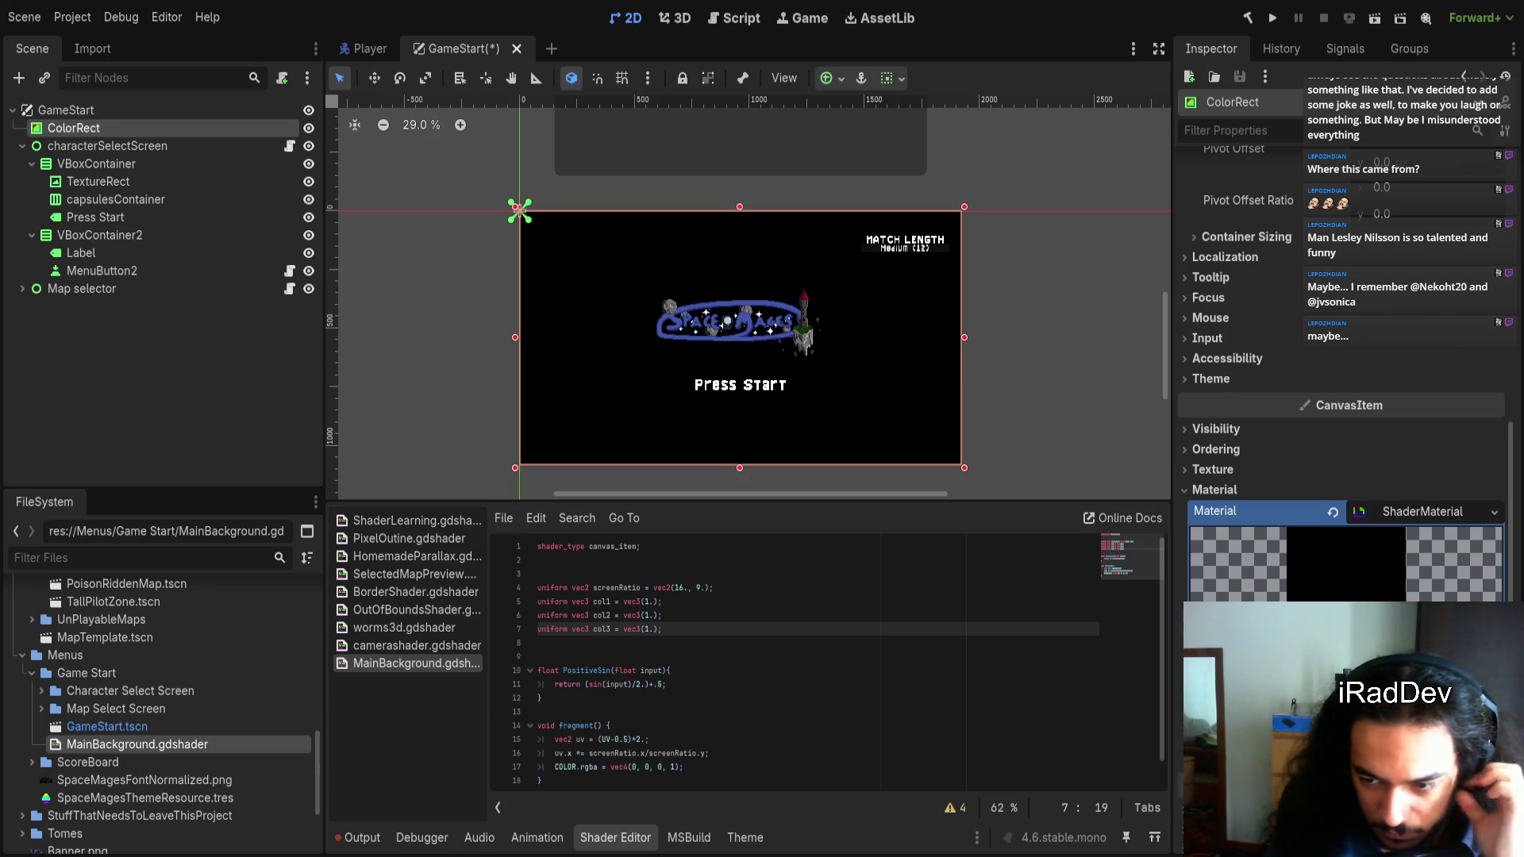
pyautogui.scroll(-4, 1341, 357)
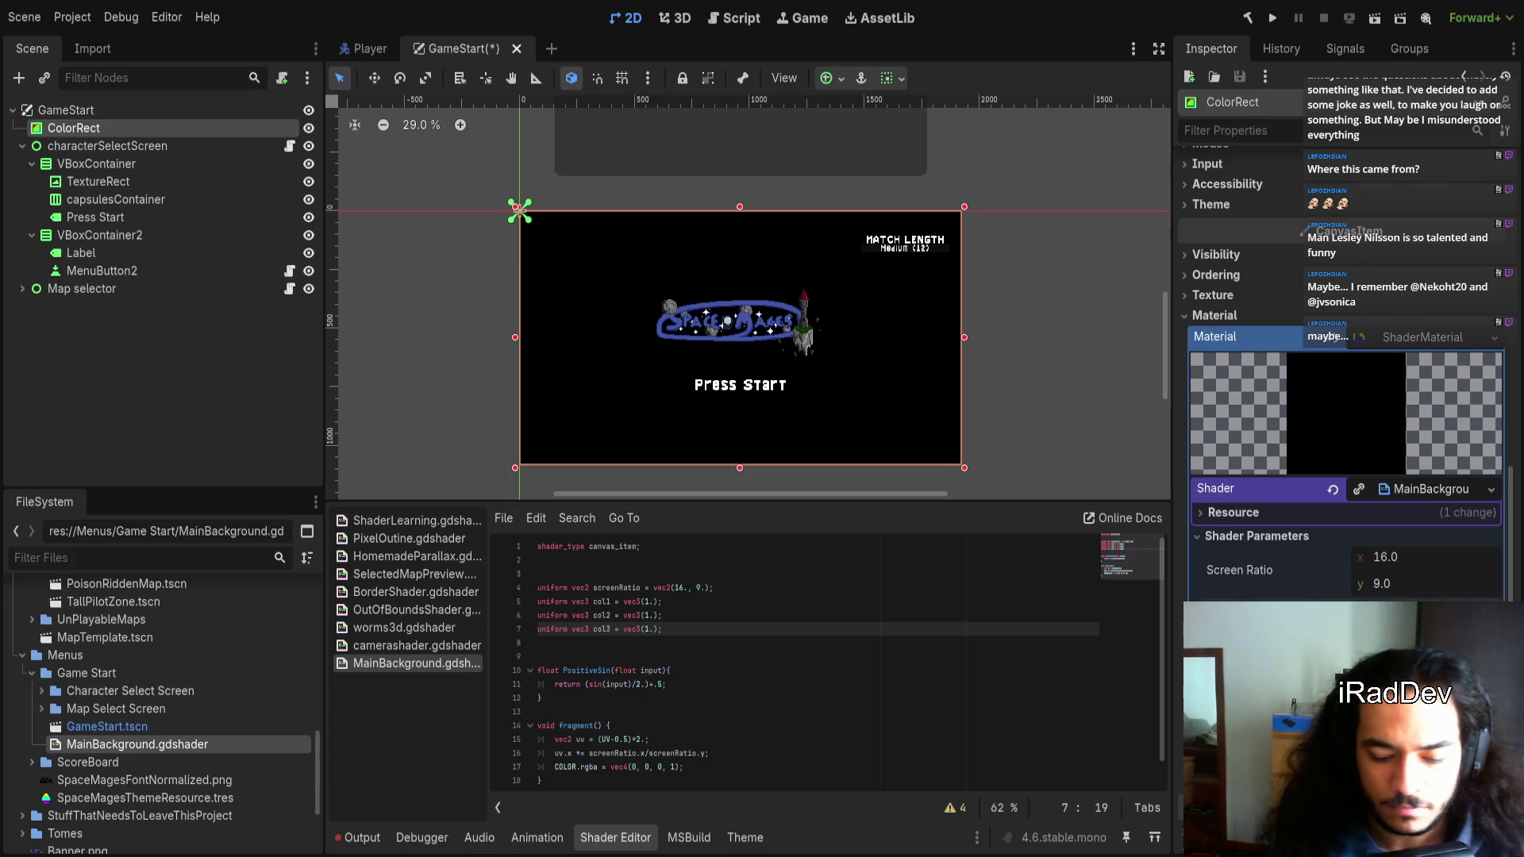
# Add the ': source_color' hint after the col1 uniform
pyautogui.click(606, 602)
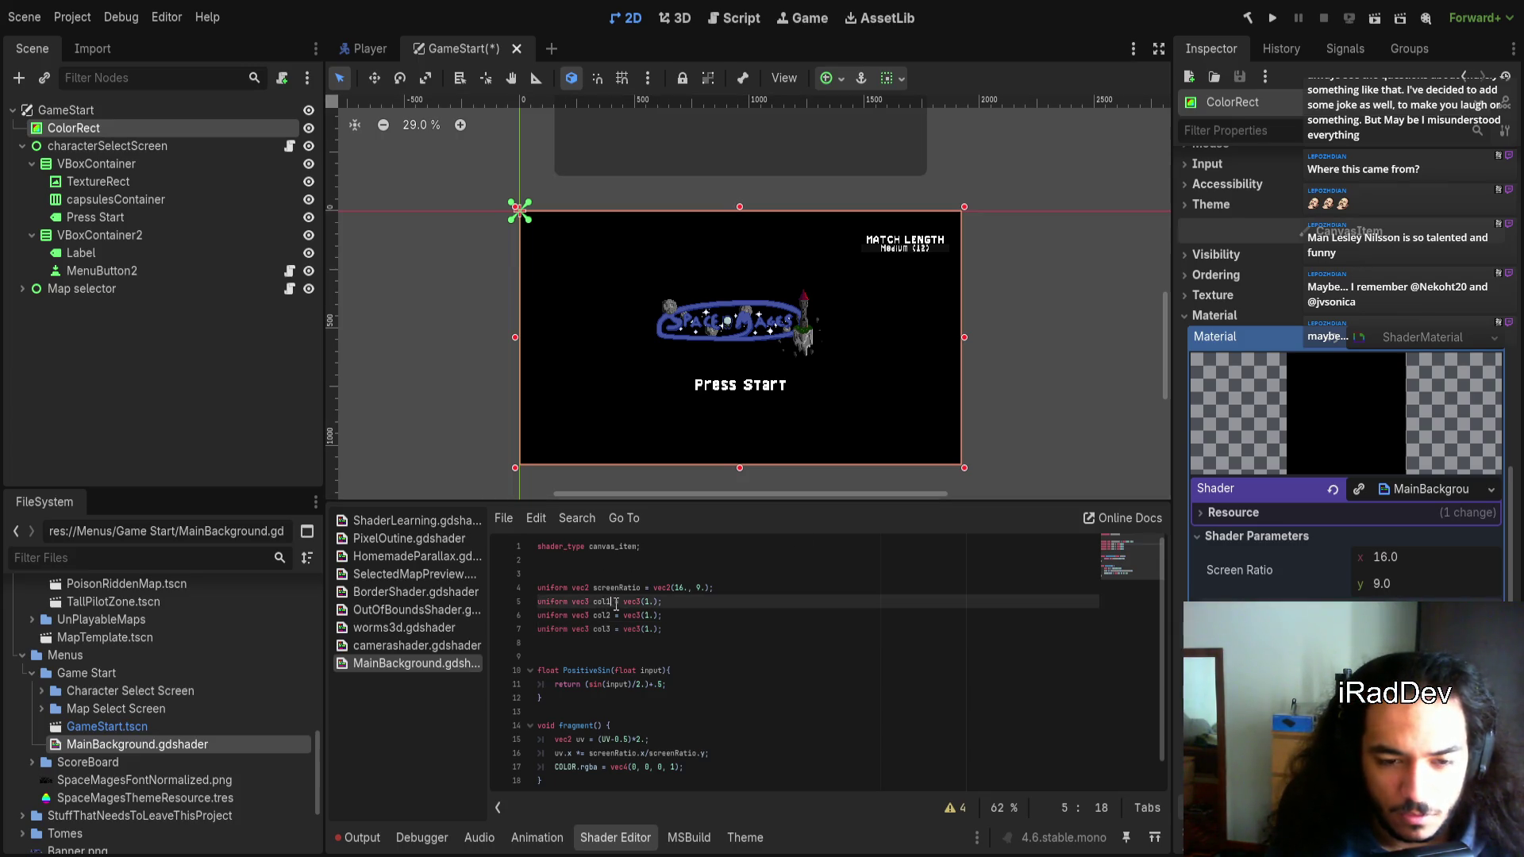
pyautogui.write(':c')
pyautogui.write('ource_color')
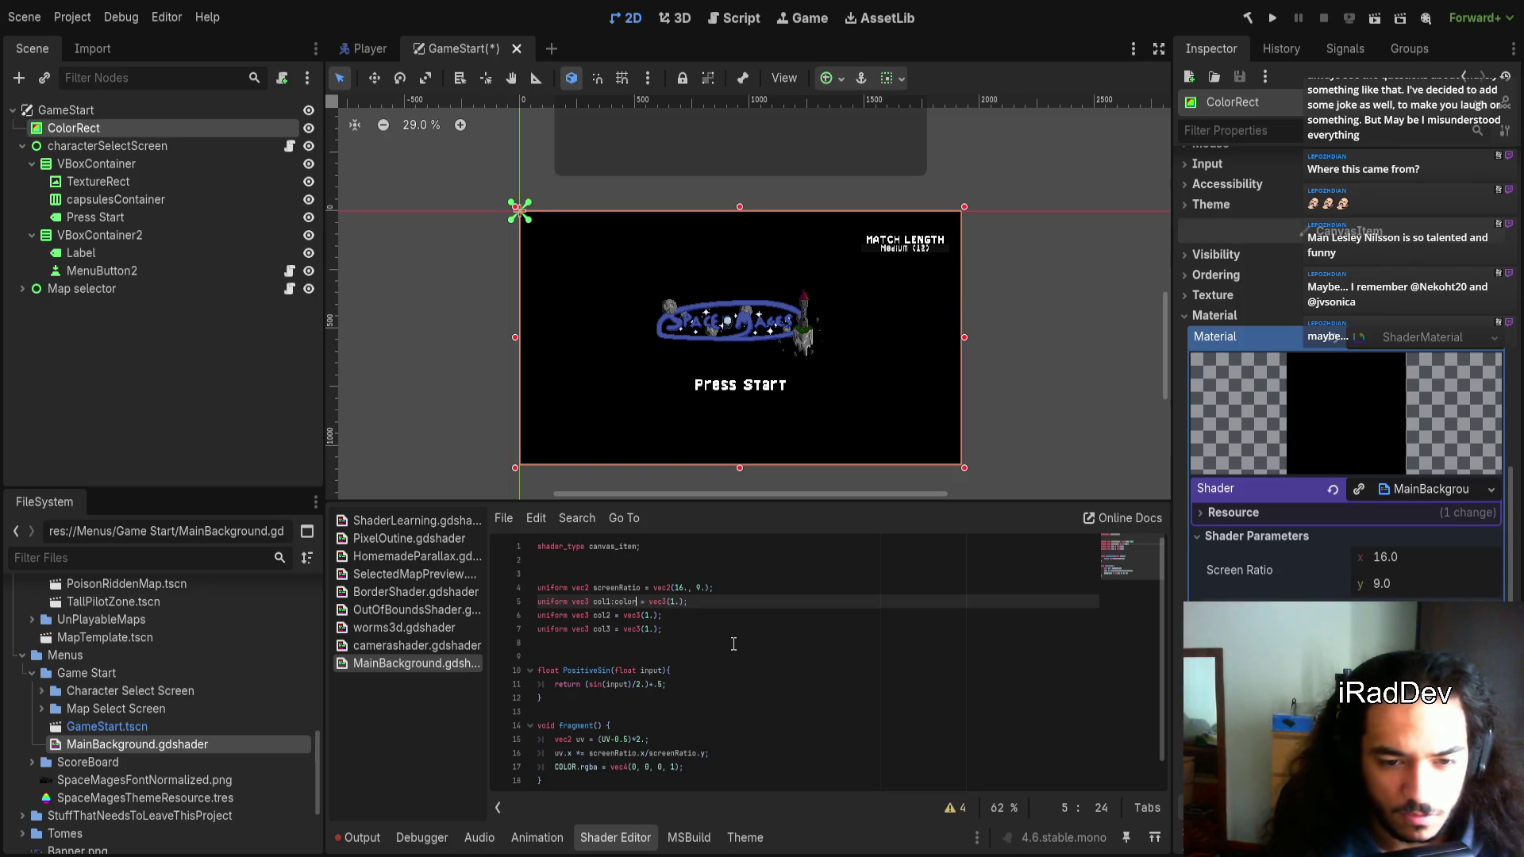
pyautogui.press('Return')
pyautogui.hotkey('ctrl', 'Left')
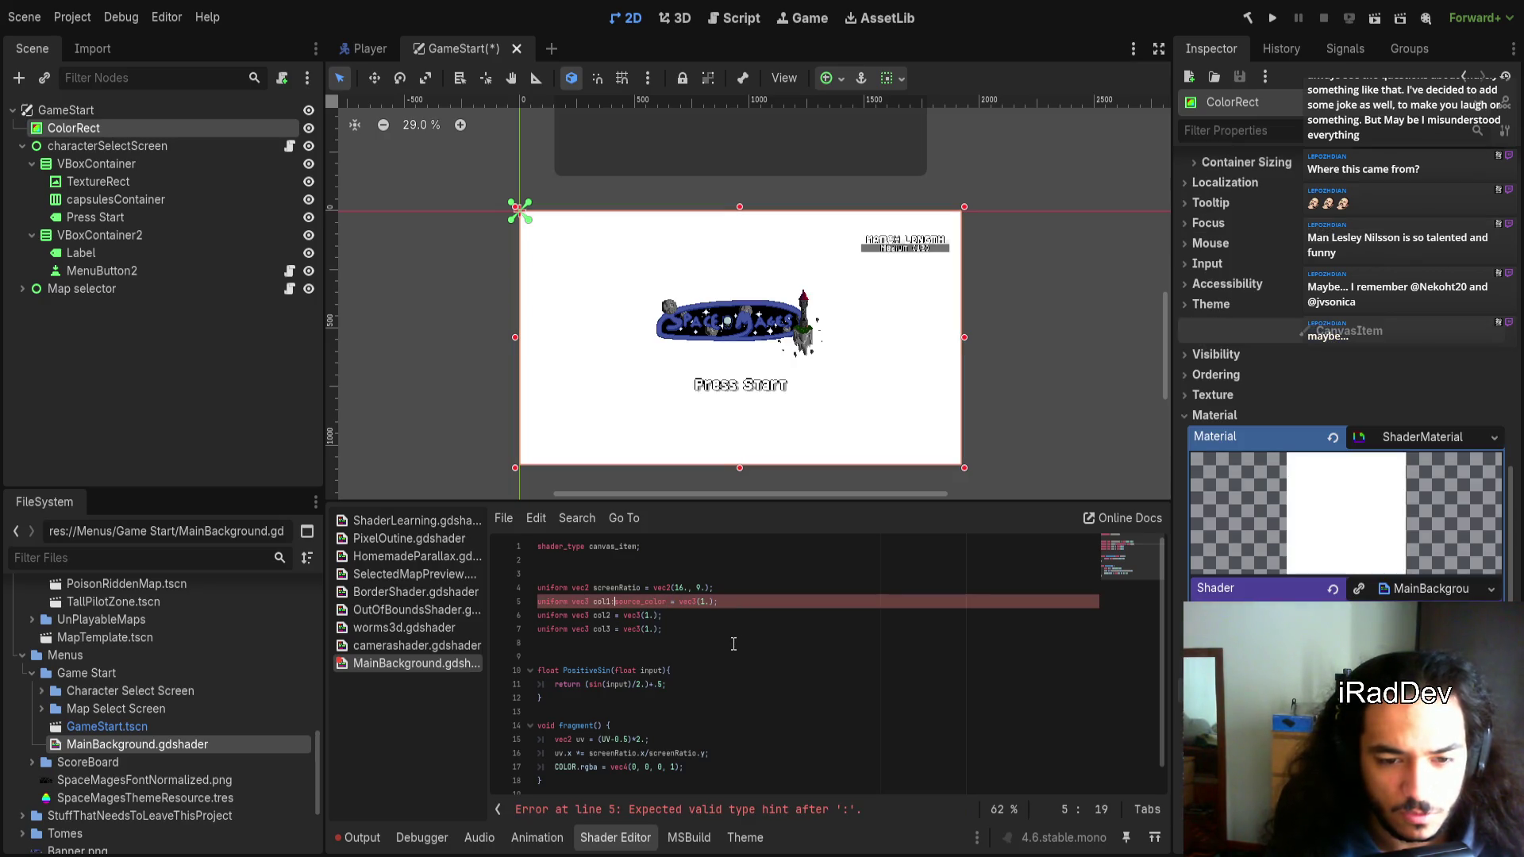
pyautogui.hotkey('ctrl', 'Right')
# Copy the source_color hint onto the col2 and col3 uniforms
pyautogui.hotkey('ctrl', 'shift', 'Left')
pyautogui.hotkey('ctrl', 'shift', 'Left')
pyautogui.hotkey('ctrl', 'shift', 'Left')
pyautogui.hotkey('ctrl', 'Right')
pyautogui.press('Down')
pyautogui.write(': source_color')
pyautogui.press('Down')
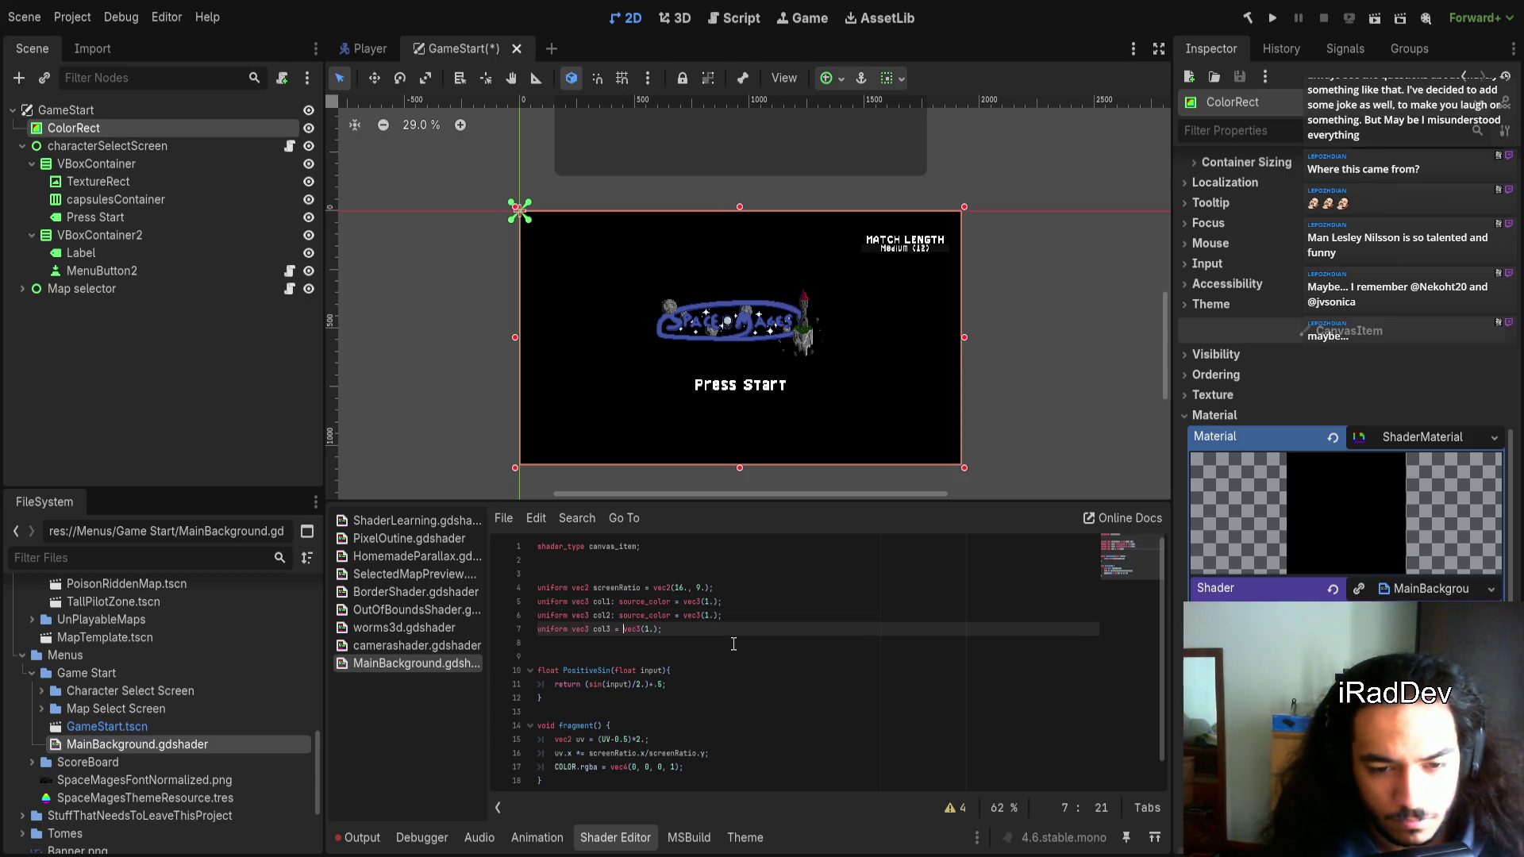
pyautogui.hotkey('ctrl', 'v')
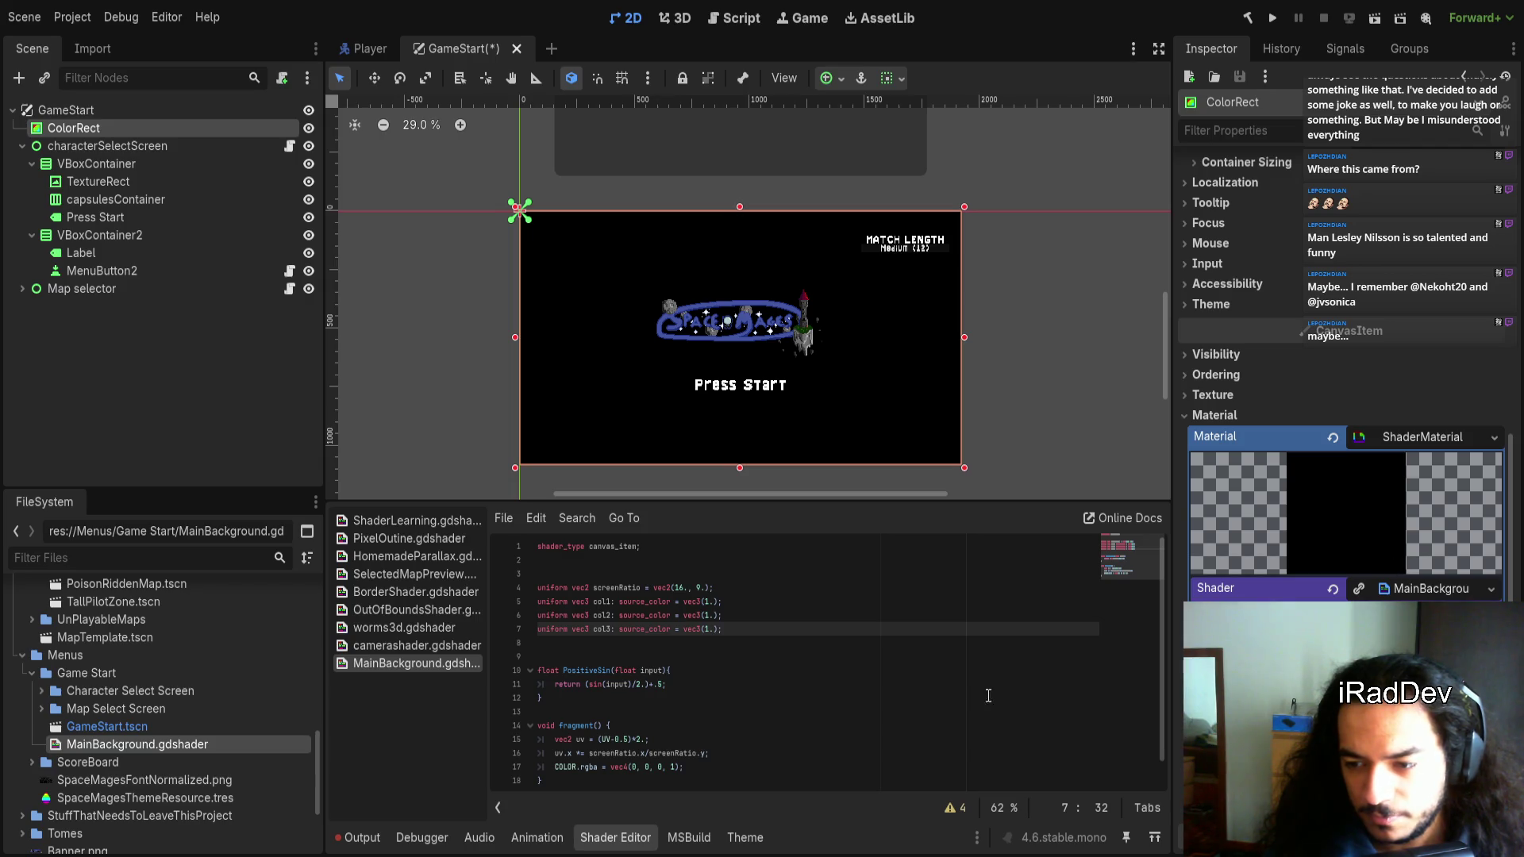
pyautogui.click(751, 670)
pyautogui.scroll(-1, 751, 688)
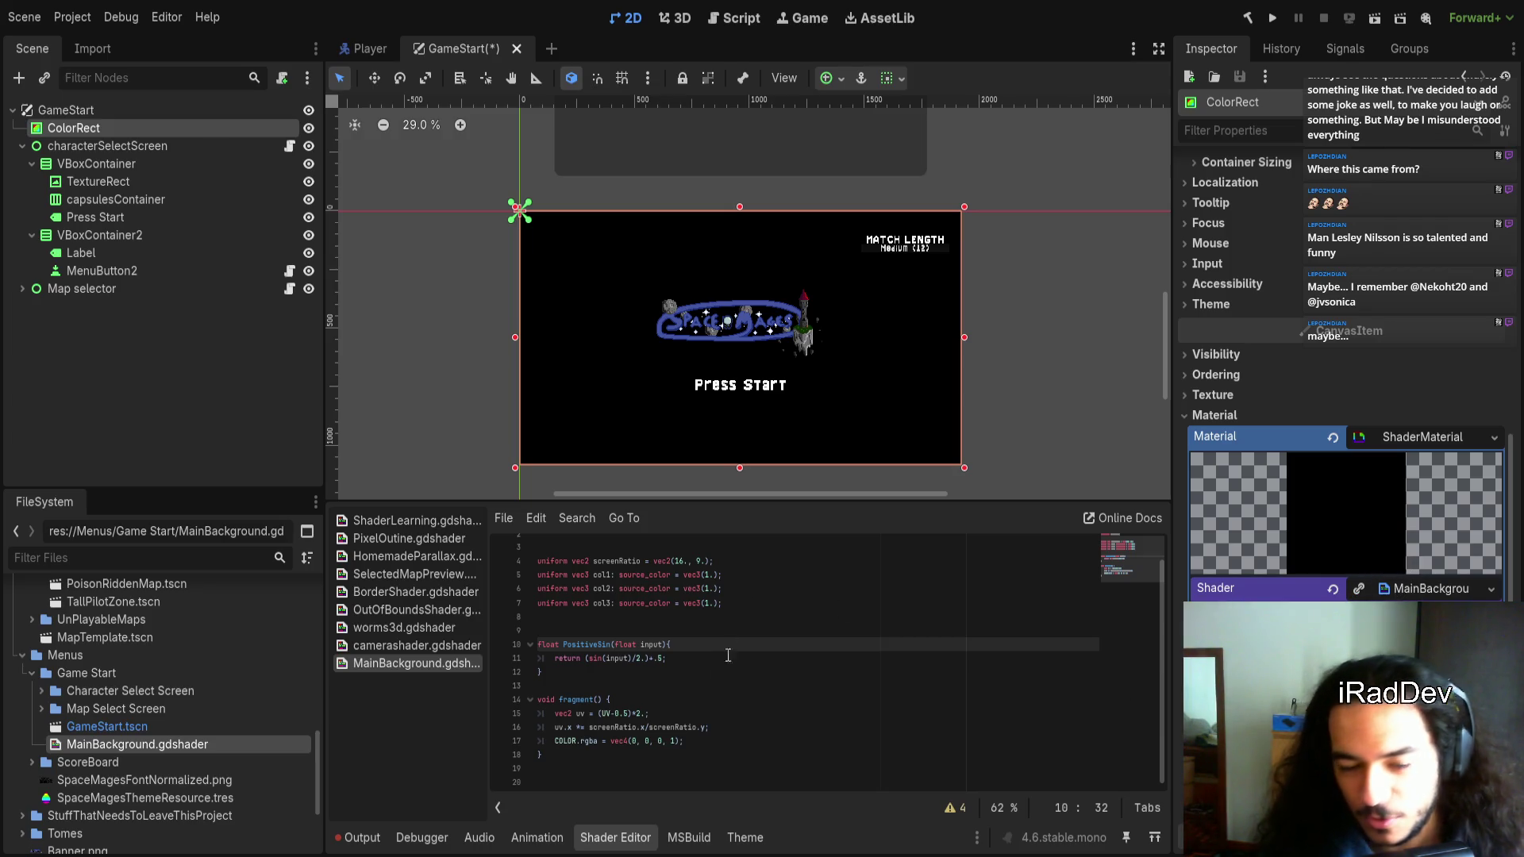
pyautogui.click(750, 700)
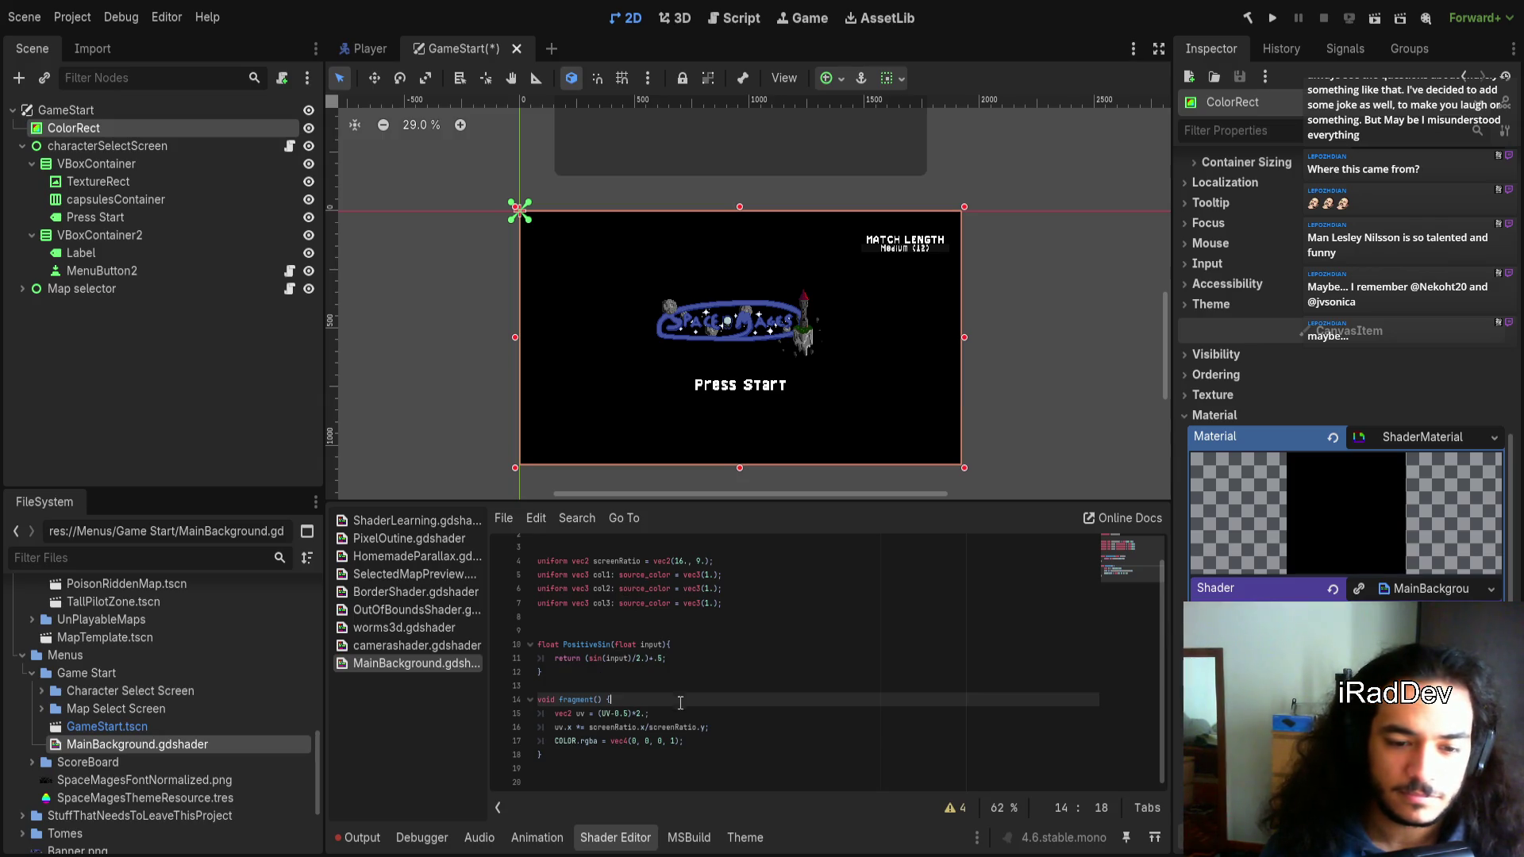
# Add a blank line before the output and replace its 0, 0, 0 RGB with col1
pyautogui.click(719, 740)
pyautogui.click(717, 728)
pyautogui.click(718, 738)
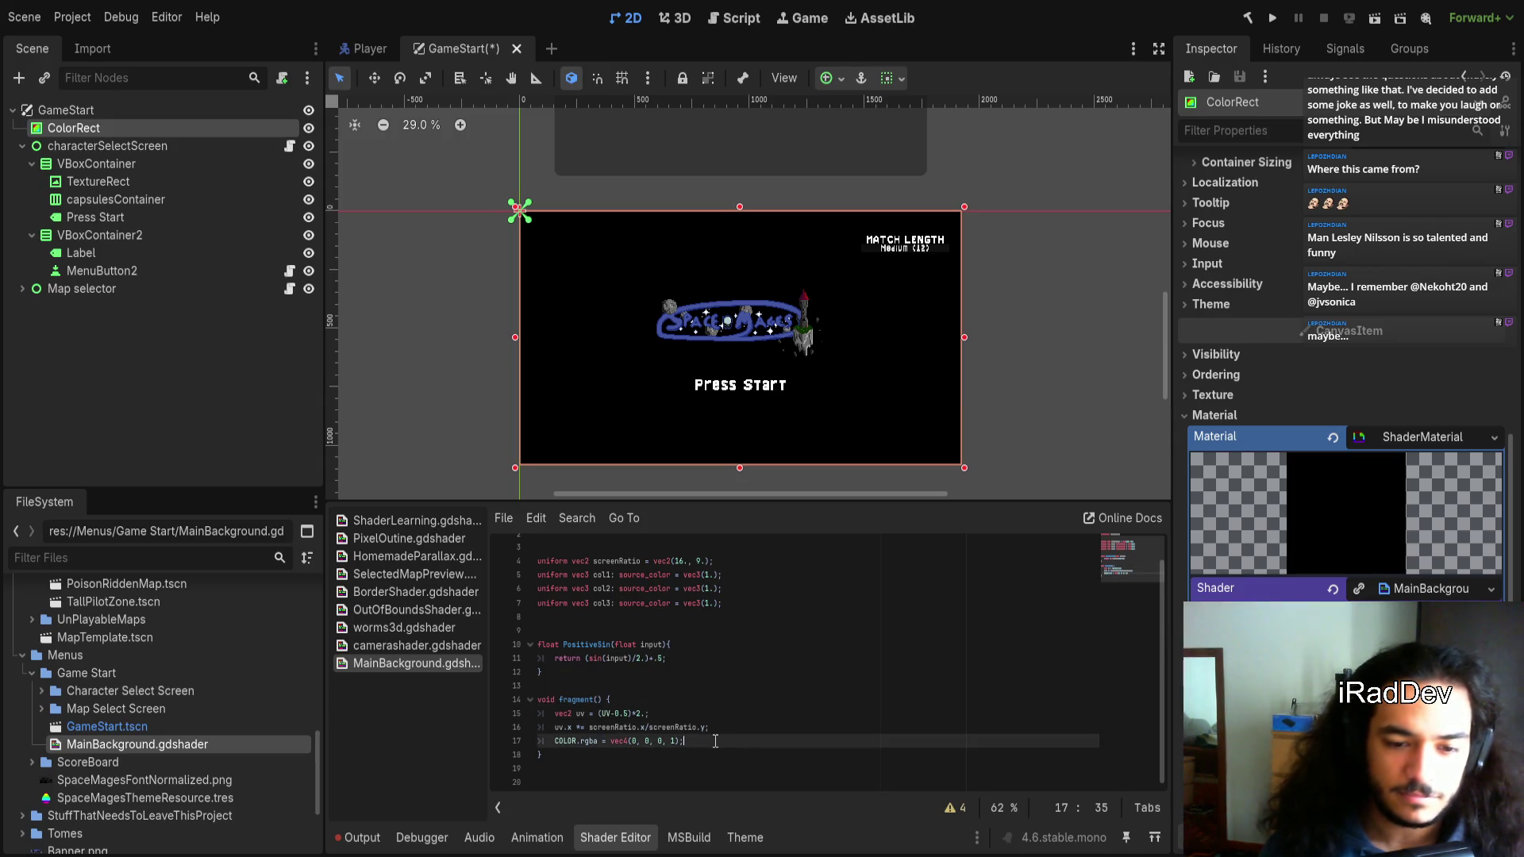
pyautogui.moveTo(703, 741); pyautogui.dragTo(574, 742)
pyautogui.click(715, 729)
pyautogui.press('Return')
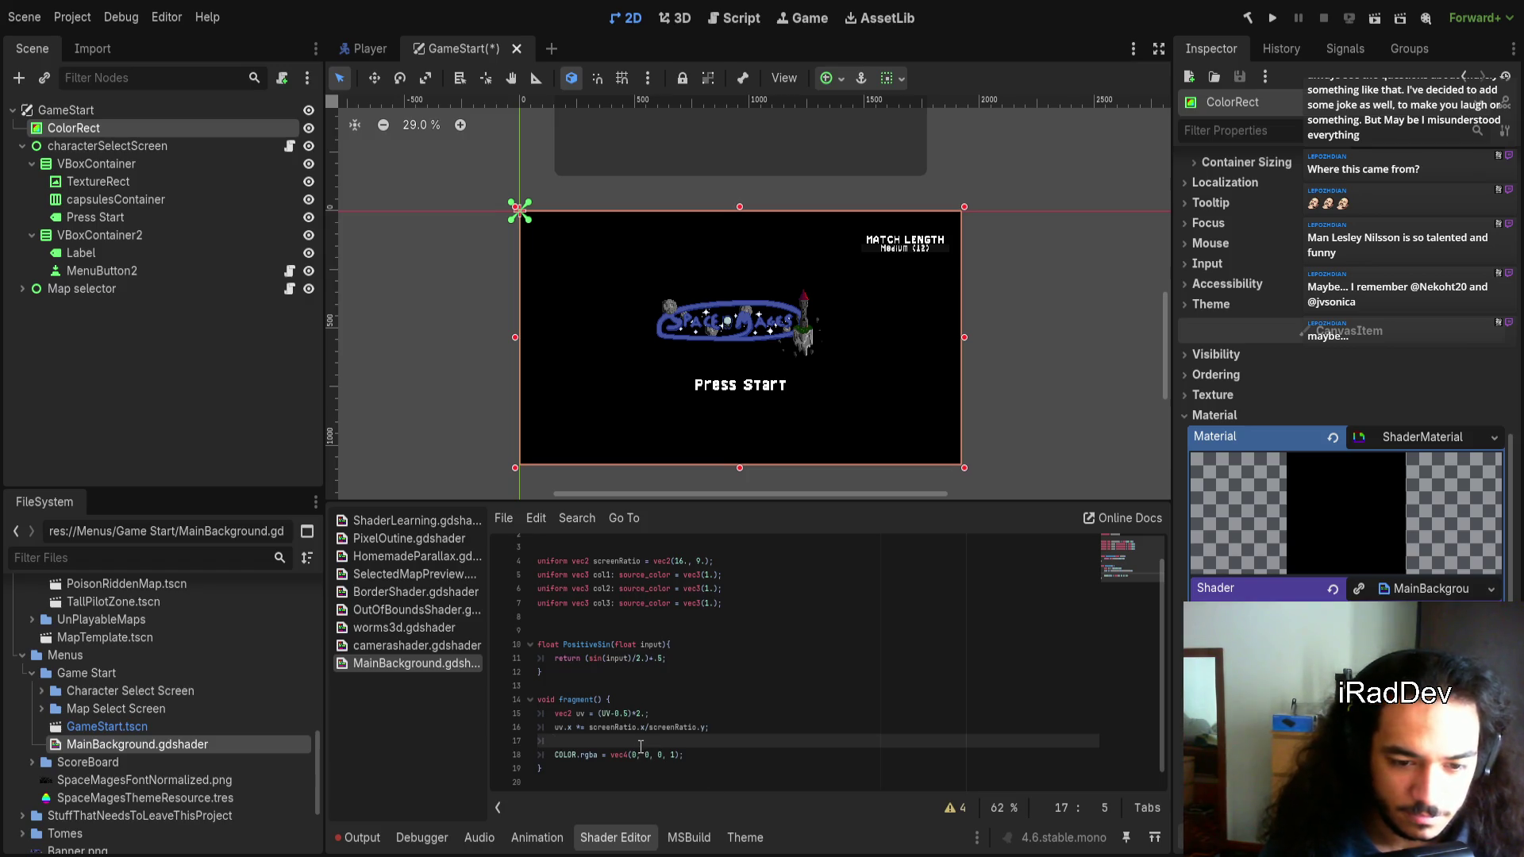
pyautogui.moveTo(633, 754); pyautogui.dragTo(668, 754)
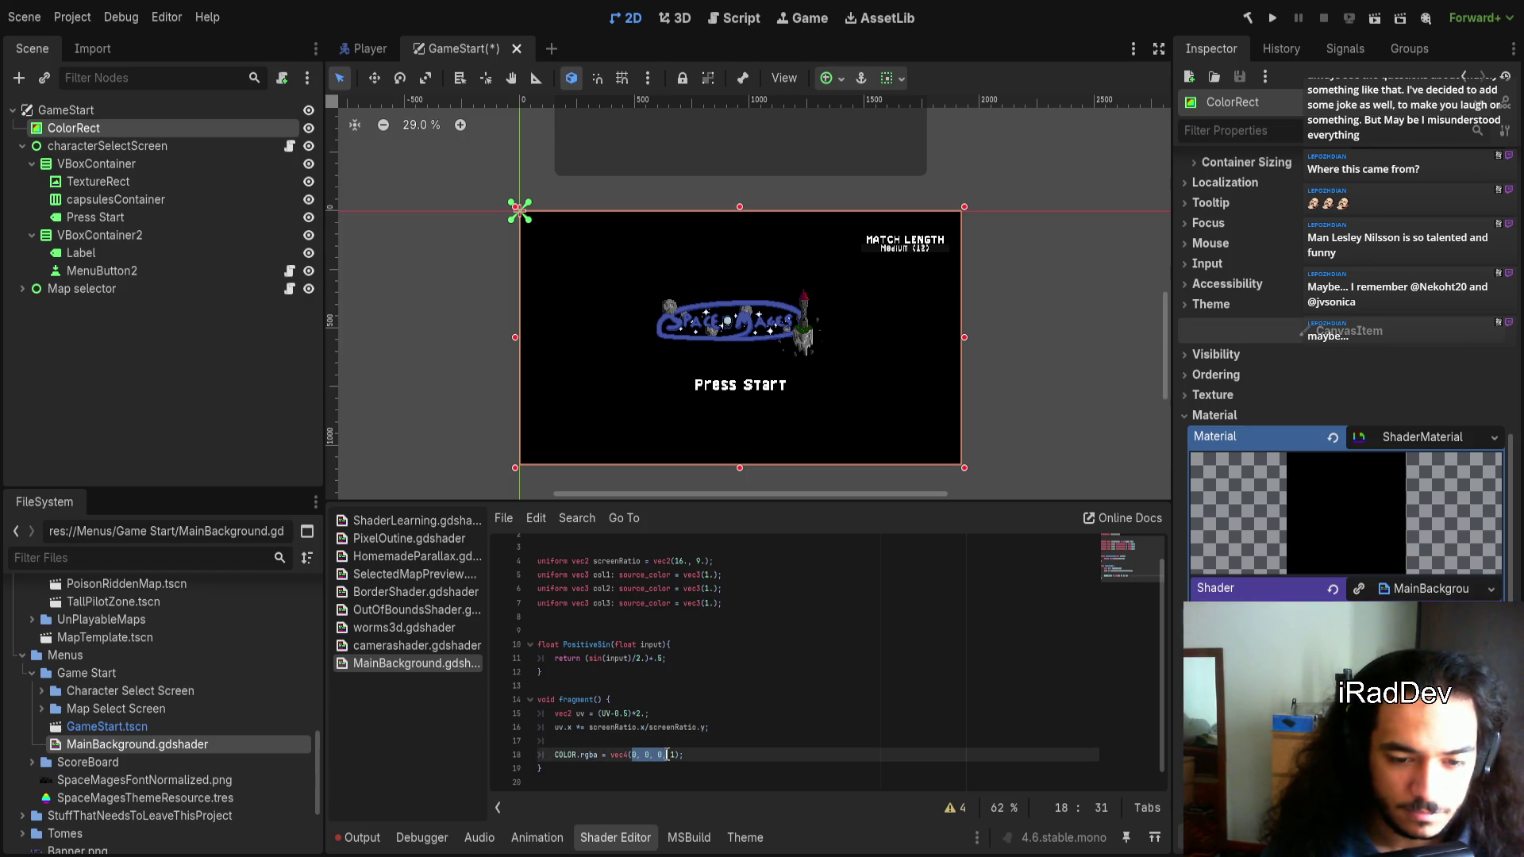
pyautogui.write('ve')
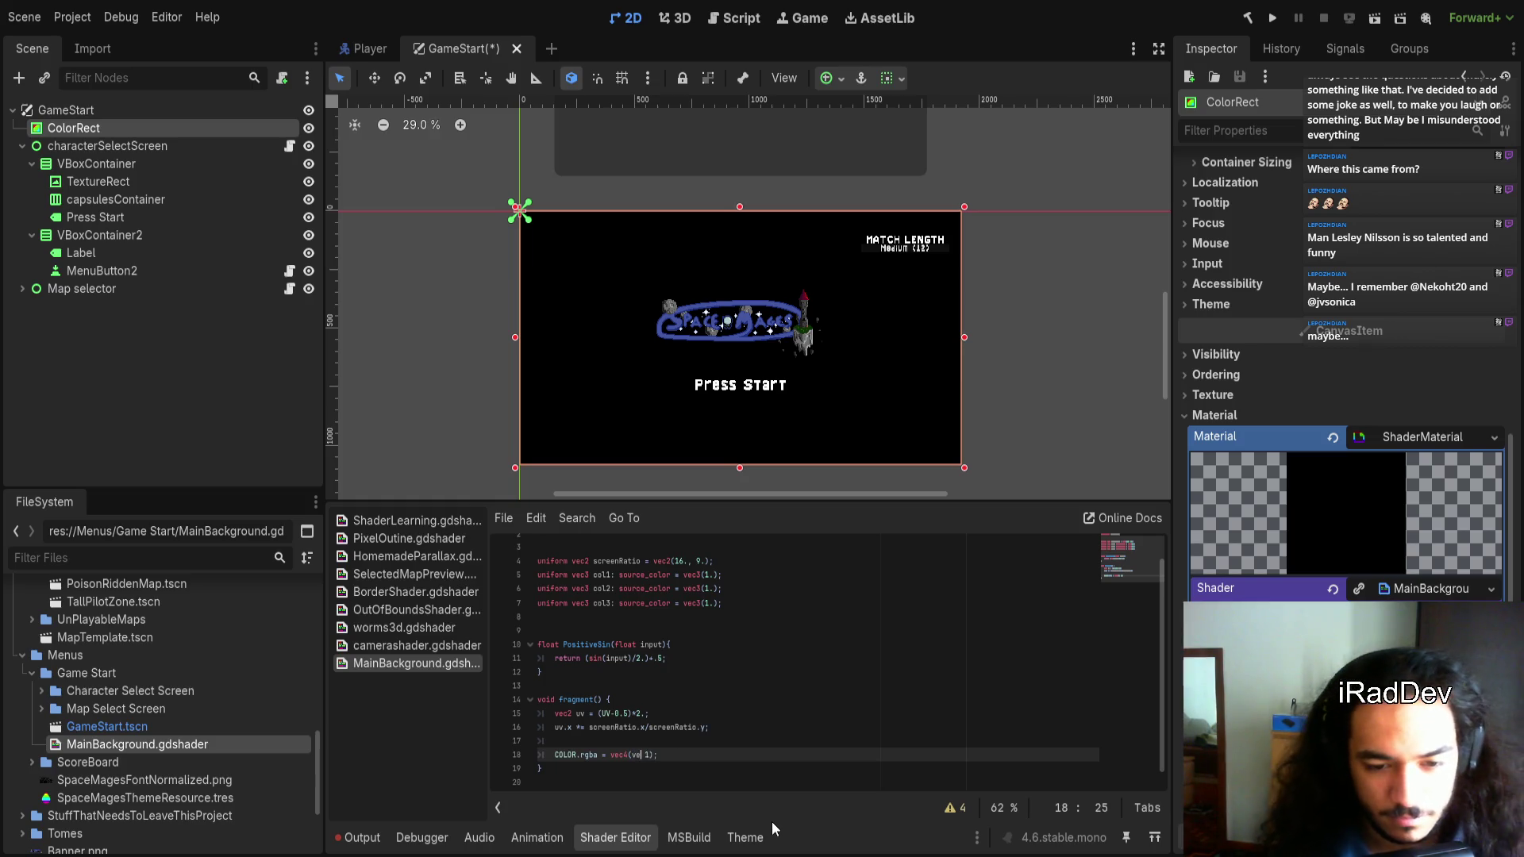
pyautogui.press('BackSpace')
pyautogui.press('BackSpace')
pyautogui.write('col1')
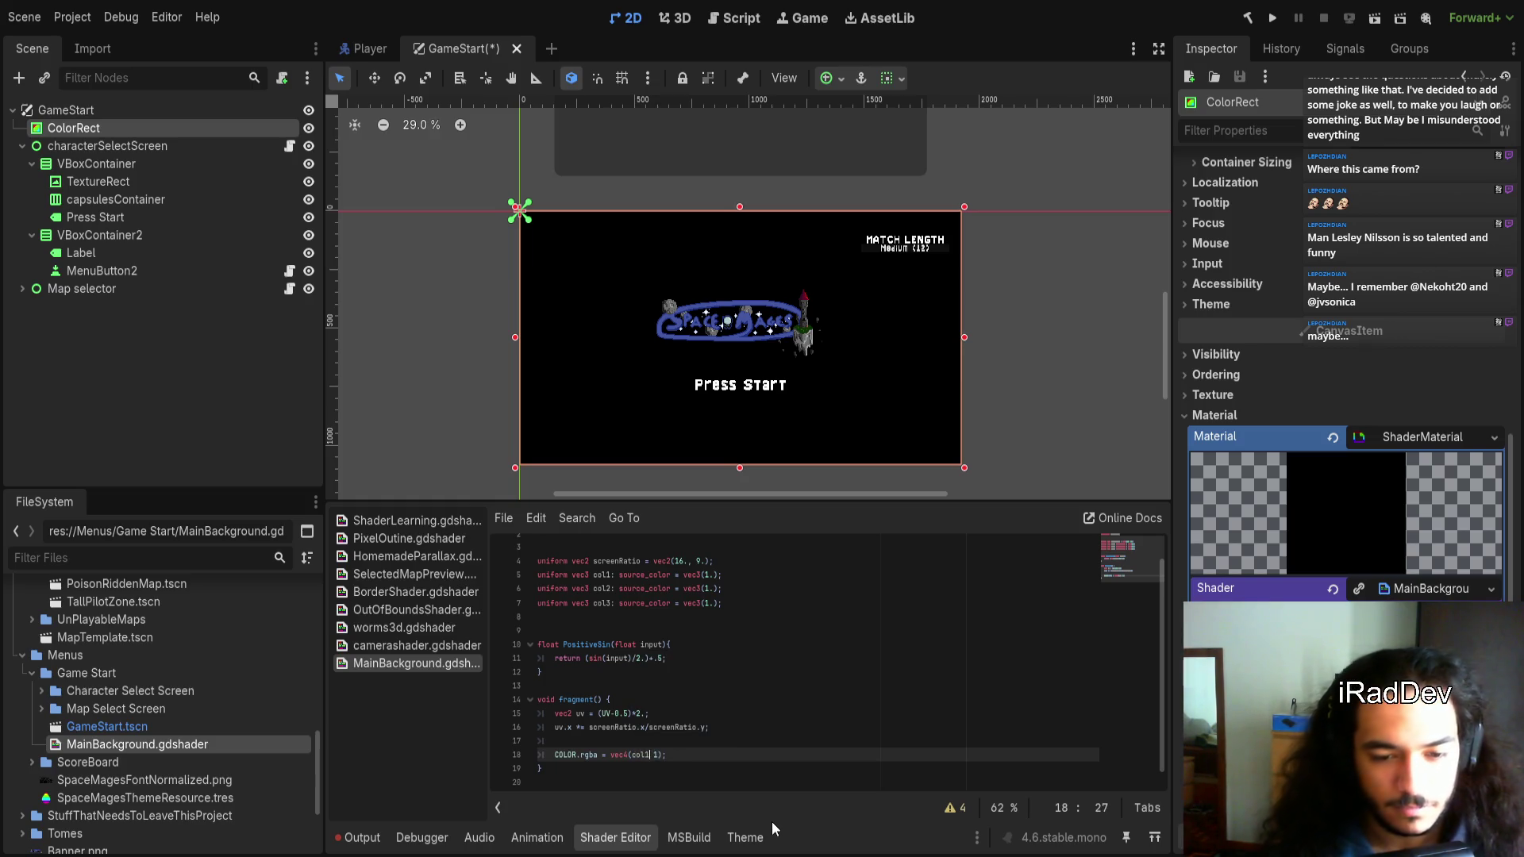
pyautogui.write(',')
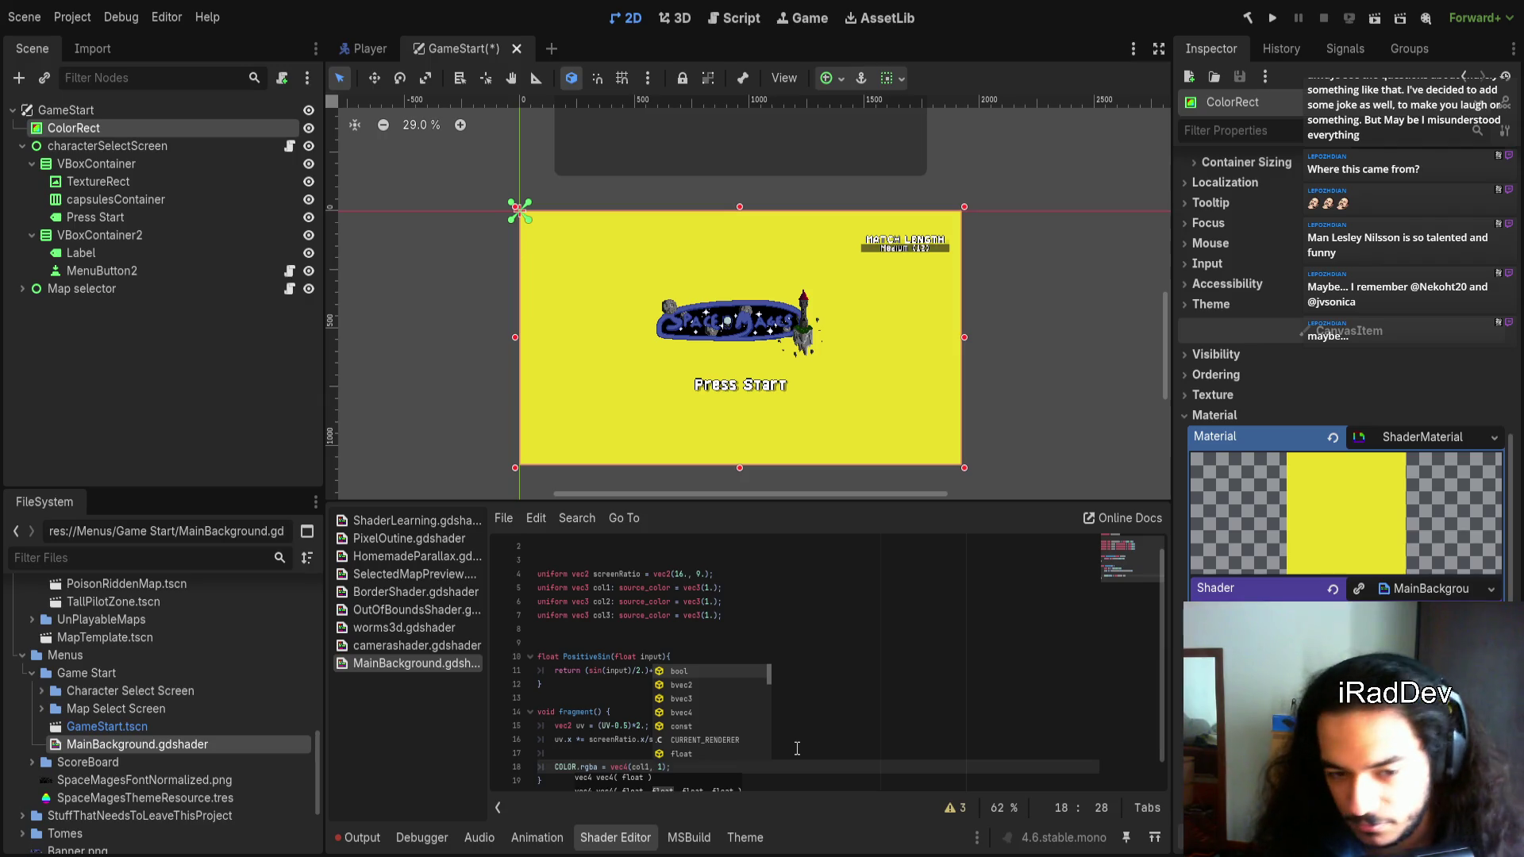
pyautogui.press('Escape')
# Add blank lines above and change the output to vec4((col1+col2+col3)/3., 1)
pyautogui.scroll(-1, 746, 739)
pyautogui.click(692, 730)
pyautogui.press('Return')
pyautogui.press('Return')
pyautogui.press('Up')
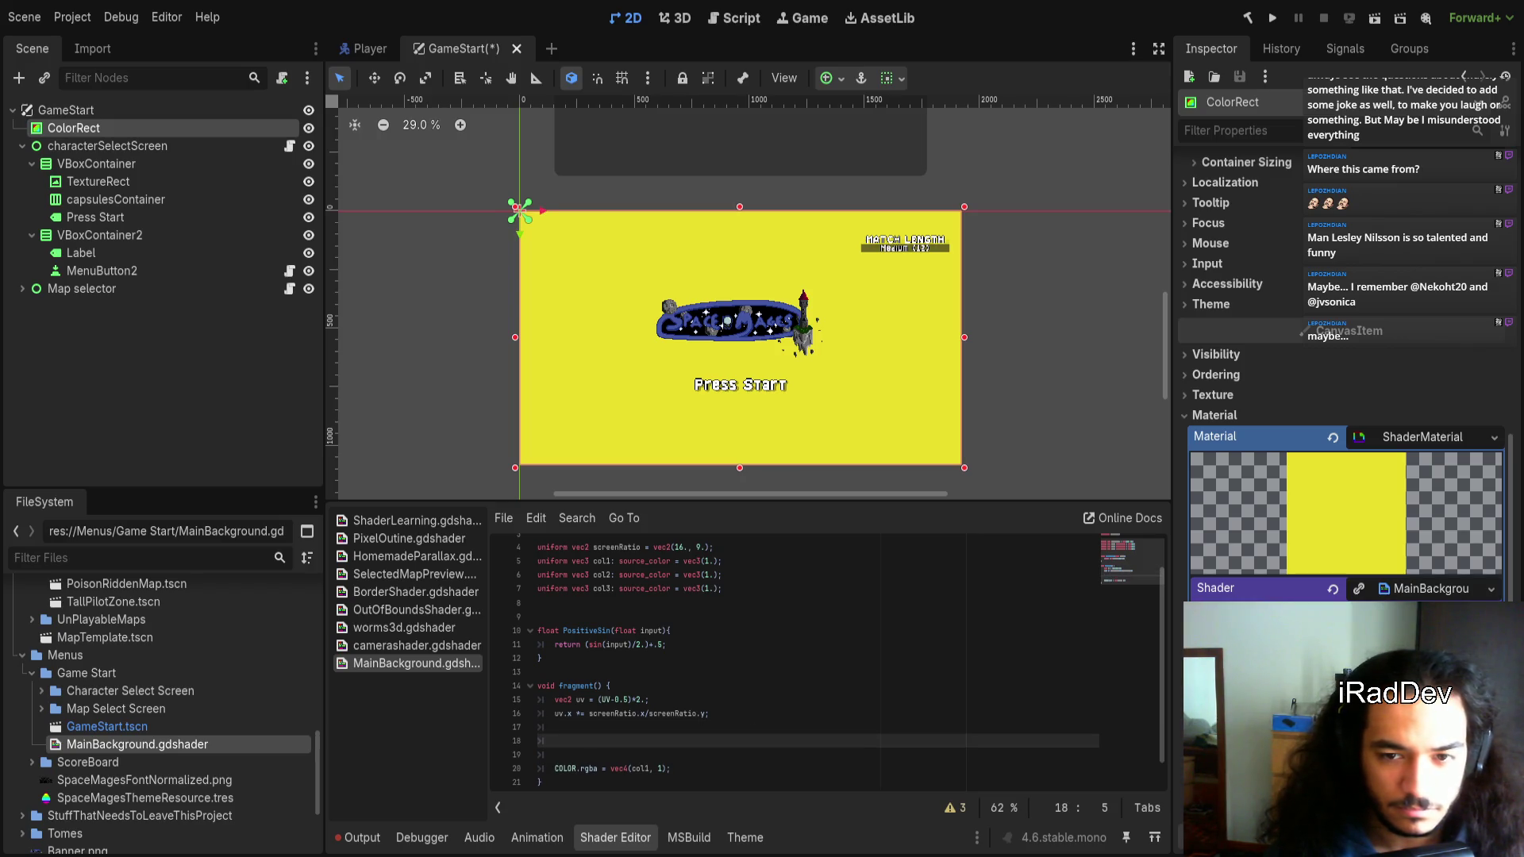
pyautogui.doubleClick(641, 769)
pyautogui.press('Right')
pyautogui.write('+col2')
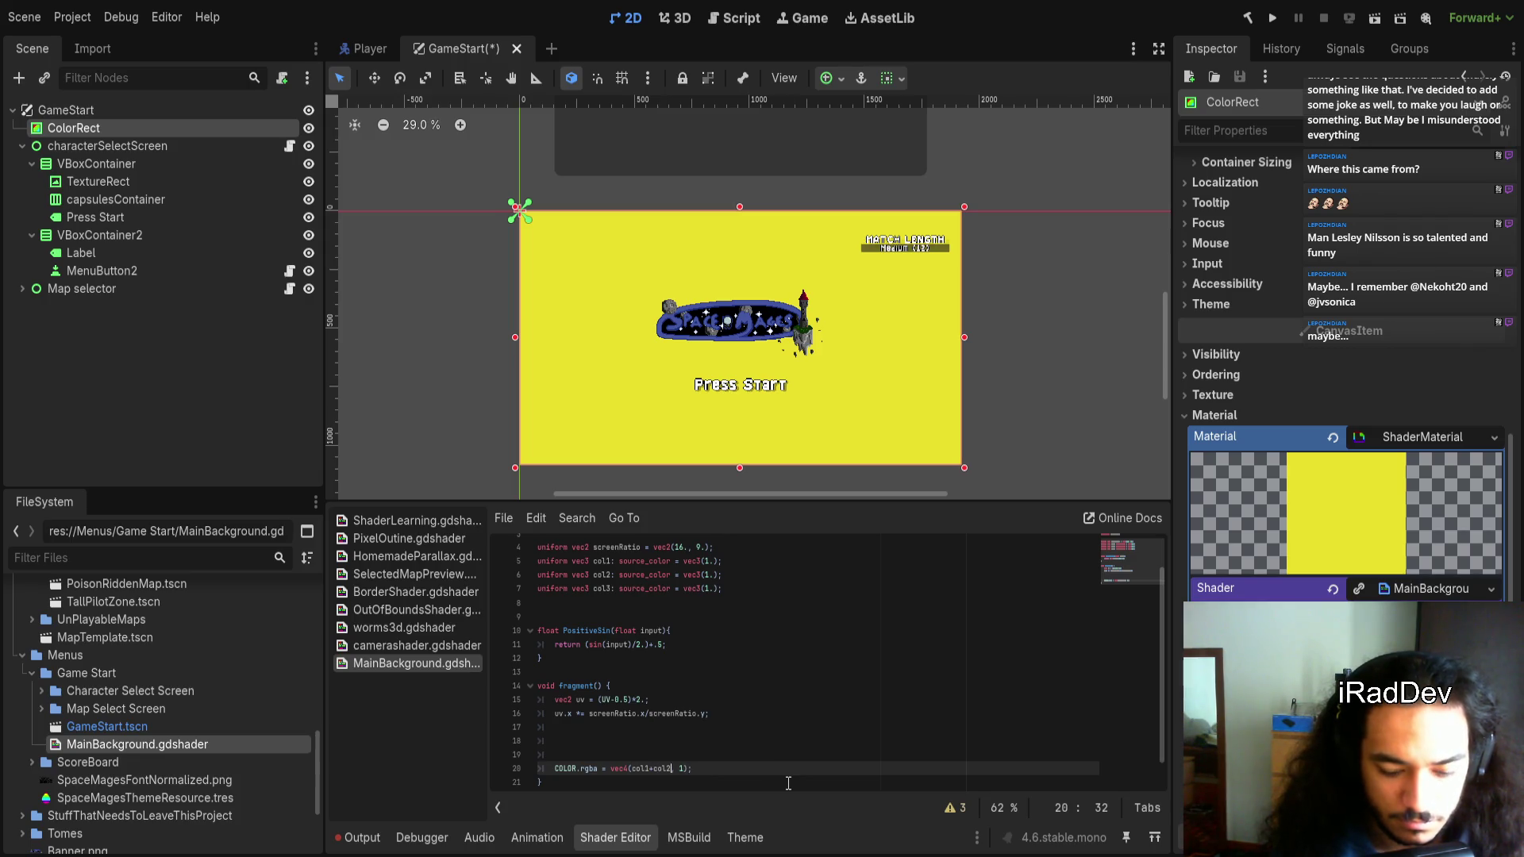
pyautogui.write('+col3')
pyautogui.hotkey('ctrl', 'shift', 'Left')
pyautogui.hotkey('ctrl', 'shift', 'Left')
pyautogui.hotkey('ctrl', 'shift', 'Left')
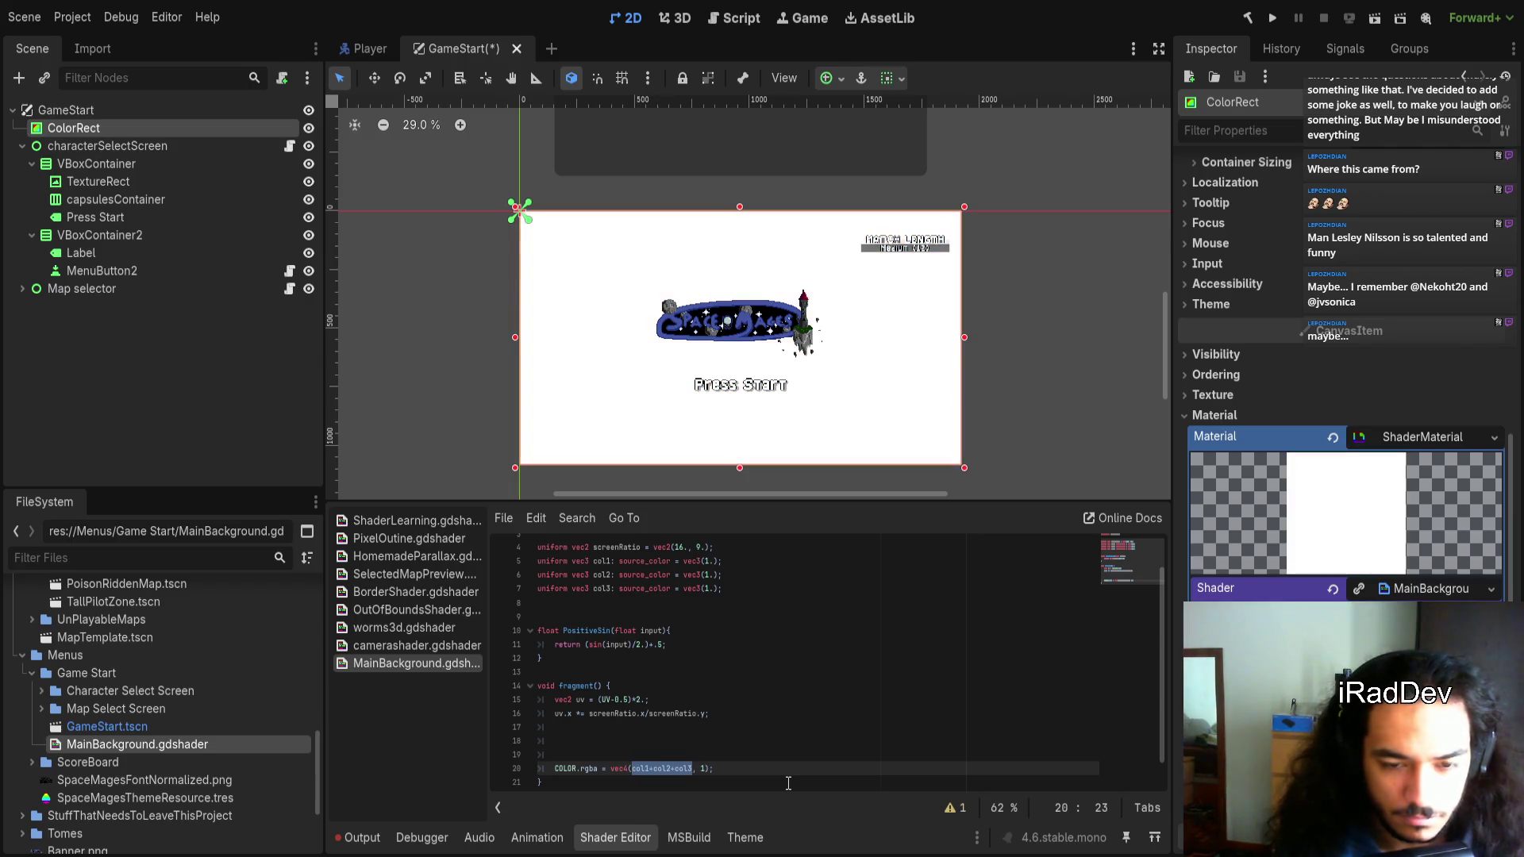
pyautogui.write('(')
pyautogui.write('*3')
pyautogui.press('BackSpace')
pyautogui.press('BackSpace')
pyautogui.write('/')
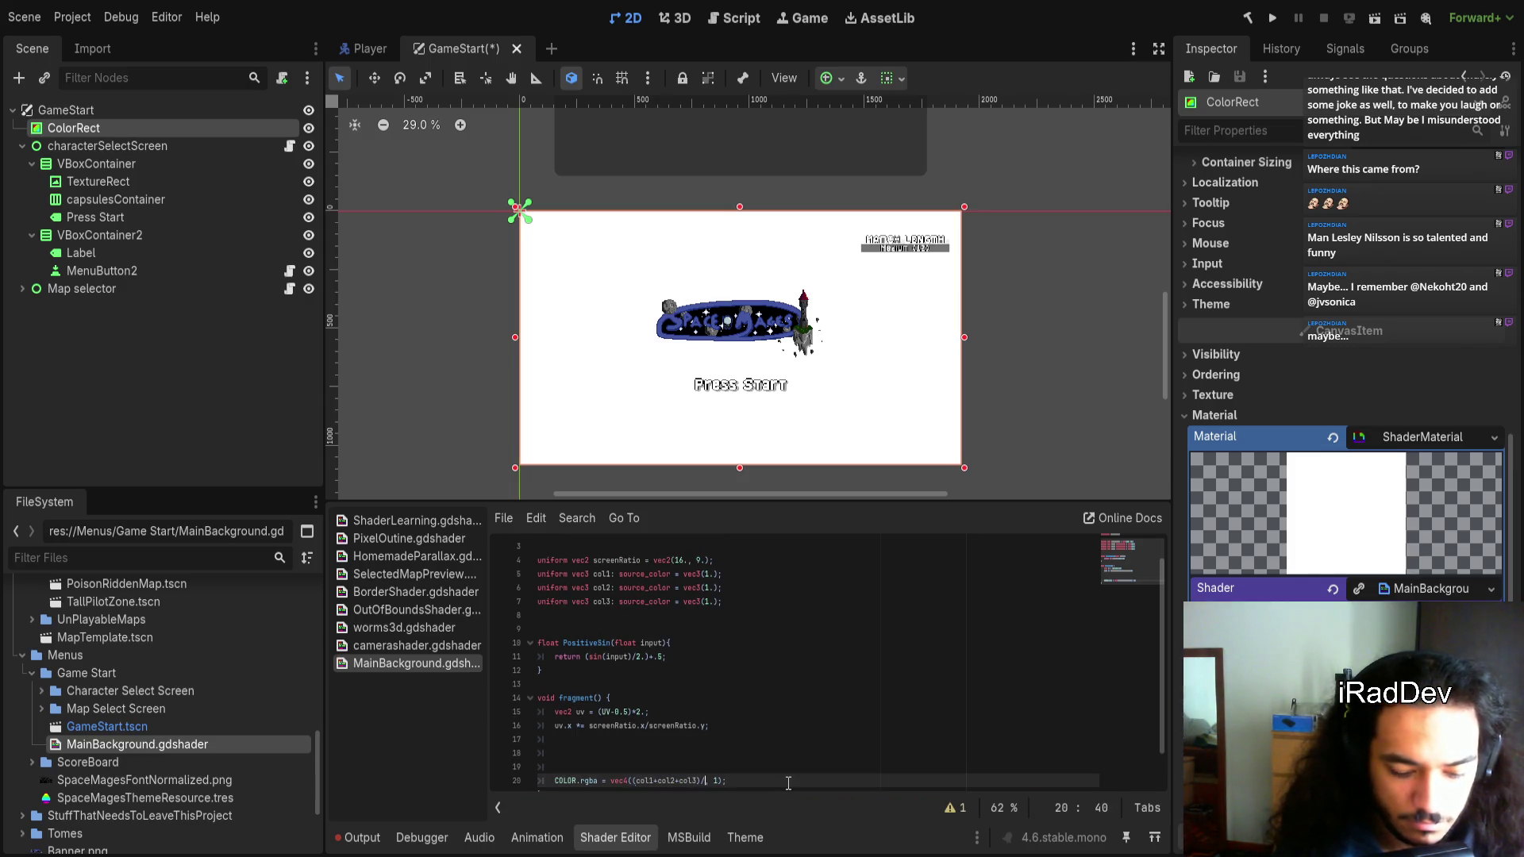
pyautogui.write('3.')
pyautogui.click(915, 784)
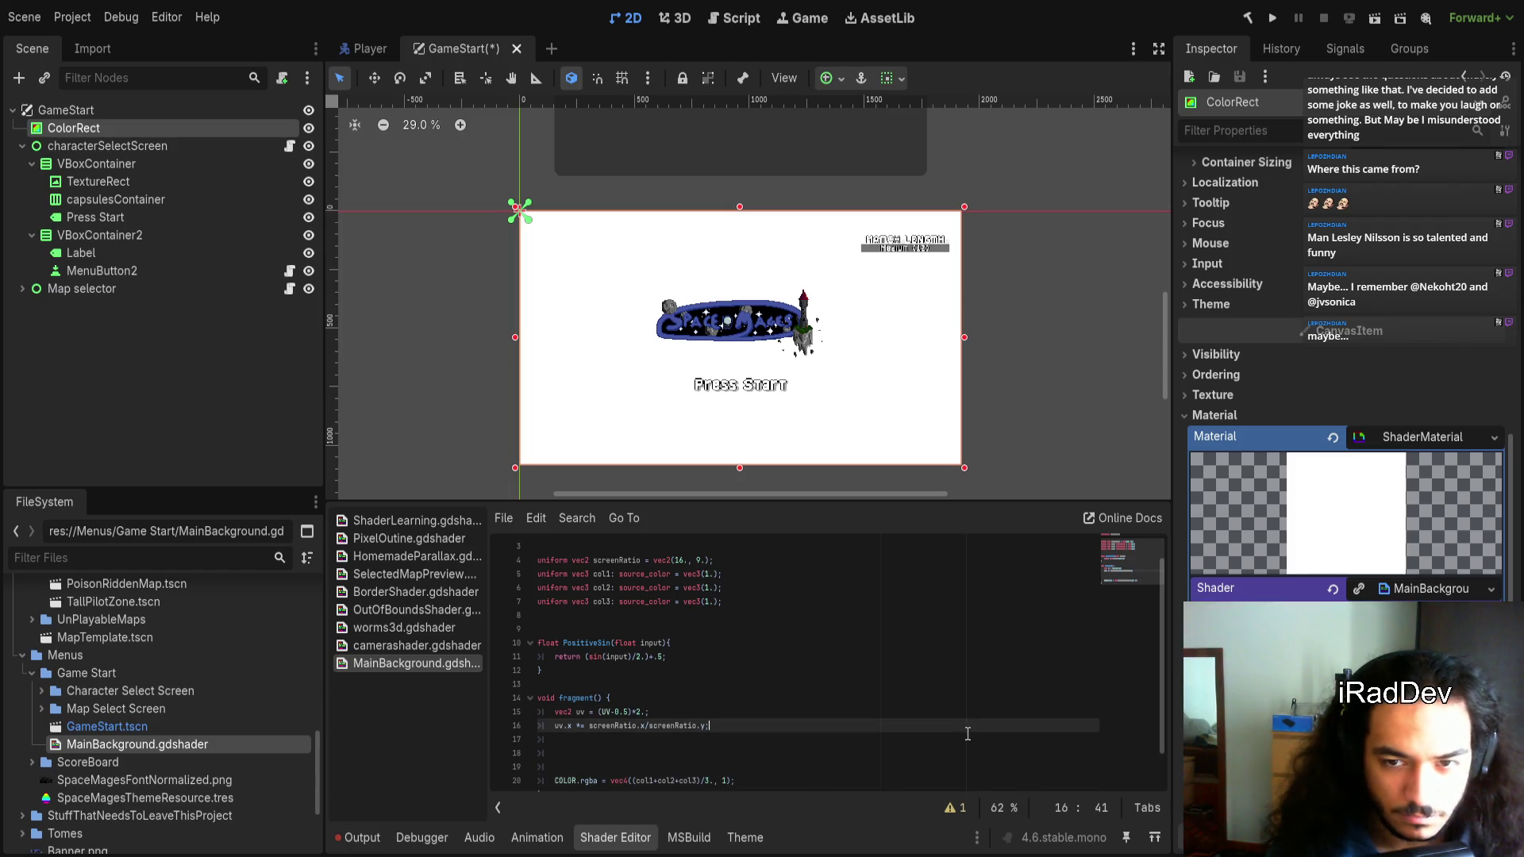
pyautogui.scroll(-1, 969, 730)
pyautogui.click(647, 720)
pyautogui.click(647, 707)
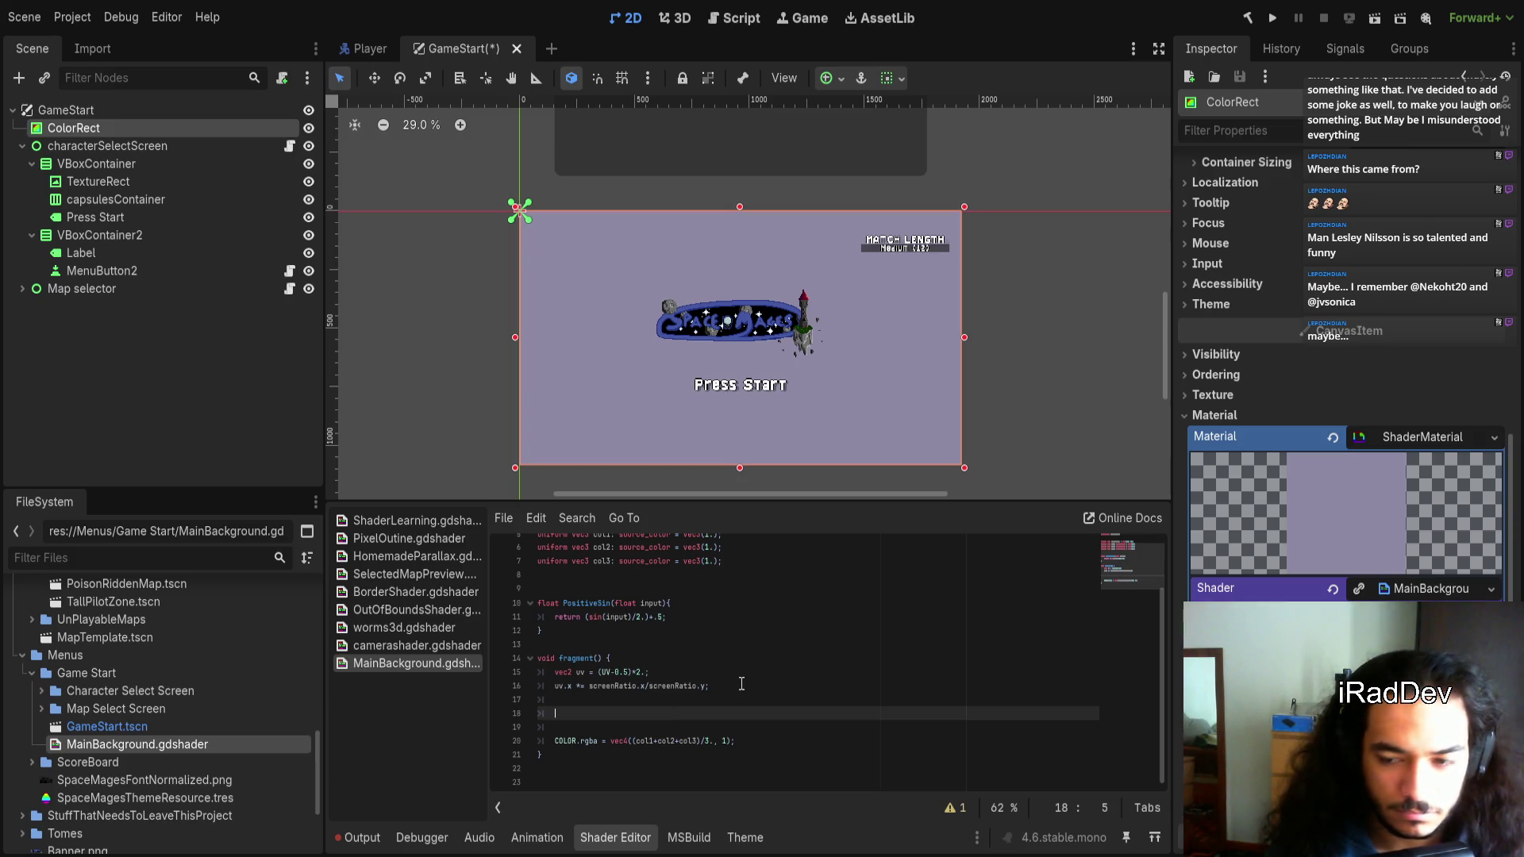
# Replace the averaged expression in the output with col1
pyautogui.moveTo(713, 740); pyautogui.dragTo(631, 742)
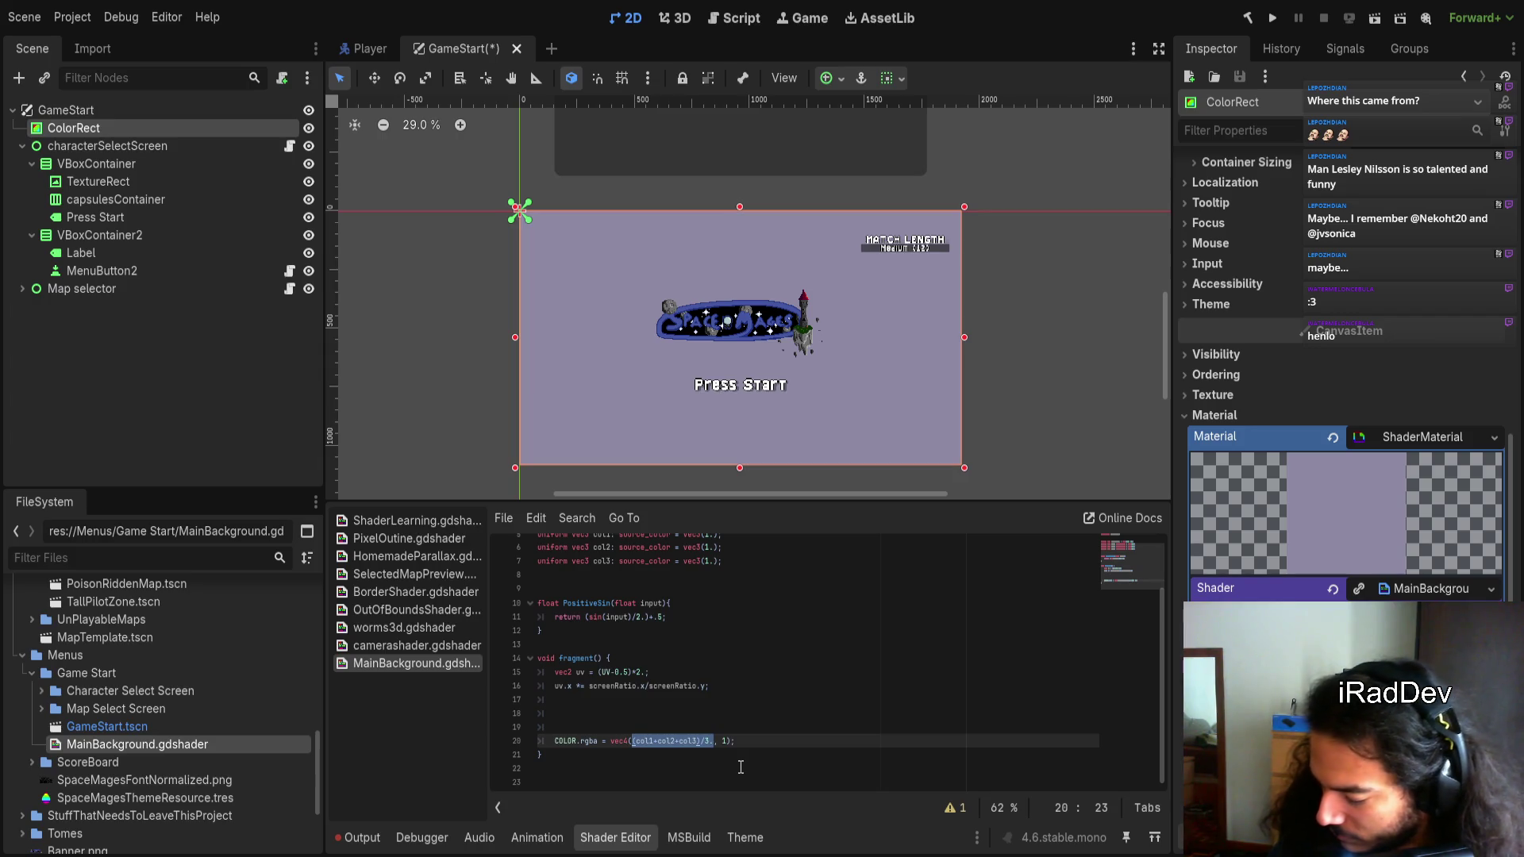
pyautogui.press('BackSpace')
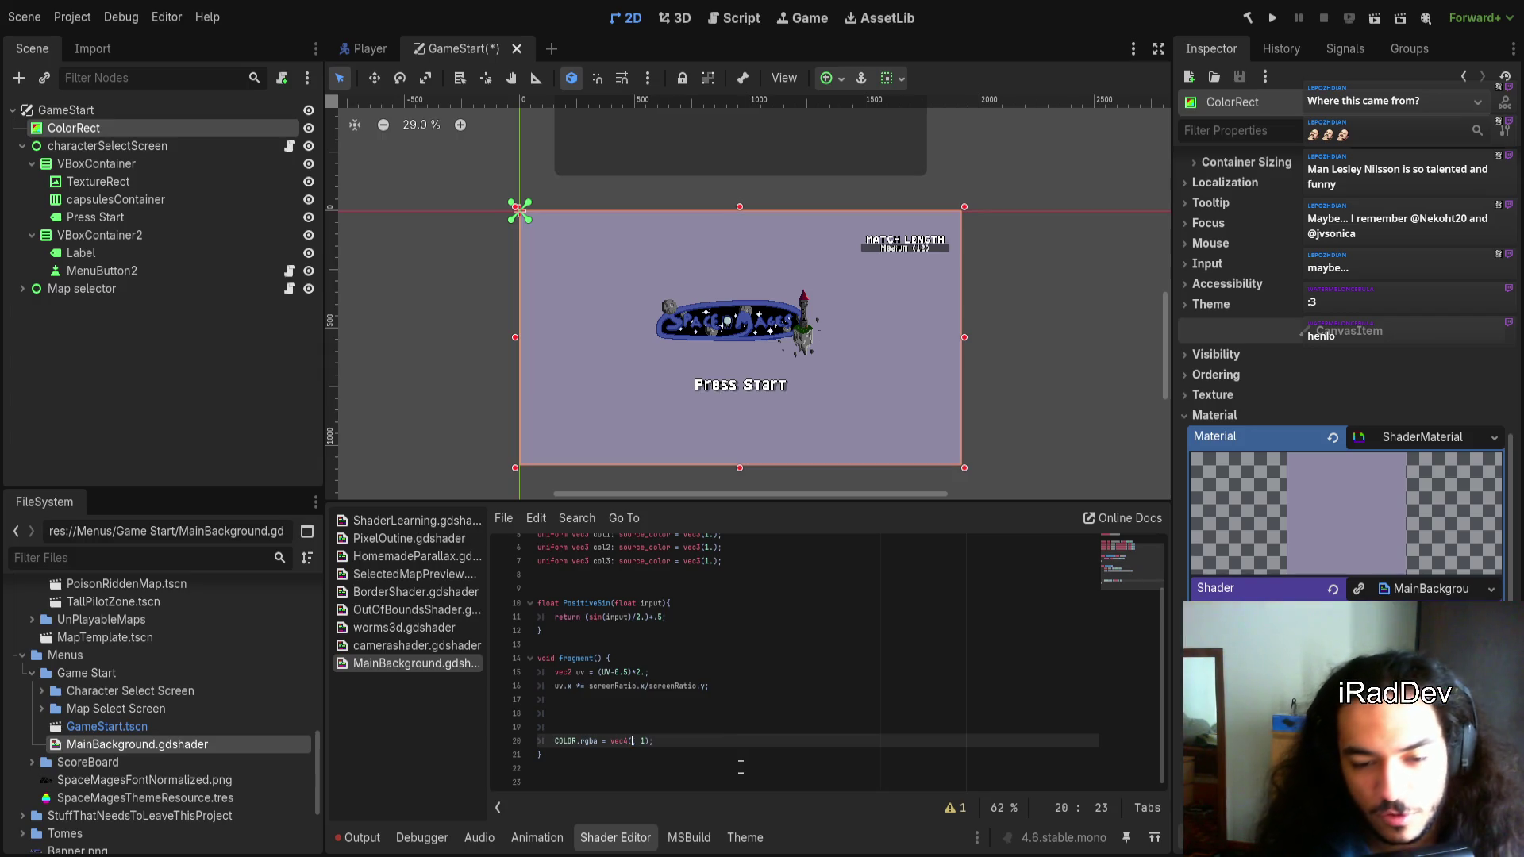
pyautogui.write('col1')
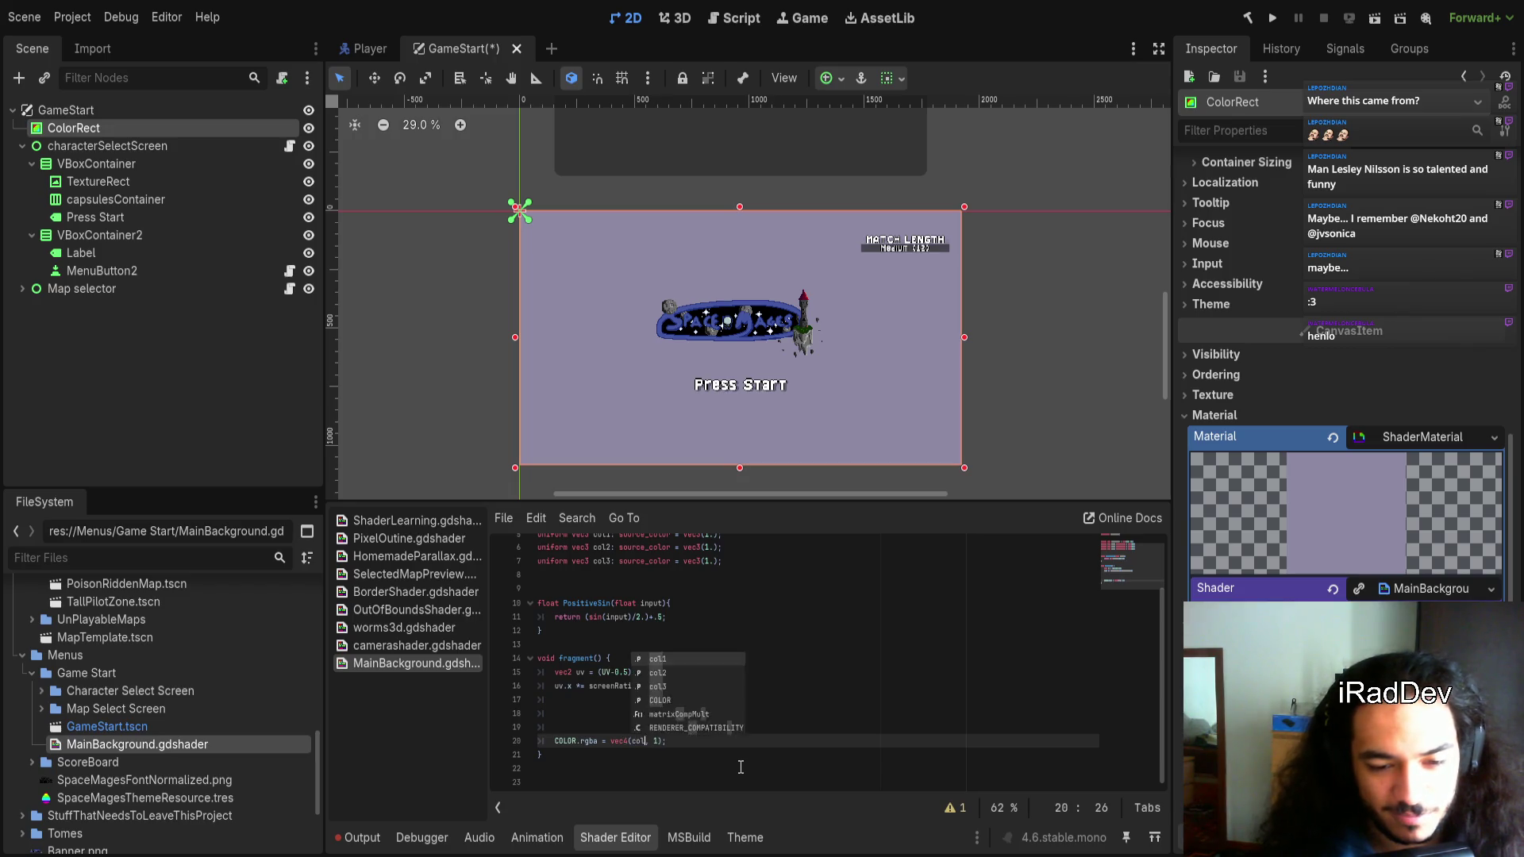
# Write a vec3 color declaration on line 19 above the output
pyautogui.click(633, 702)
pyautogui.write('float')
pyautogui.press('BackSpace')
pyautogui.press('BackSpace')
pyautogui.press('BackSpace')
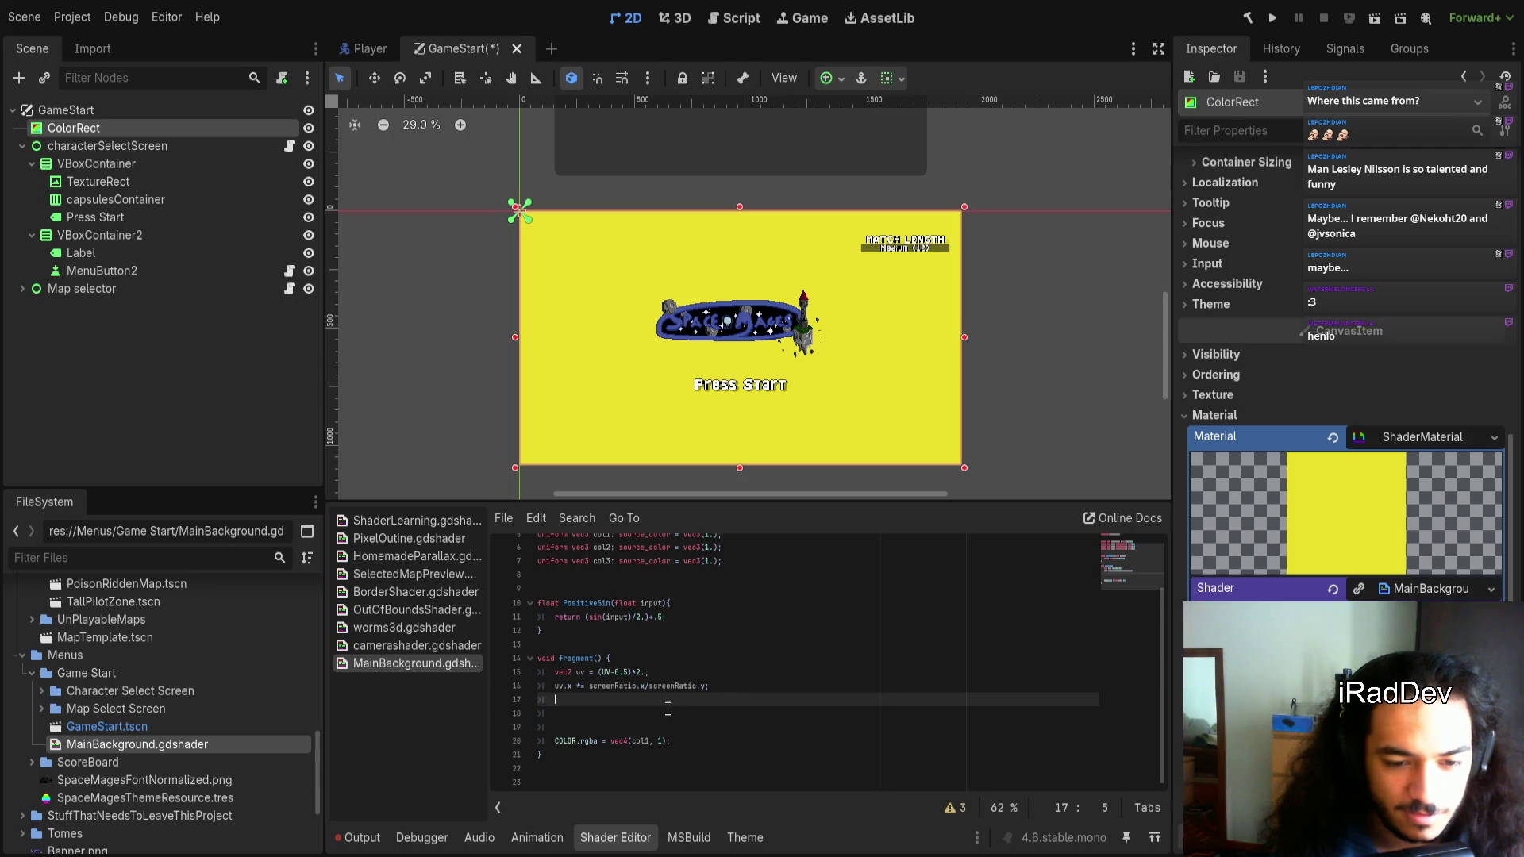
pyautogui.press('Down')
pyautogui.press('Down')
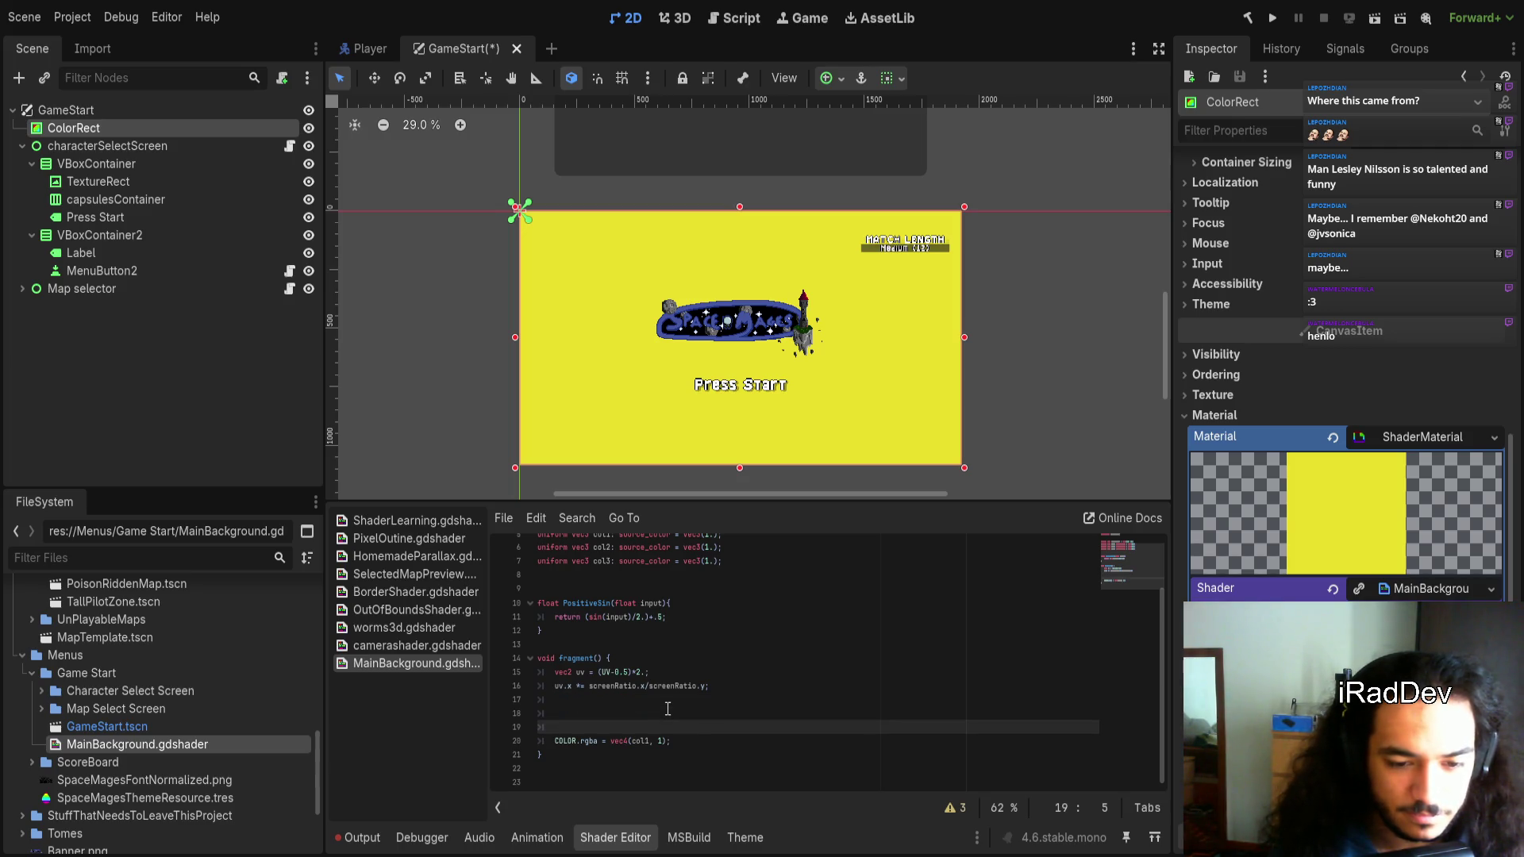
pyautogui.hotkey('ctrl', 'space')
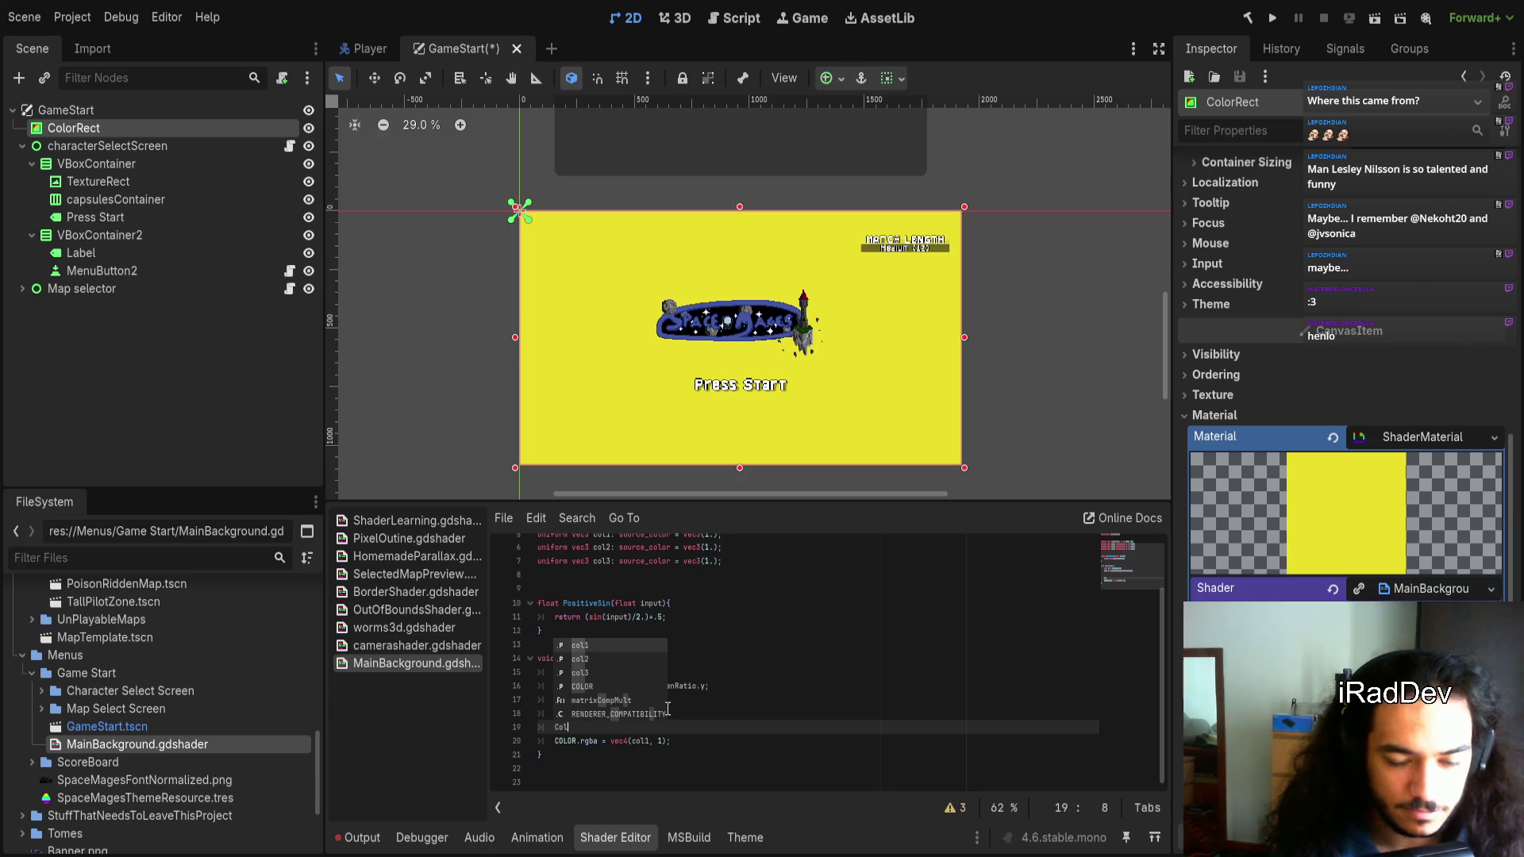
pyautogui.press('Escape')
pyautogui.write('color')
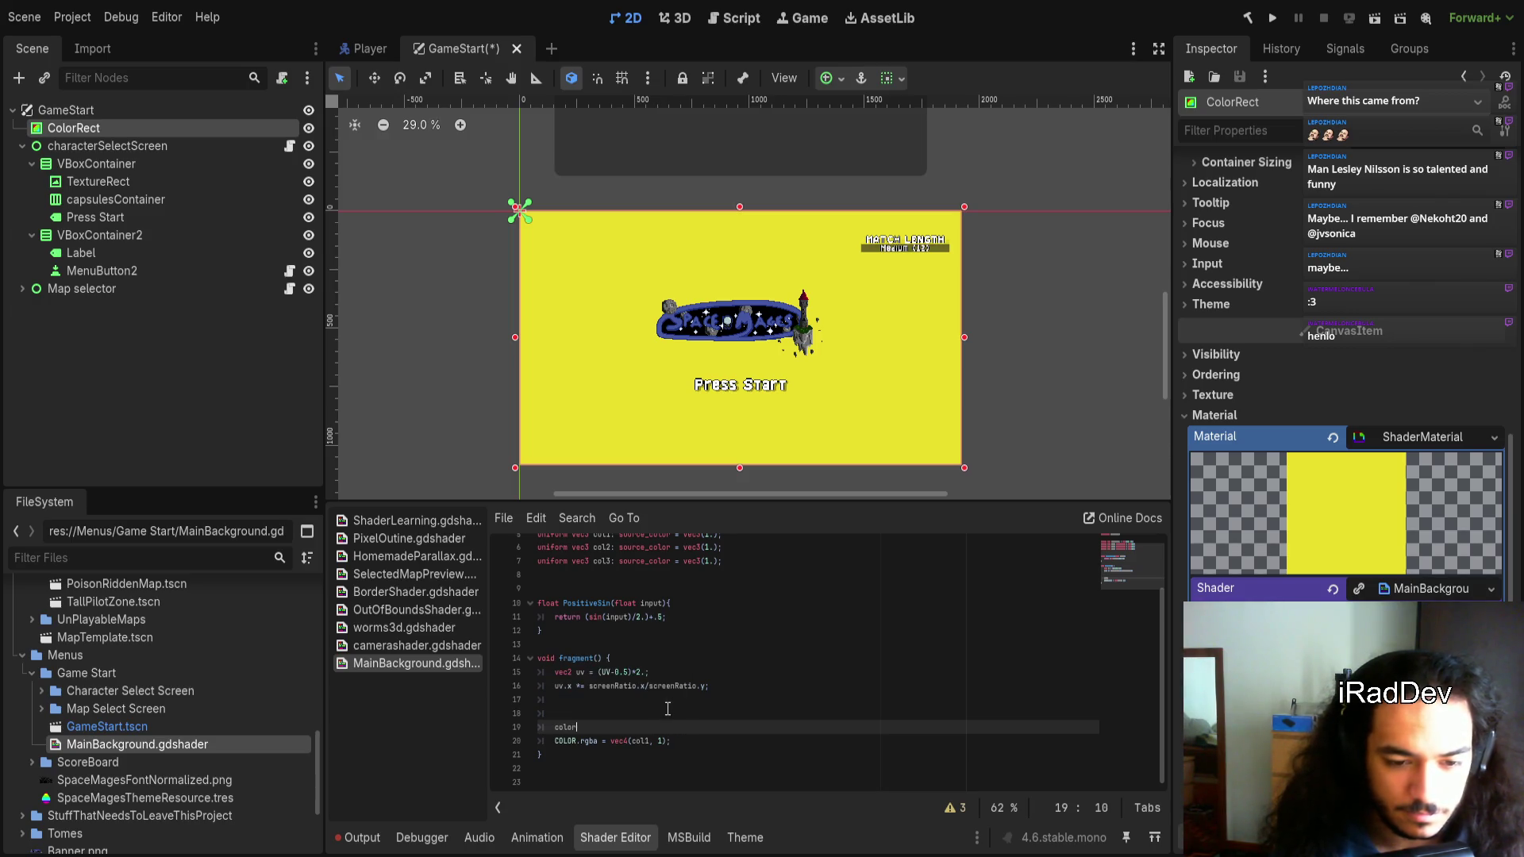
pyautogui.press('Home')
pyautogui.write('vec3')
pyautogui.press('End')
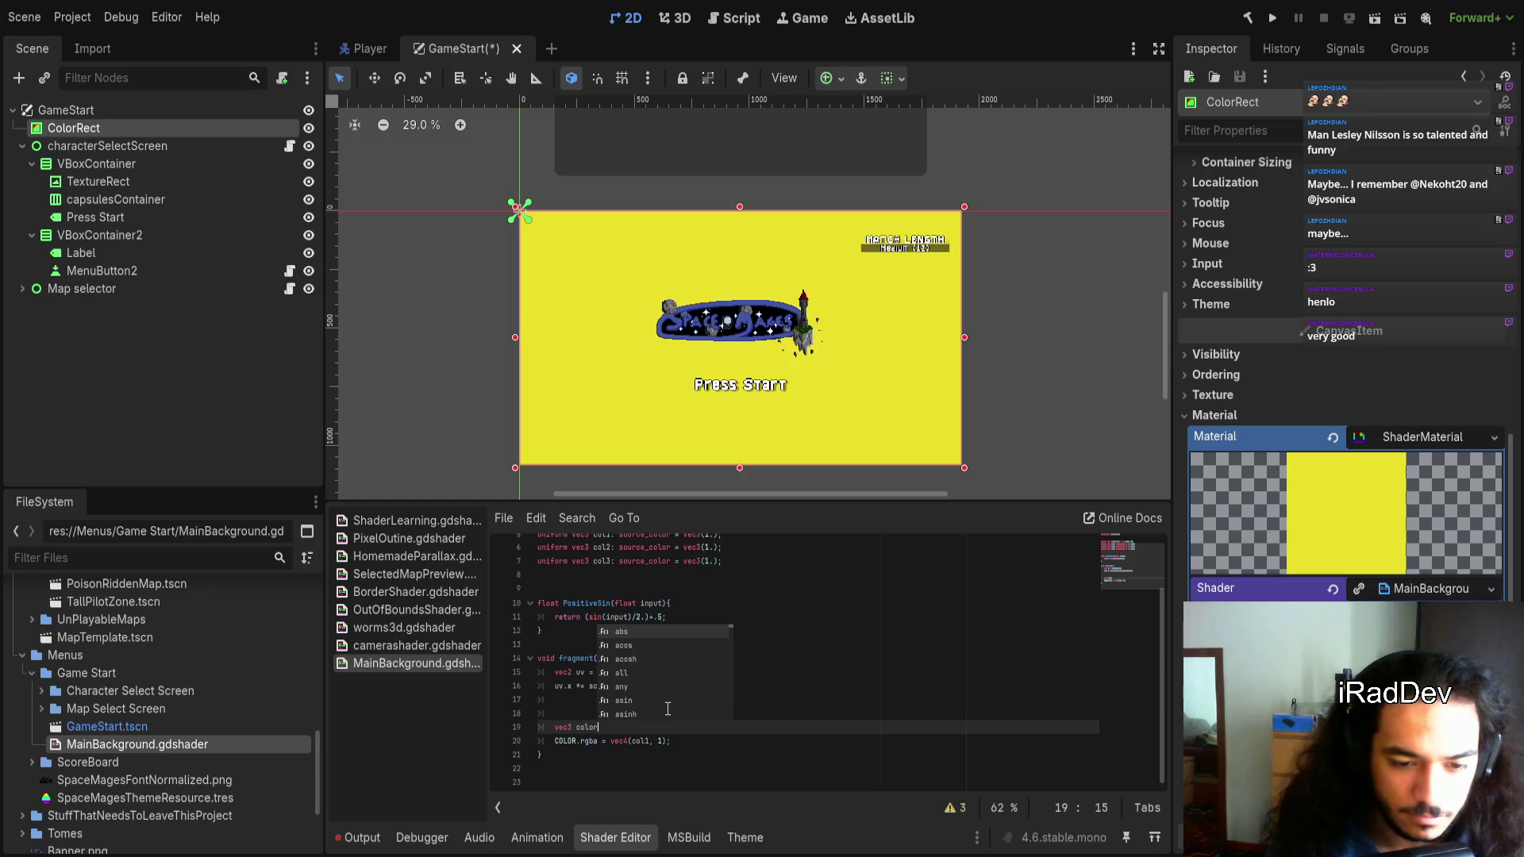
pyautogui.write(';')
# Retype the line cleanly as 'vec3 color;' and copy the variable name
pyautogui.hotkey('ctrl', 'shift', 'Left')
pyautogui.hotkey('ctrl', 'shift', 'Left')
pyautogui.press('BackSpace')
pyautogui.press('Up')
pyautogui.press('Down')
pyautogui.write('vec3 col')
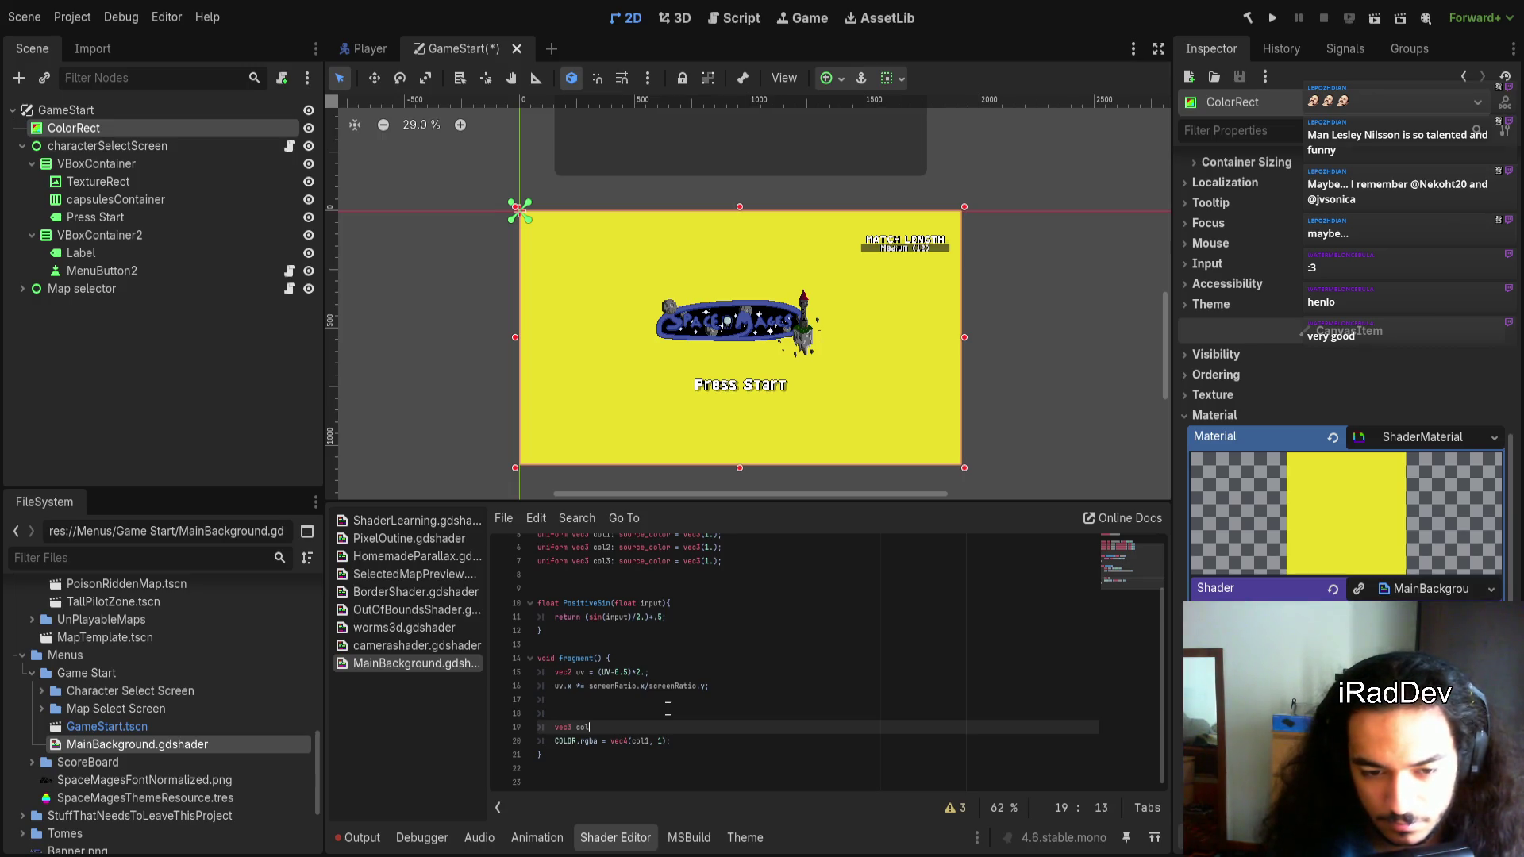
pyautogui.write('or;')
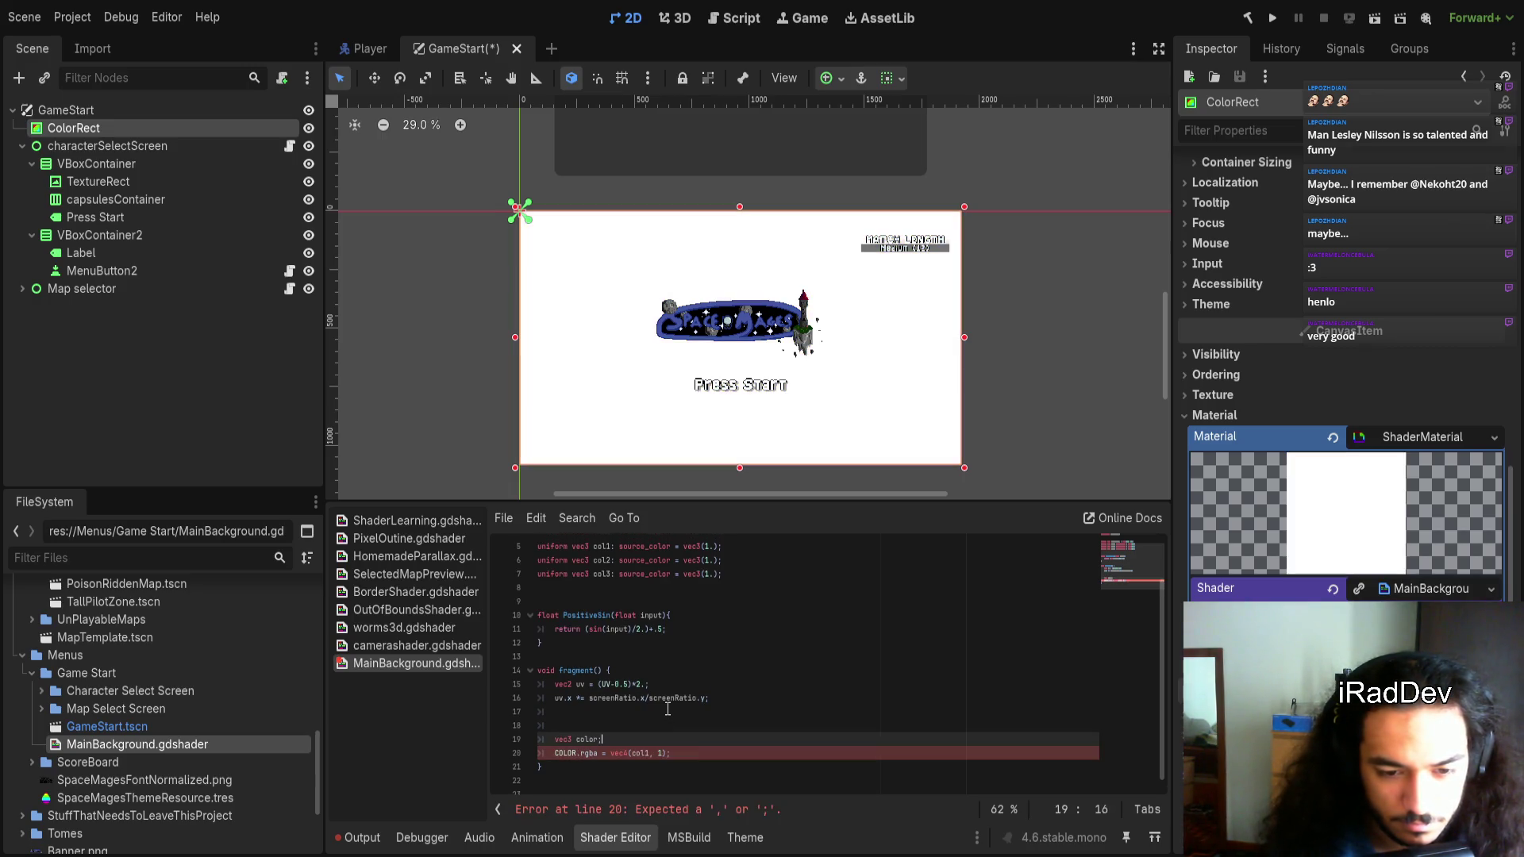
pyautogui.hotkey('ctrl', 'shift', 'Left')
pyautogui.hotkey('ctrl', 'shift', 'Left')
pyautogui.hotkey('ctrl', 'c')
pyautogui.doubleClick(646, 753)
pyautogui.hotkey('ctrl', 'v')
pyautogui.click(626, 724)
pyautogui.press('Return')
pyautogui.press('Up')
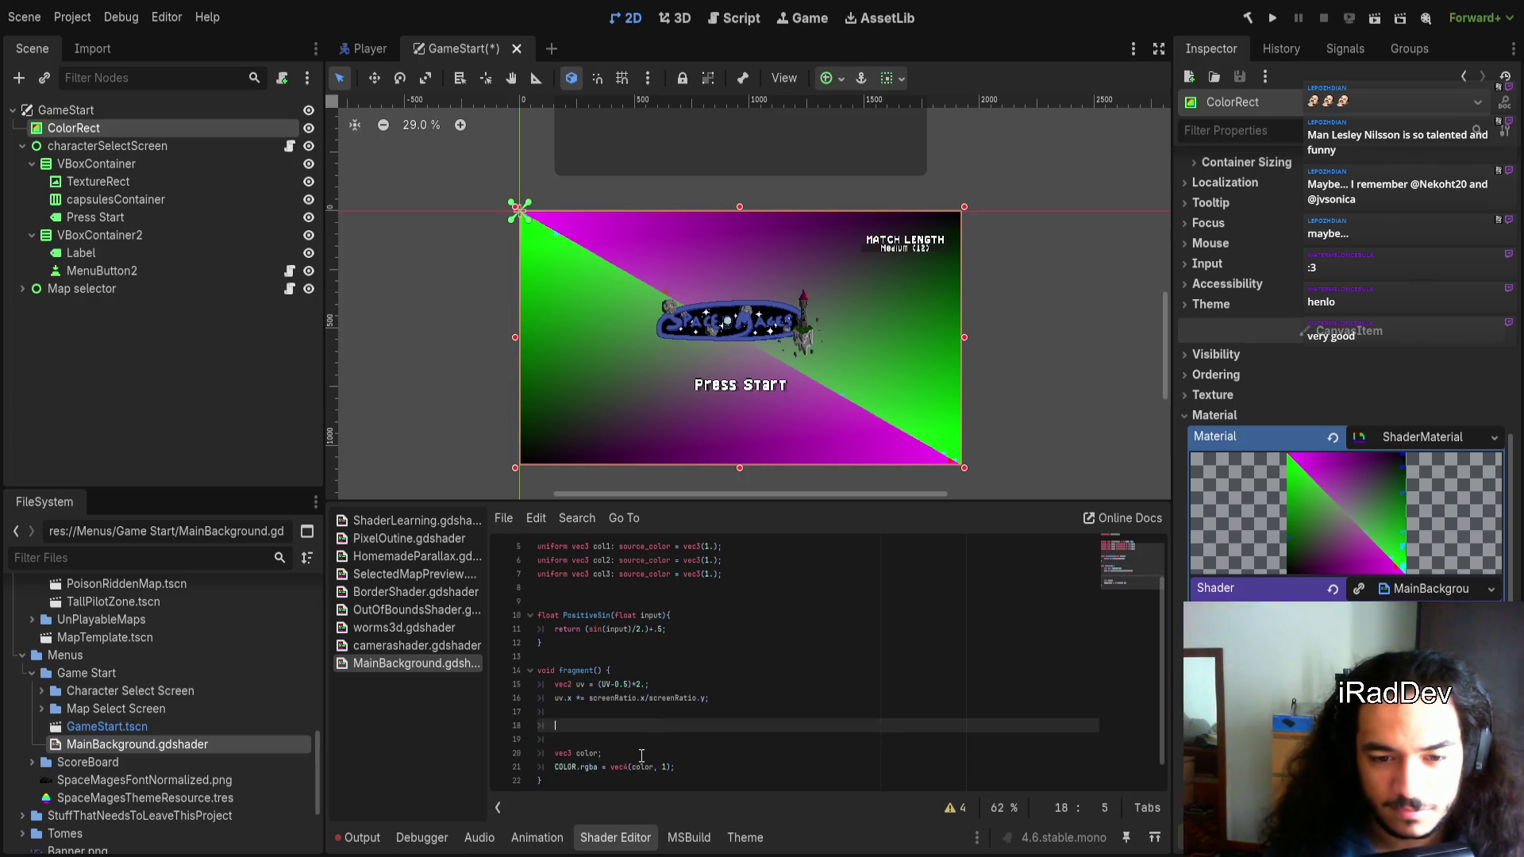
pyautogui.doubleClick(585, 753)
pyautogui.scroll(3, 869, 406)
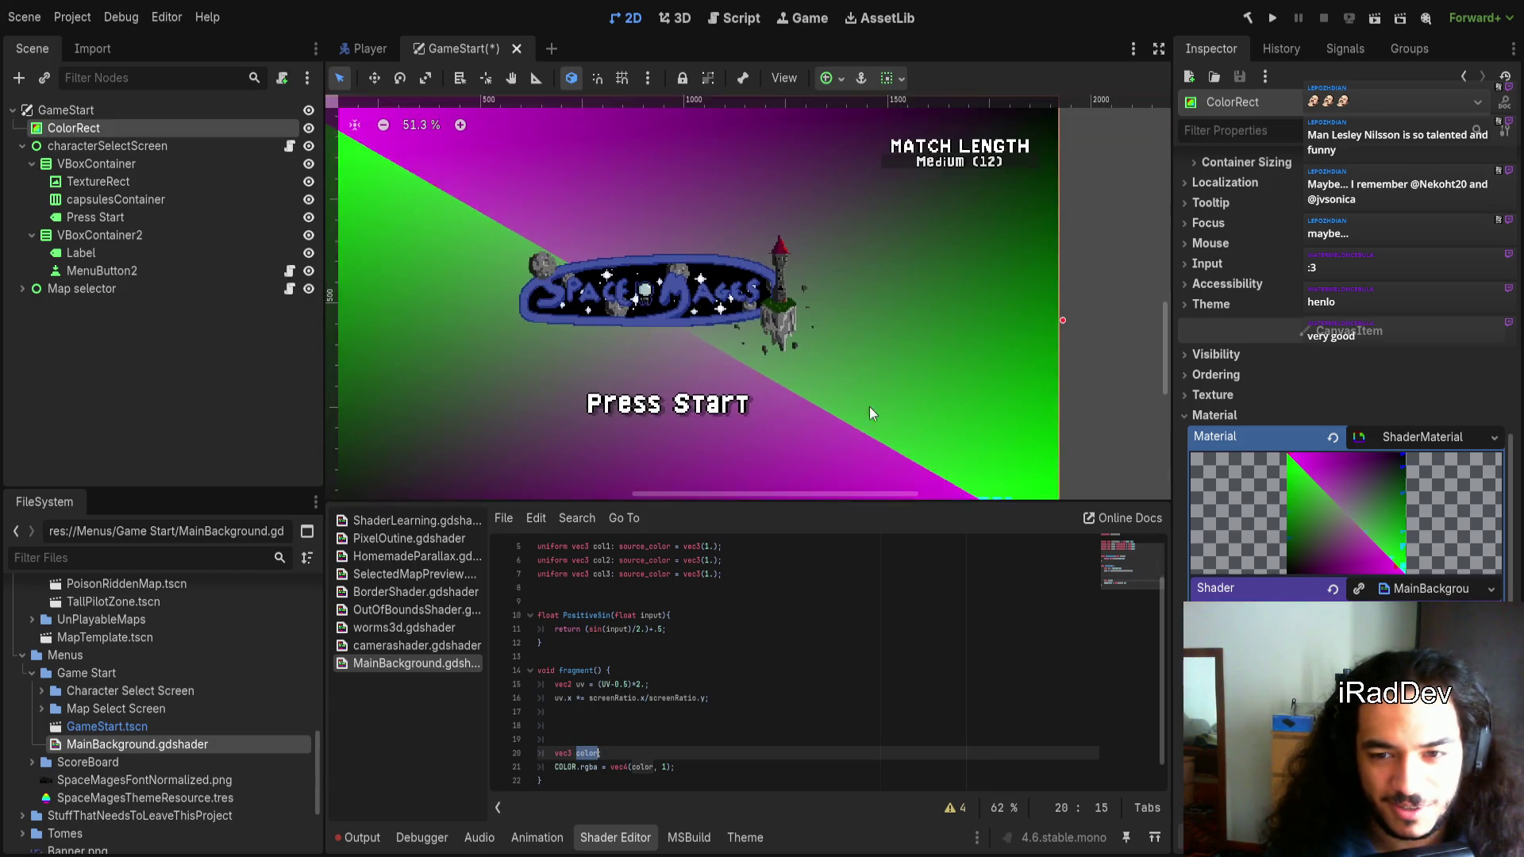
pyautogui.scroll(-3, 795, 327)
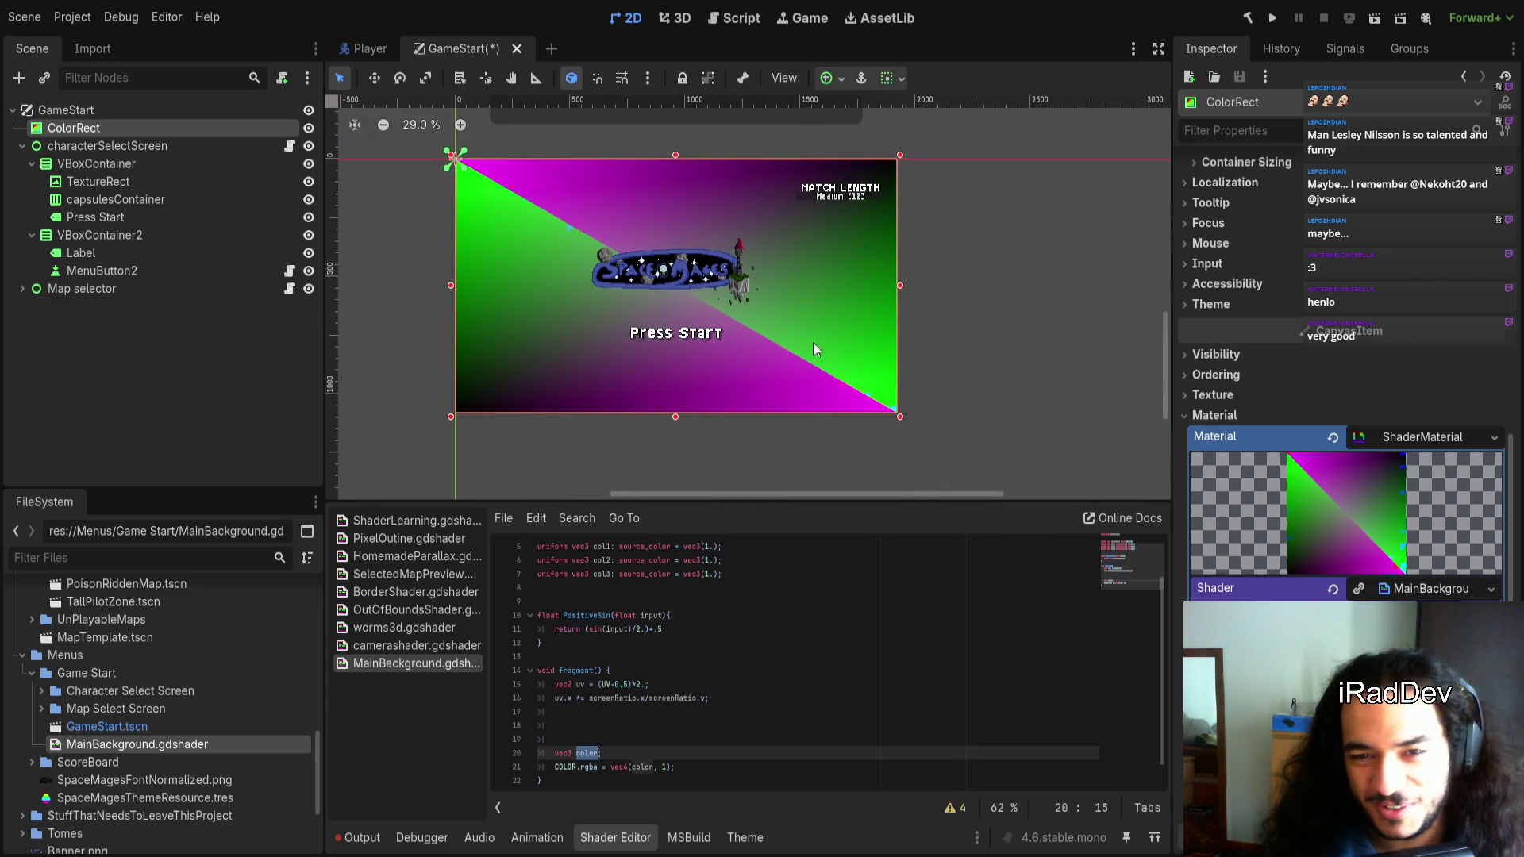
pyautogui.scroll(2, 487, 159)
pyautogui.scroll(5, 505, 173)
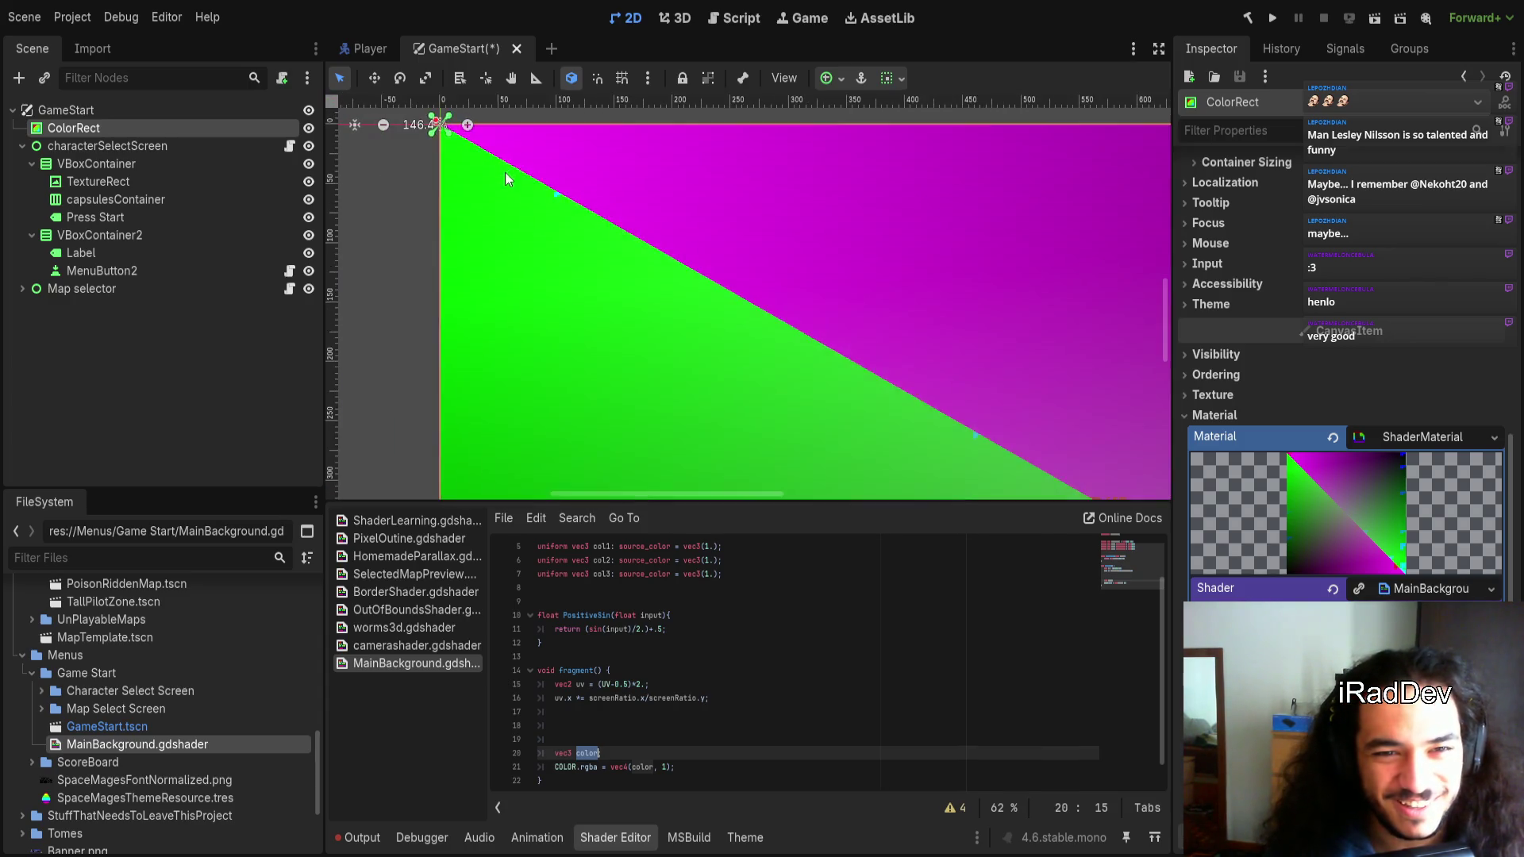
pyautogui.scroll(-3, 618, 254)
pyautogui.scroll(-3, 597, 272)
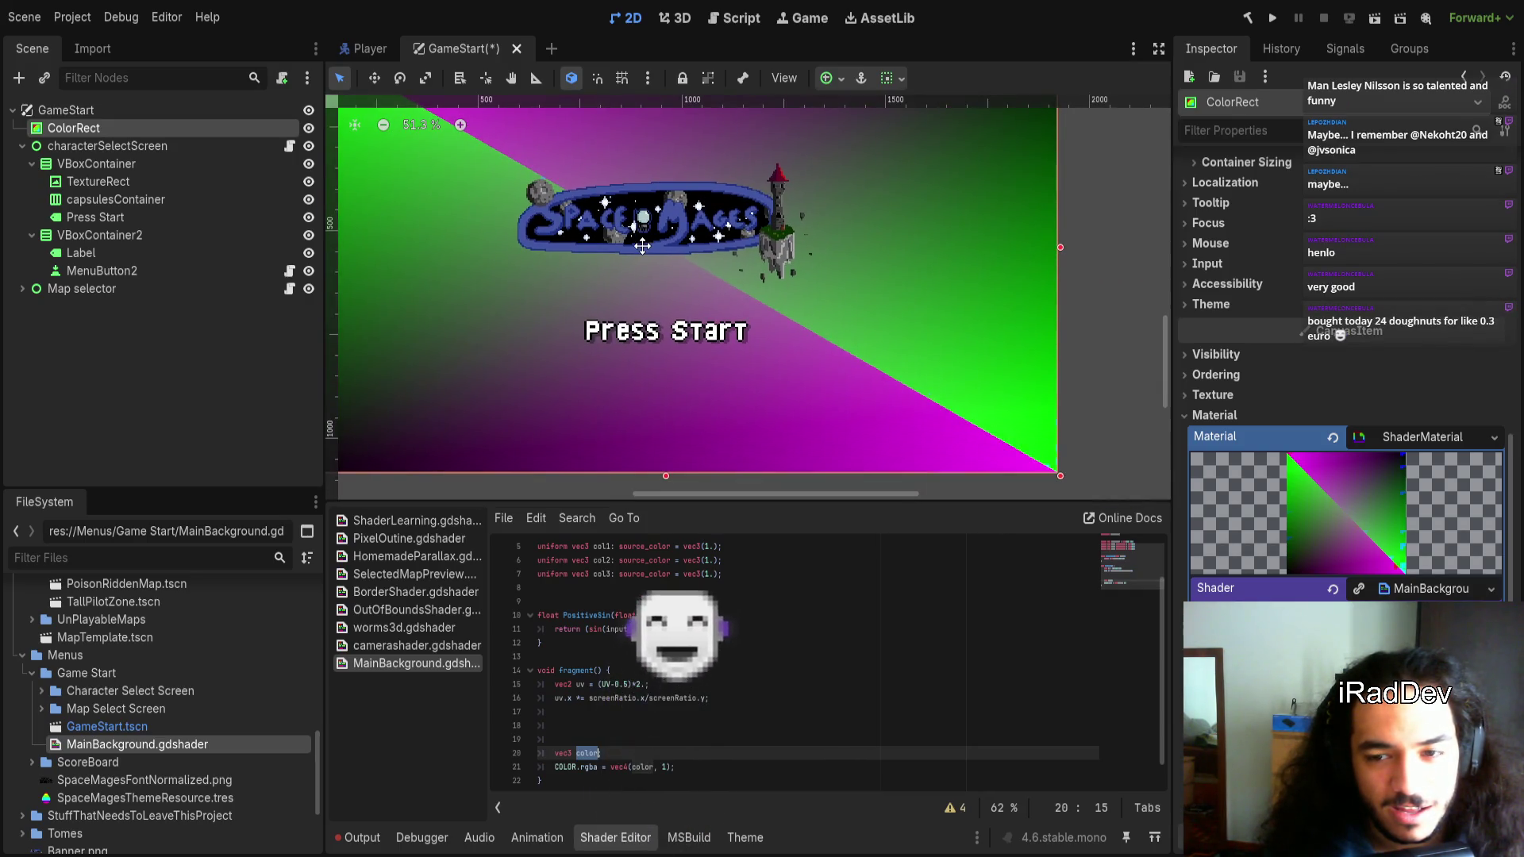
pyautogui.scroll(-2, 675, 286)
pyautogui.moveTo(712, 325); pyautogui.dragTo(707, 348)
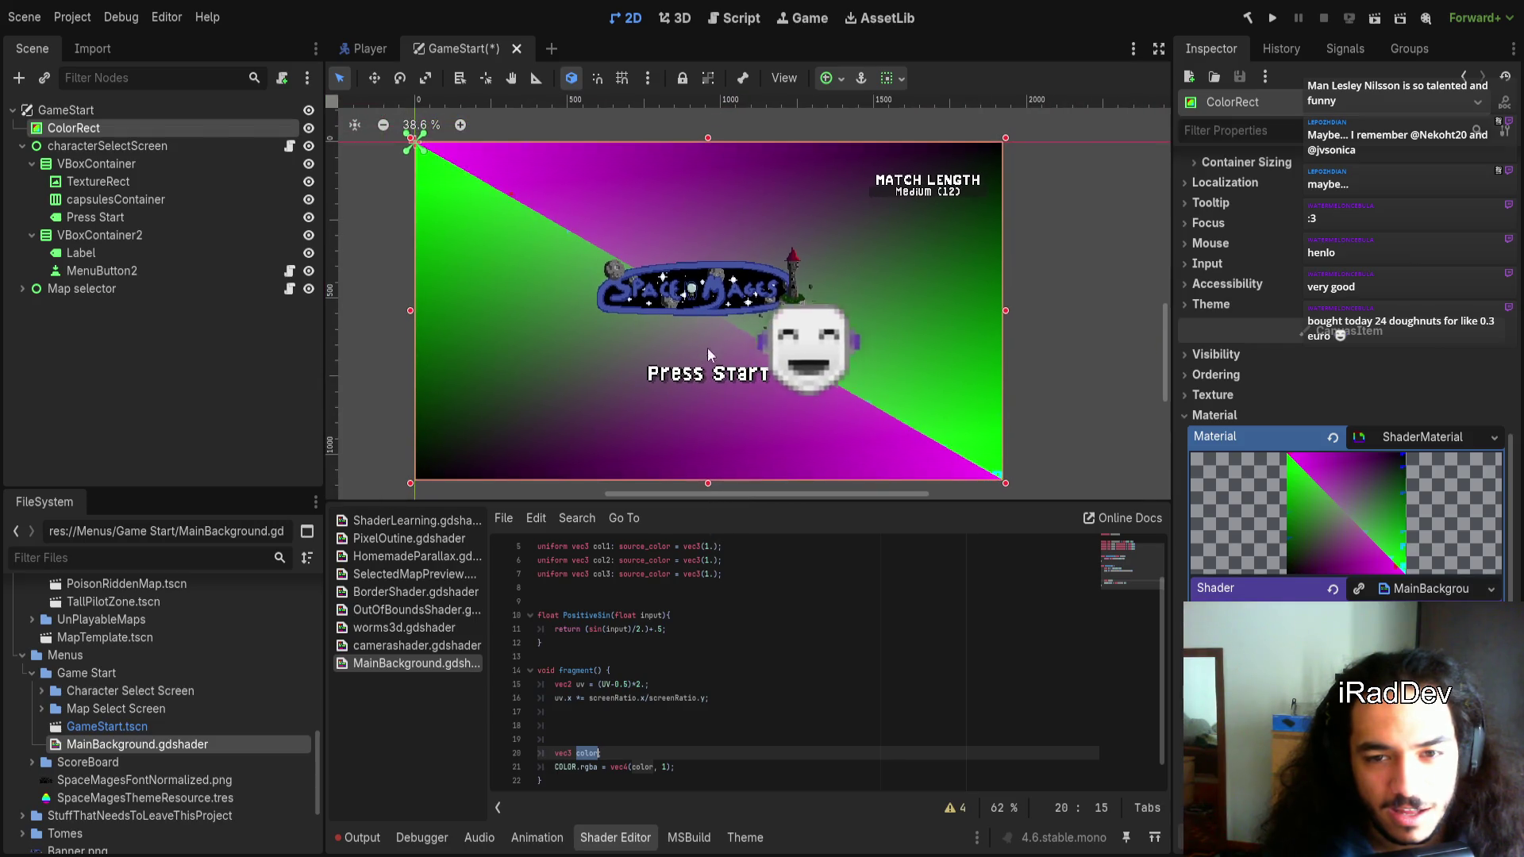
# Move the 'vec3 color;' declaration up to line 17, right after the uv line
pyautogui.click(646, 767)
pyautogui.doubleClick(646, 767)
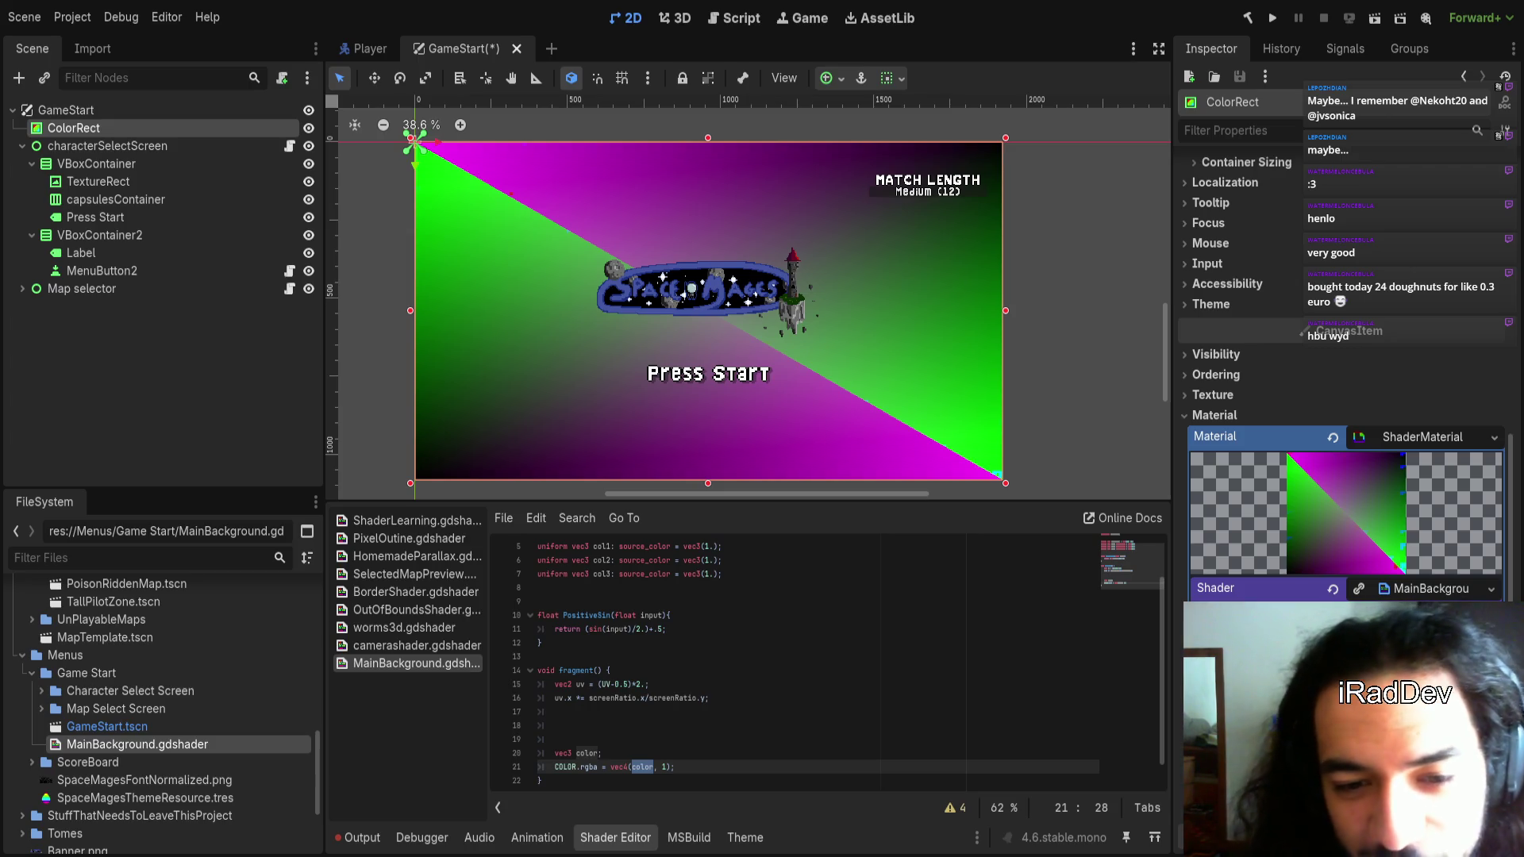
pyautogui.moveTo(739, 731); pyautogui.dragTo(609, 760)
pyautogui.click(609, 760)
pyautogui.press('BackSpace')
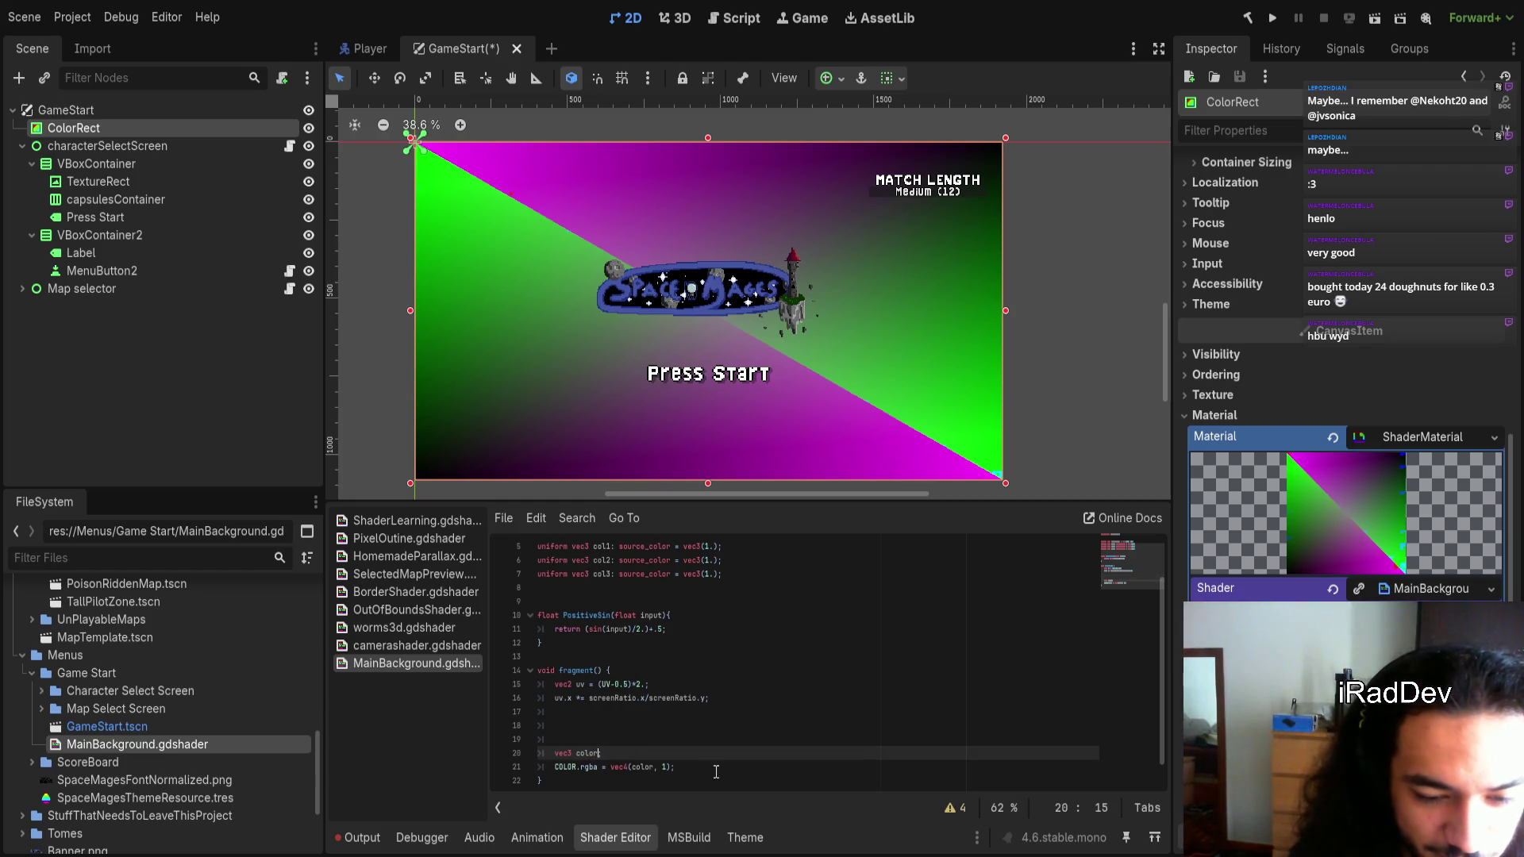
pyautogui.write(';')
pyautogui.press('Up')
pyautogui.press('Up')
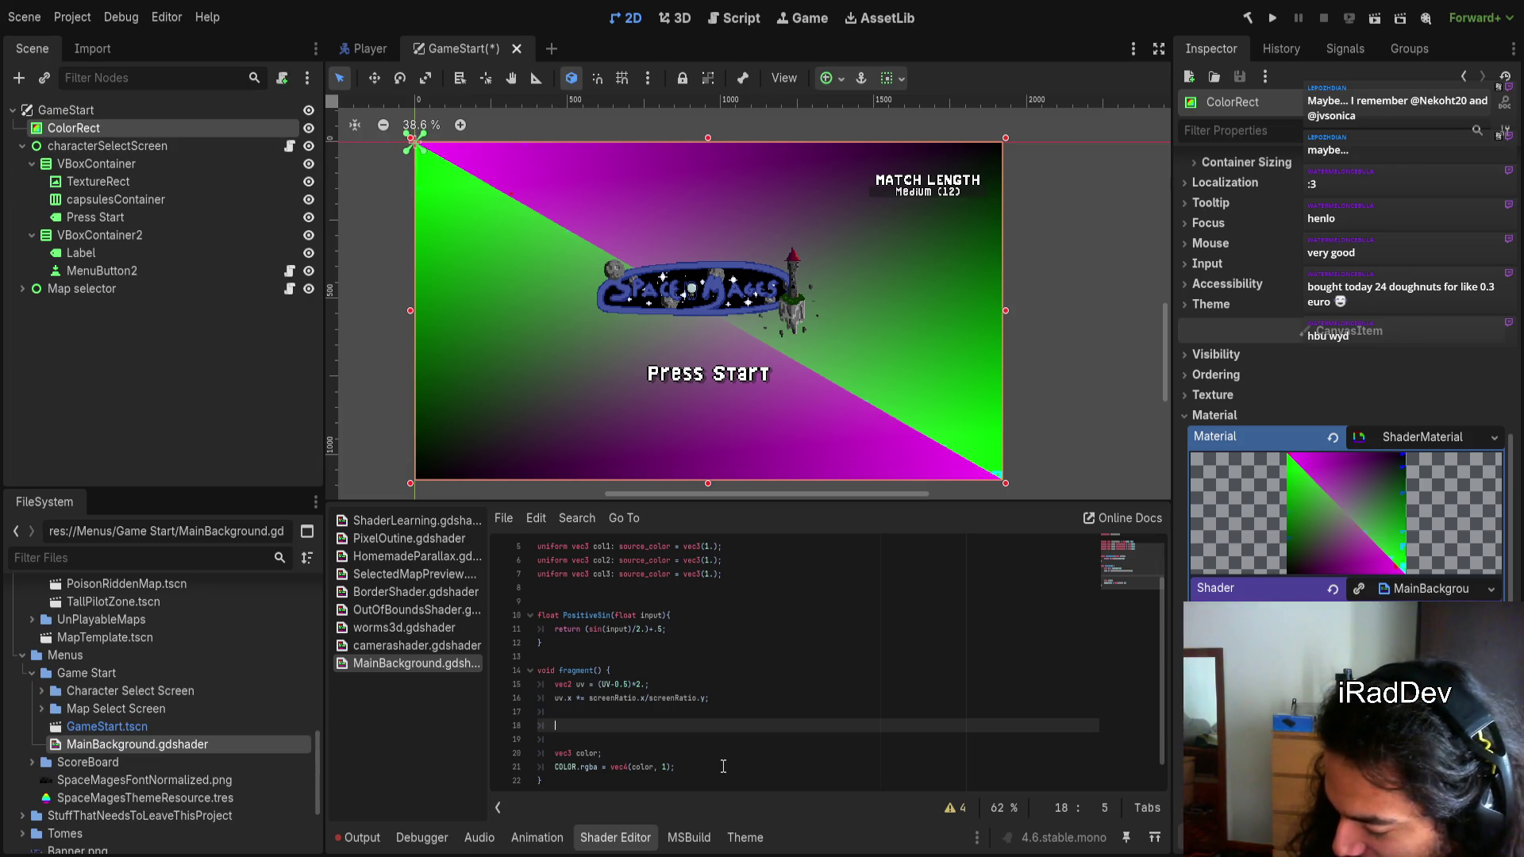
pyautogui.press('Down')
pyautogui.press('Down')
pyautogui.press('End')
pyautogui.press('BackSpace')
pyautogui.hotkey('alt', 'Up')
pyautogui.hotkey('alt', 'Up')
pyautogui.hotkey('alt', 'Up')
pyautogui.press('Down')
pyautogui.press('Down')
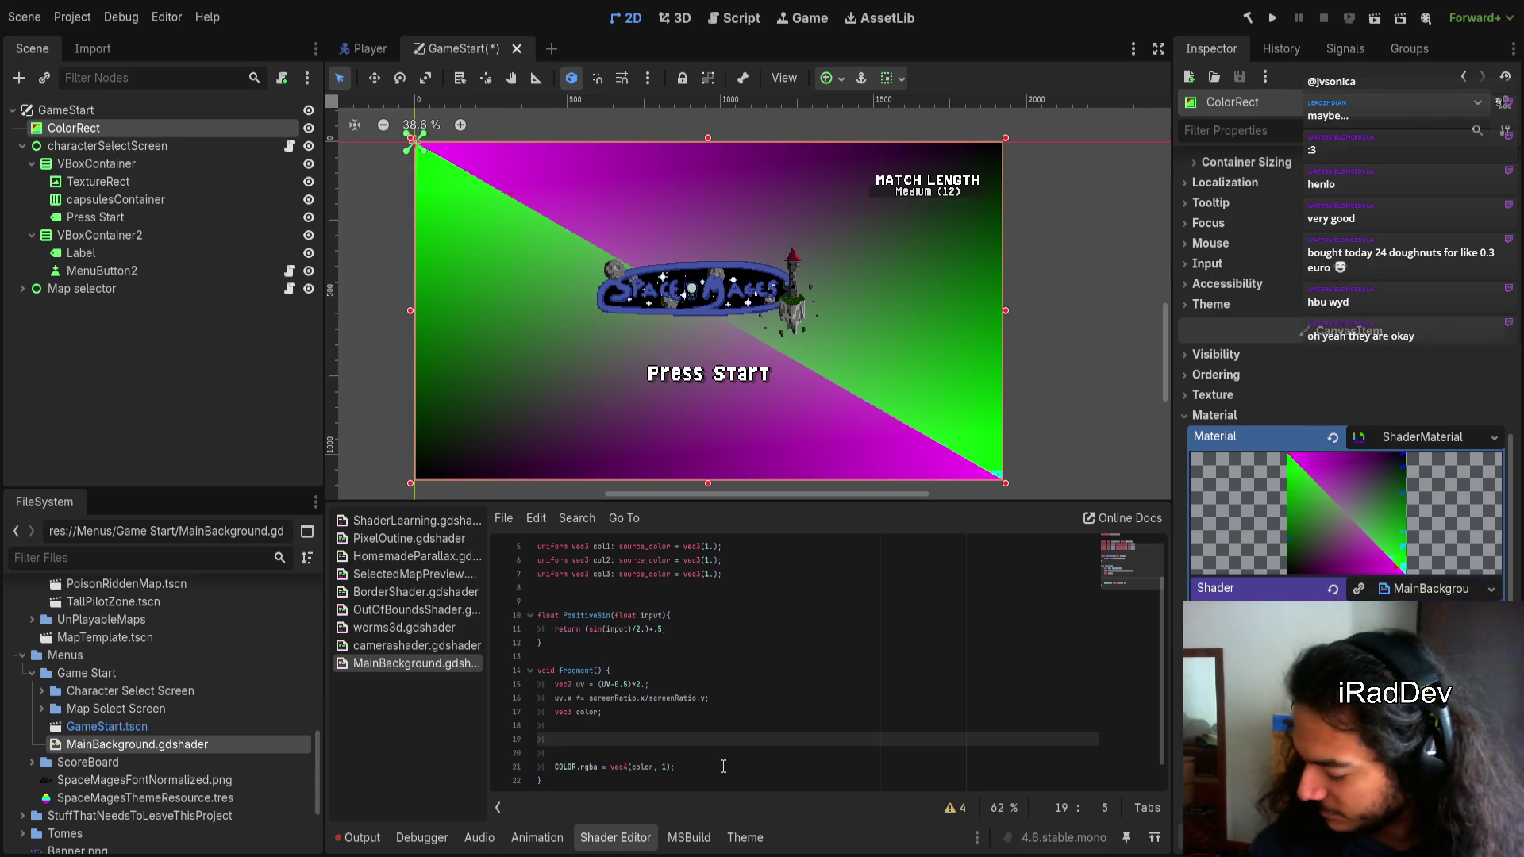
pyautogui.press('Up')
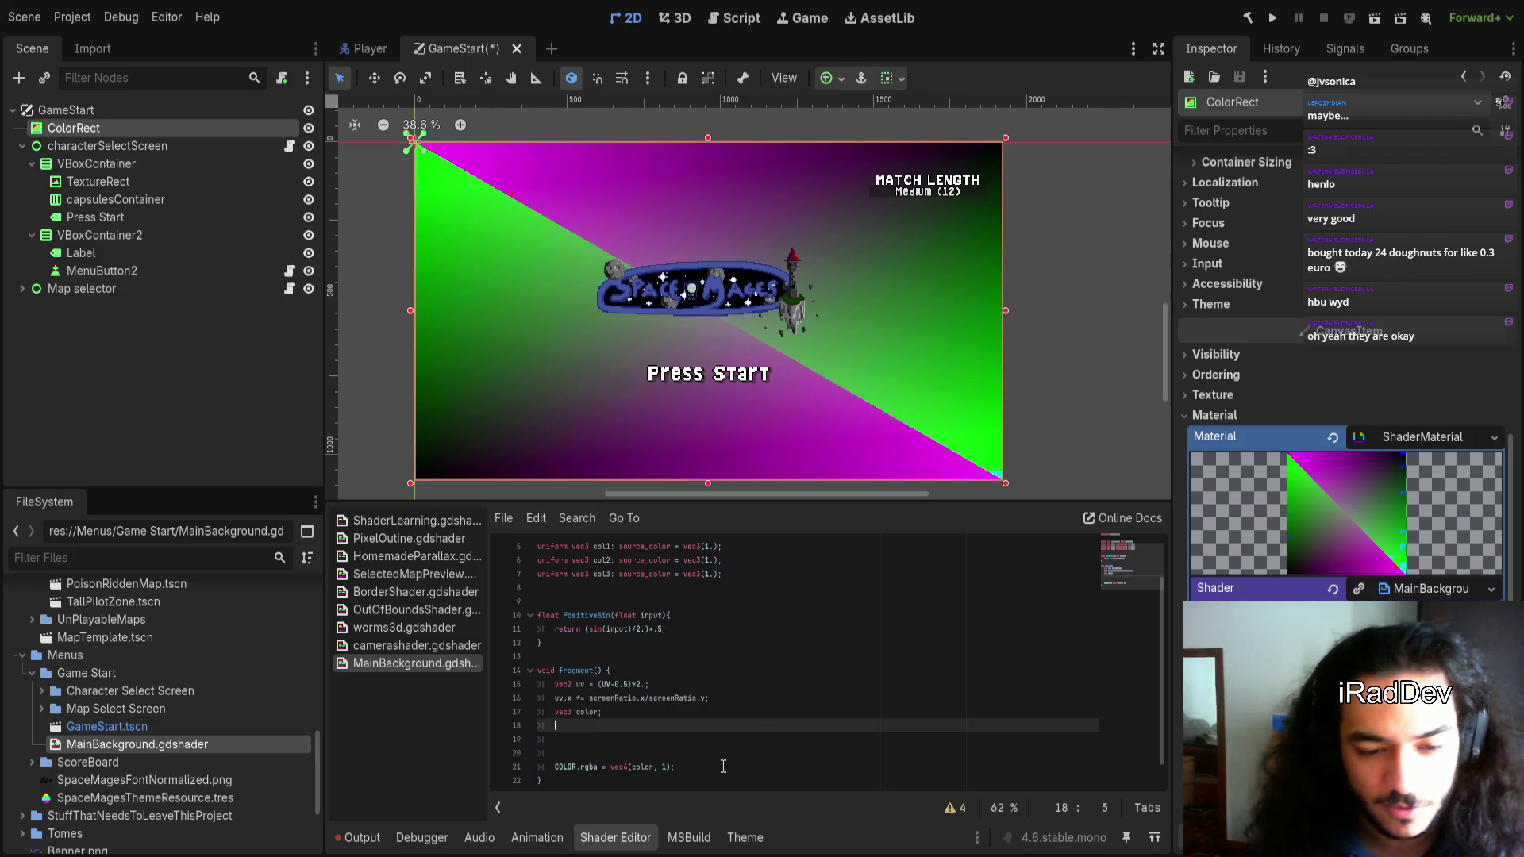
# Change line 17 to 'vec3 color = mix(col1, col2, length(uv));'
pyautogui.press('Up')
pyautogui.press('End')
pyautogui.press('Left')
pyautogui.write('mix')
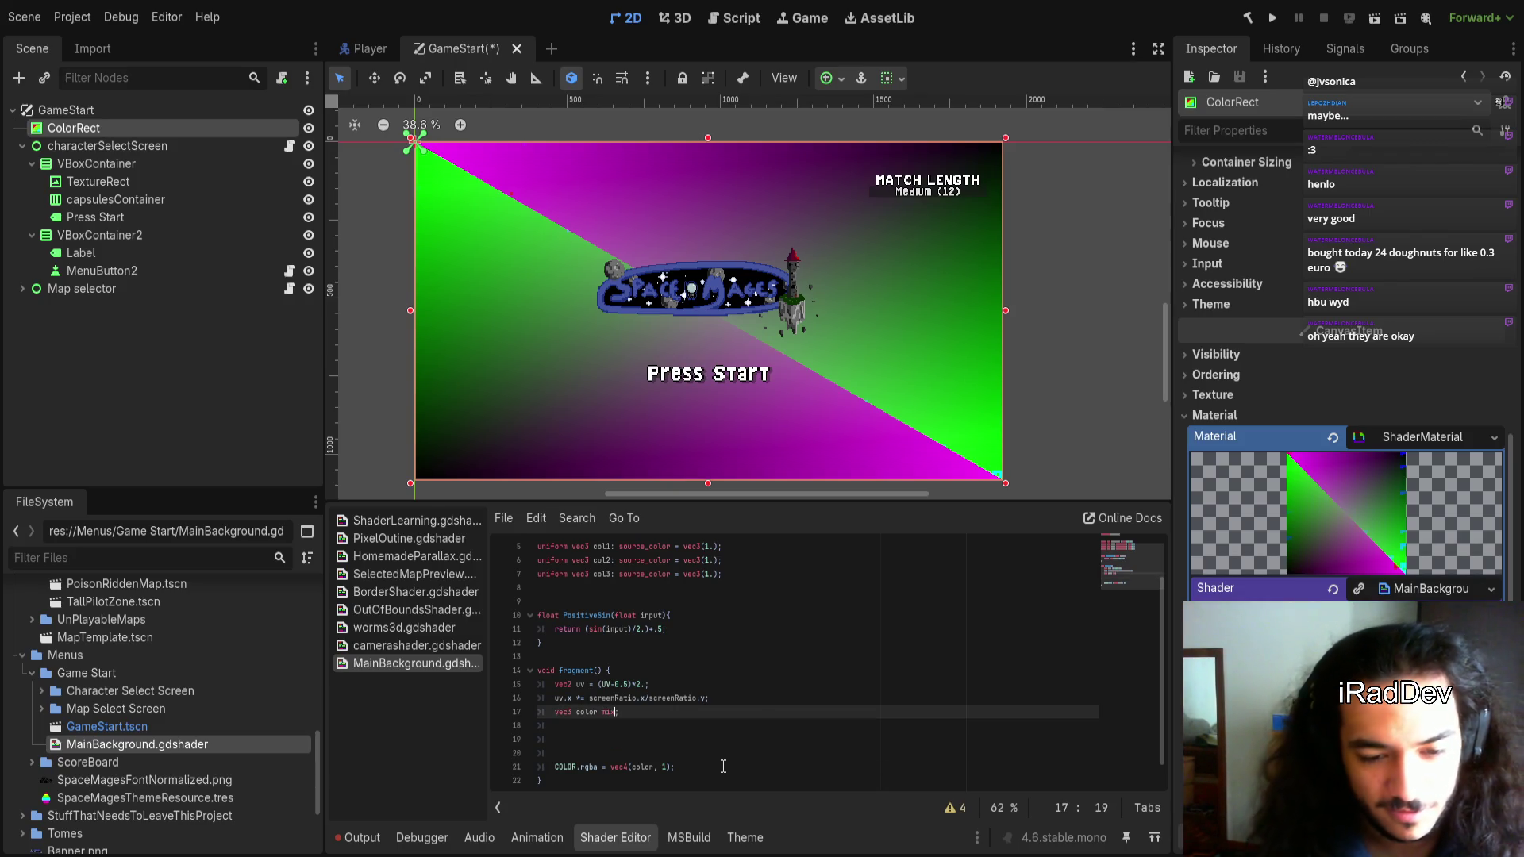
pyautogui.press('BackSpace')
pyautogui.press('BackSpace')
pyautogui.write('= mix(')
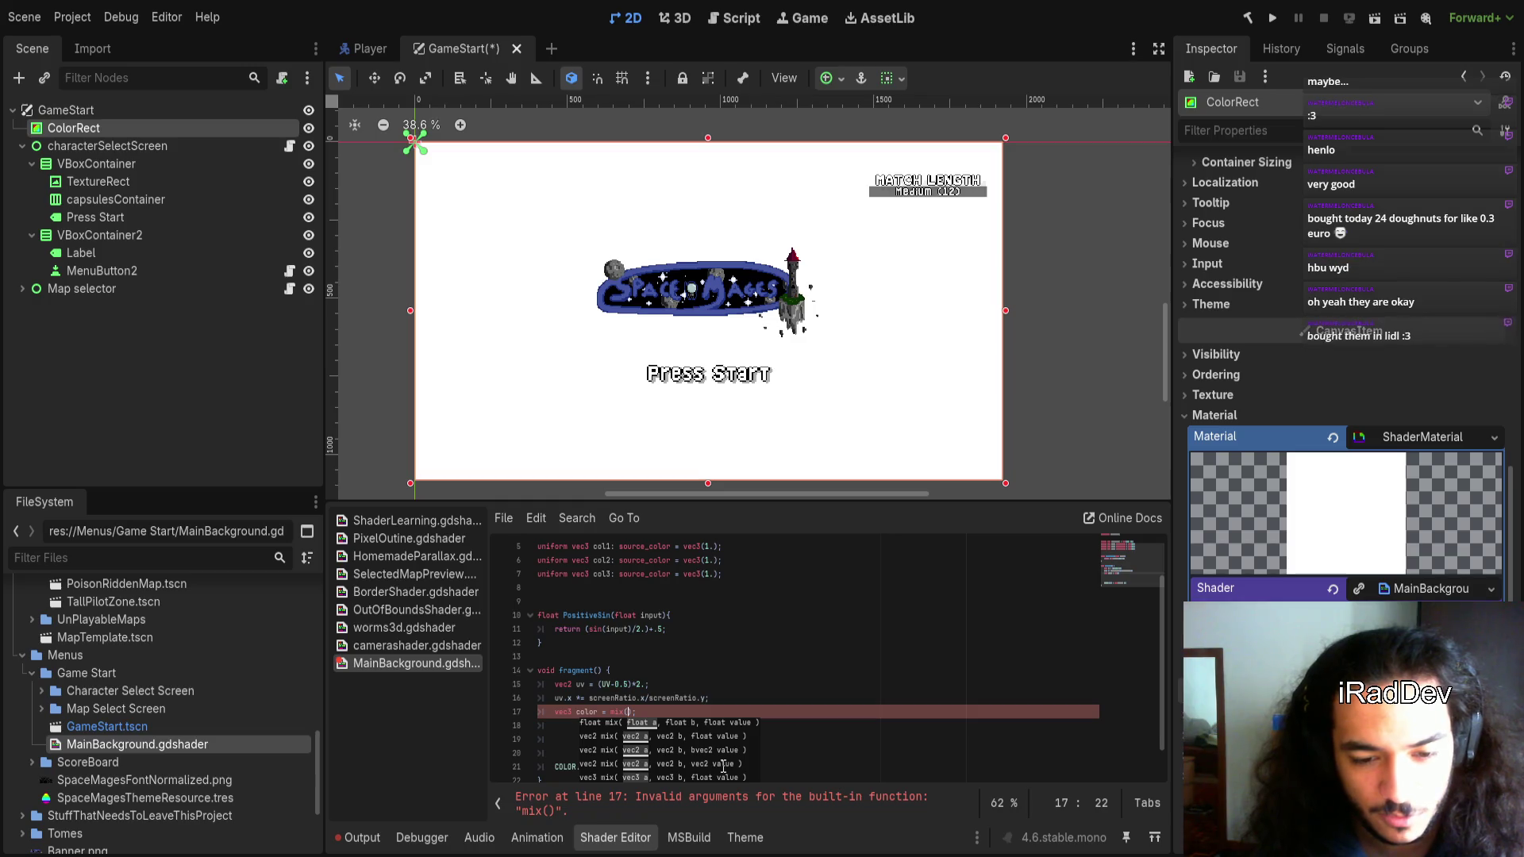
pyautogui.write('ol1,')
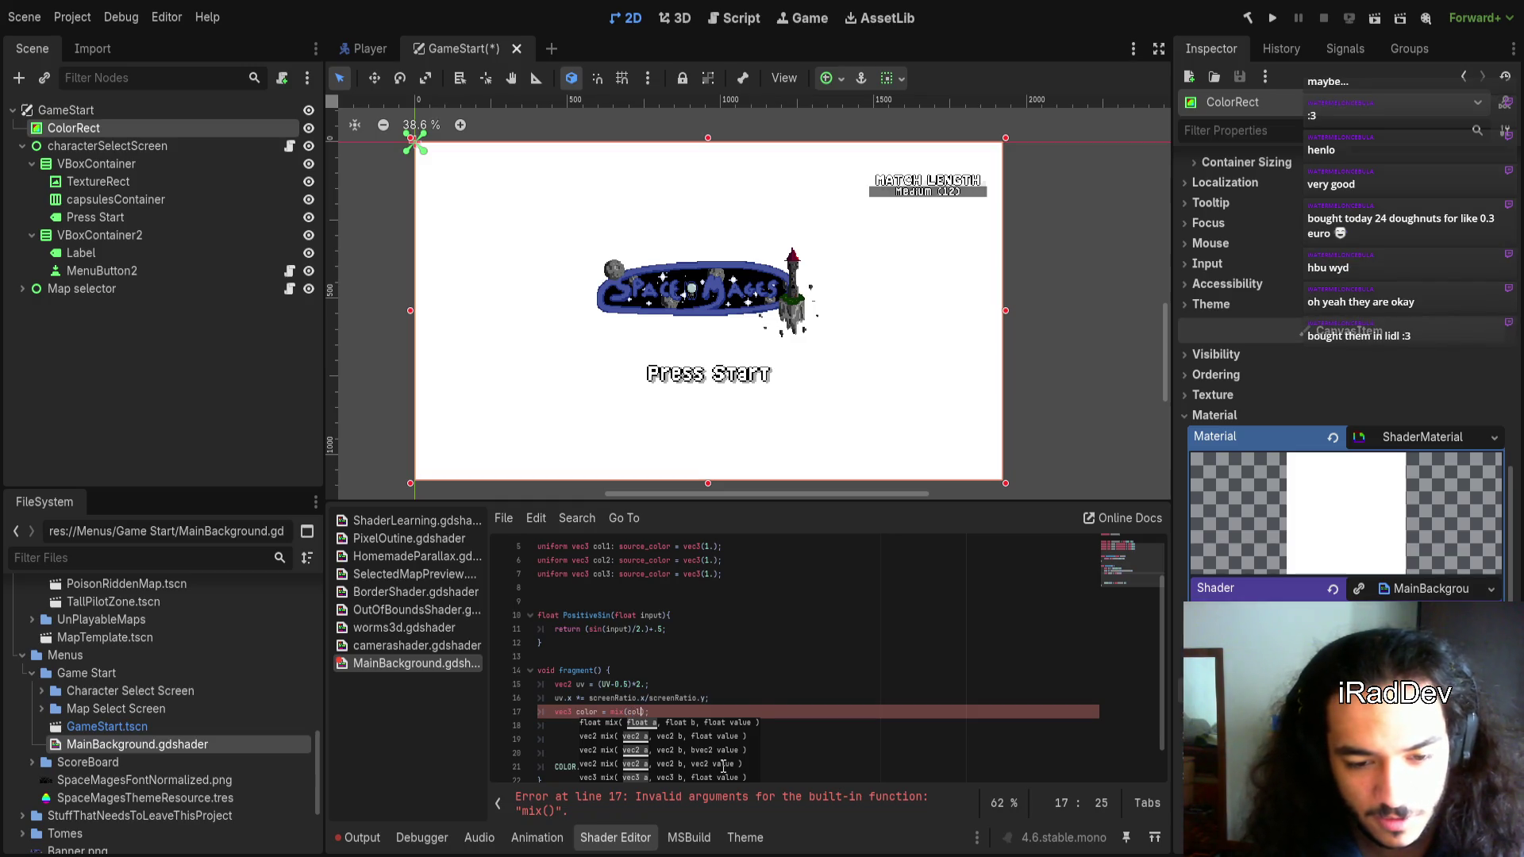
pyautogui.write(' col2')
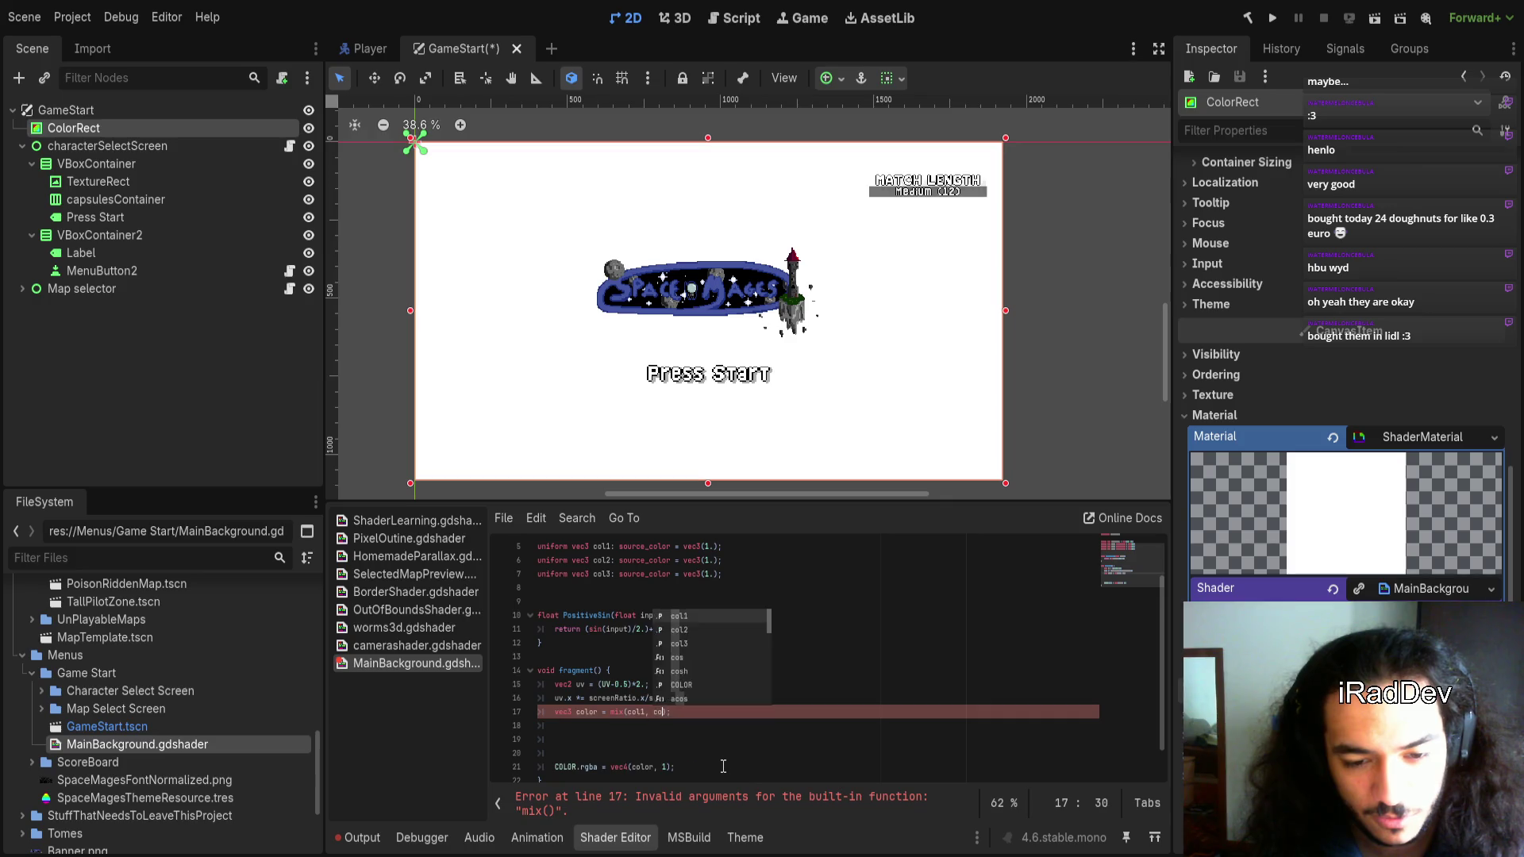
pyautogui.write(', ')
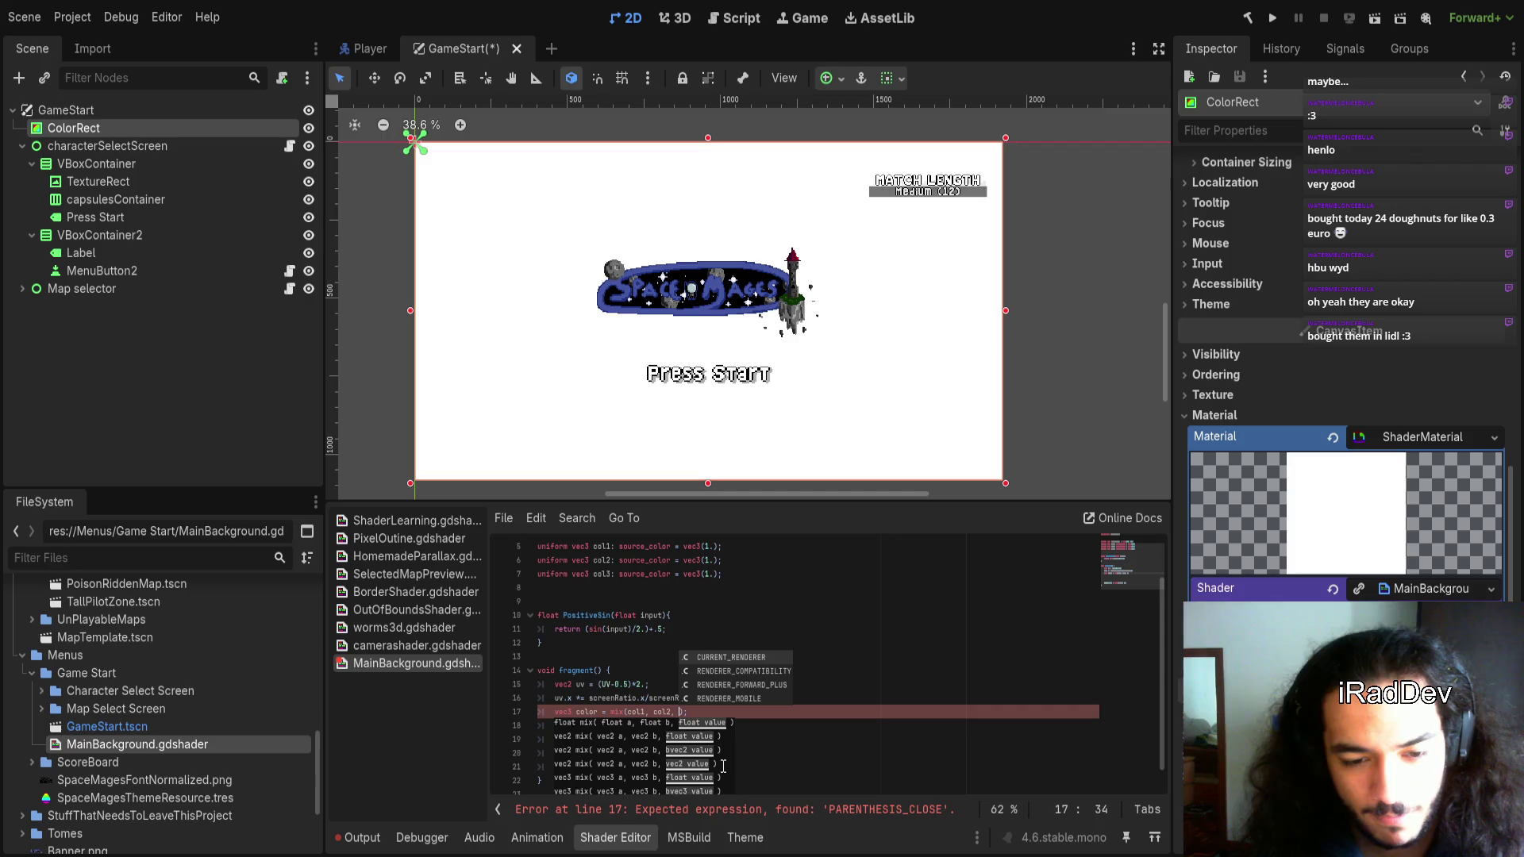
pyautogui.write('length(uv')
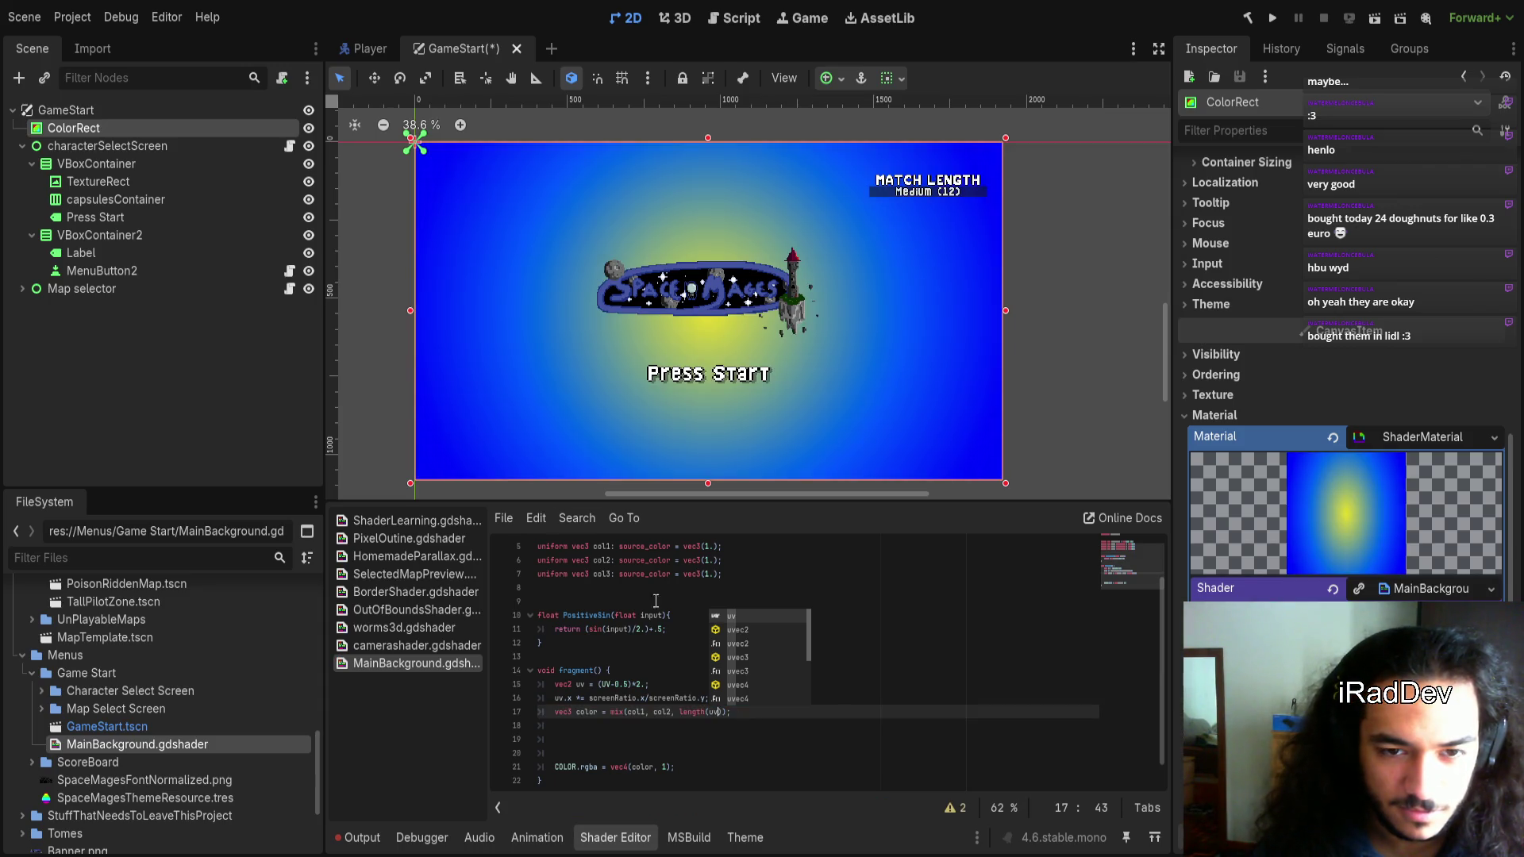
# Wrap the length(uv) term inside smoothstep(...)
pyautogui.scroll(-1, 907, 632)
pyautogui.scroll(5, 731, 413)
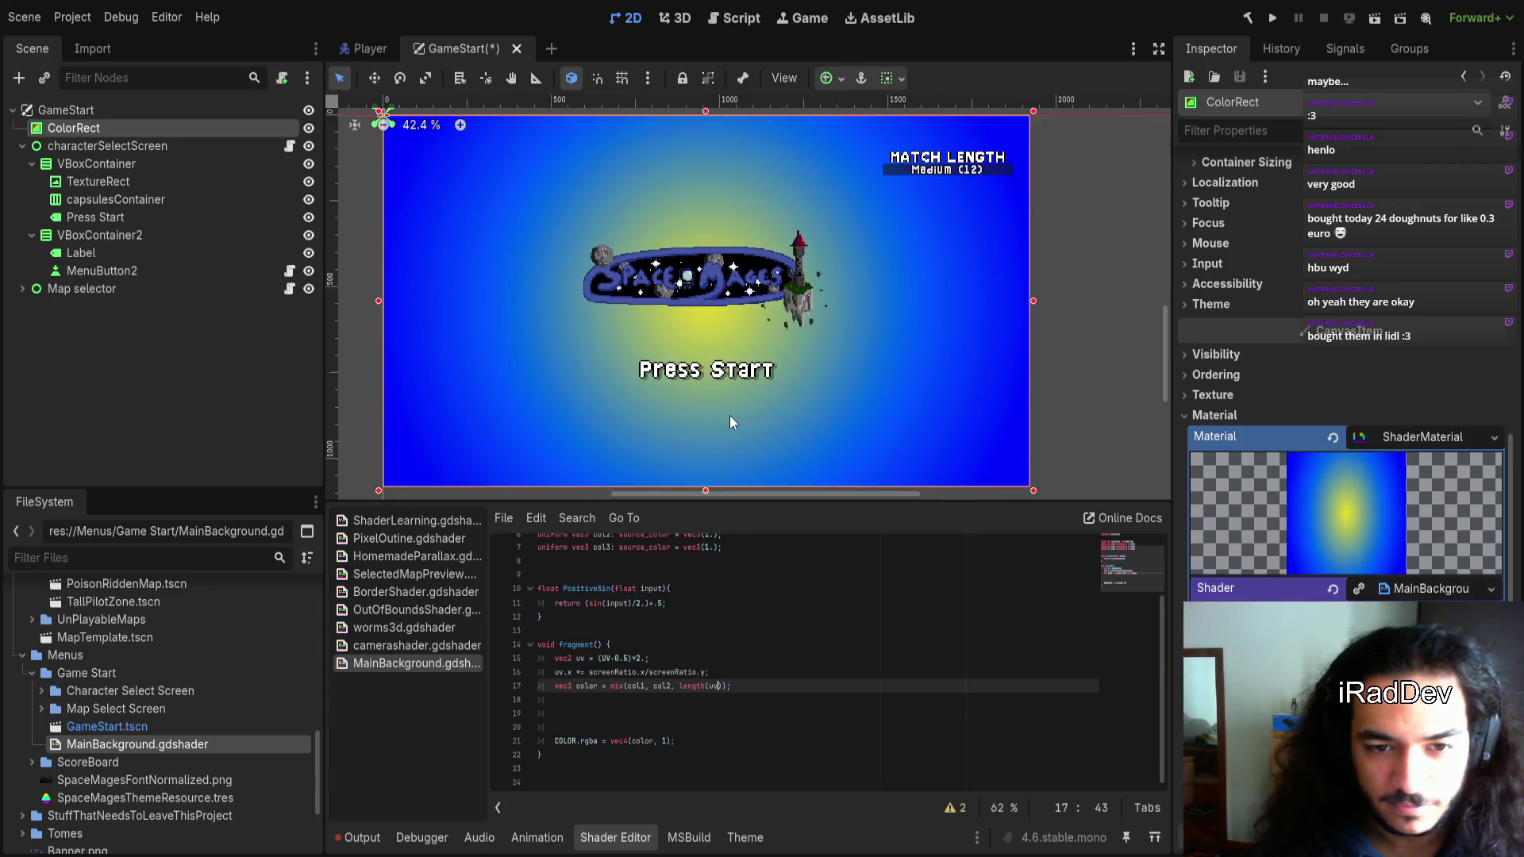
pyautogui.scroll(-5, 762, 373)
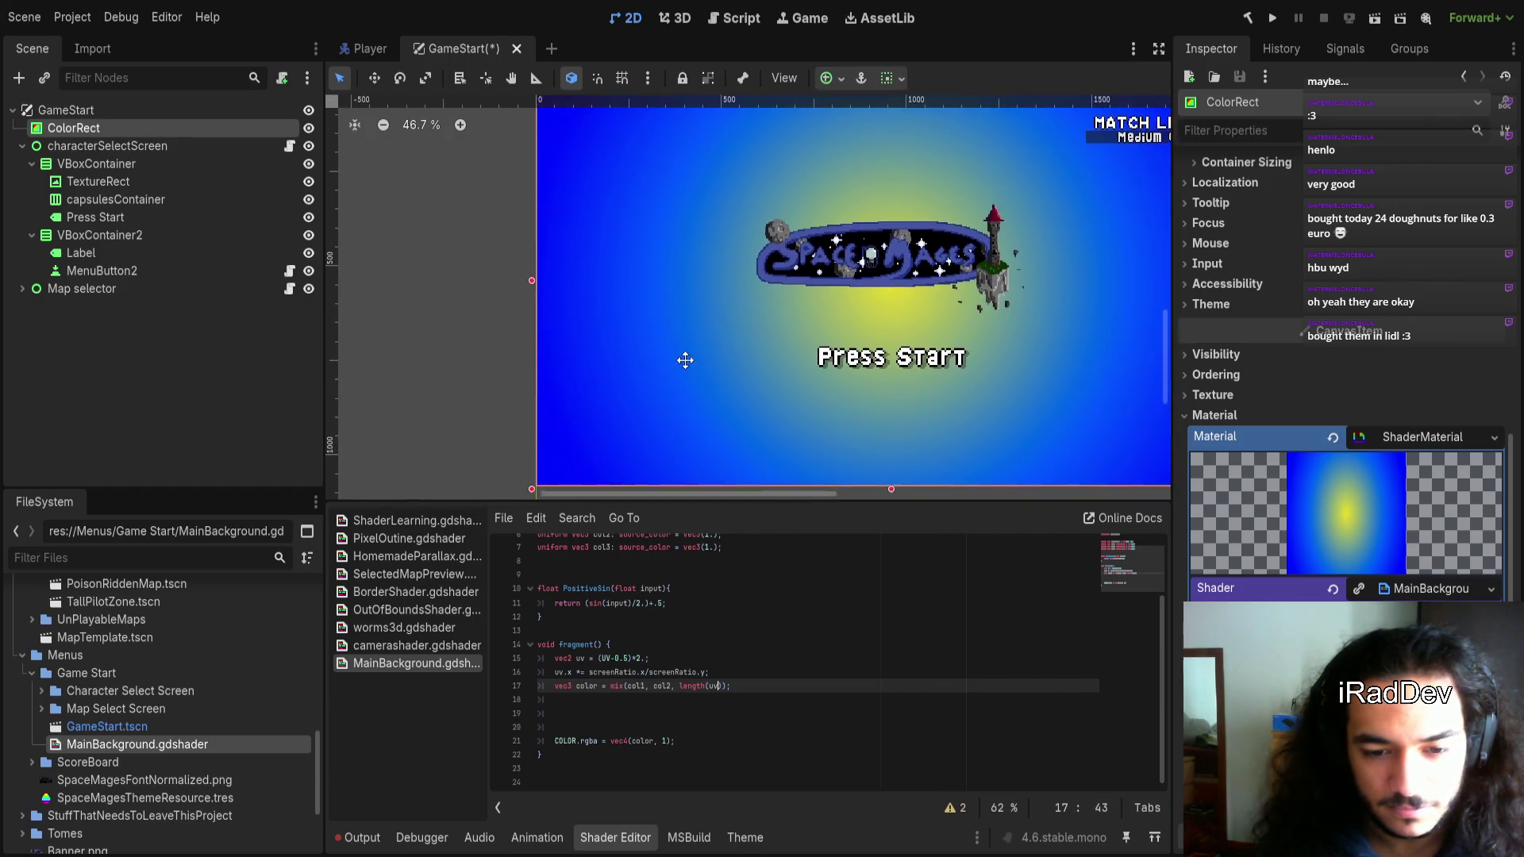
pyautogui.moveTo(679, 686); pyautogui.dragTo(723, 686)
pyautogui.write('(')
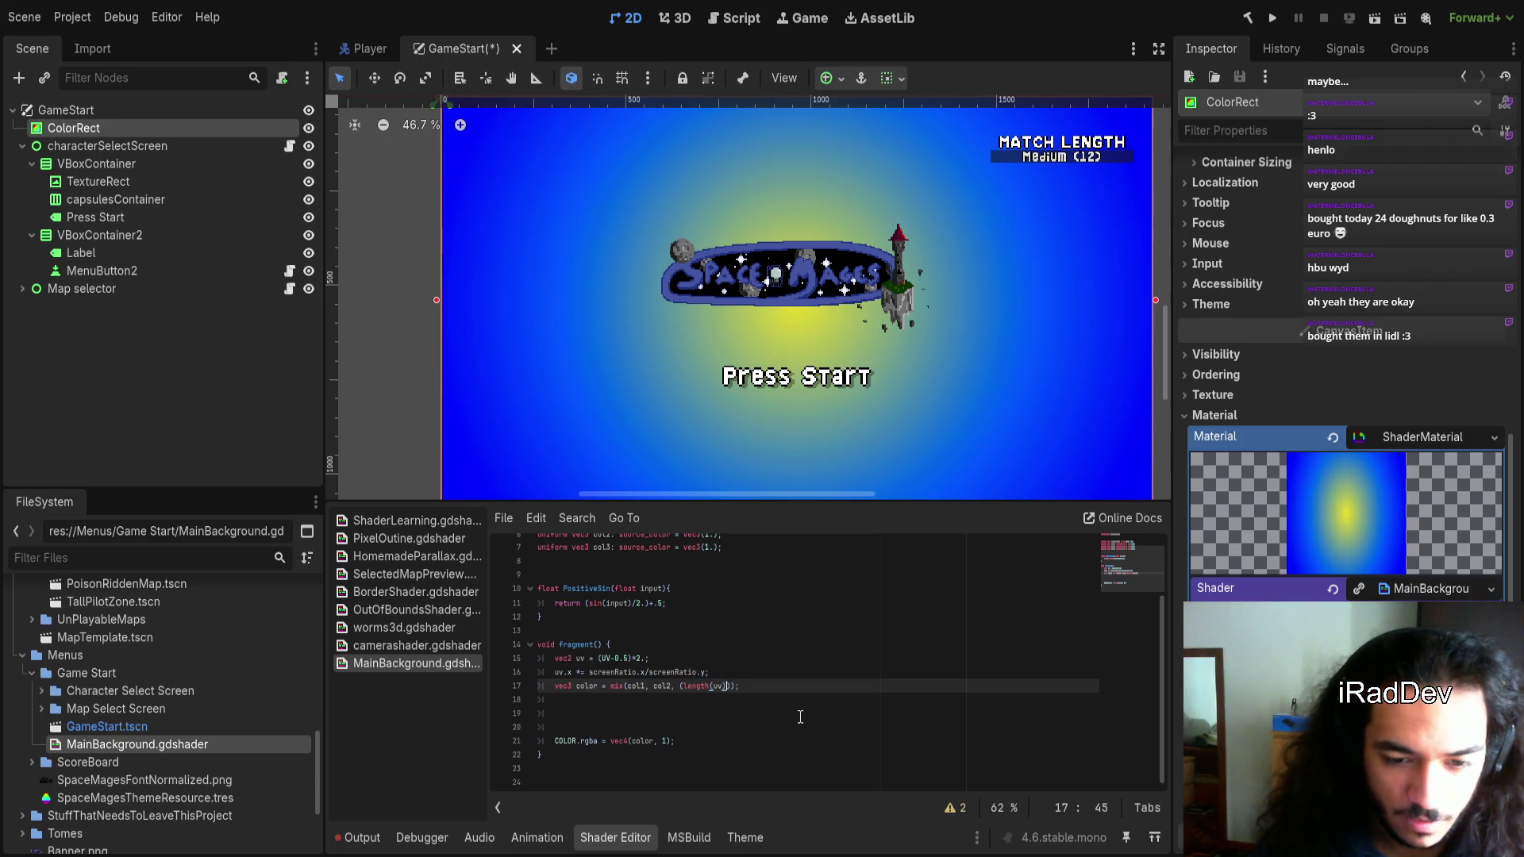
pyautogui.press('Left')
pyautogui.write('smoothstep')
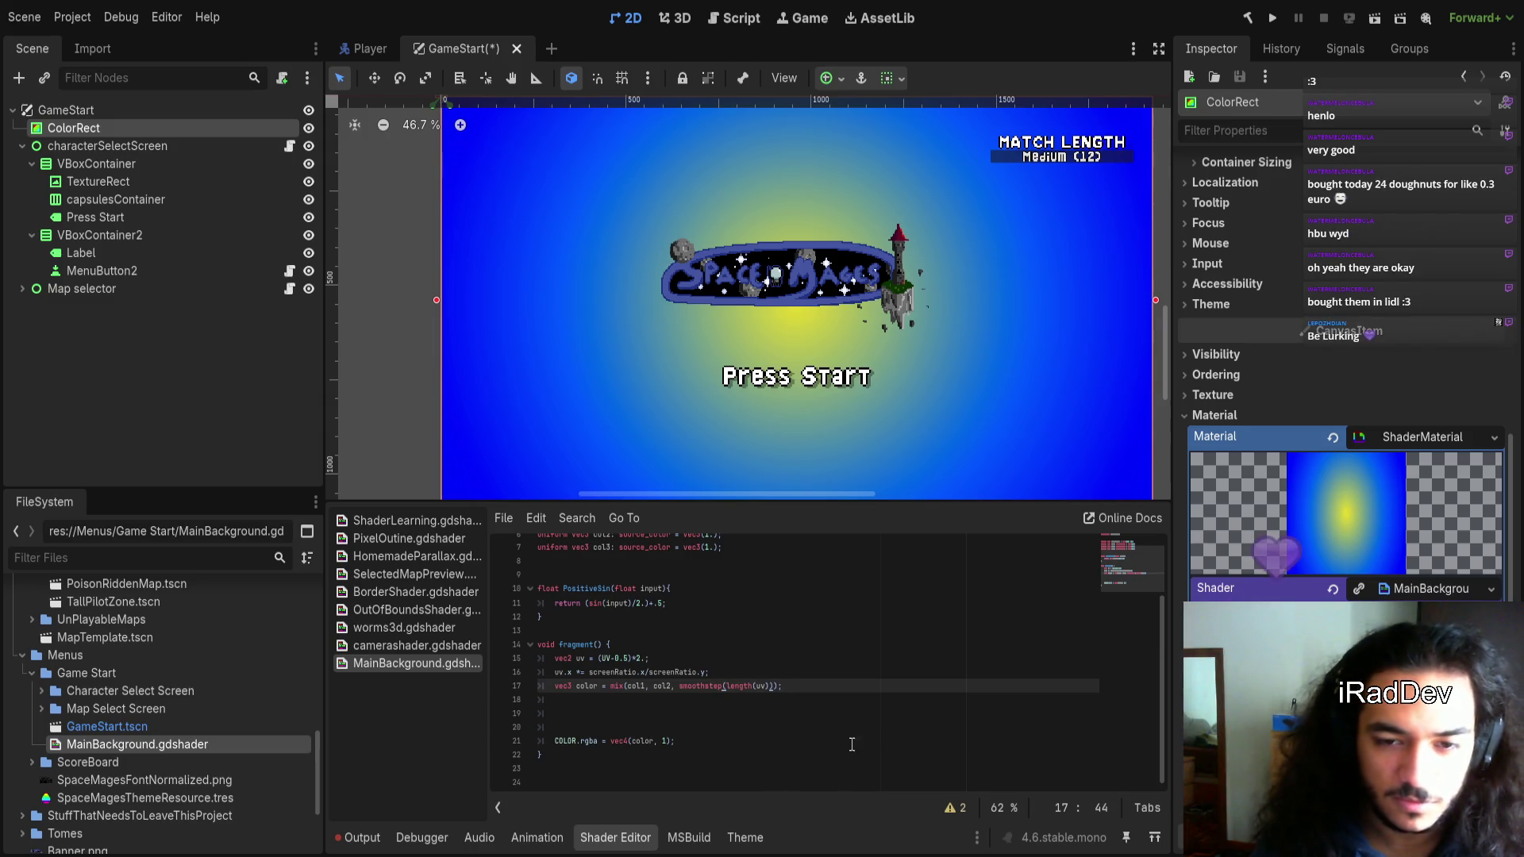
pyautogui.hscroll(2, 734, 419)
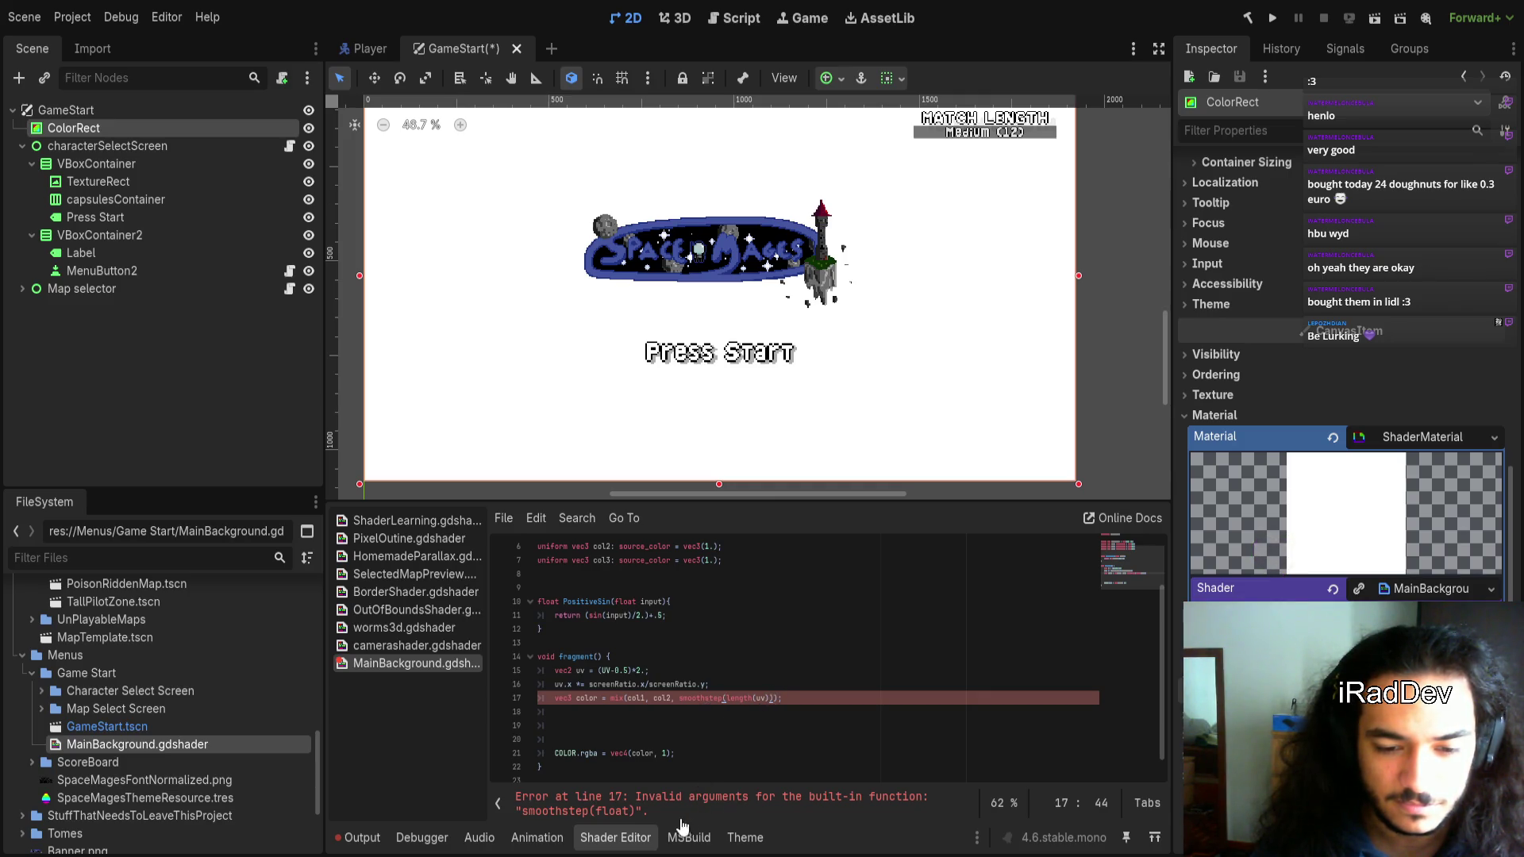
# Delete the smoothstep call so line 17 reads mix(col1, col2, length(uv));
pyautogui.doubleClick(743, 700)
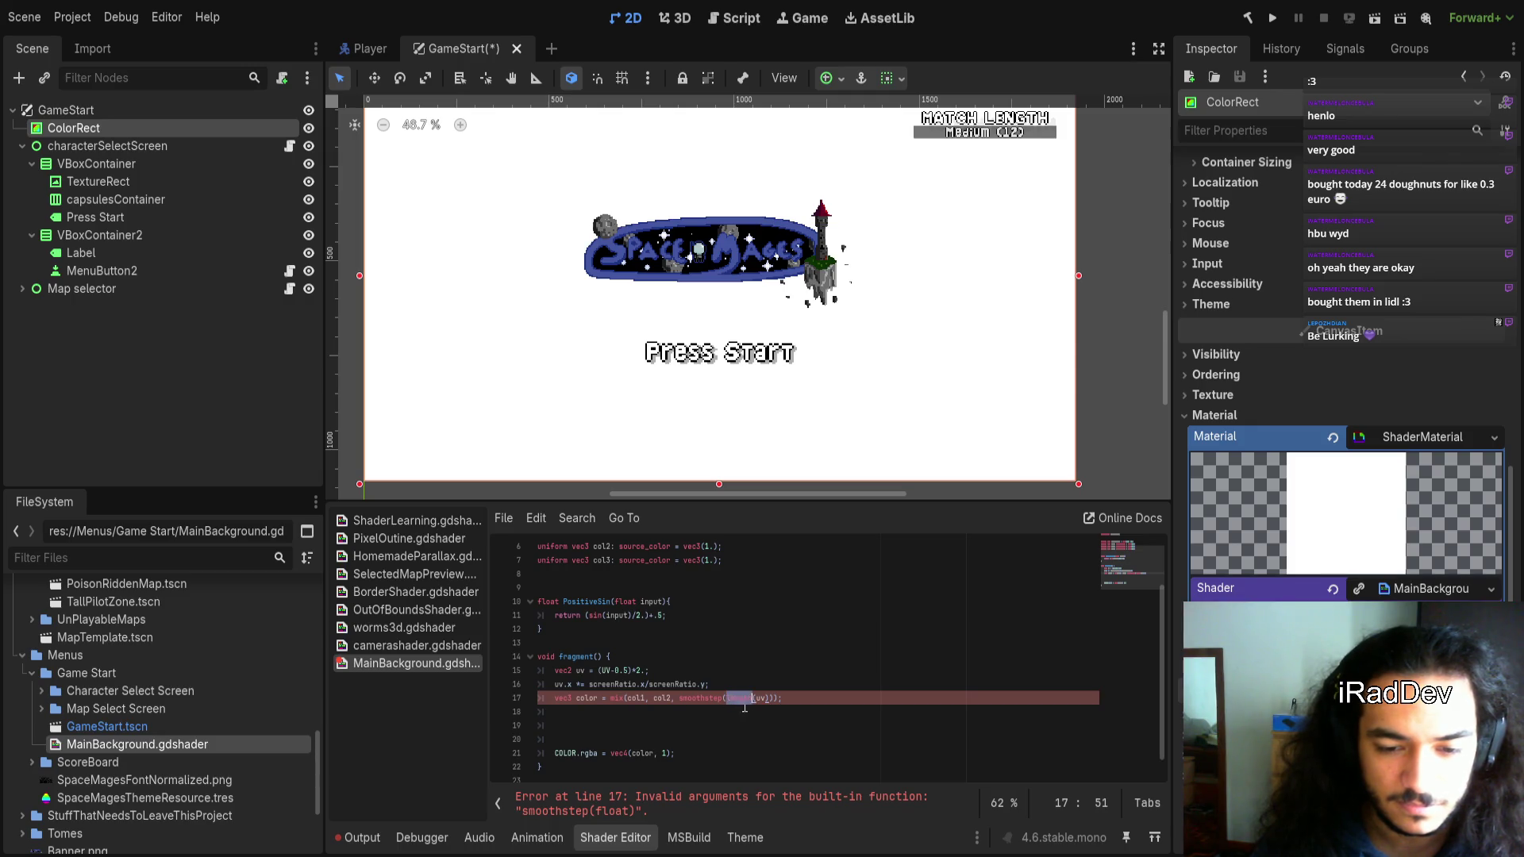
pyautogui.click(752, 713)
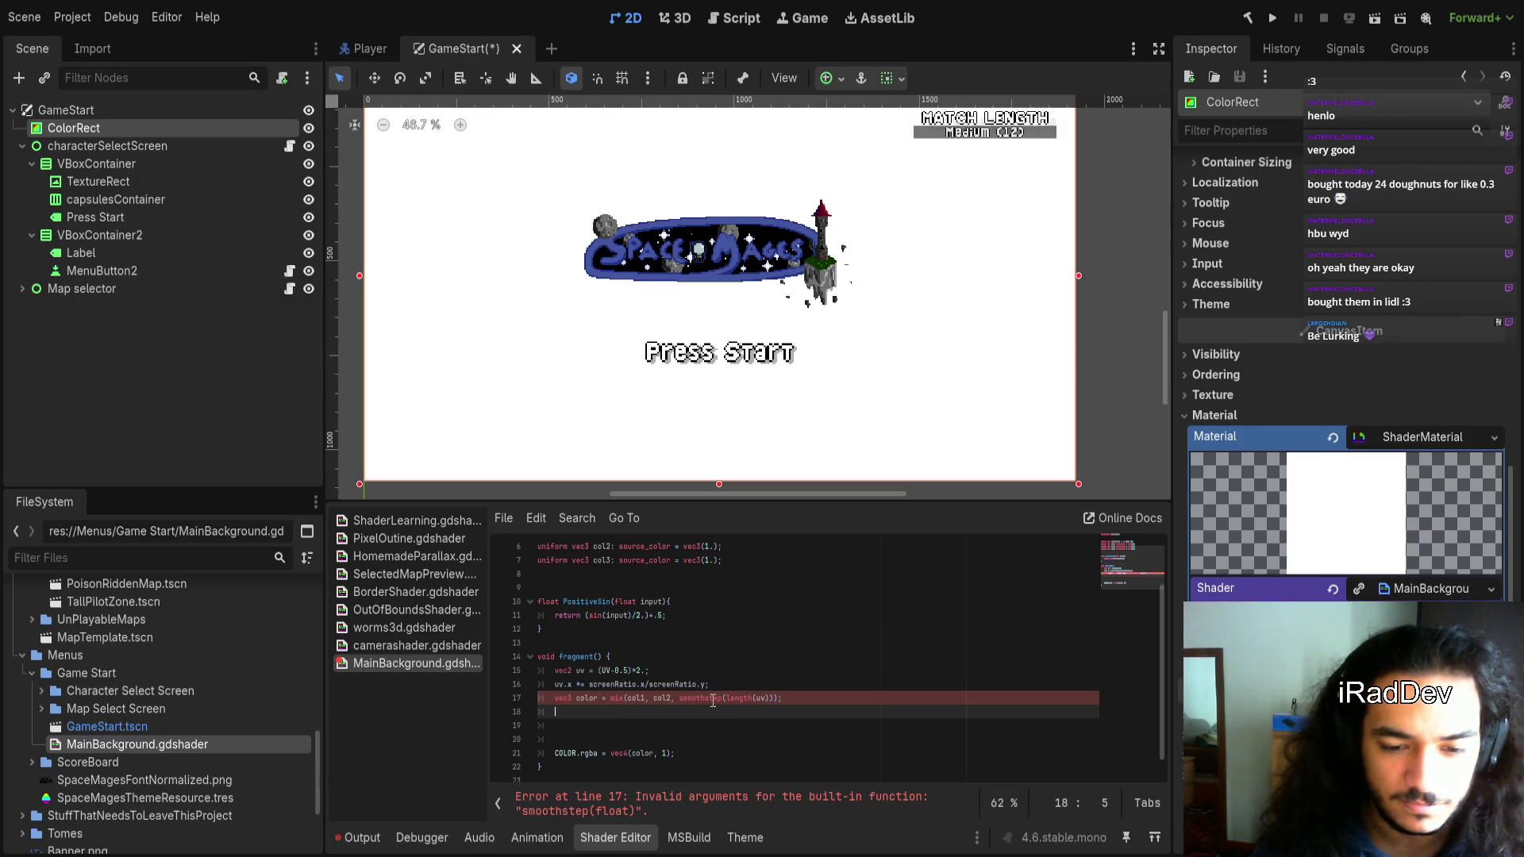
pyautogui.doubleClick(713, 700)
pyautogui.hotkey('ctrl', 'shift', 'Right')
pyautogui.hotkey('ctrl', 'shift', 'Right')
pyautogui.hotkey('ctrl', 'shift', 'Right')
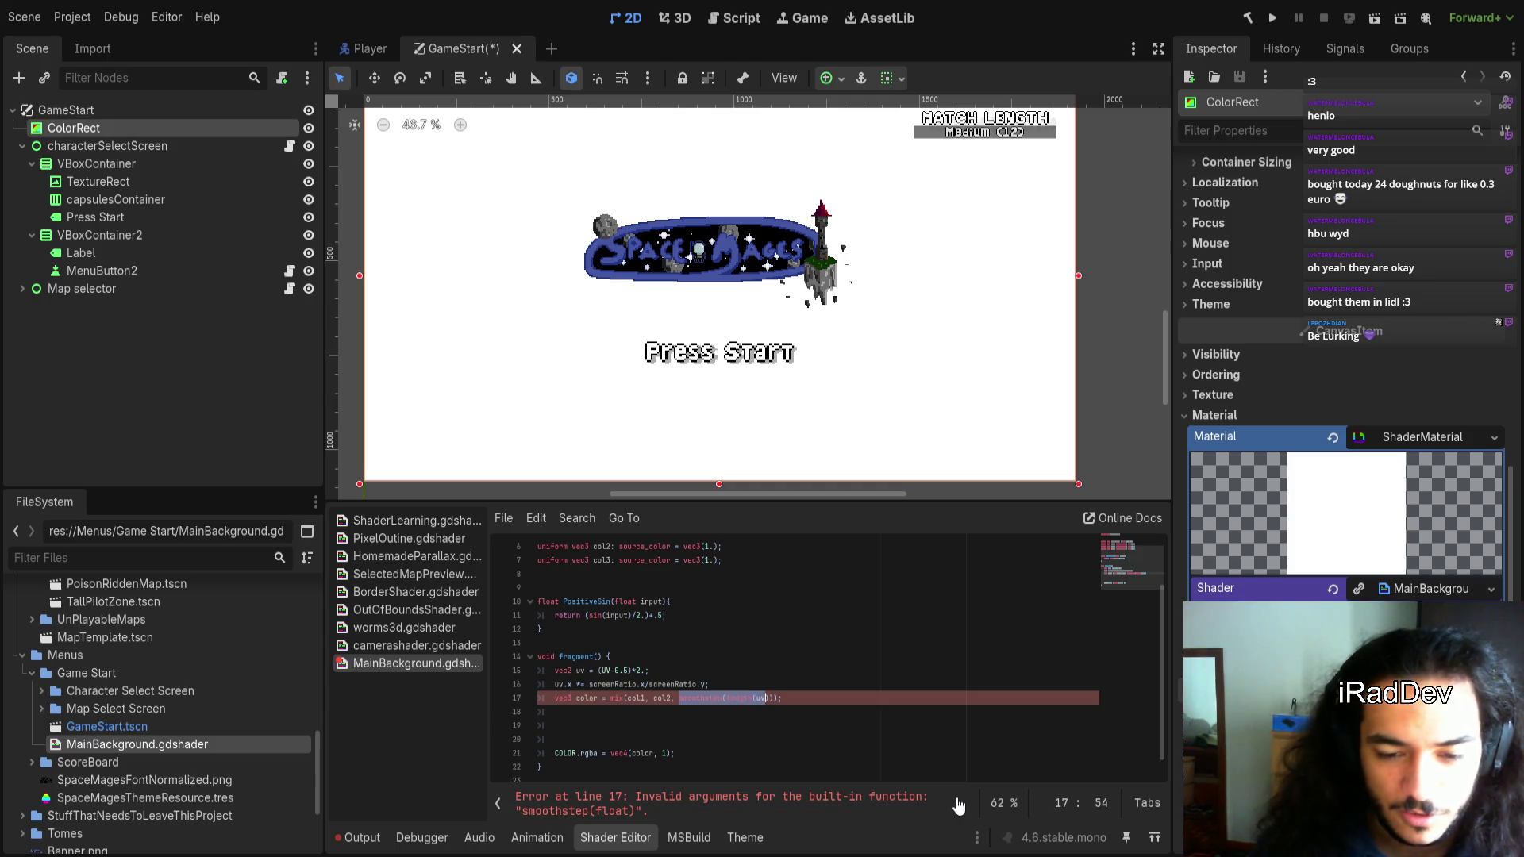
pyautogui.press('BackSpace')
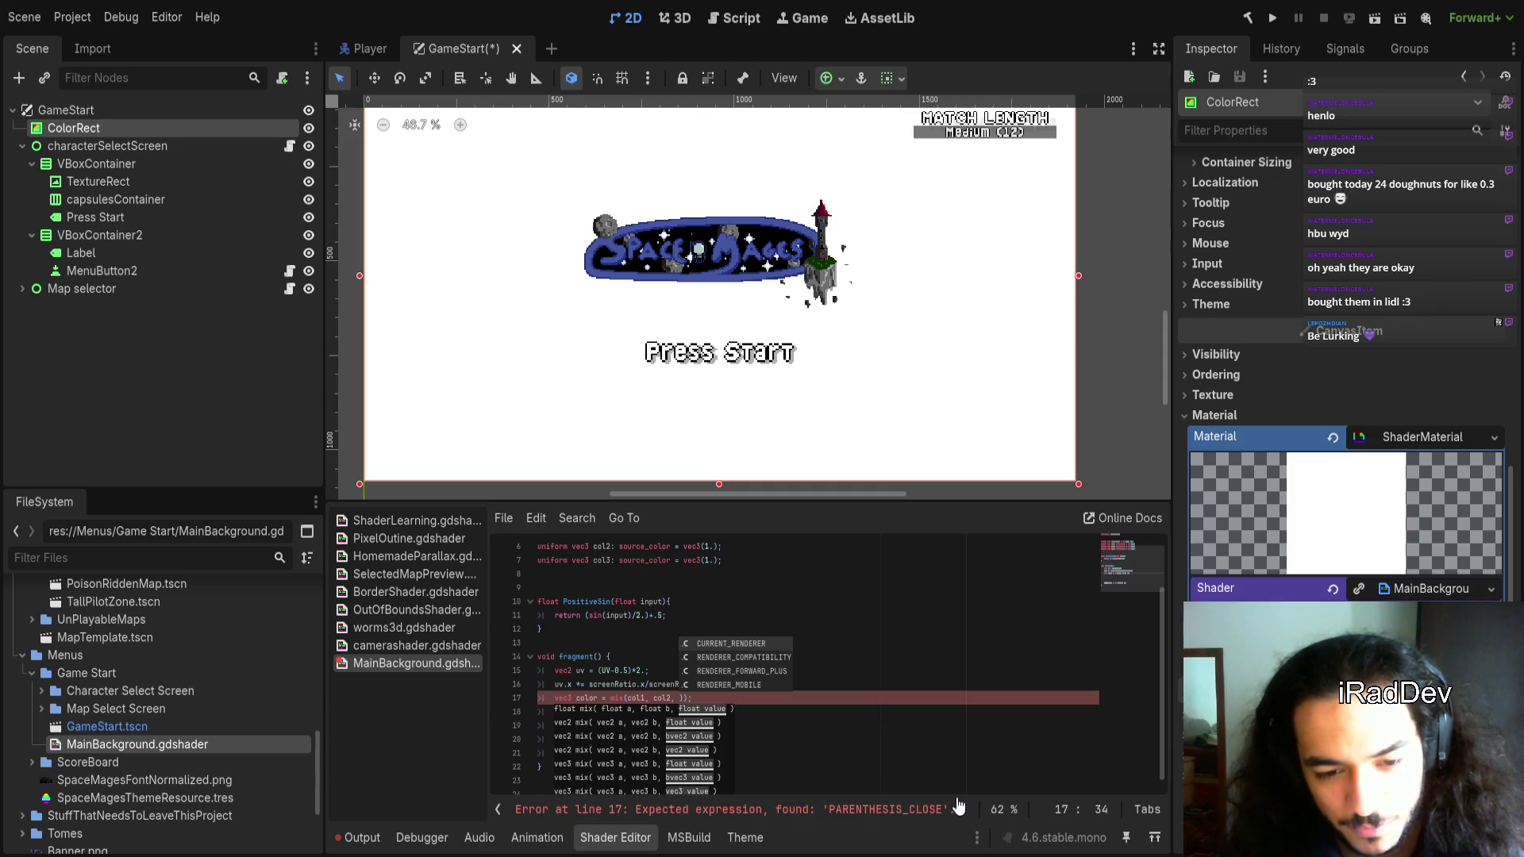
pyautogui.write('length(uv')
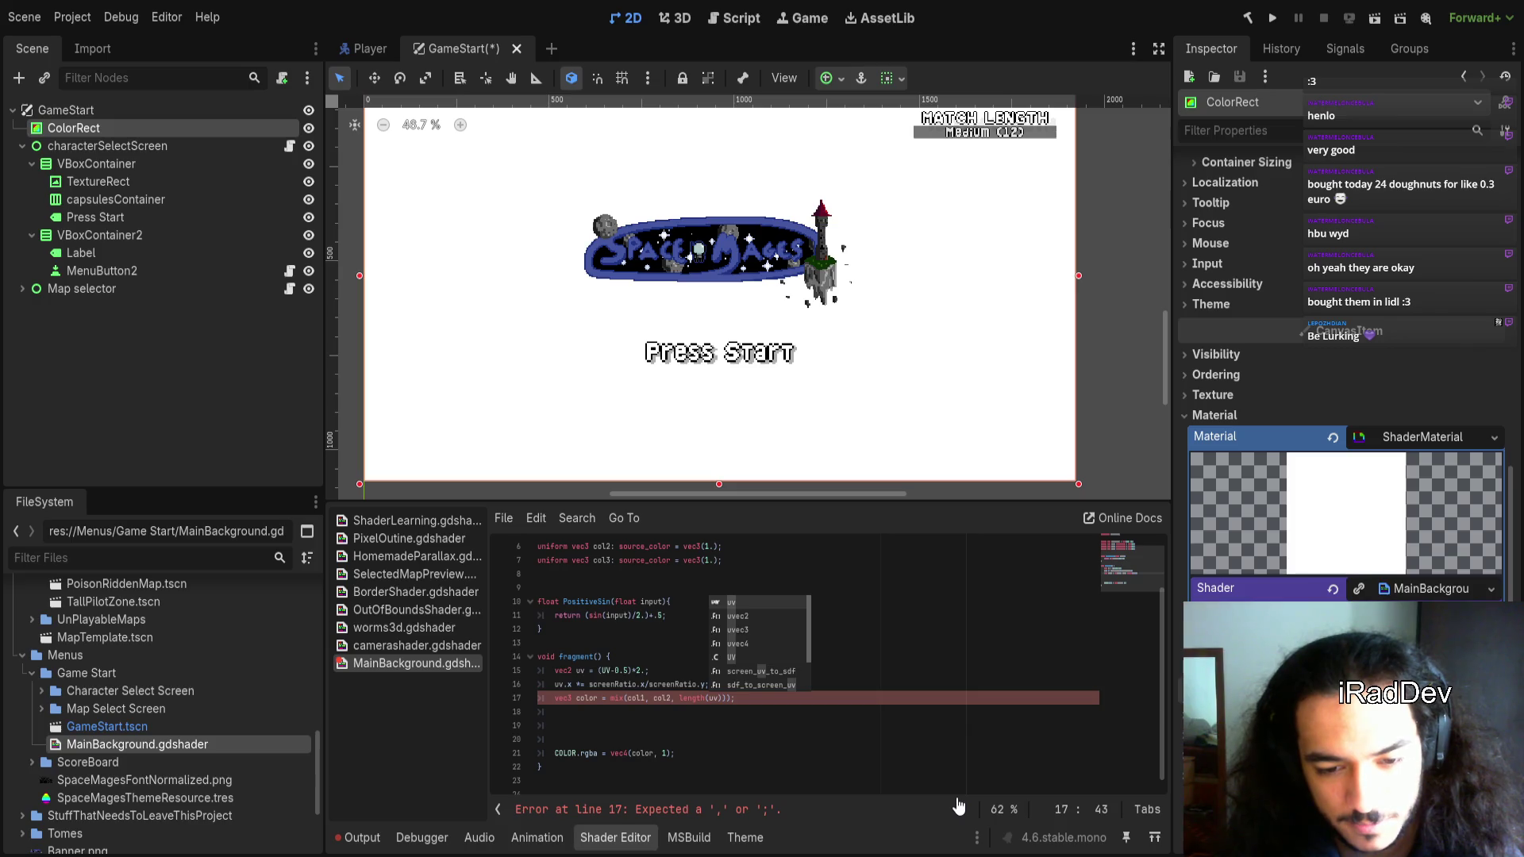
pyautogui.press('Escape')
pyautogui.press('Right')
pyautogui.press('Right')
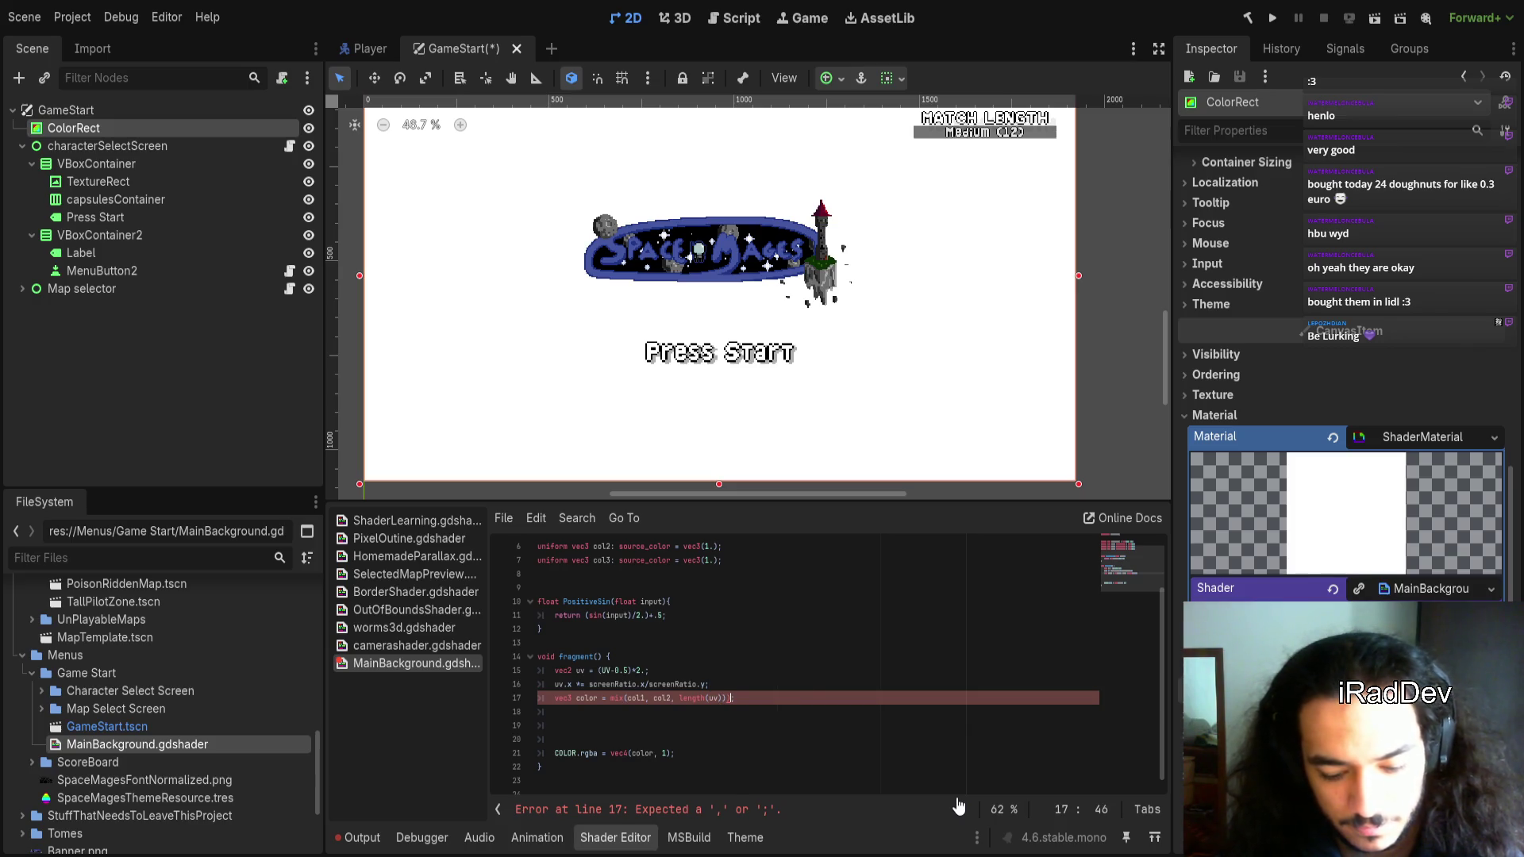
pyautogui.write(';')
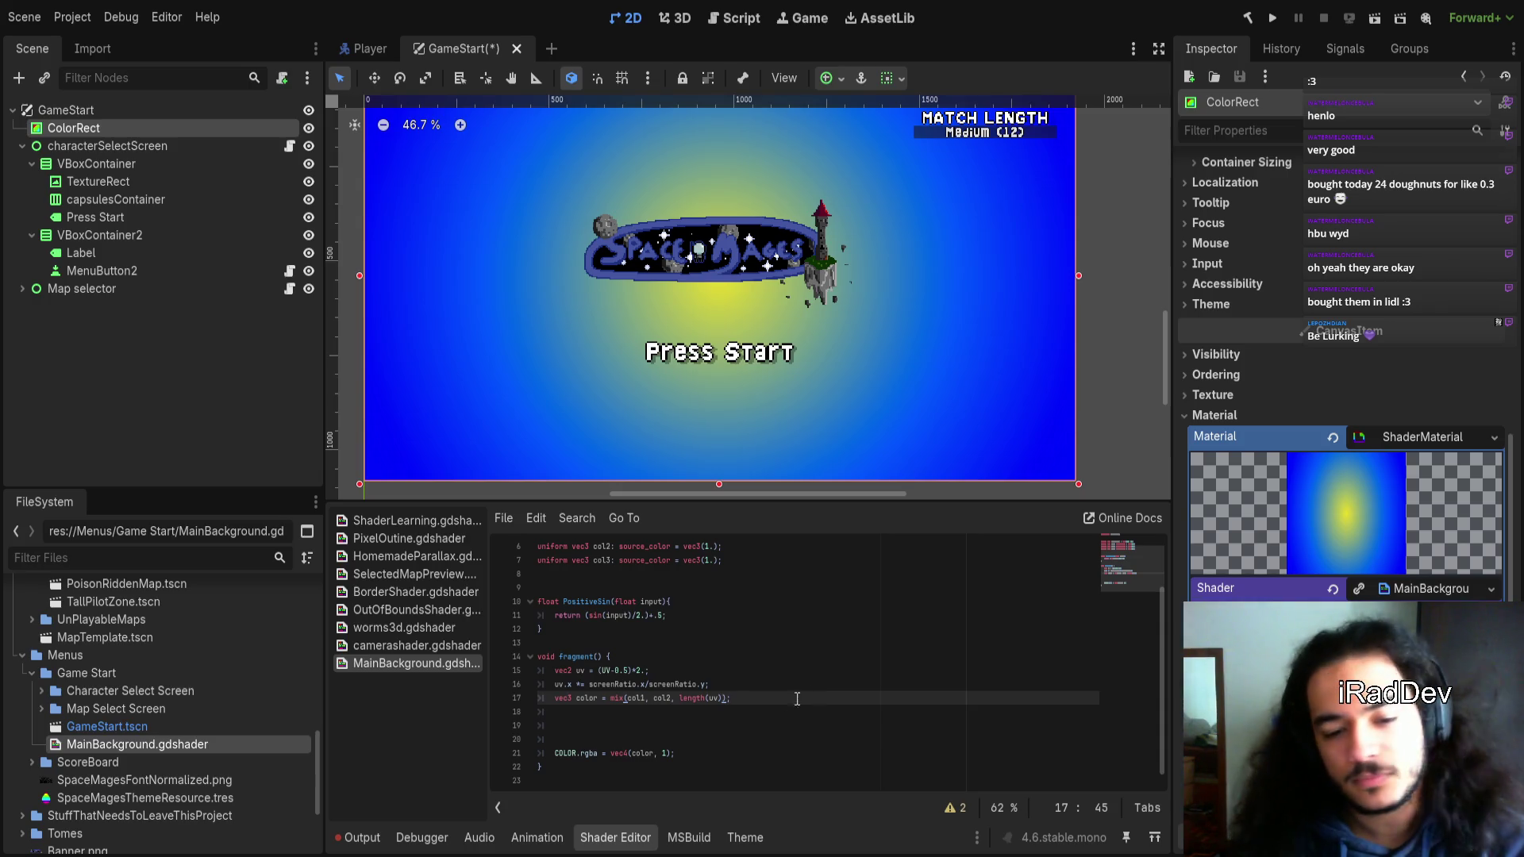
# Declare 'float uv_length = length(uv);' and use uv_length in the mix() call instead
pyautogui.click(673, 716)
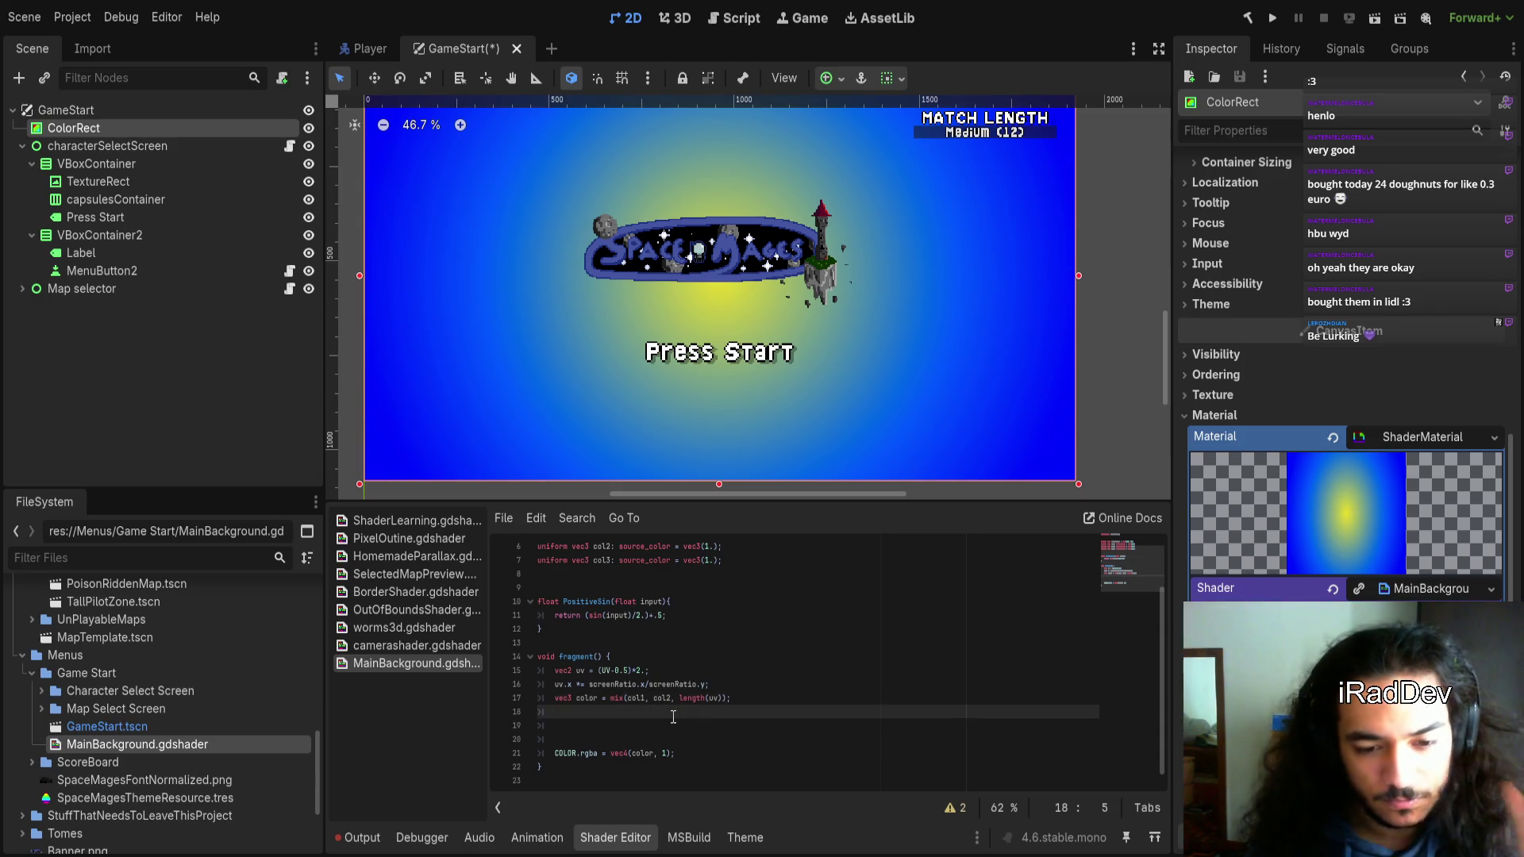
pyautogui.write('co')
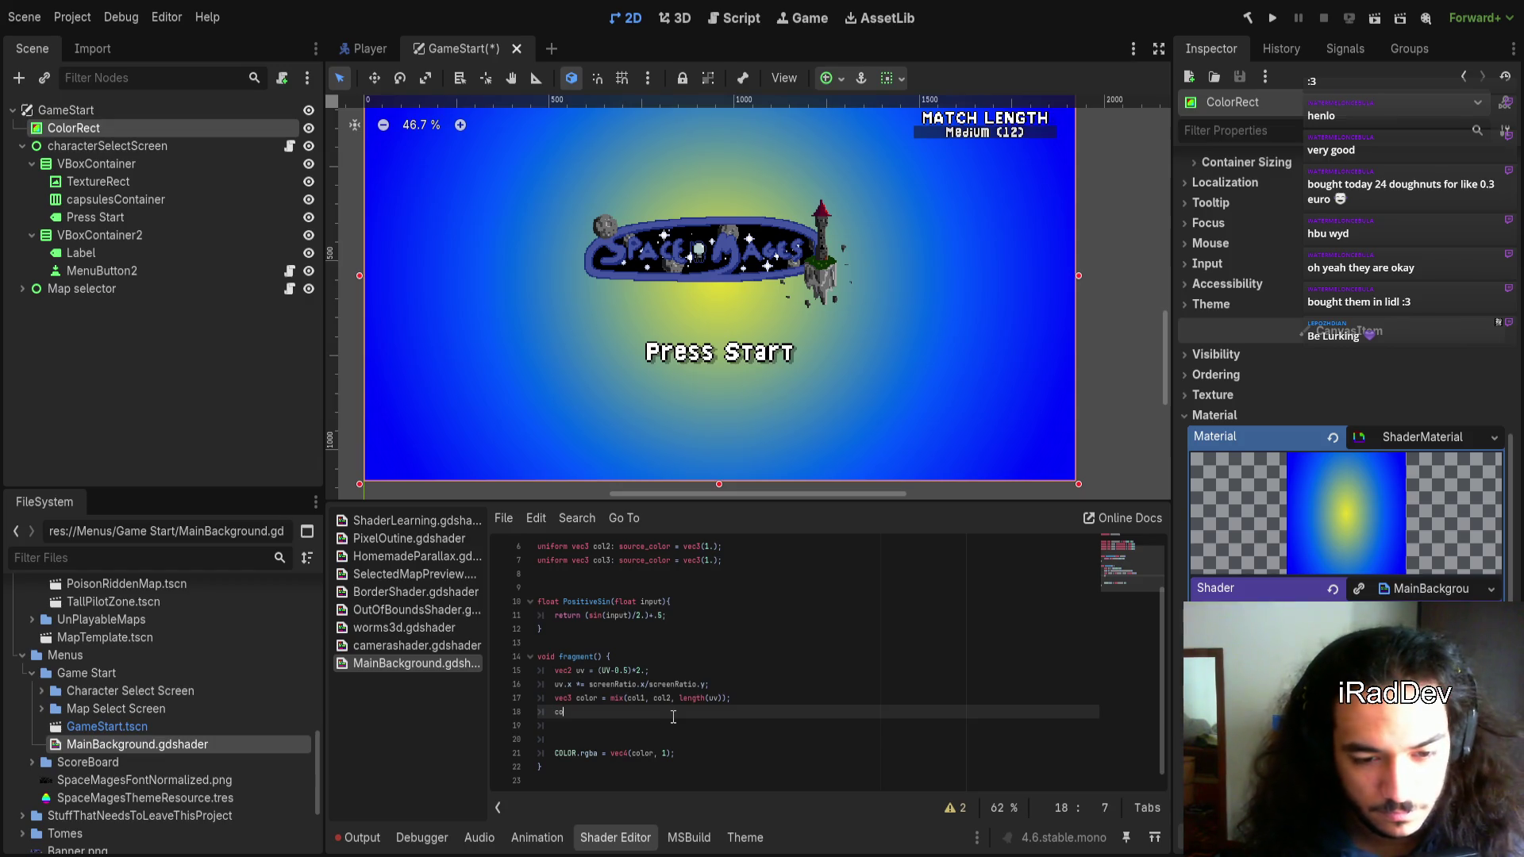
pyautogui.write('lor')
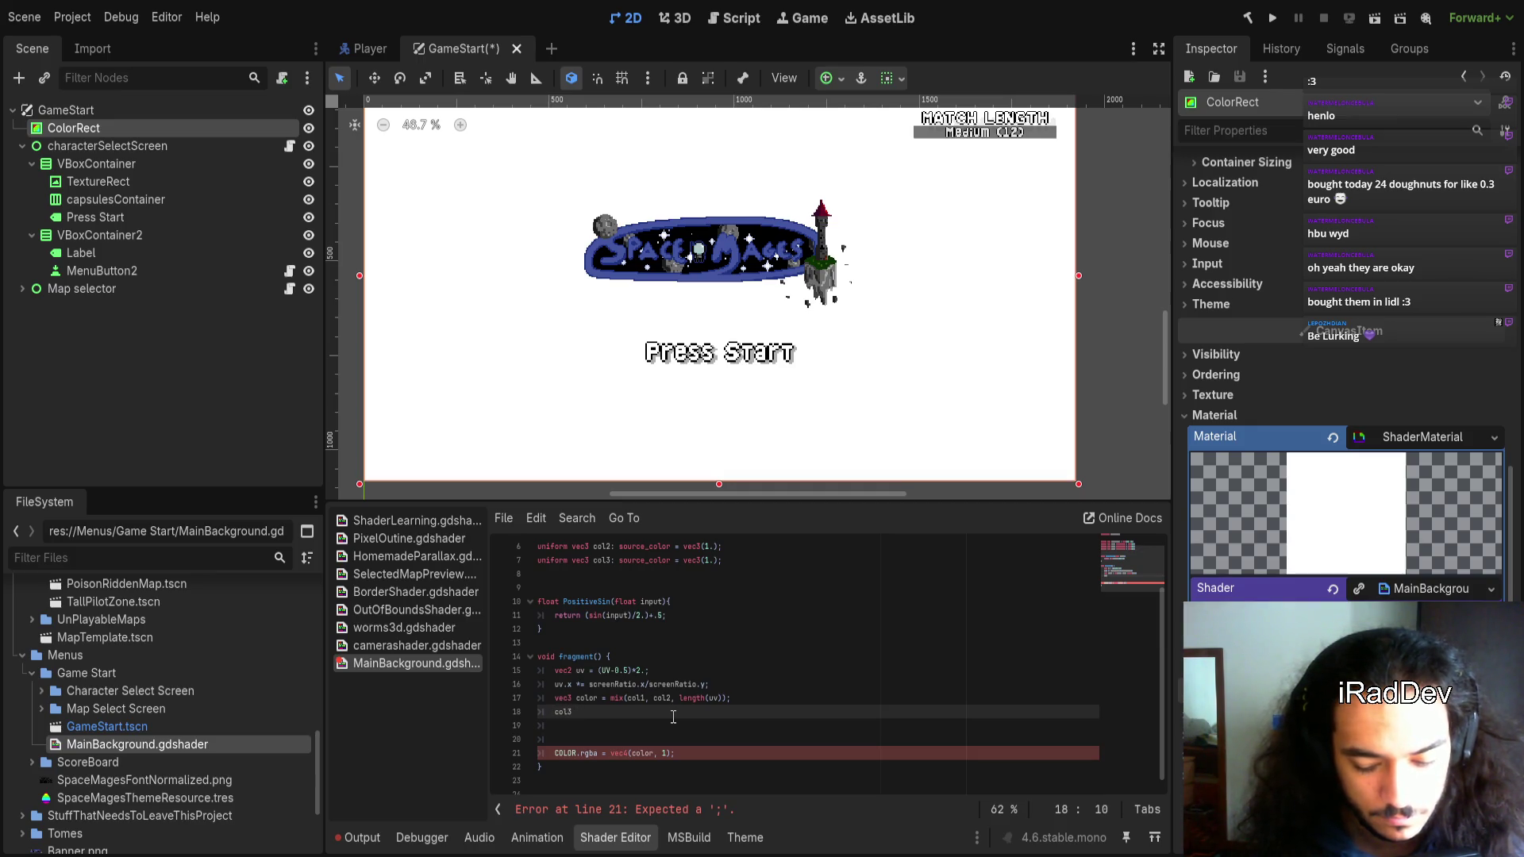
pyautogui.write('=')
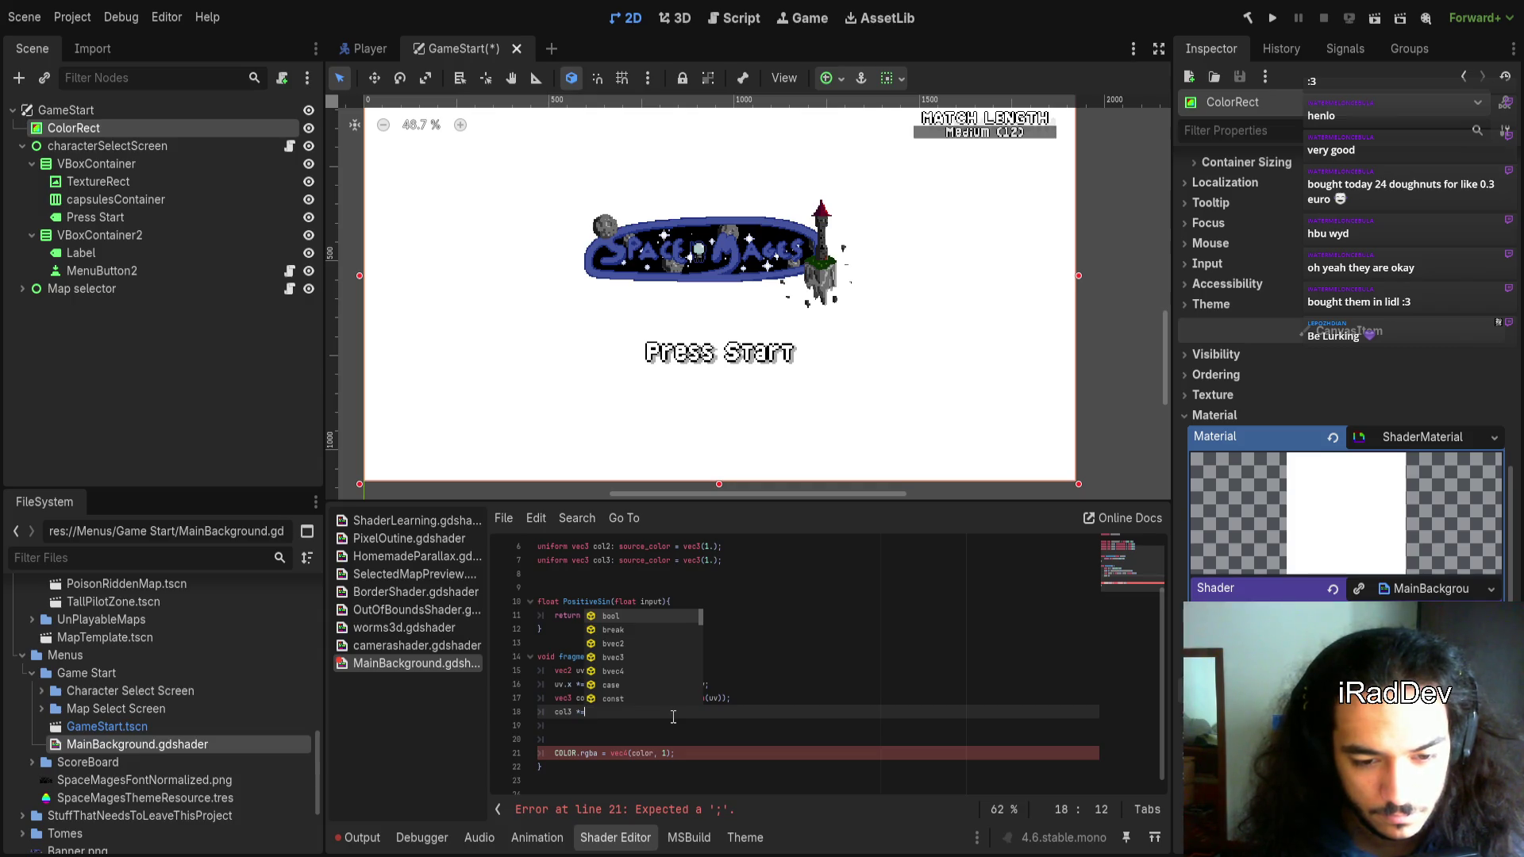
pyautogui.click(725, 671)
pyautogui.press('Return')
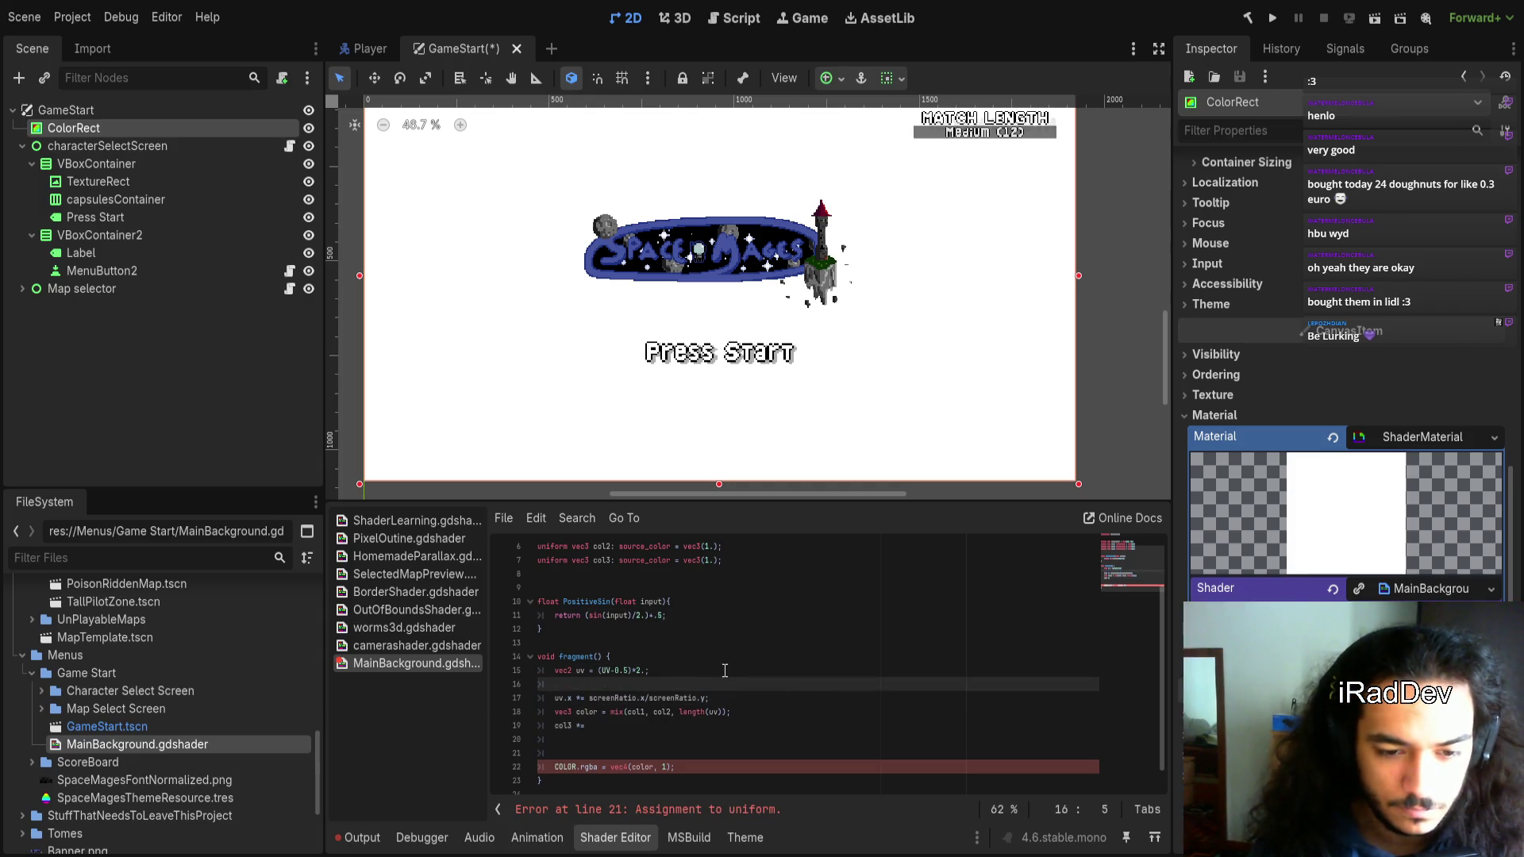
pyautogui.write('float uv')
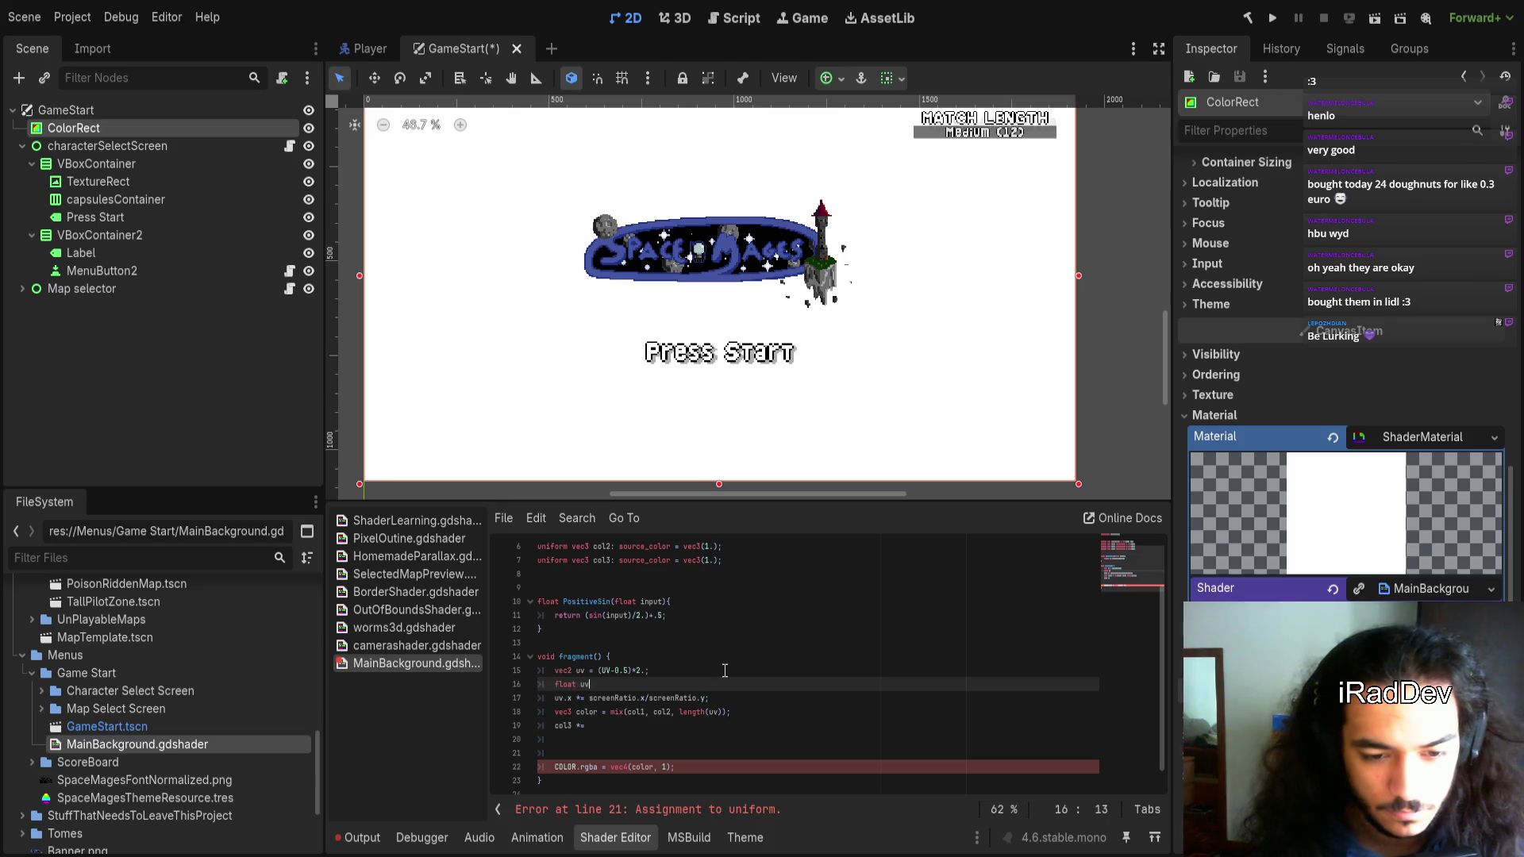
pyautogui.write('_length =')
pyautogui.press('Escape')
pyautogui.moveTo(680, 713); pyautogui.dragTo(717, 712)
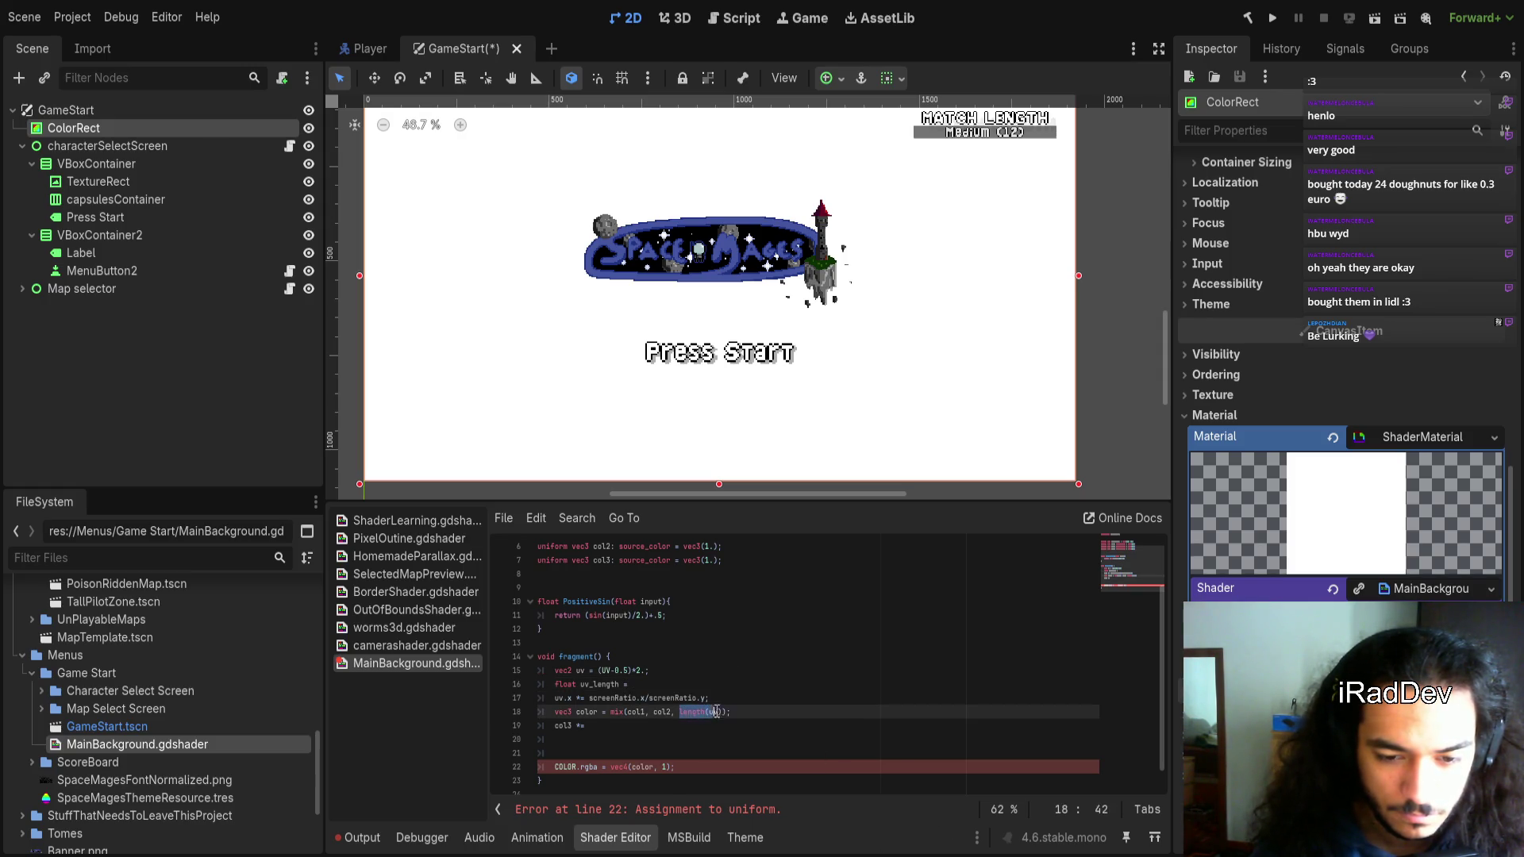
pyautogui.hotkey('ctrl', 'x')
pyautogui.write('uv_length')
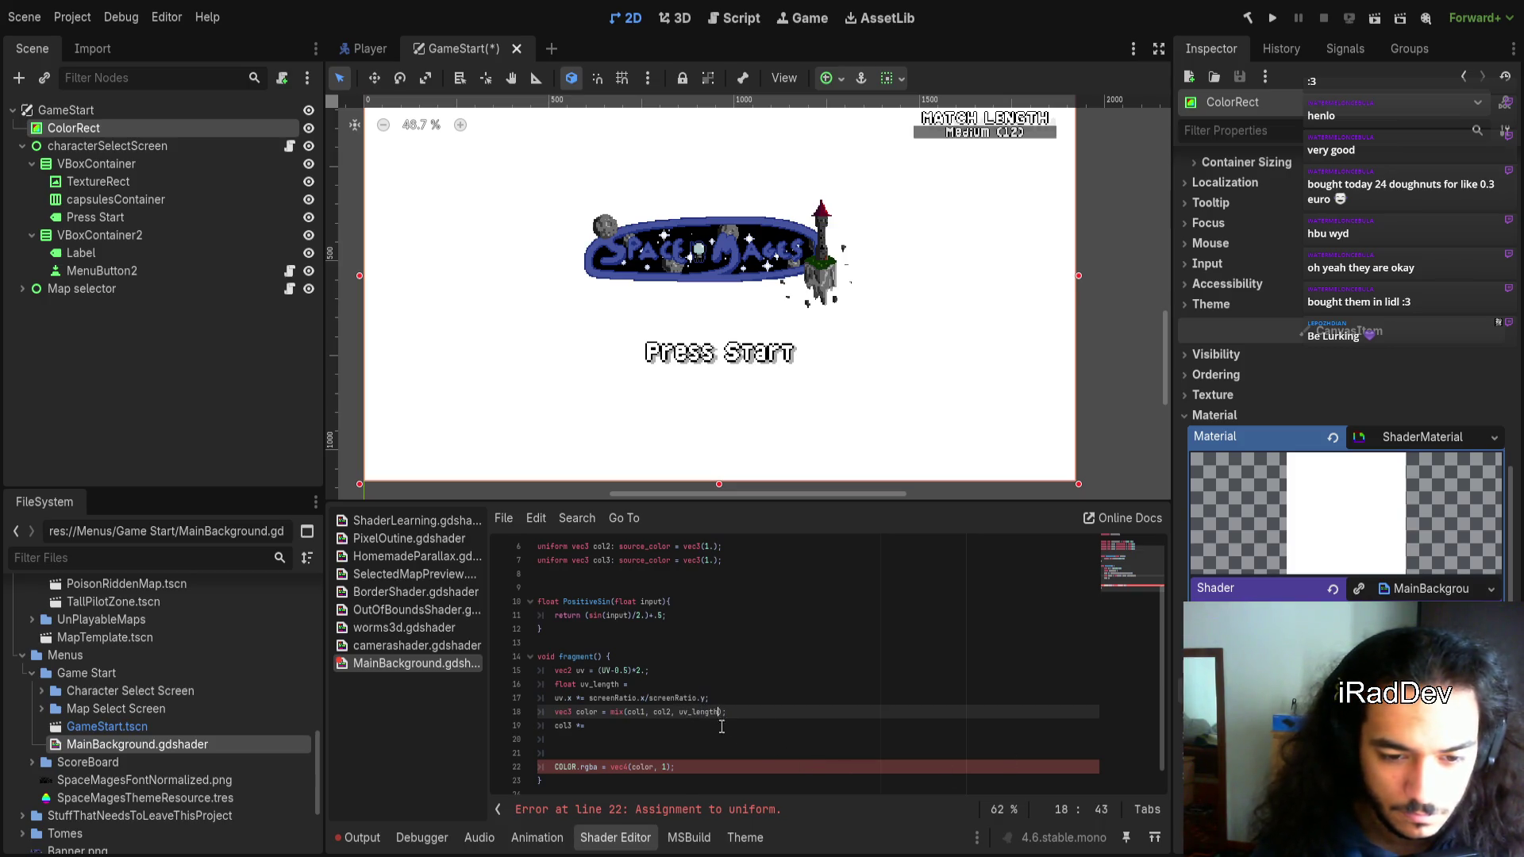
pyautogui.click(715, 684)
pyautogui.hotkey('ctrl', 'v')
pyautogui.write(')')
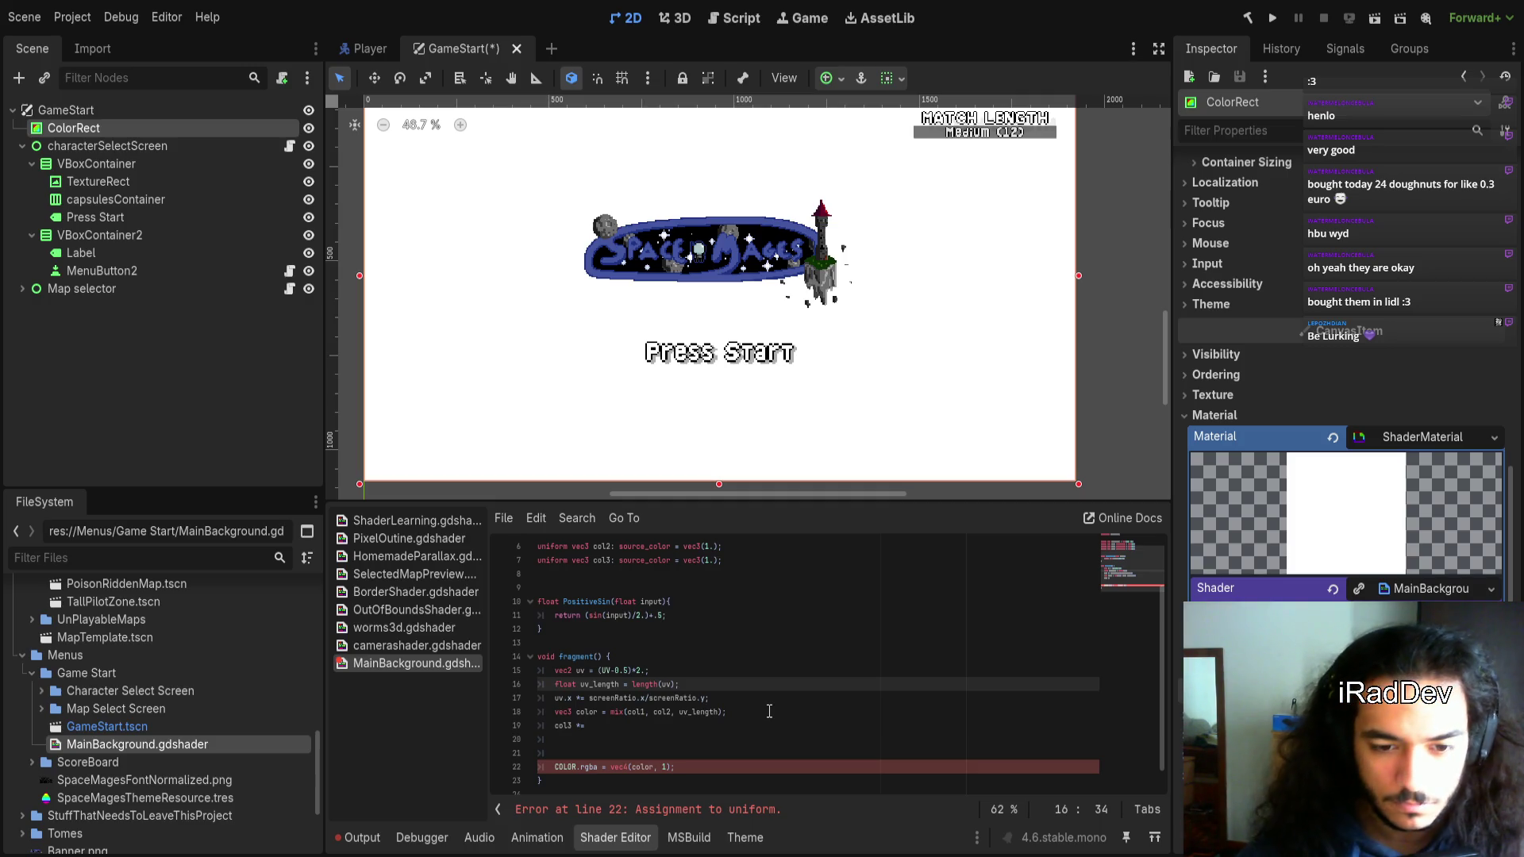
# Rewrite line 19 as 'color = col3 * uv_length;'
pyautogui.click(632, 729)
pyautogui.doubleClick(616, 686)
pyautogui.hotkey('ctrl', 'c')
pyautogui.click(675, 728)
pyautogui.hotkey('ctrl', 'v')
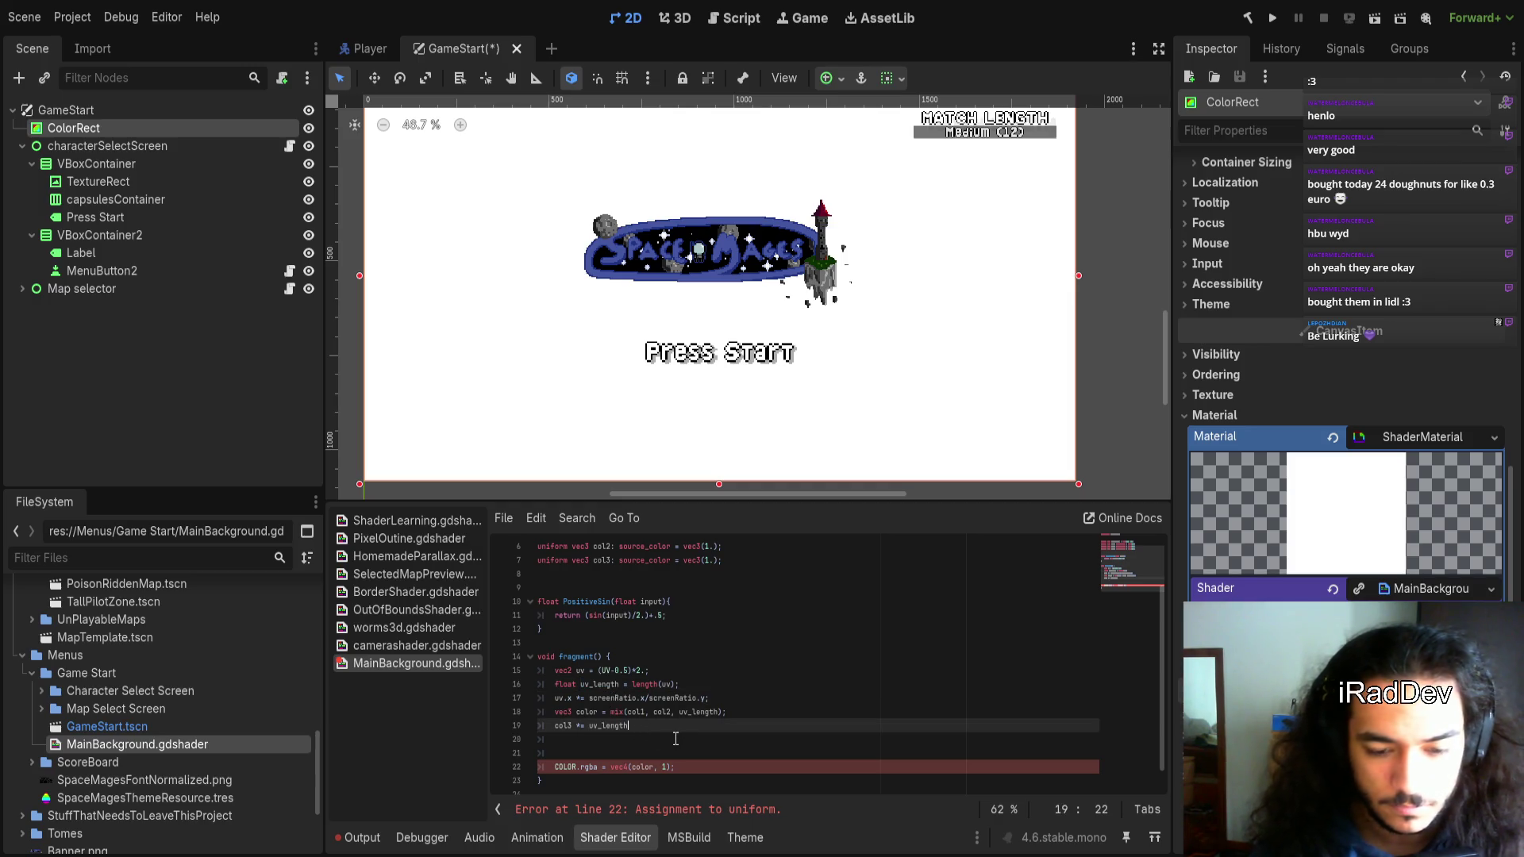
pyautogui.write(';')
pyautogui.click(646, 740)
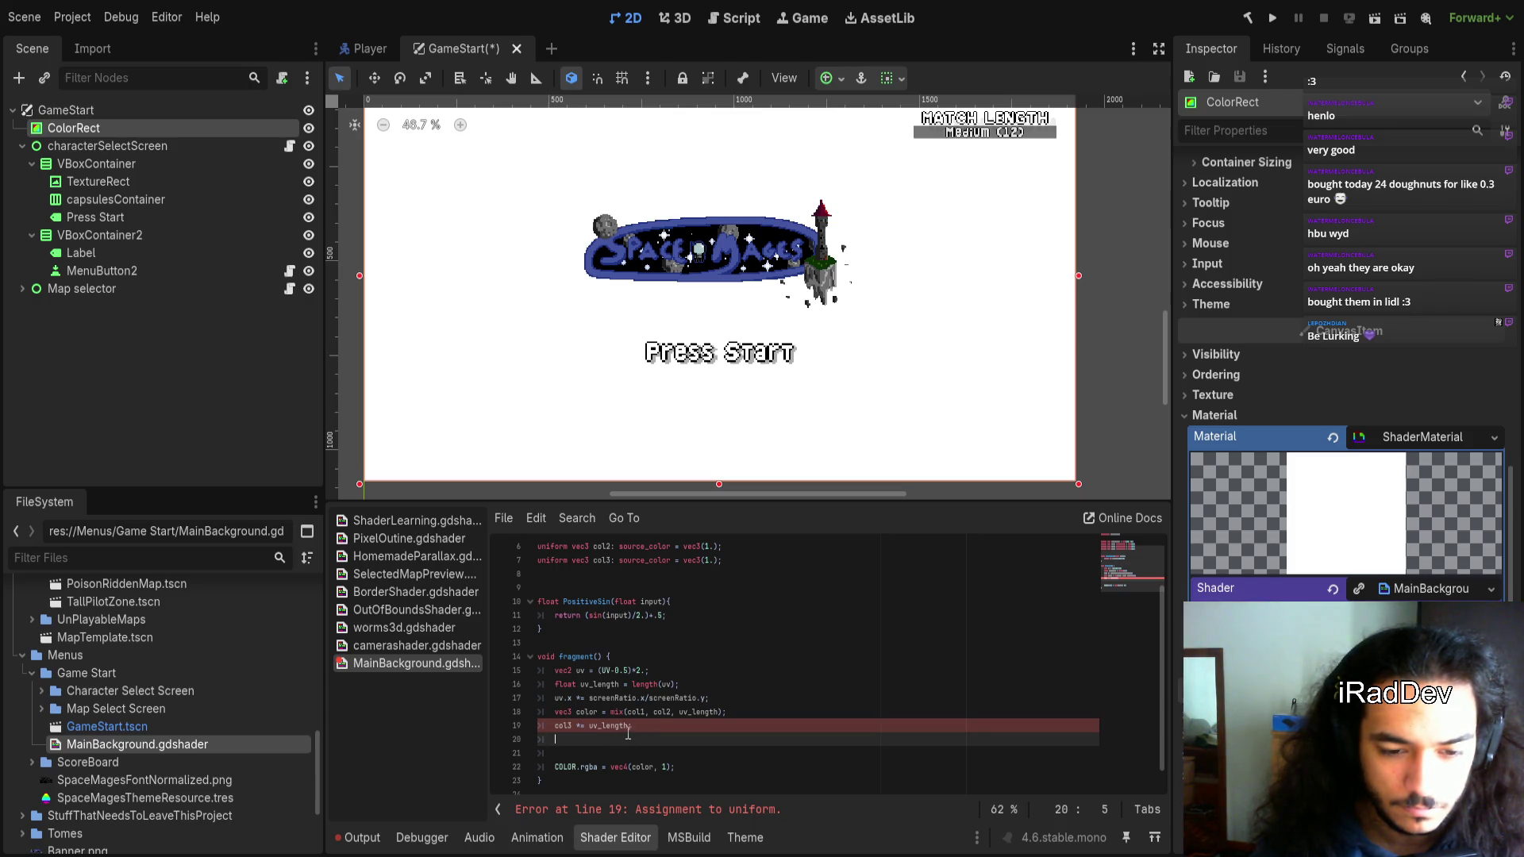
pyautogui.press('Up')
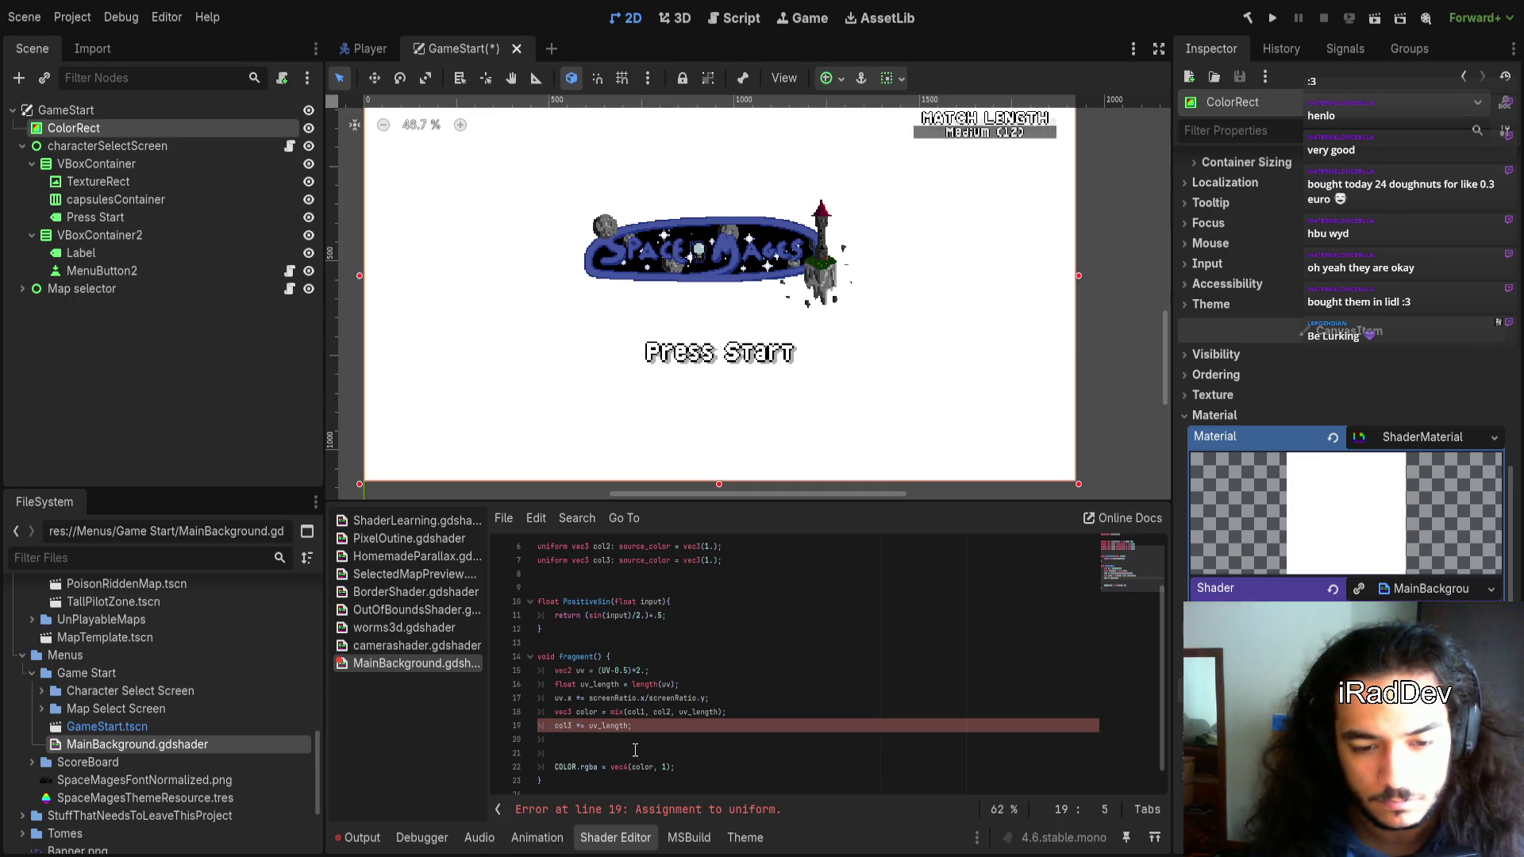
pyautogui.hotkey('ctrl', 'Right')
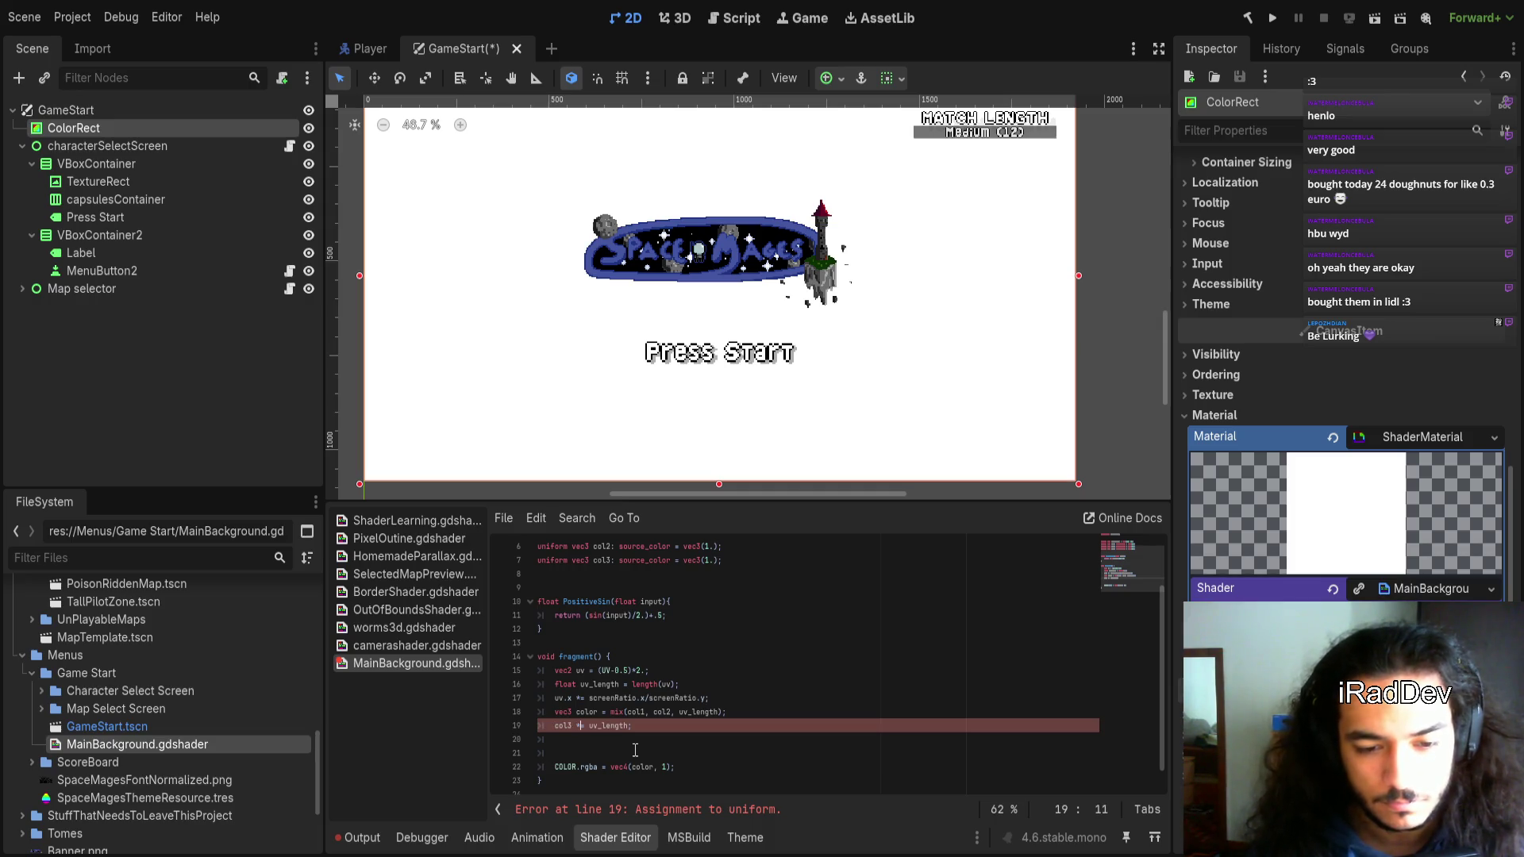
pyautogui.press('Delete')
pyautogui.press('Home')
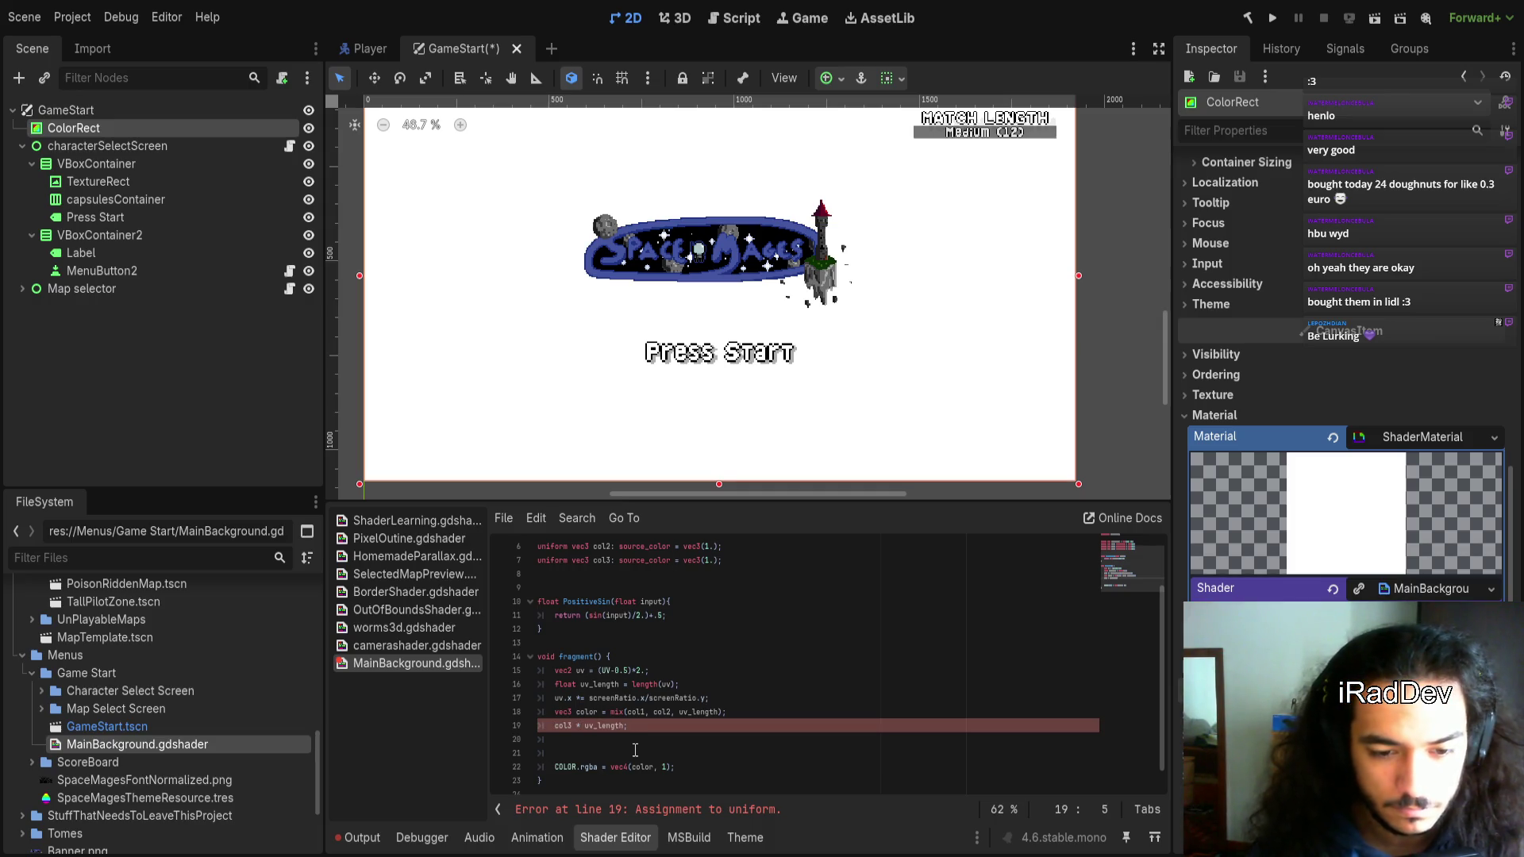
pyautogui.write('color =')
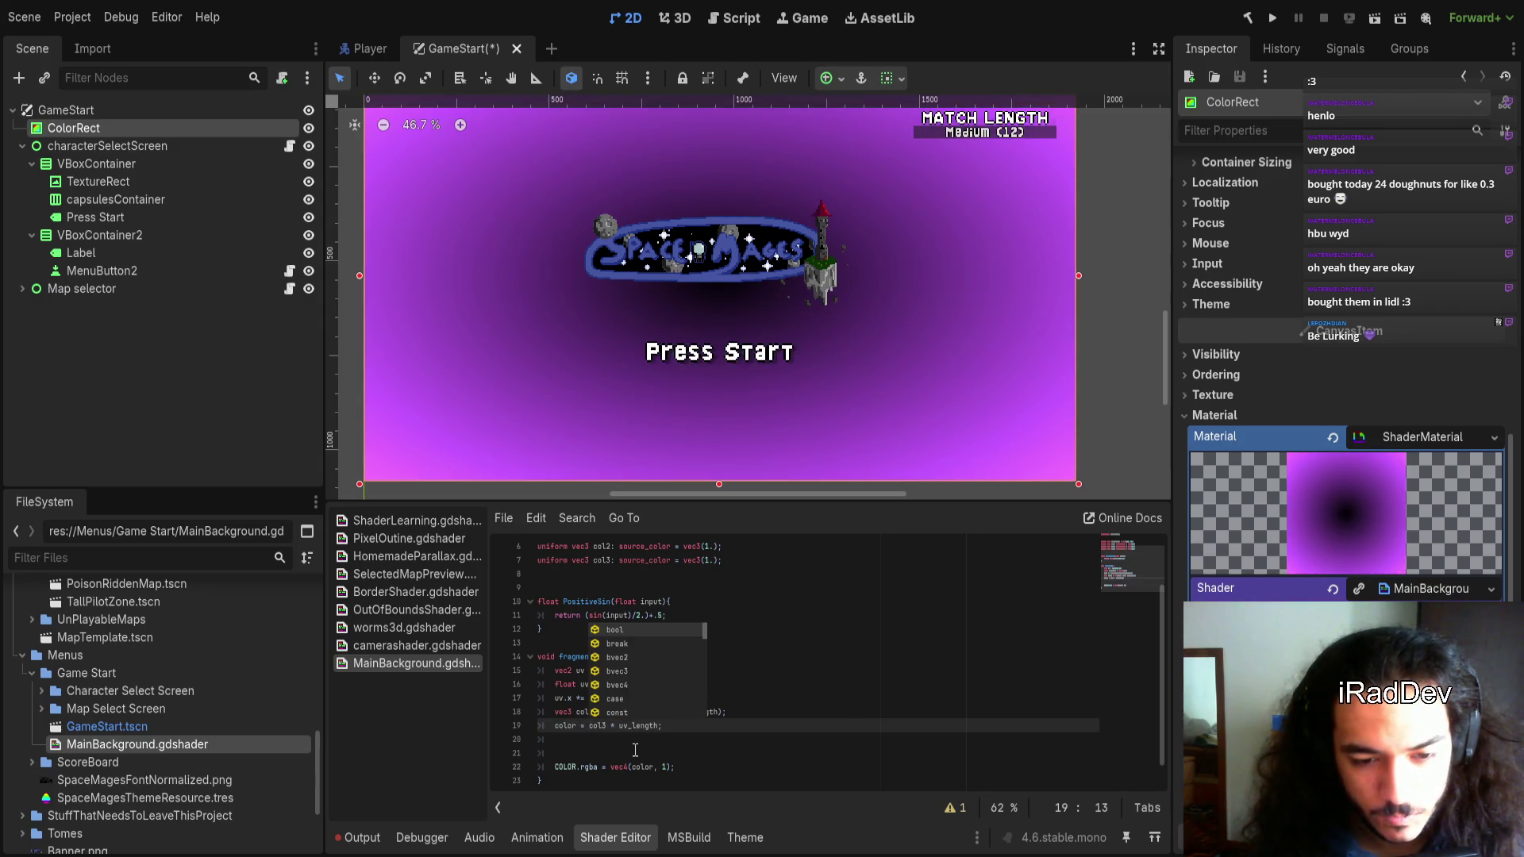
# Change line 19 to 'color -= col3 * uv_length;' and let the shader recompile
pyautogui.press('Left')
pyautogui.press('Left')
pyautogui.write('+')
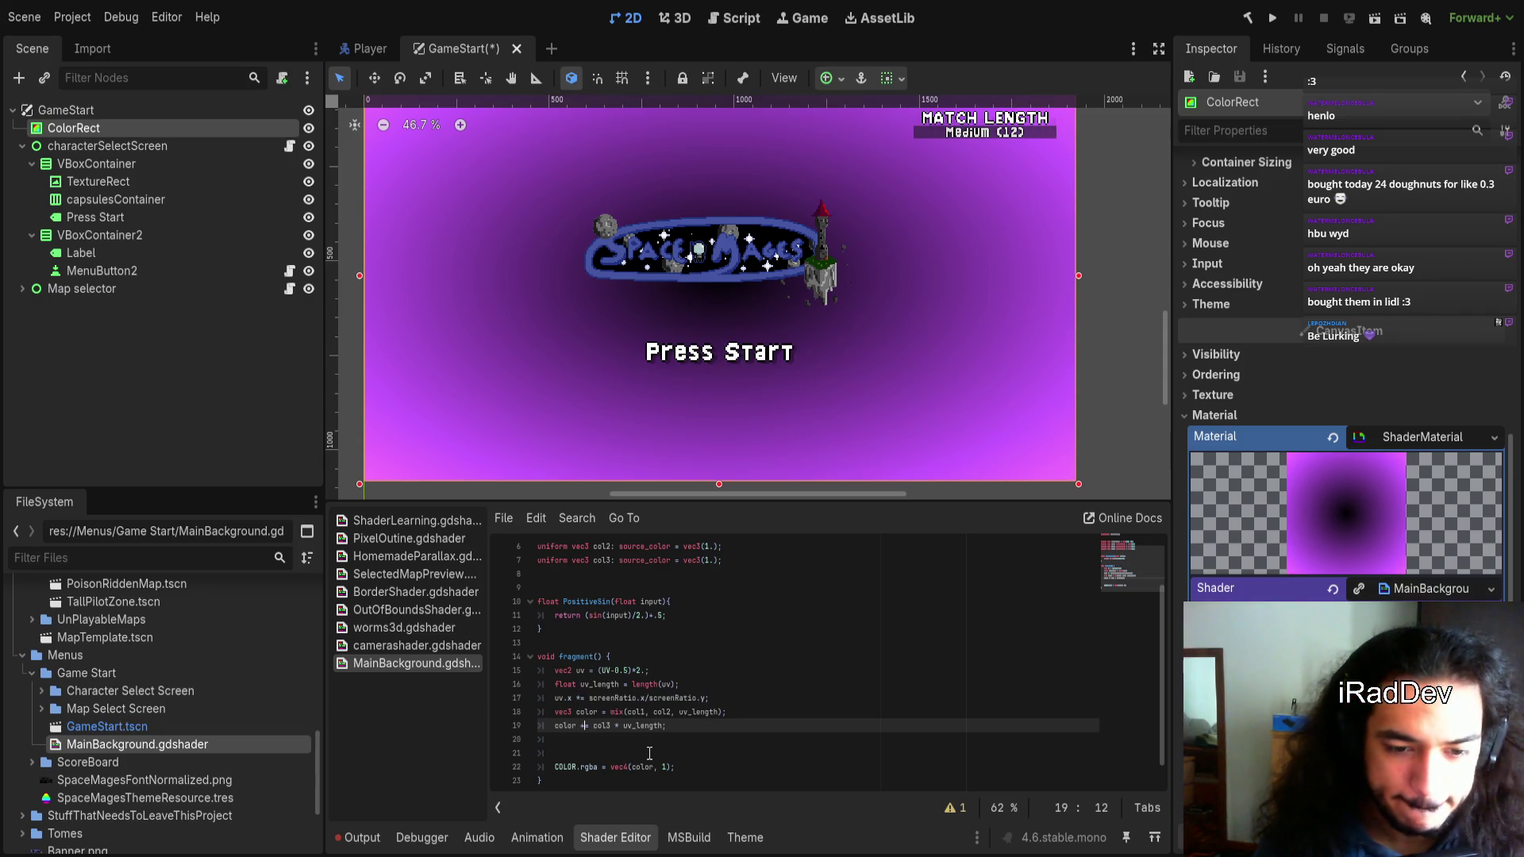
pyautogui.scroll(-1, 793, 420)
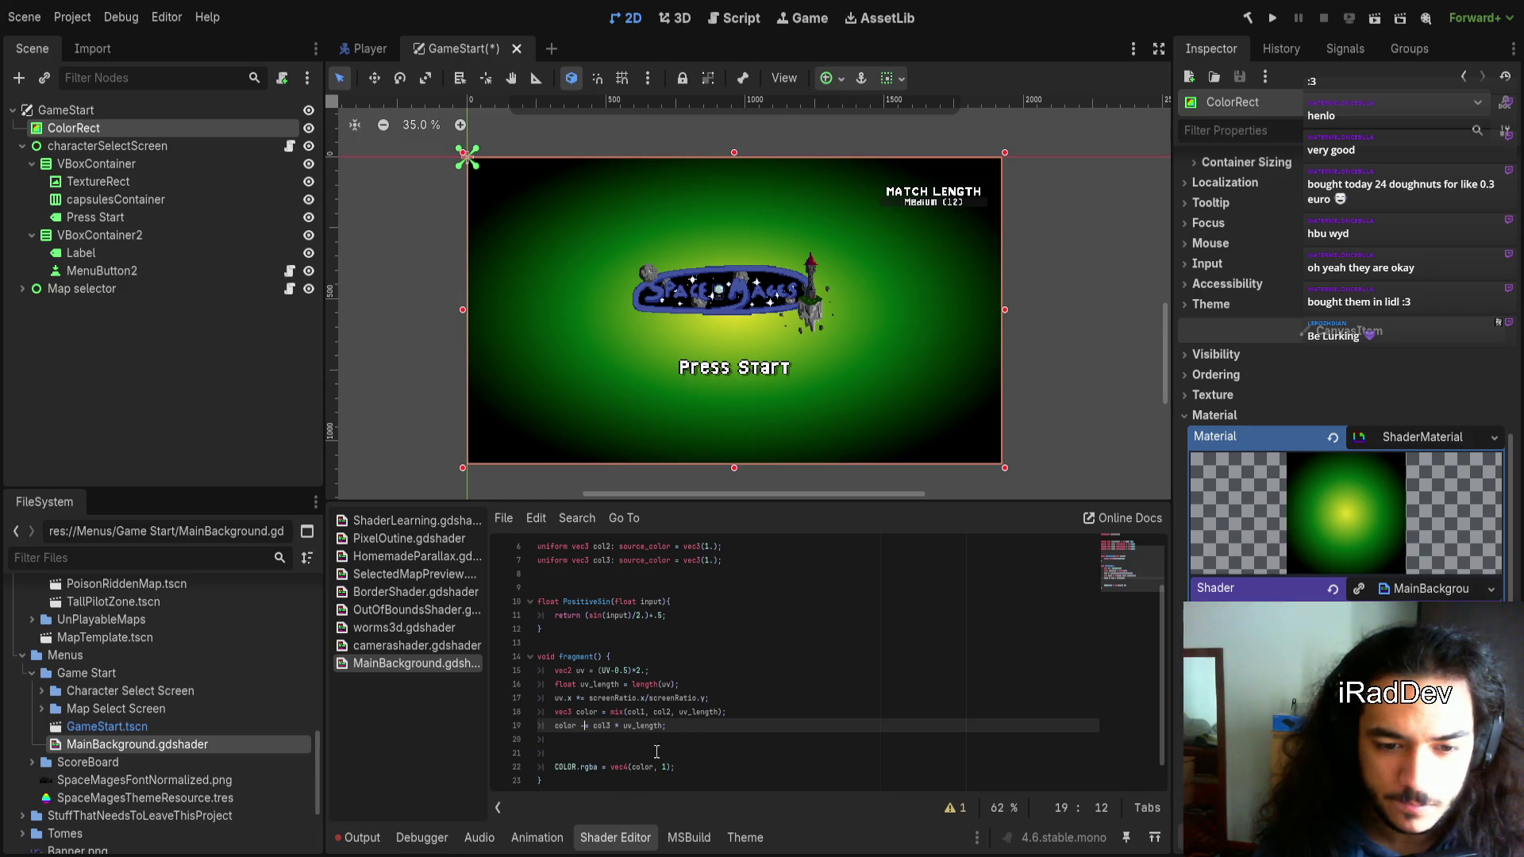
pyautogui.click(663, 727)
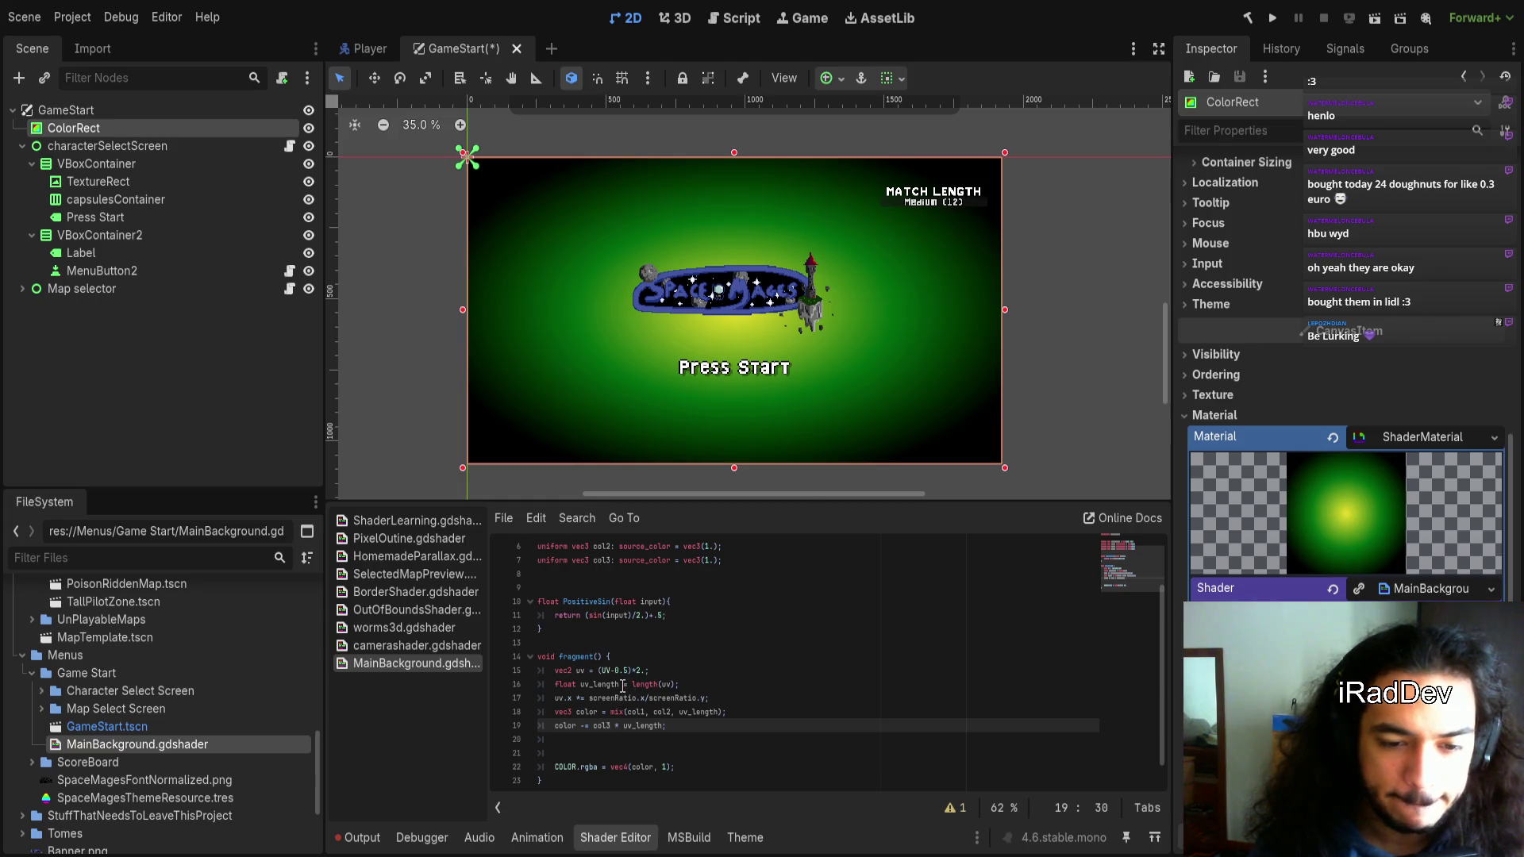
pyautogui.write(';')
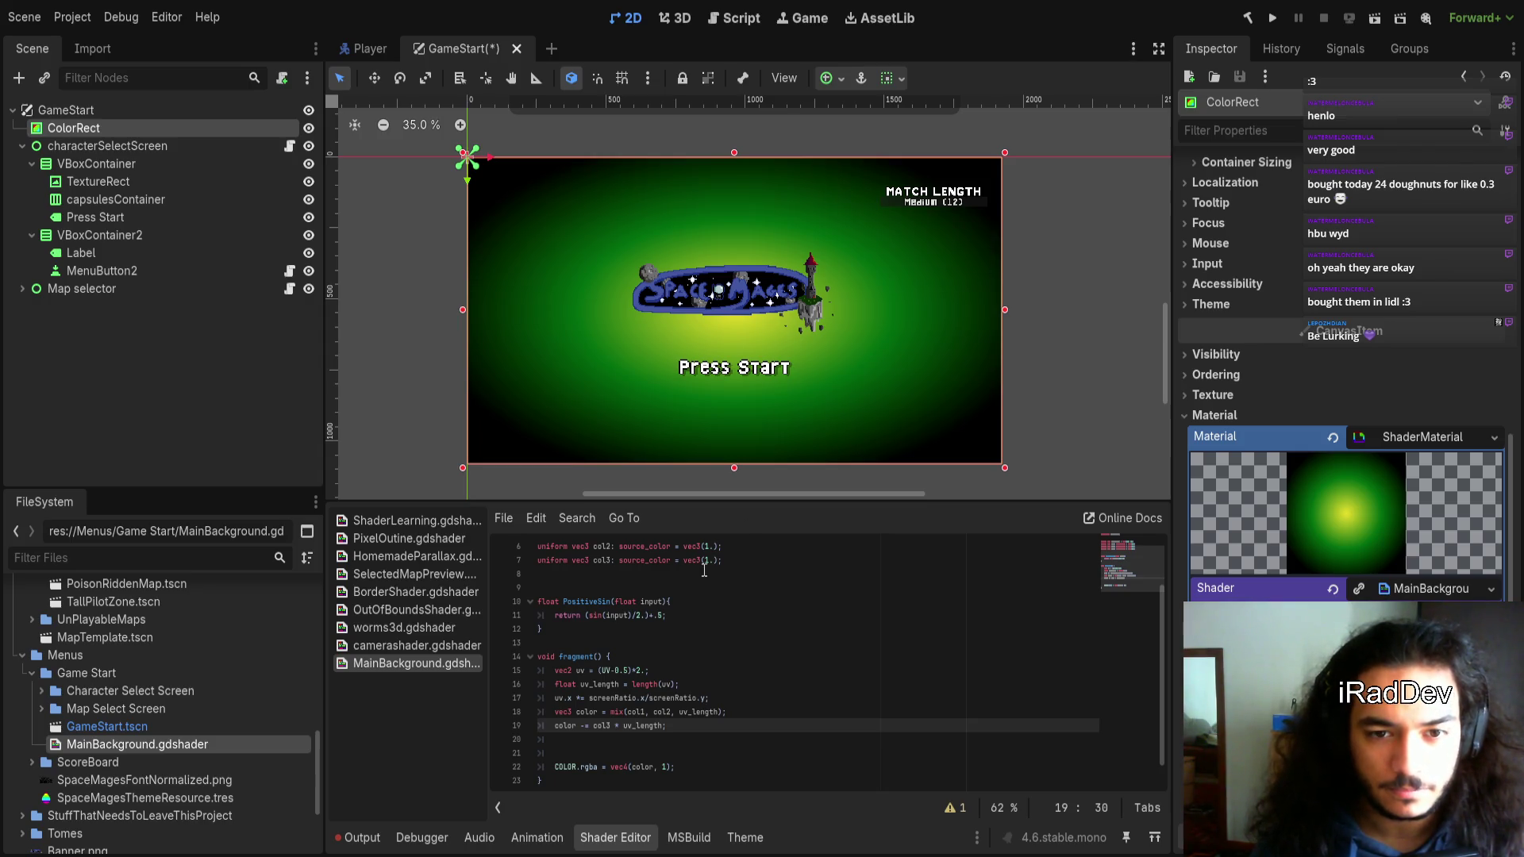
pyautogui.press('End')
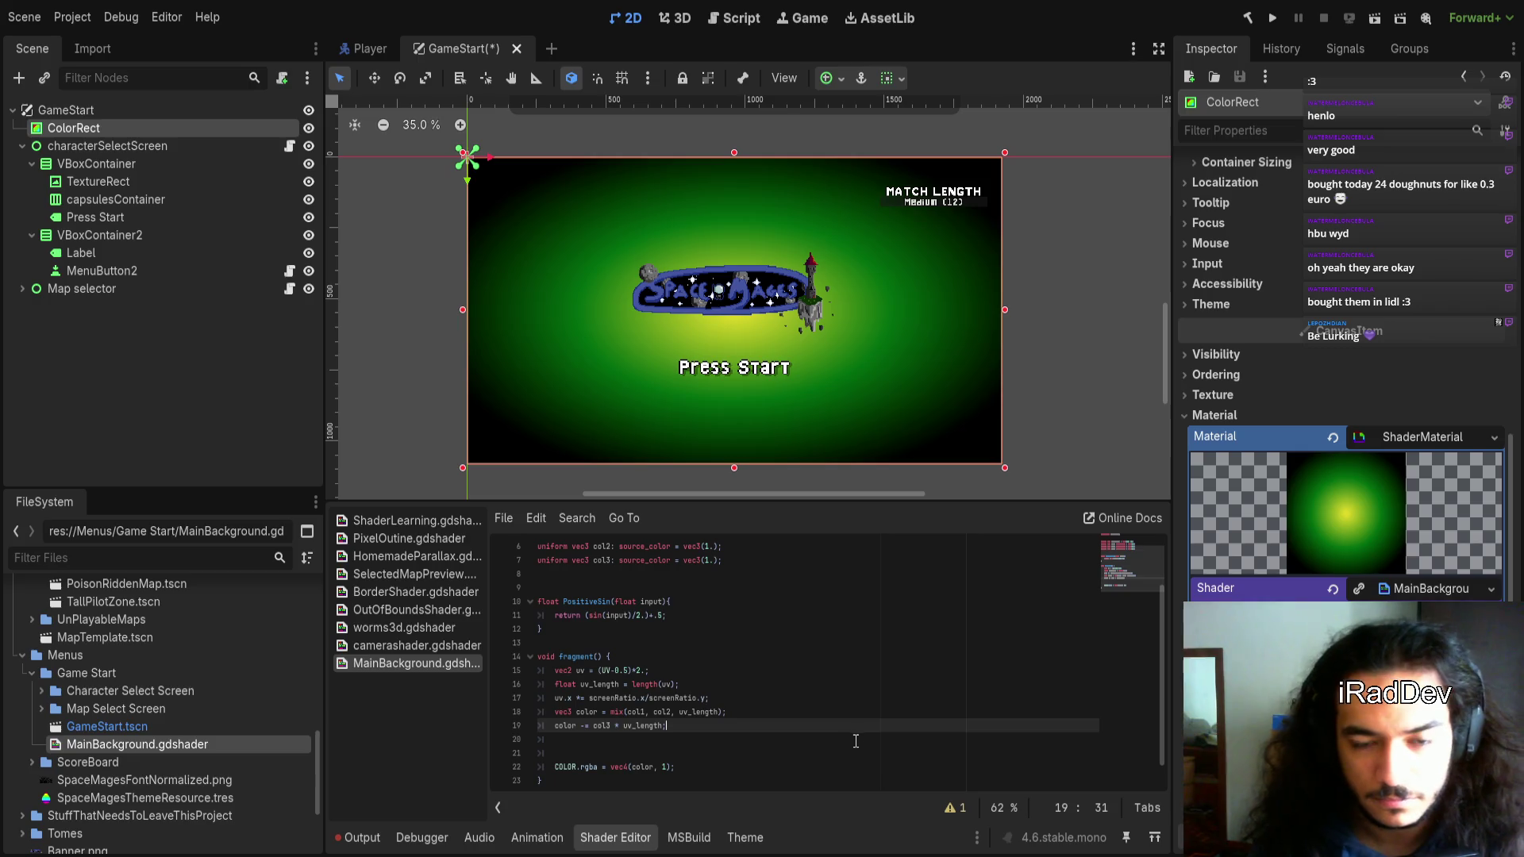
pyautogui.press('Left')
pyautogui.press('Left')
pyautogui.hotkey('ctrl', 'Left')
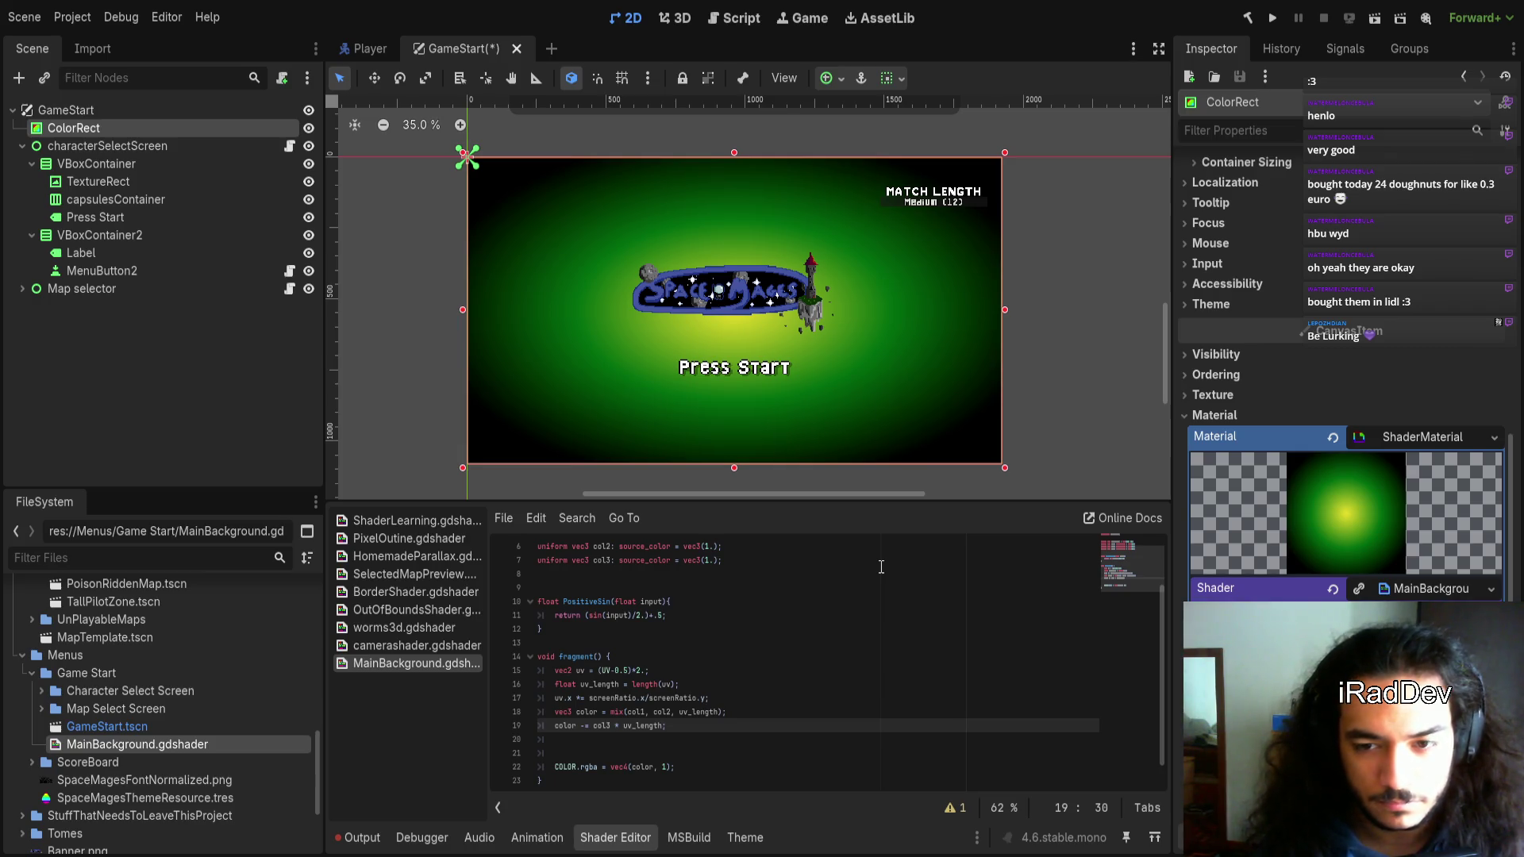
pyautogui.write(';')
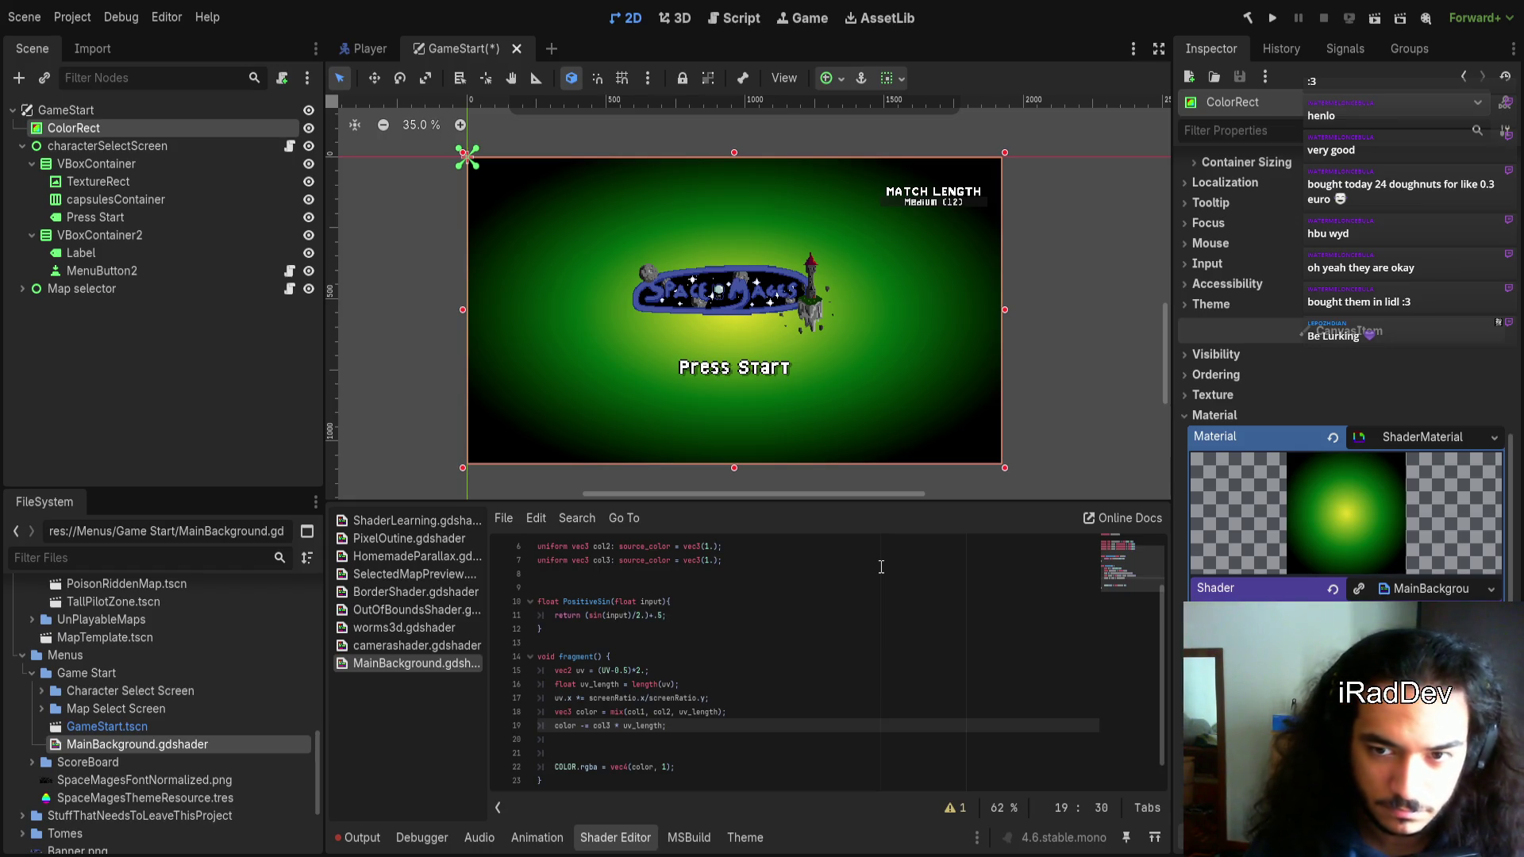
pyautogui.scroll(-1, 881, 567)
pyautogui.click(748, 658)
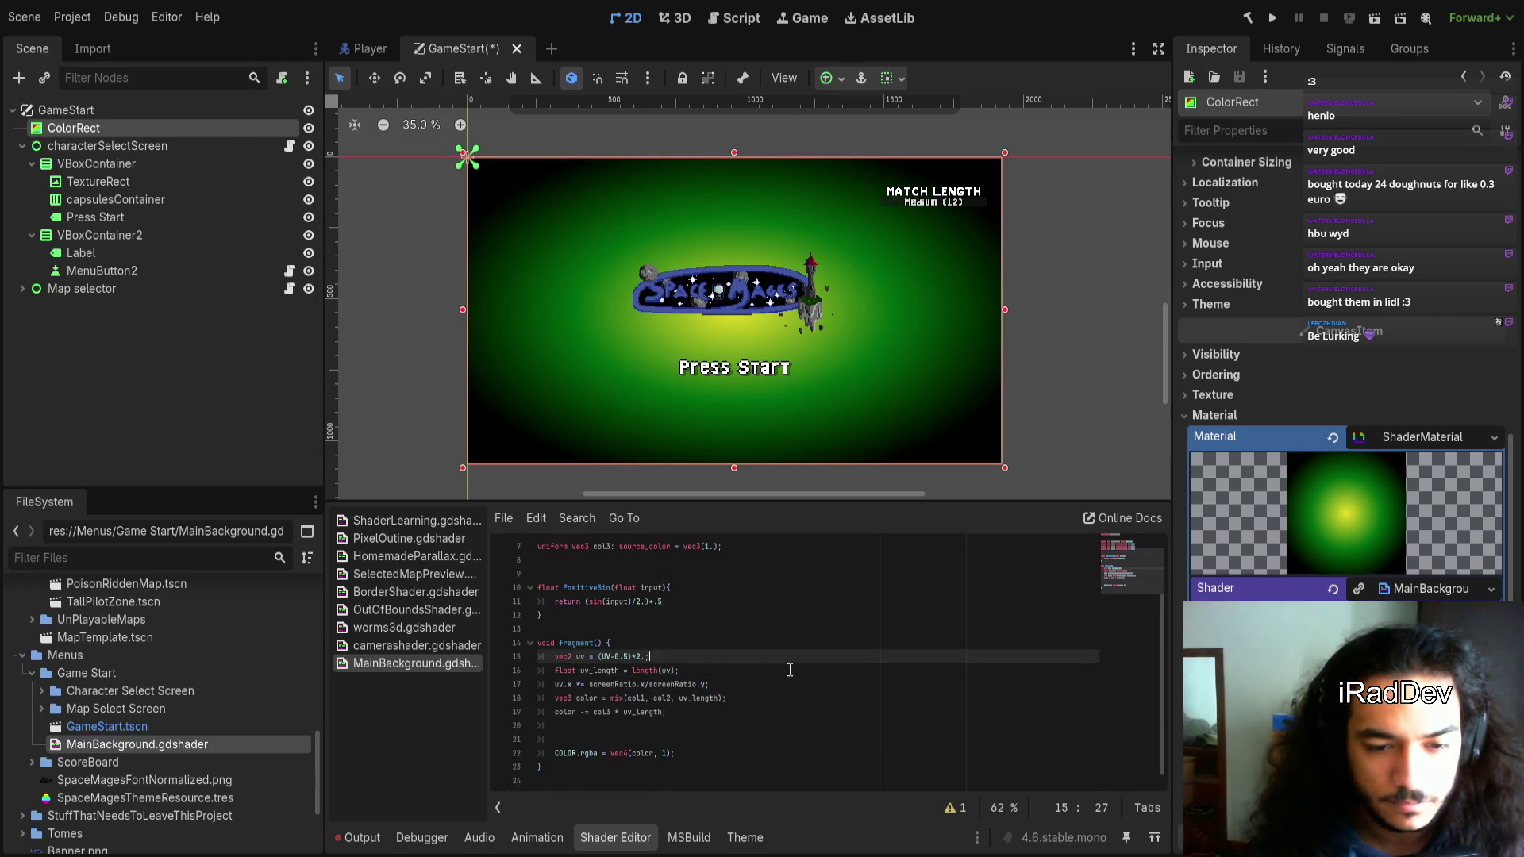
# Try scaling the uv_length calculation by 300 and wrapping it in floor()
pyautogui.press('Down')
pyautogui.hotkey('ctrl', 'shift', 'Right')
pyautogui.press('Right')
pyautogui.press('Right')
pyautogui.press('Right')
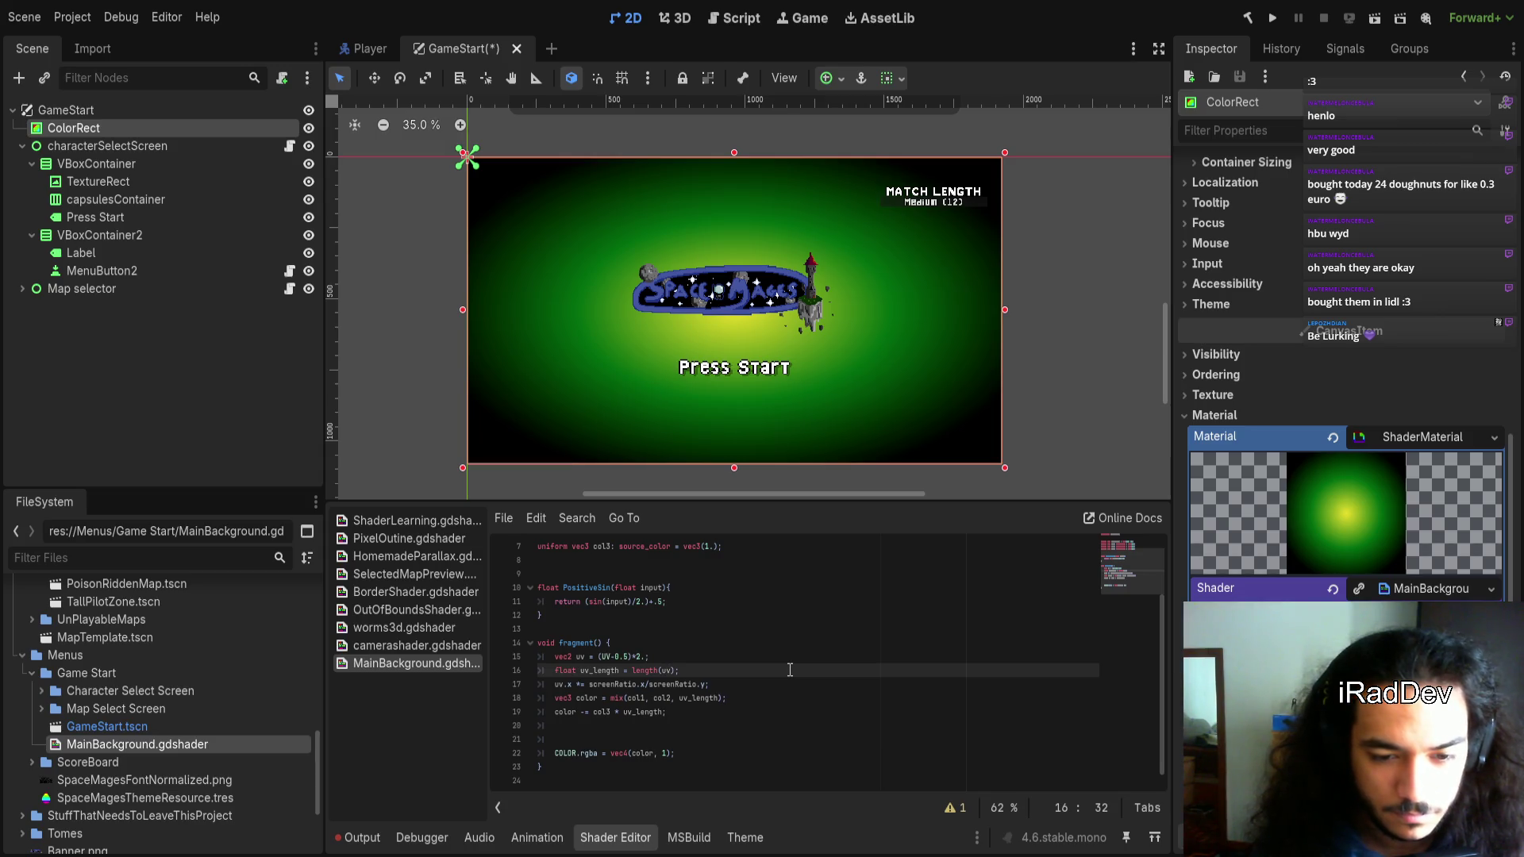
pyautogui.write('*')
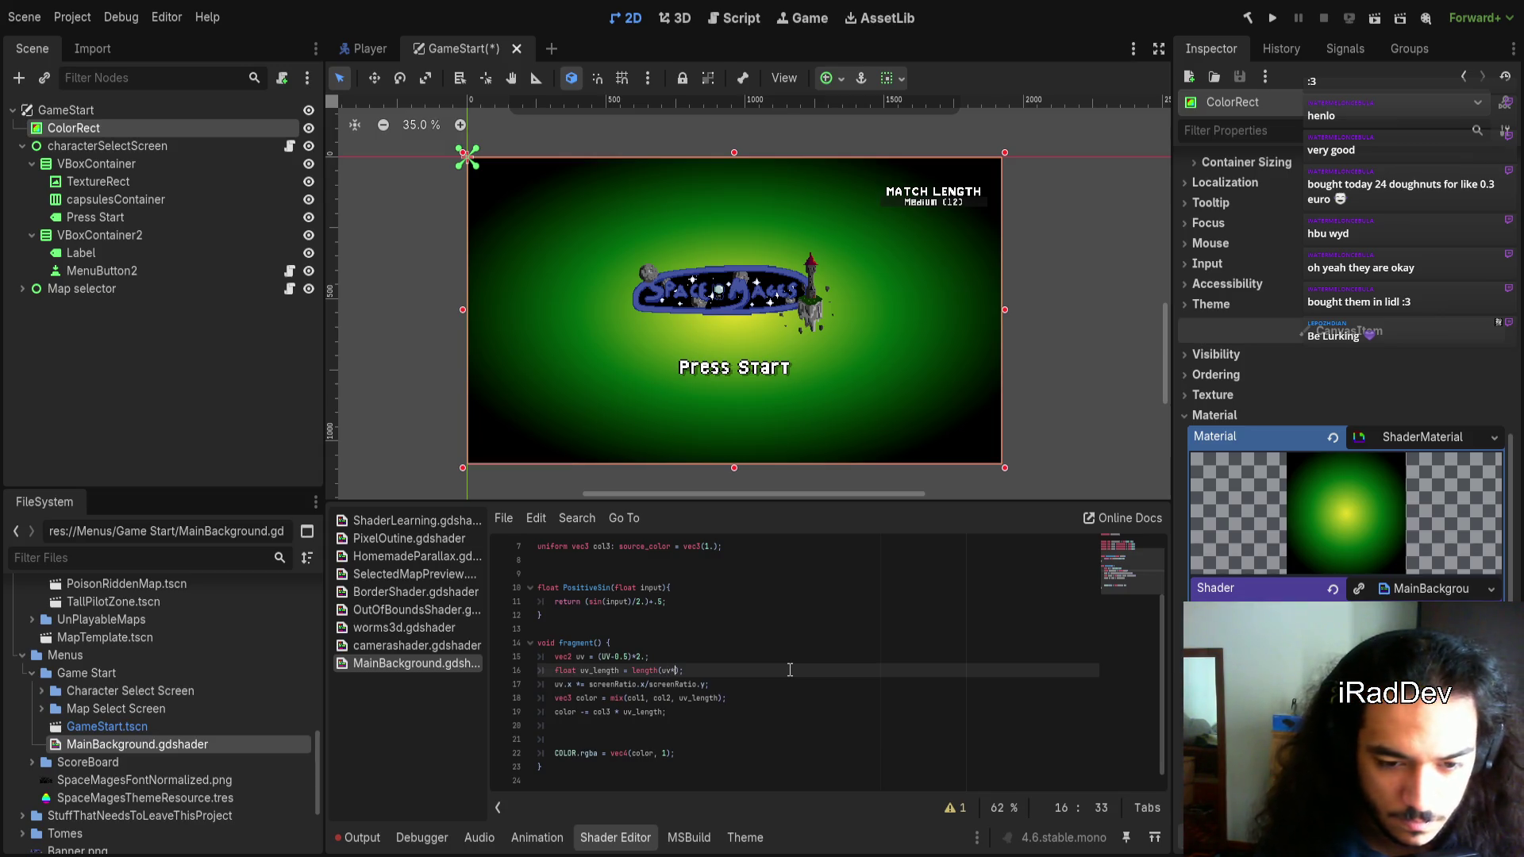
pyautogui.press('BackSpace')
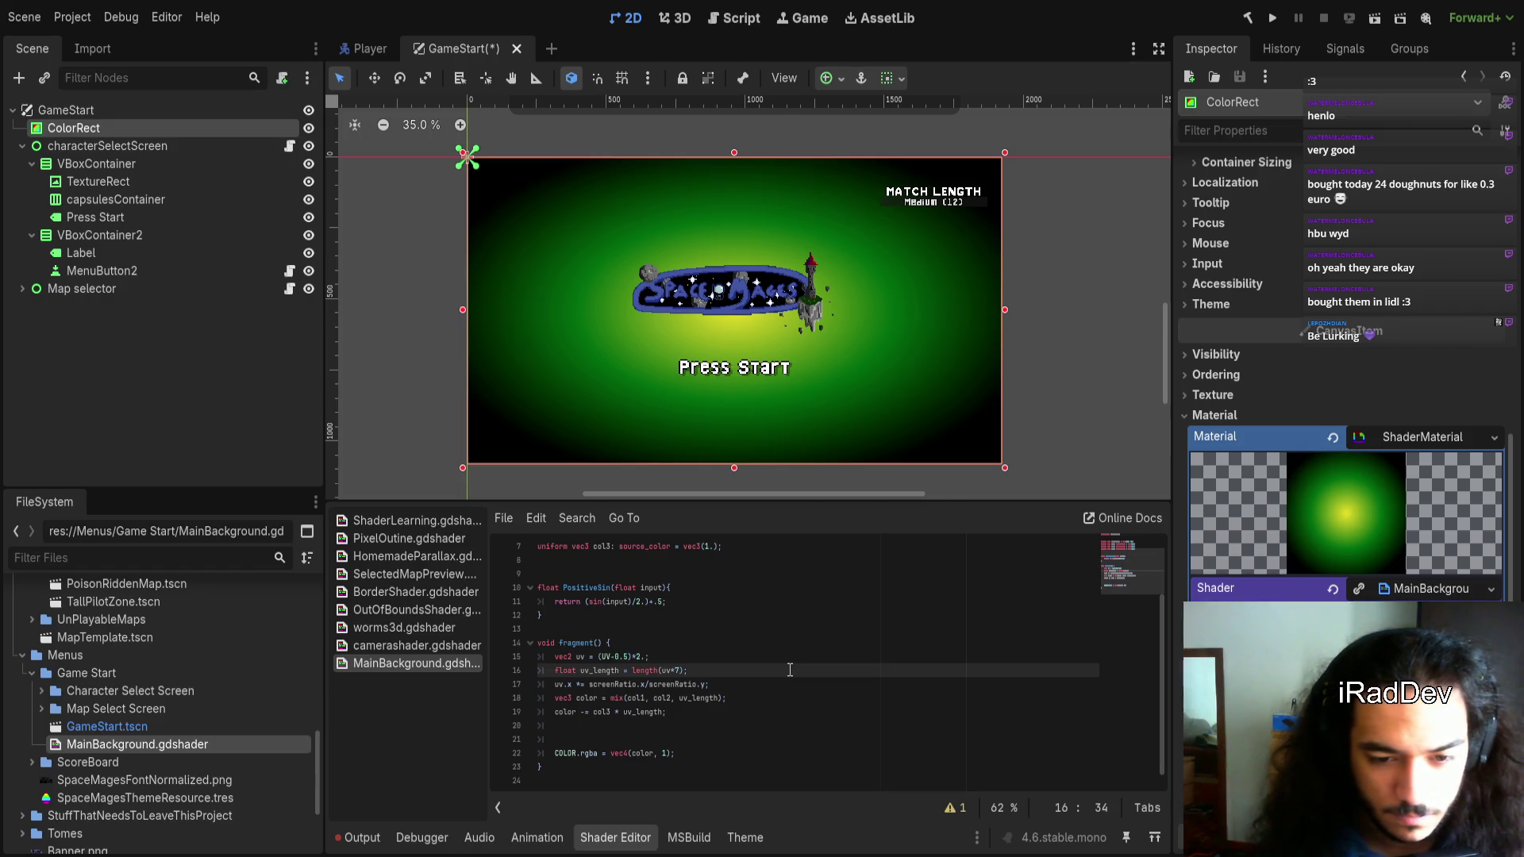
pyautogui.hotkey('ctrl', 'z')
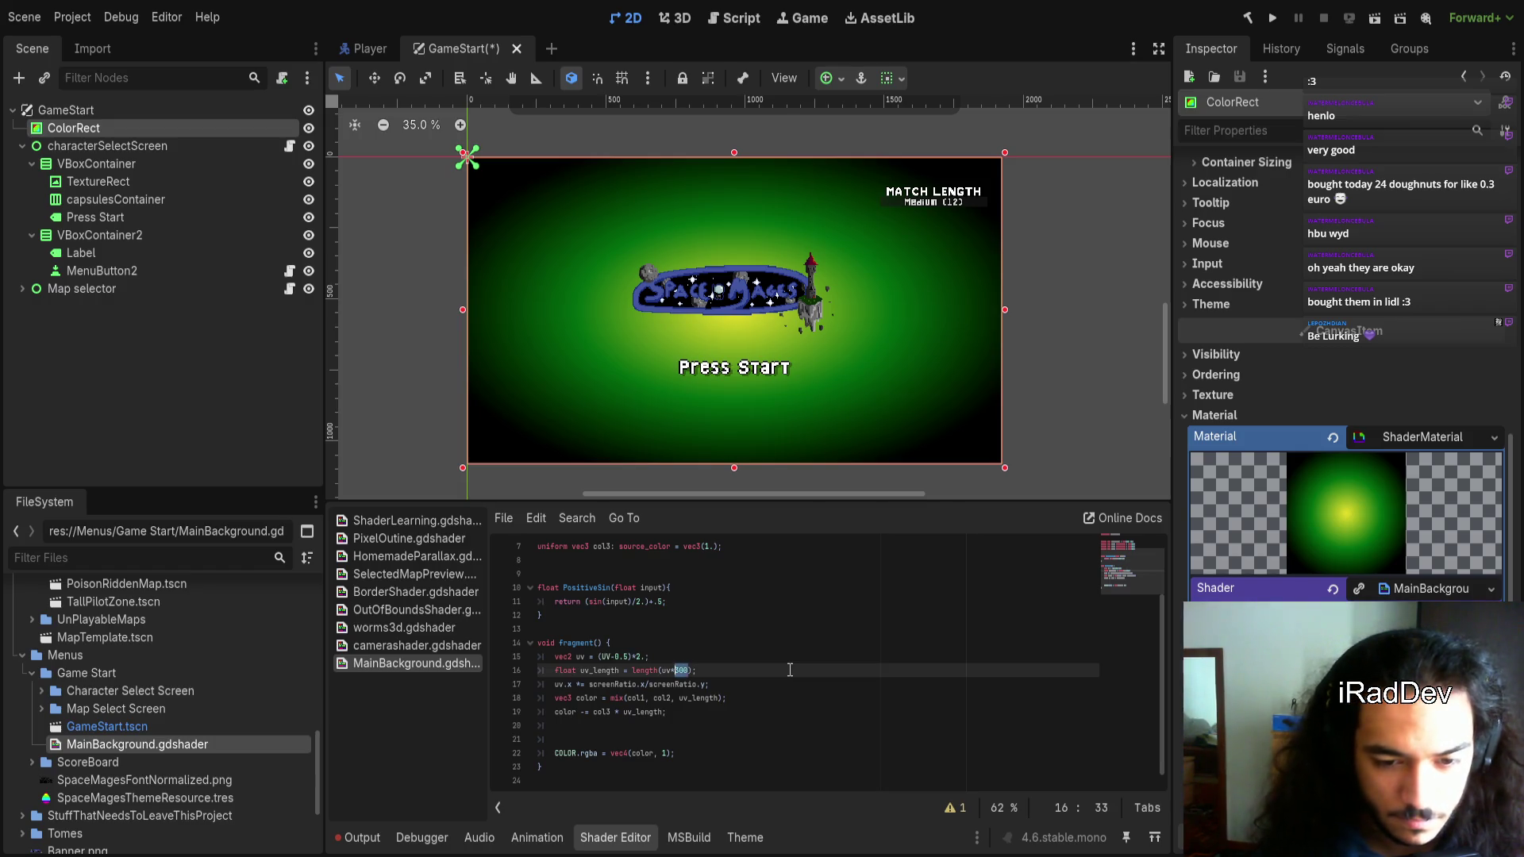
pyautogui.write('(.')
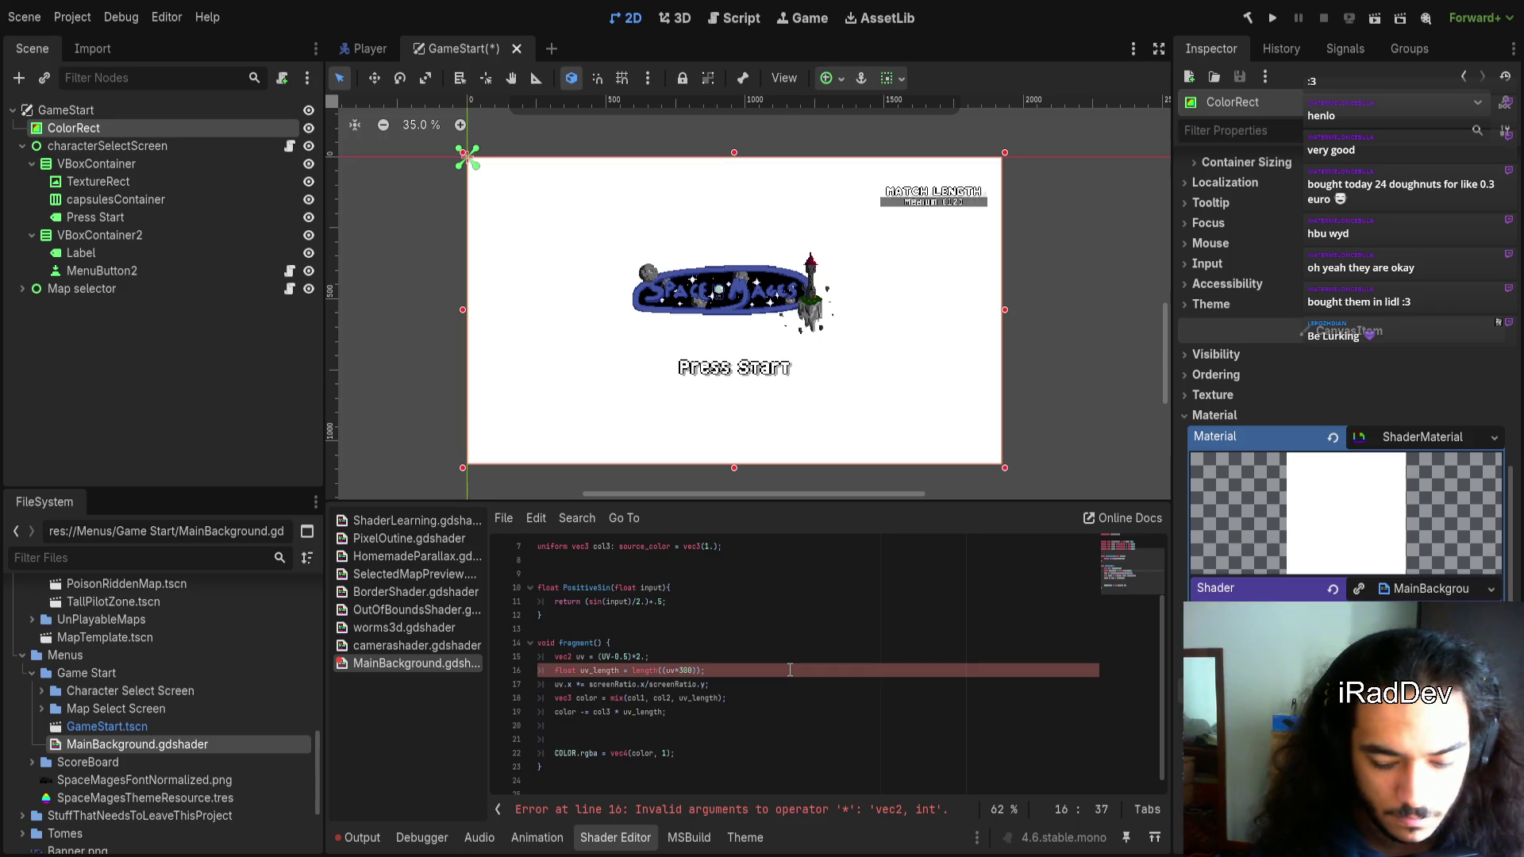
pyautogui.press('Left')
pyautogui.press('Left')
pyautogui.press('Left')
pyautogui.write('floor')
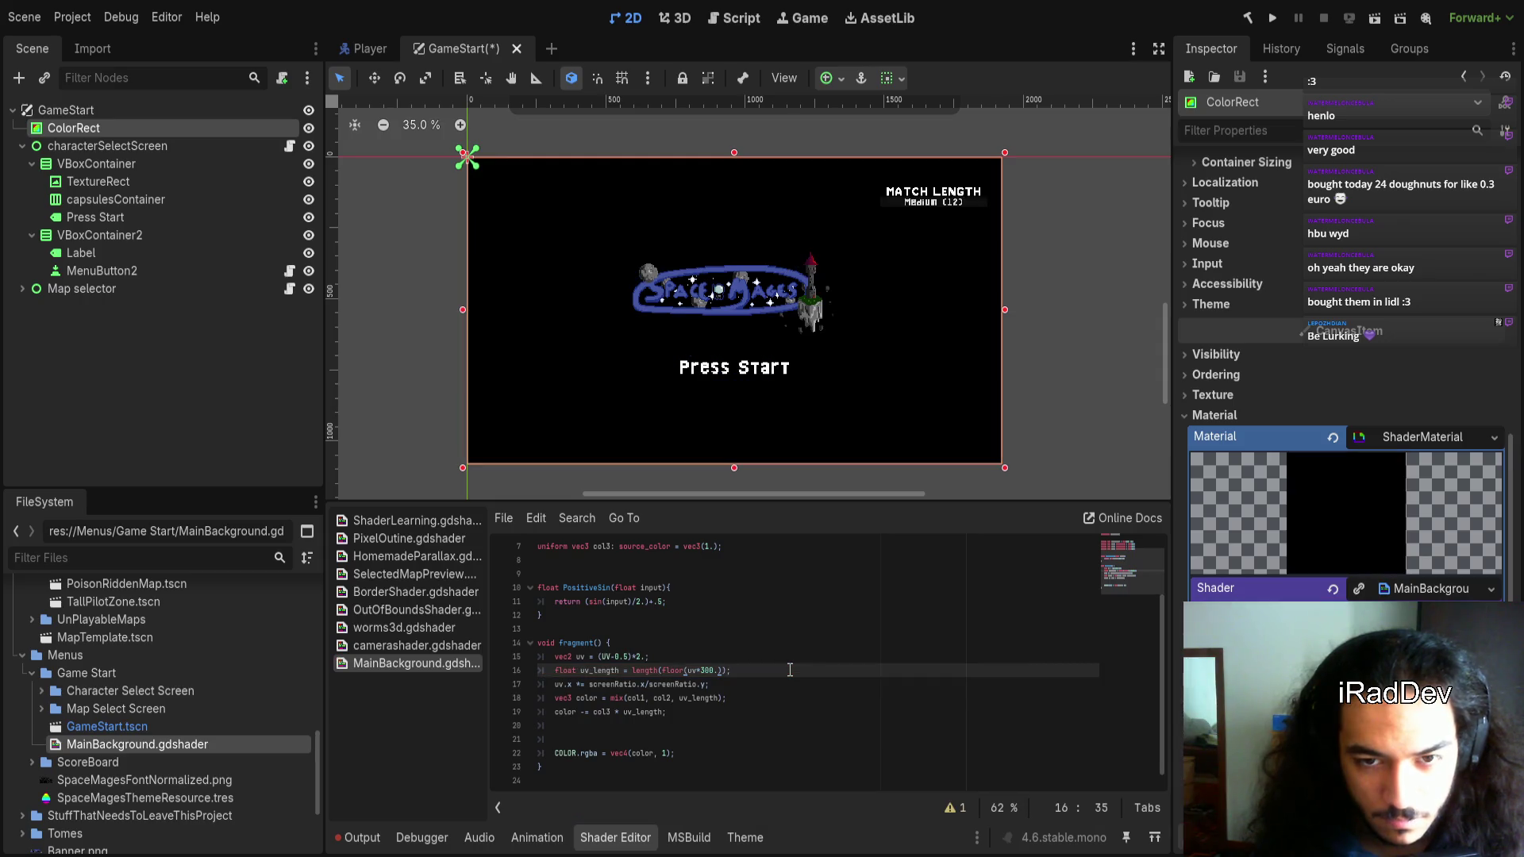
pyautogui.scroll(5, 697, 359)
pyautogui.scroll(-5, 701, 349)
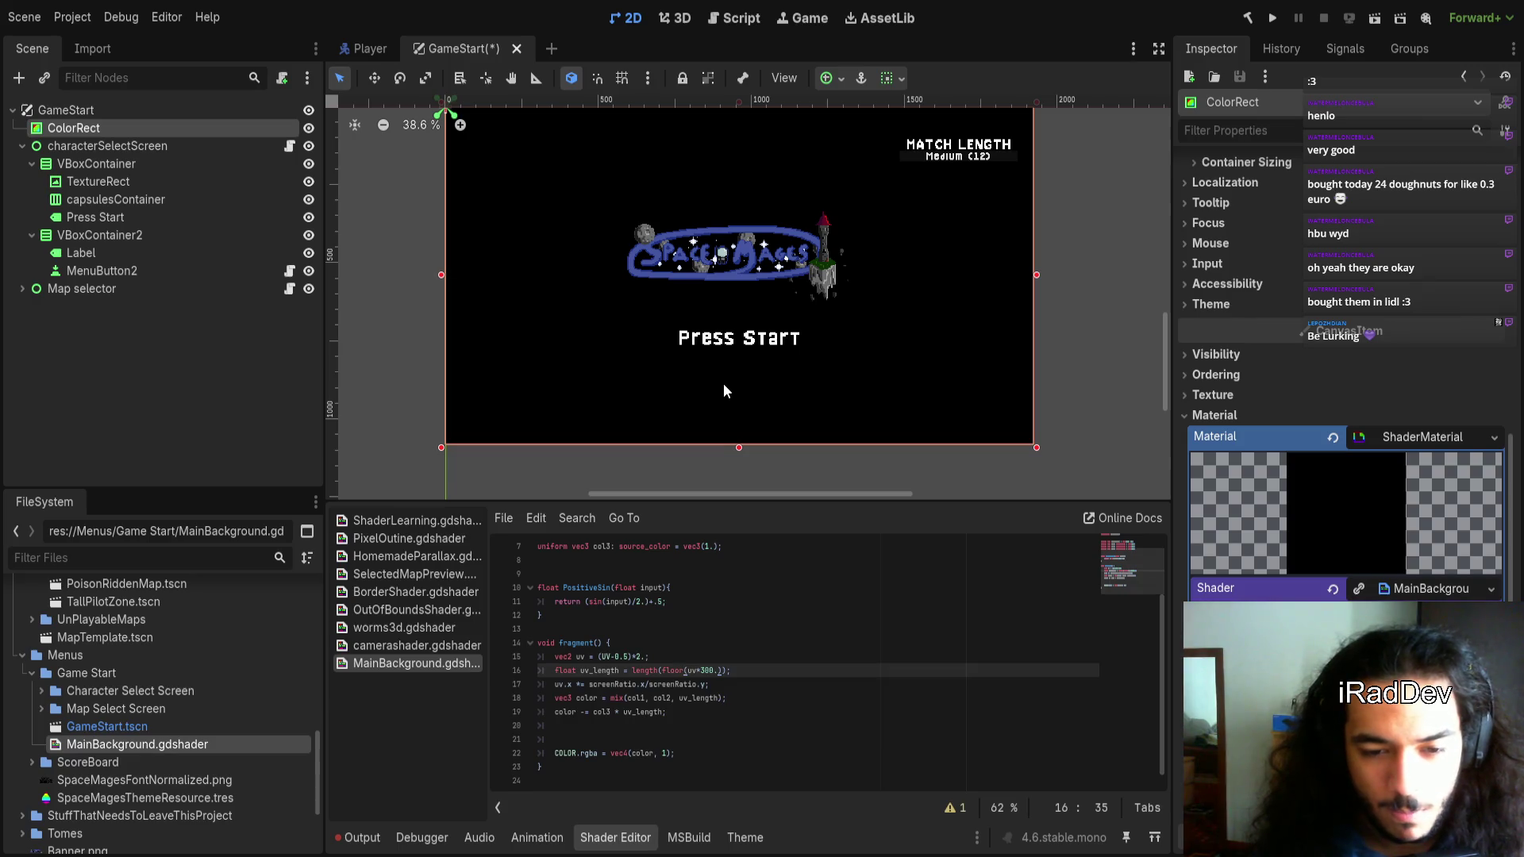
pyautogui.hotkey('ctrl', 'z')
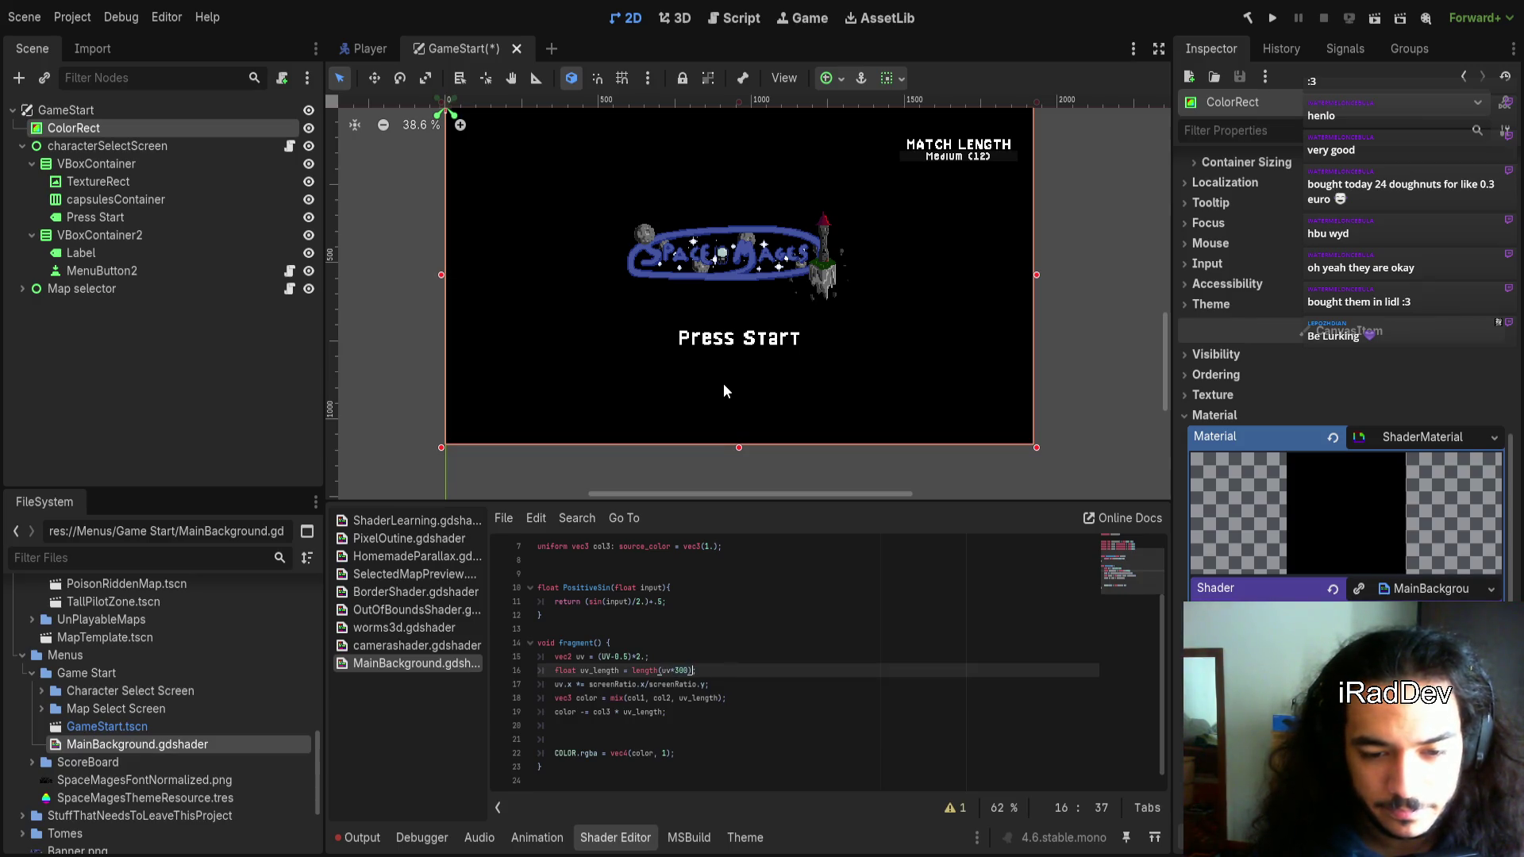
pyautogui.hotkey('ctrl', 'z')
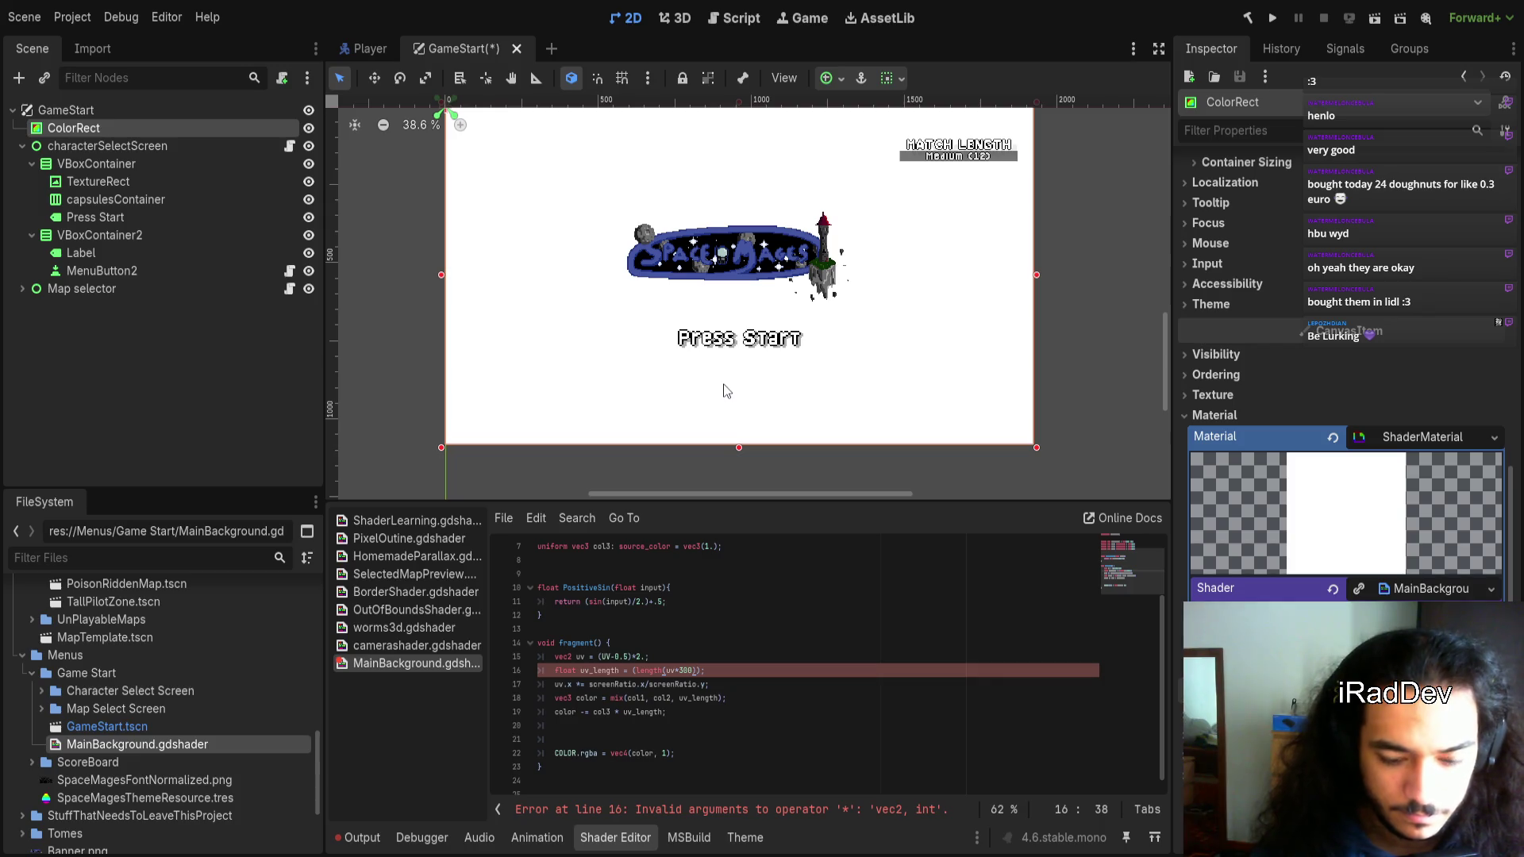
pyautogui.press('Right')
pyautogui.press('BackSpace')
pyautogui.press('BackSpace')
pyautogui.press('BackSpace')
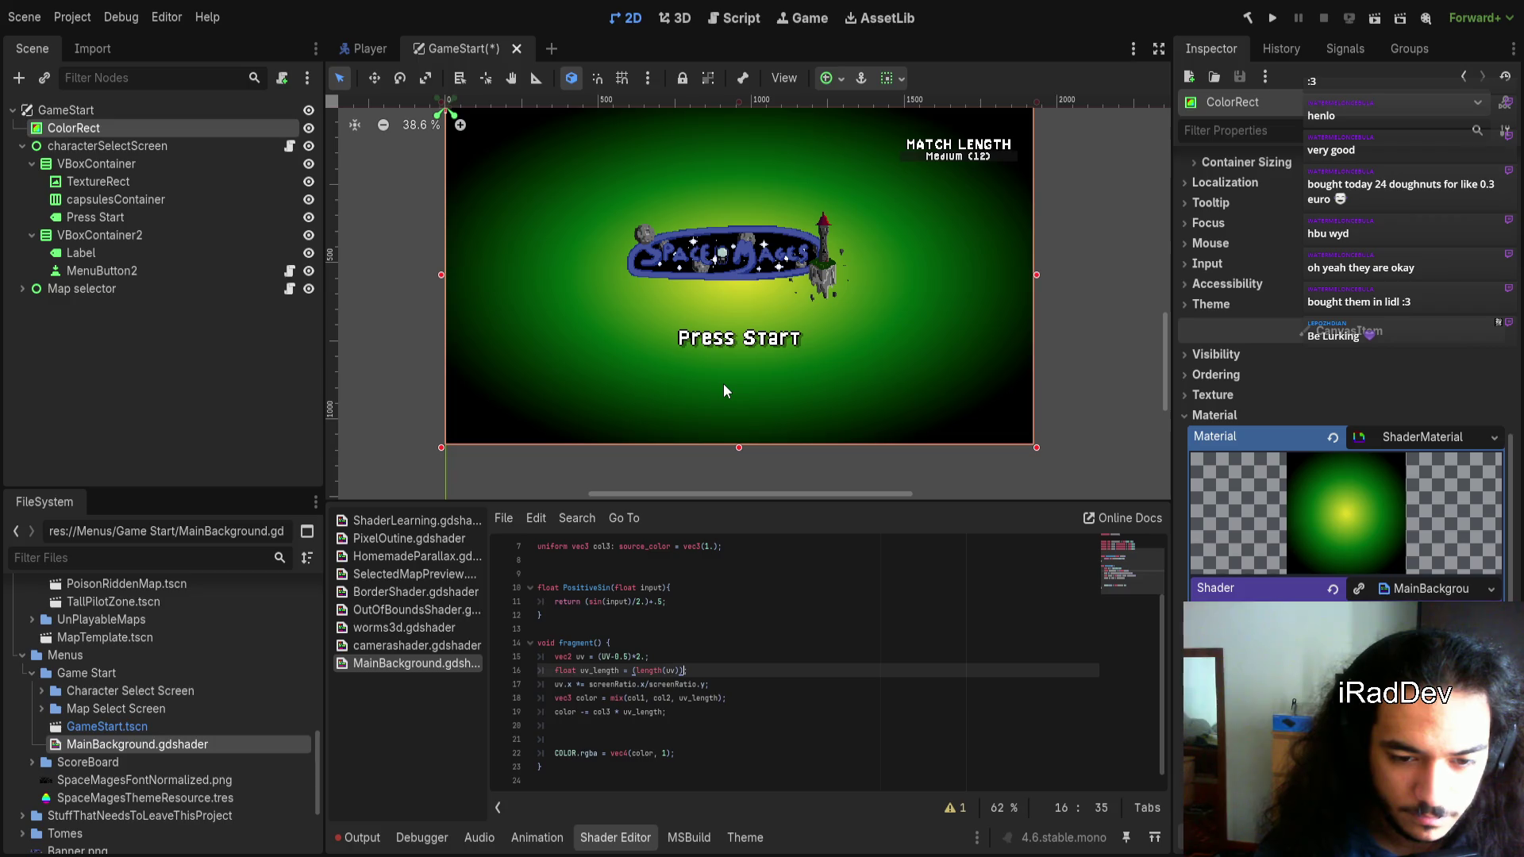
pyautogui.write('*300')
pyautogui.hotkey('shift', 'Left')
pyautogui.hotkey('shift', 'Left')
pyautogui.hotkey('shift', 'Left')
pyautogui.write('300')
# Strip floor( and *300. so line 16 reads 'float uv_length = length(uv);'
pyautogui.press('Left')
pyautogui.press('Left')
pyautogui.press('Left')
pyautogui.write('floor')
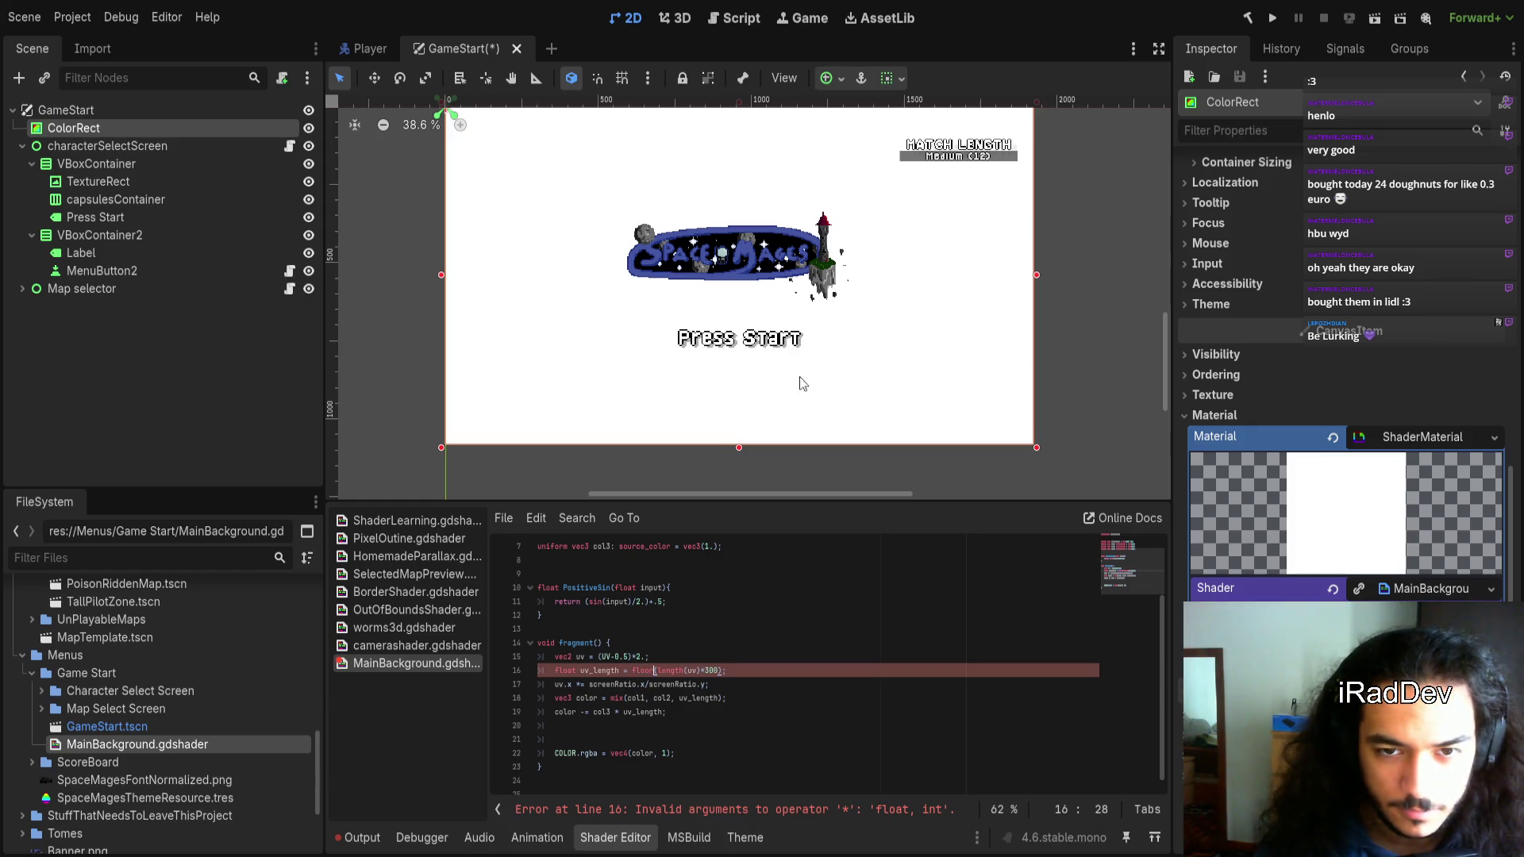
pyautogui.scroll(-4, 800, 383)
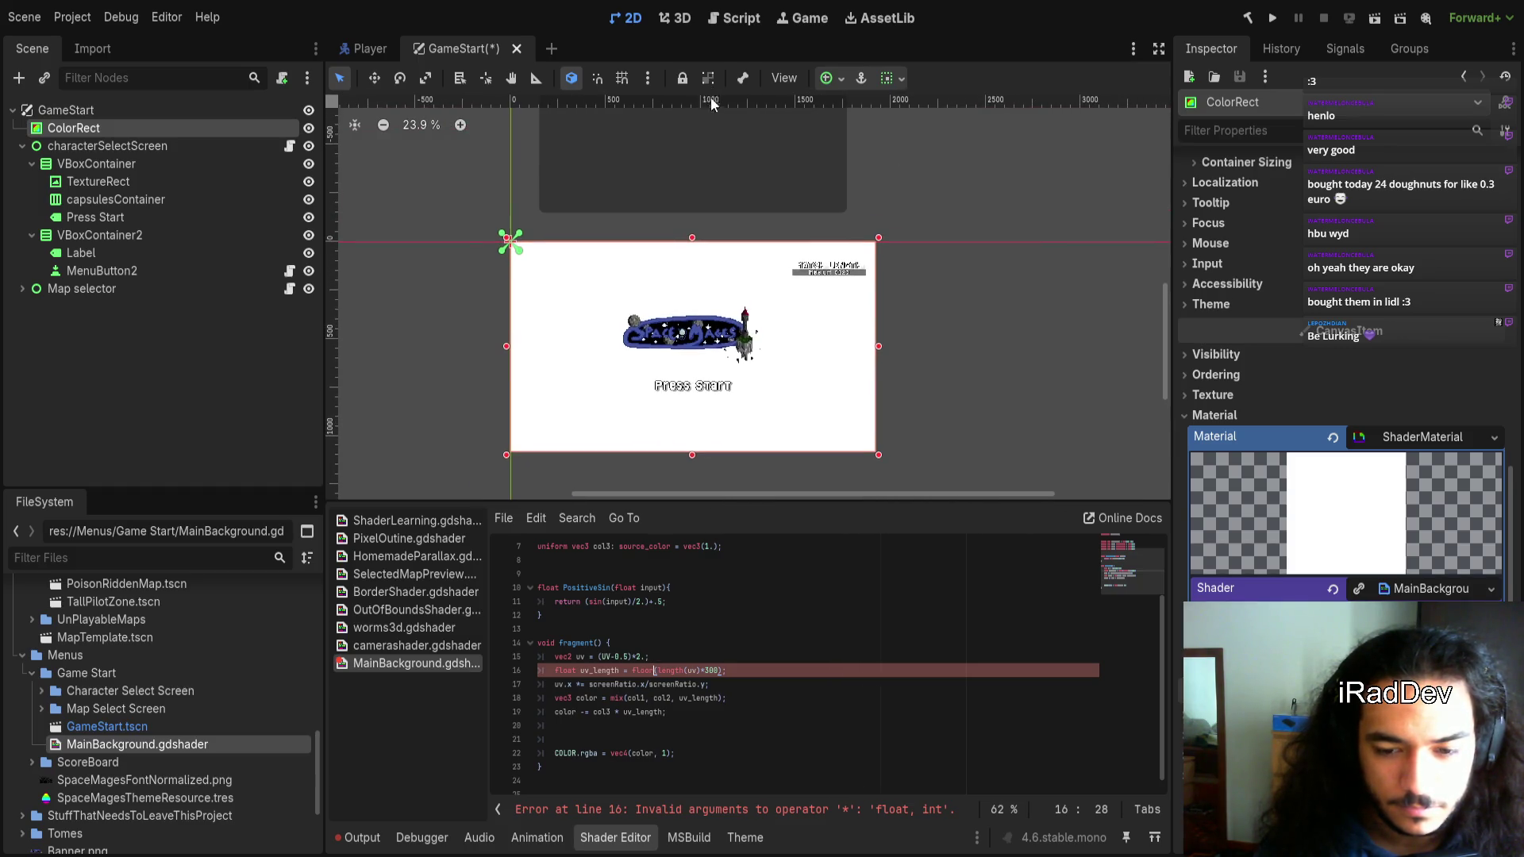
pyautogui.press('End')
pyautogui.press('Left')
pyautogui.press('Left')
pyautogui.write('.')
pyautogui.scroll(4, 673, 421)
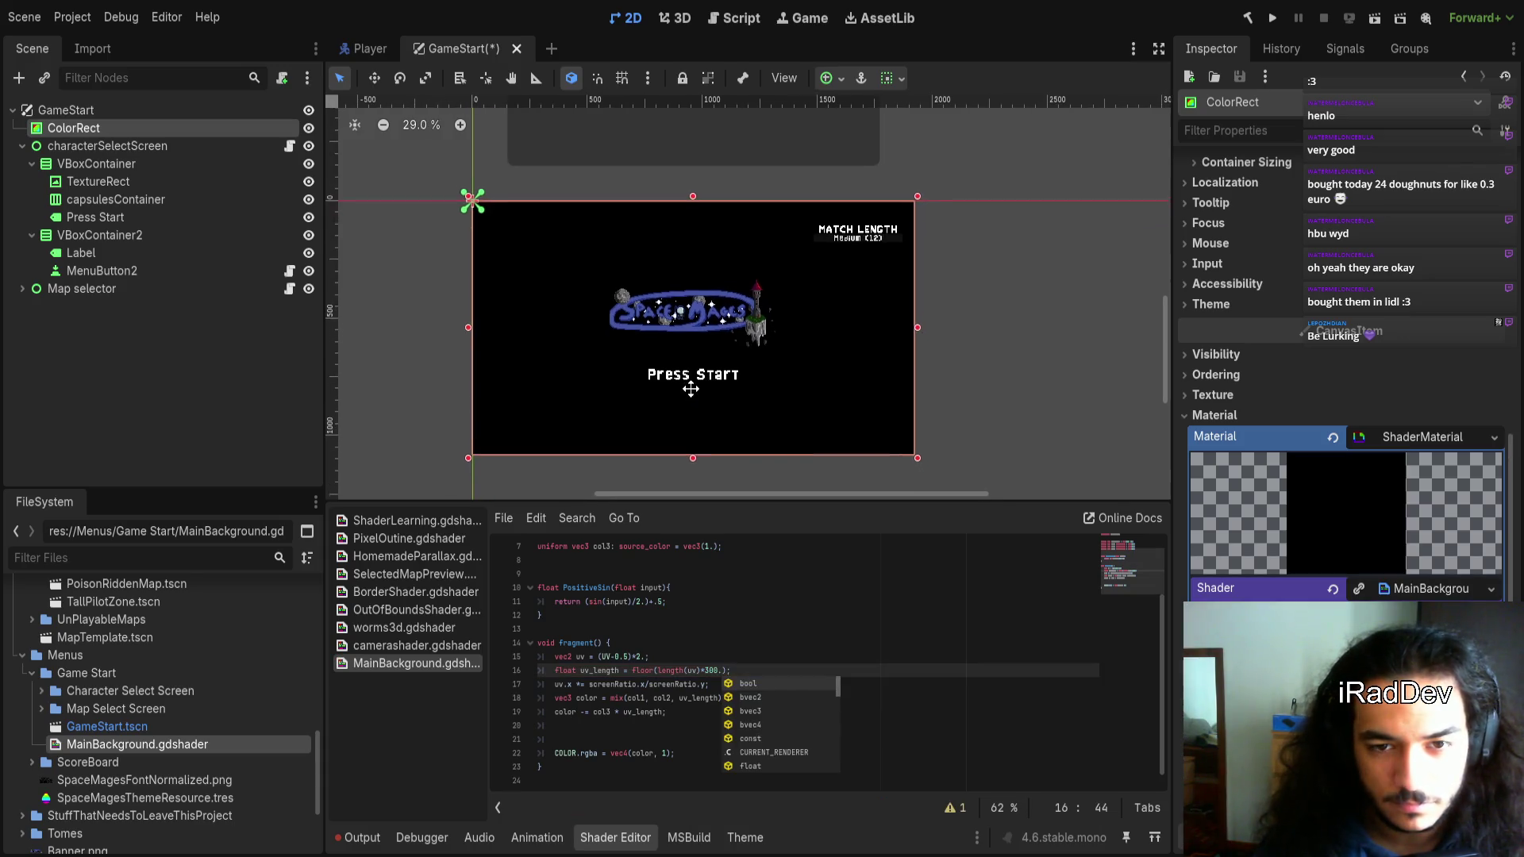
pyautogui.scroll(1, 677, 393)
pyautogui.press('BackSpace')
pyautogui.press('BackSpace')
pyautogui.press('BackSpace')
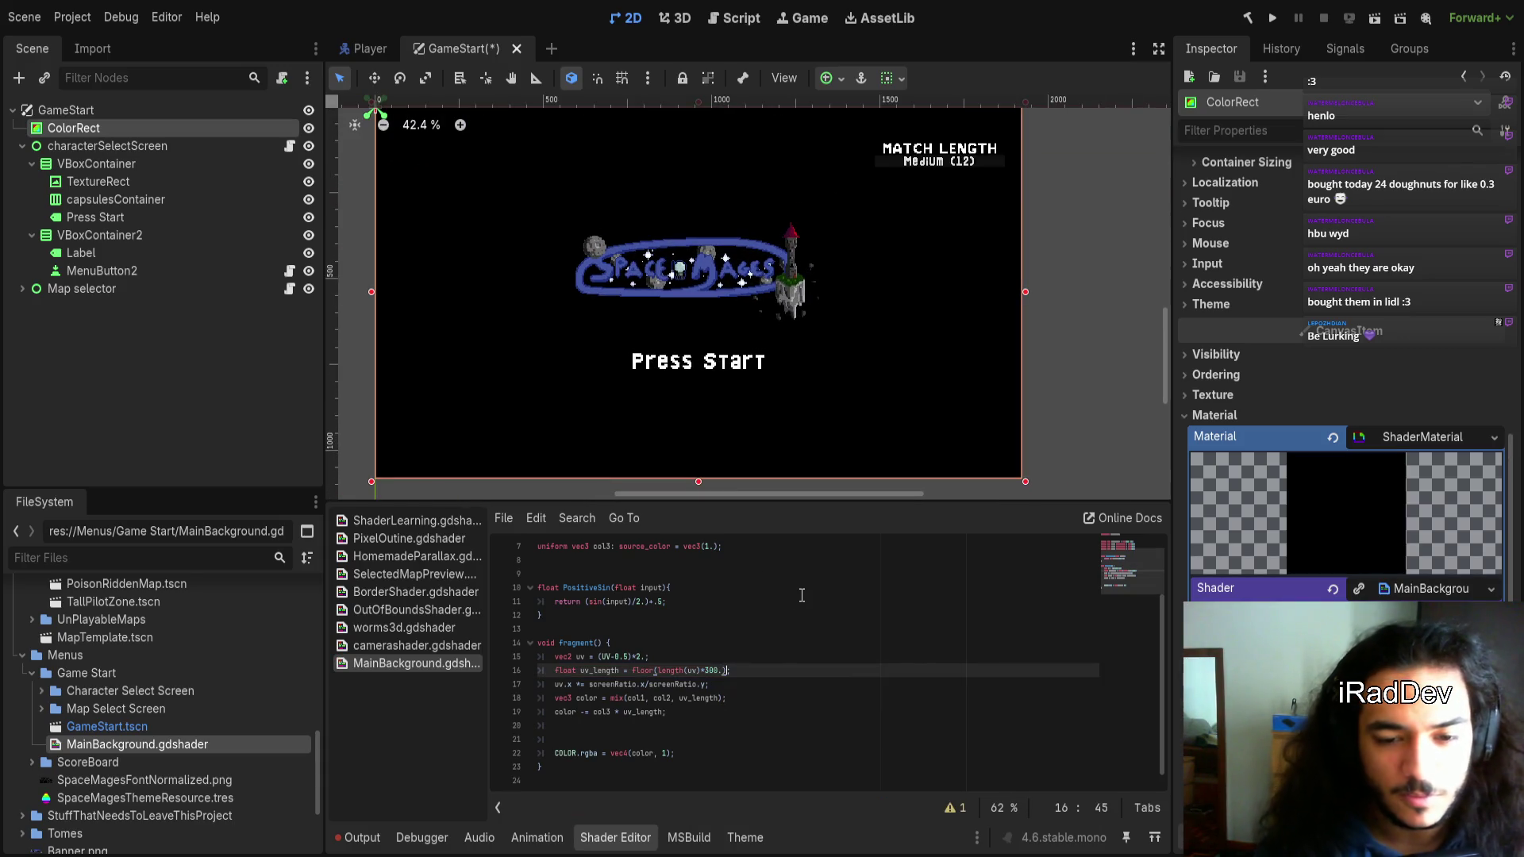
pyautogui.press('Left')
pyautogui.press('Left')
pyautogui.press('Left')
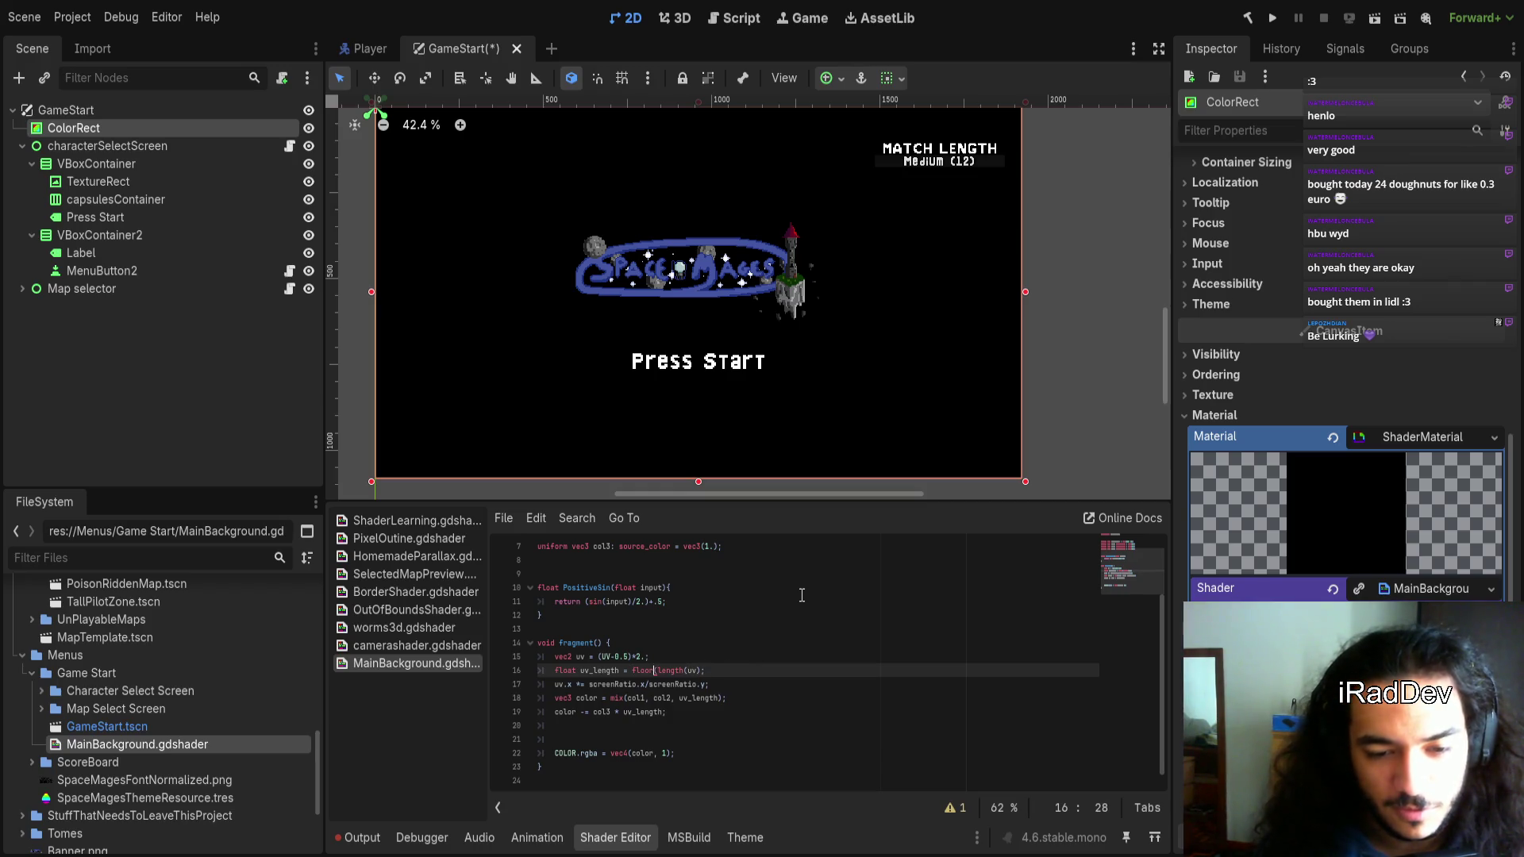
pyautogui.press('BackSpace')
pyautogui.press('BackSpace')
pyautogui.press('BackSpace')
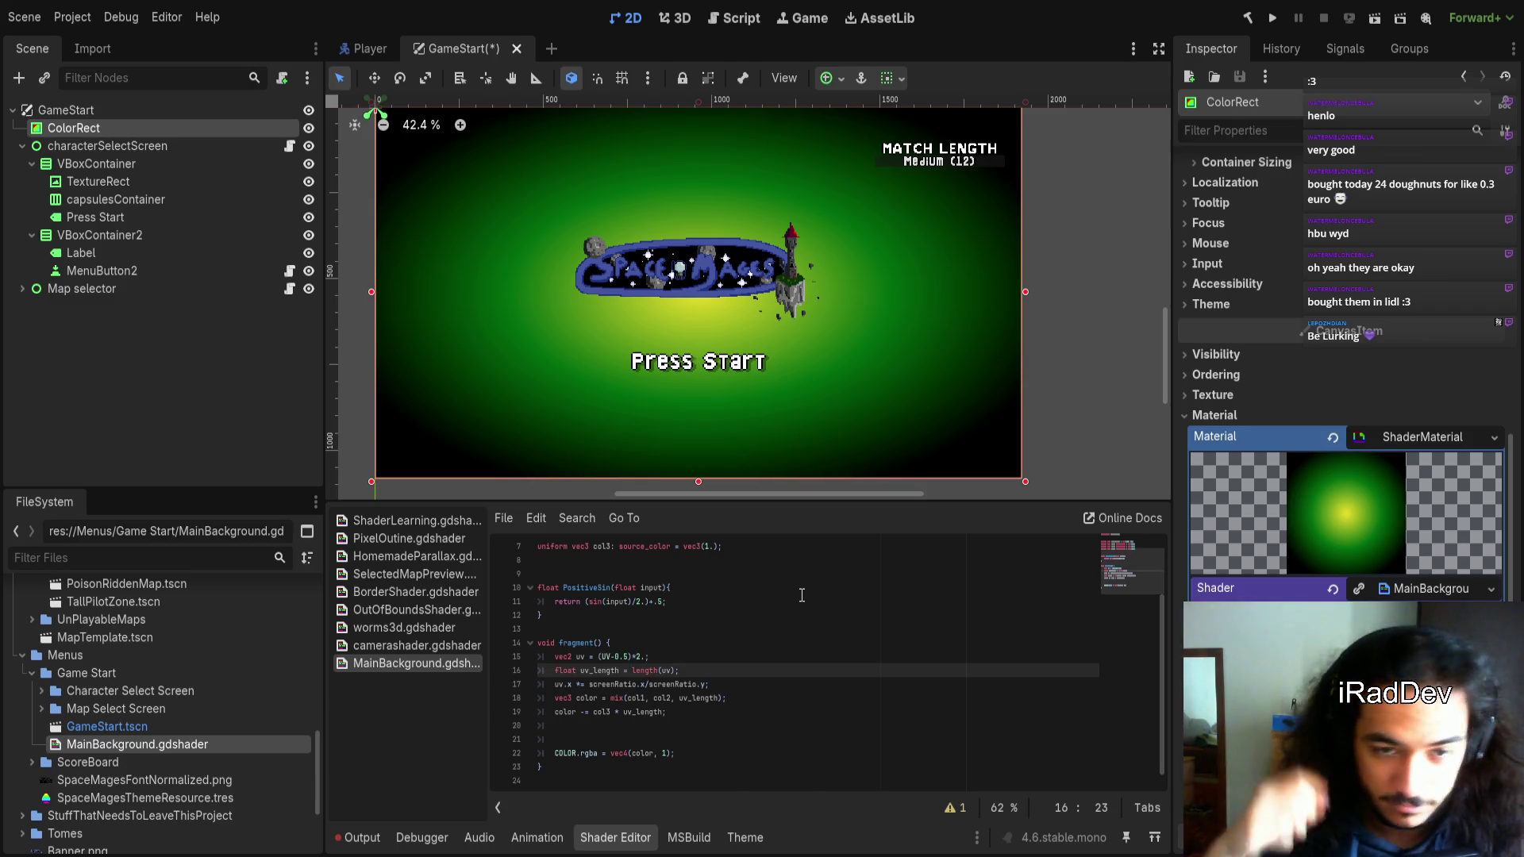
pyautogui.scroll(-1, 754, 636)
pyautogui.click(609, 715)
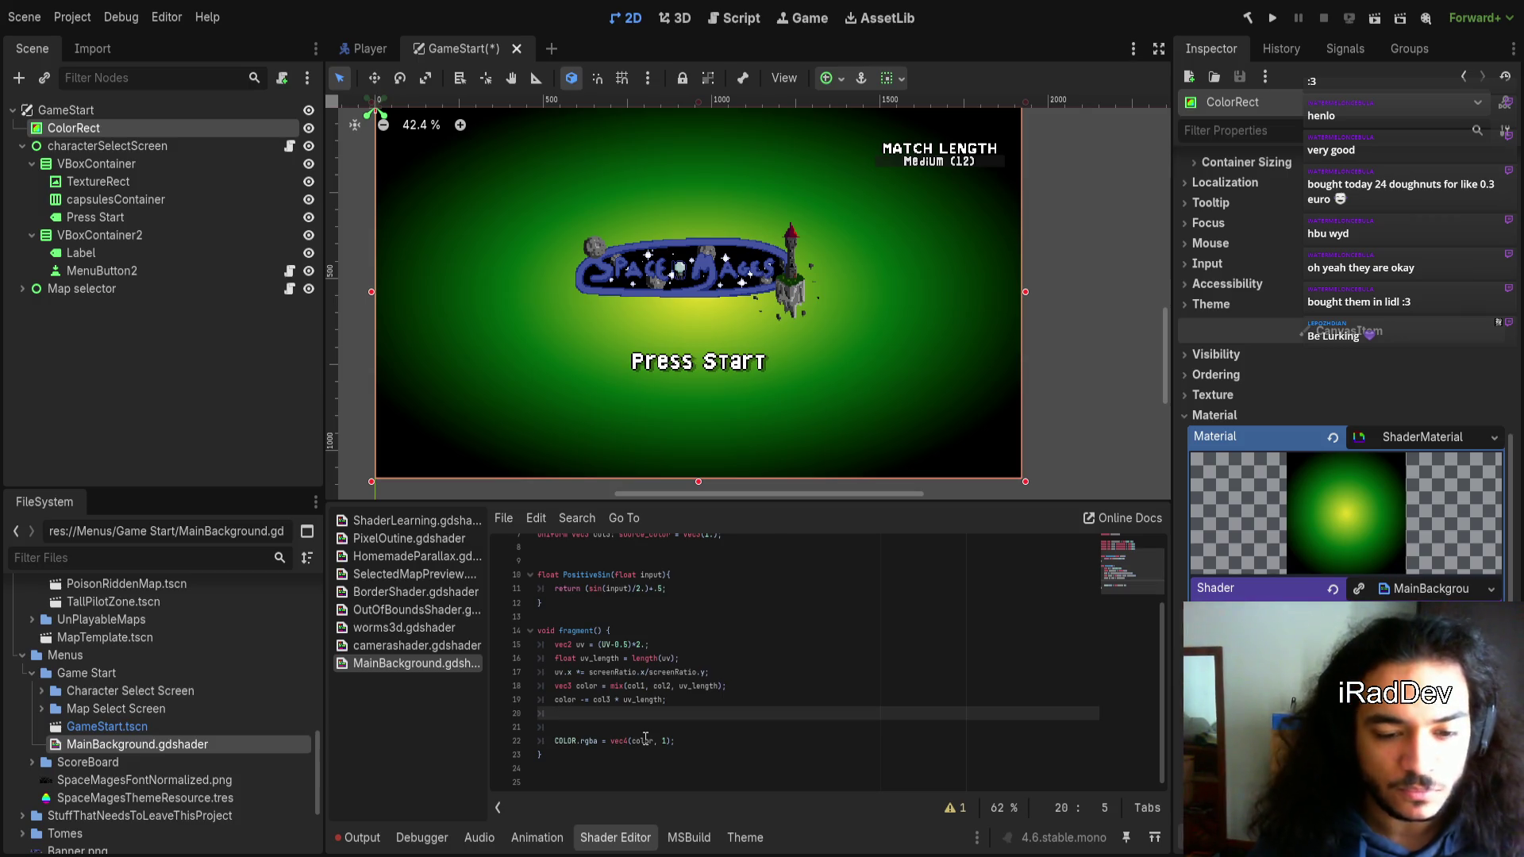
pyautogui.click(697, 738)
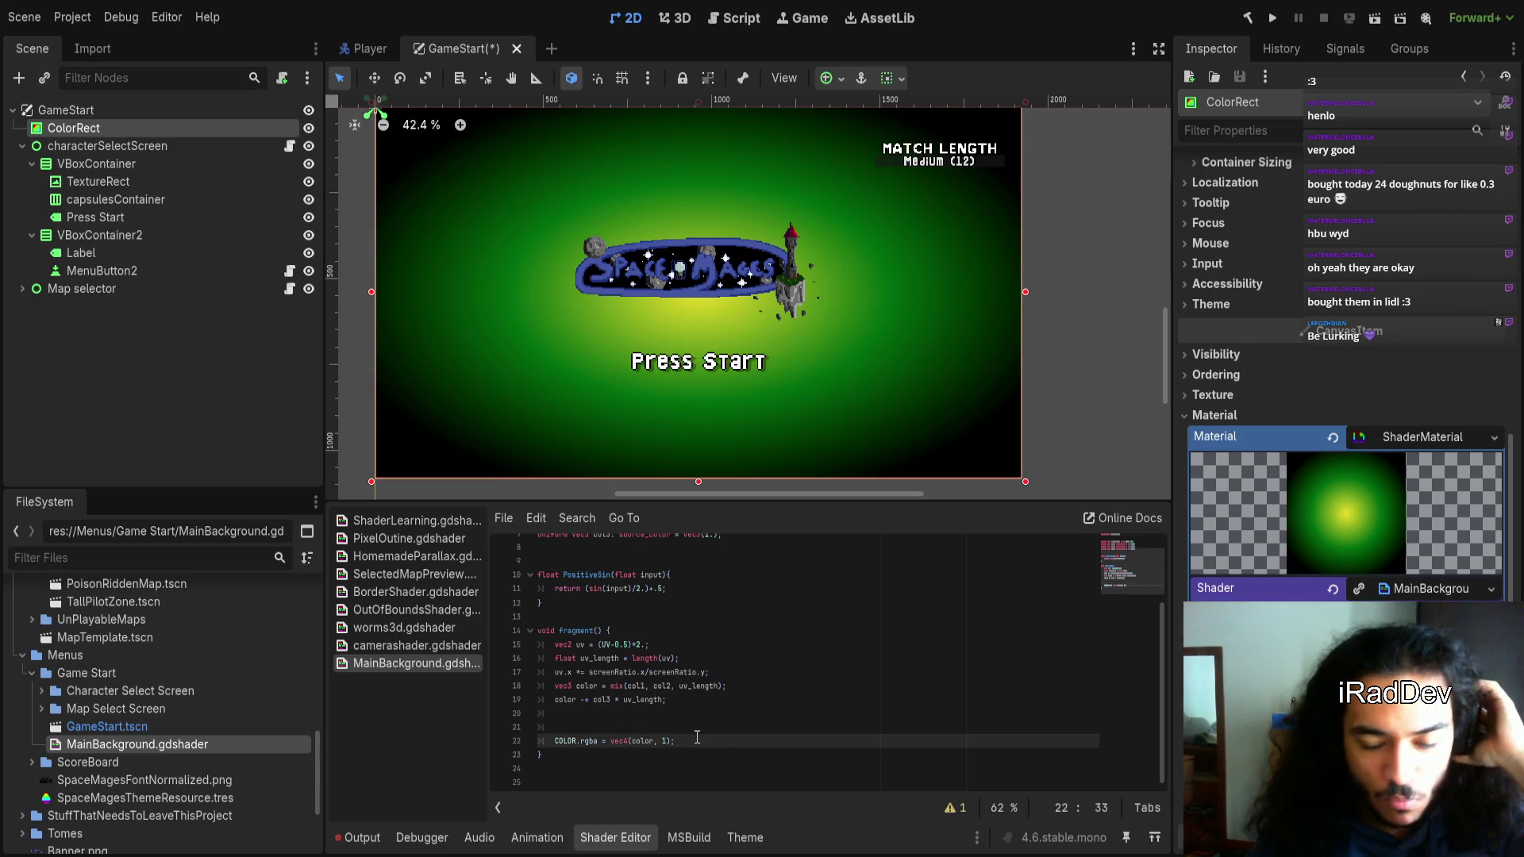
pyautogui.click(647, 716)
pyautogui.click(703, 728)
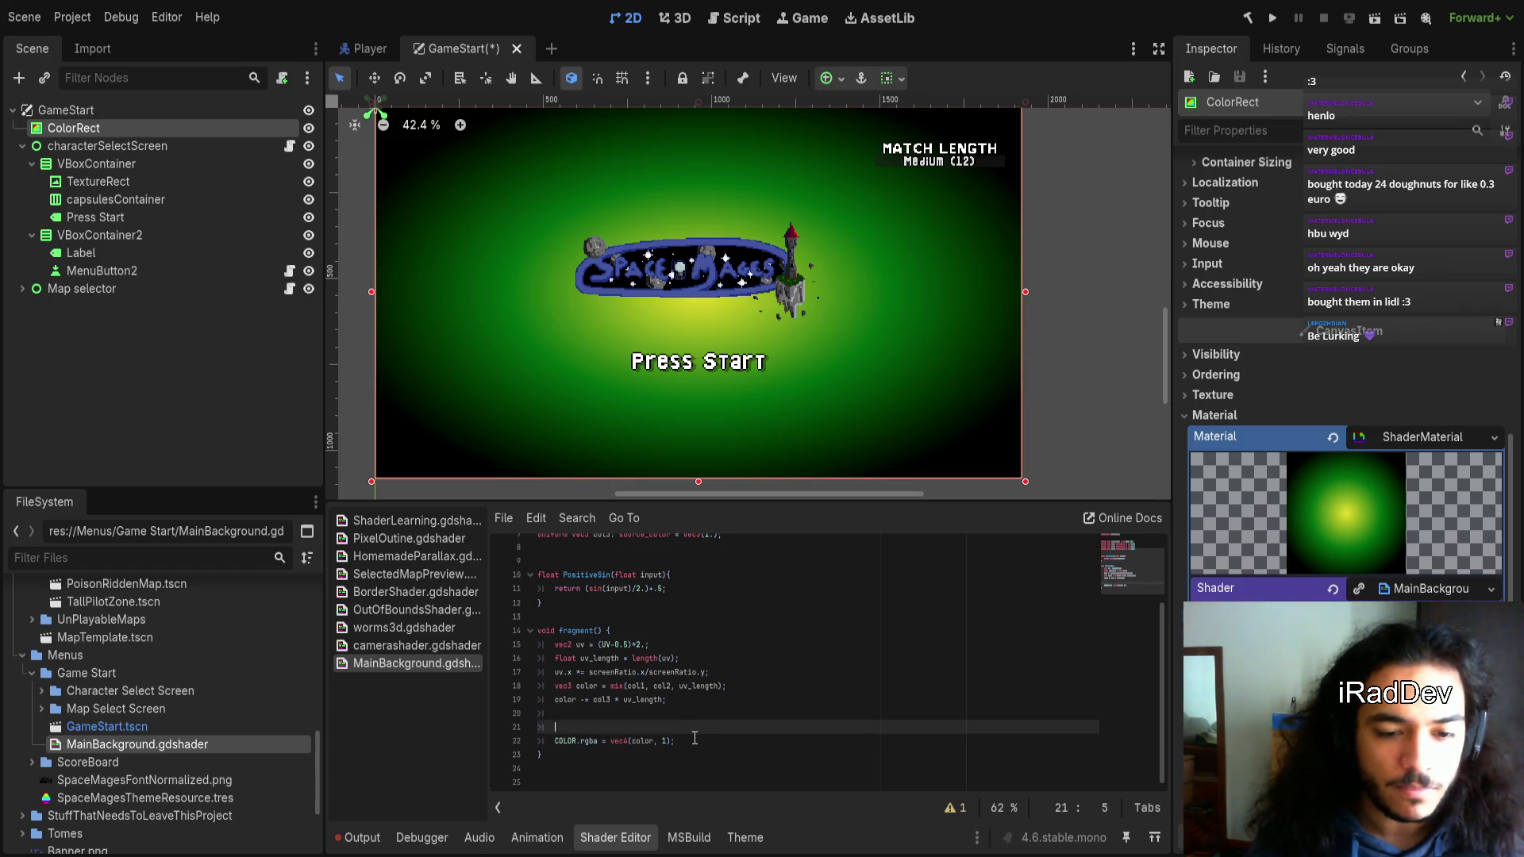
pyautogui.click(689, 738)
pyautogui.click(686, 727)
pyautogui.click(686, 714)
pyautogui.click(685, 700)
pyautogui.click(685, 715)
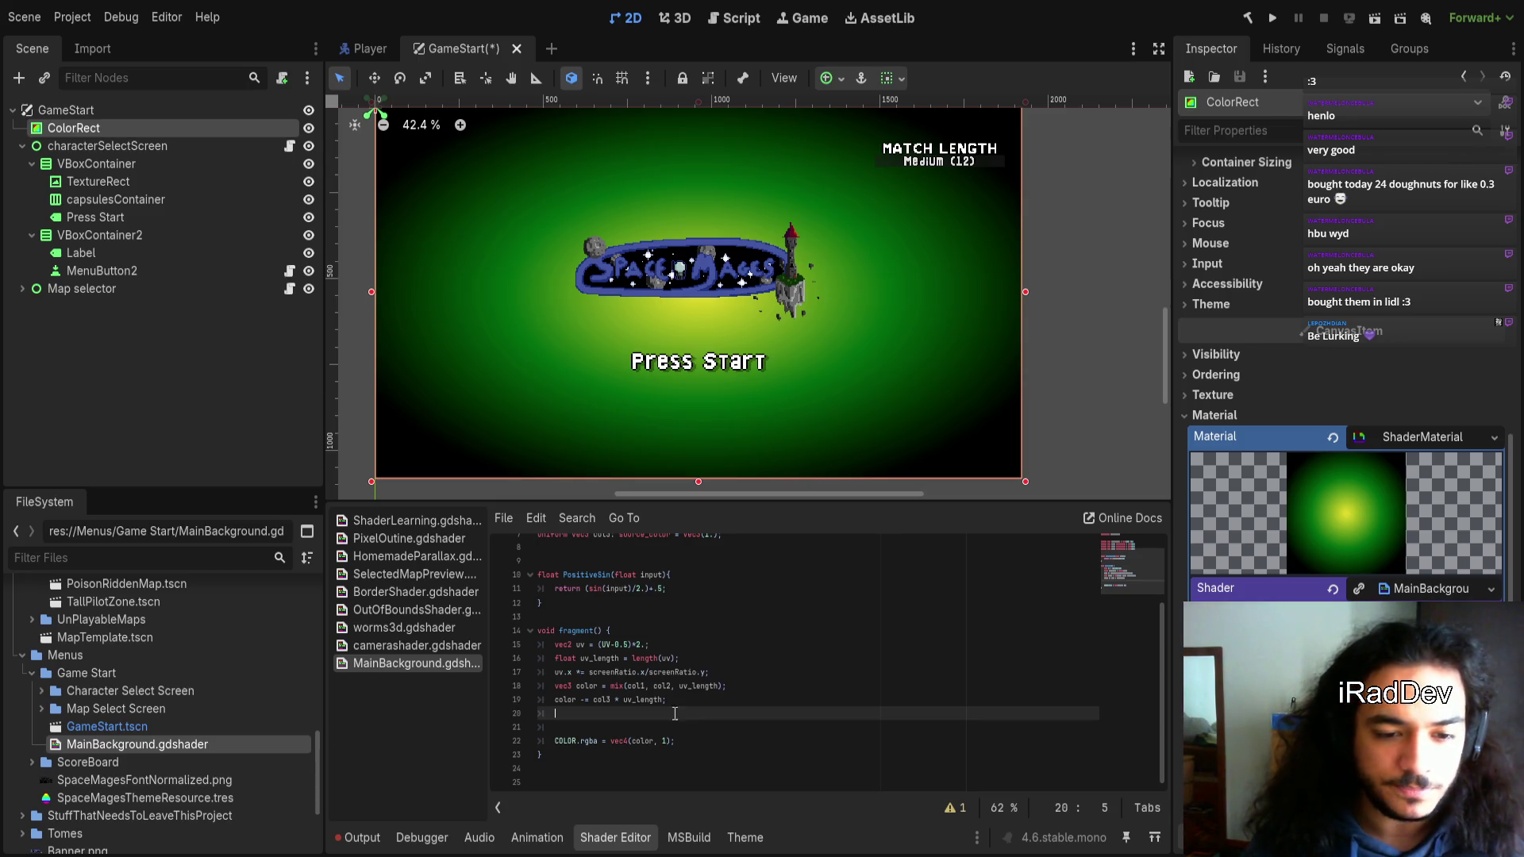
pyautogui.click(656, 646)
pyautogui.press('Return')
# Insert line 16 'uv *= screenRatio;' in fragment()
pyautogui.write('uv ')
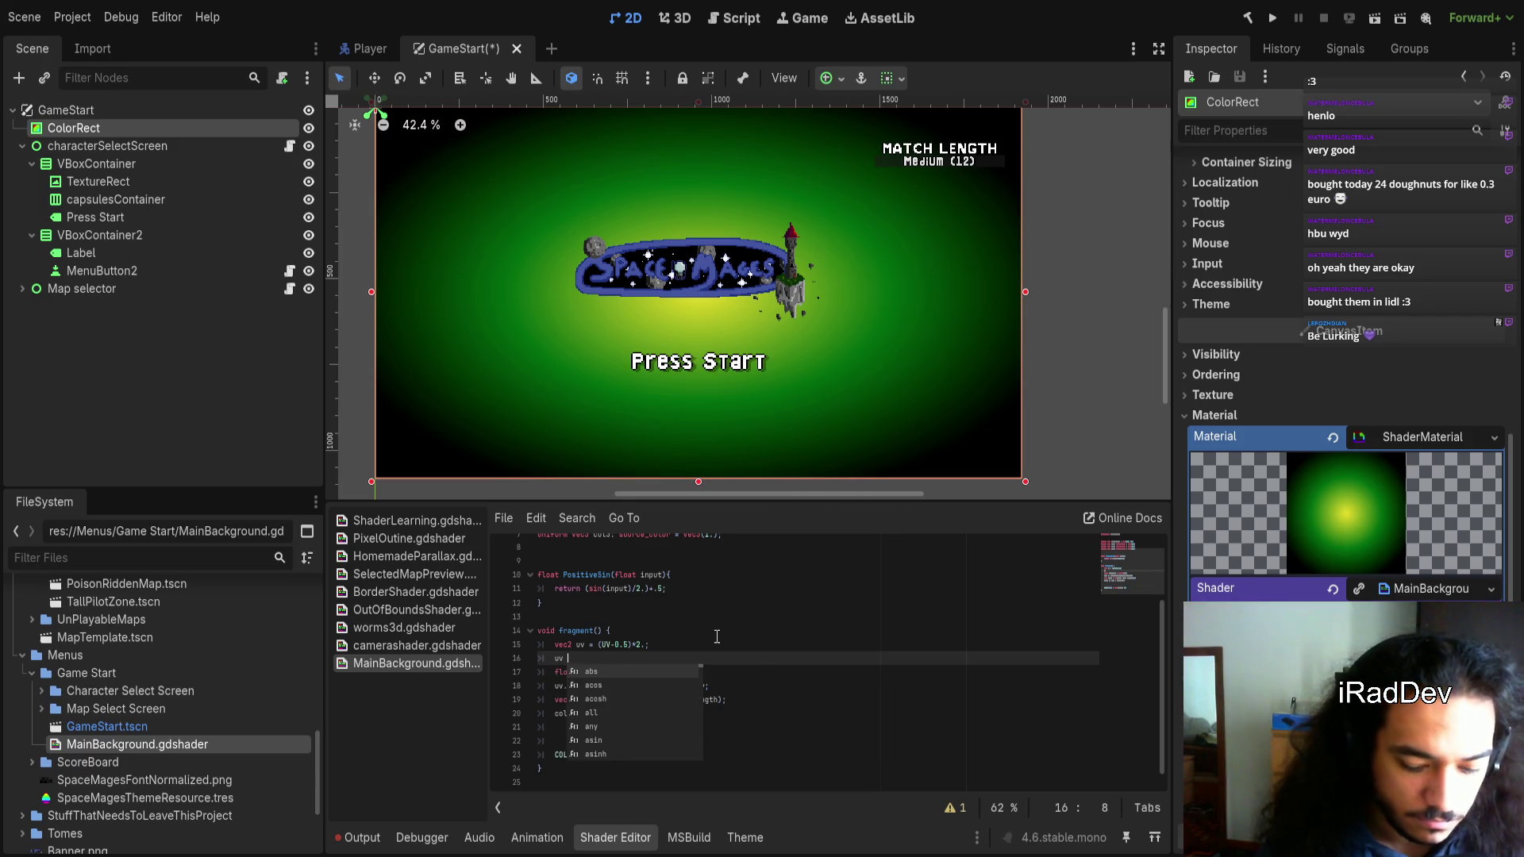
pyautogui.write('* scree')
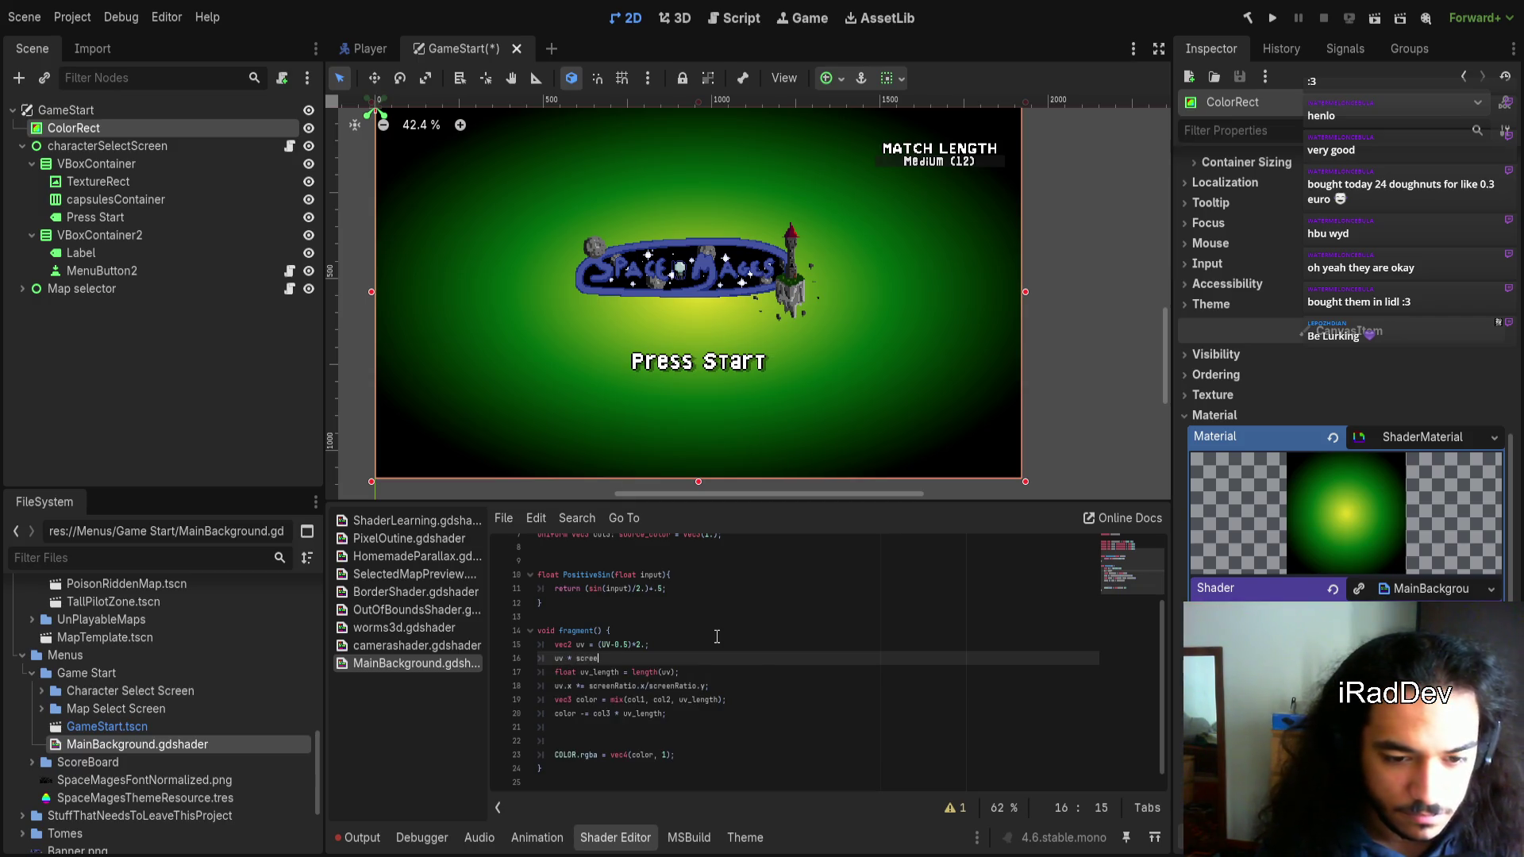
pyautogui.press('Return')
pyautogui.hotkey('ctrl', 'Left')
pyautogui.press('Left')
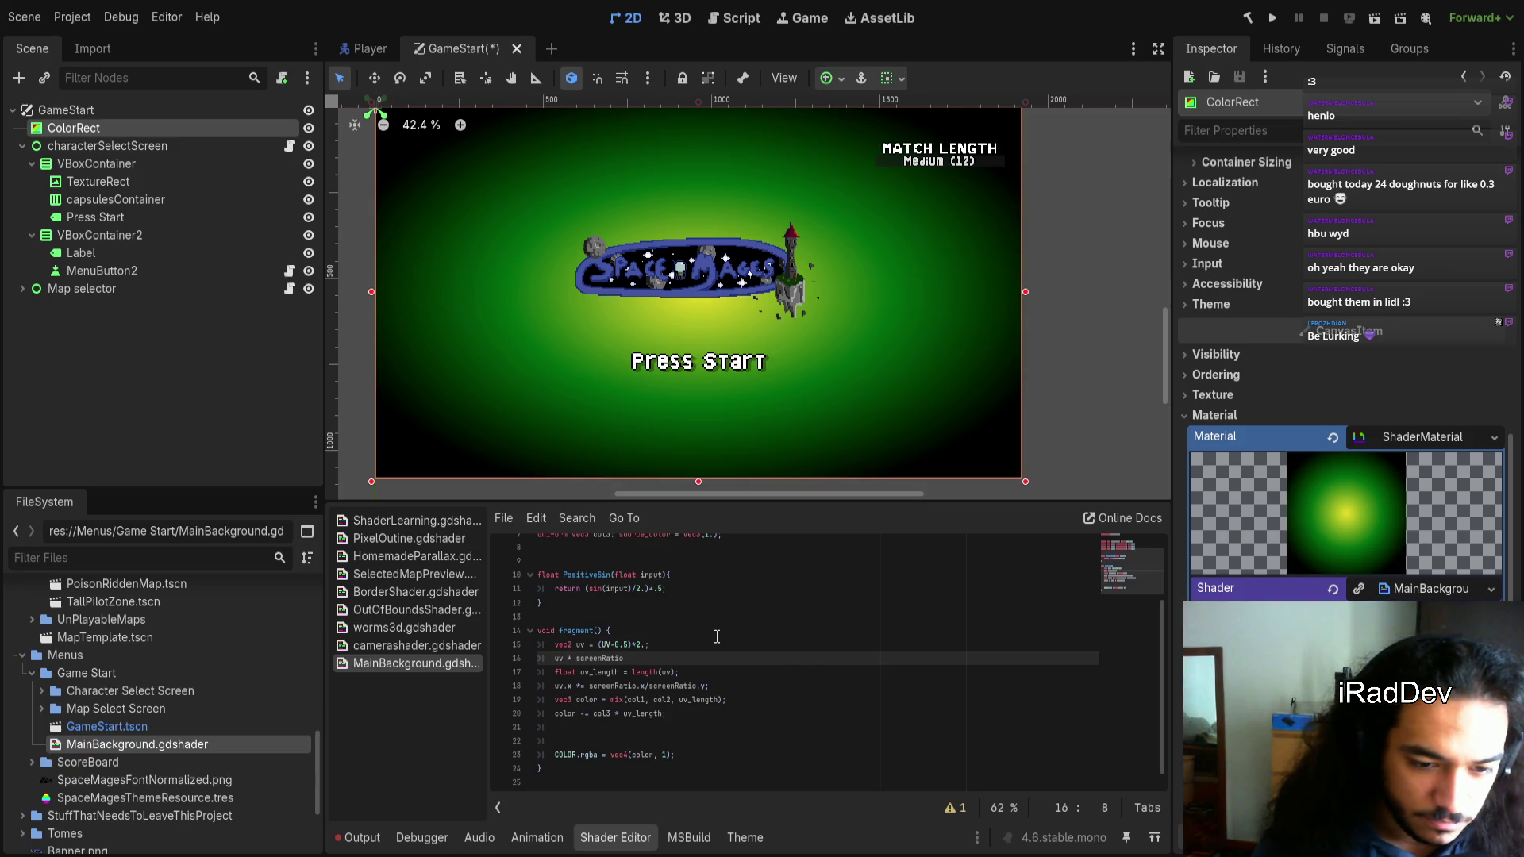
pyautogui.write('*=')
pyautogui.press('End')
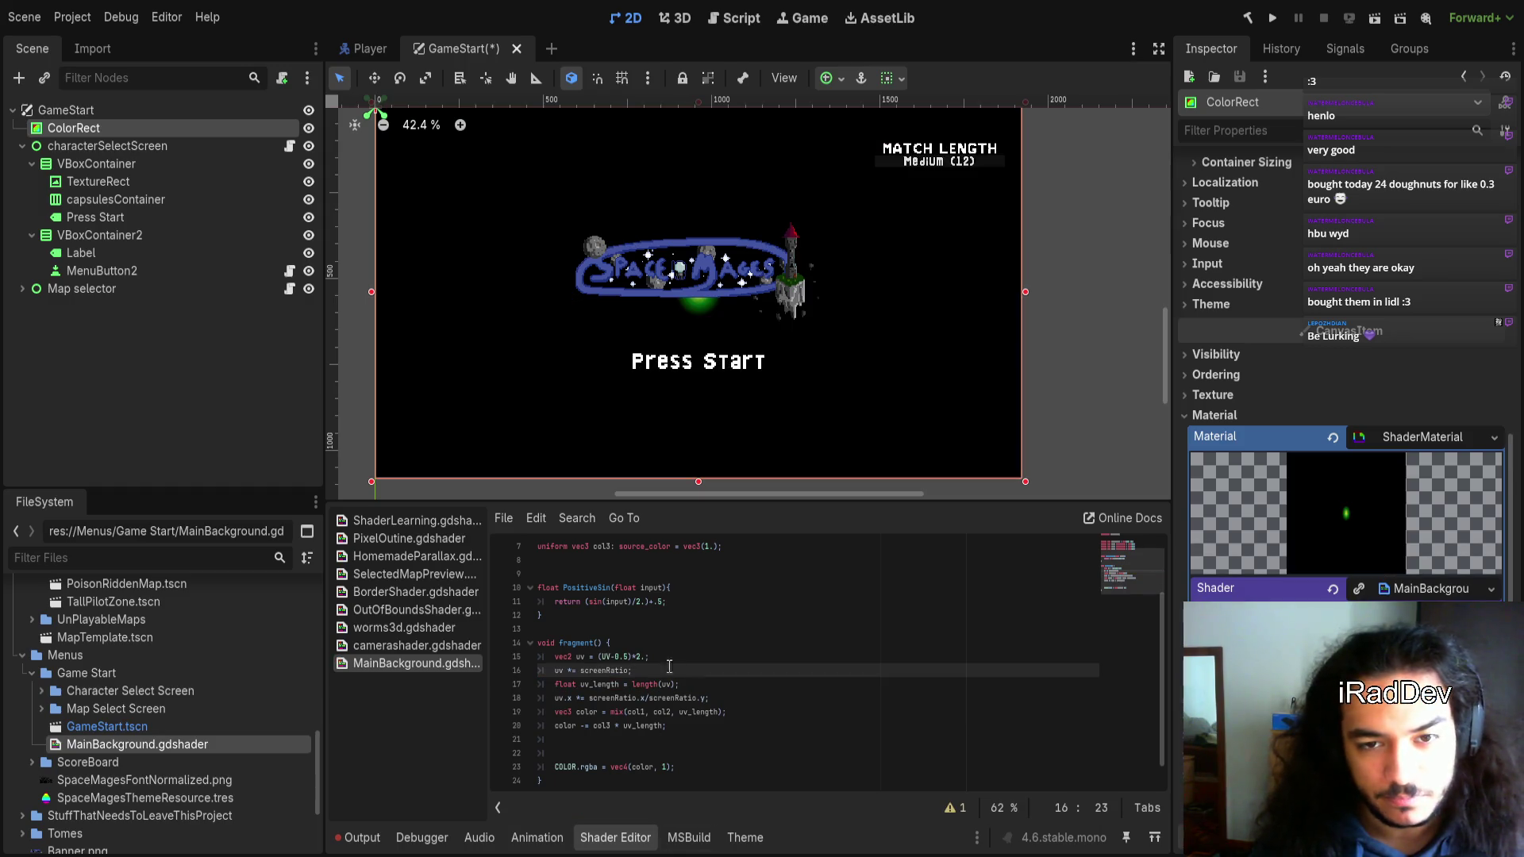
pyautogui.scroll(-4, 649, 311)
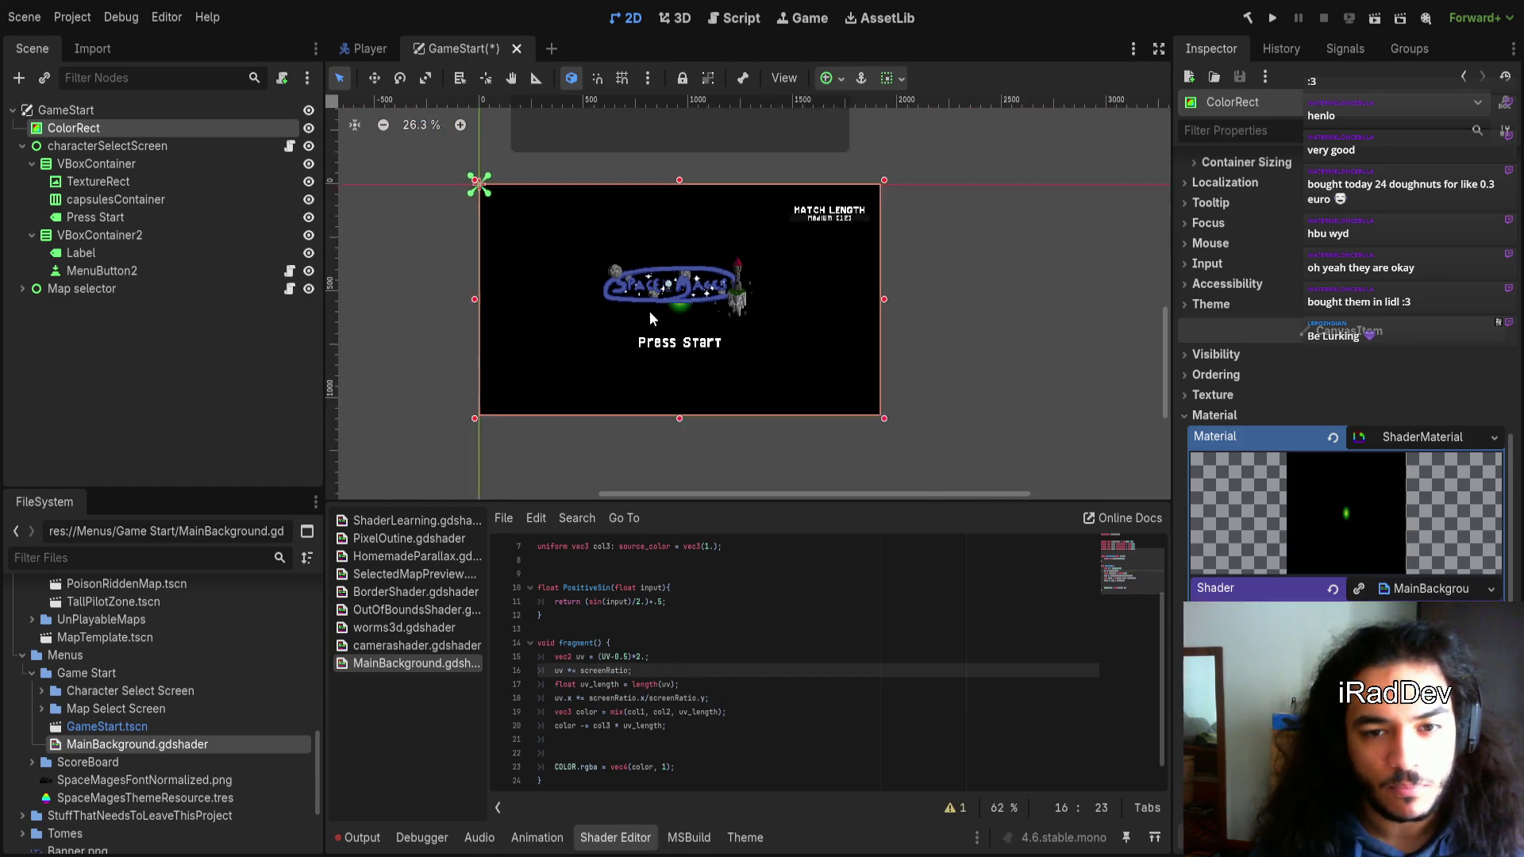
pyautogui.scroll(3, 654, 362)
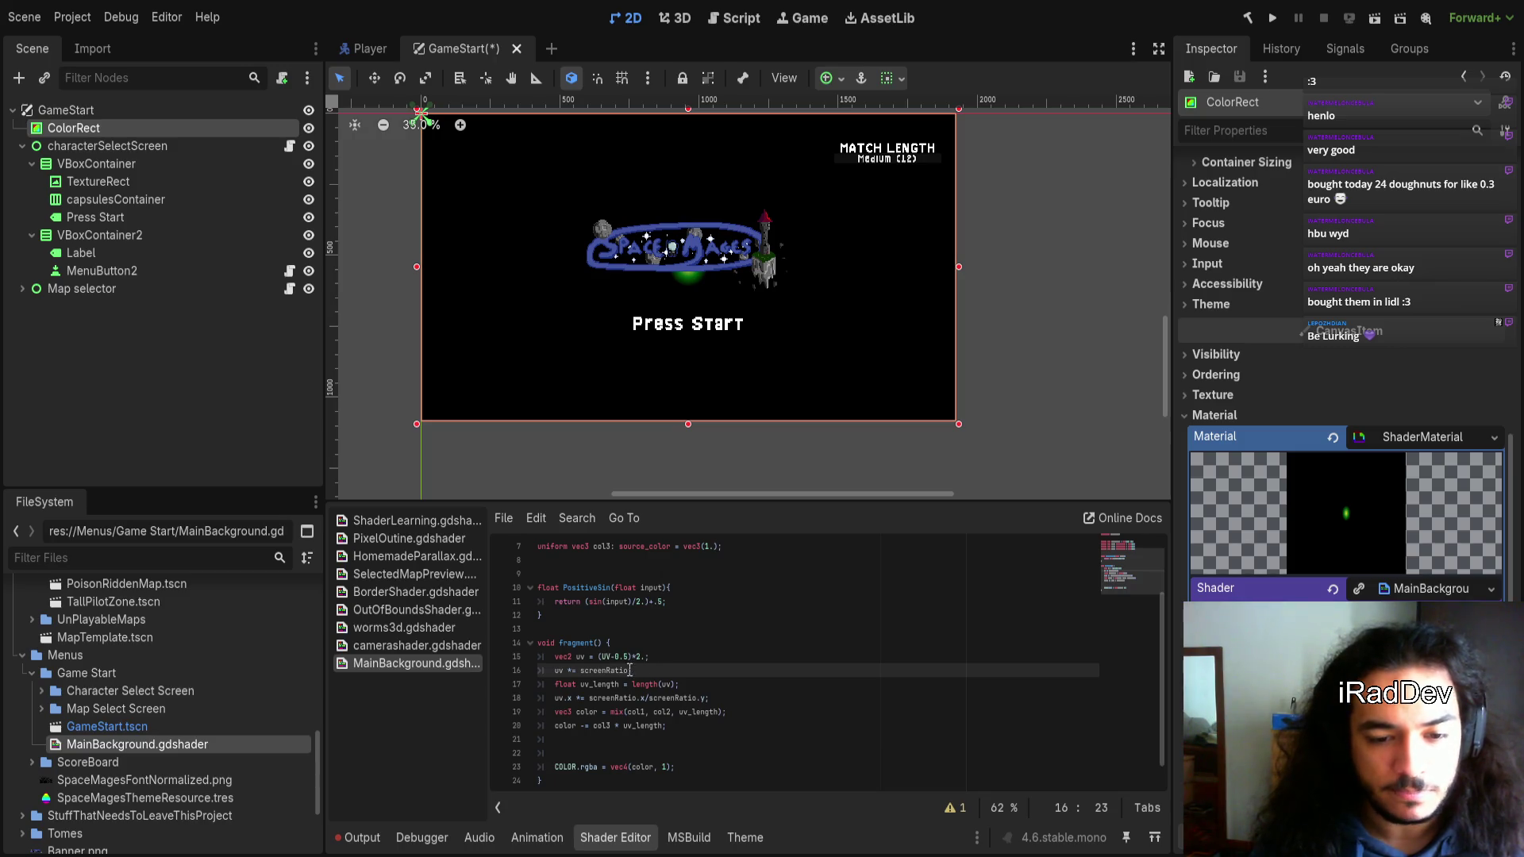
# Try dividing by 10., then delete the /10 divisor again
pyautogui.write('10')
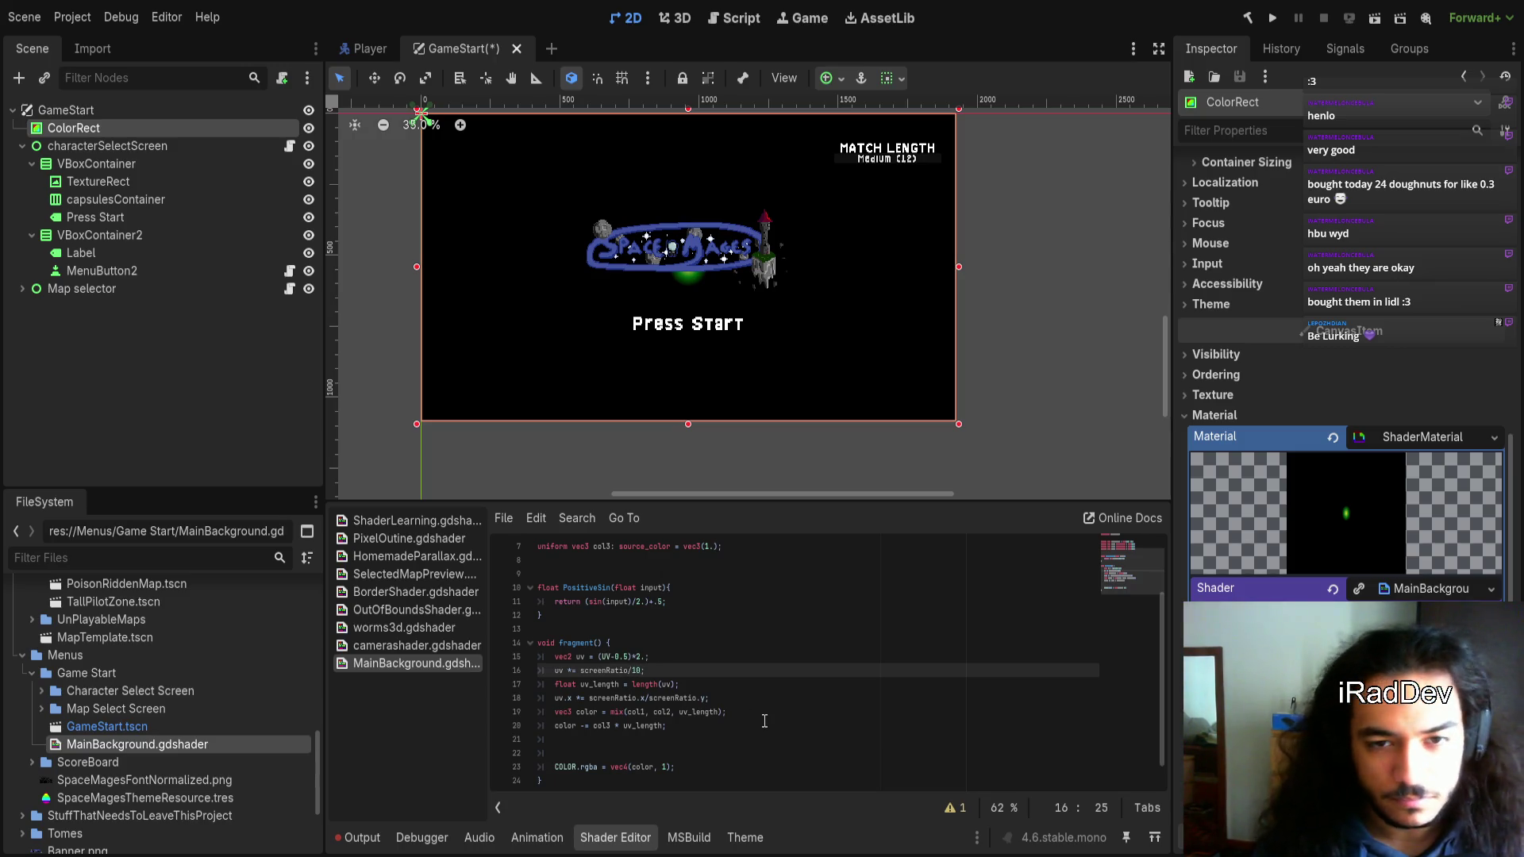
pyautogui.write('.')
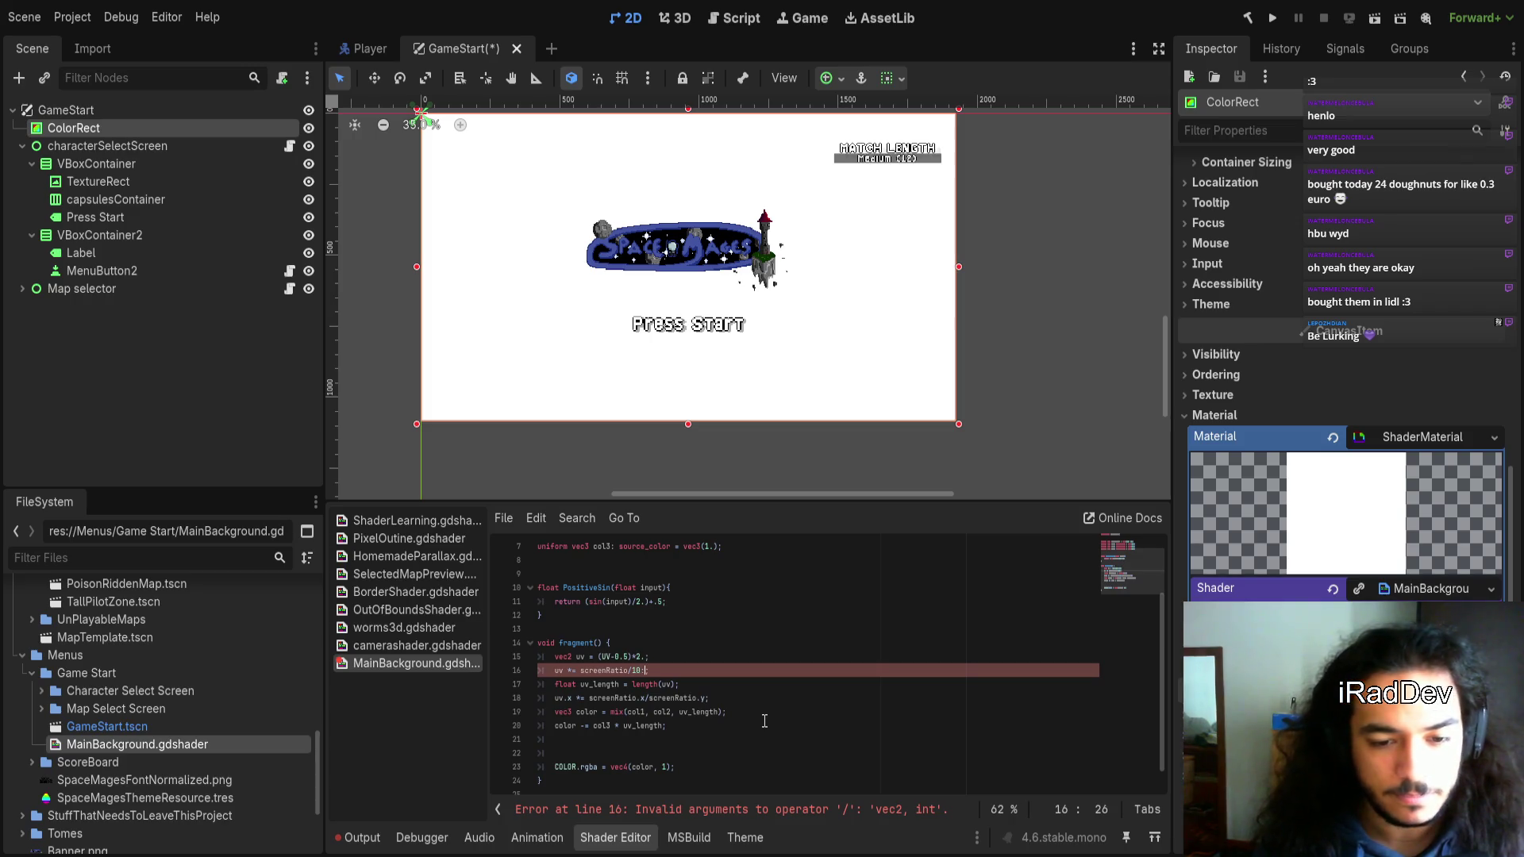
pyautogui.press('BackSpace')
pyautogui.write('.')
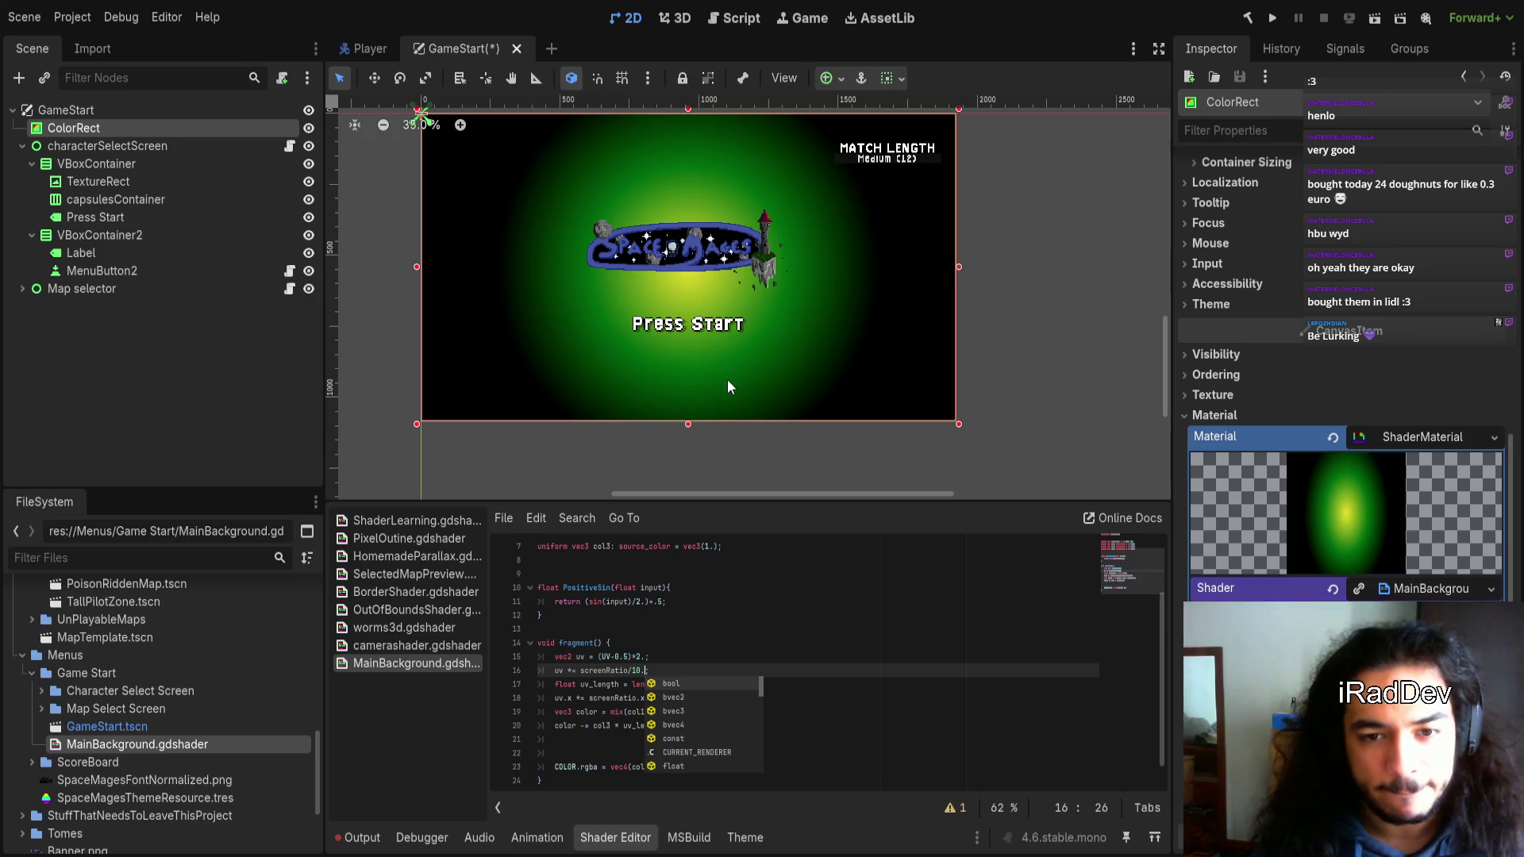
pyautogui.press('Left')
pyautogui.hotkey('shift', 'Left')
pyautogui.hotkey('shift', 'Left')
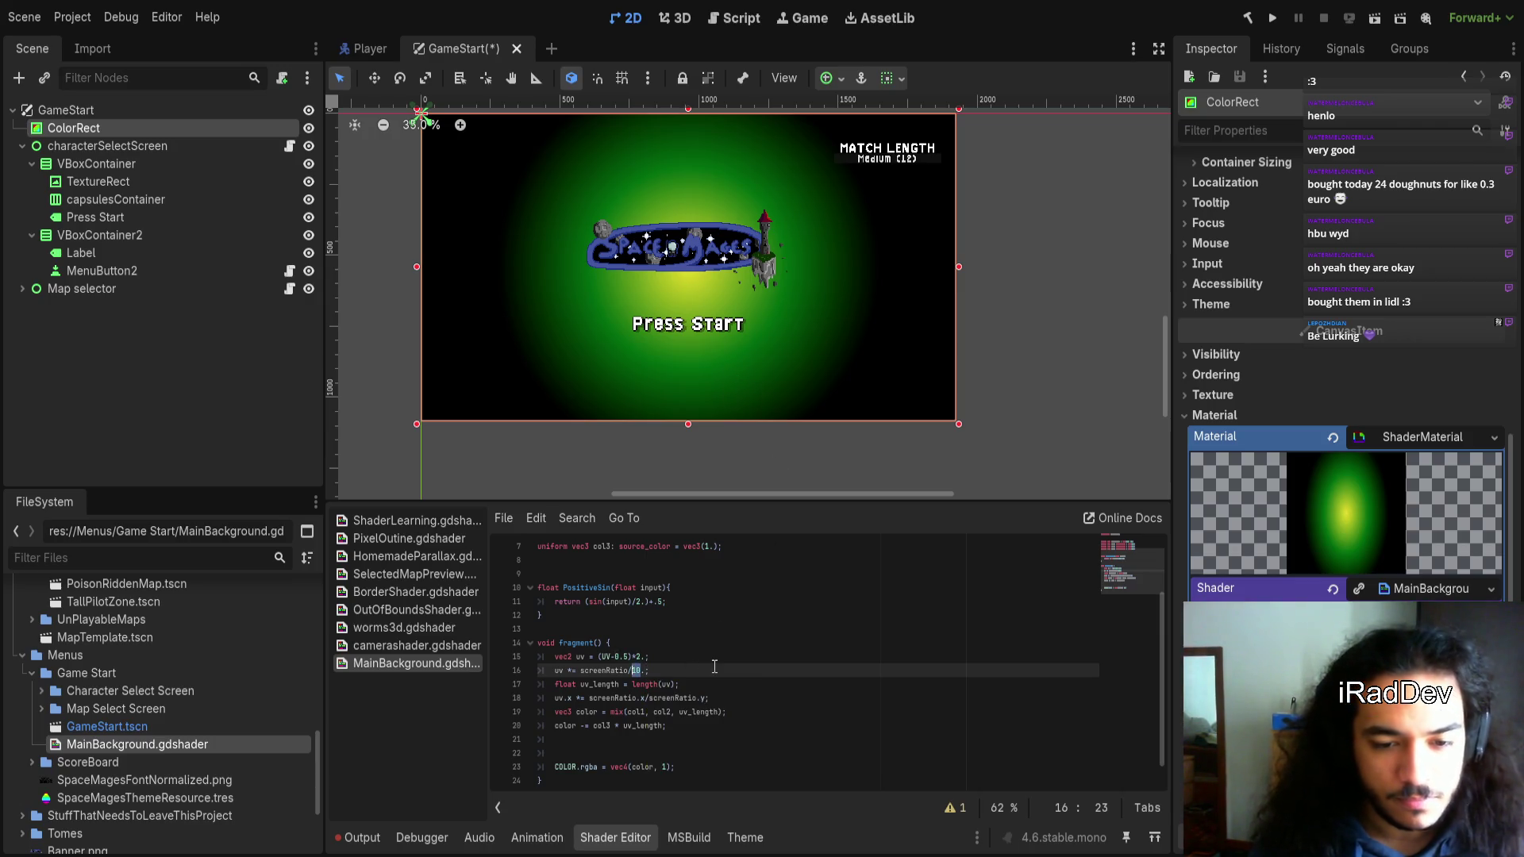
pyautogui.press('BackSpace')
pyautogui.press('BackSpace')
pyautogui.scroll(2, 714, 667)
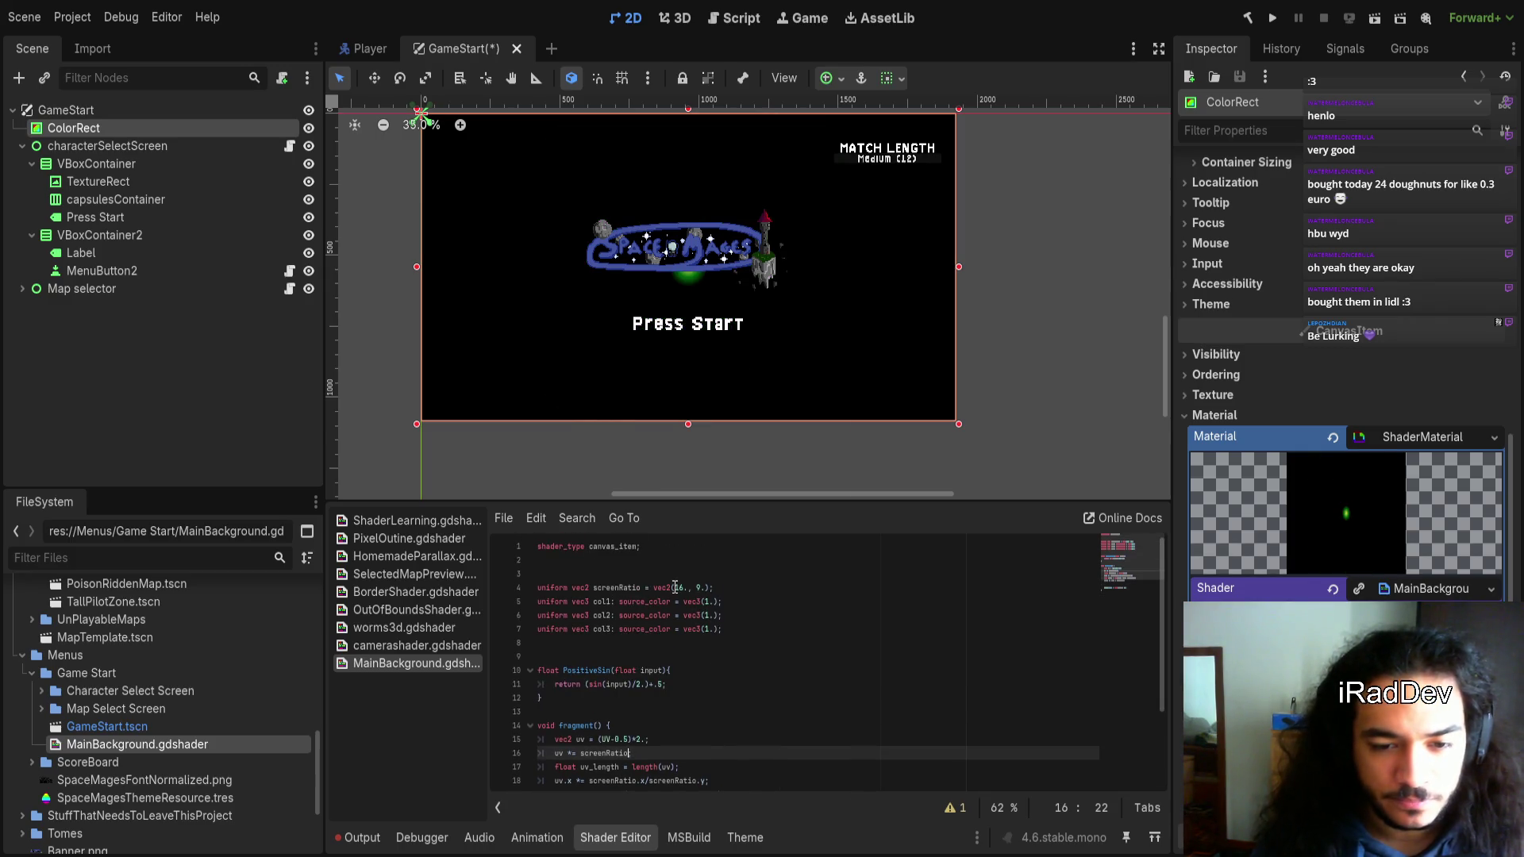
# Change screenRatio's first default component from 16. to 1.6
pyautogui.moveTo(675, 587); pyautogui.dragTo(689, 586)
pyautogui.press('Right')
pyautogui.write('/')
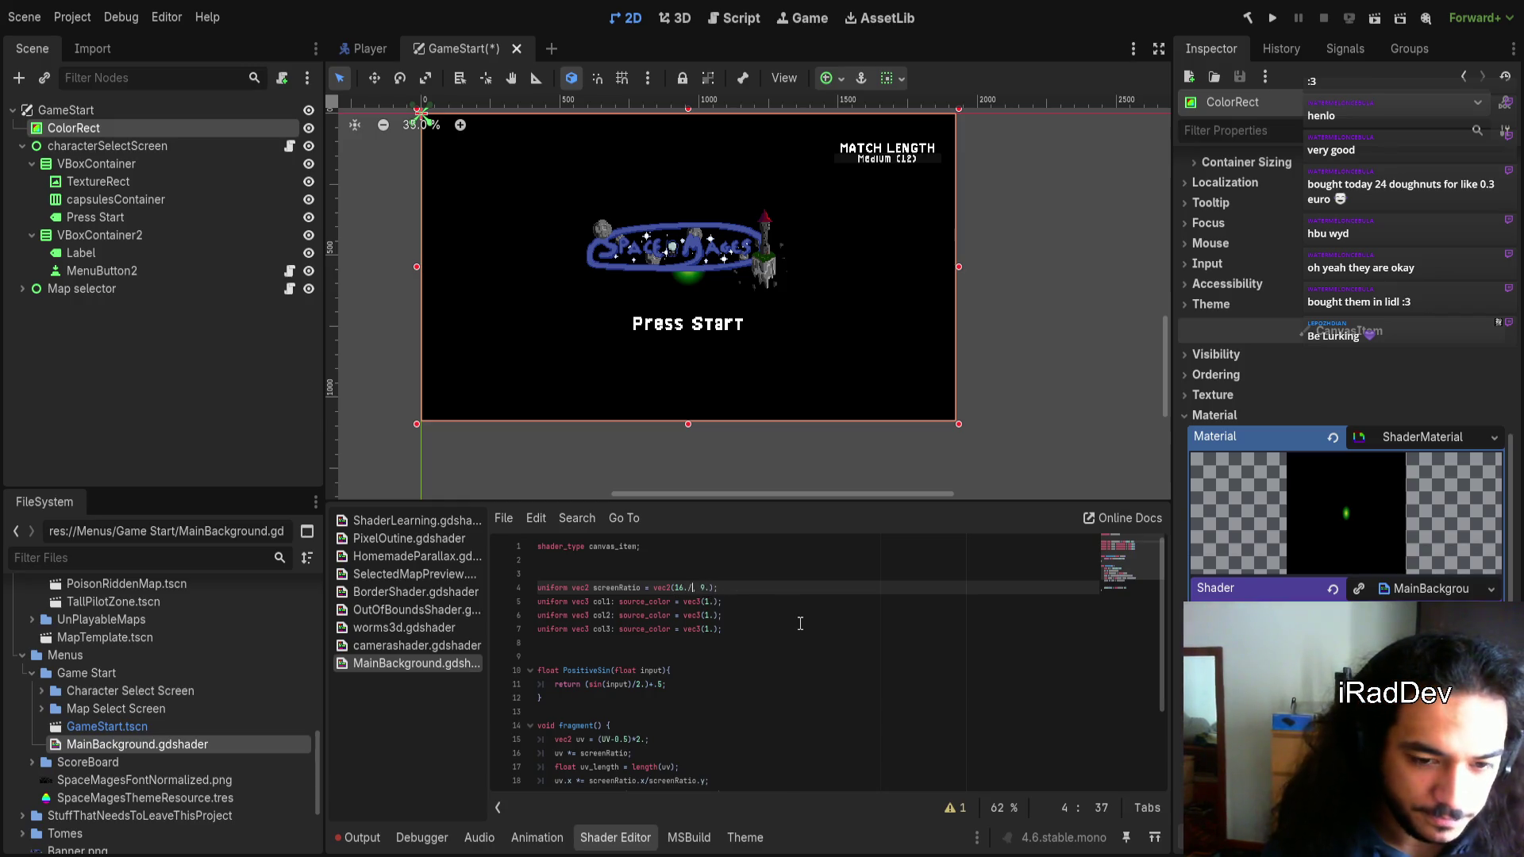
pyautogui.press('BackSpace')
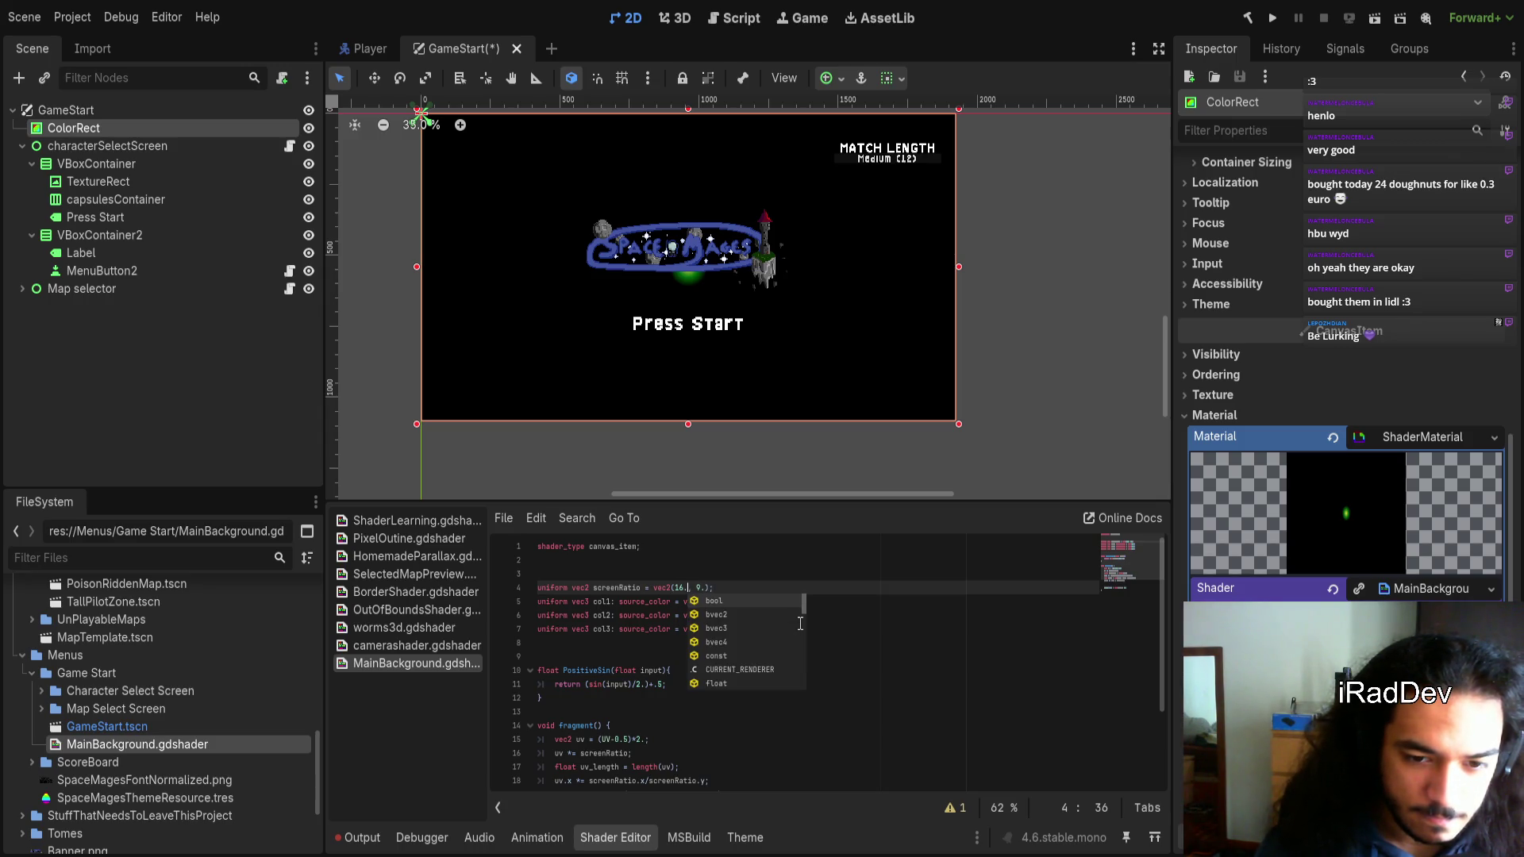
pyautogui.press('Left')
pyautogui.press('BackSpace')
pyautogui.press('BackSpace')
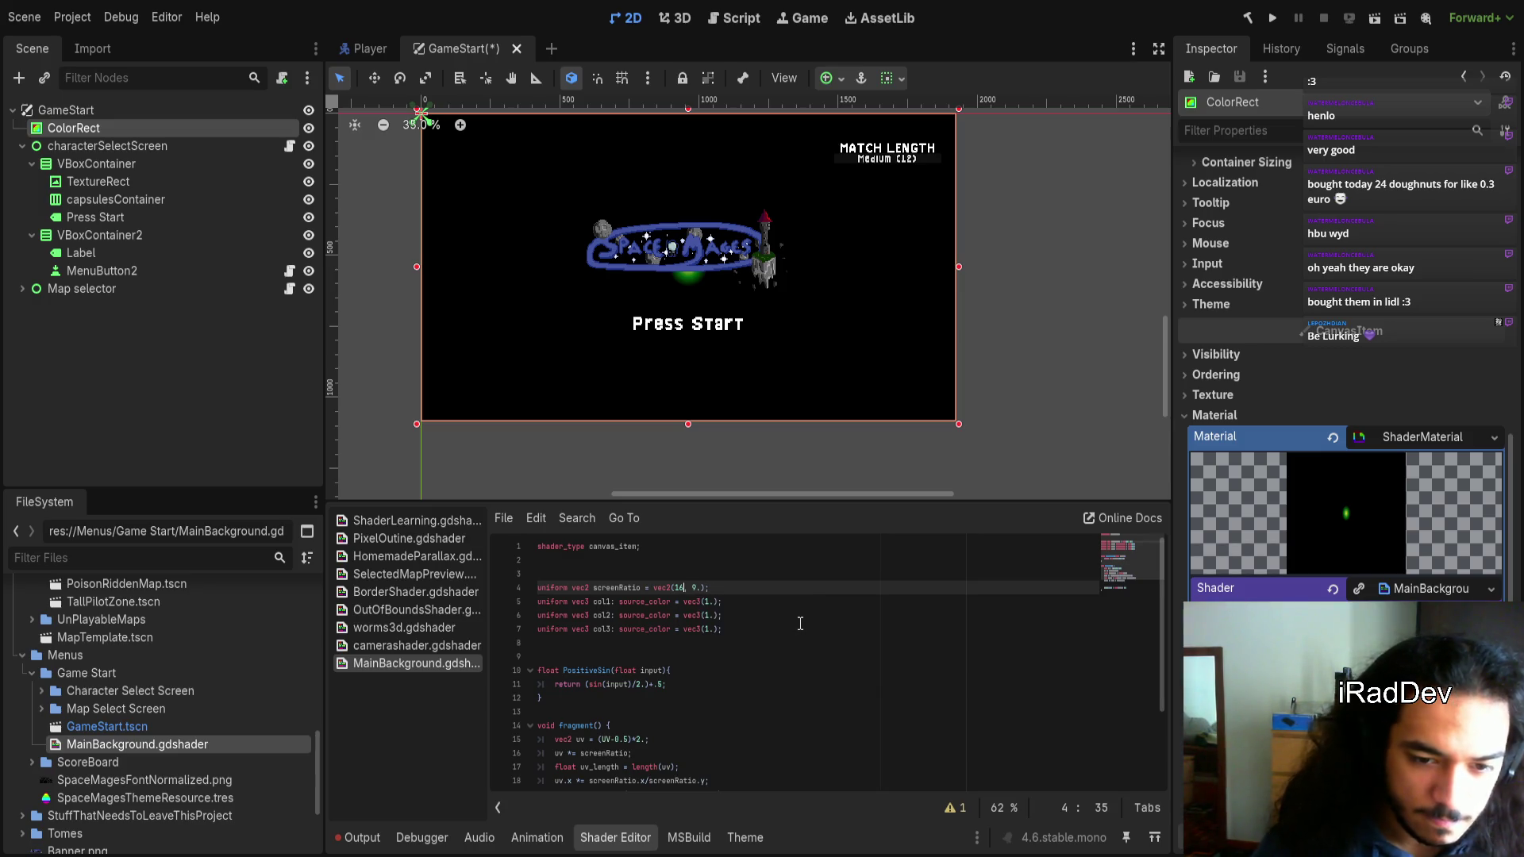
pyautogui.write('.6')
# Change the second component from 9. to .9, giving vec2(1.6, .9)
pyautogui.press('Right')
pyautogui.write('.')
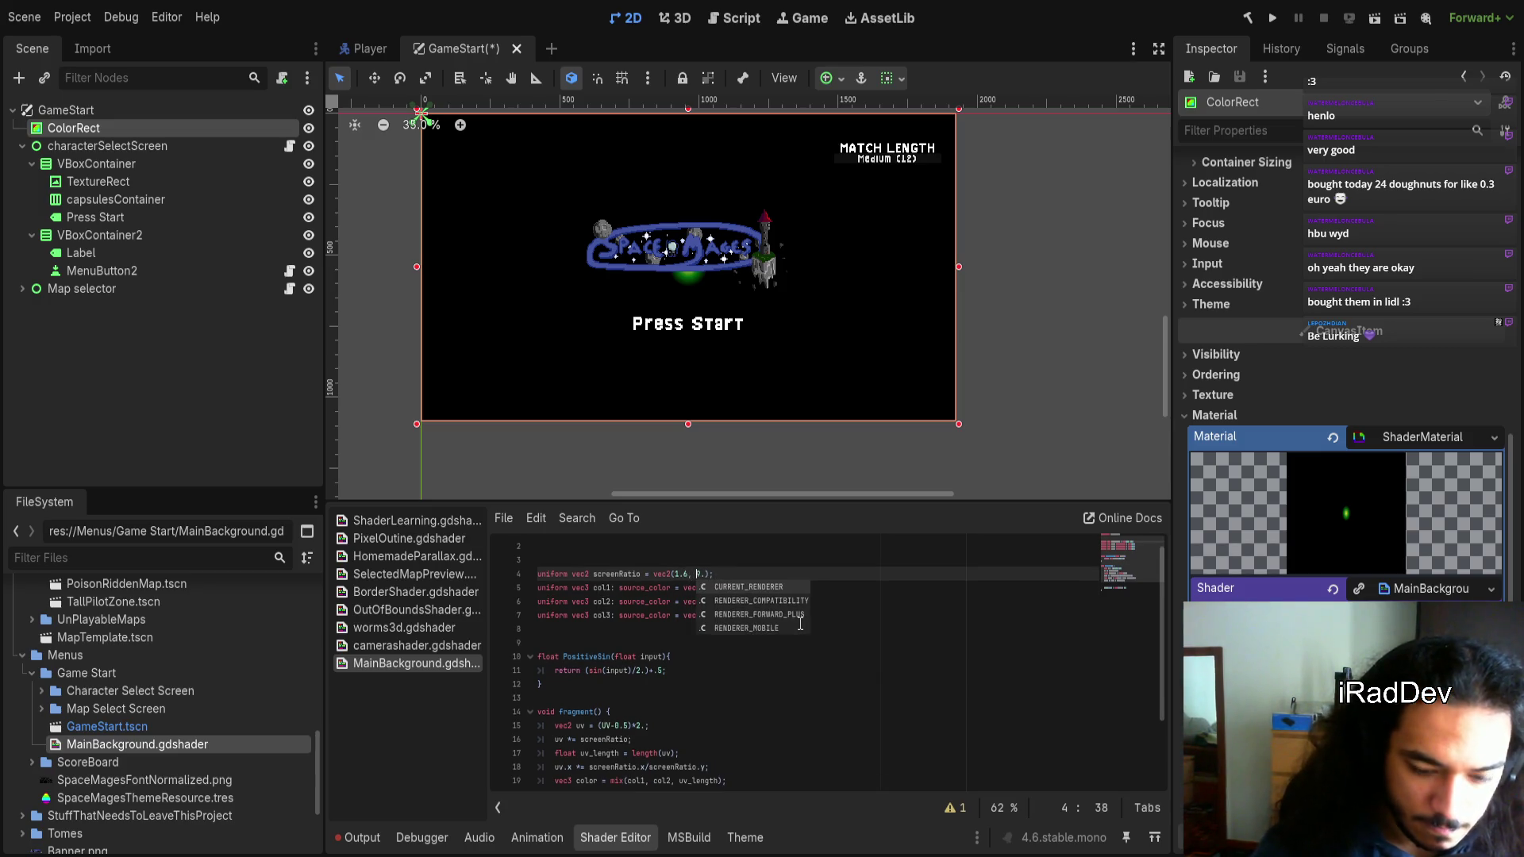
pyautogui.press('Right')
pyautogui.press('Delete')
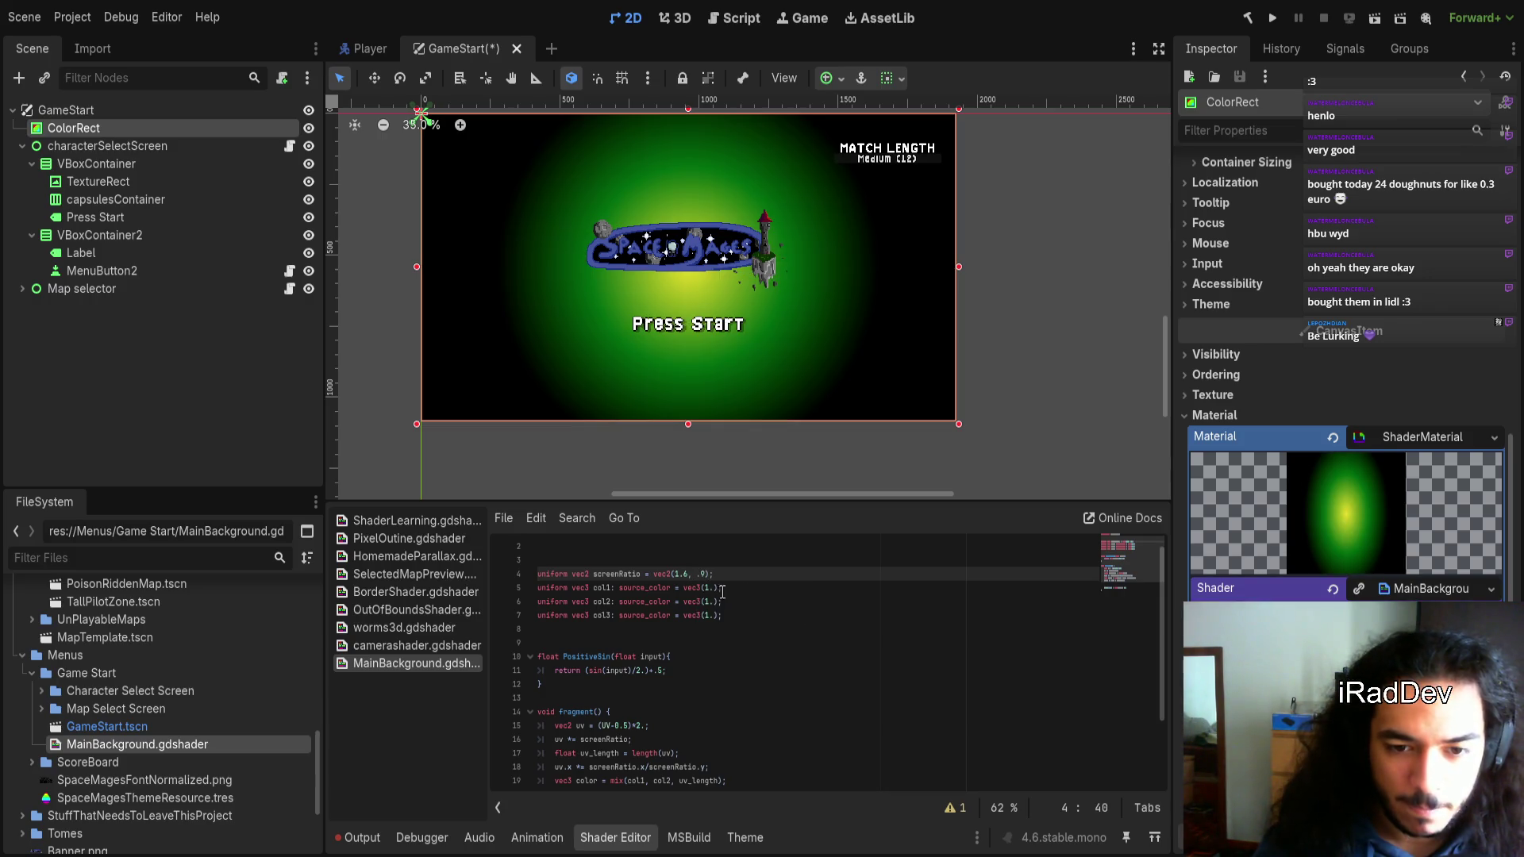
pyautogui.click(701, 573)
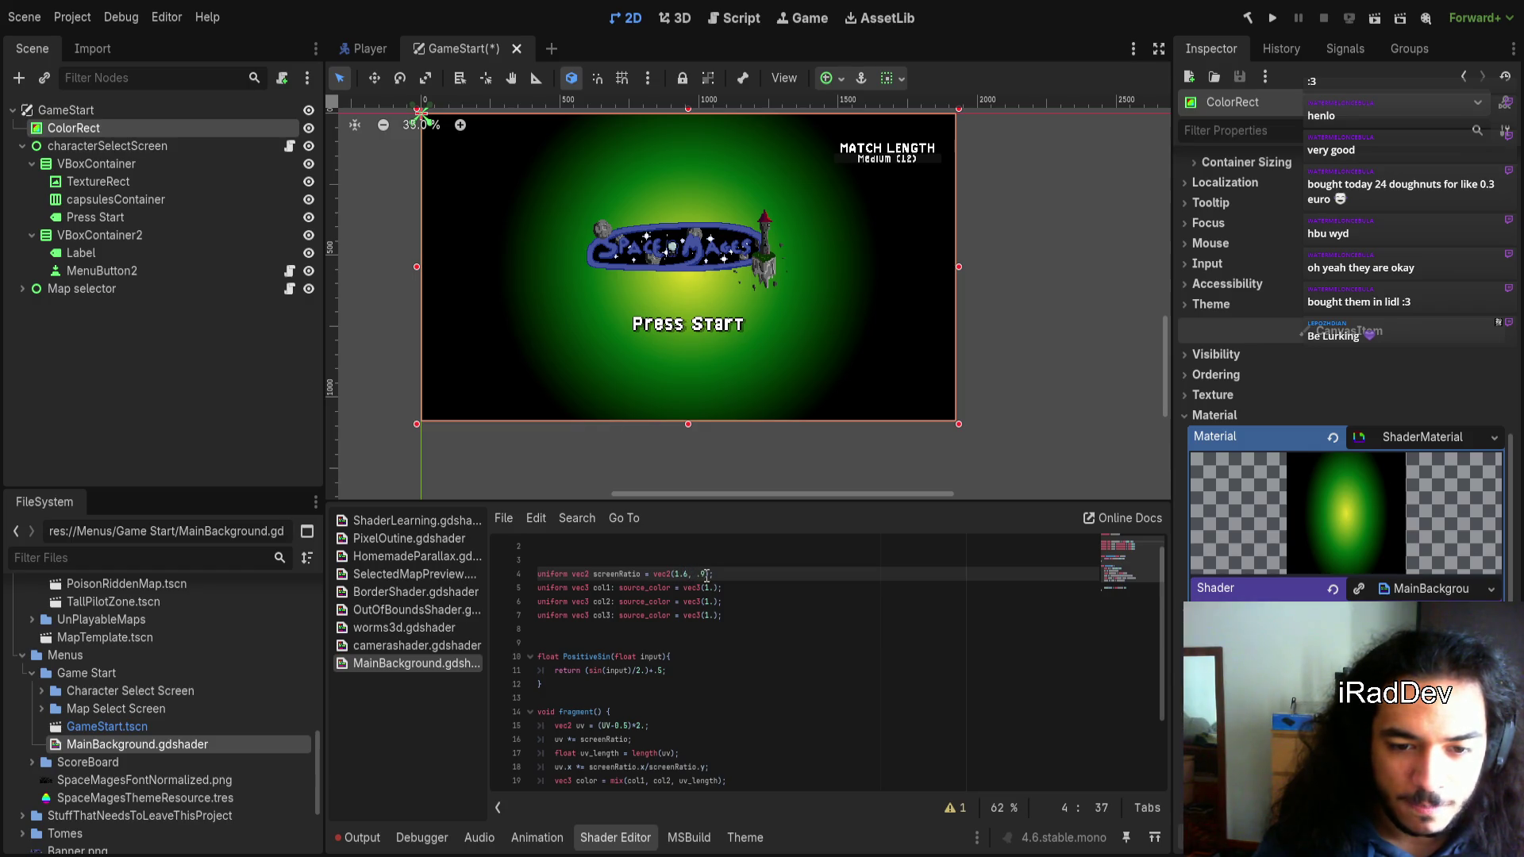
pyautogui.click(724, 575)
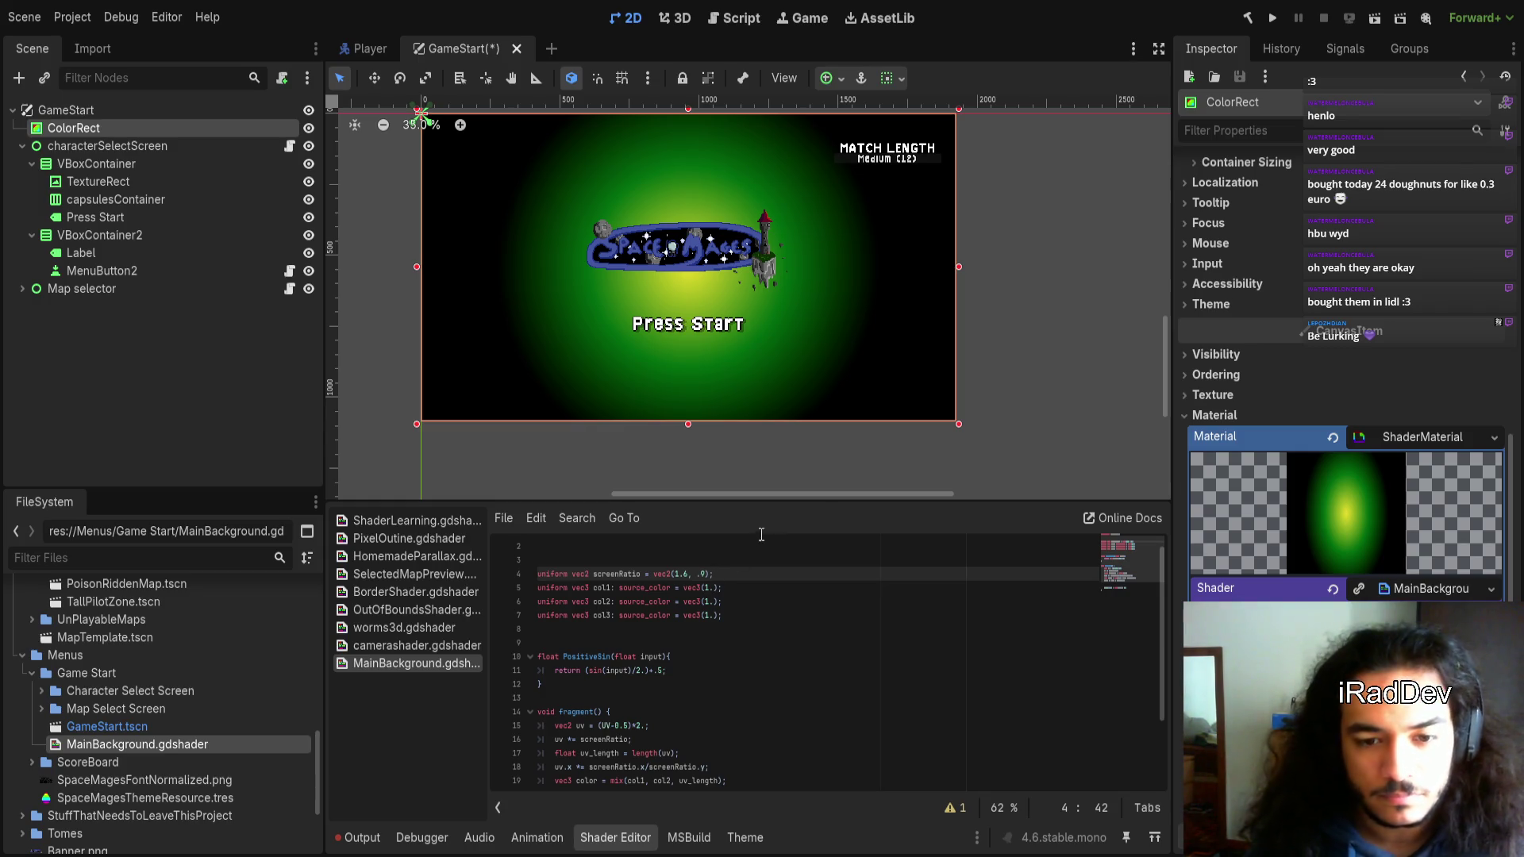
pyautogui.scroll(-3, 749, 599)
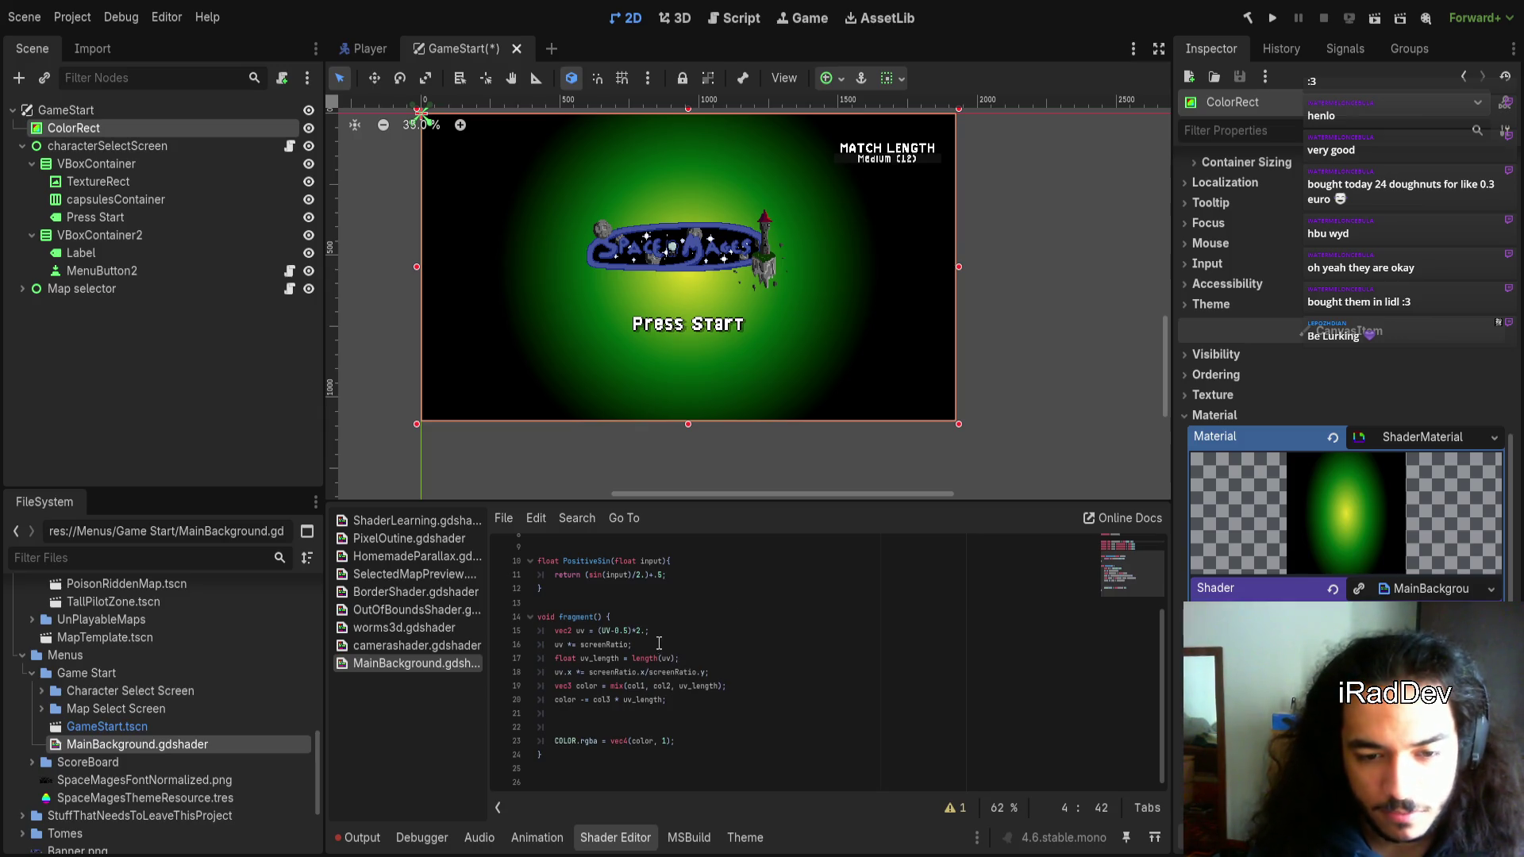
pyautogui.click(690, 700)
pyautogui.scroll(2, 637, 398)
pyautogui.scroll(-1, 637, 398)
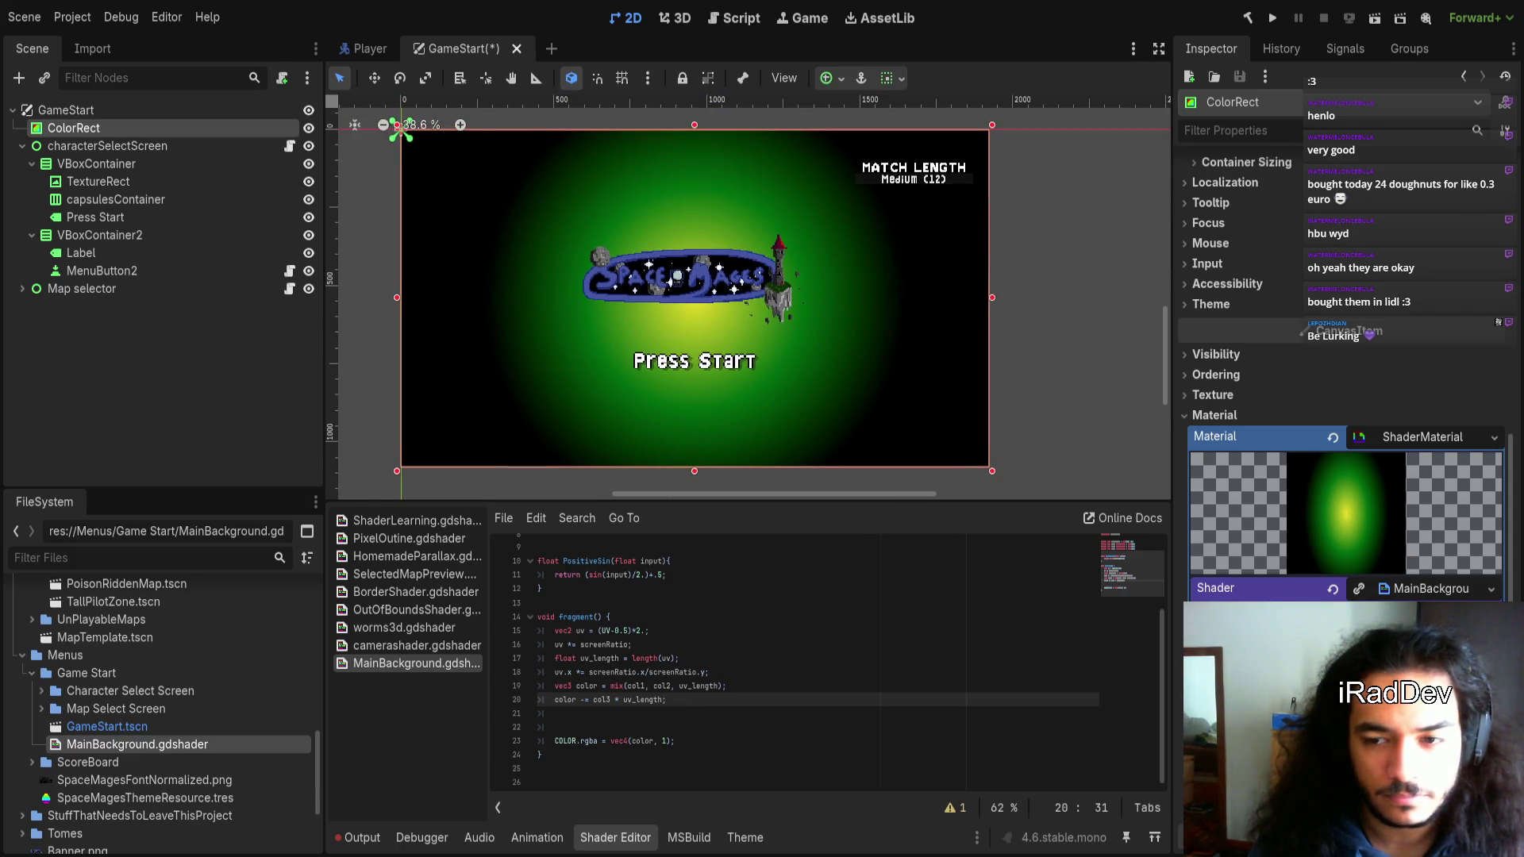
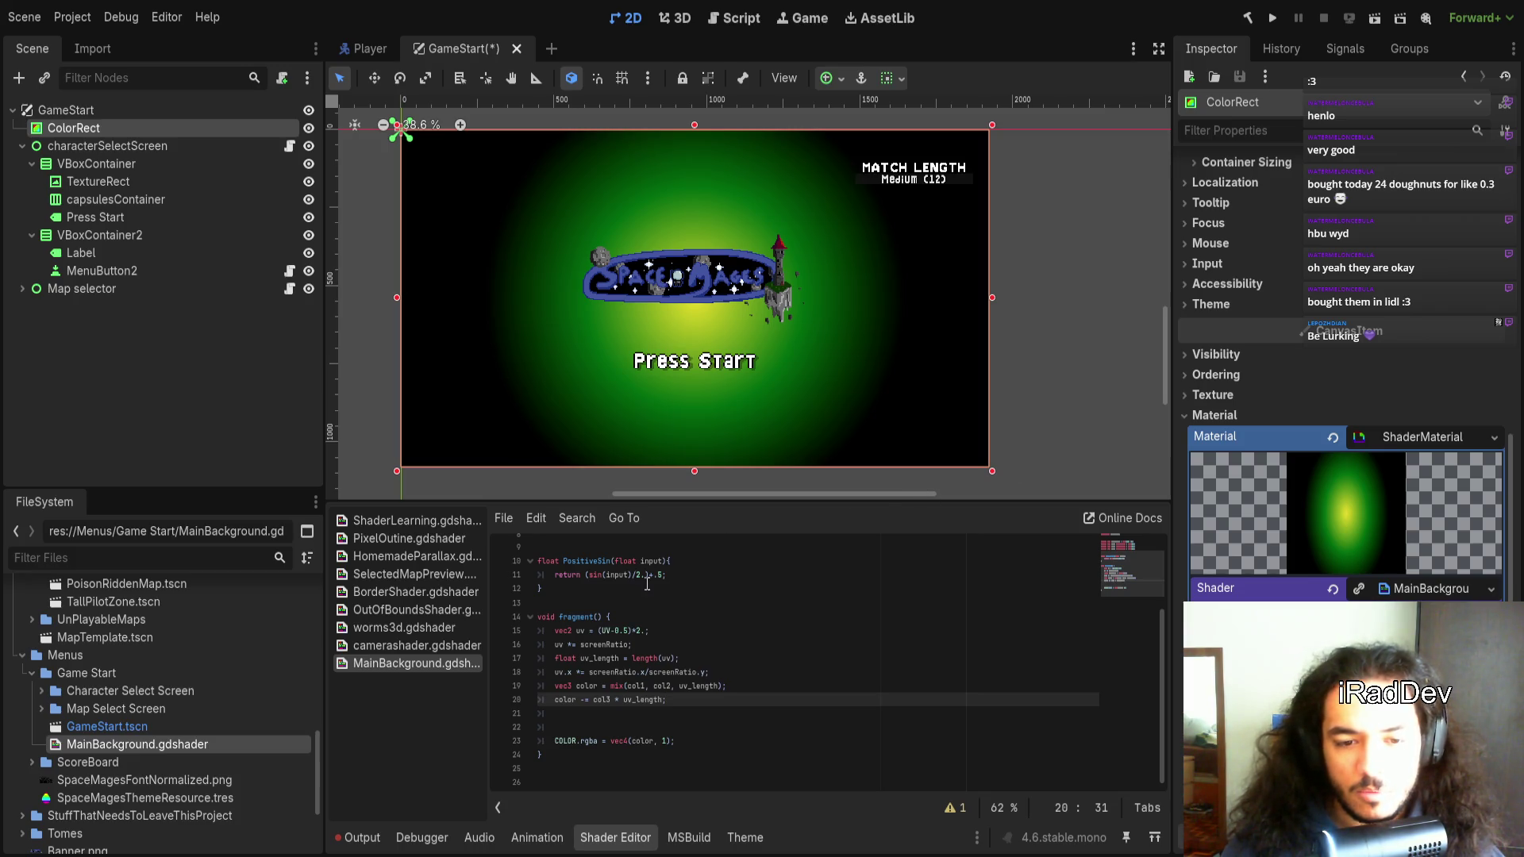
# Add 'float value = atan(uv.x + uv.y);' and 'color *= value;' as new lines in fragment()
pyautogui.click(661, 712)
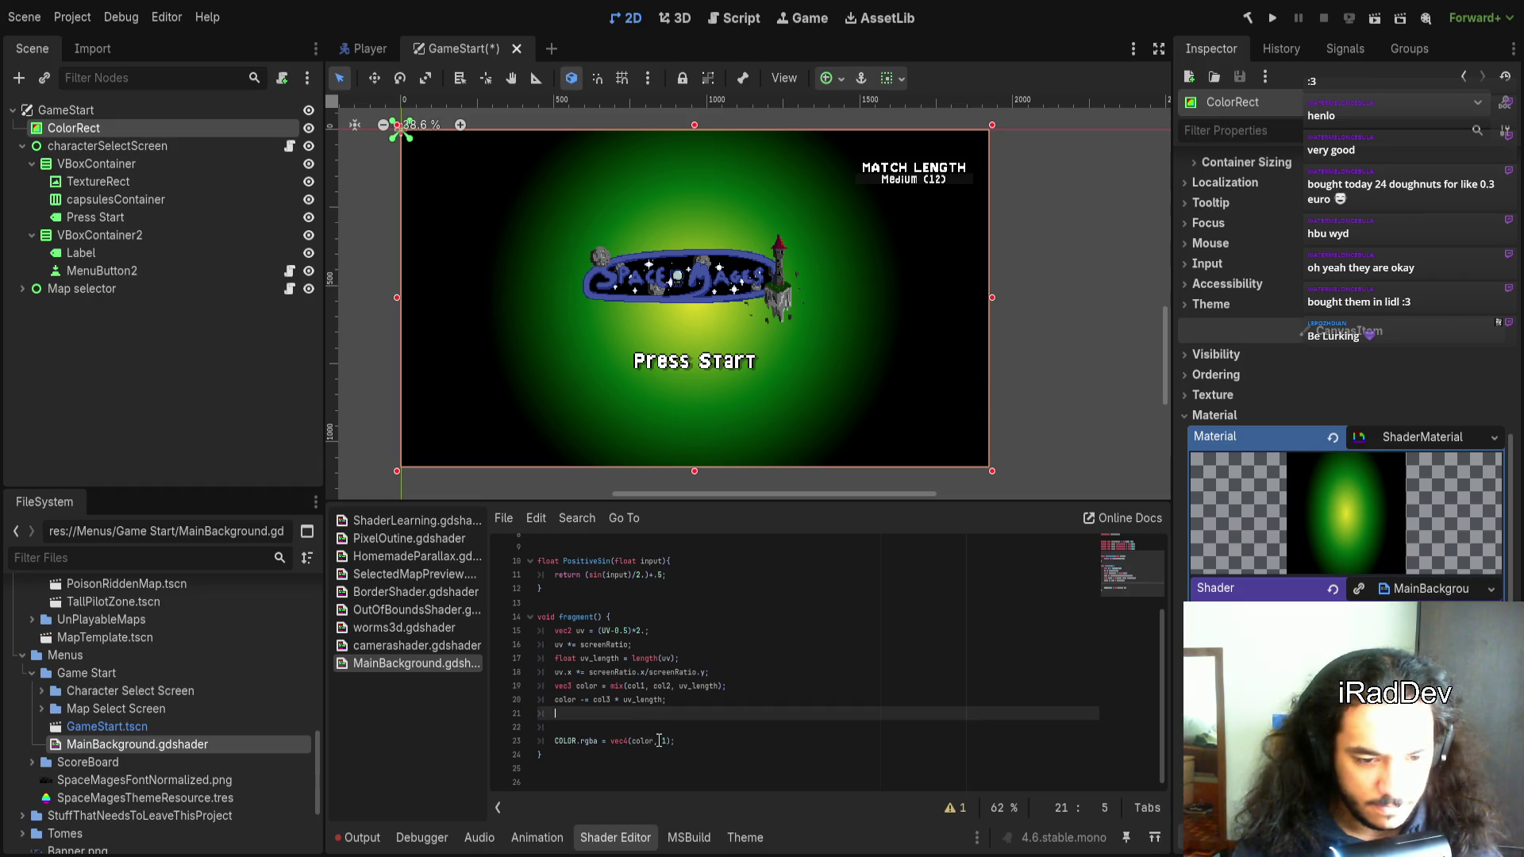
pyautogui.write('fl')
pyautogui.press('BackSpace')
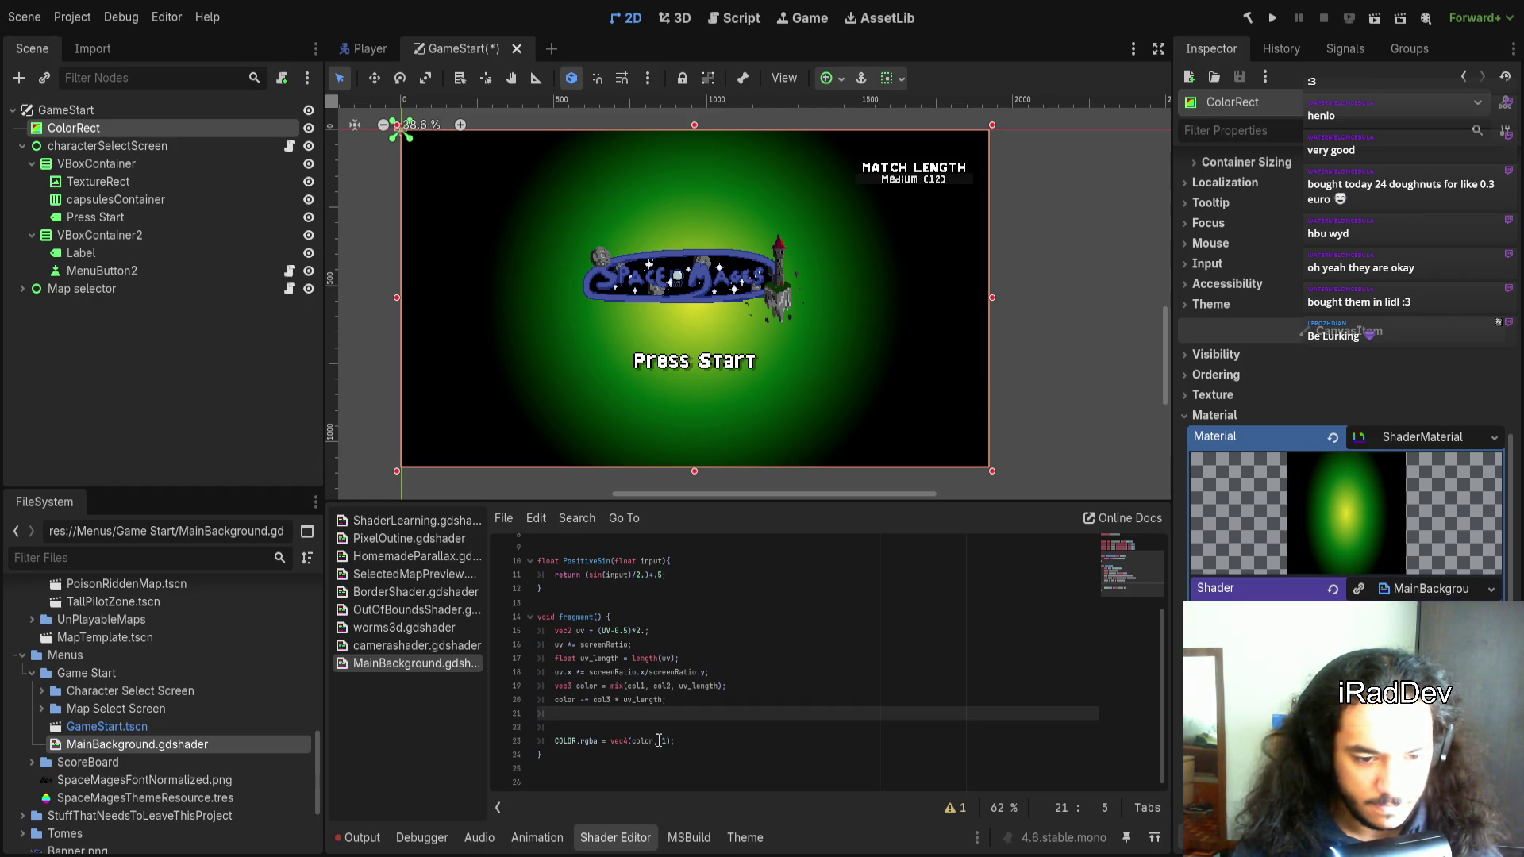
pyautogui.write('float val')
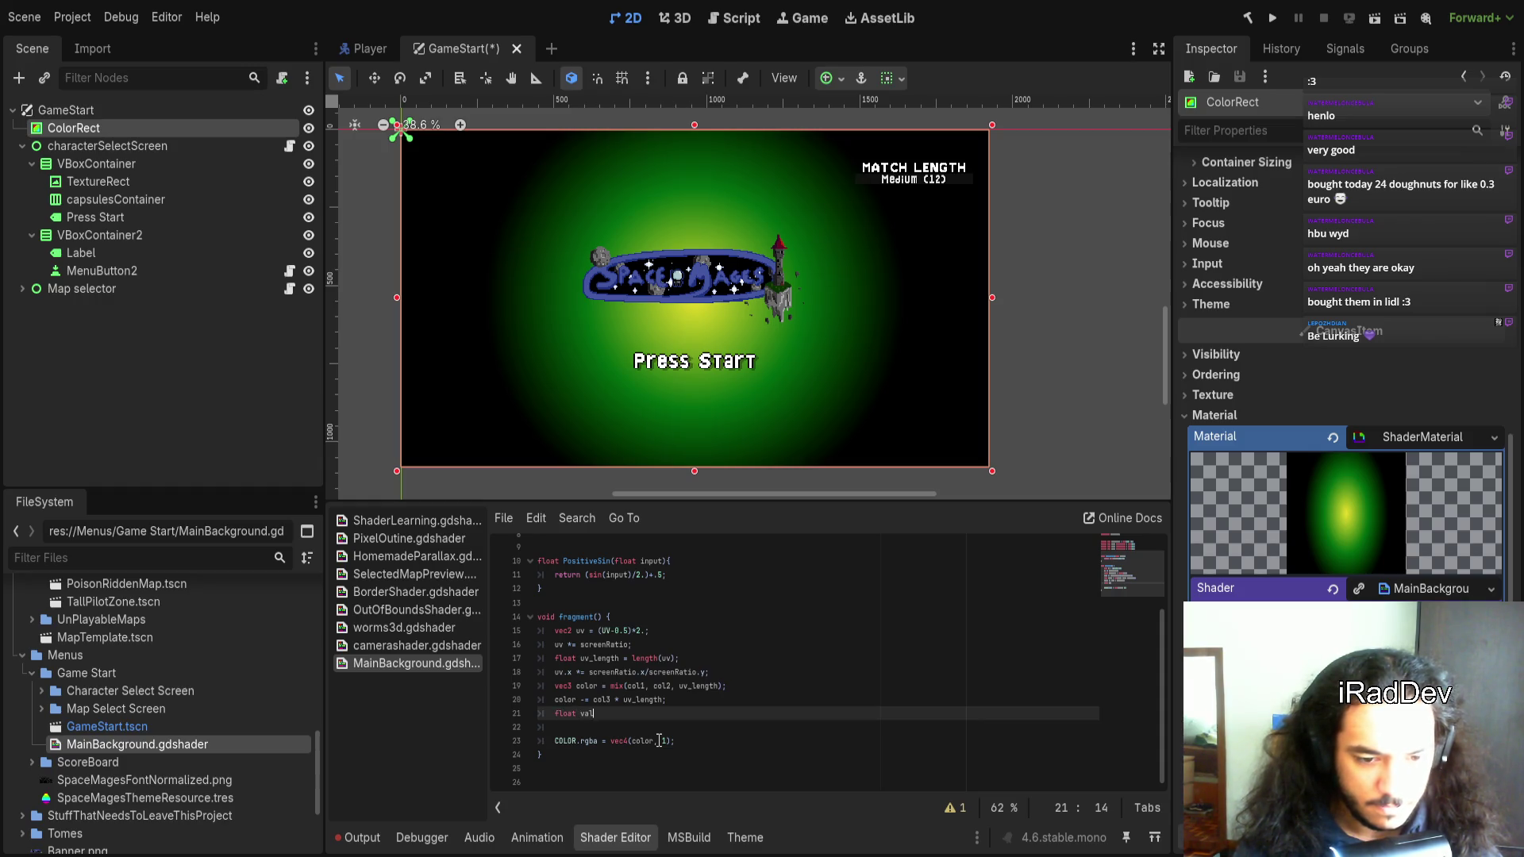
pyautogui.write('ue = a')
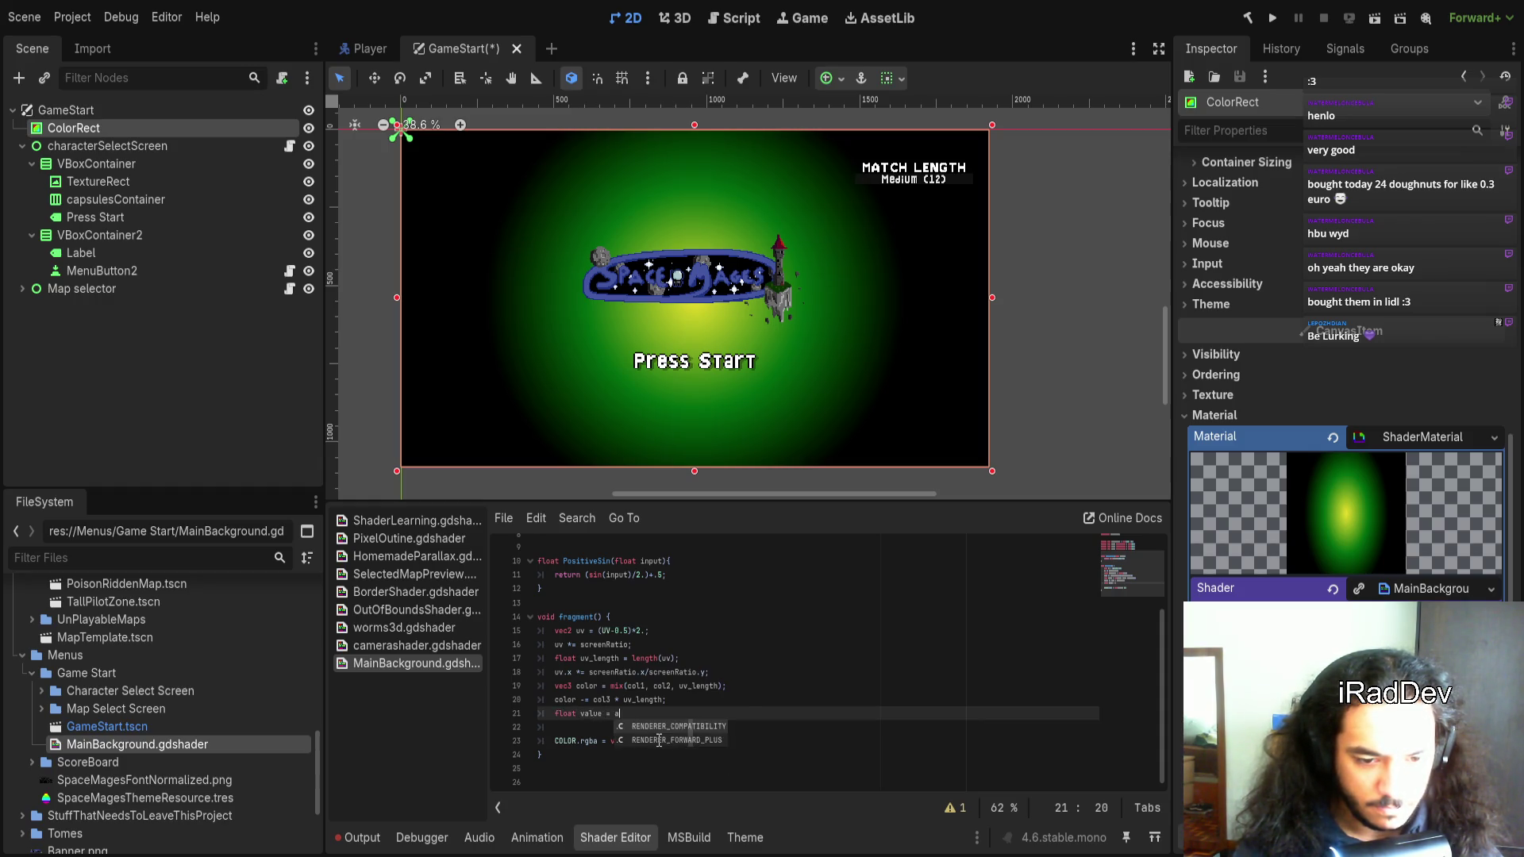
pyautogui.write('tan(uv,x')
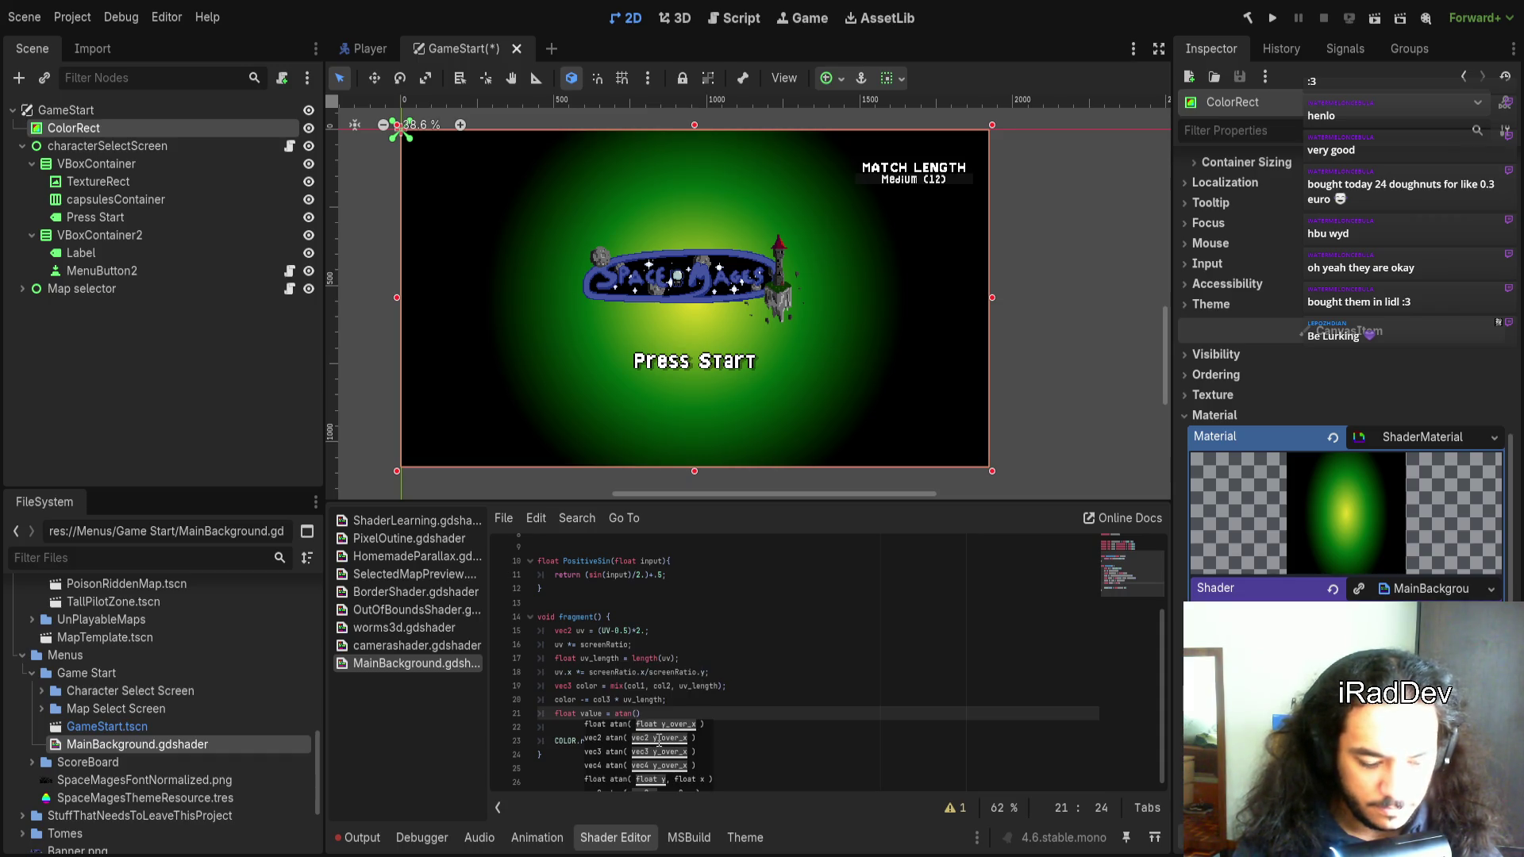
pyautogui.press('BackSpace')
pyautogui.press('BackSpace')
pyautogui.write('+x,')
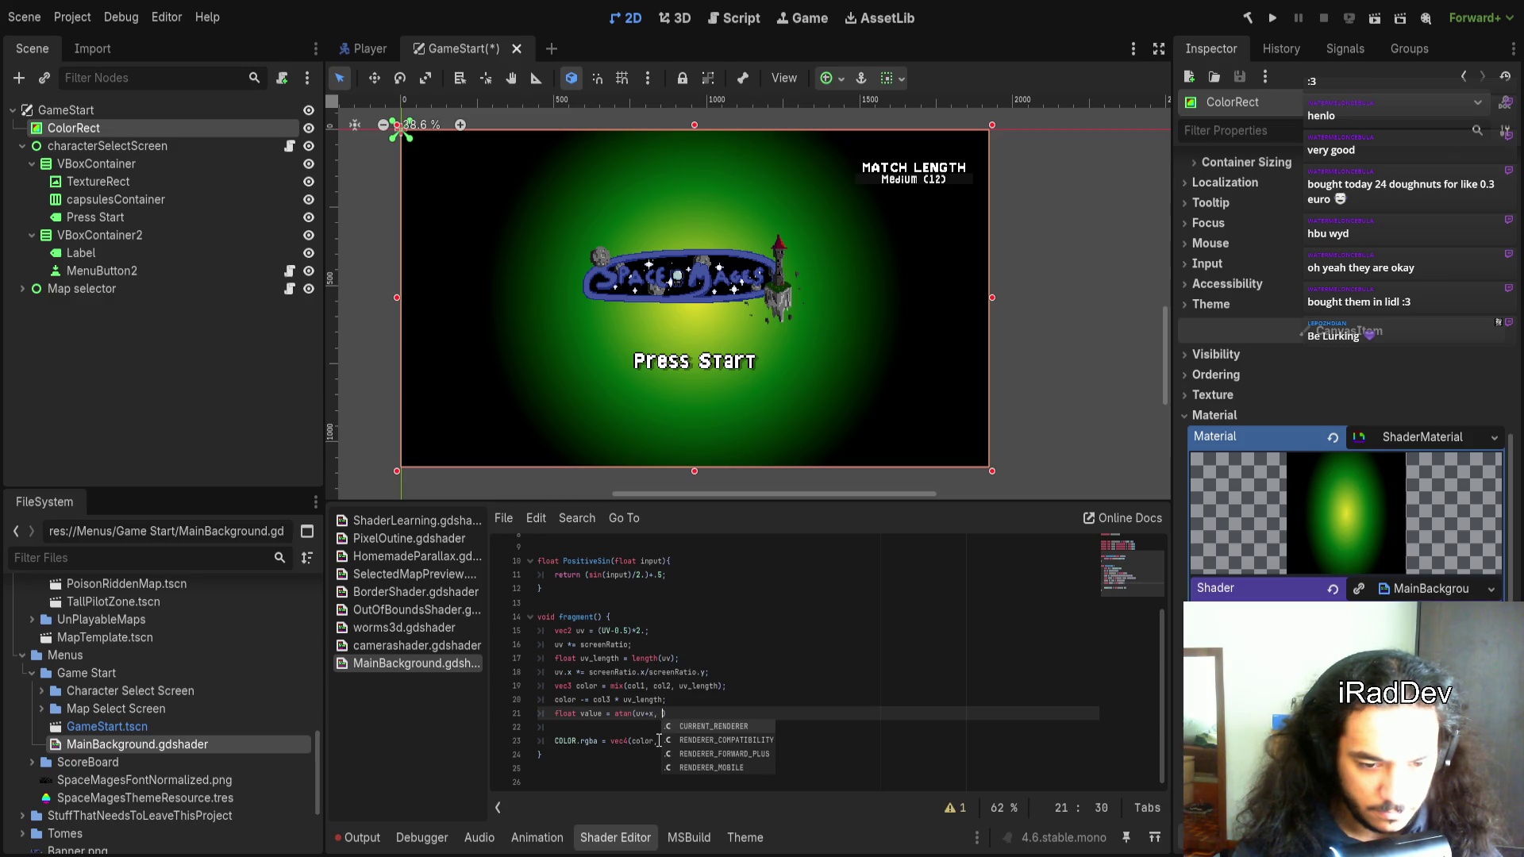
pyautogui.press('BackSpace')
pyautogui.press('BackSpace')
pyautogui.write('x + ')
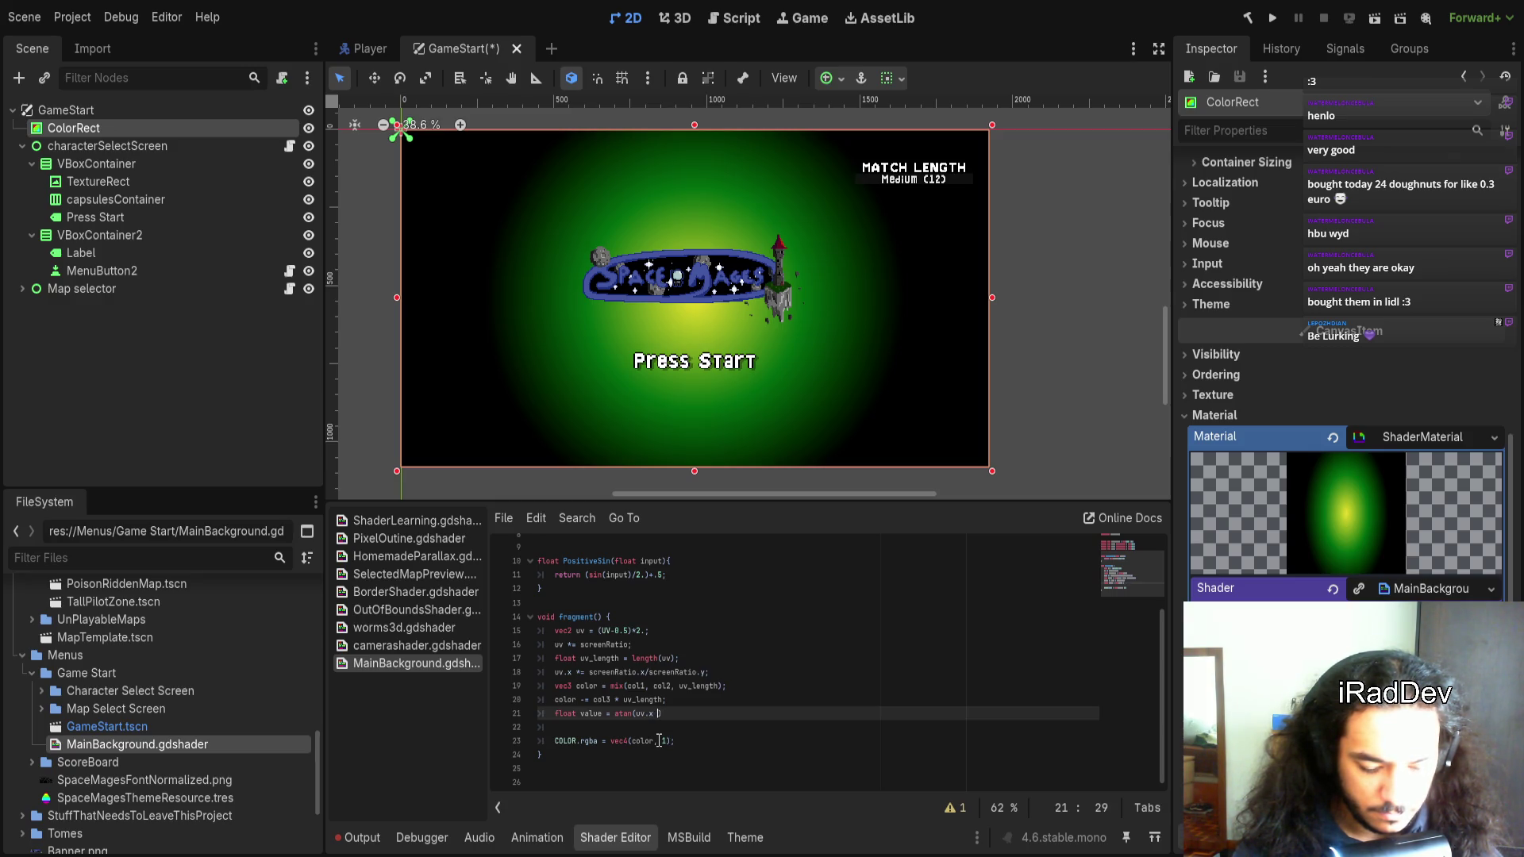
pyautogui.write('uv.y);')
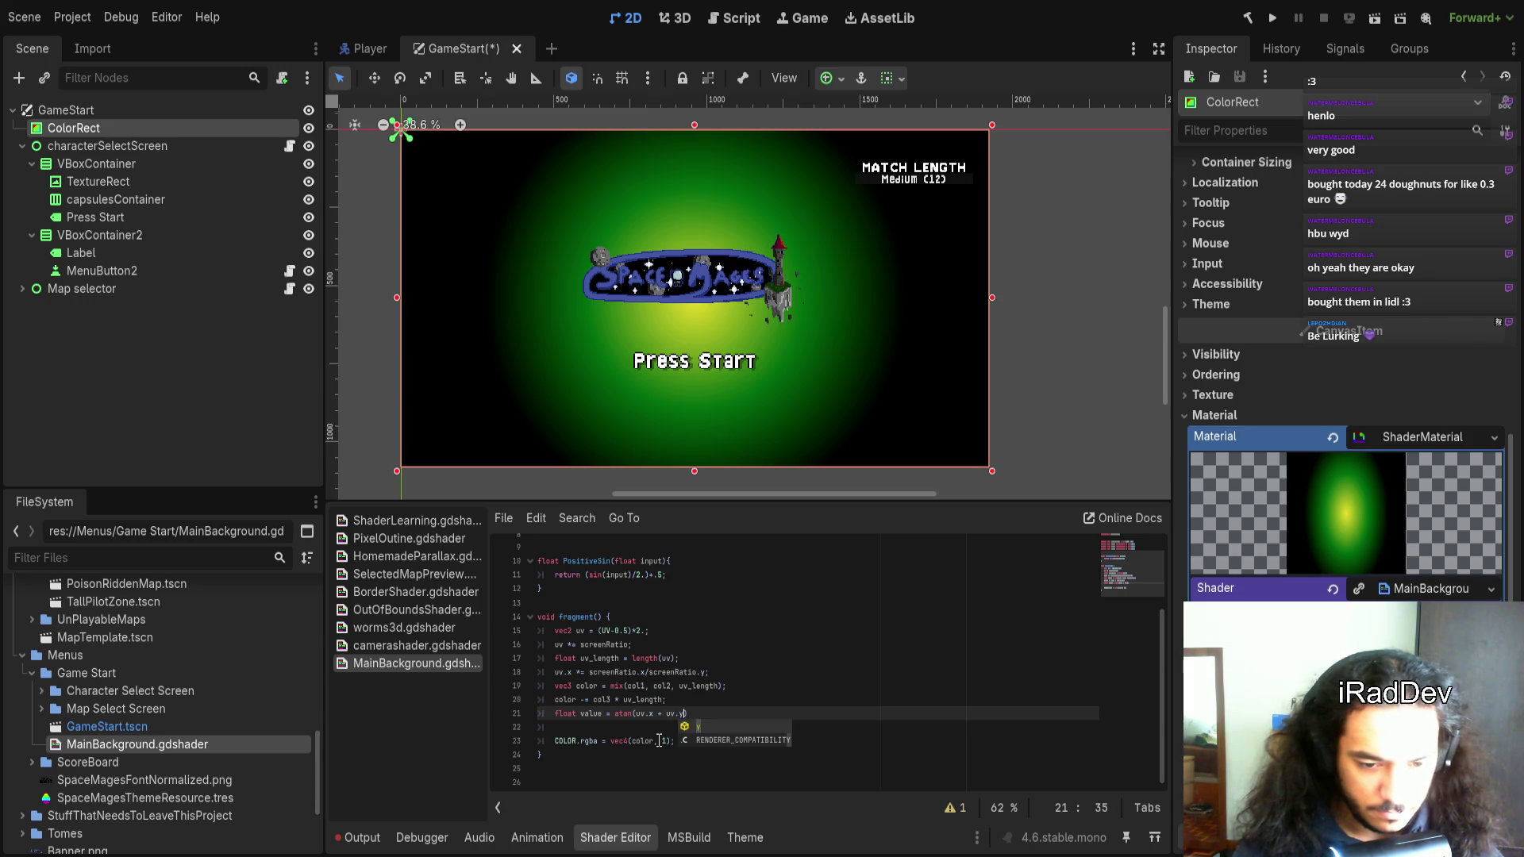
pyautogui.press('Return')
pyautogui.write('co')
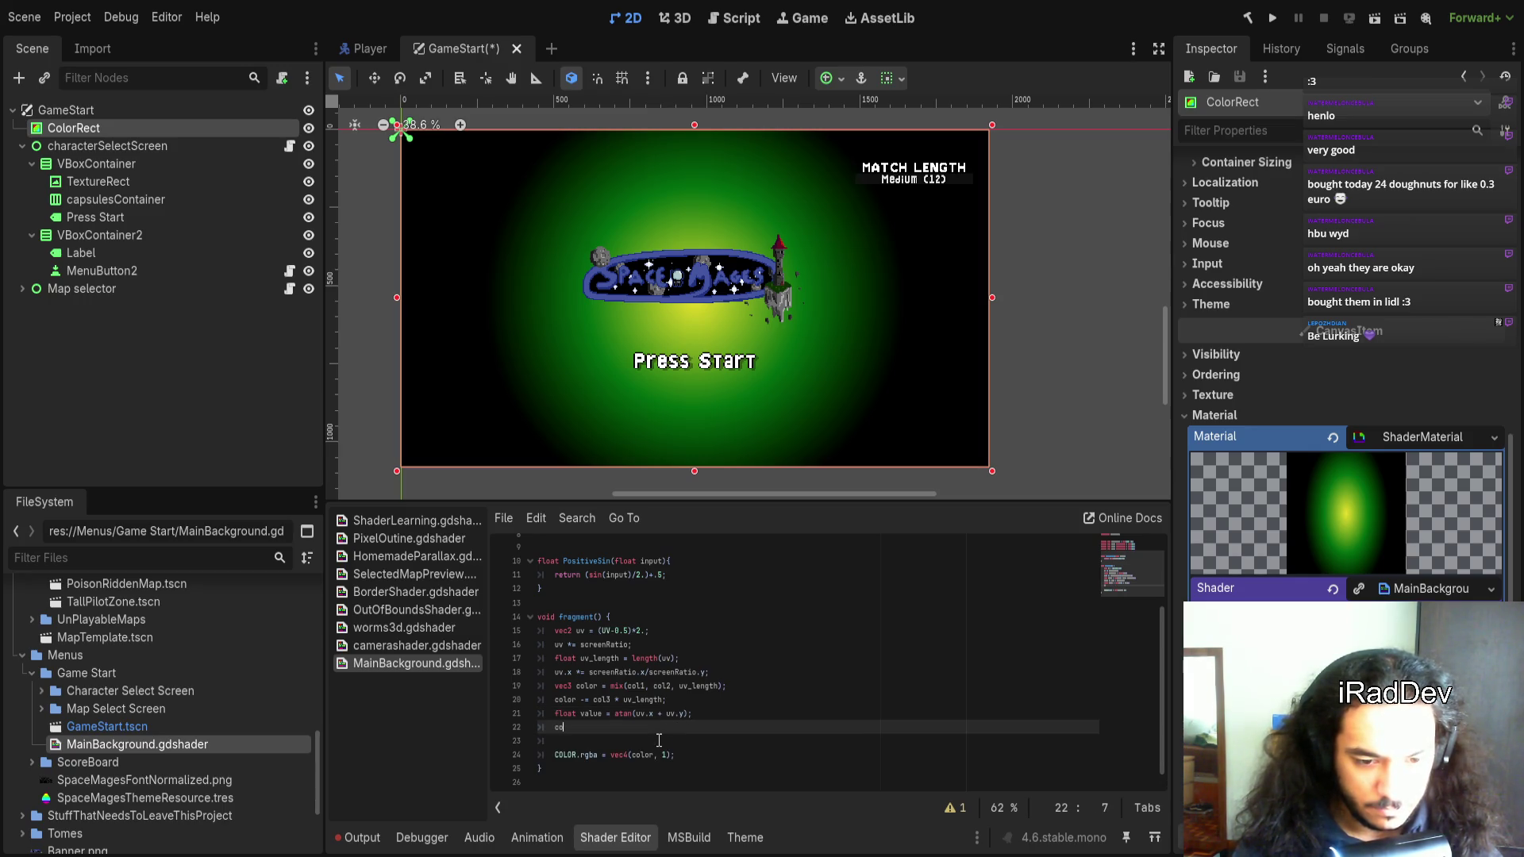
pyautogui.write('lor * value;')
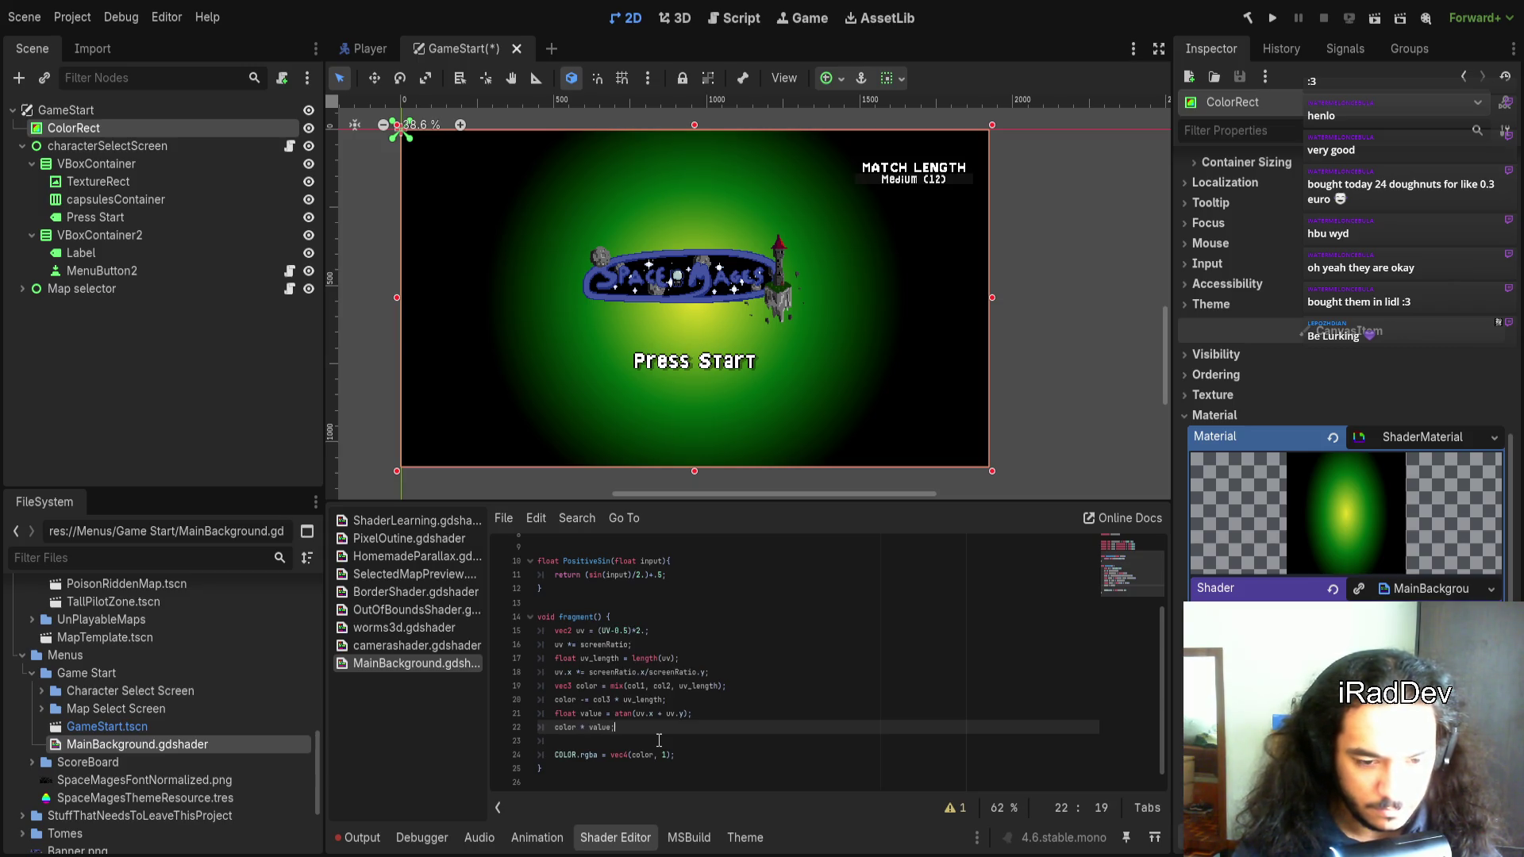
pyautogui.hotkey('ctrl', 'Right')
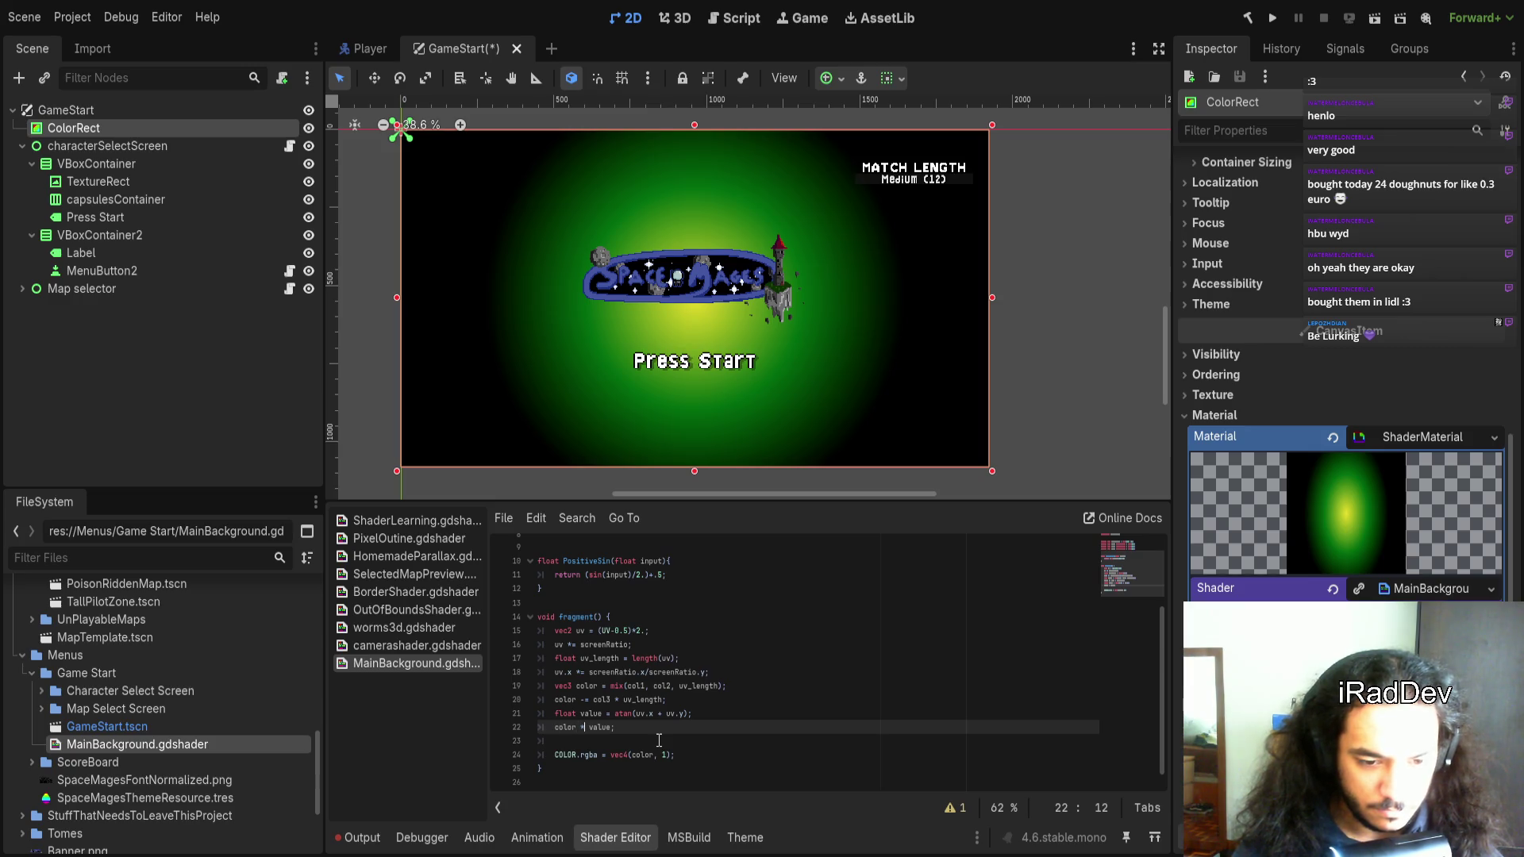
pyautogui.write('=')
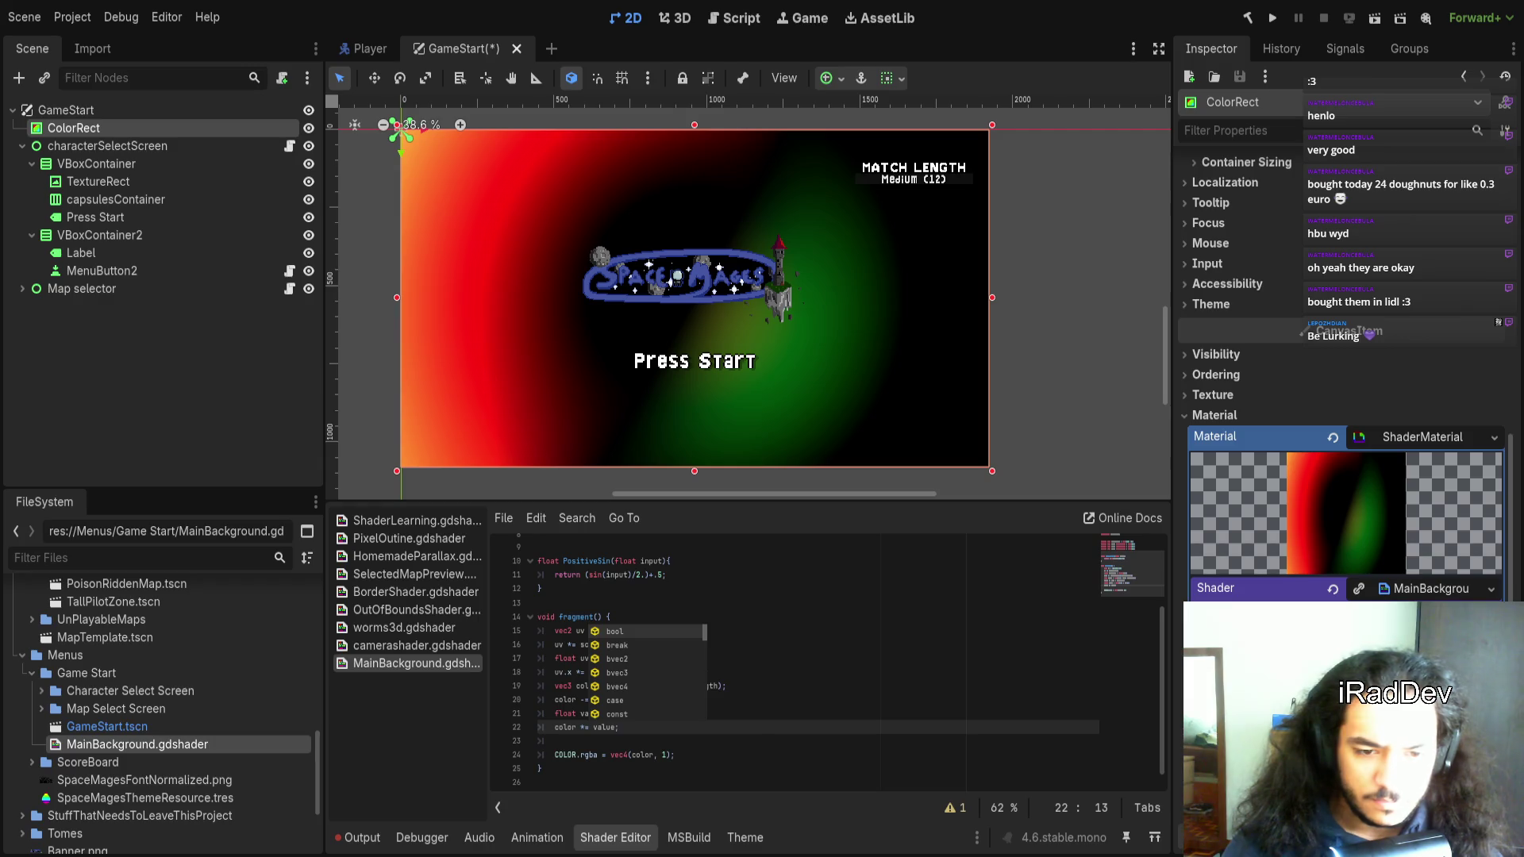
# Change line 22 to color *= cos(value*5);
pyautogui.click(620, 727)
pyautogui.write('cos')
pyautogui.press('Return')
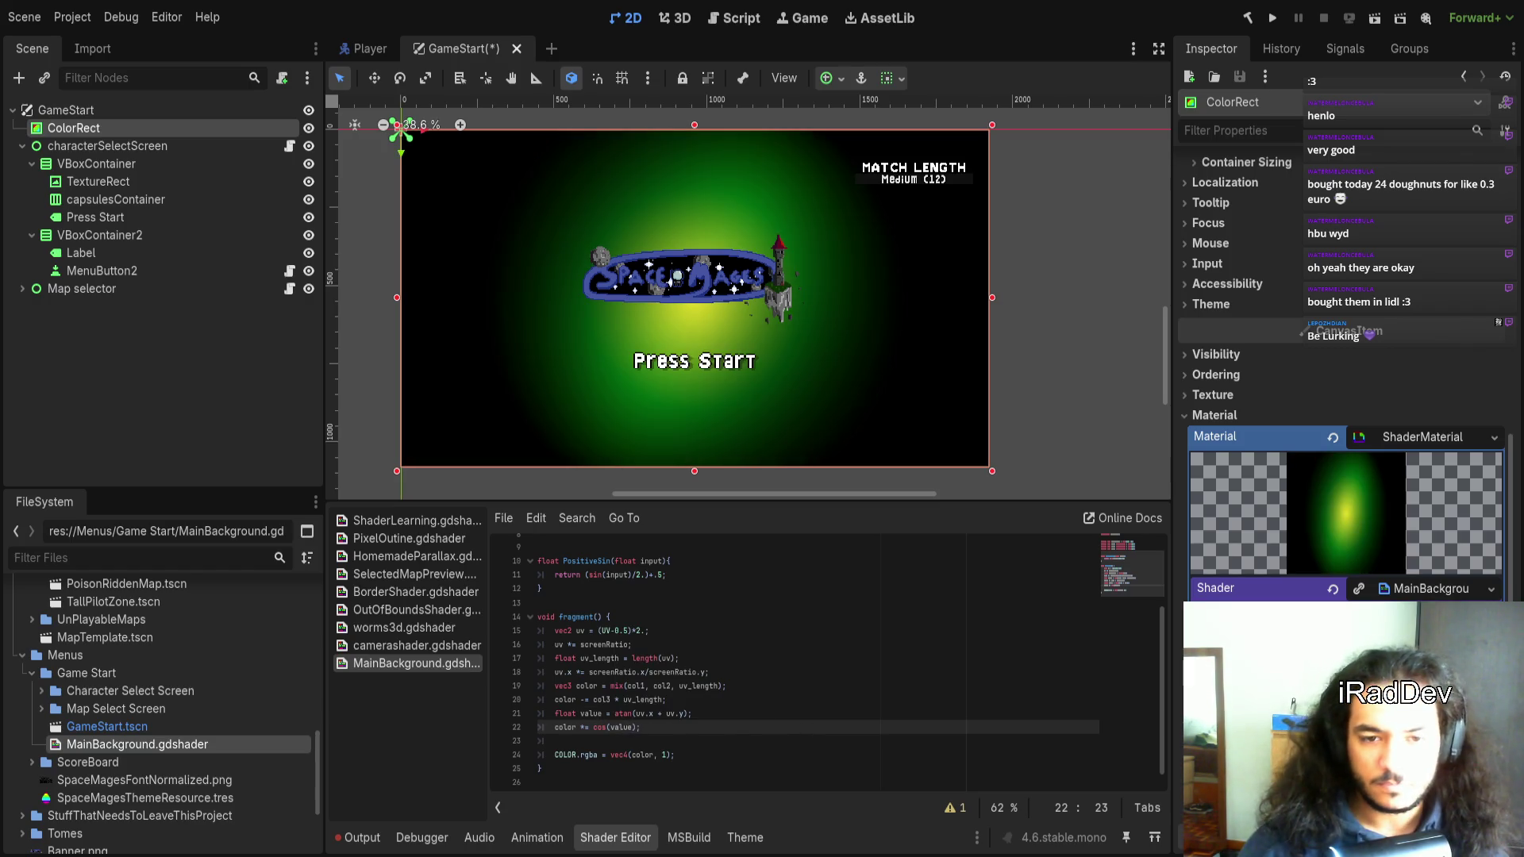
pyautogui.write('*5.')
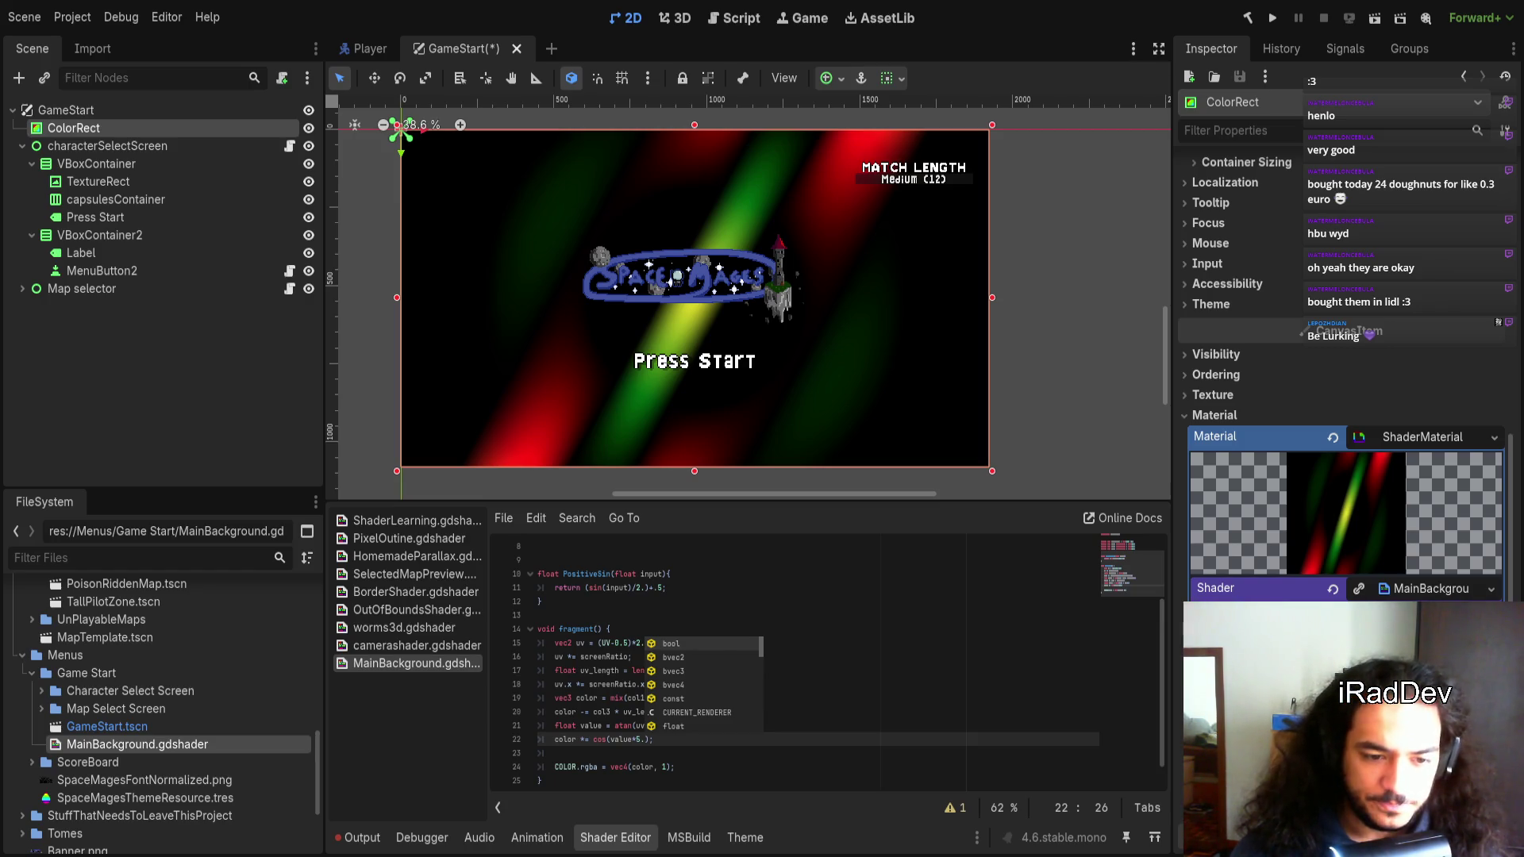
# Change the atan call to atan(uv.x, uv.y) to make radial rays
pyautogui.press('Escape')
pyautogui.press('Up')
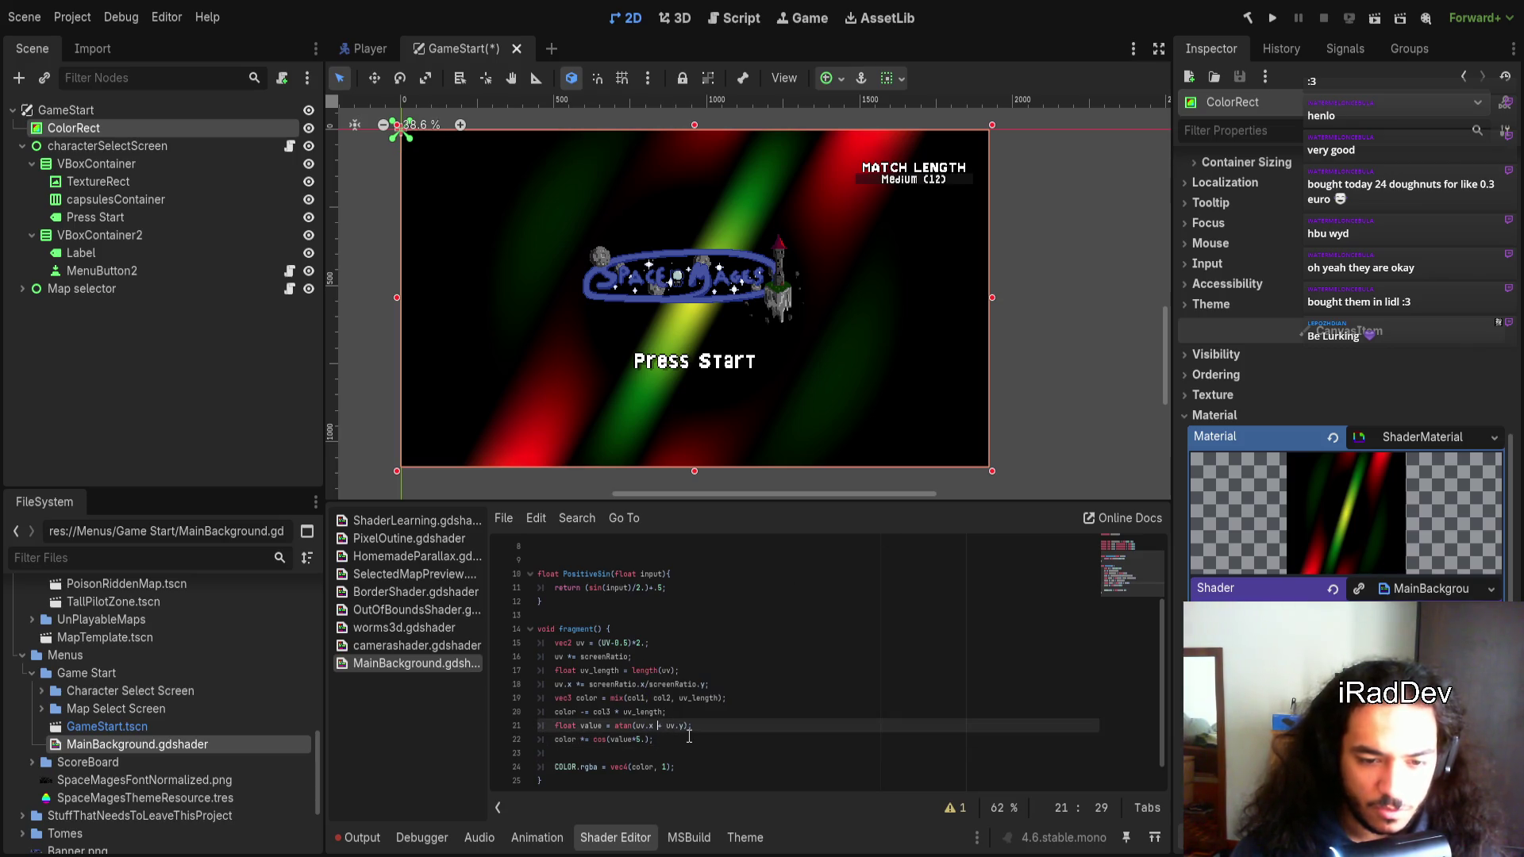
pyautogui.press('BackSpace')
pyautogui.press('BackSpace')
pyautogui.write(',')
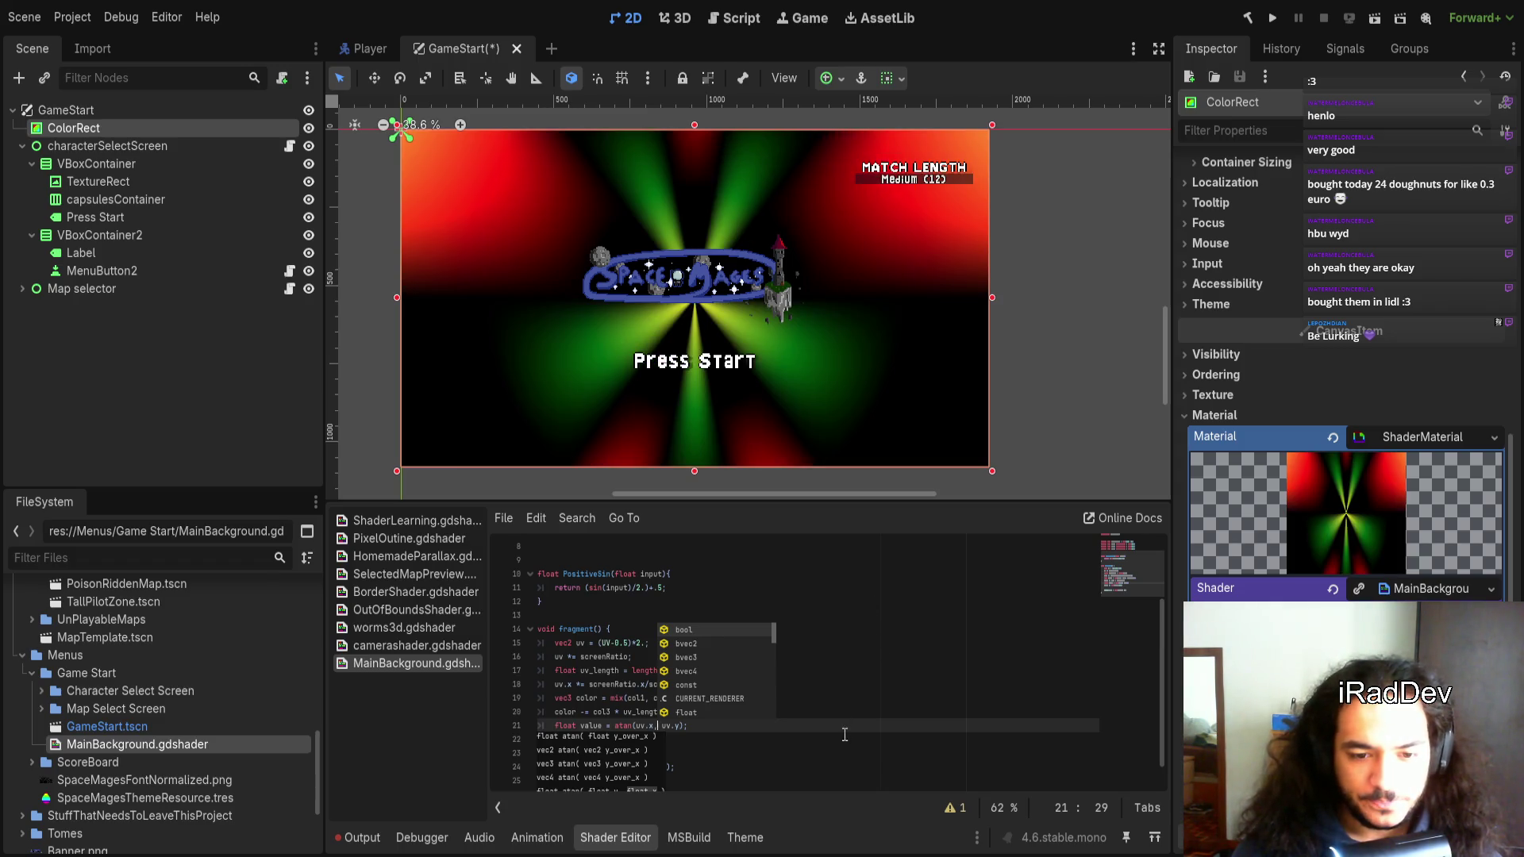
# Replace the ray multiplier 5 with sin(TIME) inside the cosine
pyautogui.click(682, 740)
pyautogui.press('Left')
pyautogui.press('Left')
pyautogui.press('Left')
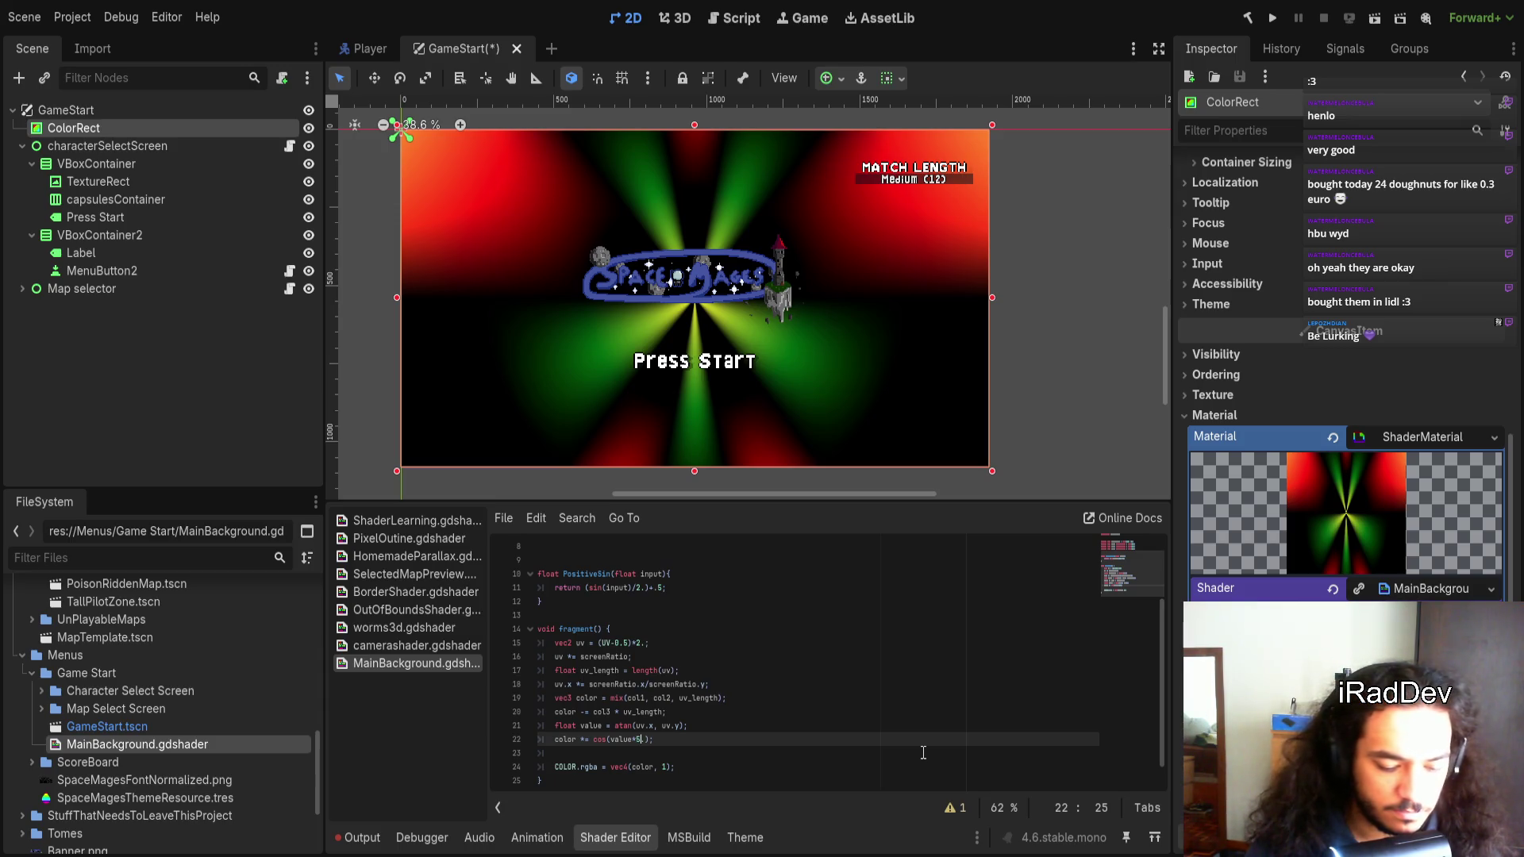
pyautogui.press('BackSpace')
pyautogui.write('3')
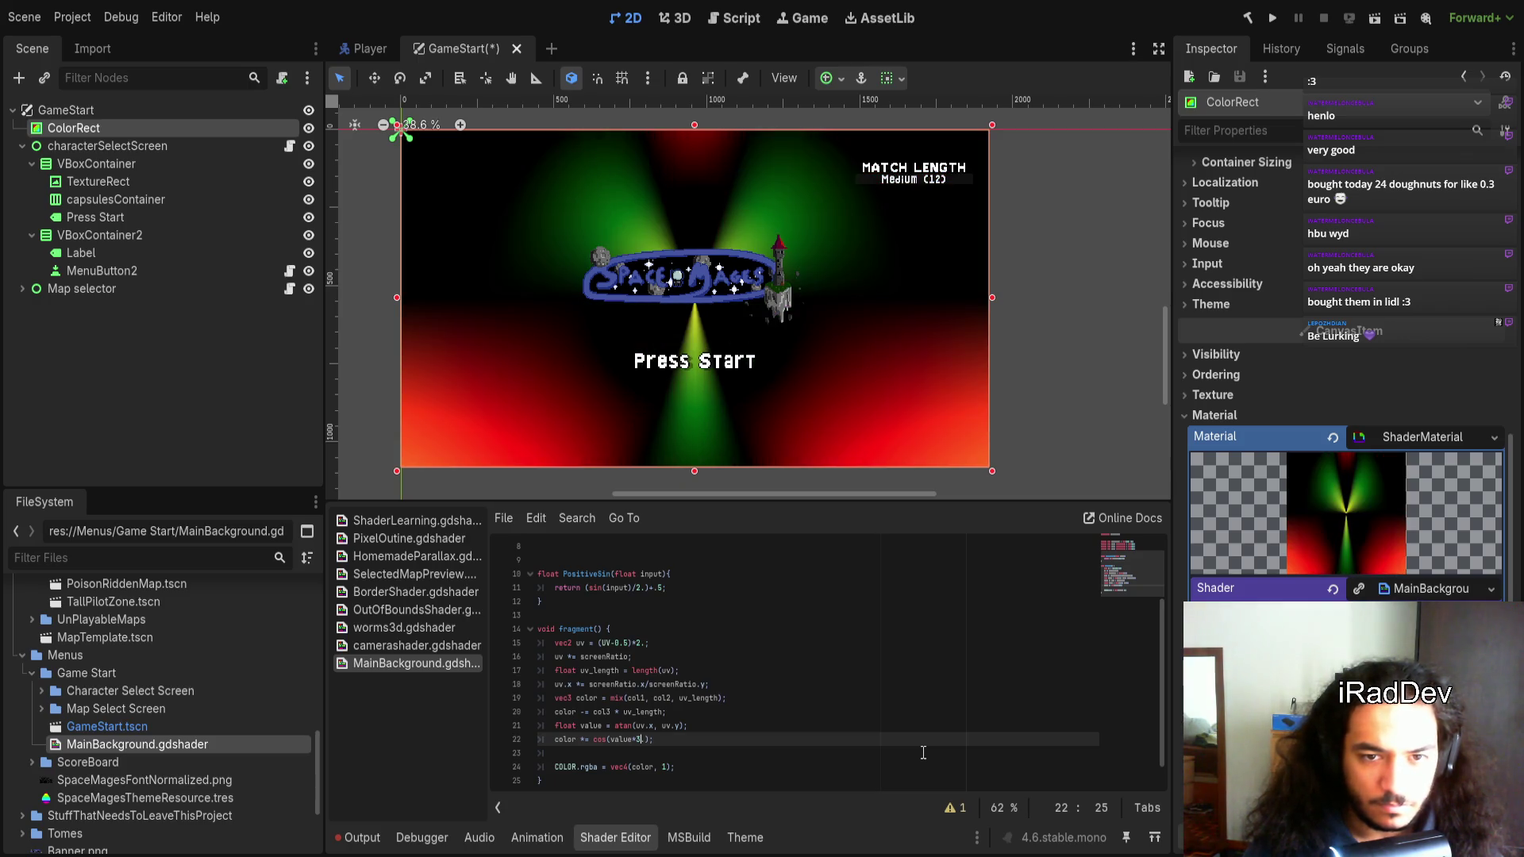
pyautogui.press('BackSpace')
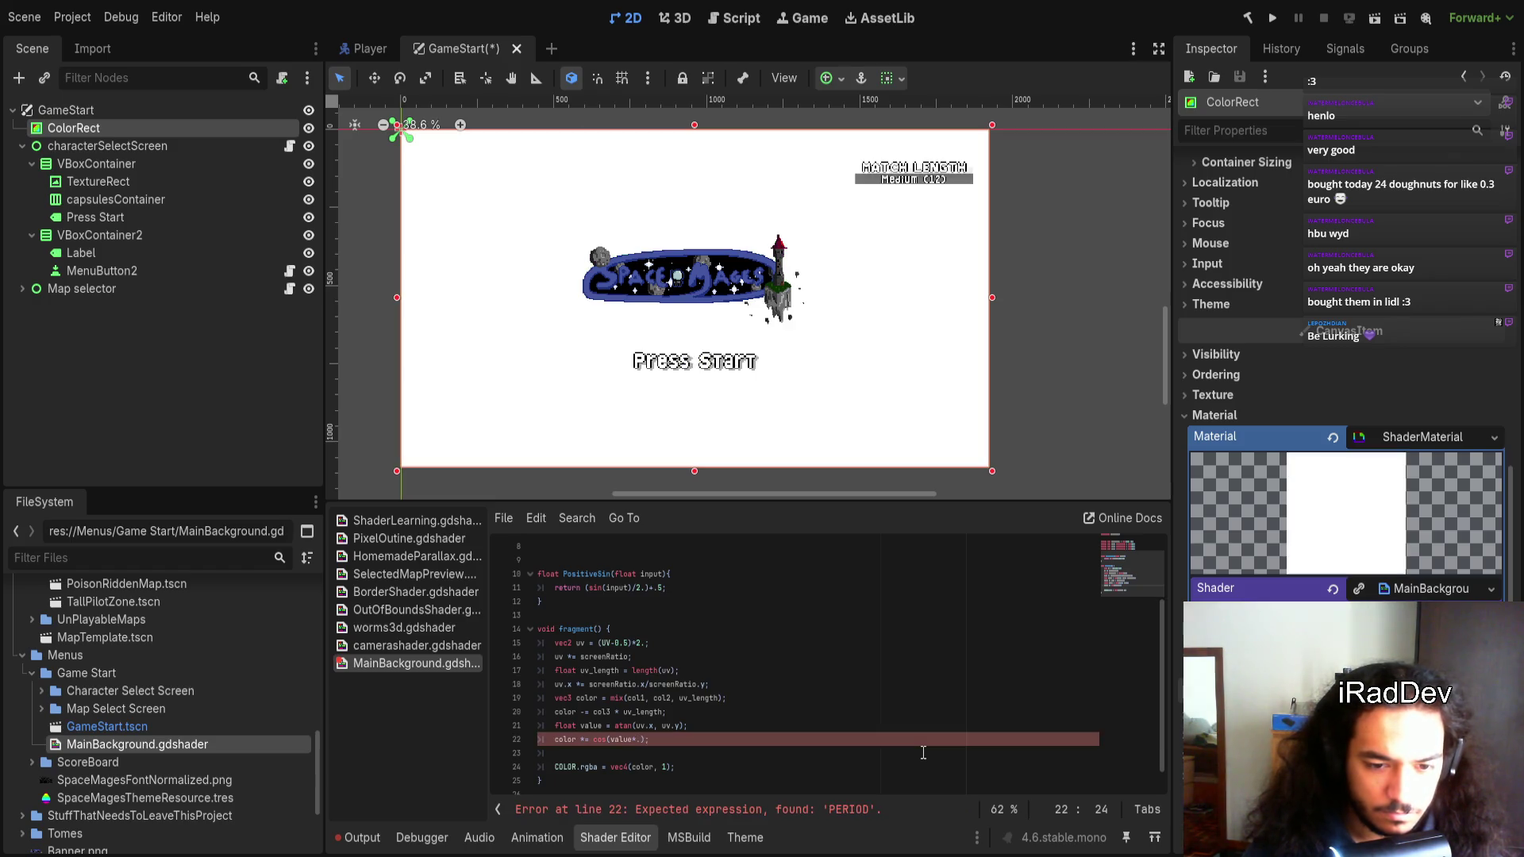
pyautogui.write('Tim')
pyautogui.press('Return')
pyautogui.write('(TIME')
pyautogui.press('Left')
pyautogui.write('sin')
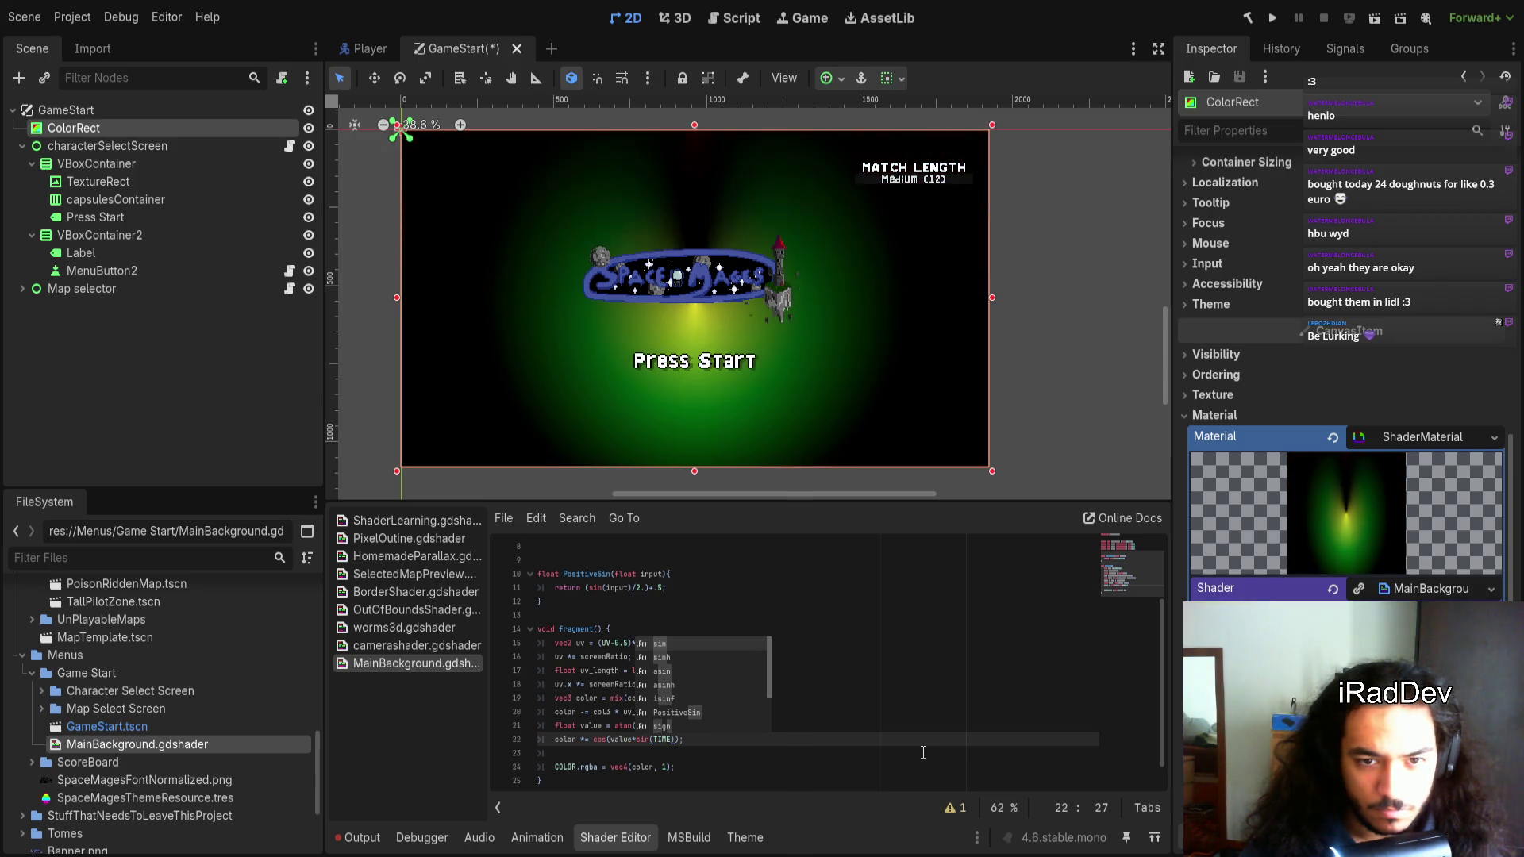
# Make the multiplier (PositiveSin(TIME)*5.), using a float 5
pyautogui.press('Right')
pyautogui.press('Right')
pyautogui.press('Right')
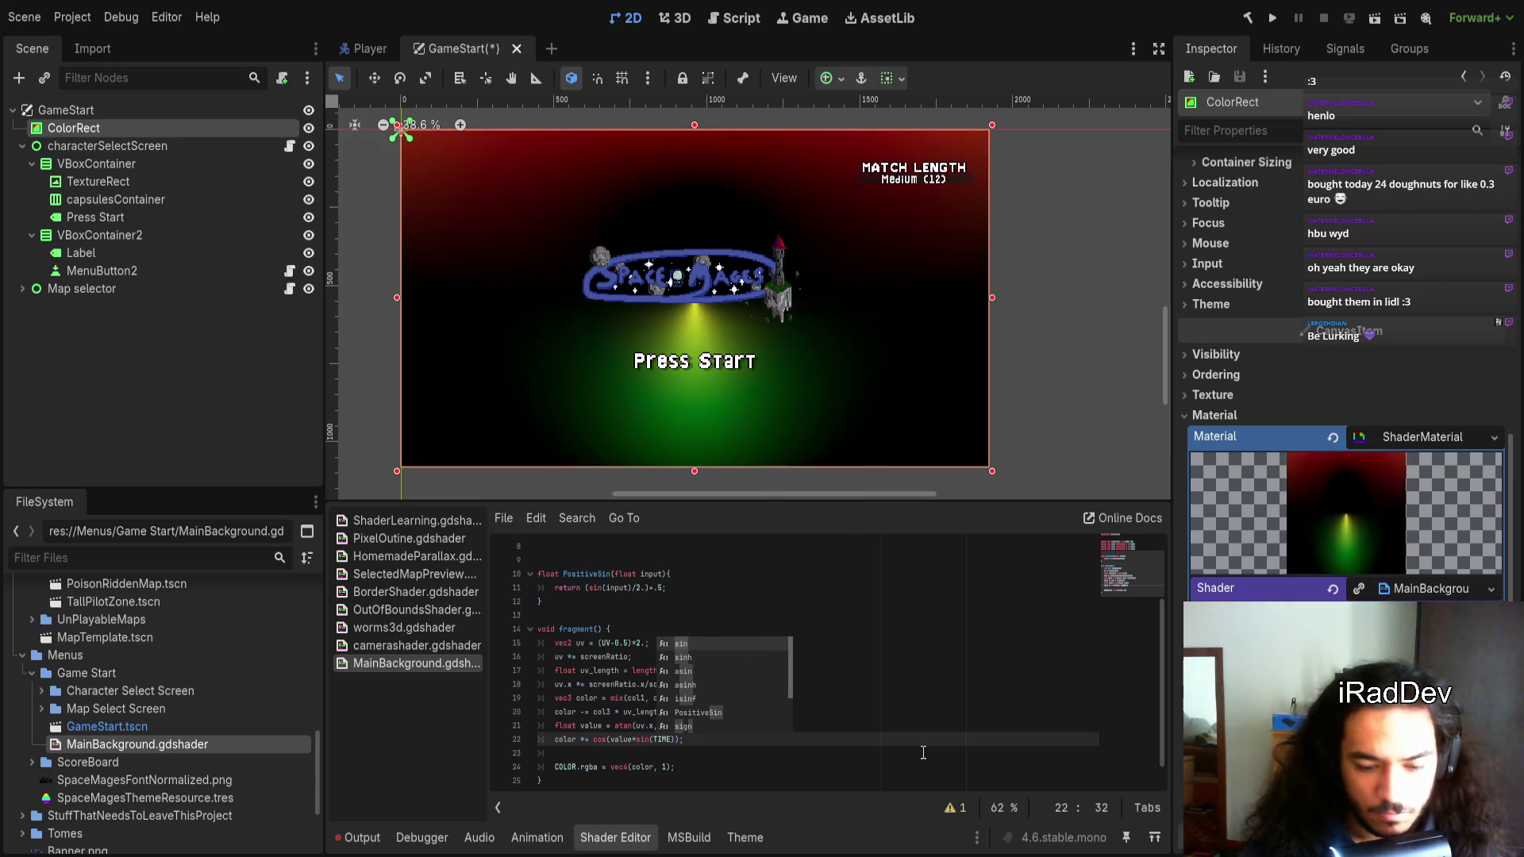
pyautogui.press('Right')
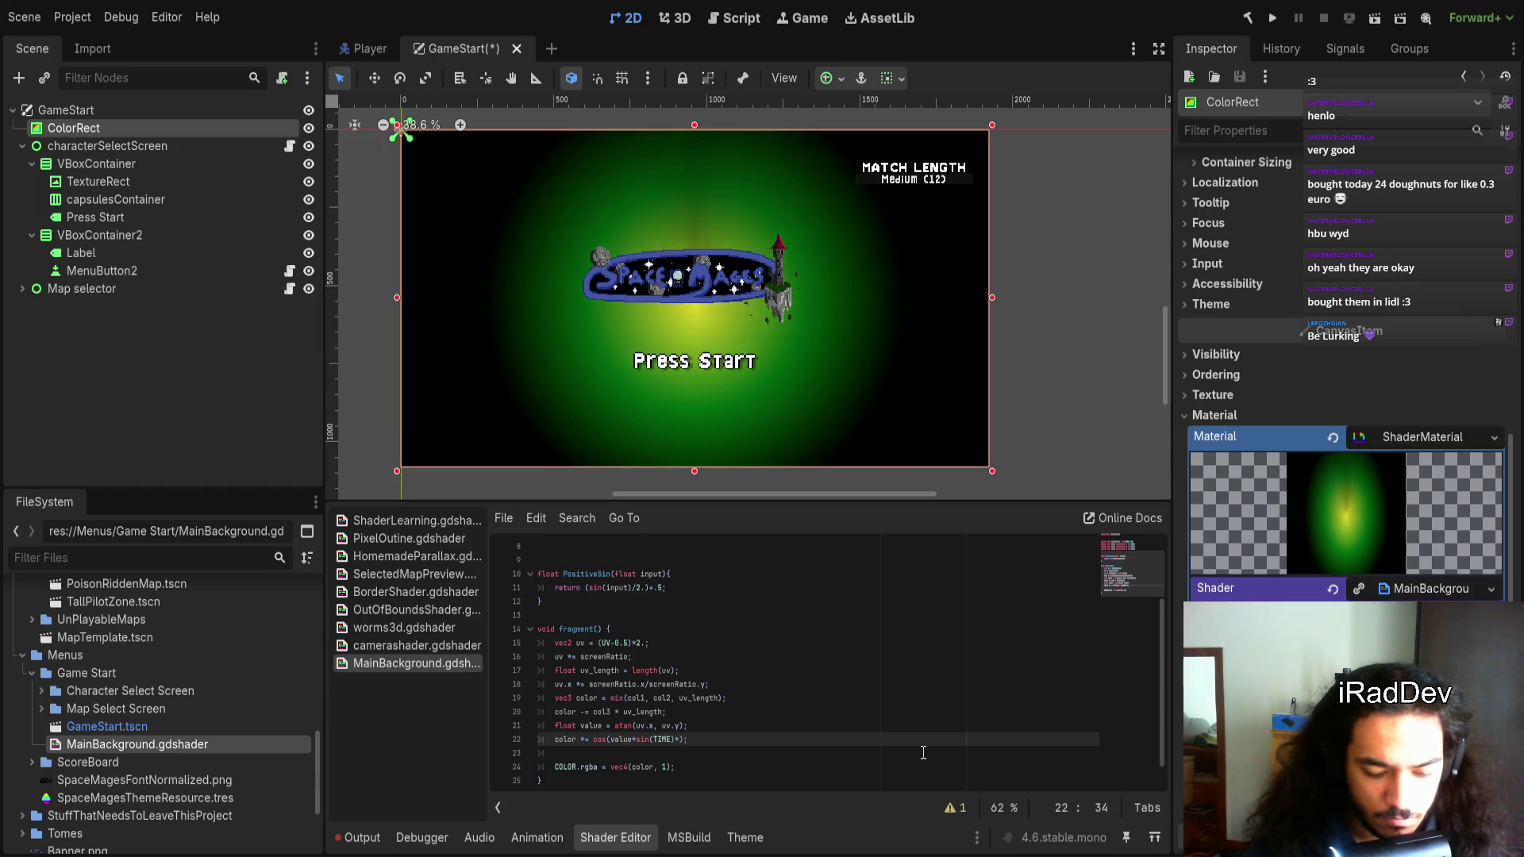
pyautogui.write('*5')
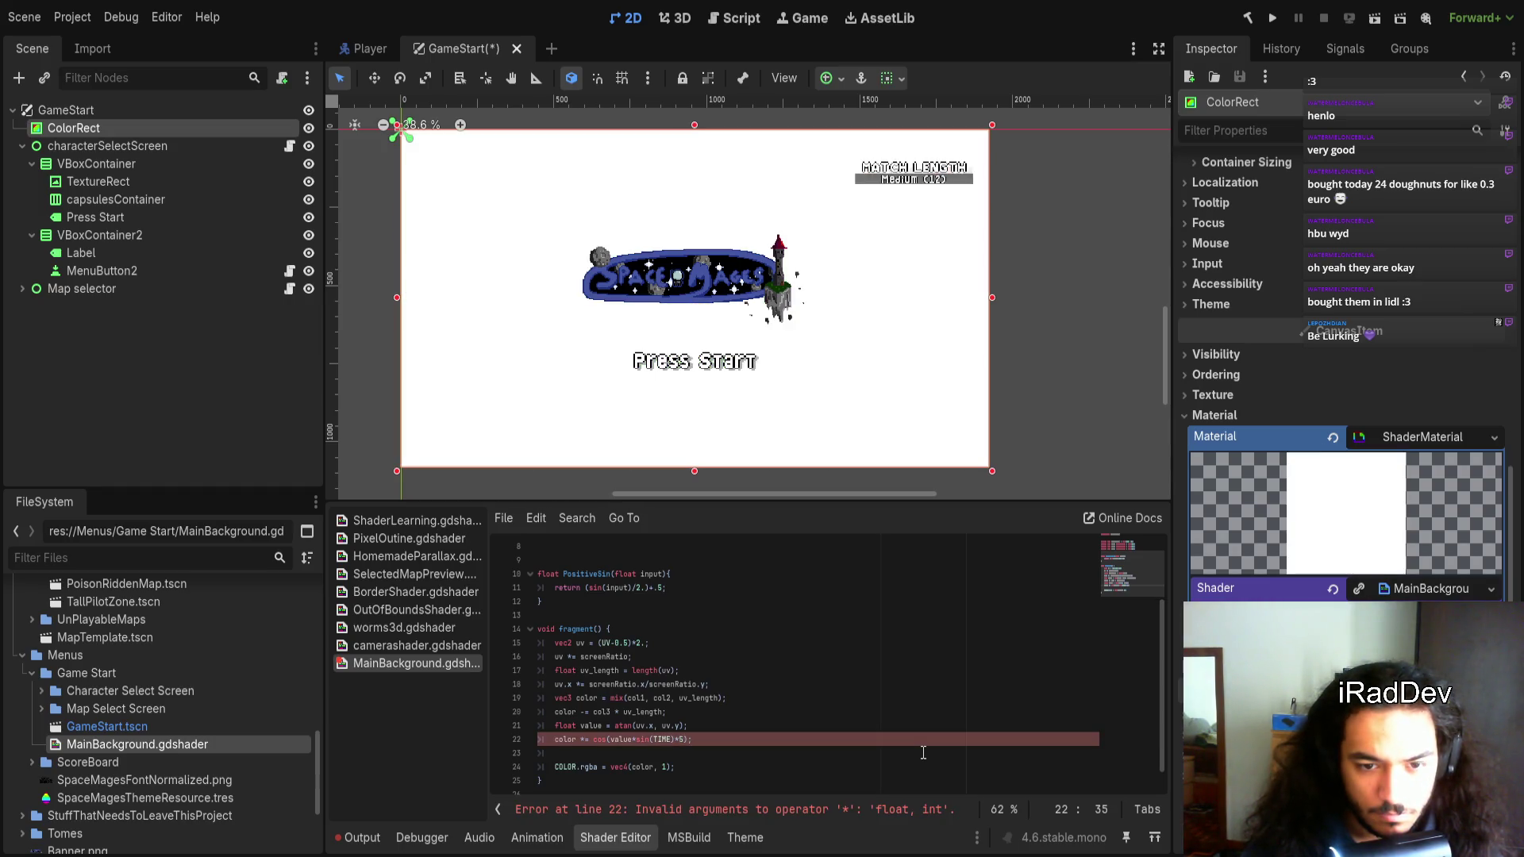
pyautogui.hotkey('ctrl', 'shift', 'Left')
pyautogui.hotkey('ctrl', 'shift', 'Left')
pyautogui.hotkey('ctrl', 'shift', 'Left')
pyautogui.write('(')
pyautogui.press('Right')
pyautogui.write('.')
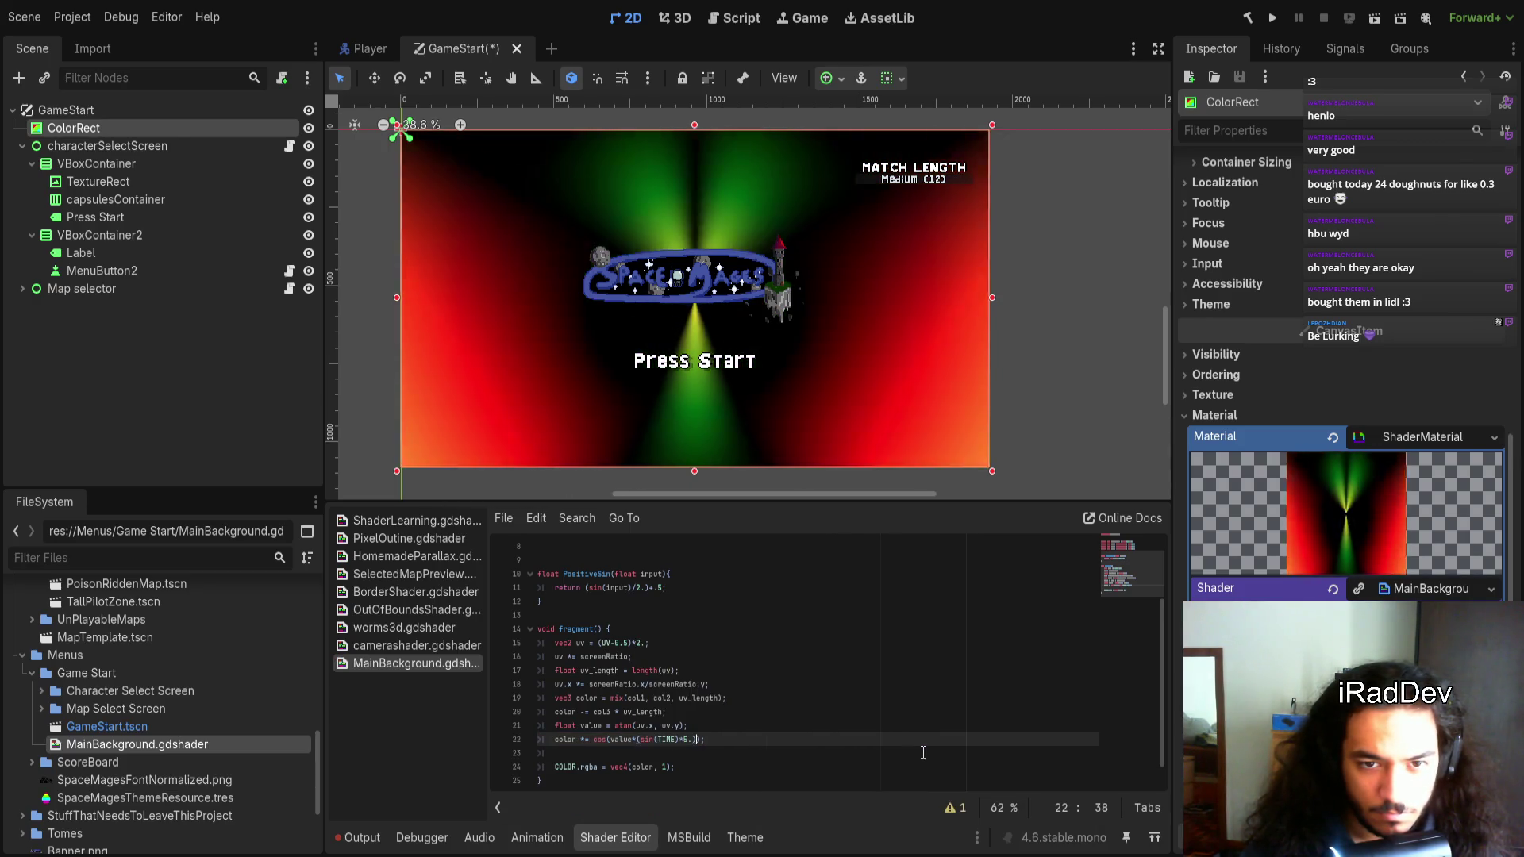
pyautogui.press('Right')
pyautogui.press('Left')
pyautogui.press('Left')
pyautogui.press('Left')
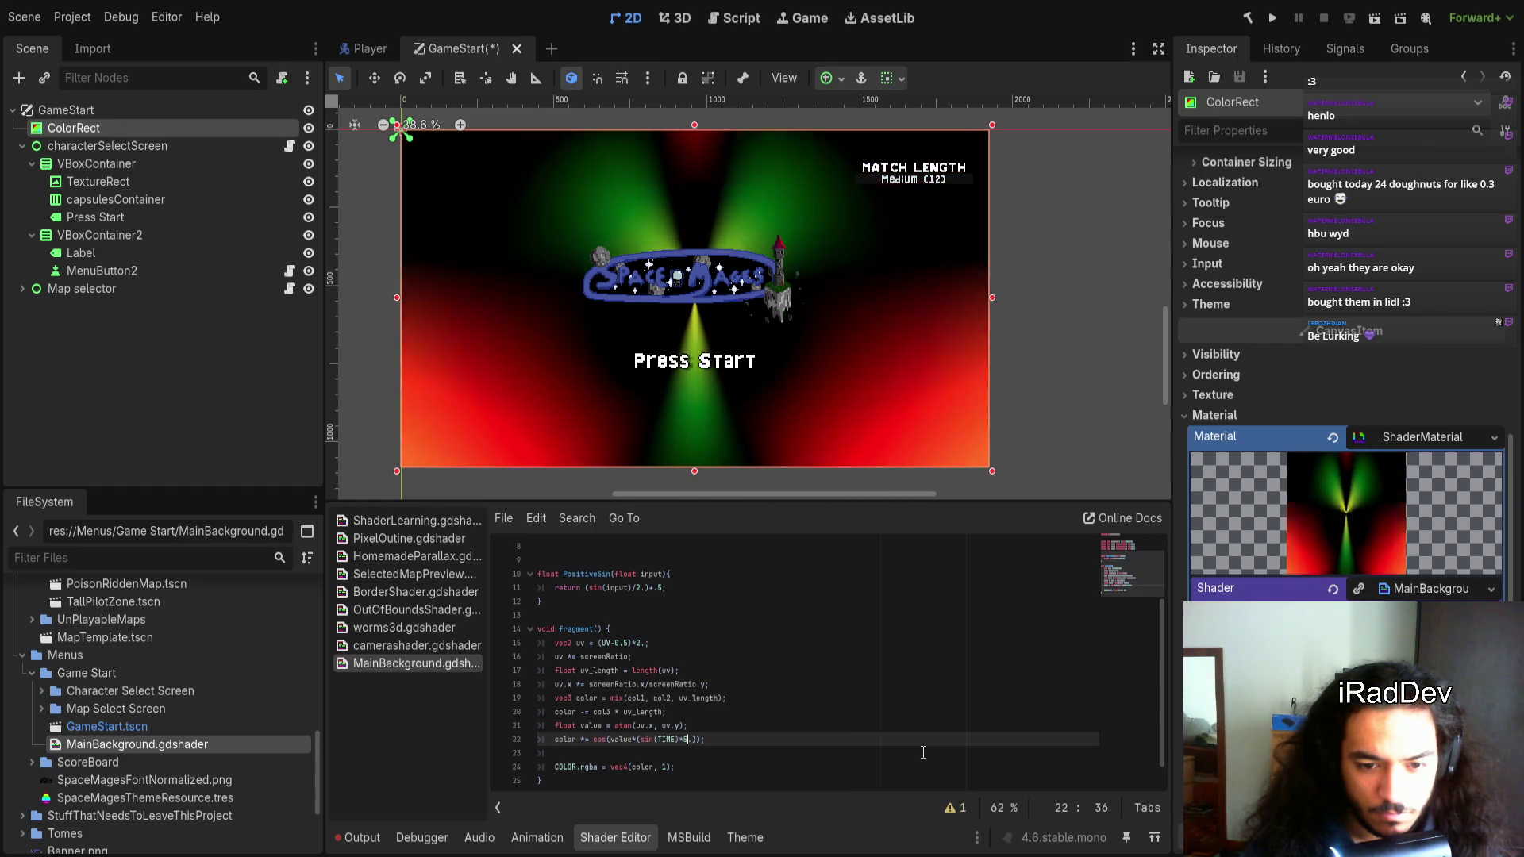
pyautogui.press('Left')
pyautogui.press('Left')
pyautogui.press('Left')
pyautogui.write('po')
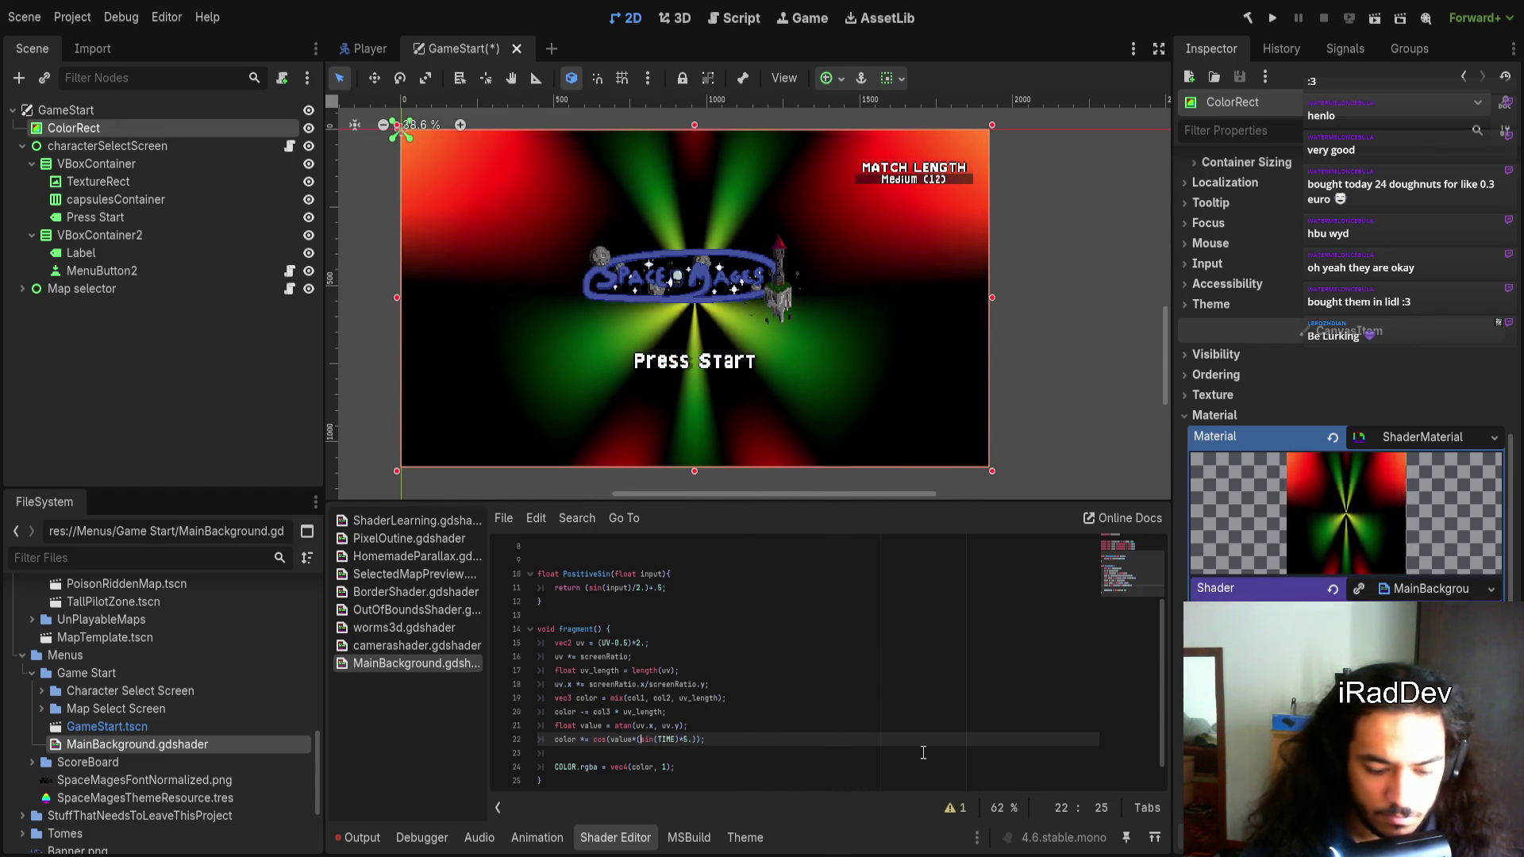
pyautogui.write('s')
pyautogui.press('Return')
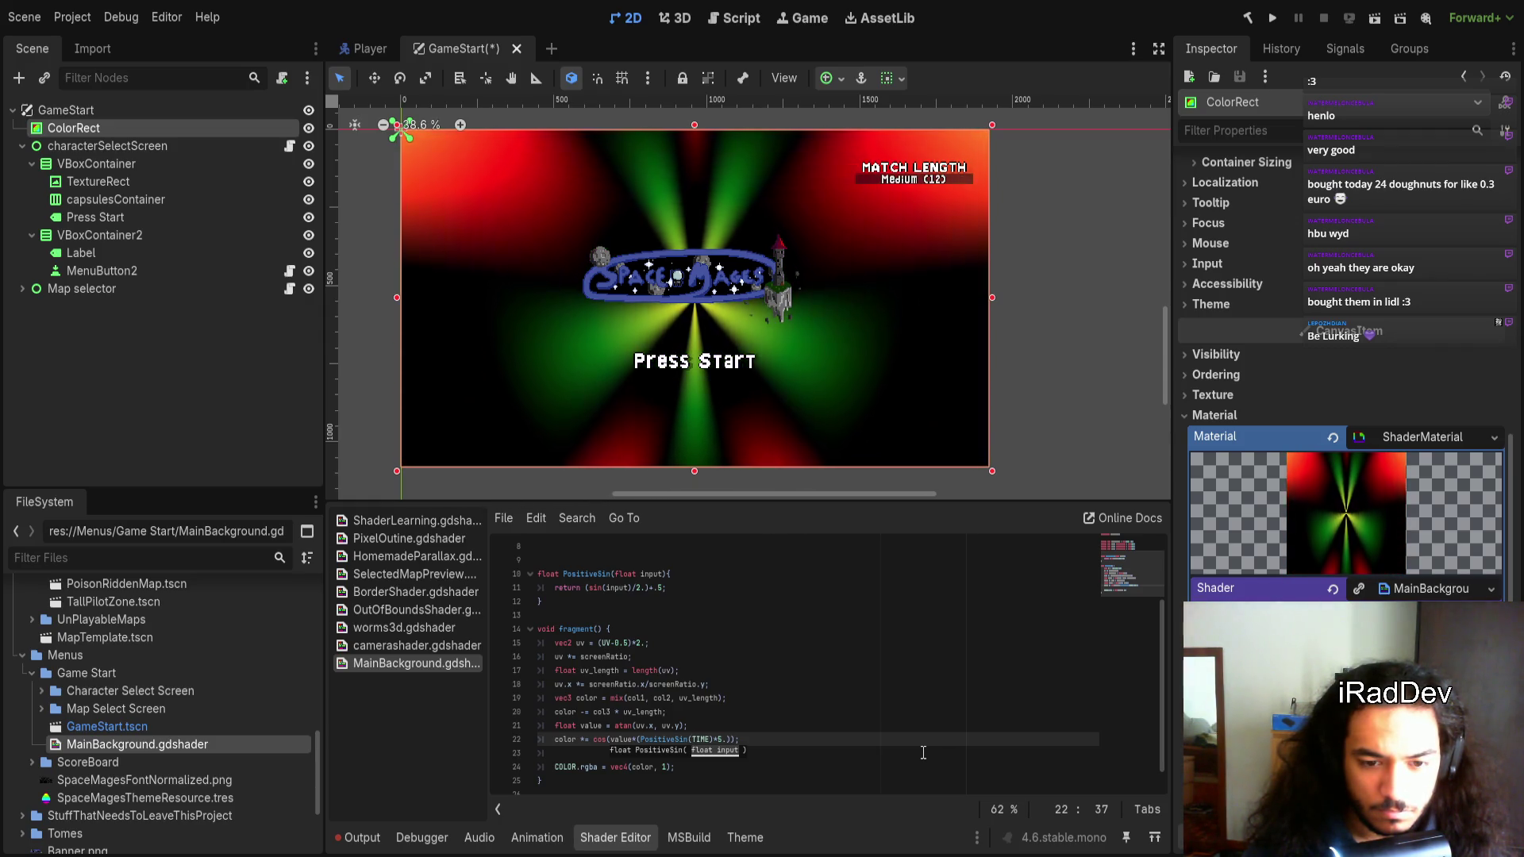
# Add a + 3. offset to the PositiveSin(TIME)*5. factor
pyautogui.press('Right')
pyautogui.press('Right')
pyautogui.press('Right')
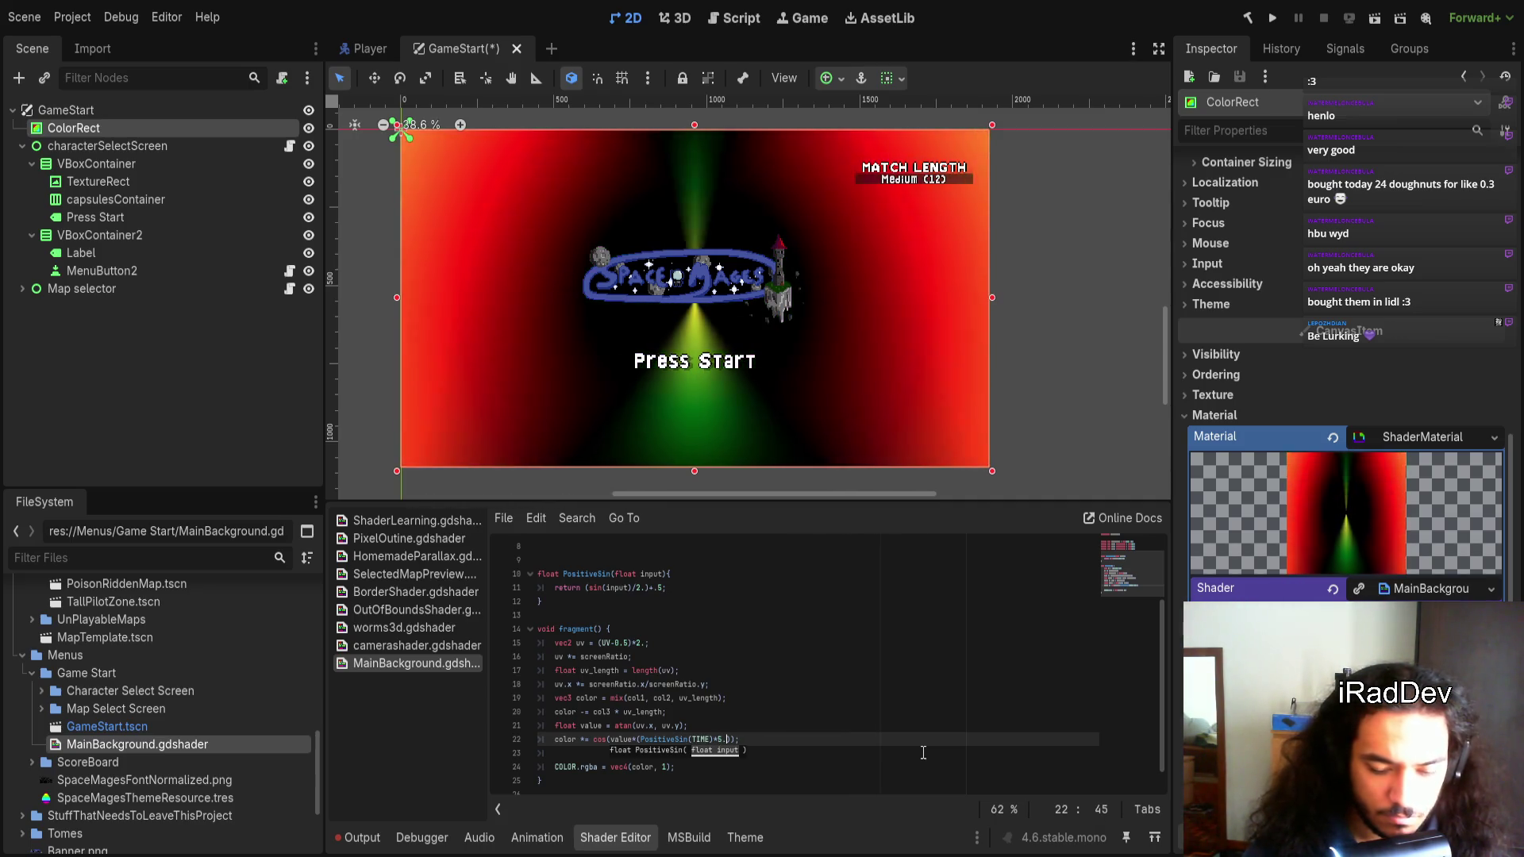
pyautogui.write('+1')
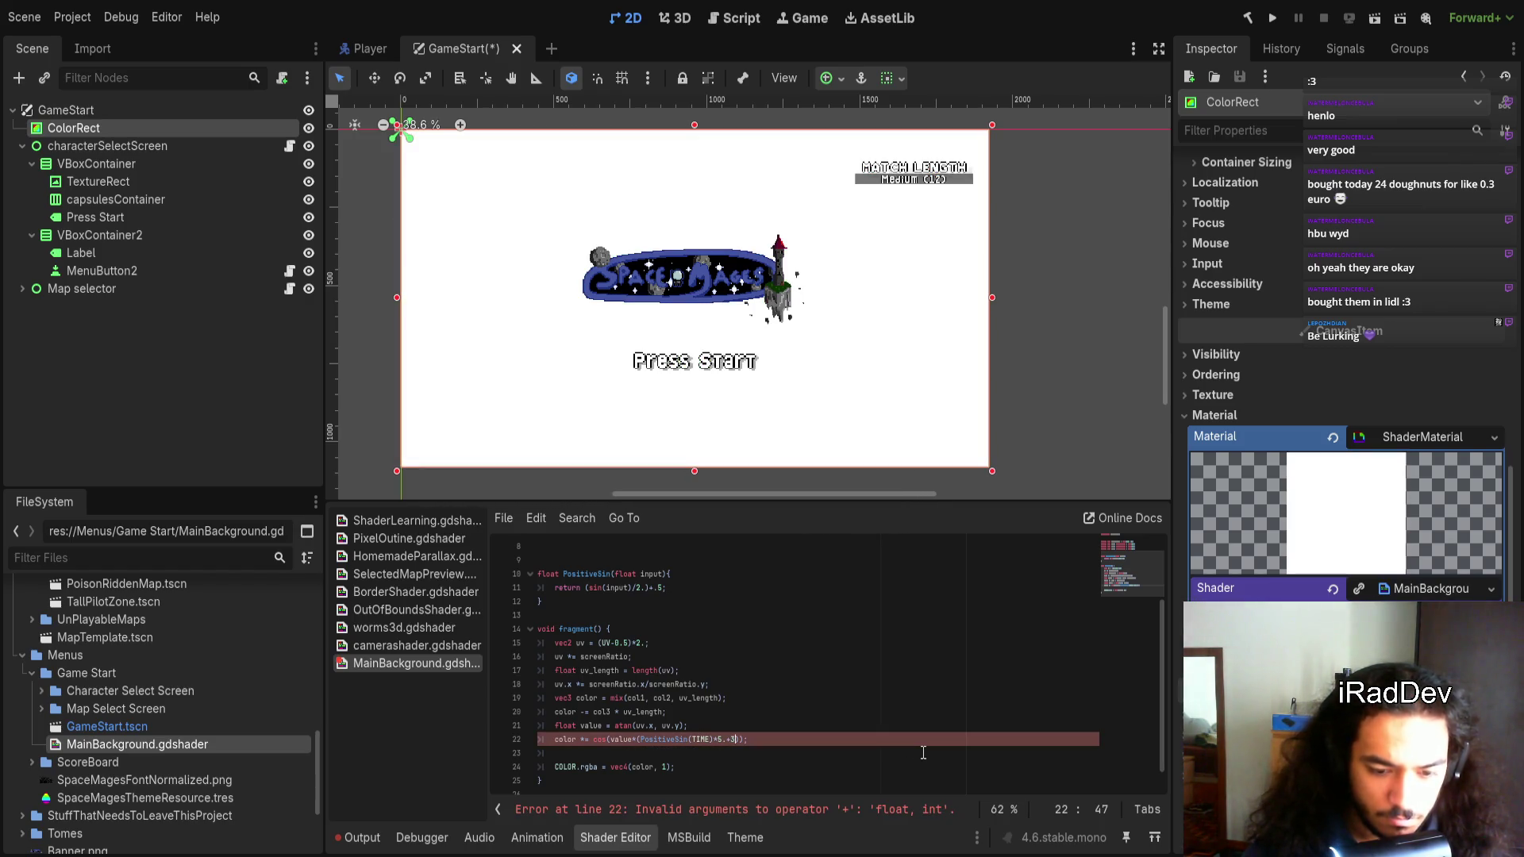
pyautogui.press('Left')
pyautogui.press('Left')
pyautogui.press('Right')
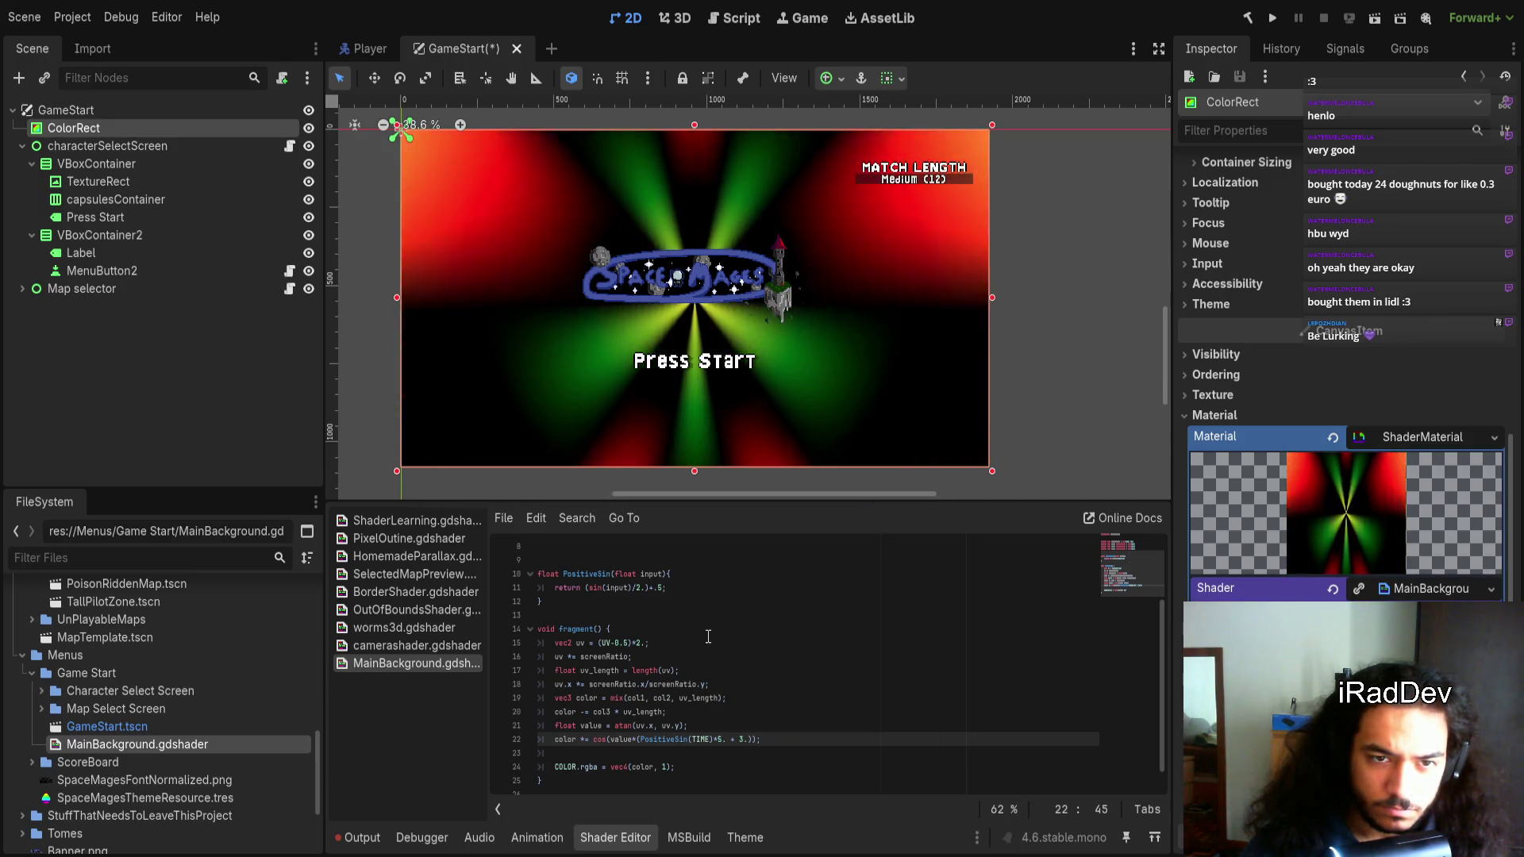
pyautogui.click(755, 749)
pyautogui.hotkey('shift', 'Up')
pyautogui.hotkey('shift', 'Up')
pyautogui.hotkey('shift', 'Home')
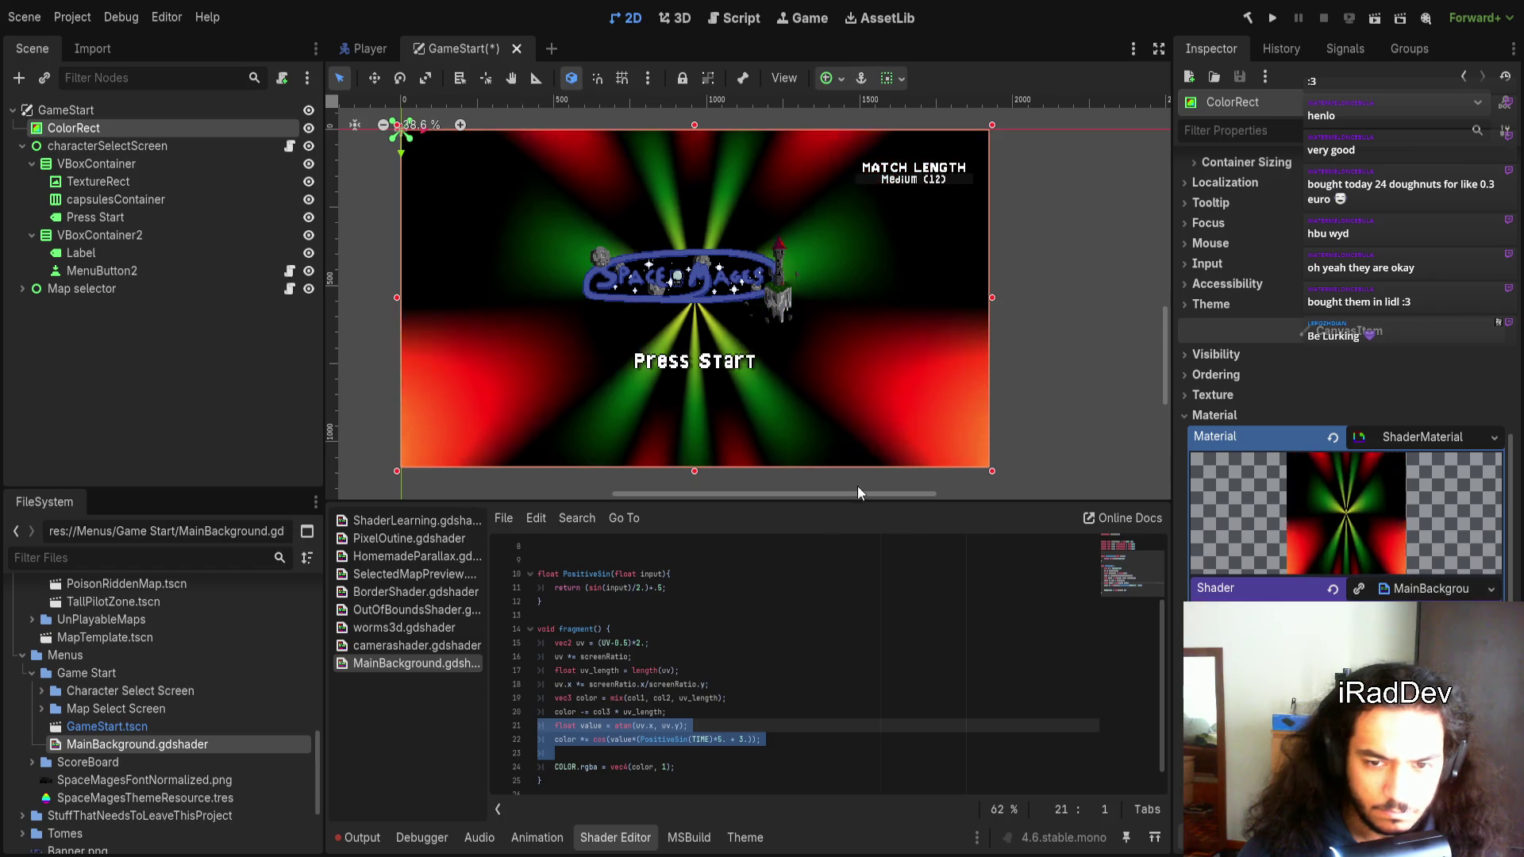
# Close the cos call right after value so the PositiveSin factor multiplies outside it
pyautogui.click(650, 739)
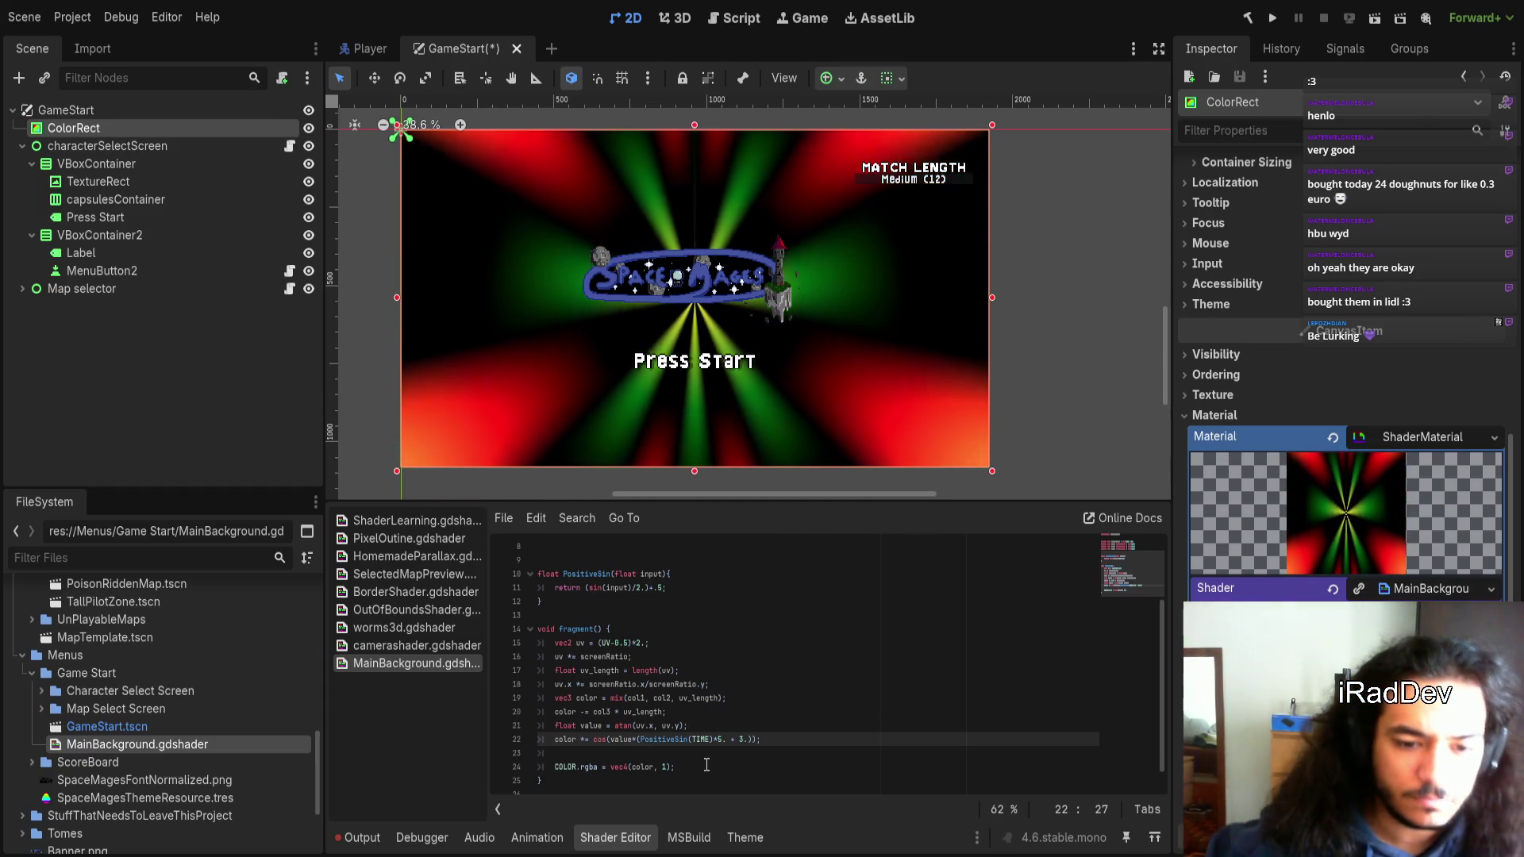
pyautogui.click(593, 739)
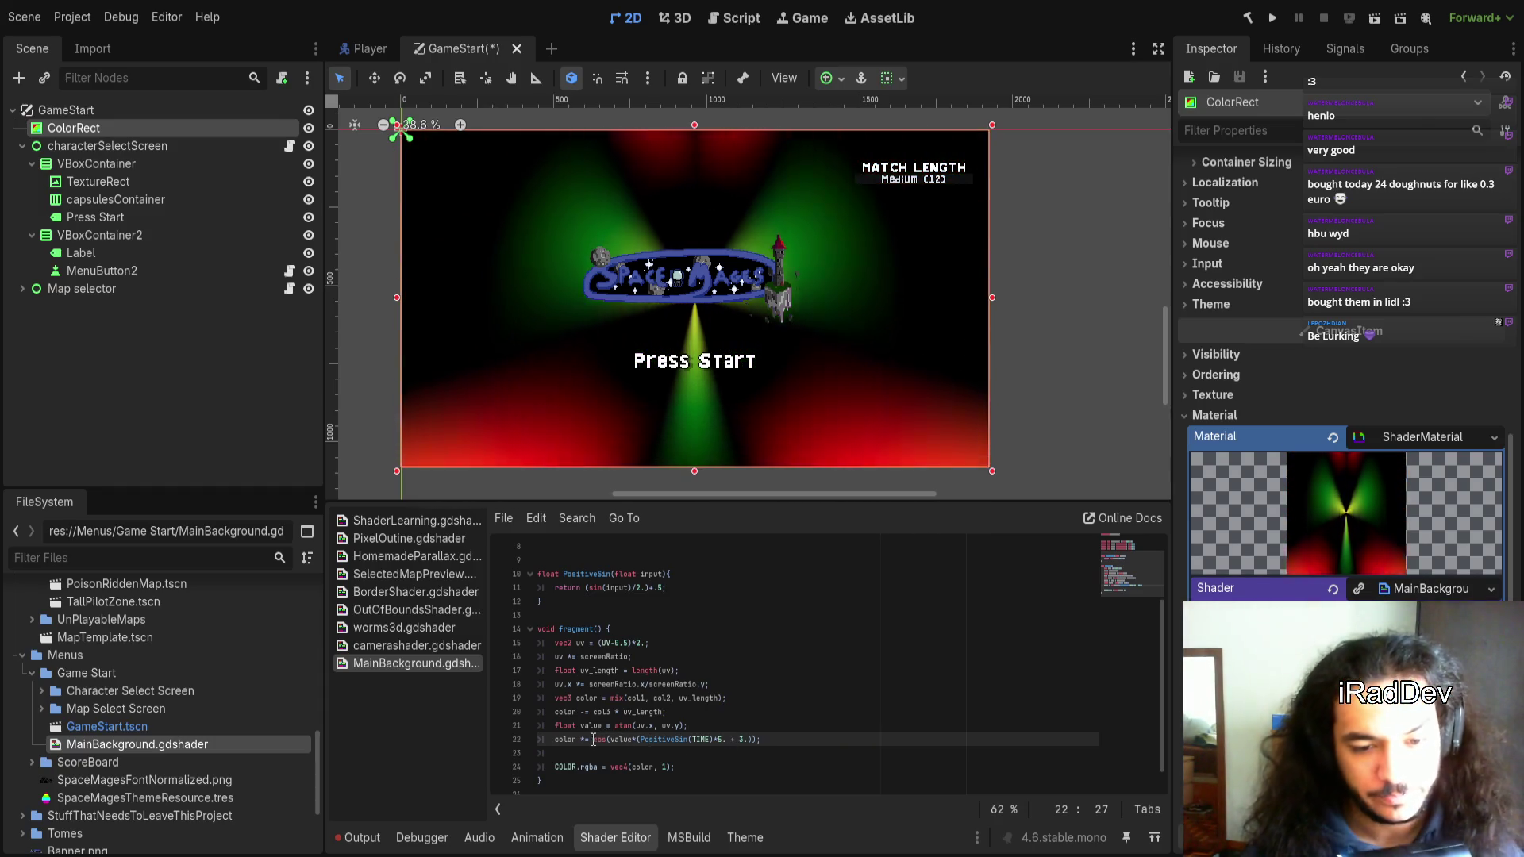
pyautogui.press('Right')
pyautogui.press('Right')
pyautogui.press('Right')
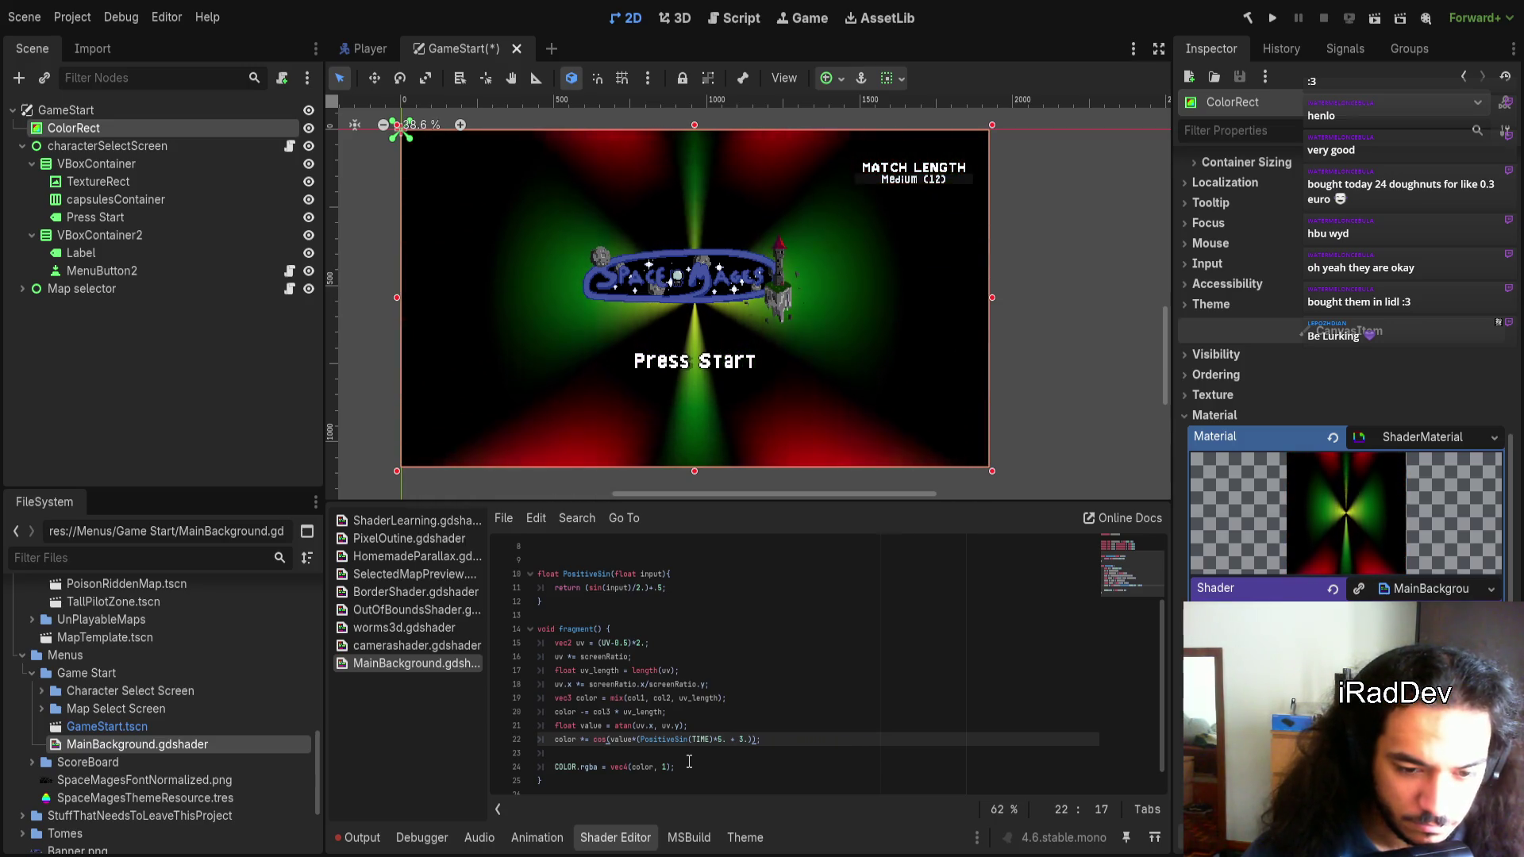
pyautogui.hotkey('ctrl', 'shift', 'Right')
pyautogui.hotkey('ctrl', 'shift', 'Right')
pyautogui.hotkey('ctrl', 'shift', 'Right')
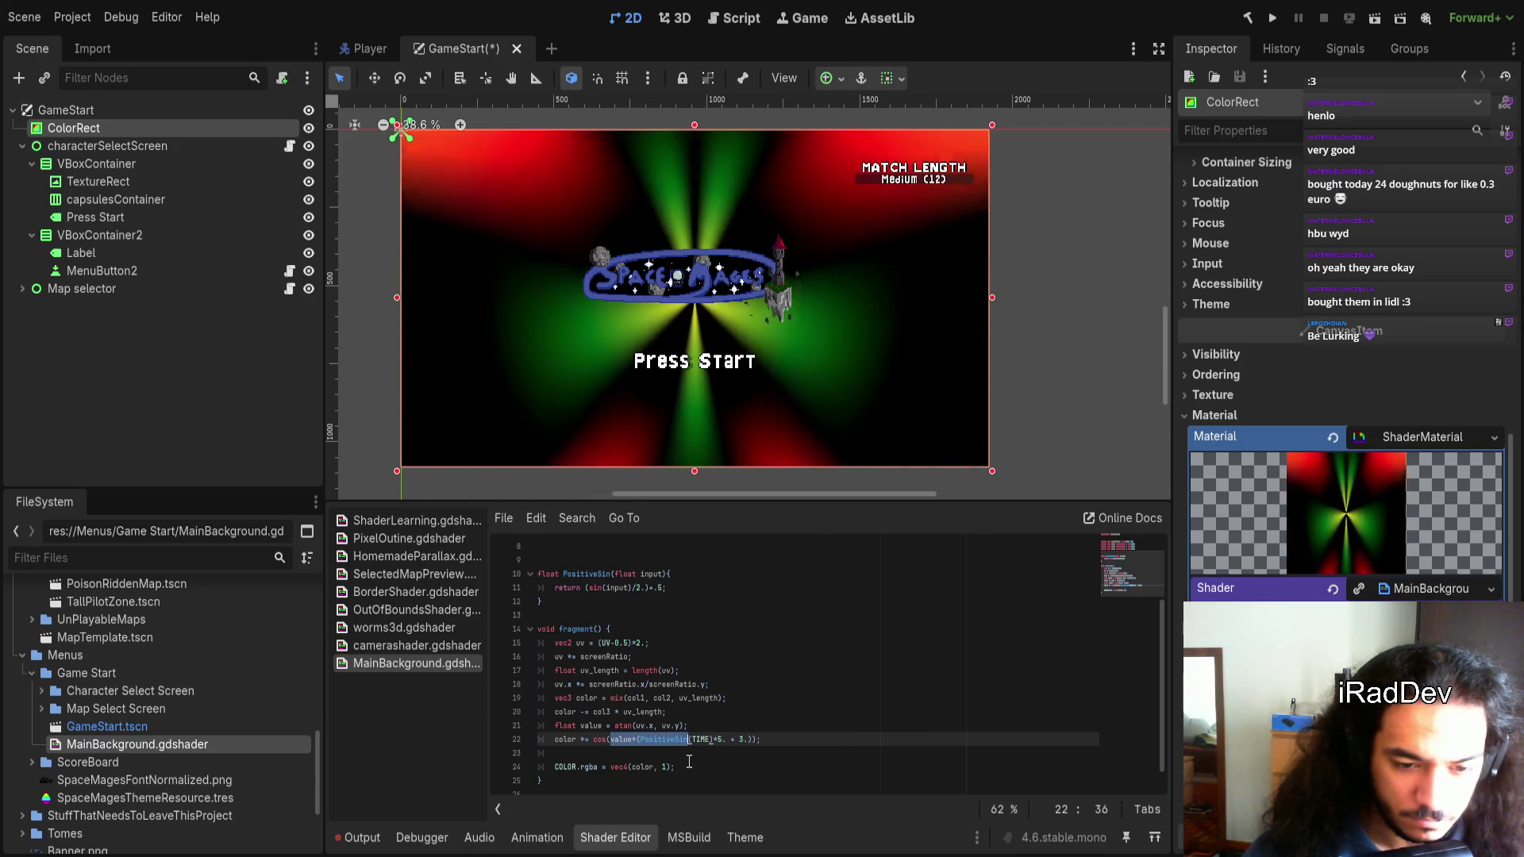
pyautogui.press('Left')
pyautogui.hotkey('ctrl', 'Right')
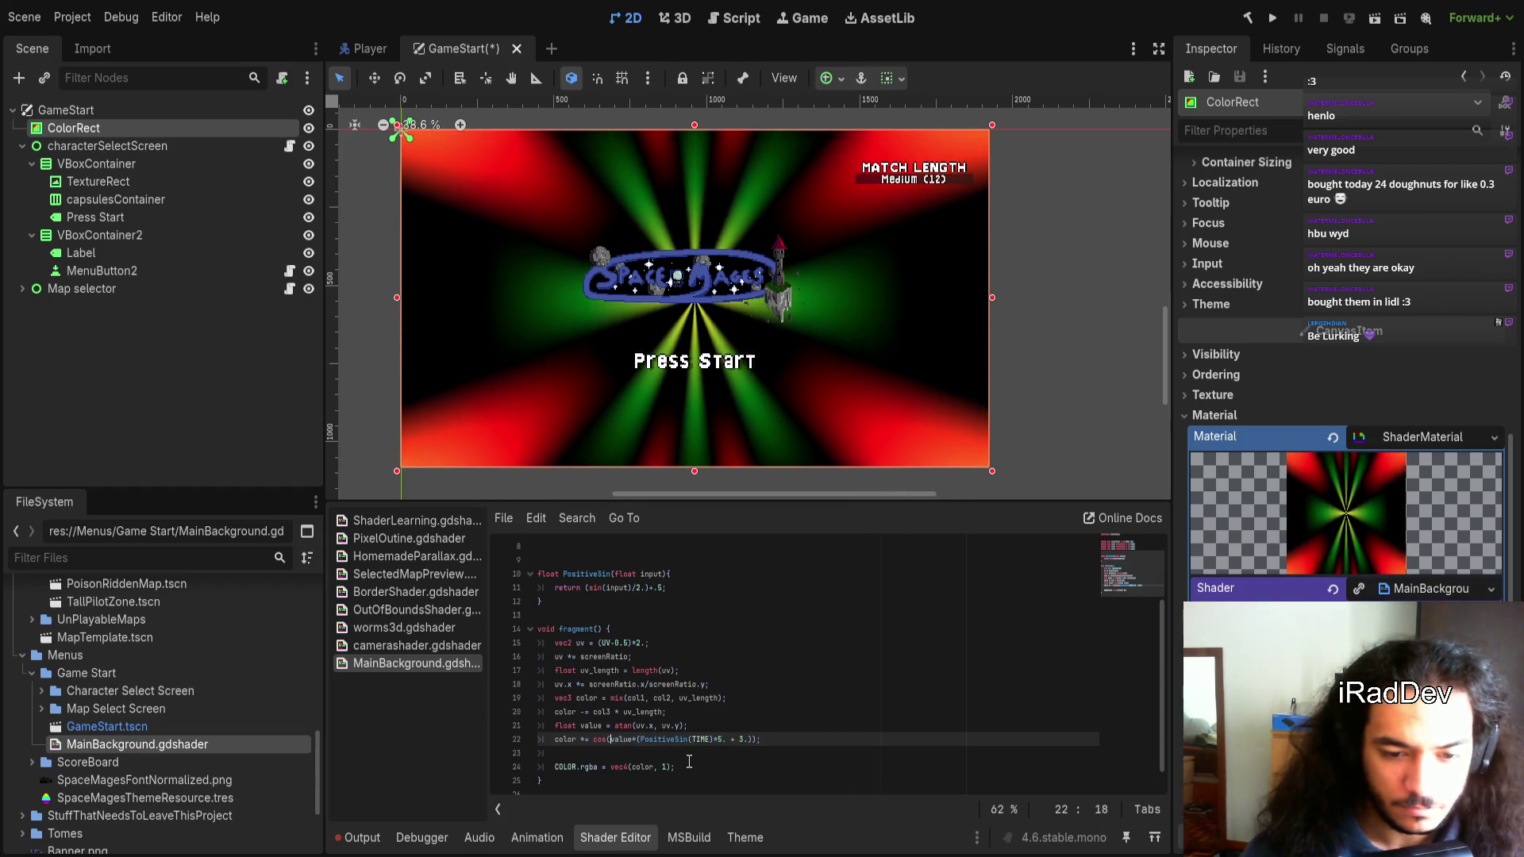
pyautogui.hotkey('shift', 'End')
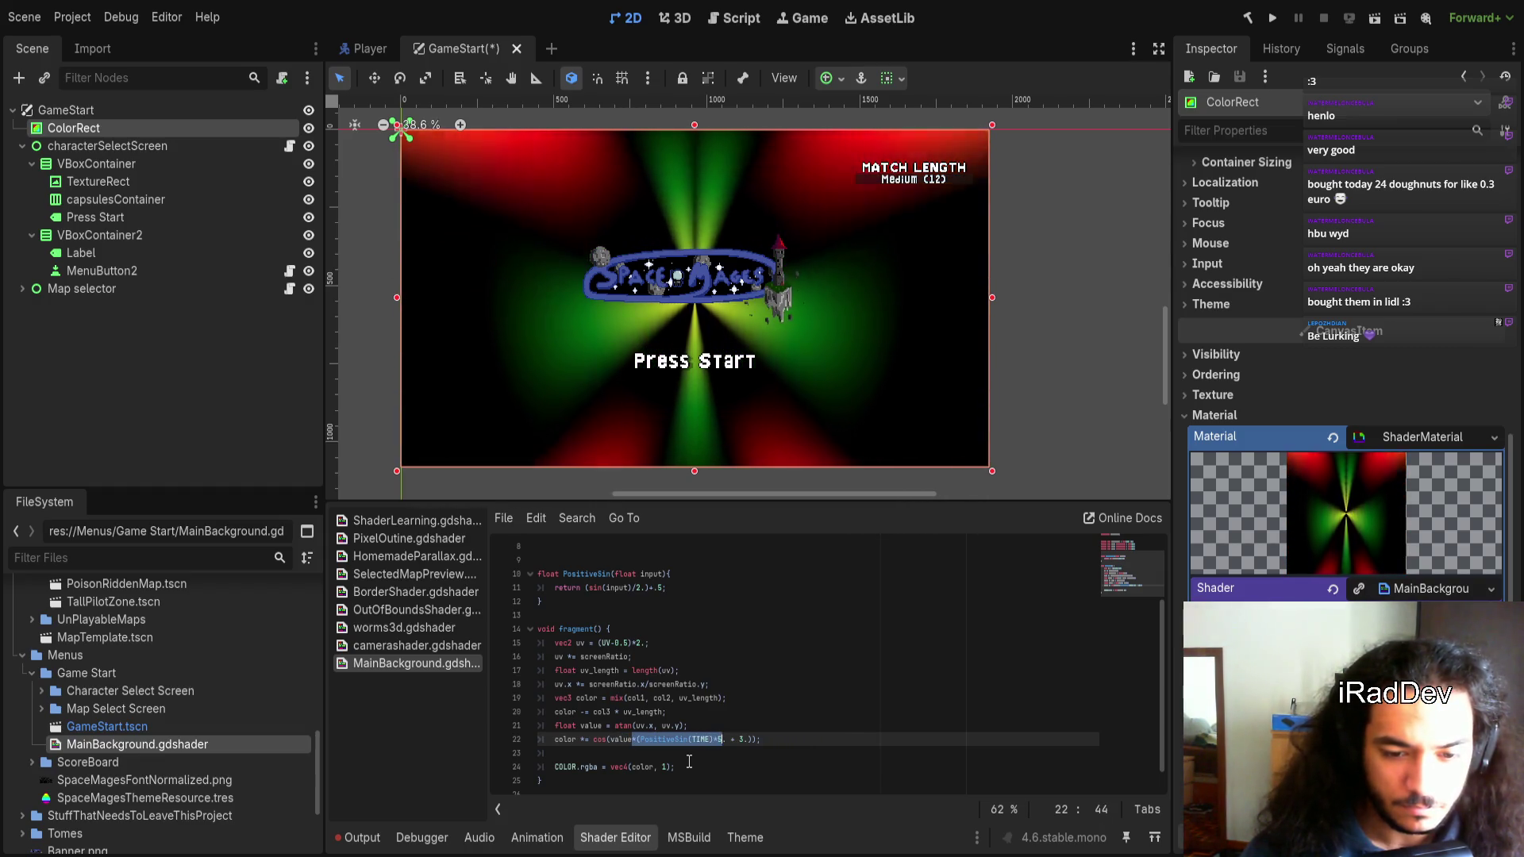
pyautogui.write(')')
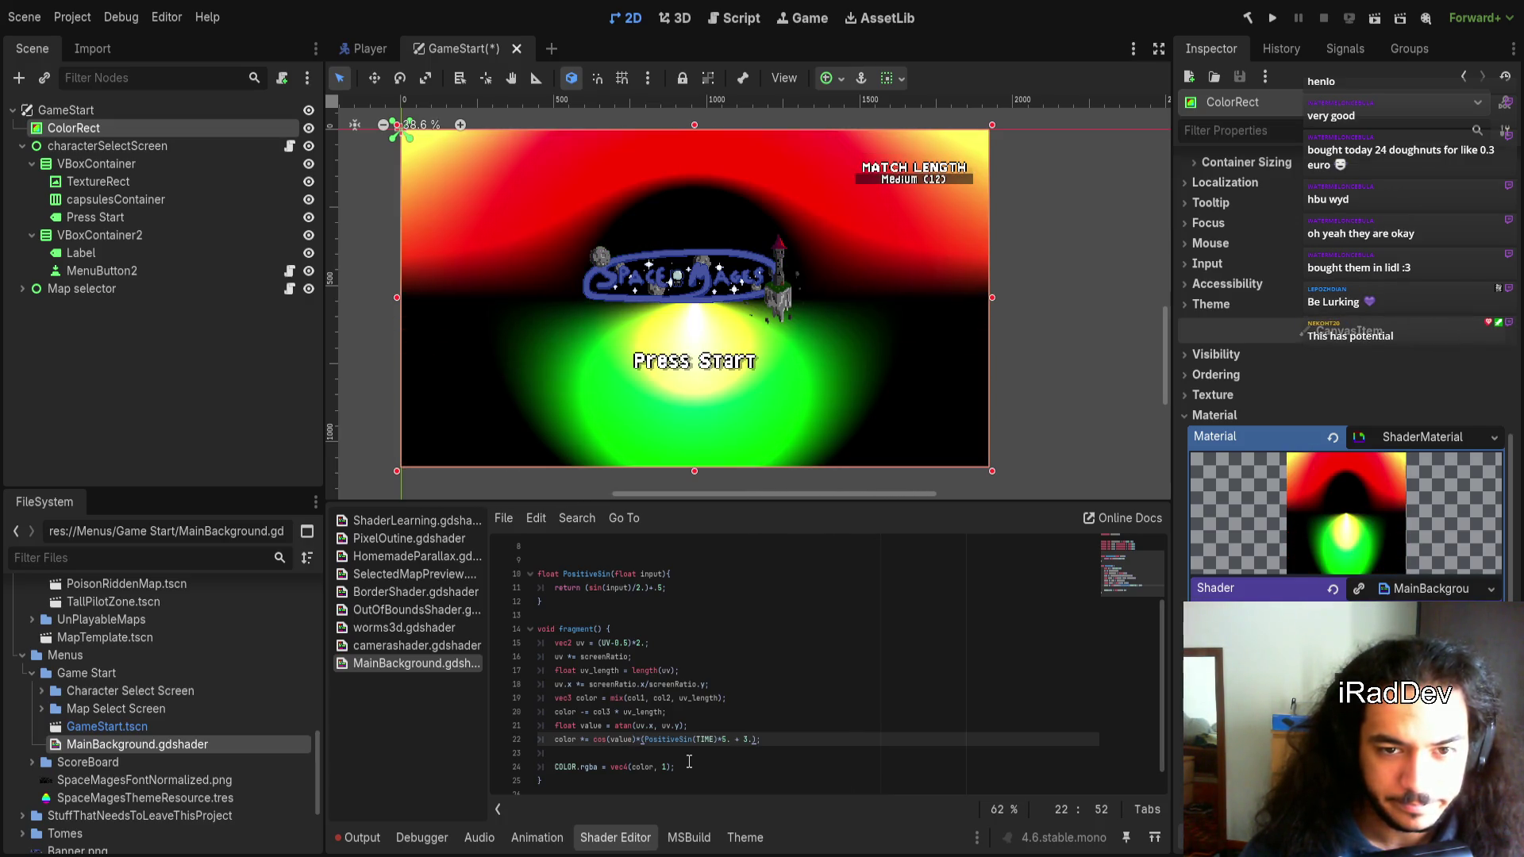
# Undo back to the cosine term and rewrite the ray line as col3 * cos(value*3.)
pyautogui.hotkey('ctrl', 'z')
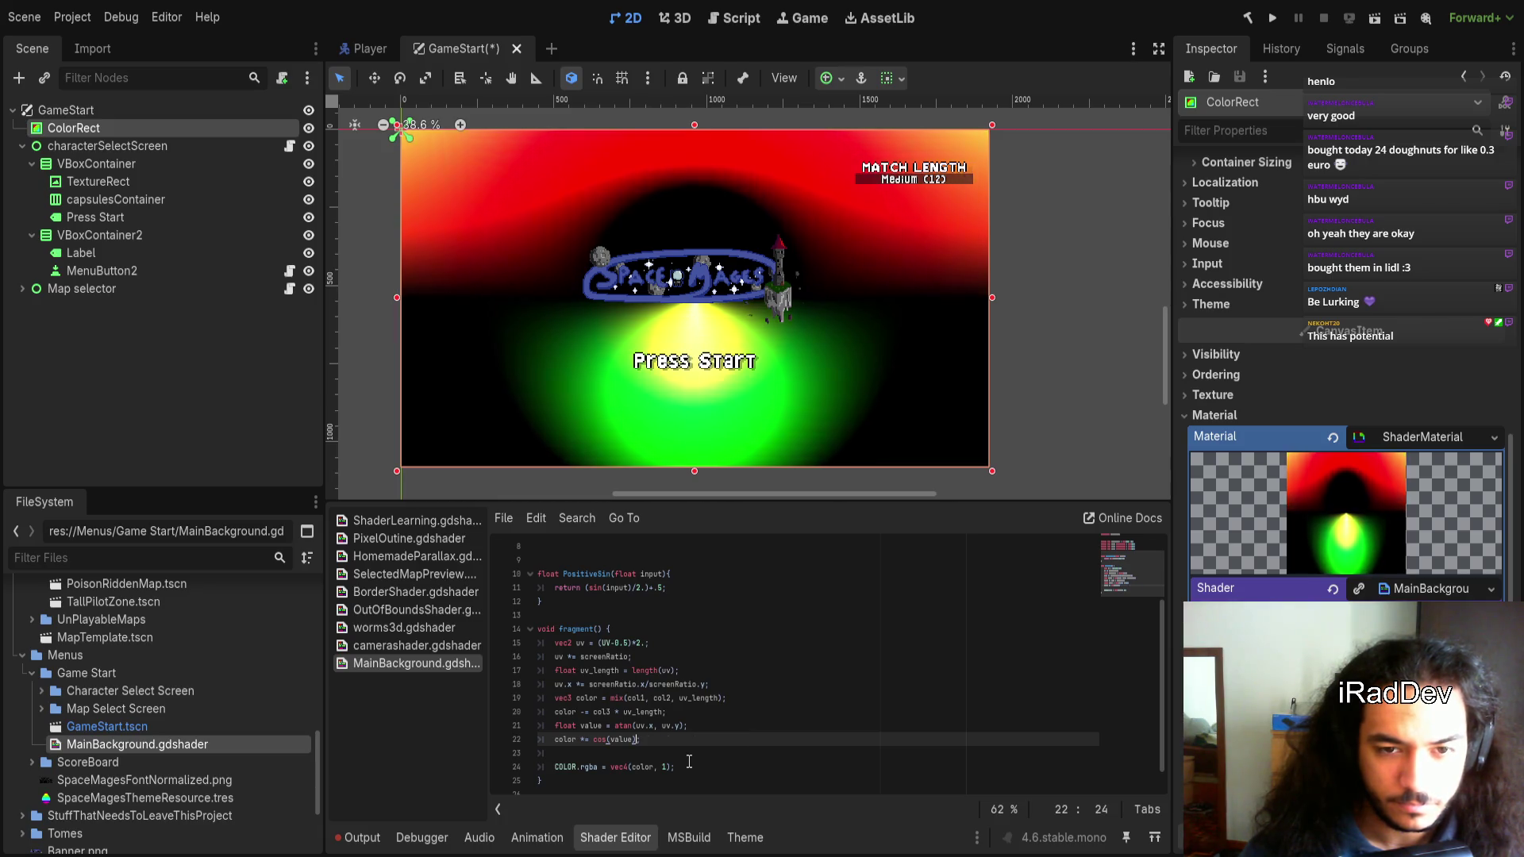
pyautogui.press('Up')
pyautogui.press('Down')
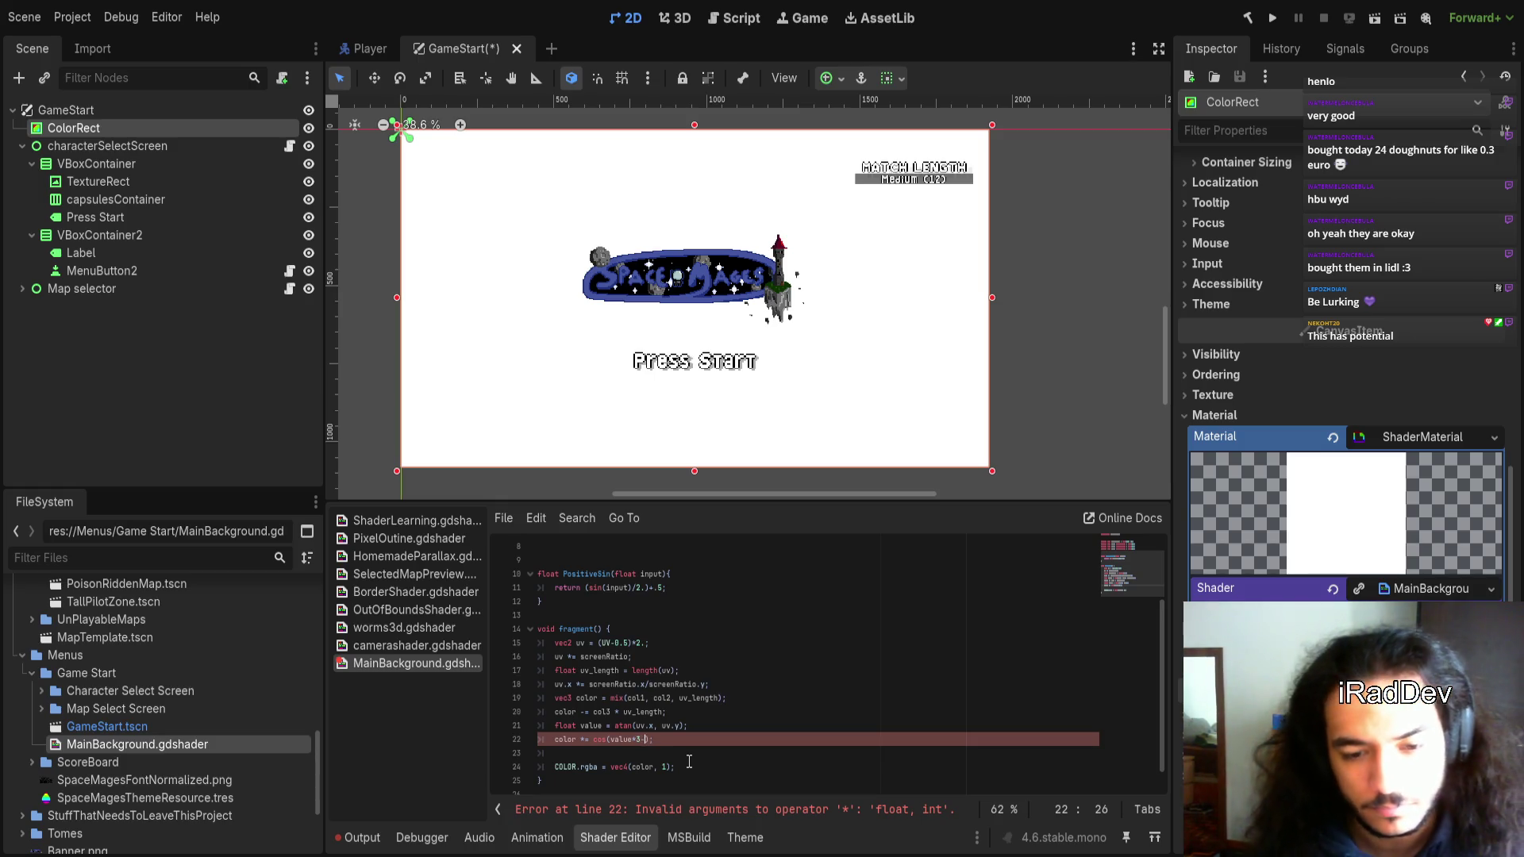
pyautogui.write('.')
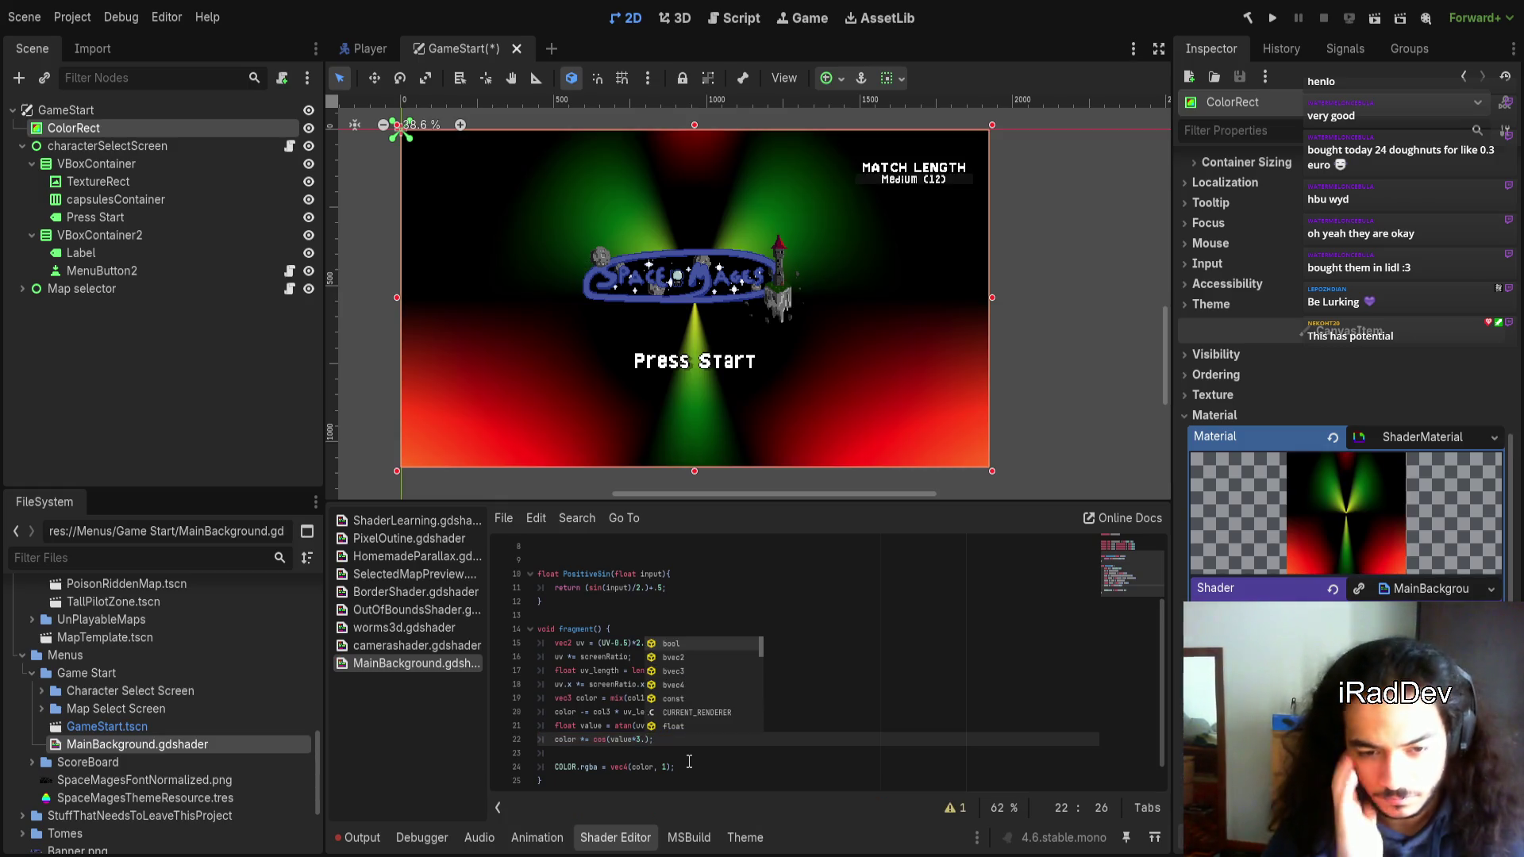
pyautogui.click(583, 739)
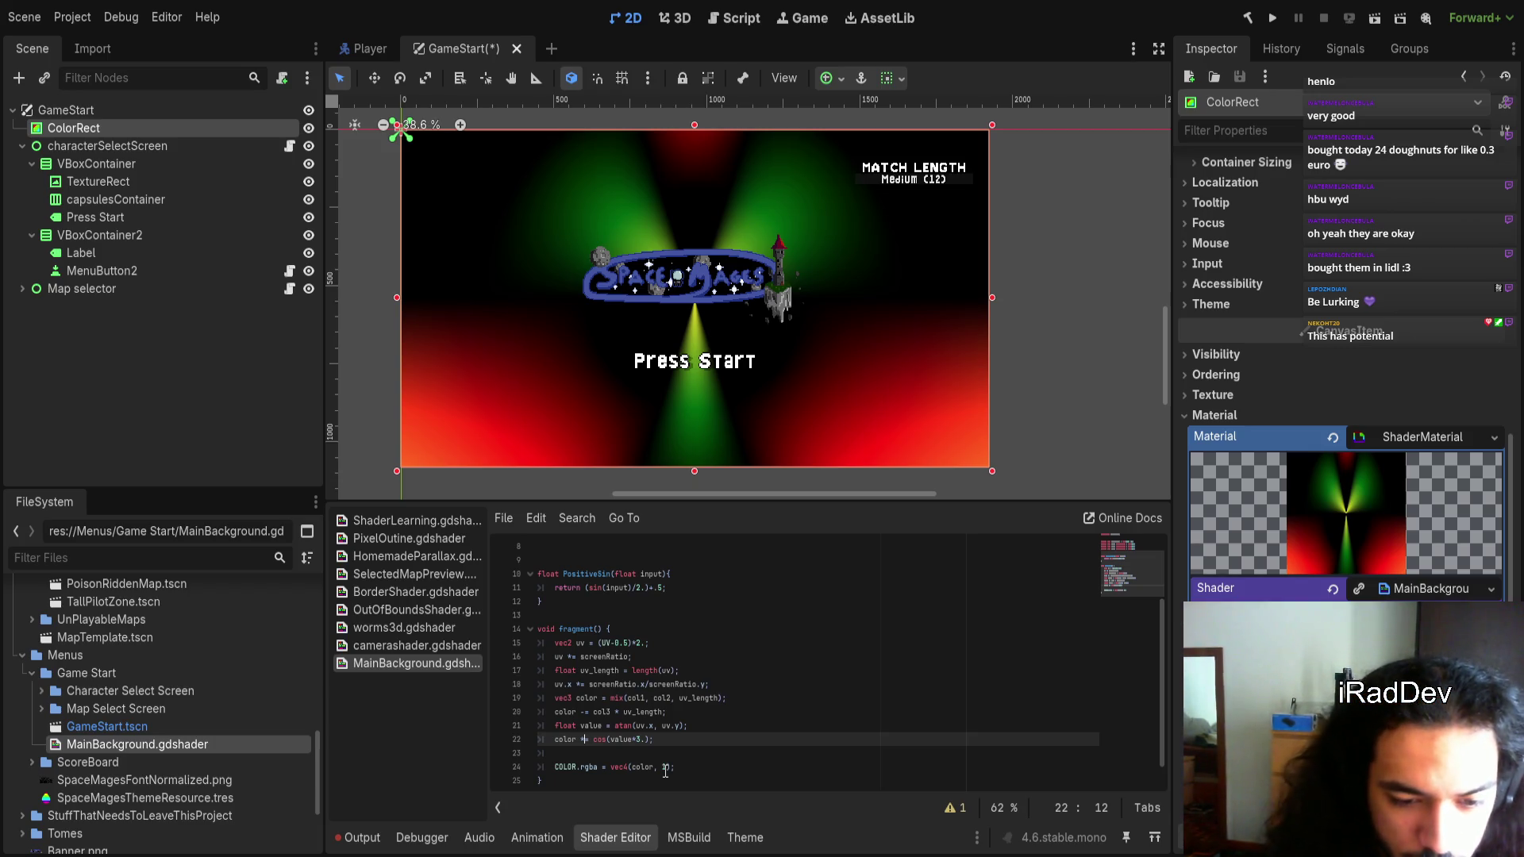
pyautogui.press('BackSpace')
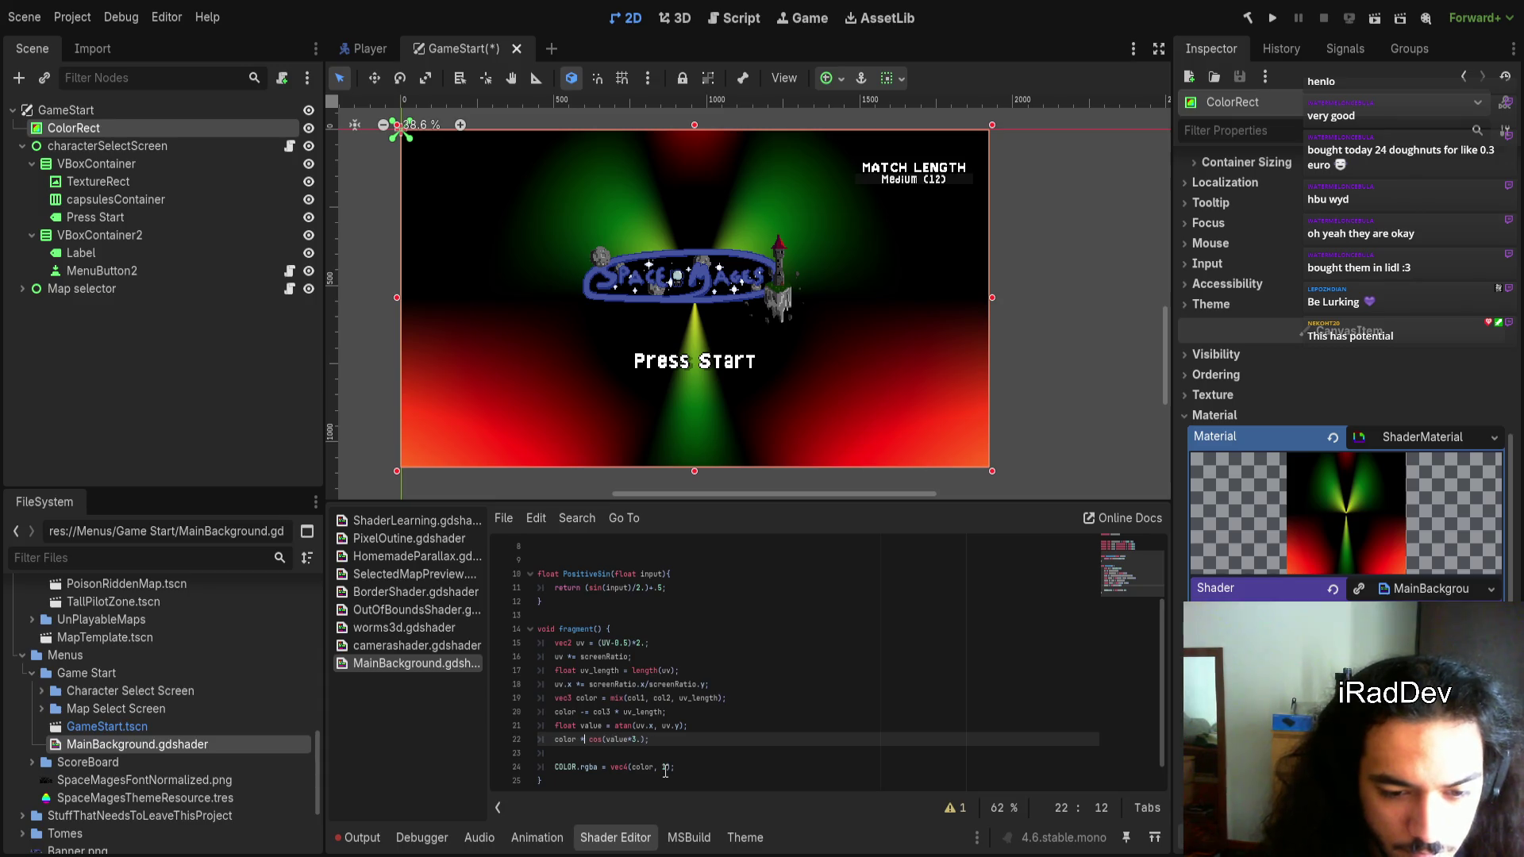
pyautogui.hotkey('ctrl', 'shift', 'Right')
pyautogui.write('col3')
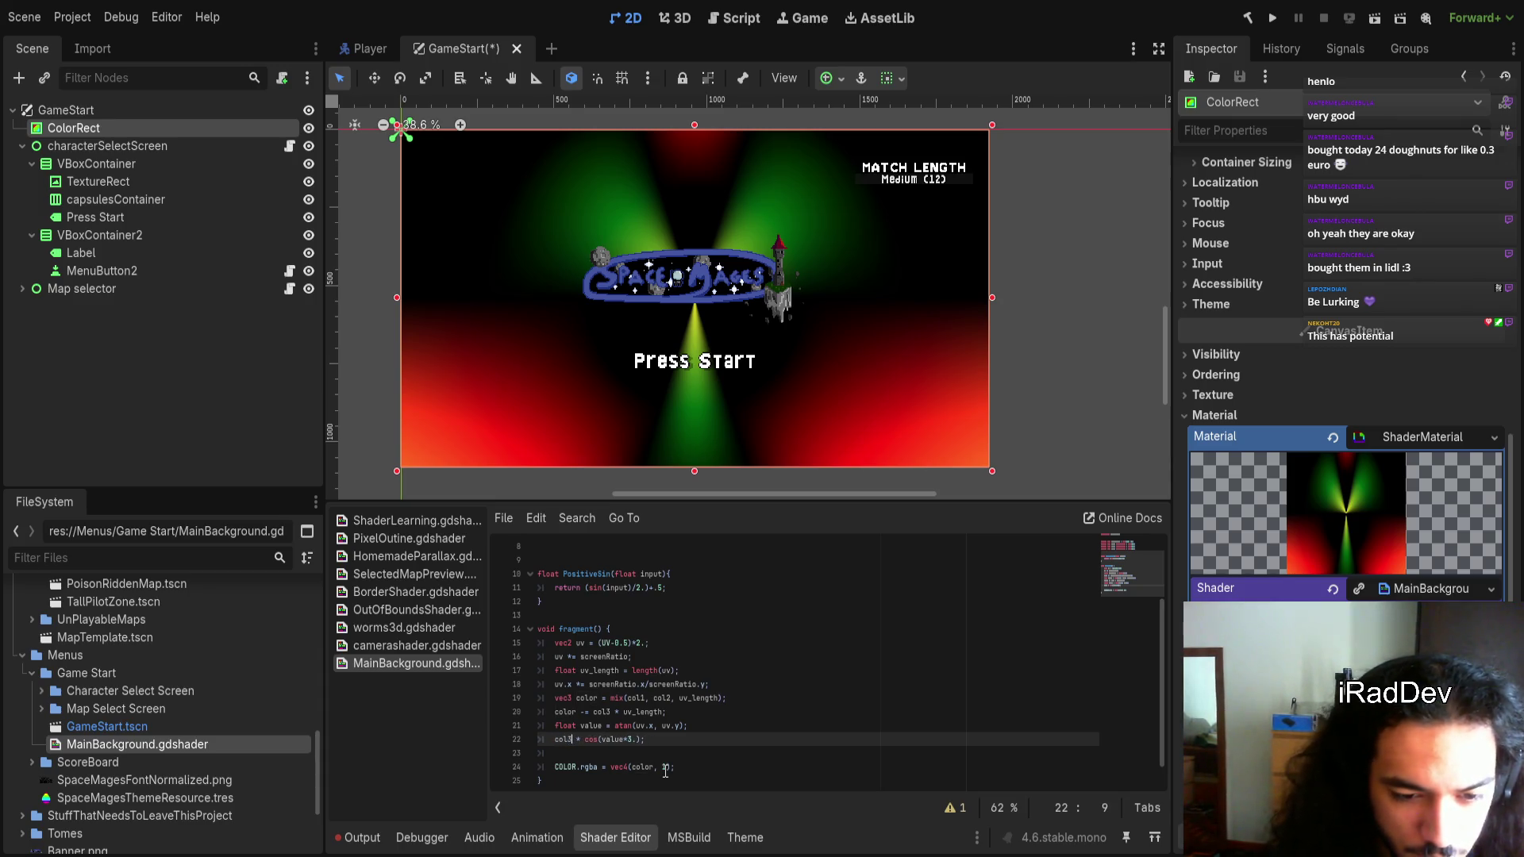
# Delete the color -= col3 * uv_length line and make the ray line color += col3 * cos(value*3.);
pyautogui.moveTo(687, 712); pyautogui.dragTo(593, 712)
pyautogui.press('BackSpace')
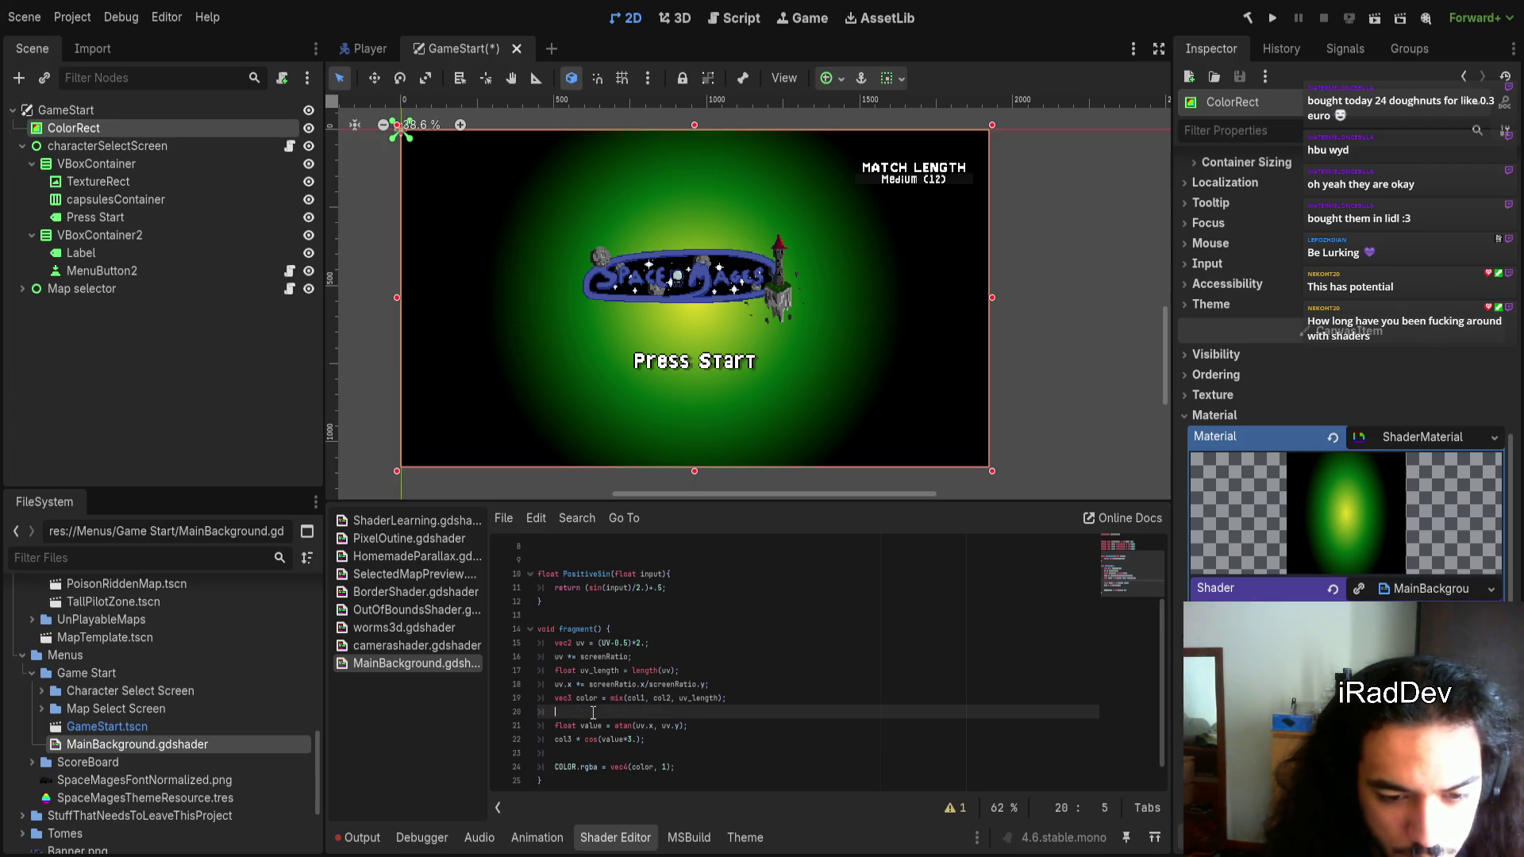
pyautogui.press('BackSpace')
pyautogui.press('BackSpace')
pyautogui.click(559, 726)
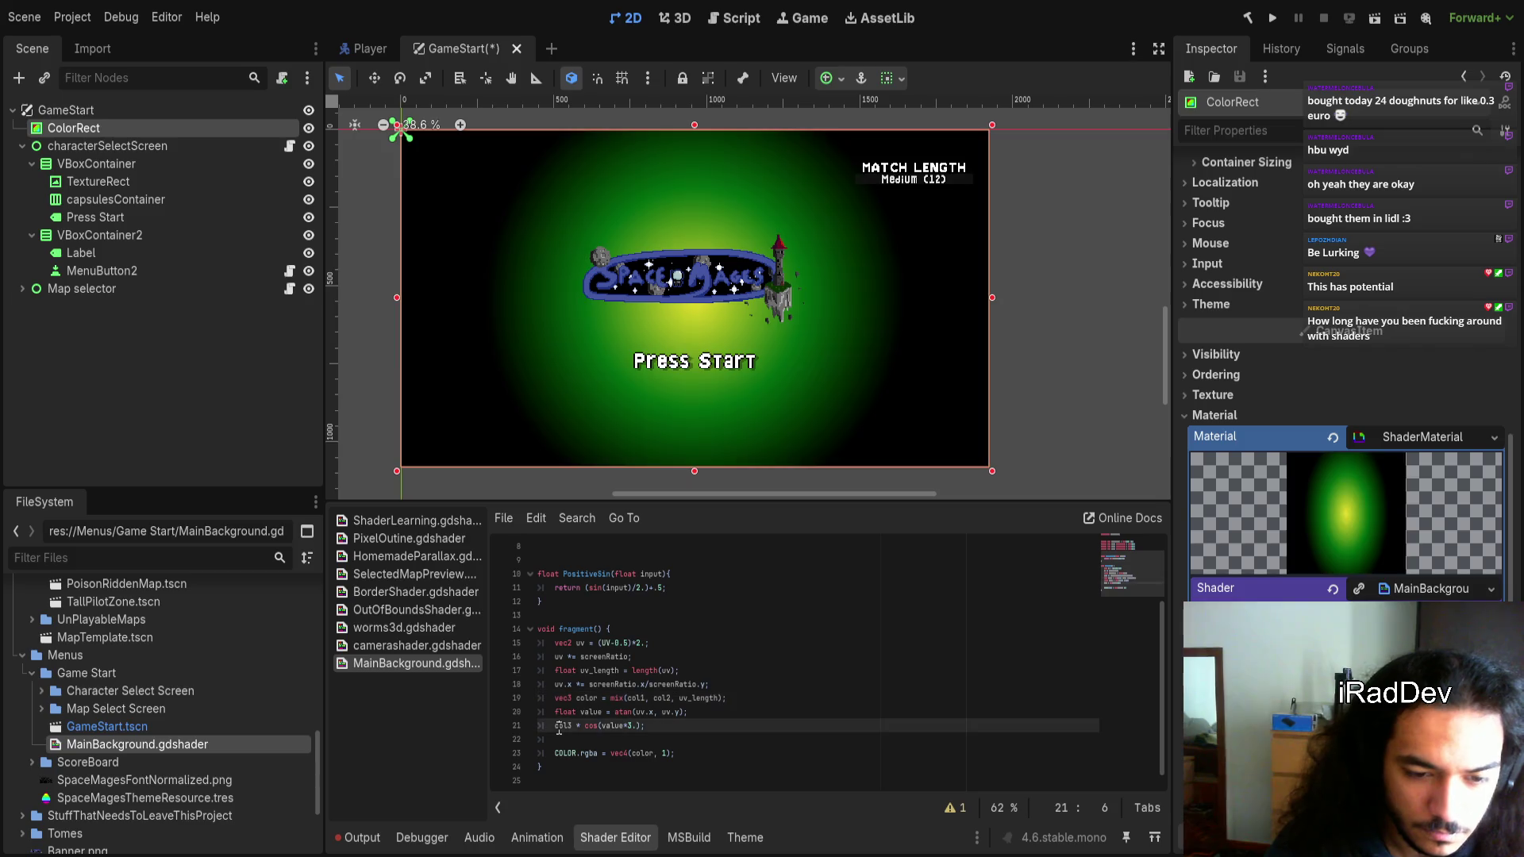
pyautogui.write('color')
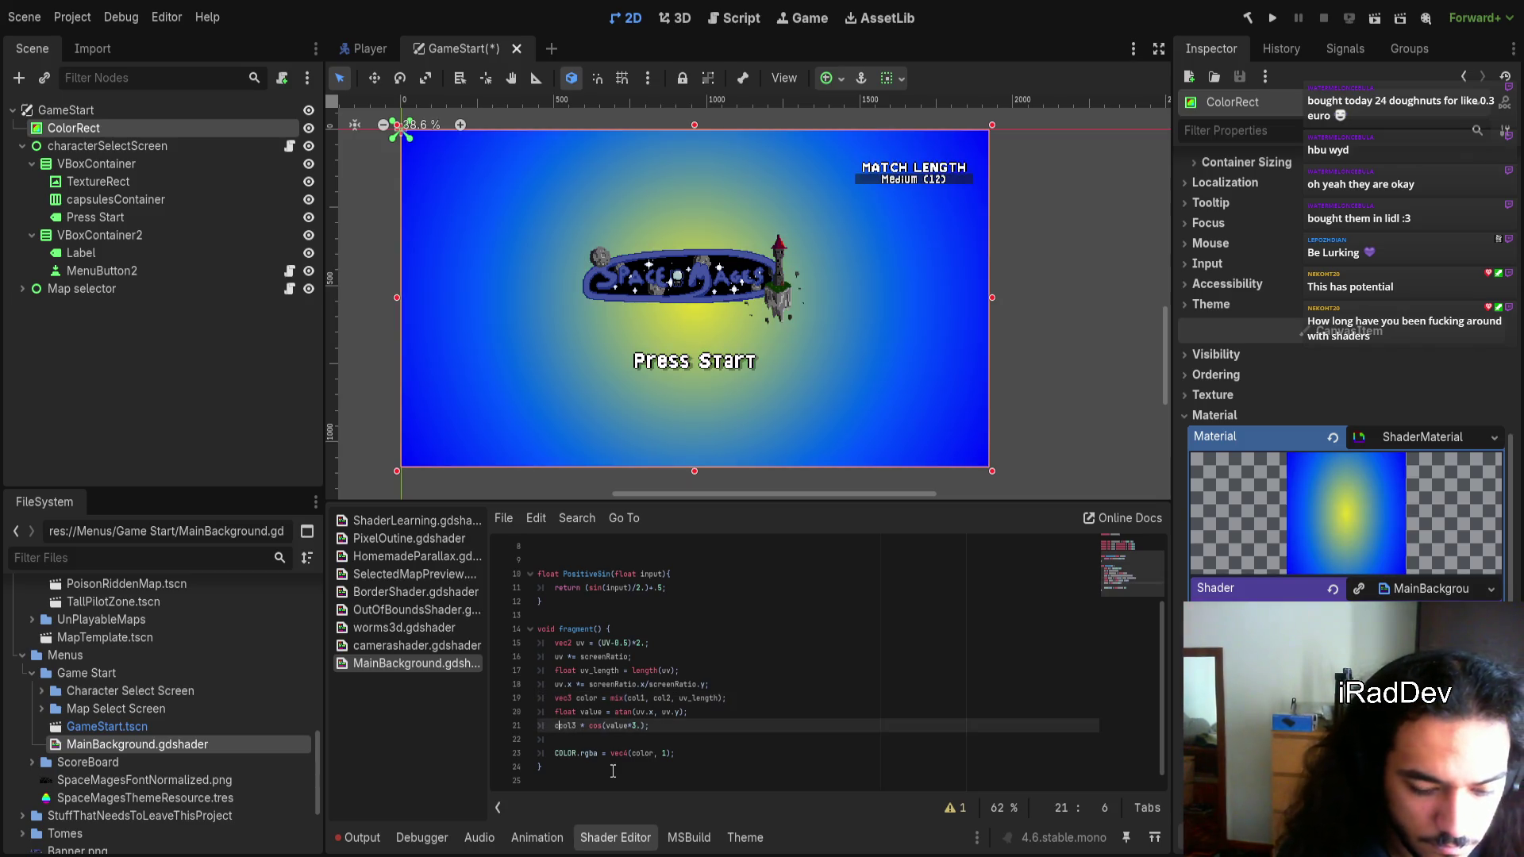
pyautogui.press('Delete')
pyautogui.press('Delete')
pyautogui.press('Delete')
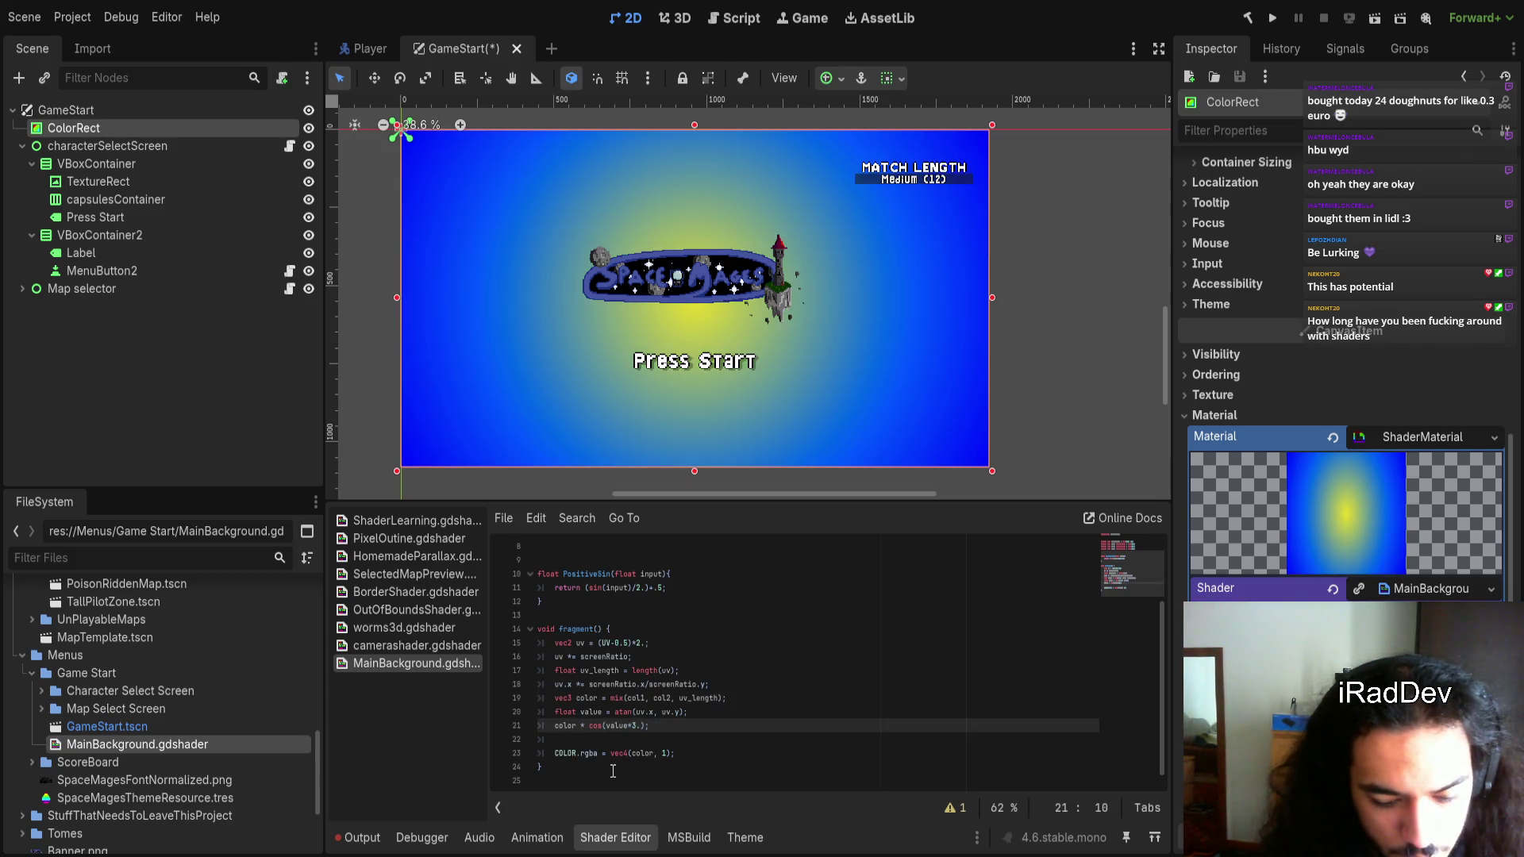
pyautogui.write('+= col3')
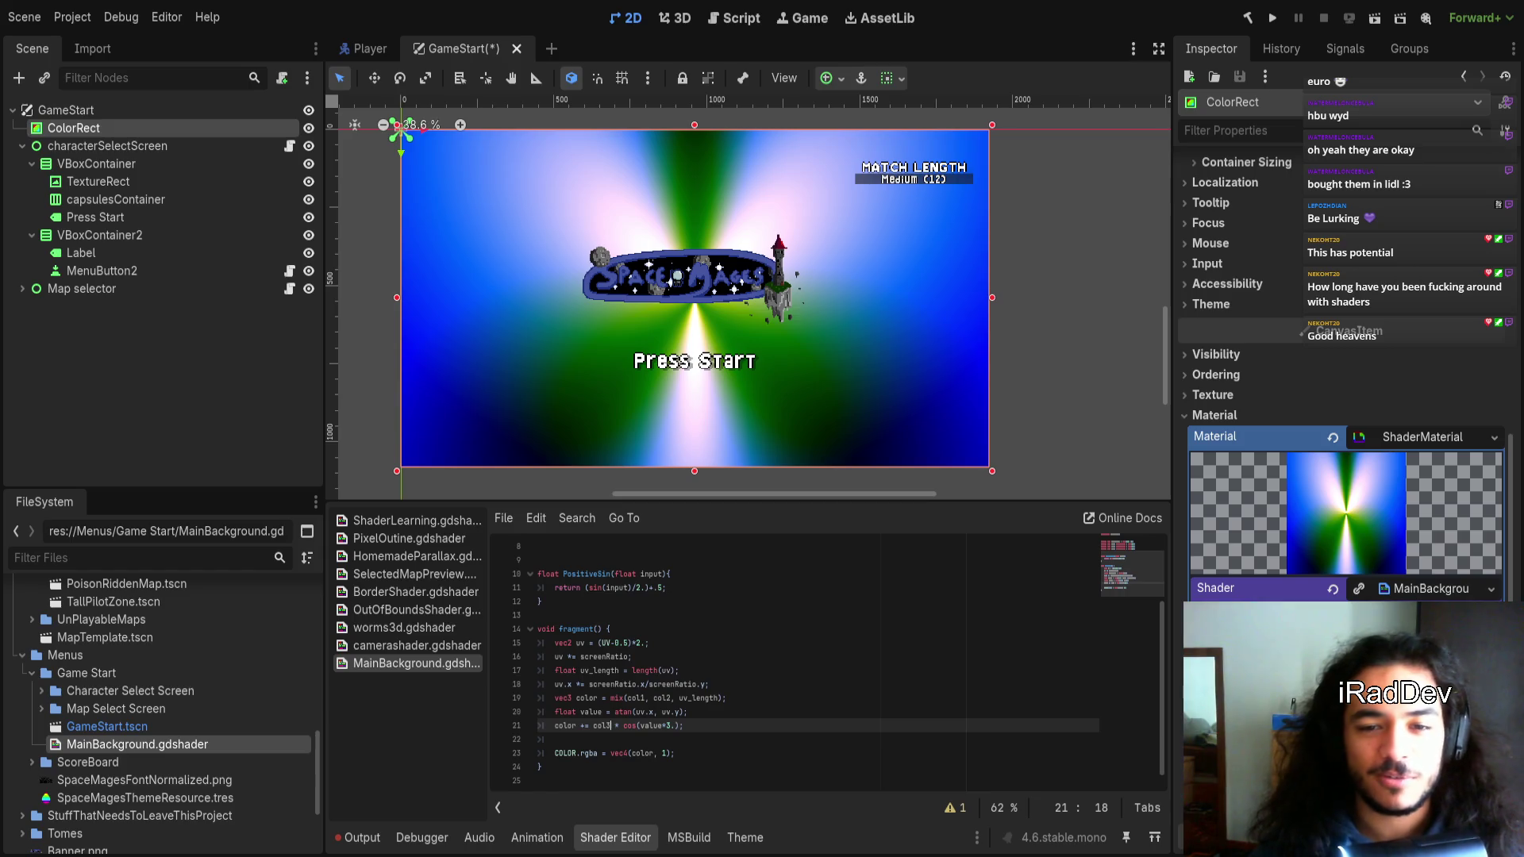
# Enlarge and pan the 2D title-screen view, then select shader lines 17 to 21
pyautogui.scroll(1, 884, 428)
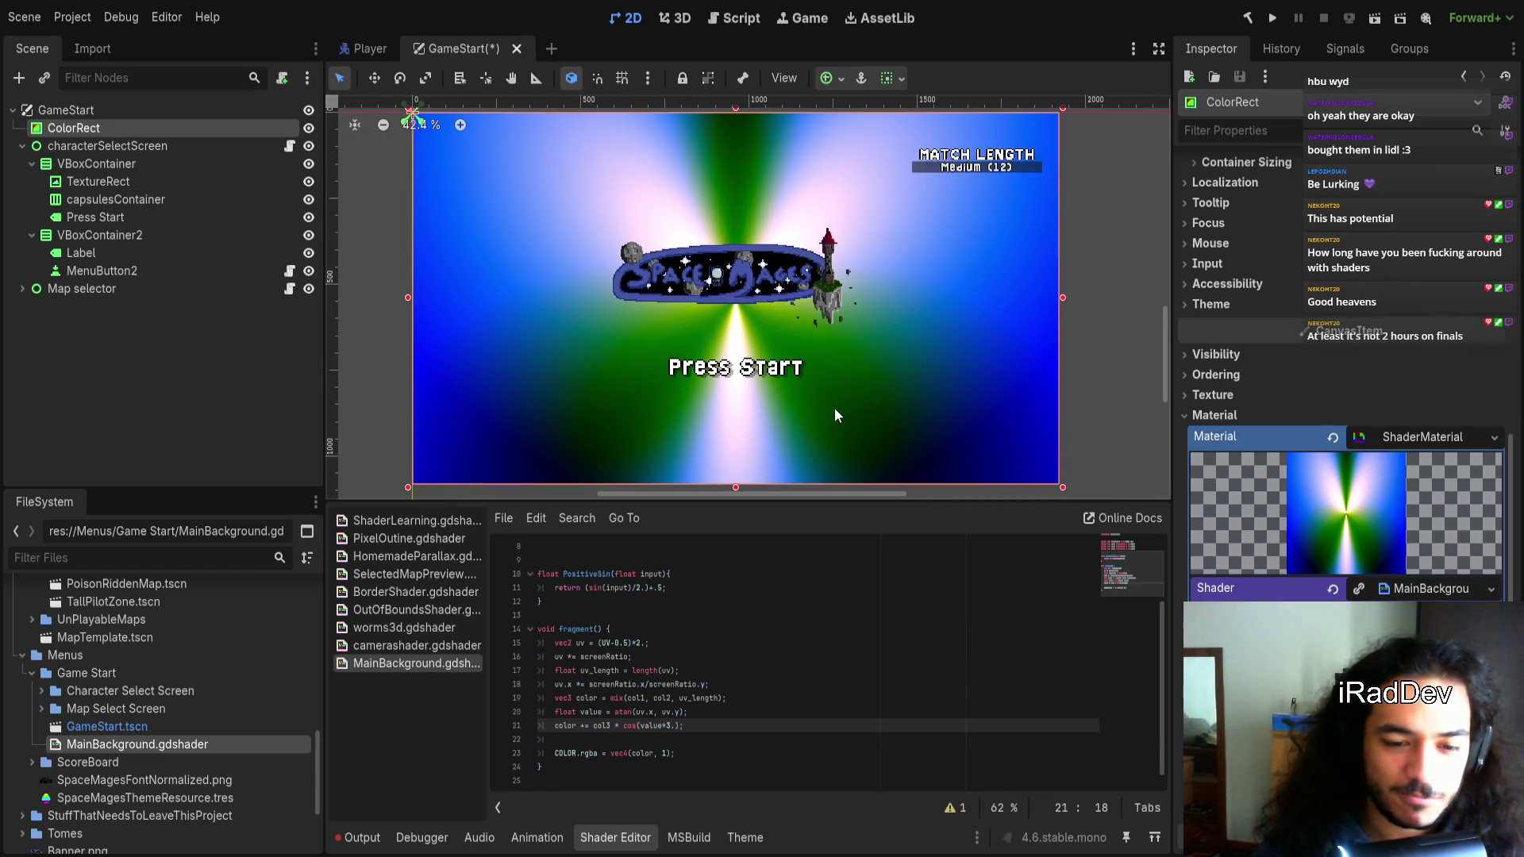
pyautogui.moveTo(764, 500)
pyautogui.mouseDown()
pyautogui.moveTo(764, 571)
pyautogui.moveTo(750, 520)
pyautogui.mouseUp()
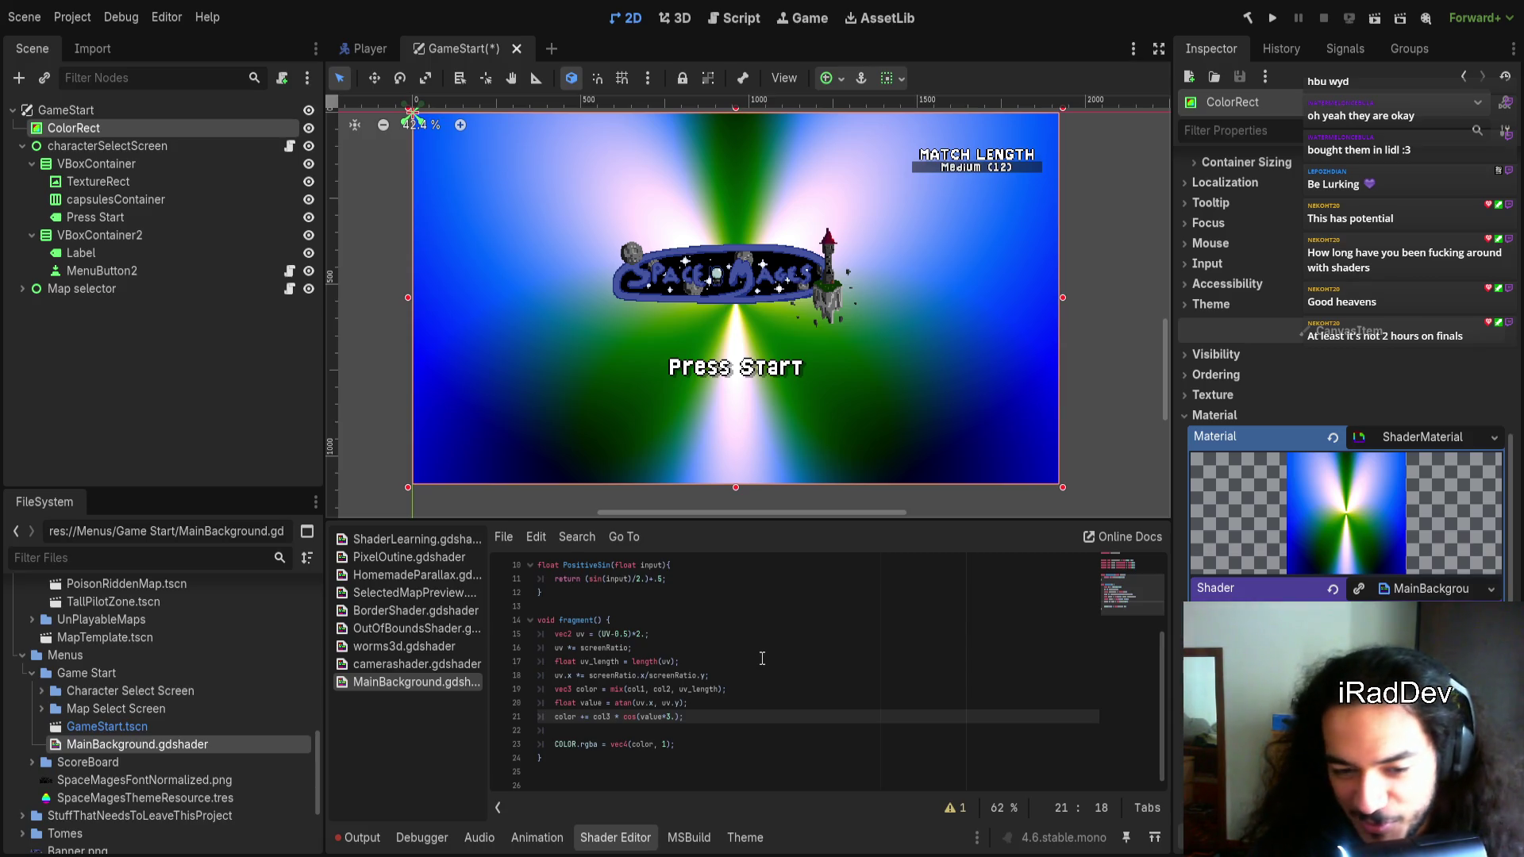
pyautogui.moveTo(850, 367); pyautogui.dragTo(845, 387)
pyautogui.moveTo(685, 717)
pyautogui.mouseDown()
pyautogui.moveTo(571, 684)
pyautogui.moveTo(523, 638)
pyautogui.moveTo(519, 661)
pyautogui.mouseUp()
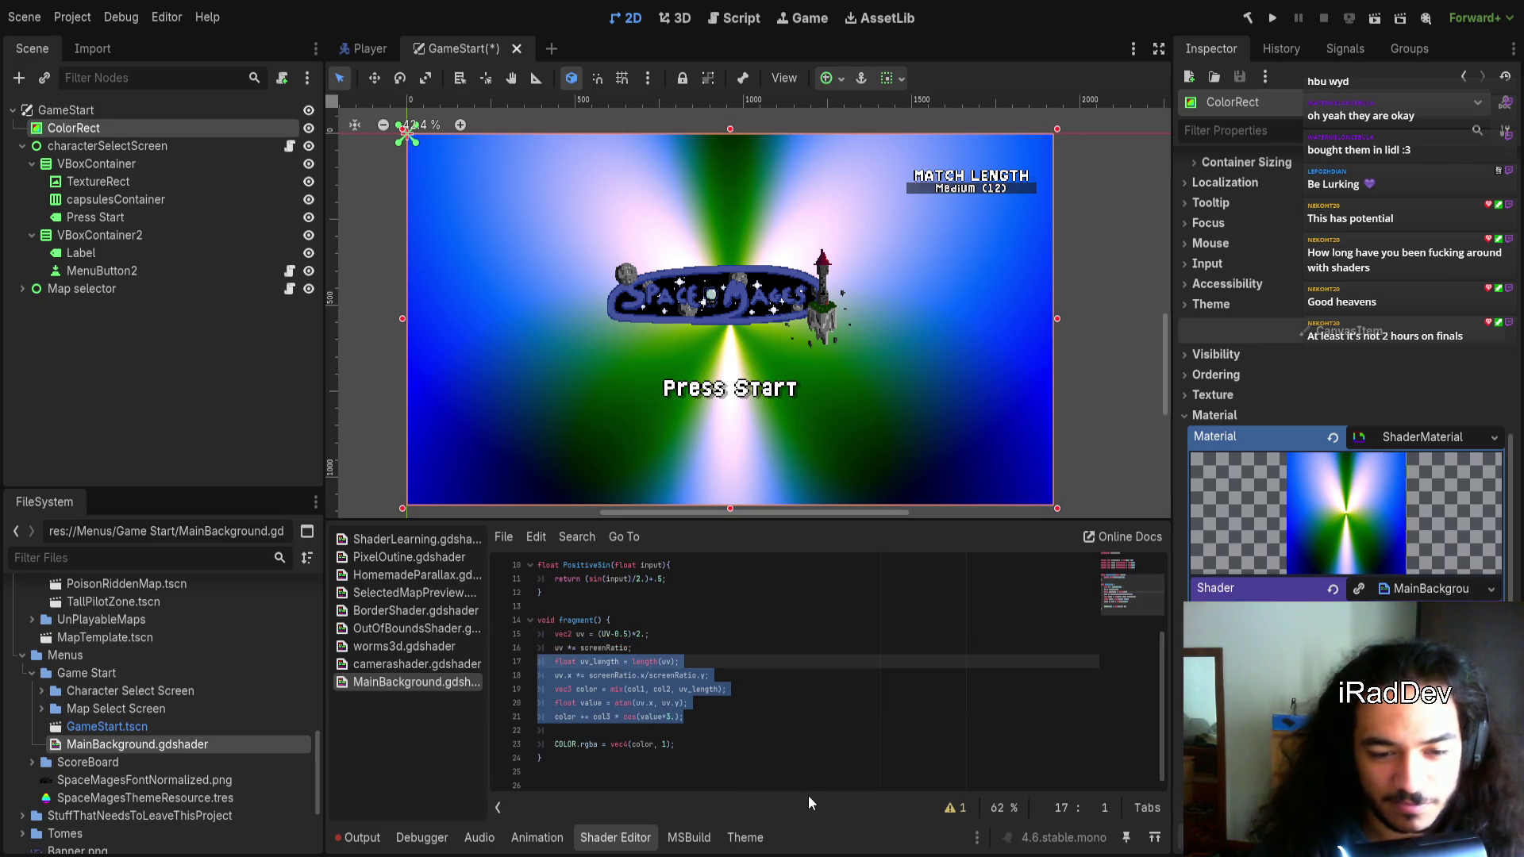
# Delete the screenRatio correction, colour mix, angle and ray lines (lines 18–21)
pyautogui.hotkey('shift', 'Down')
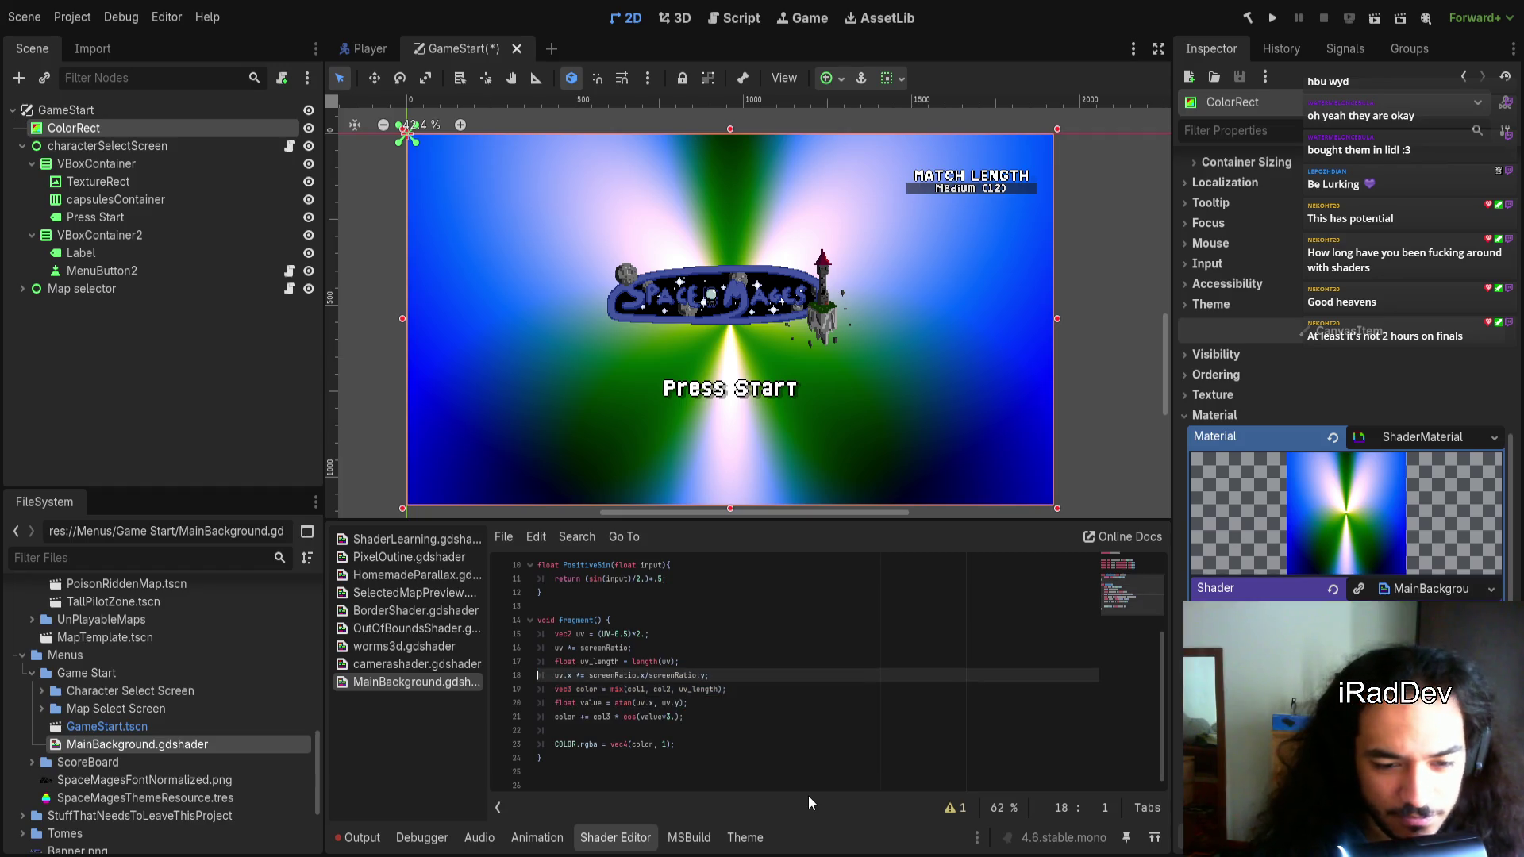
pyautogui.moveTo(742, 675); pyautogui.dragTo(748, 661)
pyautogui.press('BackSpace')
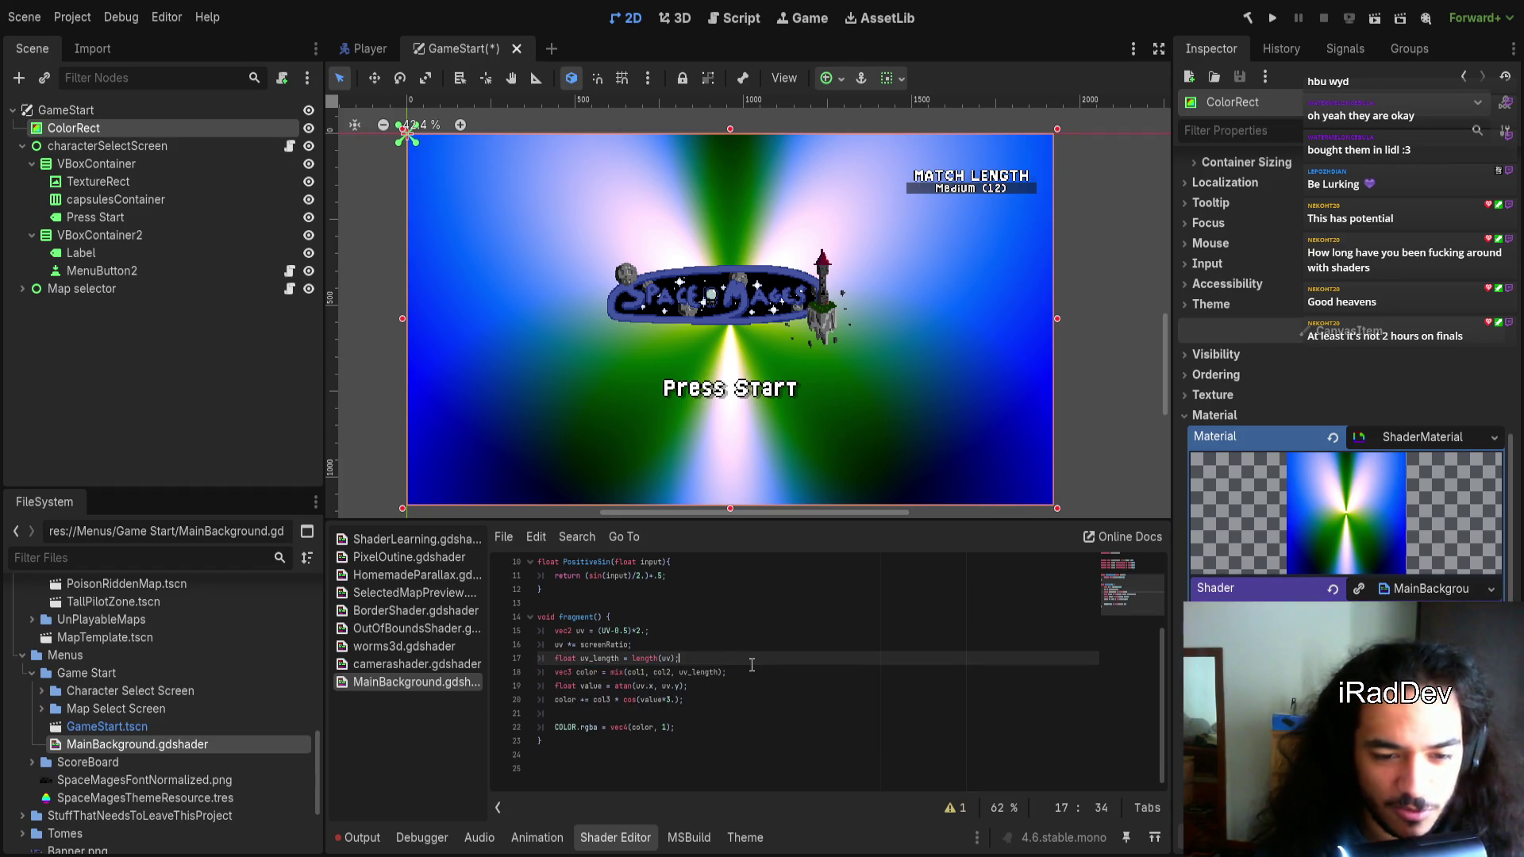
pyautogui.hotkey('shift', 'Down')
pyautogui.hotkey('shift', 'Down')
pyautogui.hotkey('shift', 'Down')
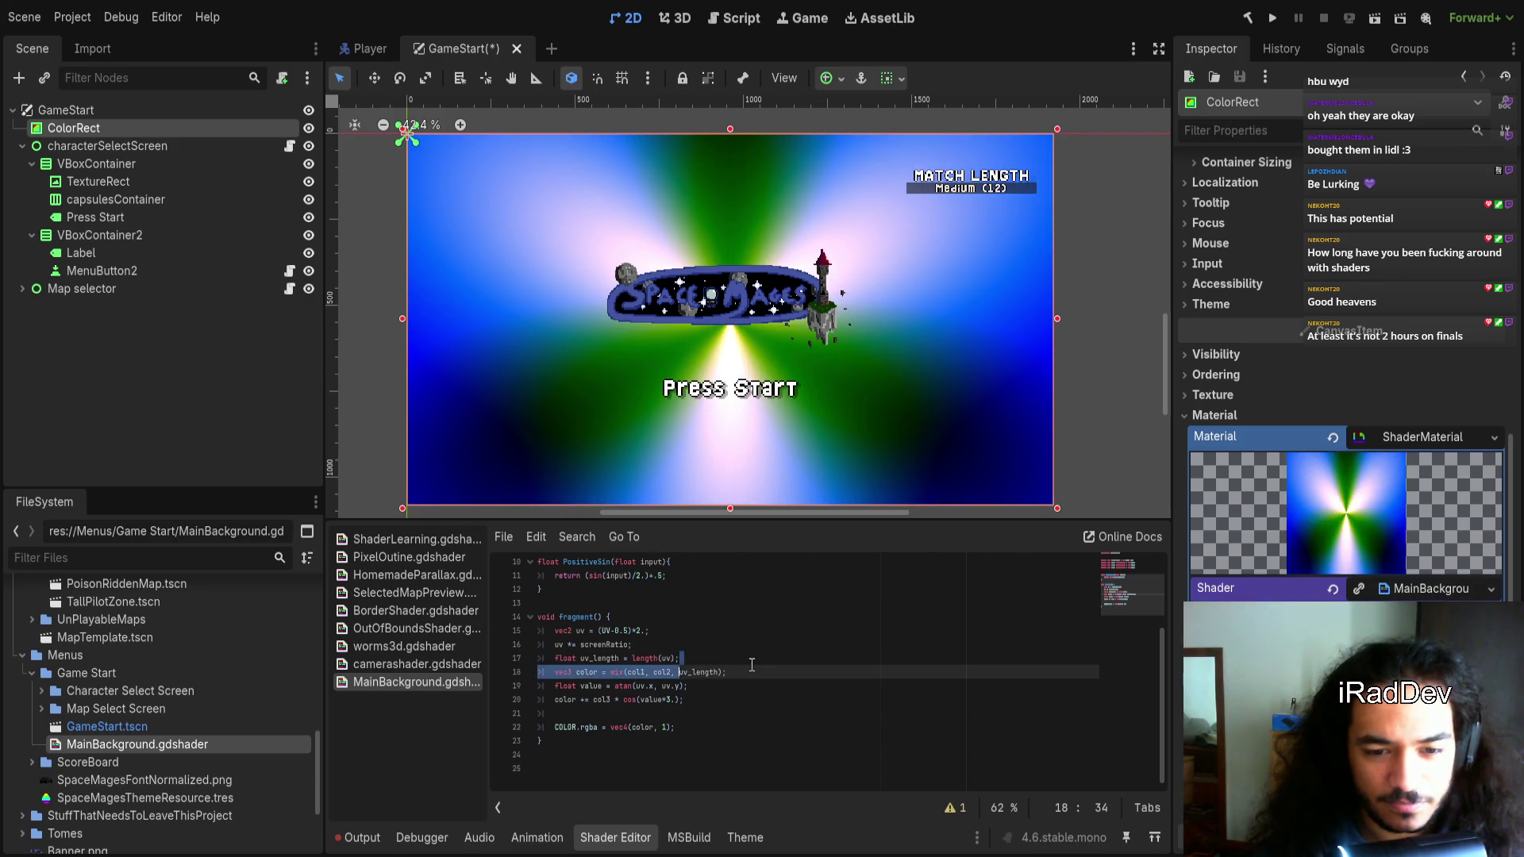
pyautogui.press('BackSpace')
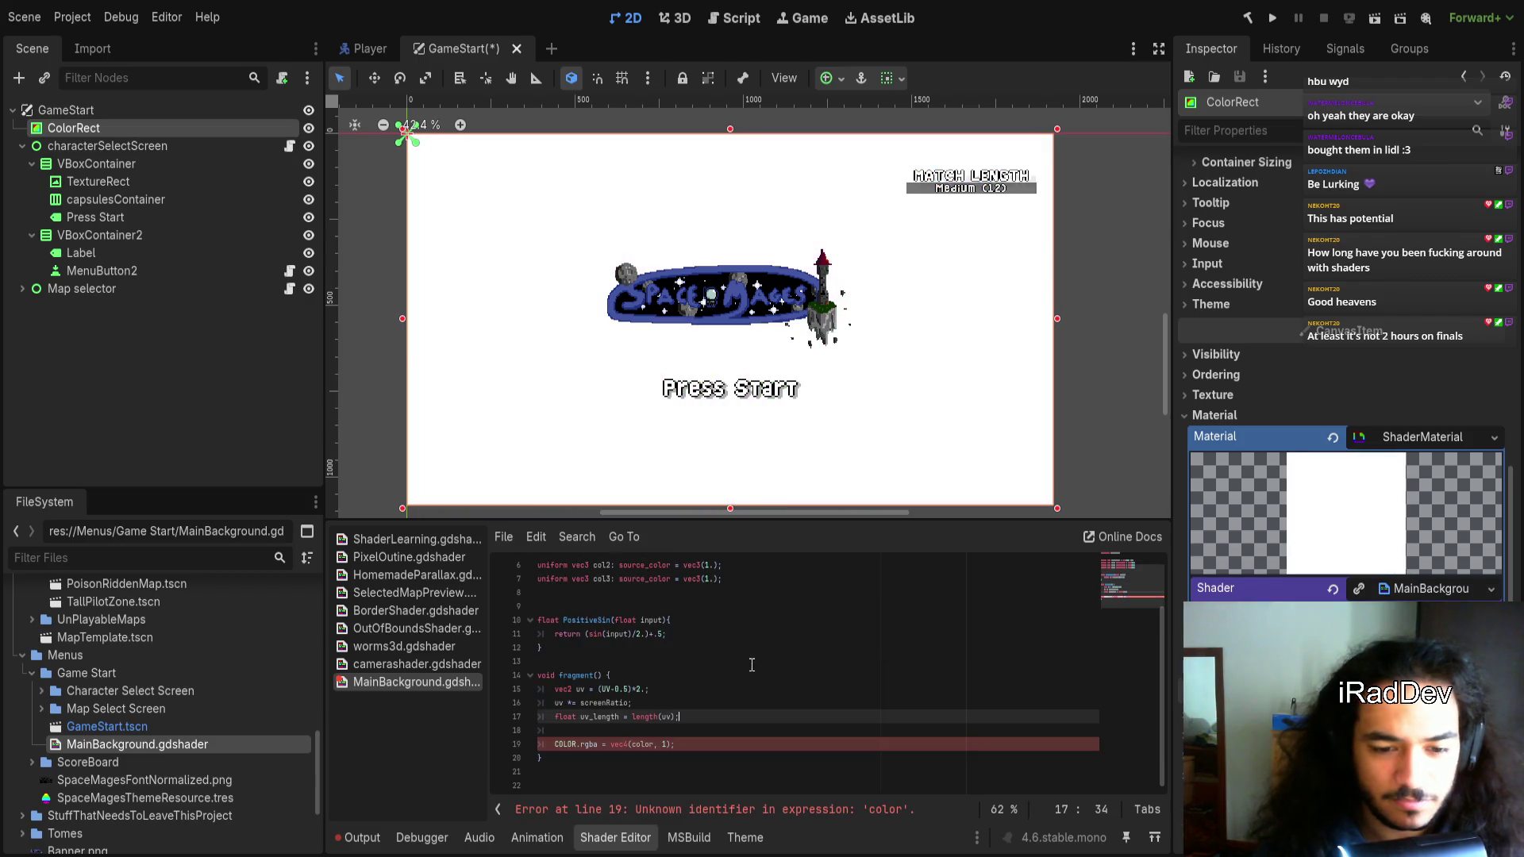
# Change the output line to COLOR.rgba = vec4(vec3(uv_length), 1);
pyautogui.click(615, 718)
pyautogui.doubleClick(615, 718)
pyautogui.hotkey('ctrl', 'c')
pyautogui.doubleClick(643, 744)
pyautogui.hotkey('ctrl', 'v')
pyautogui.click(713, 740)
pyautogui.click(672, 747)
pyautogui.hotkey('ctrl', 'shift', 'Left')
pyautogui.write('(')
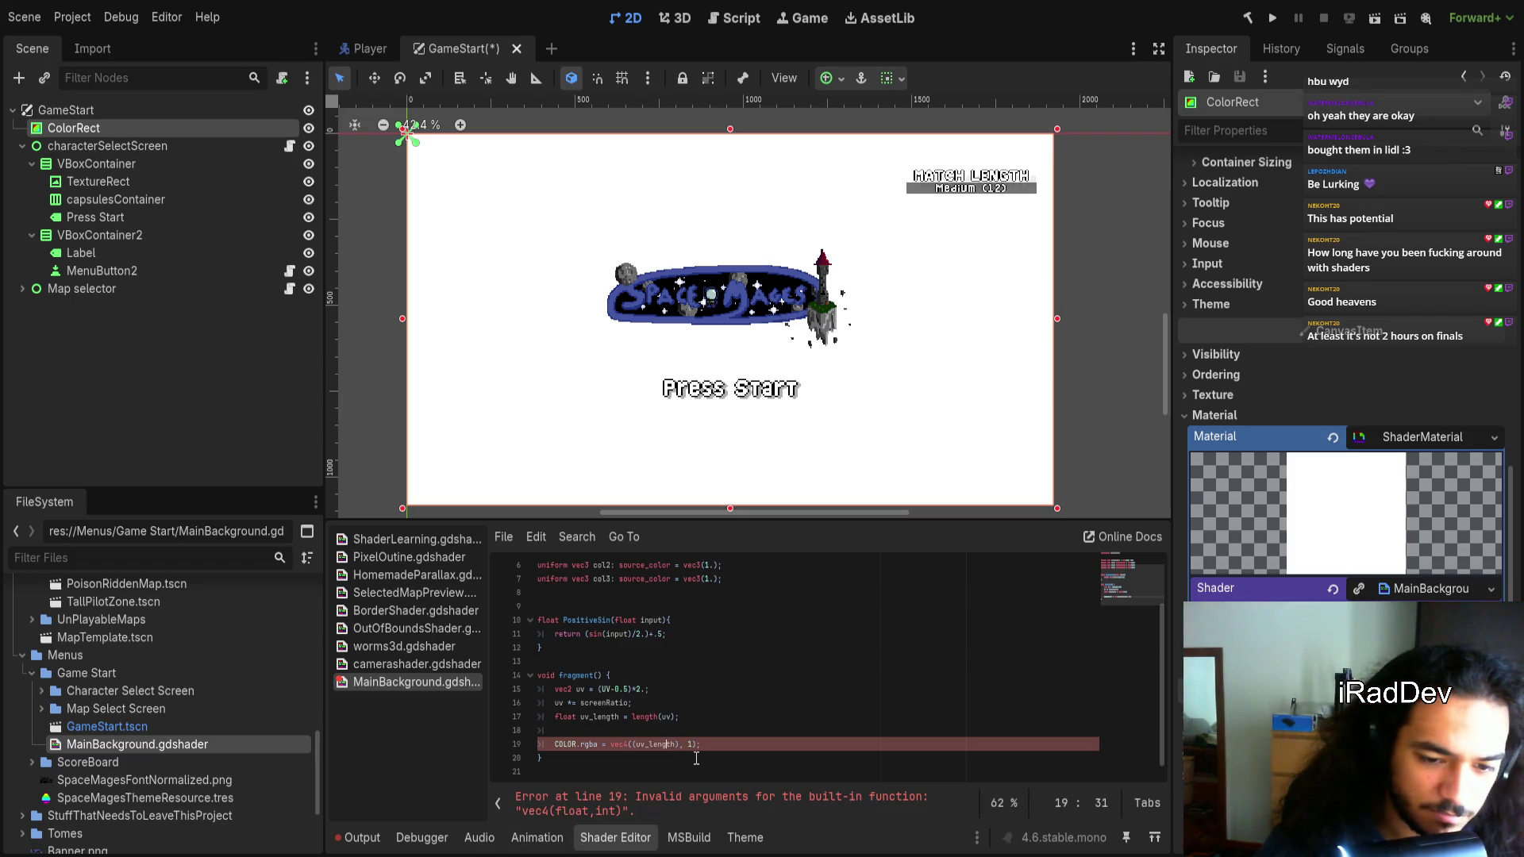
pyautogui.write('vec3')
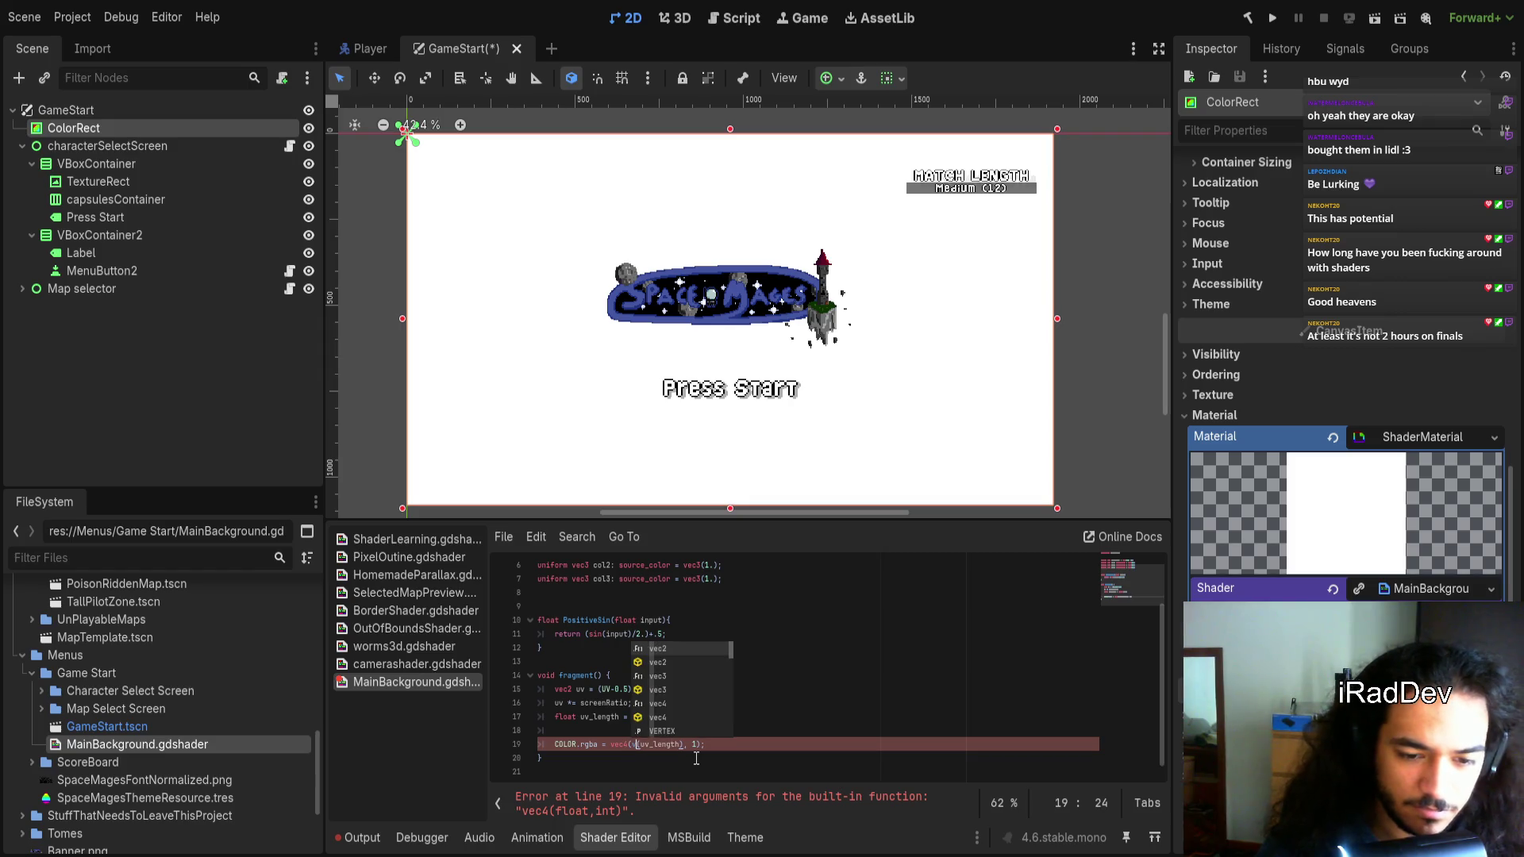
pyautogui.click(781, 759)
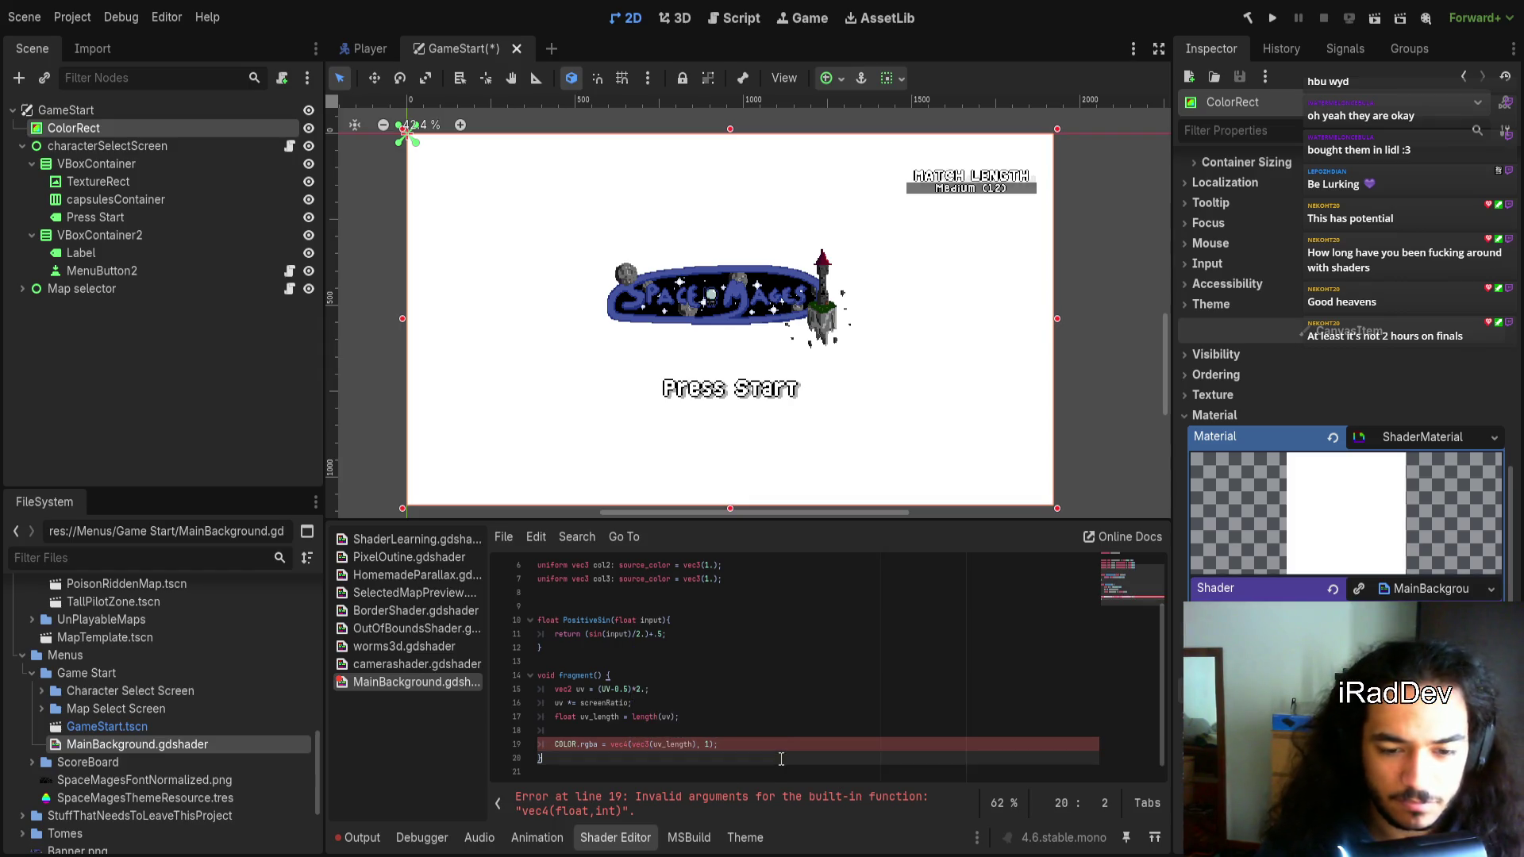
pyautogui.click(758, 731)
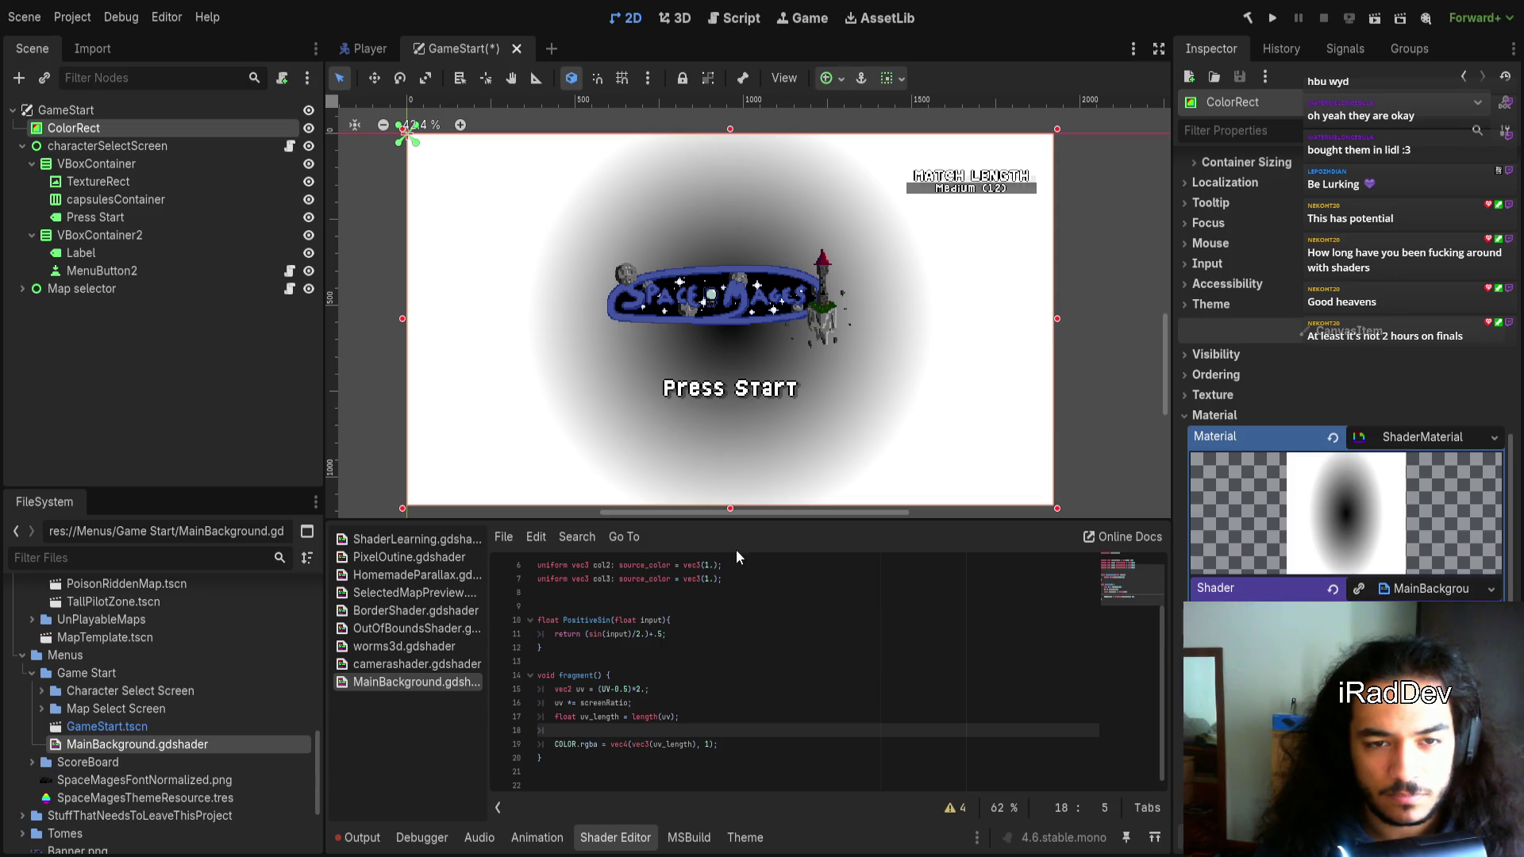
# Invert the output to vec3(1.-uv_length)
pyautogui.click(653, 745)
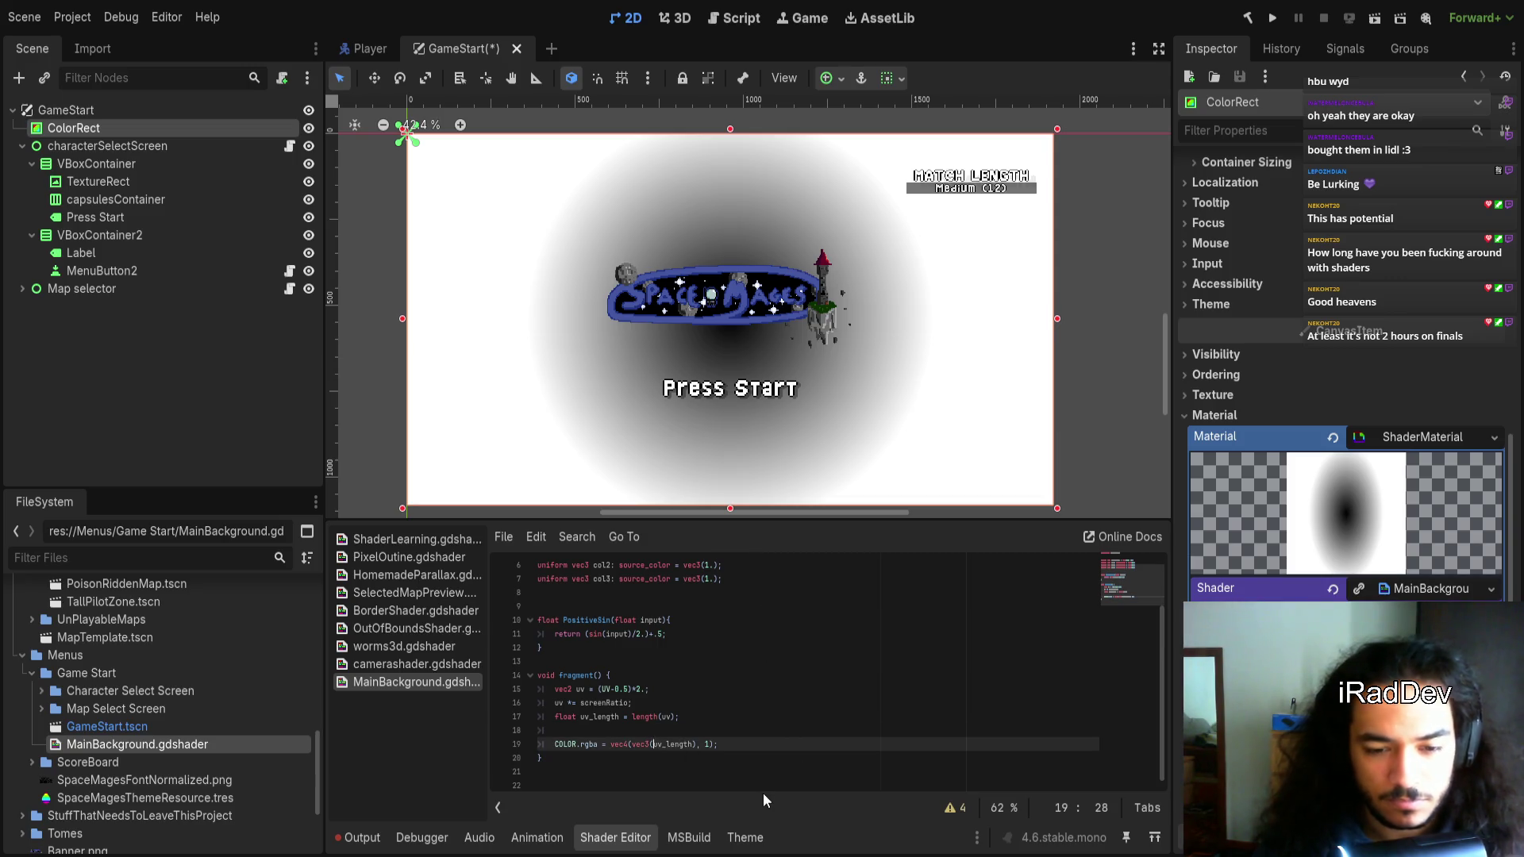
pyautogui.write('1-')
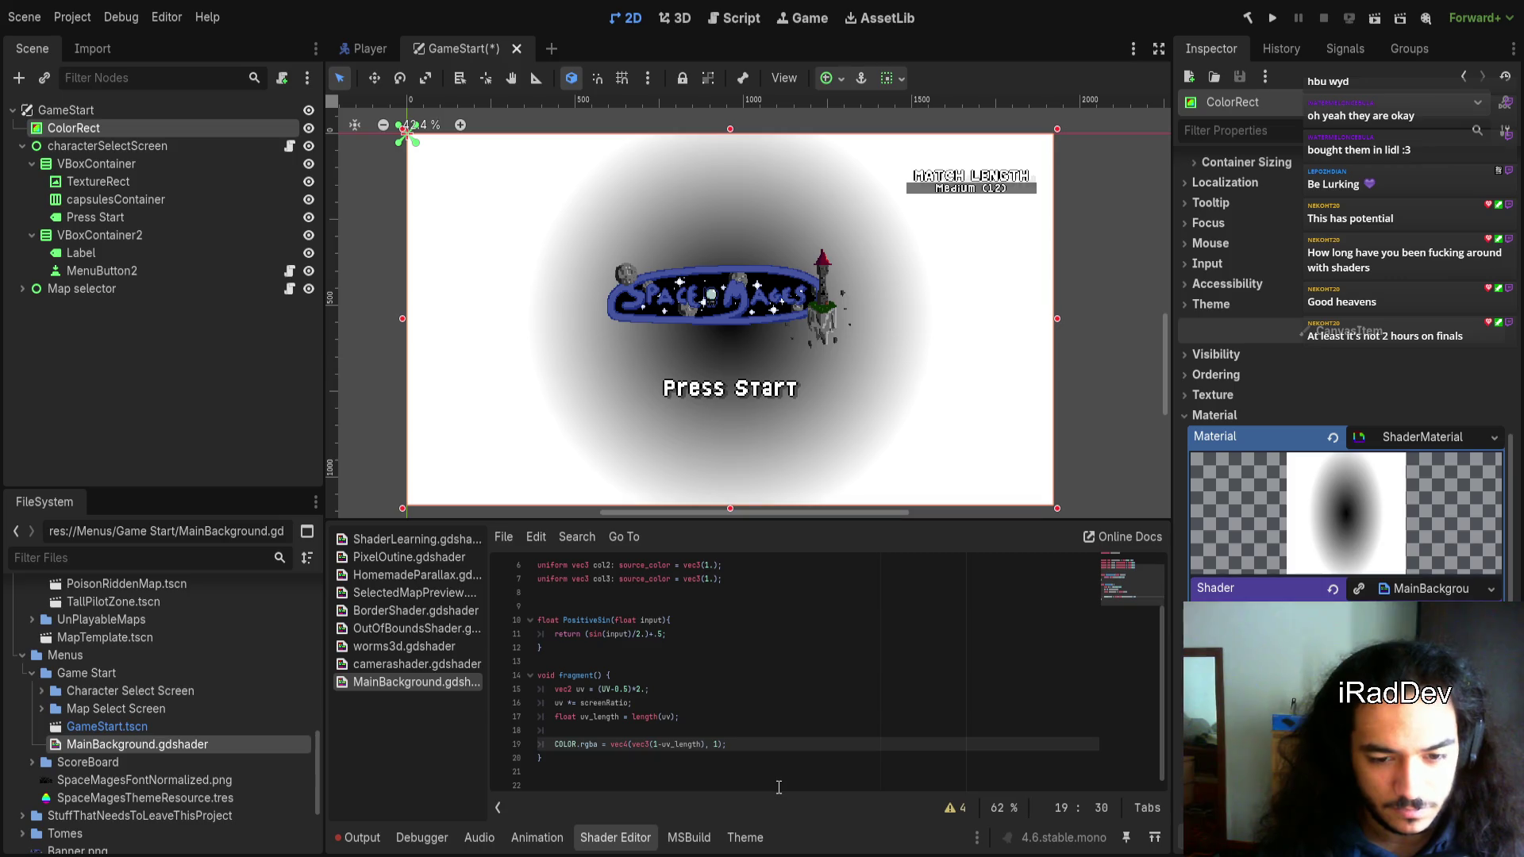
pyautogui.write('.')
pyautogui.click(946, 759)
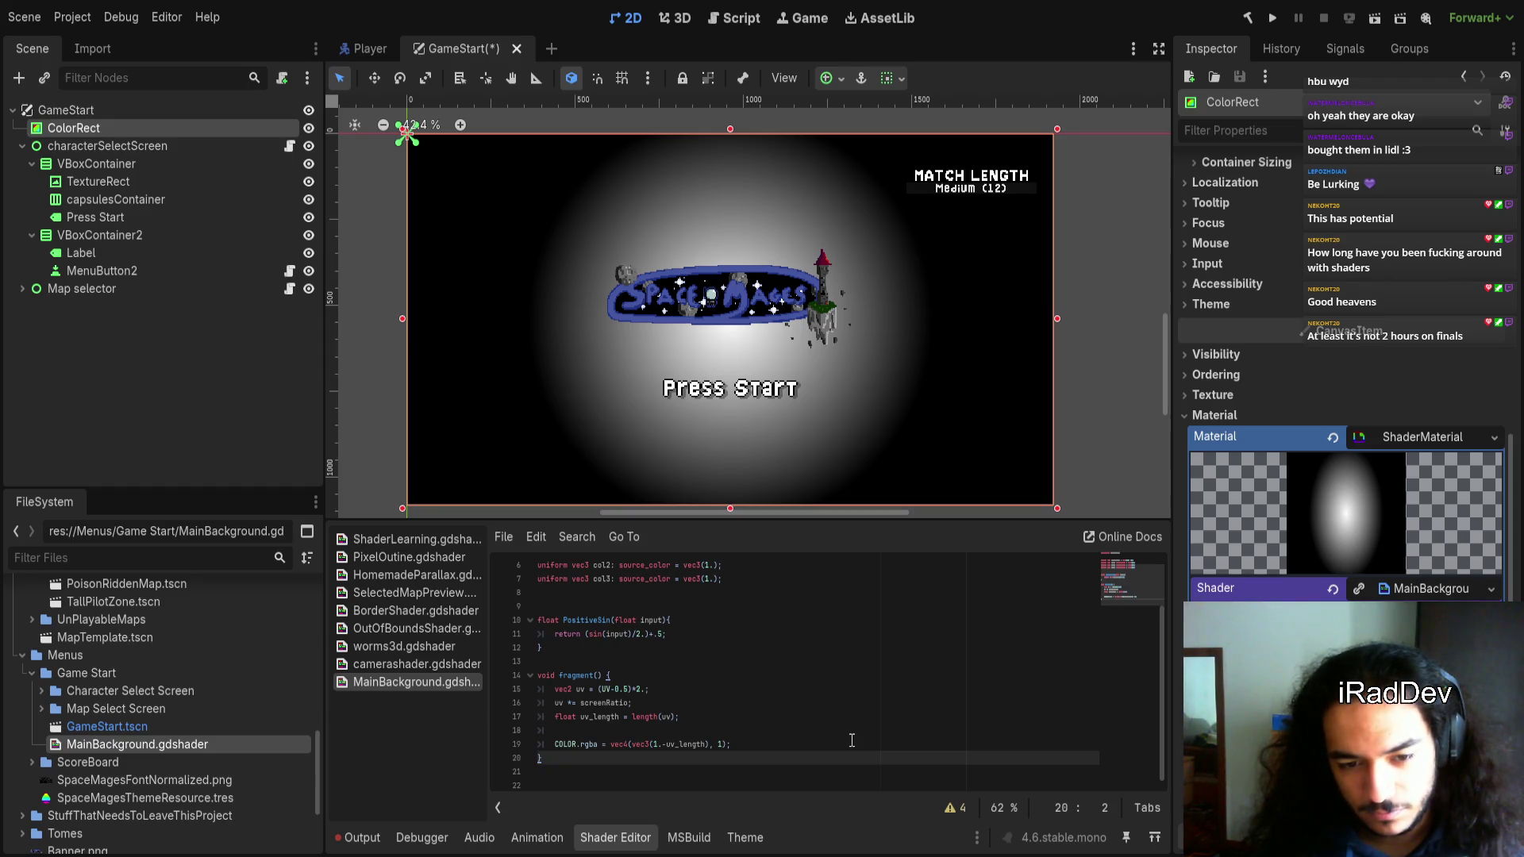
# Delete the screenRatio uniform declaration and its empty line
pyautogui.scroll(2, 844, 718)
pyautogui.click(711, 606)
pyautogui.hotkey('ctrl', 'x')
pyautogui.press('Up')
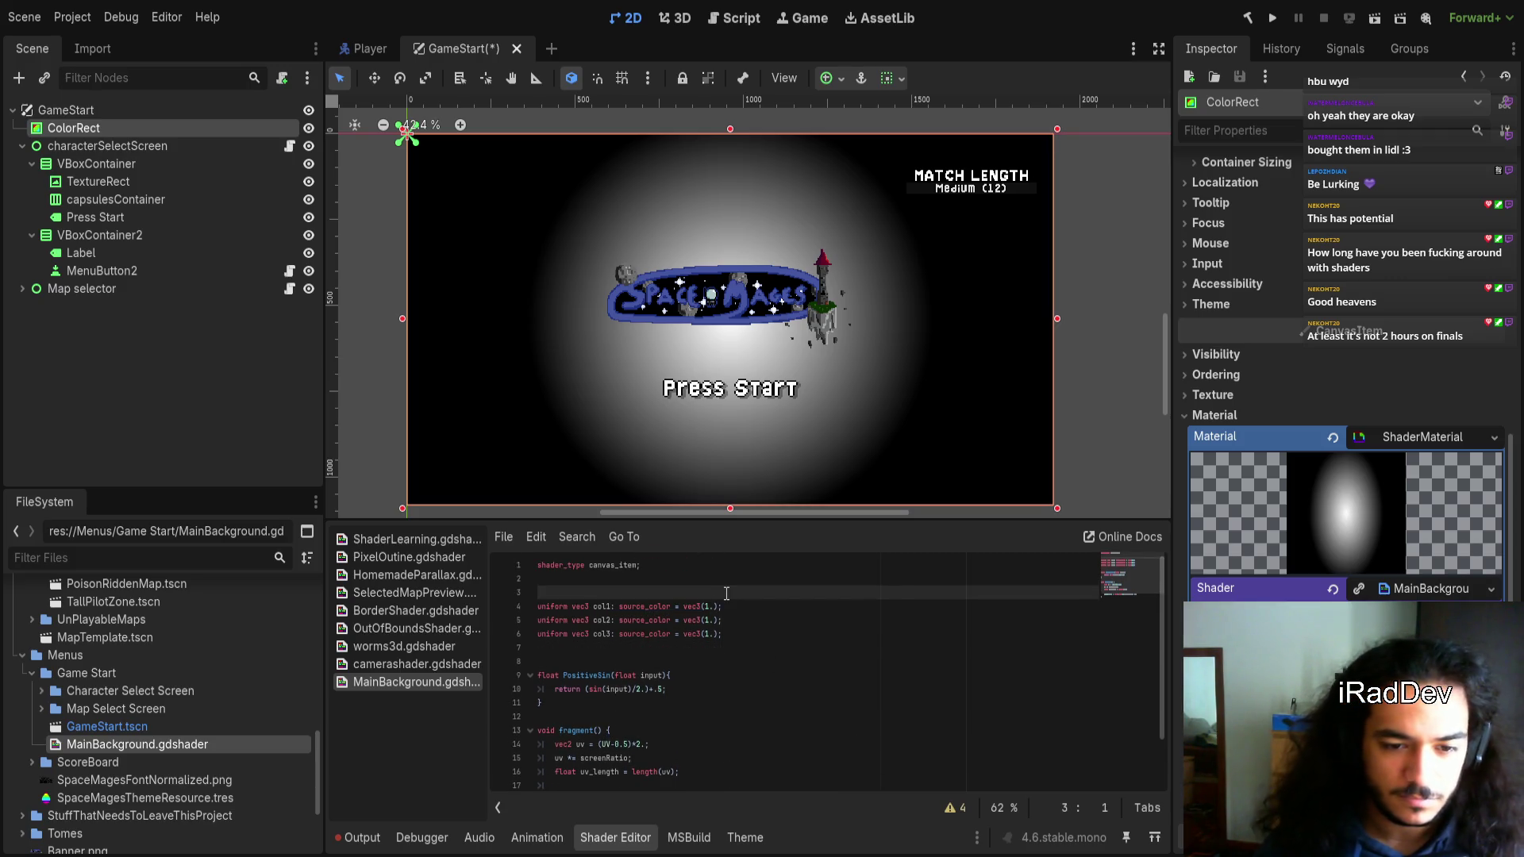
pyautogui.press('BackSpace')
# Change the aspect correction line to uv.x *= 16./9.;
pyautogui.click(563, 744)
pyautogui.scroll(-1, 603, 707)
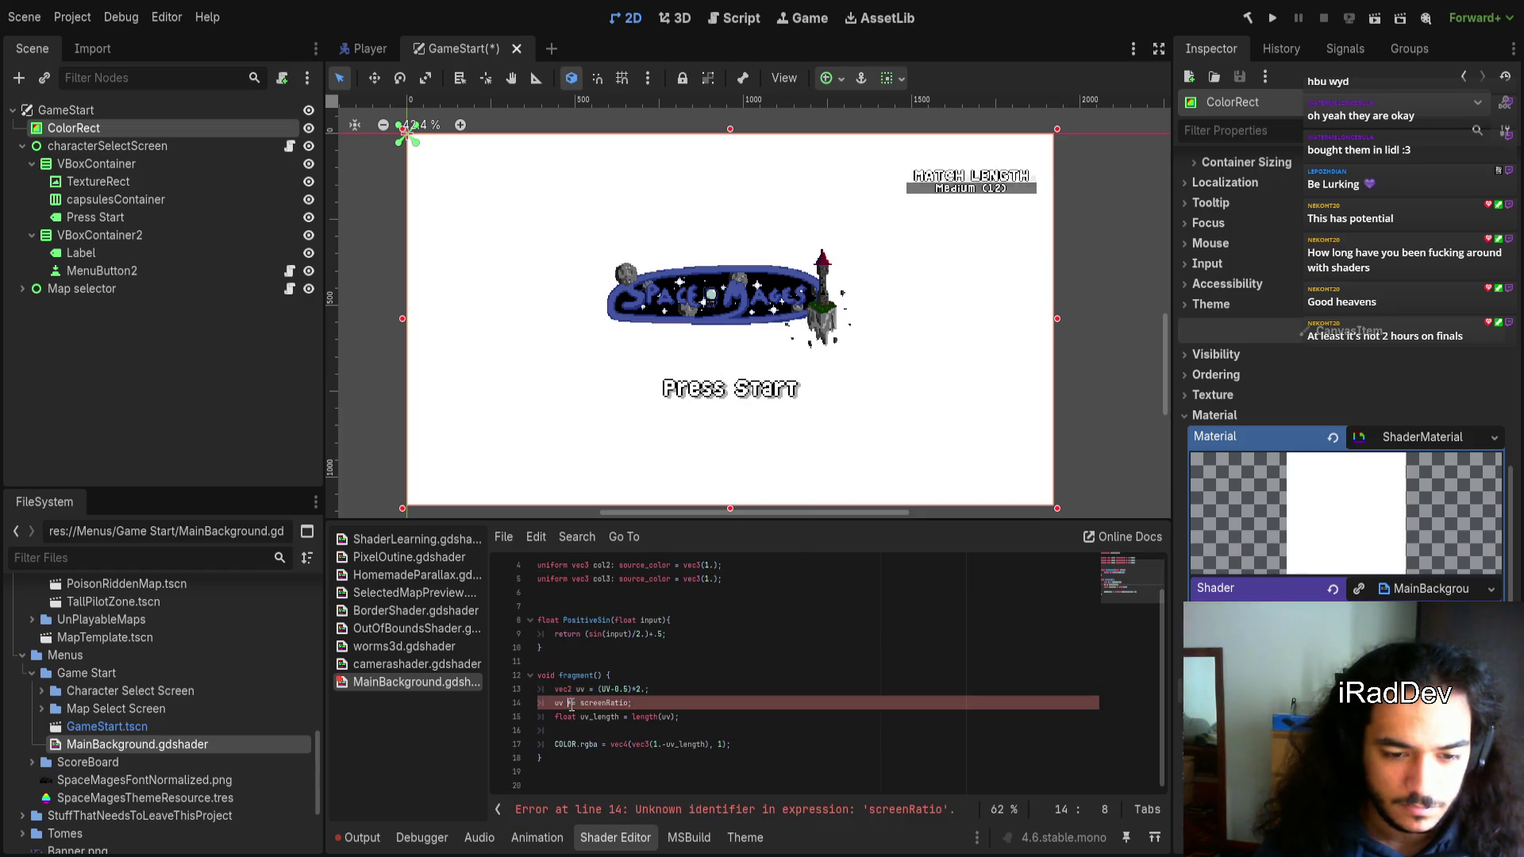
pyautogui.write('.x')
pyautogui.press('Right')
pyautogui.press('Right')
pyautogui.press('Right')
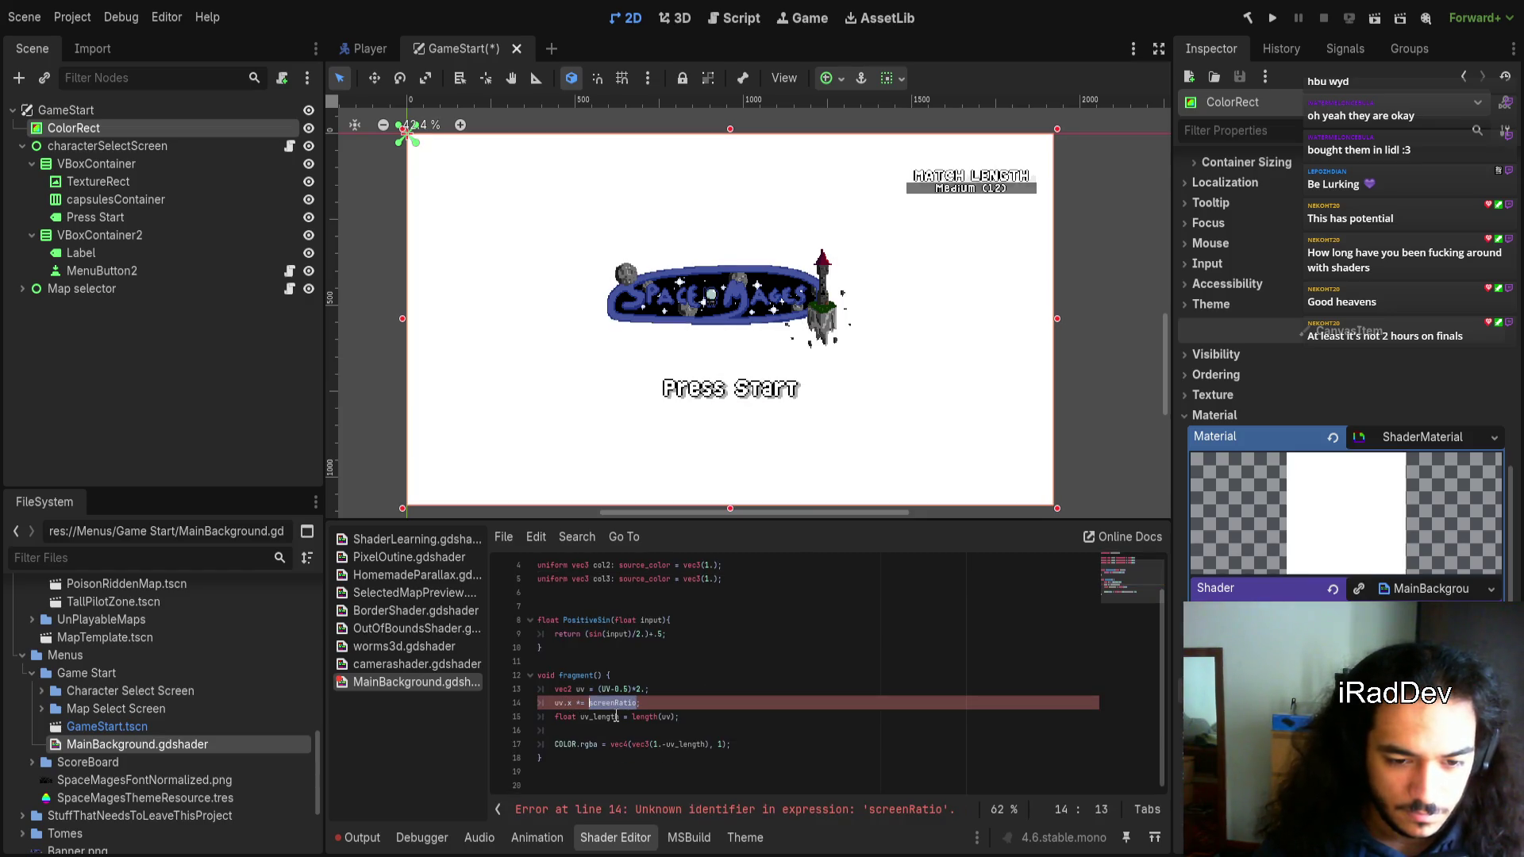
pyautogui.write('16.')
pyautogui.write('/9')
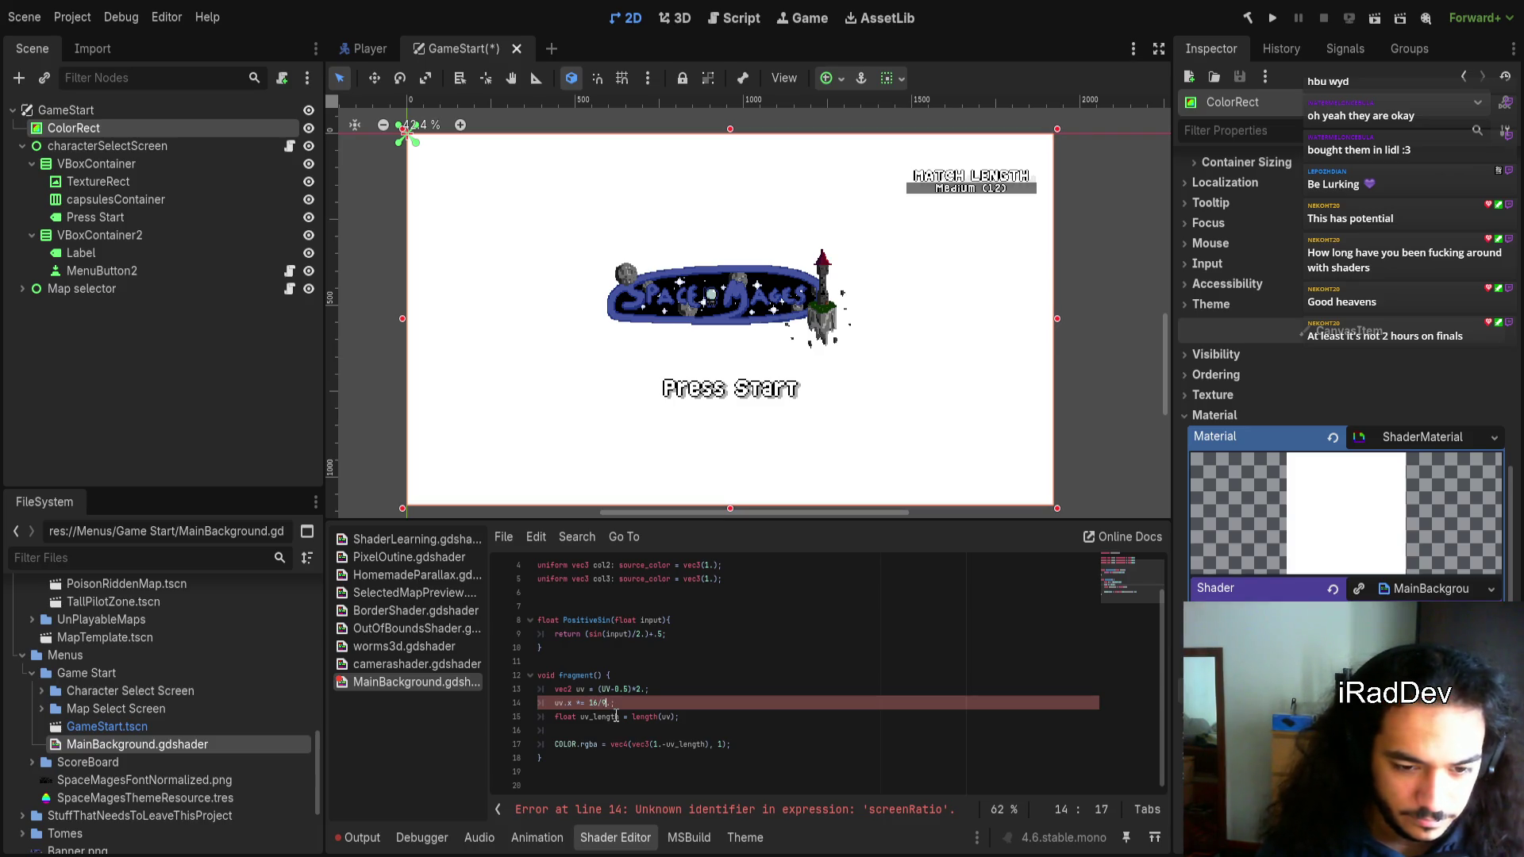
pyautogui.write('.')
pyautogui.click(735, 703)
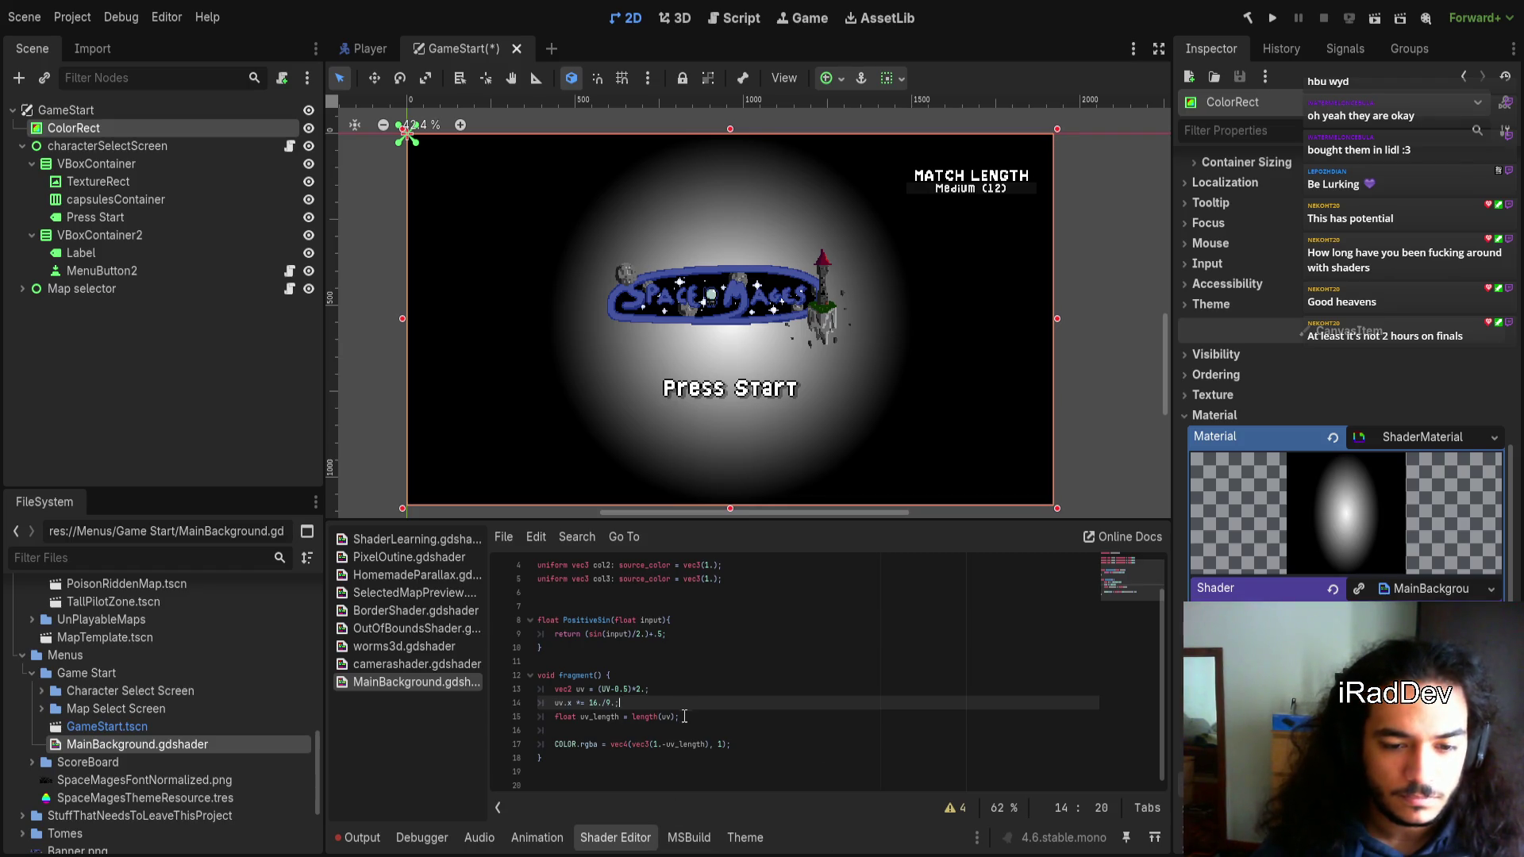
# Wrap uv_length on line 17 in smoothstep(1, 0.9, uv_length)
pyautogui.doubleClick(686, 745)
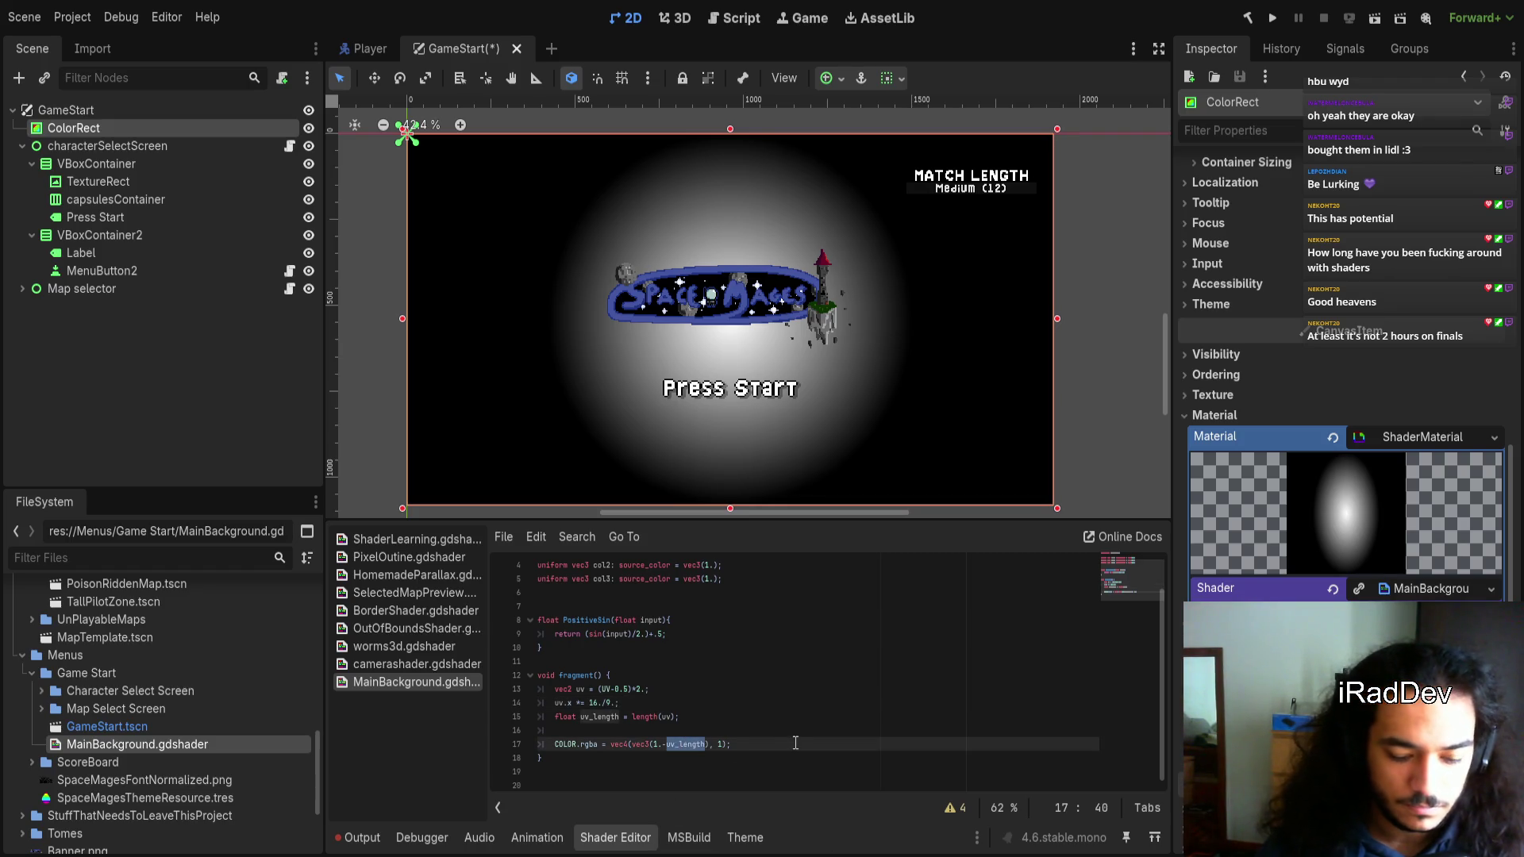
pyautogui.write('(')
pyautogui.press('Left')
pyautogui.write('smoothstep')
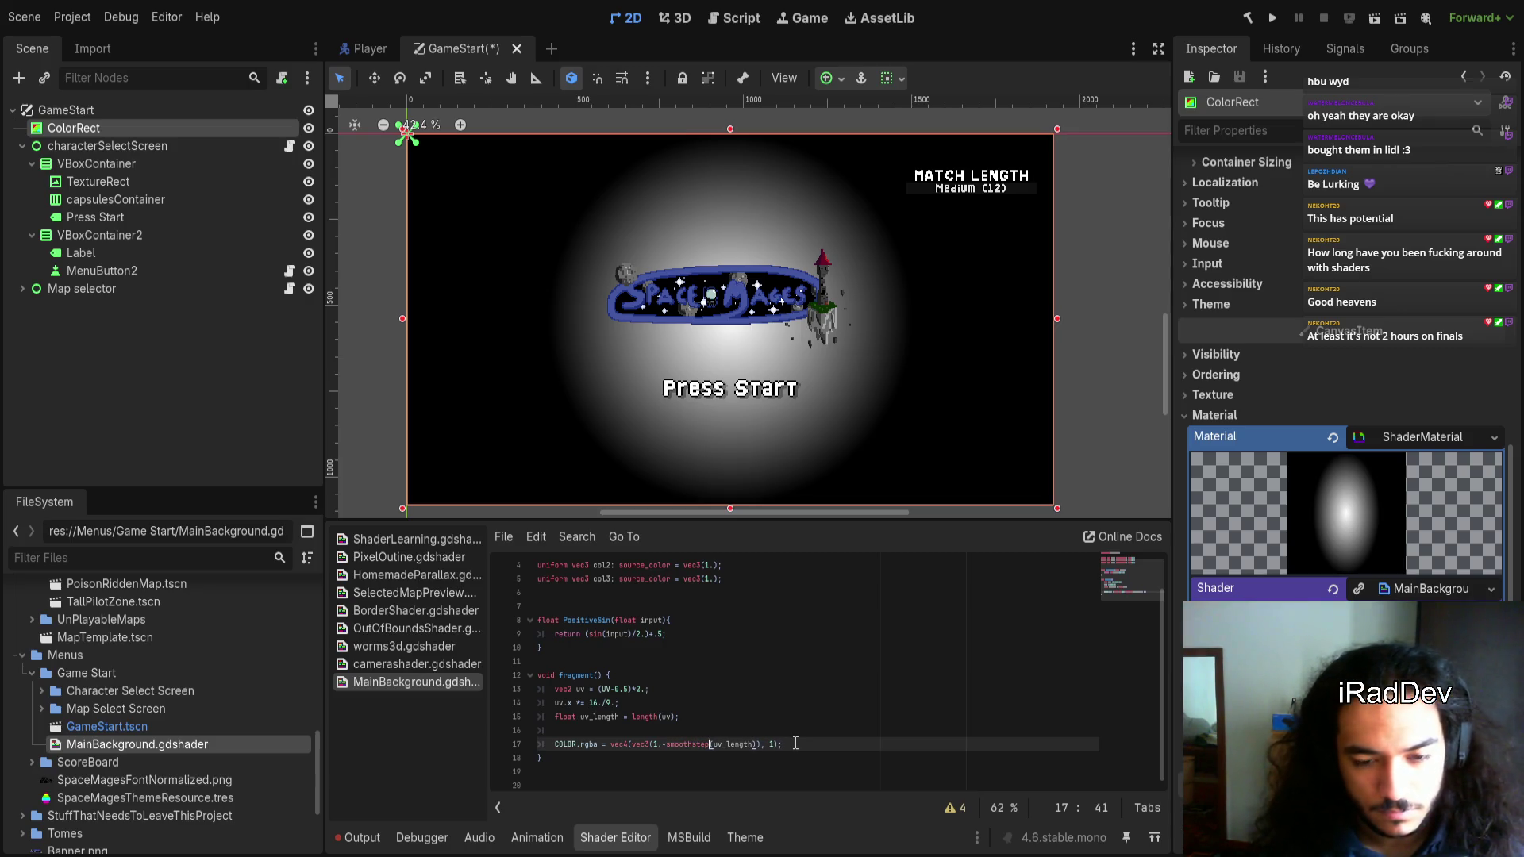
pyautogui.press('Right')
pyautogui.press('Right')
pyautogui.press('Right')
pyautogui.hotkey('ctrl', 'Left')
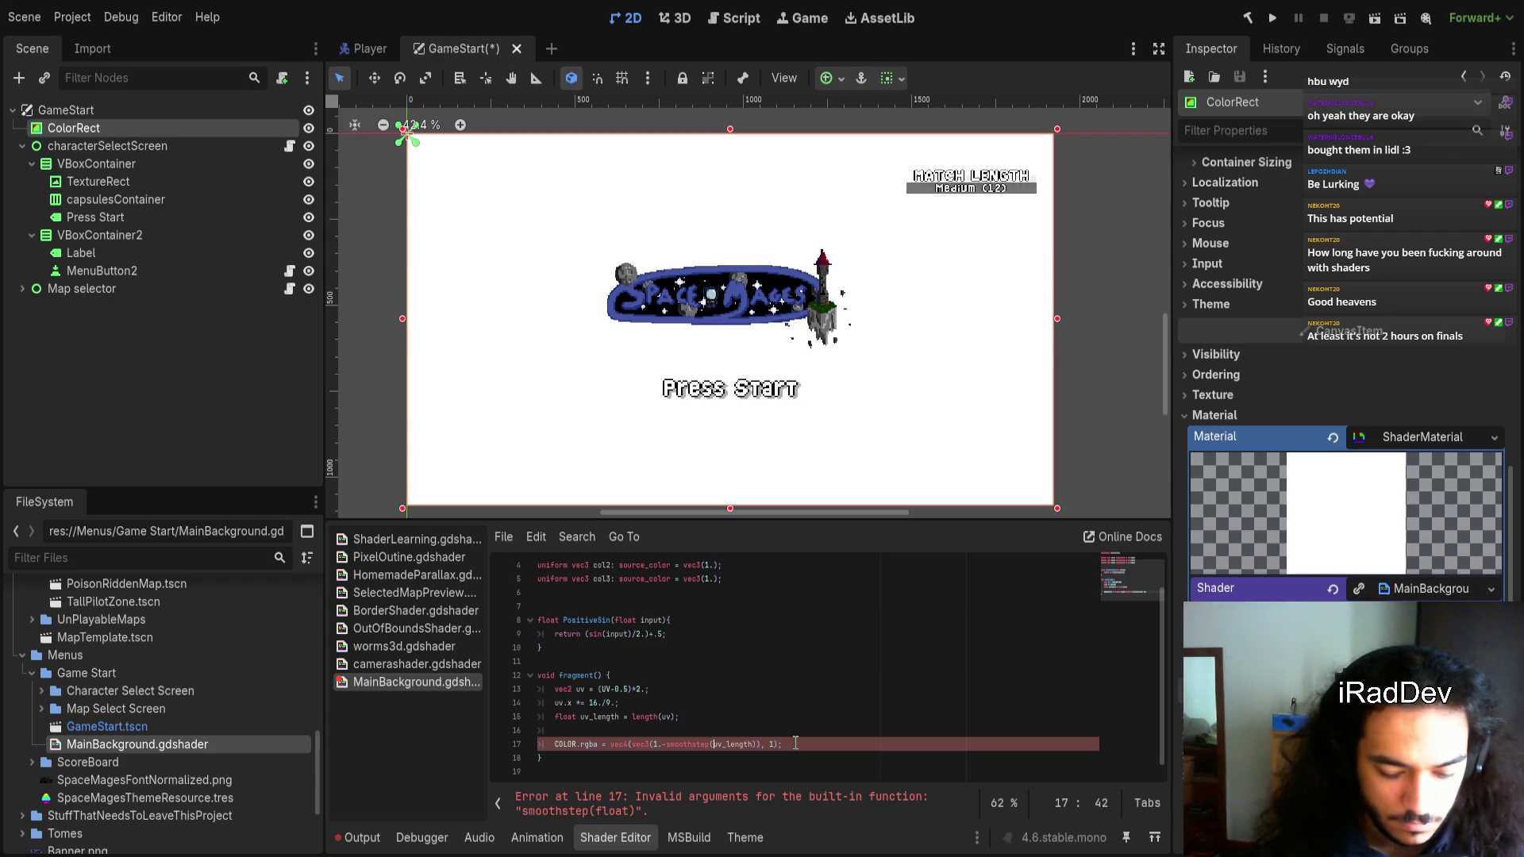
pyautogui.write('1, ')
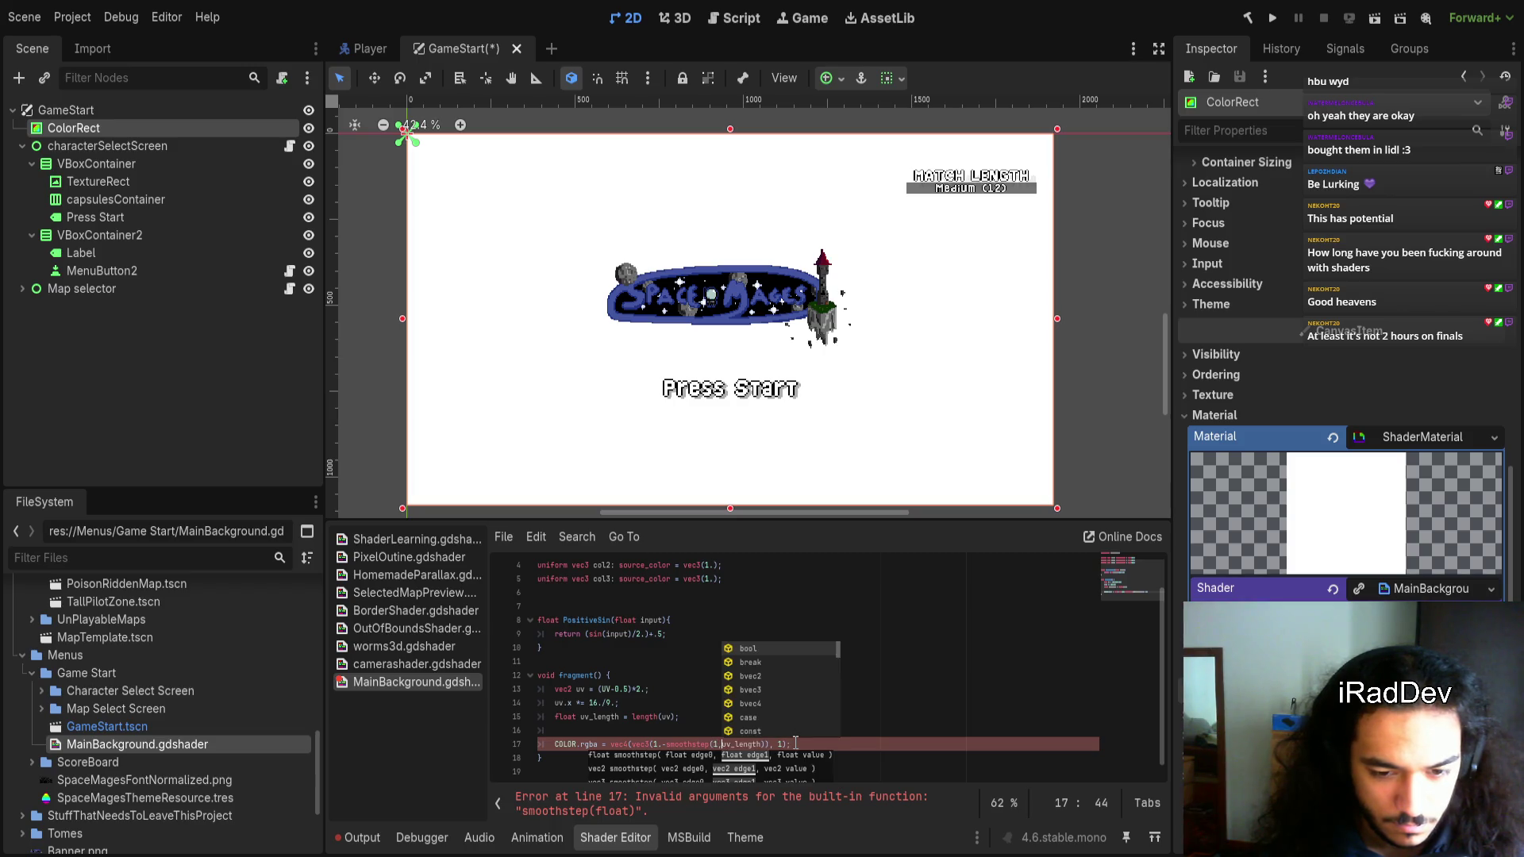
pyautogui.write('0.9')
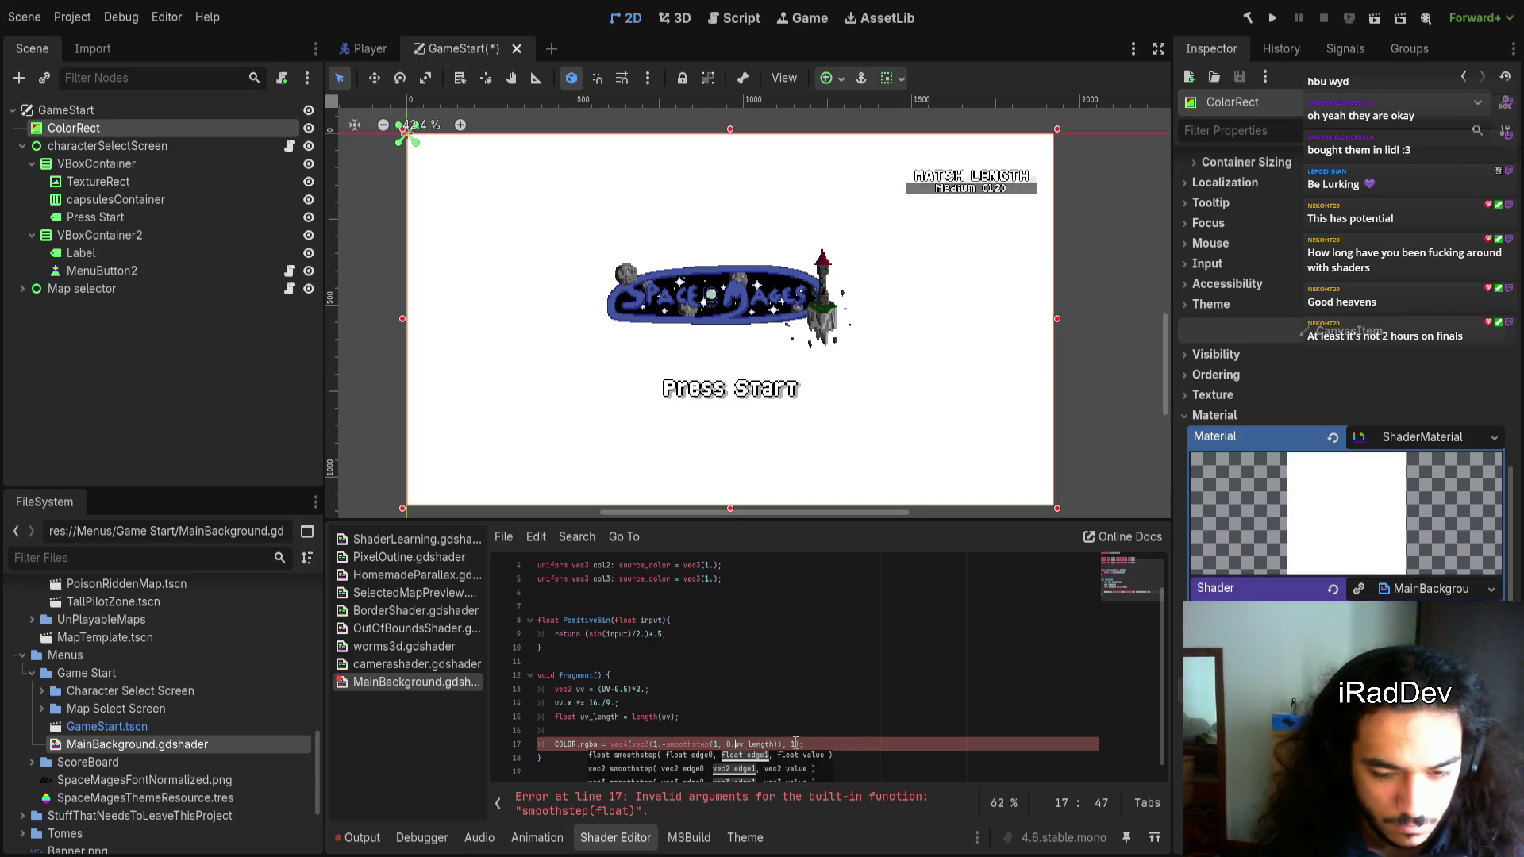
pyautogui.write(',')
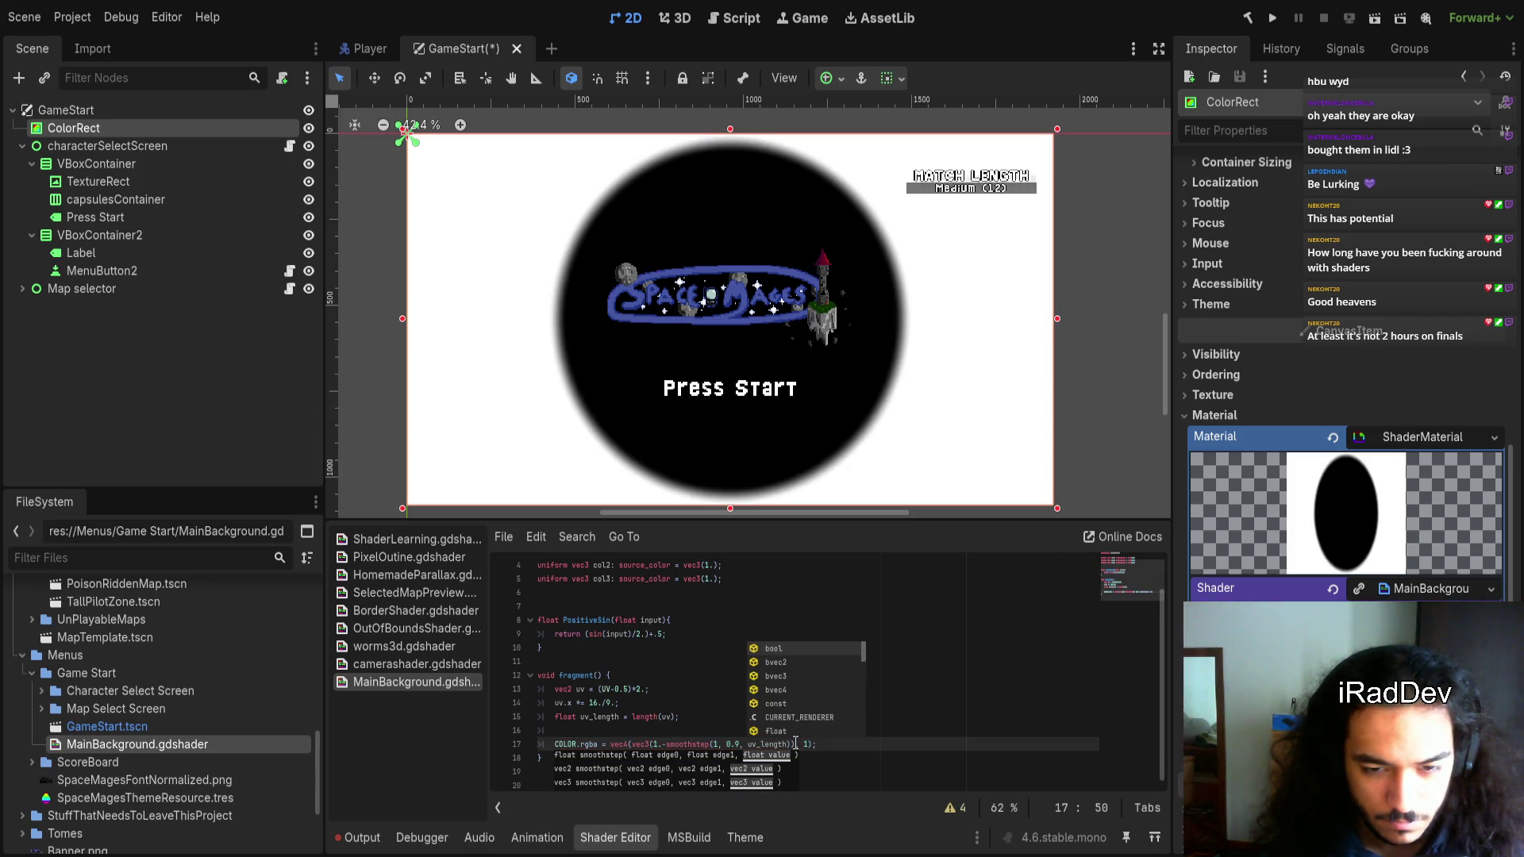
# Remove the 1.- prefix and tighten the edge to smoothstep(1, 0.99, uv_length)
pyautogui.press('Left')
pyautogui.press('Left')
pyautogui.press('Left')
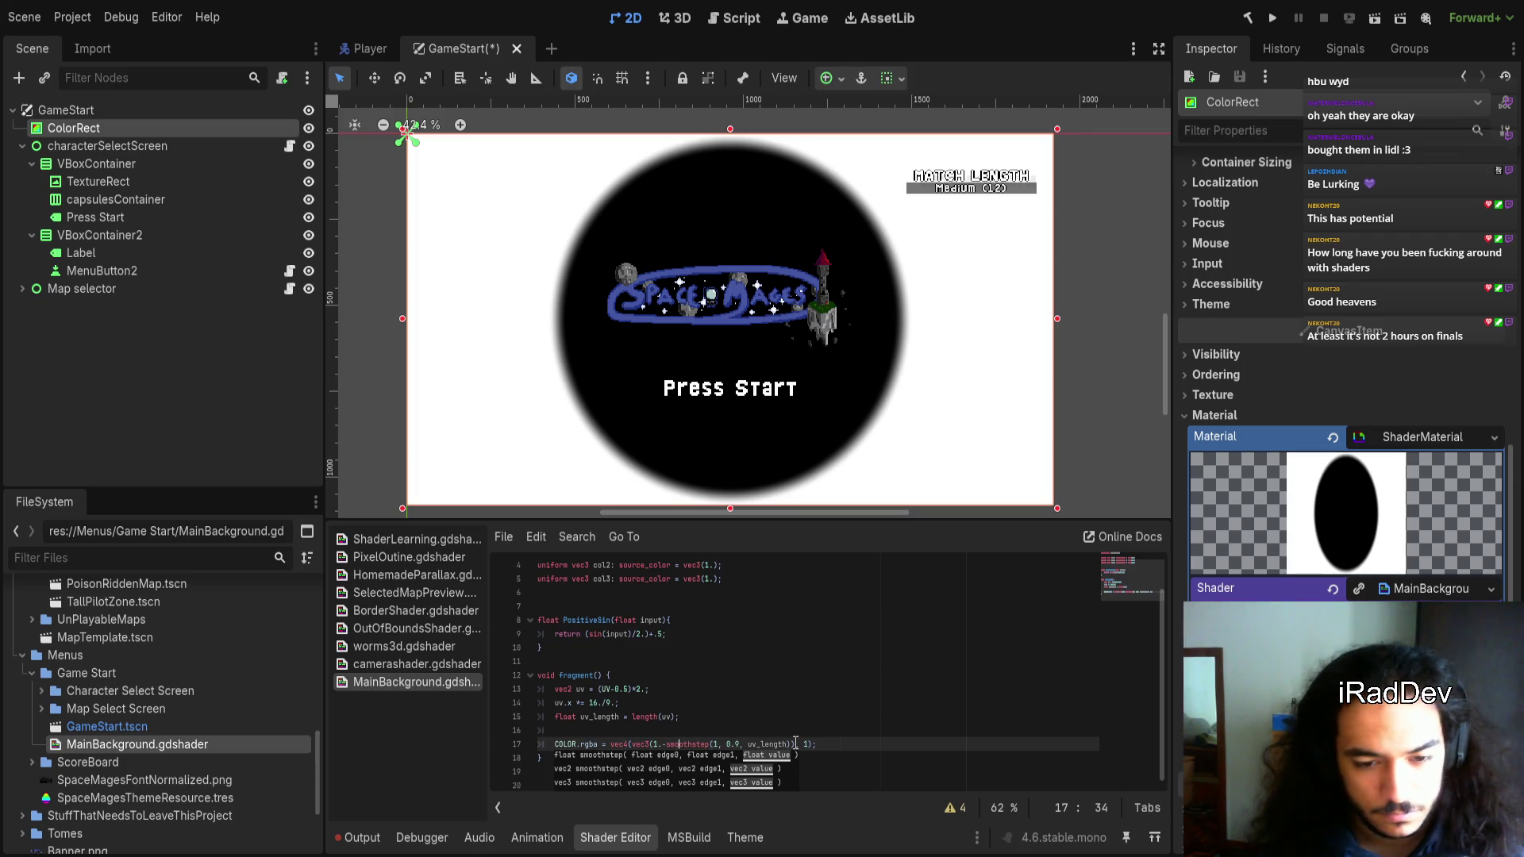
pyautogui.press('BackSpace')
pyautogui.press('BackSpace')
pyautogui.press('BackSpace')
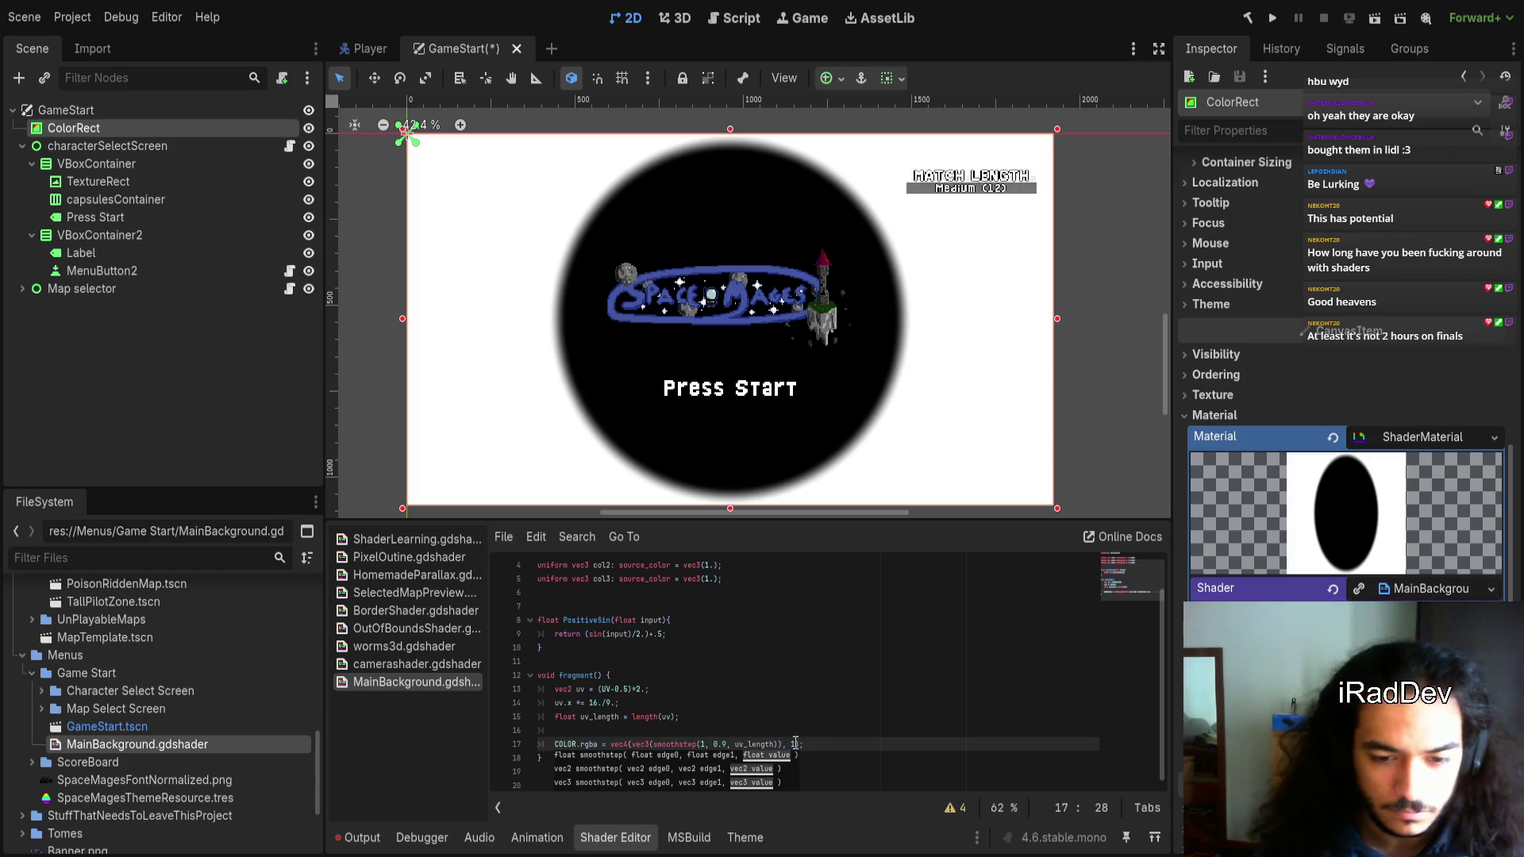
pyautogui.press('Right')
pyautogui.press('Right')
pyautogui.press('Right')
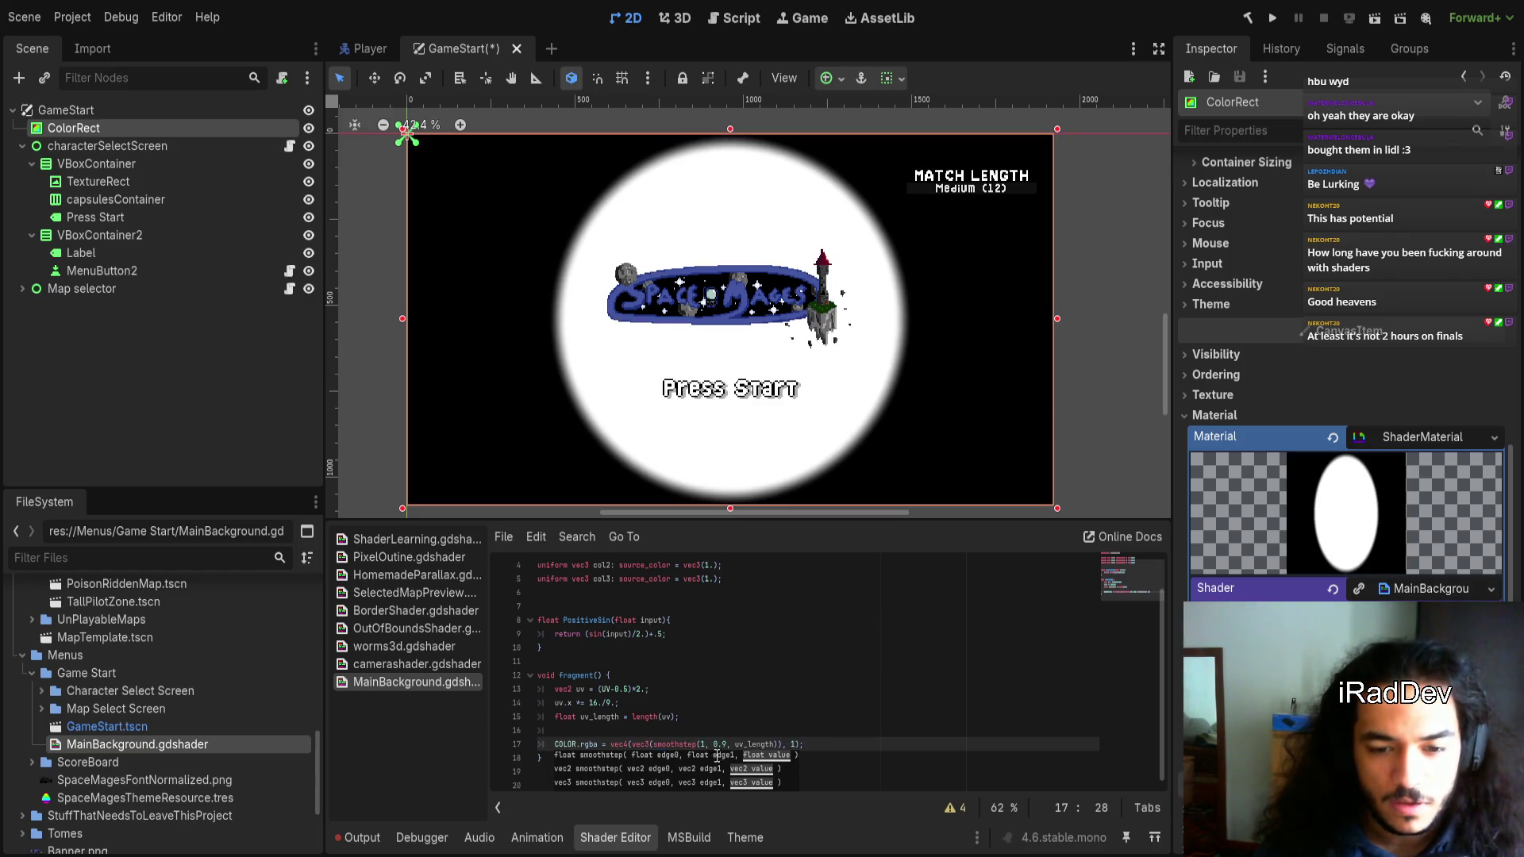
pyautogui.press('Right')
pyautogui.write('9')
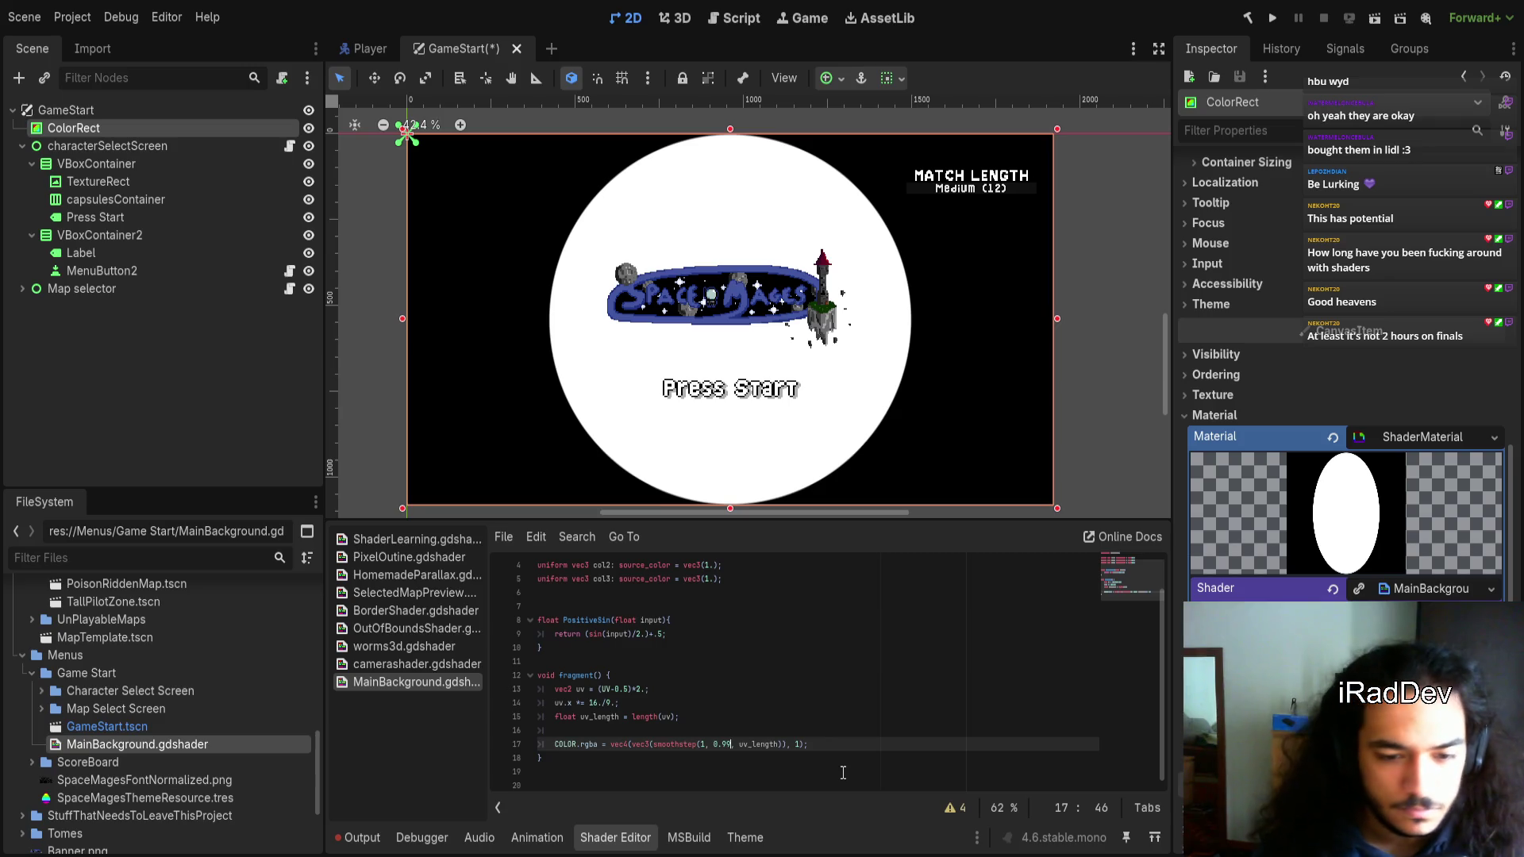
pyautogui.click(728, 721)
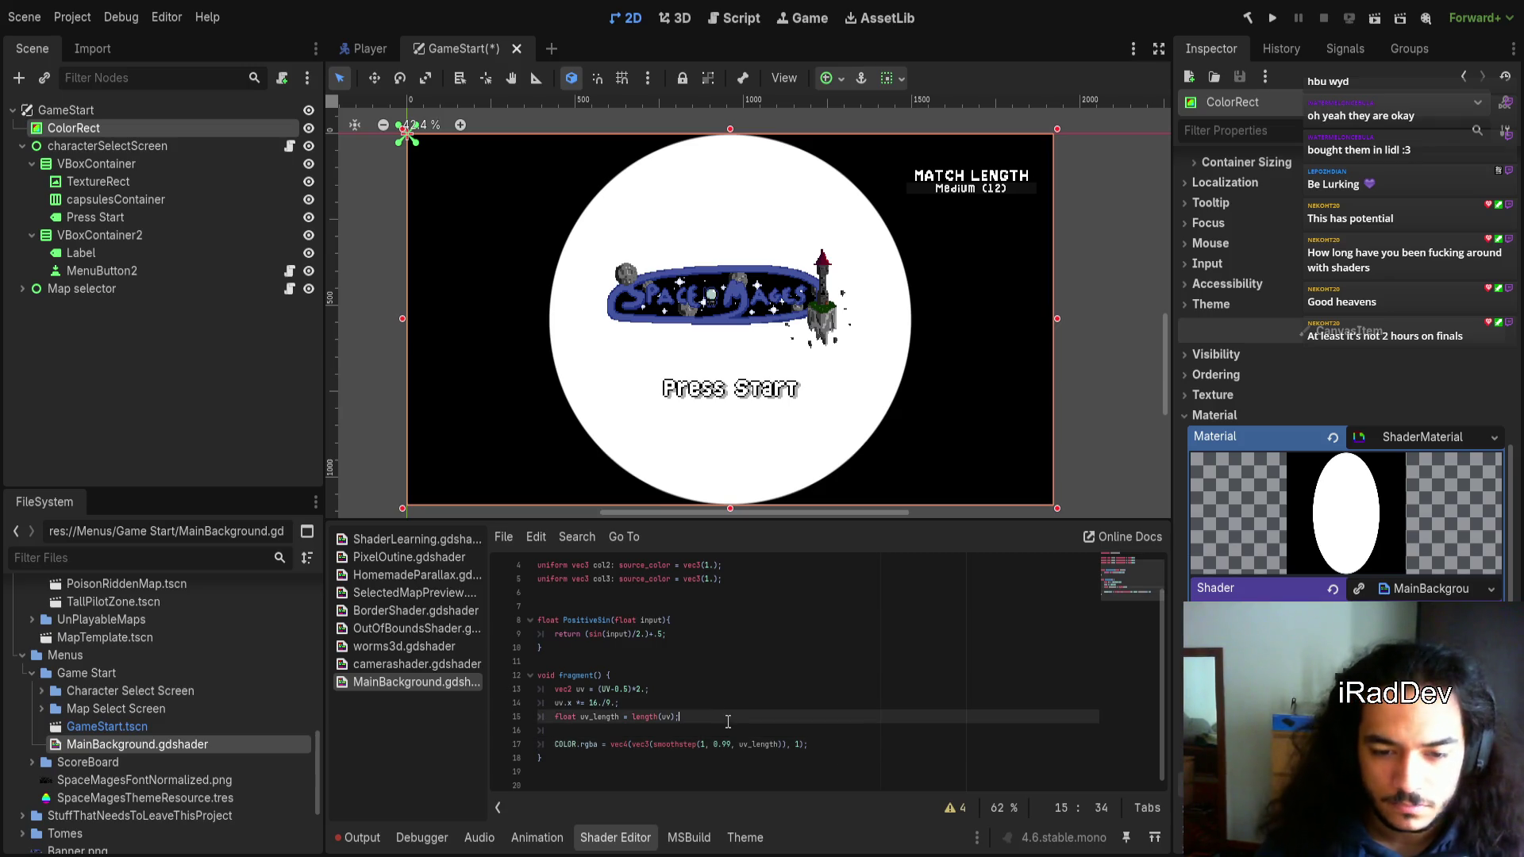
pyautogui.click(722, 728)
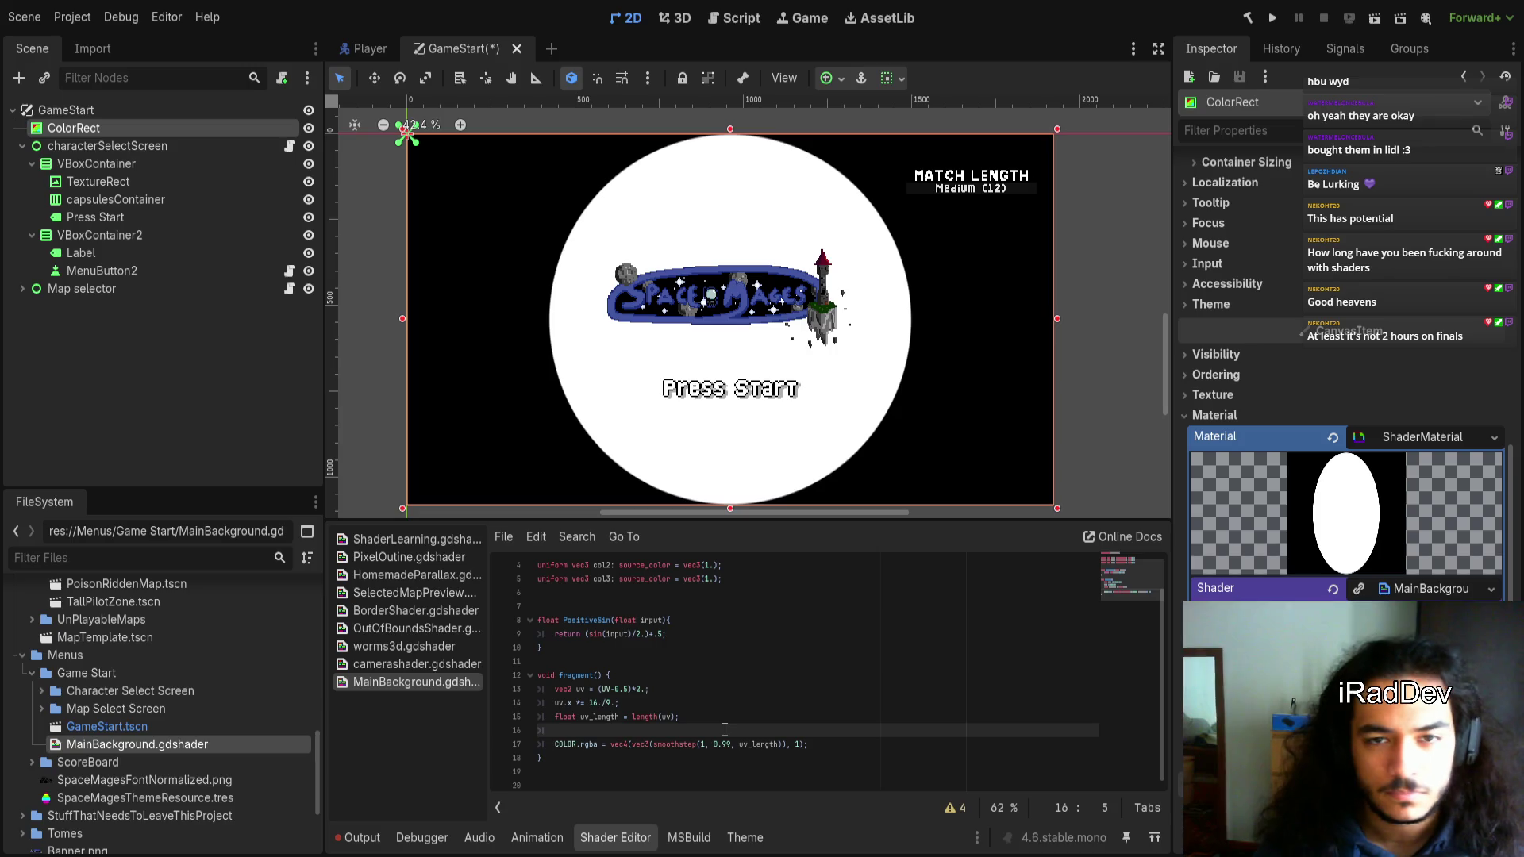
# Add a new line multiplying uv_length by atan(uv.x, uv.y) and select the atan expression
pyautogui.press('Return')
pyautogui.press('Return')
pyautogui.press('Up')
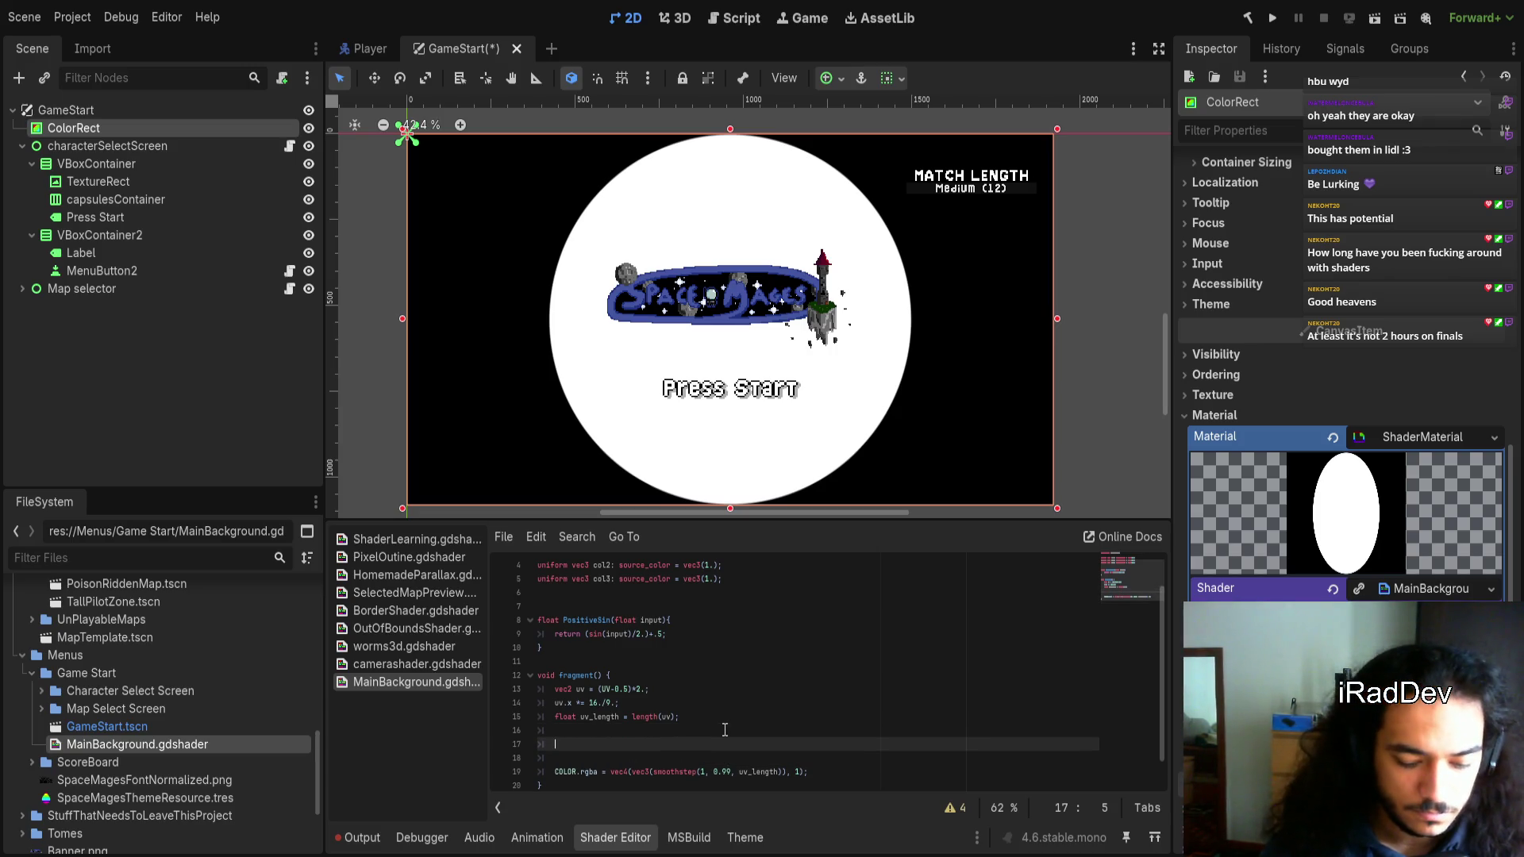
pyautogui.write('_length ')
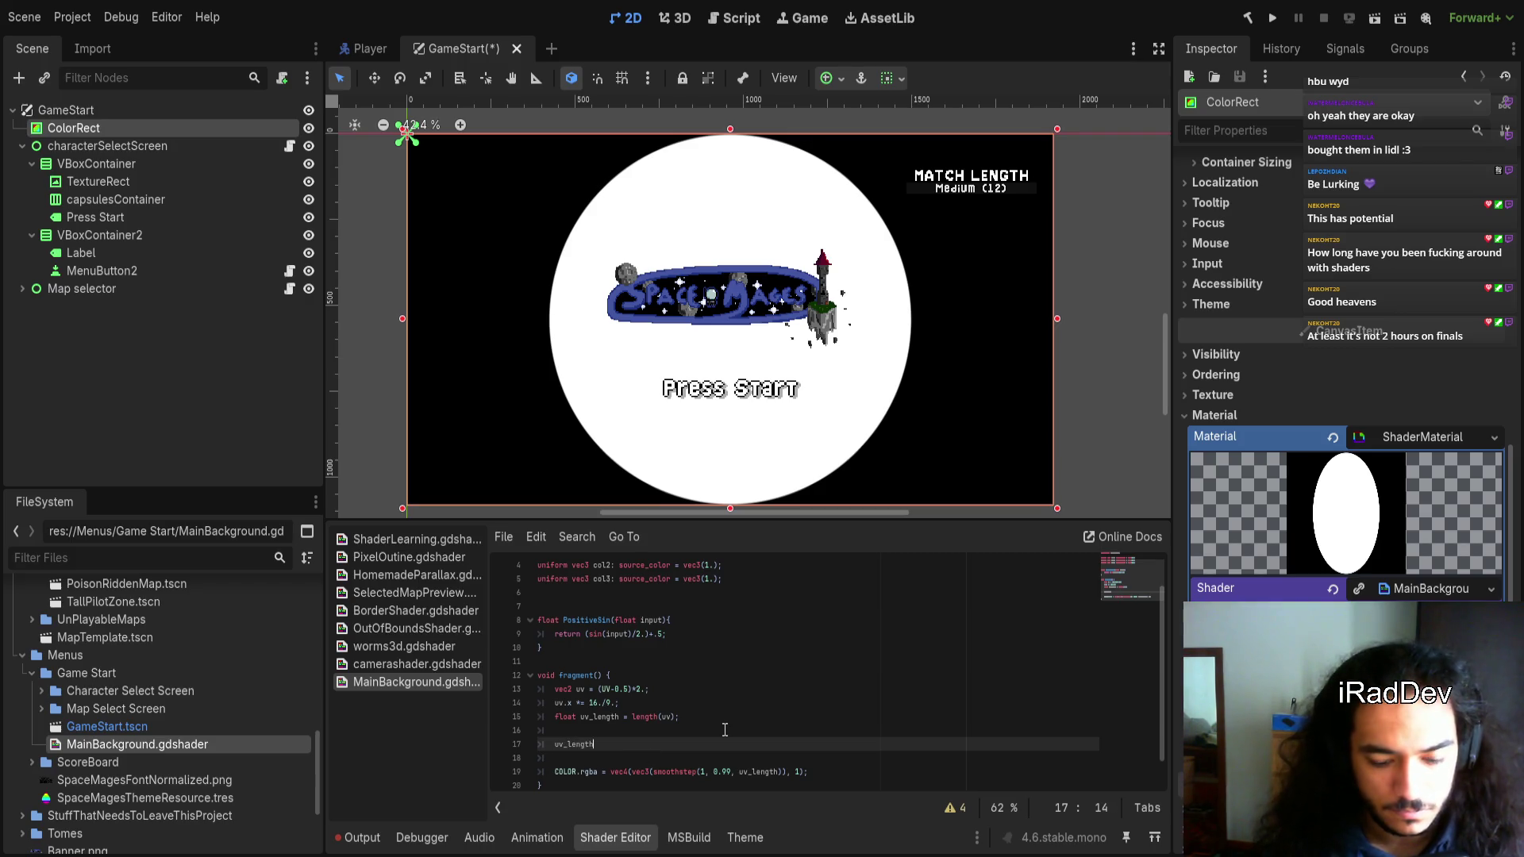
pyautogui.write('*')
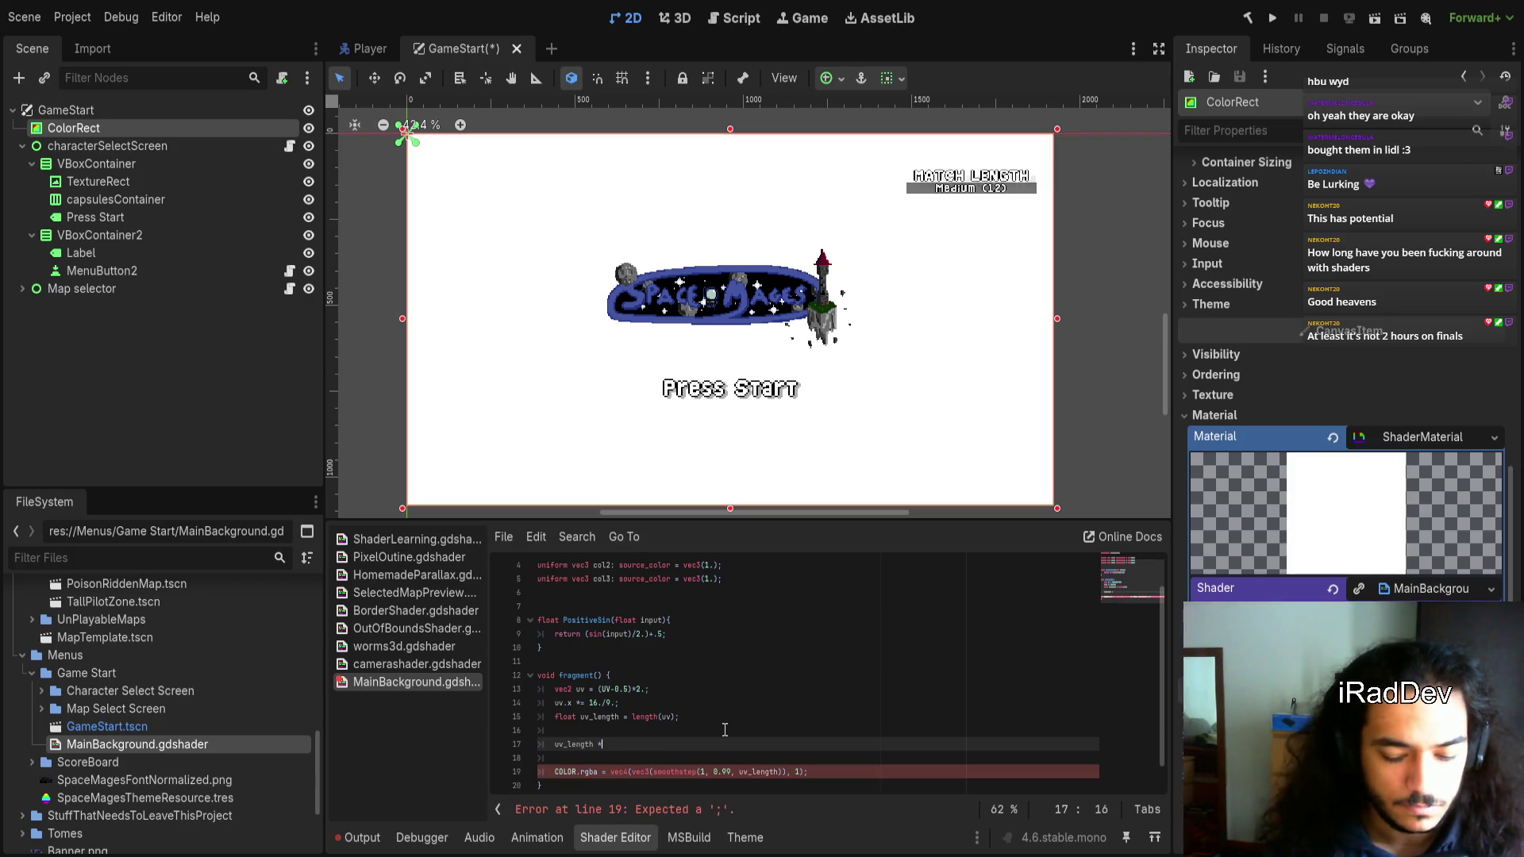
pyautogui.write('= atan(')
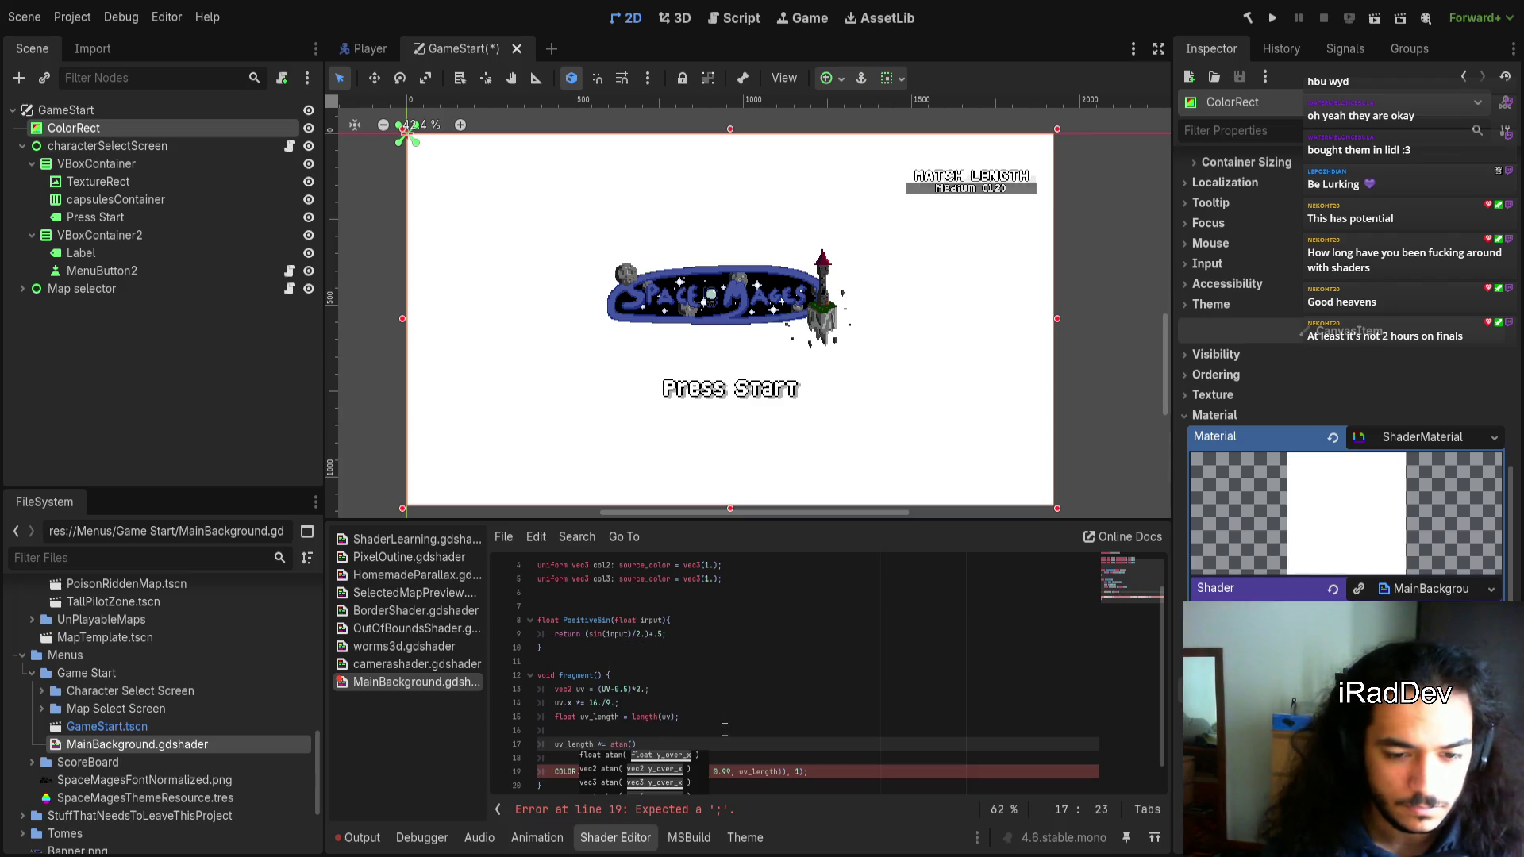
pyautogui.write('lenfth')
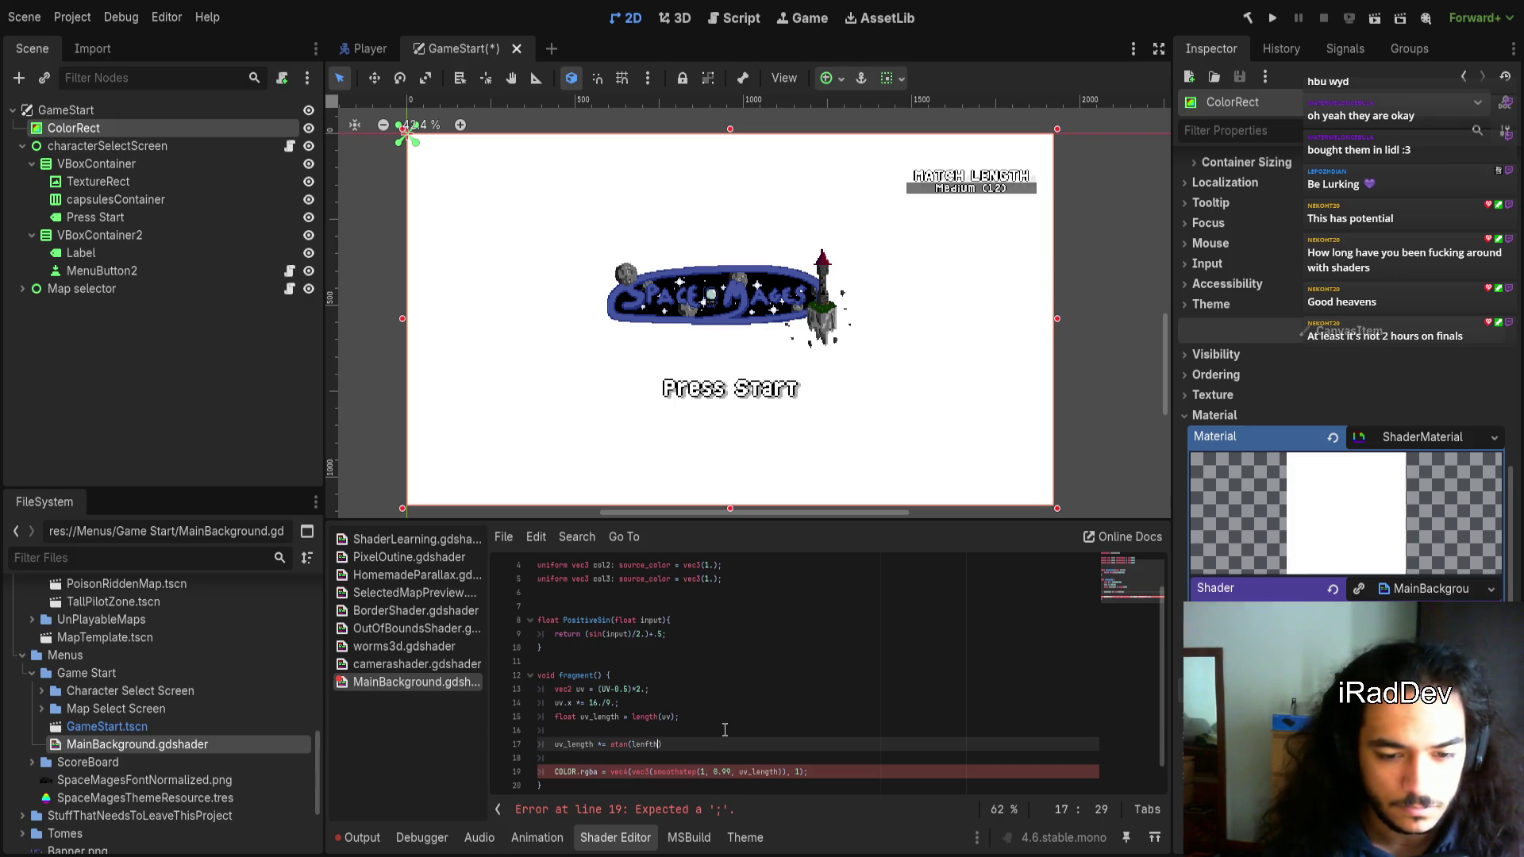
pyautogui.press('BackSpace')
pyautogui.press('BackSpace')
pyautogui.press('BackSpace')
pyautogui.write('uv.x,')
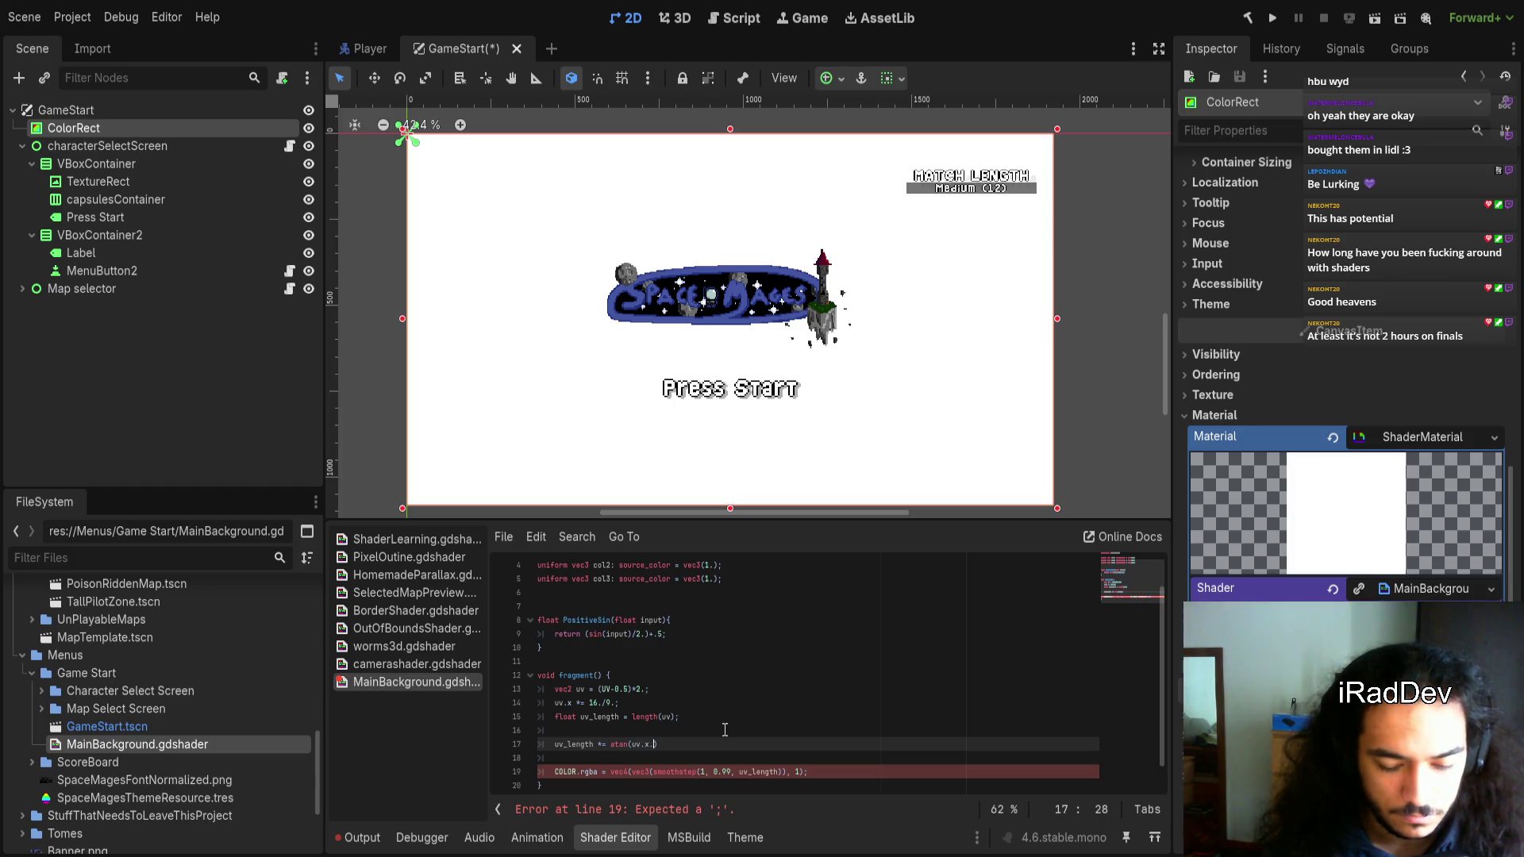
pyautogui.press('BackSpace')
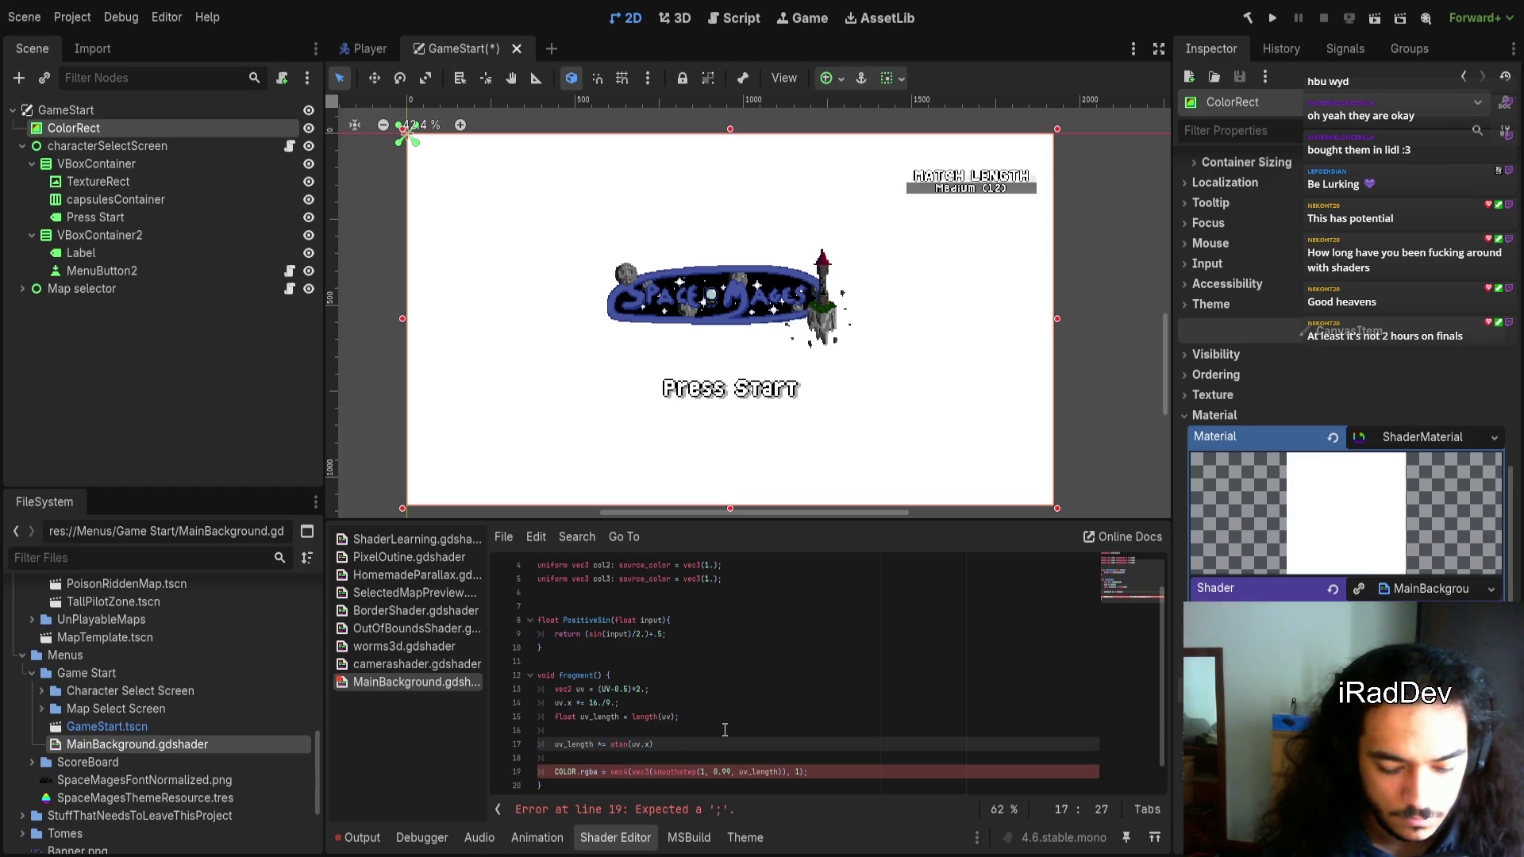
pyautogui.write(', uv.y);')
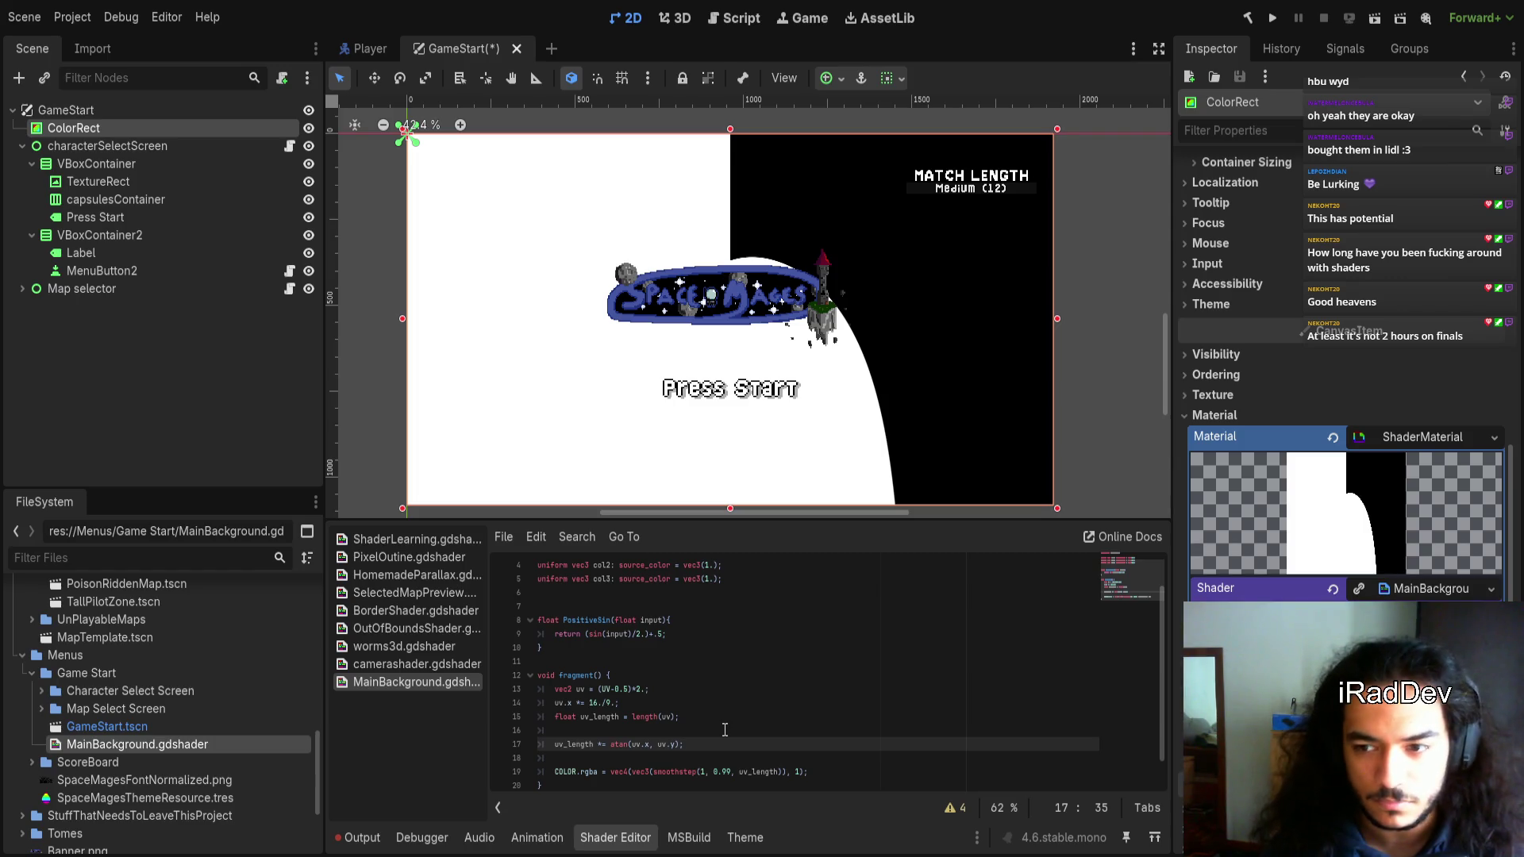
pyautogui.press('Left')
pyautogui.press('Left')
pyautogui.press('Left')
pyautogui.hotkey('shift', 'Left')
pyautogui.hotkey('shift', 'Left')
pyautogui.hotkey('shift', 'Left')
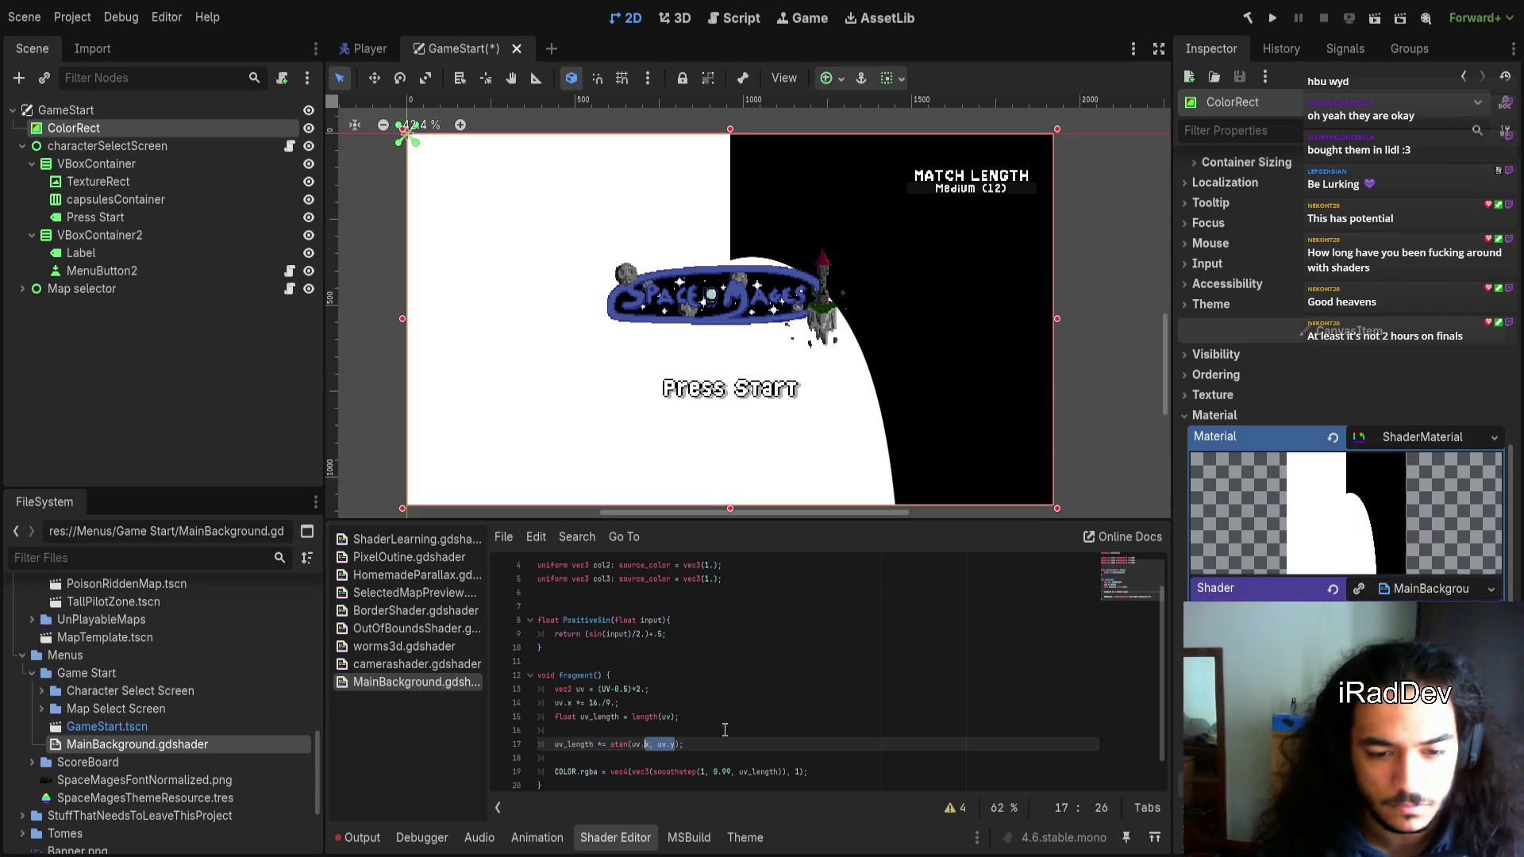
pyautogui.press('Right')
pyautogui.press('Right')
pyautogui.press('Right')
pyautogui.hotkey('shift', 'Left')
pyautogui.hotkey('shift', 'Left')
pyautogui.hotkey('shift', 'Left')
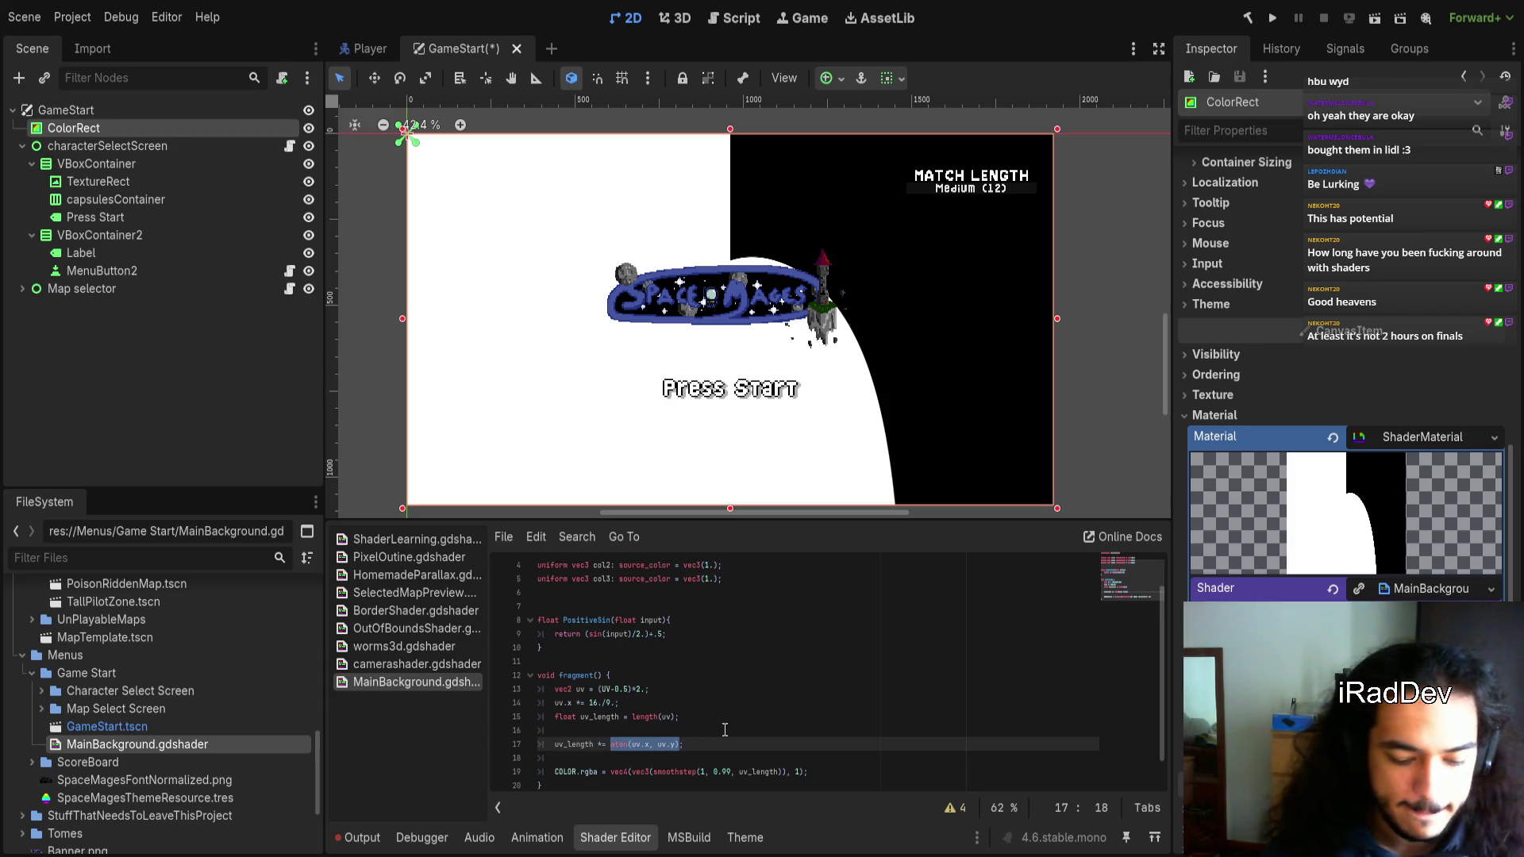
# Wrap the atan expression in cos() and multiply its argument by 3
pyautogui.write('(')
pyautogui.write('cos')
pyautogui.press('Right')
pyautogui.press('Right')
pyautogui.press('Right')
pyautogui.press('Right')
pyautogui.press('Right')
pyautogui.press('Right')
pyautogui.write('*3')
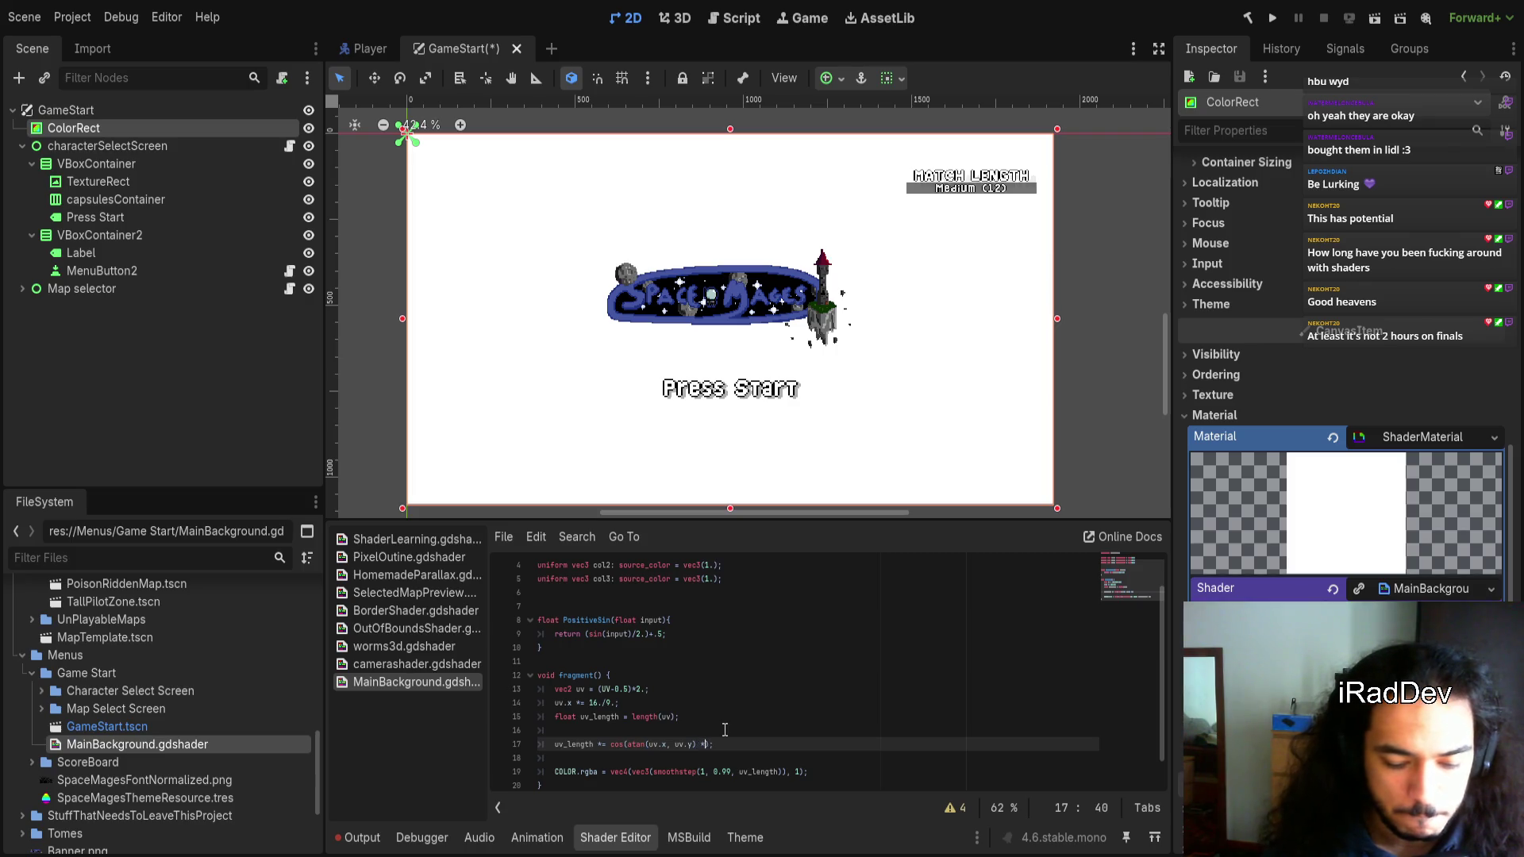
pyautogui.press('BackSpace')
pyautogui.write('3')
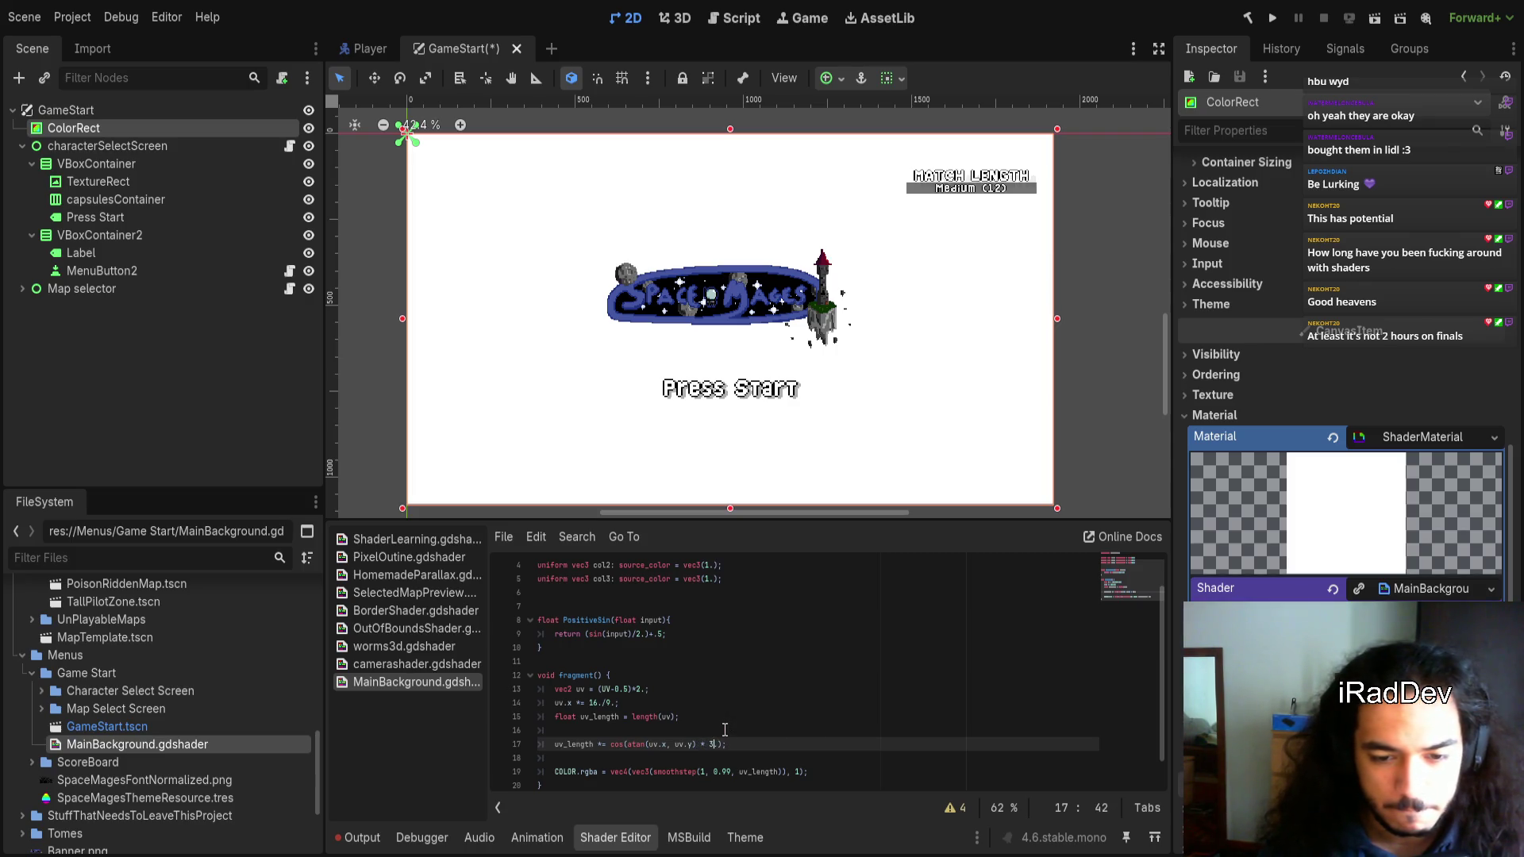
pyautogui.press('Left')
pyautogui.press('Left')
pyautogui.press('Left')
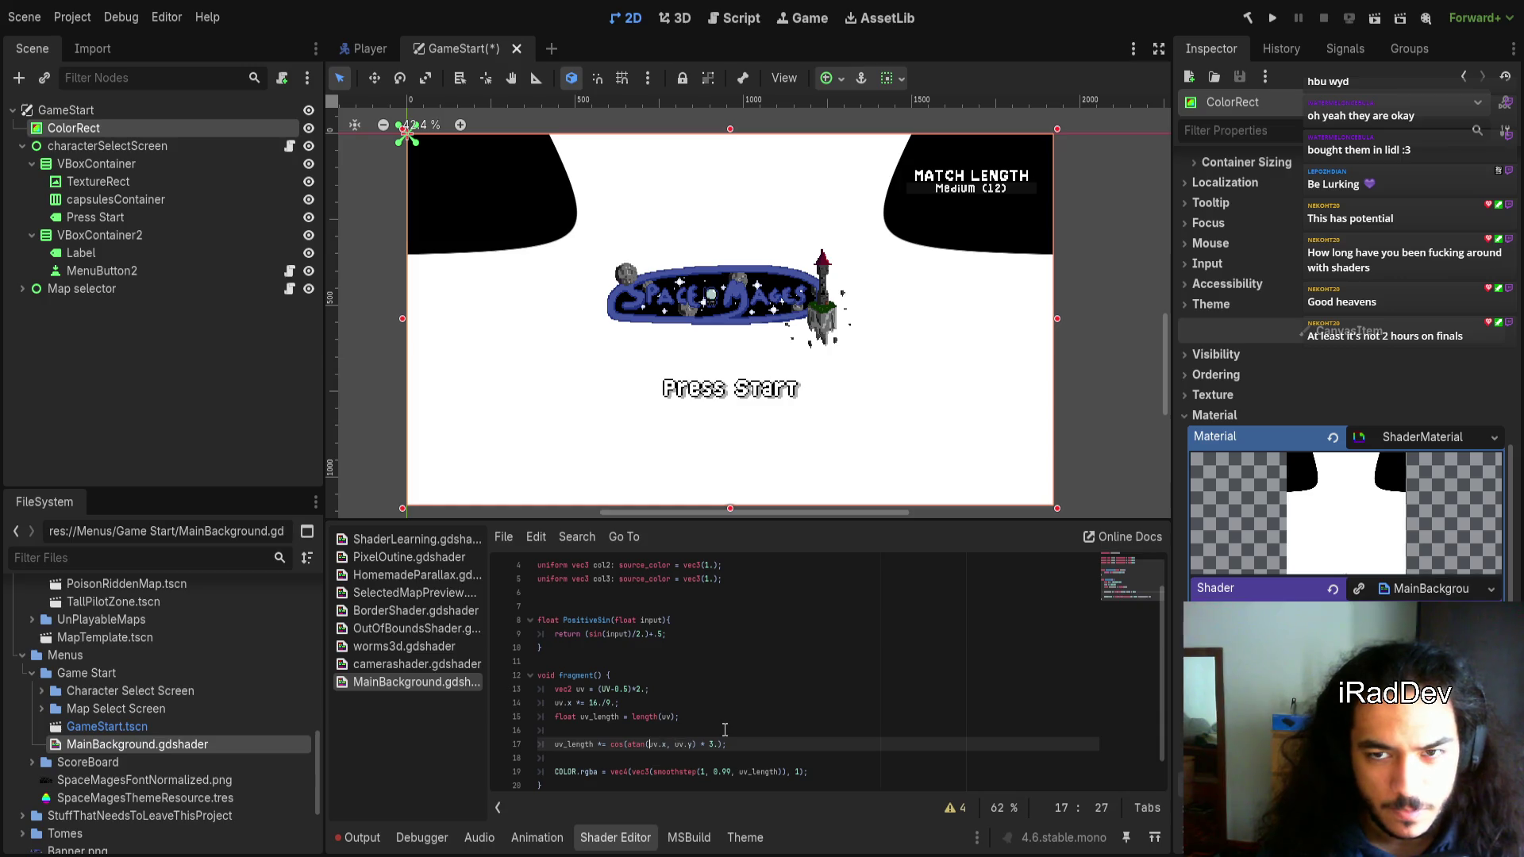
pyautogui.press('Left')
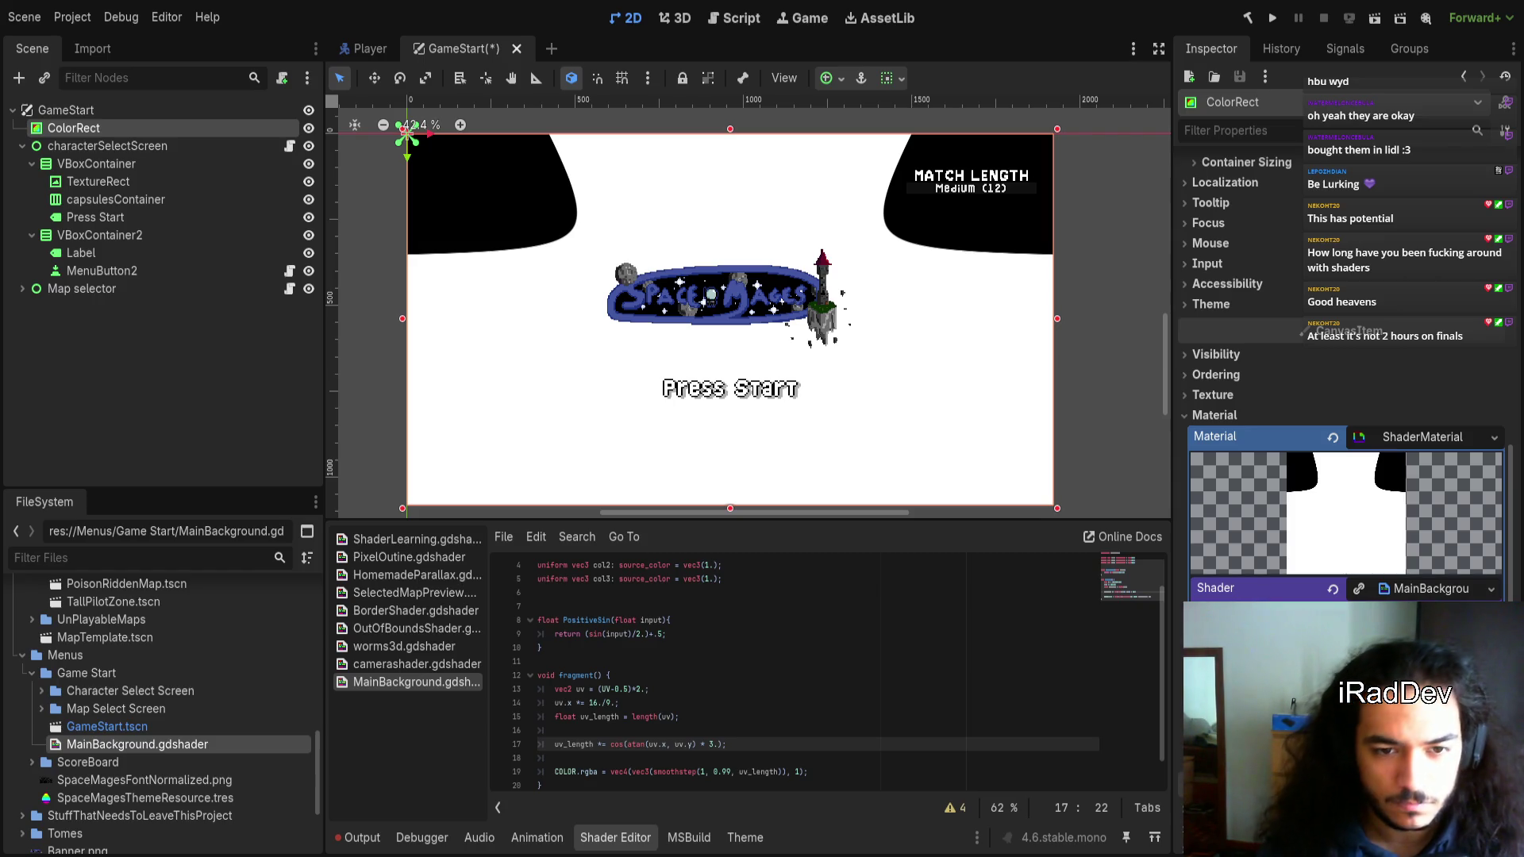
# Delete atan(uv.x, uv.y) from inside the cos call and start a new line below
pyautogui.click(640, 747)
pyautogui.moveTo(699, 747); pyautogui.dragTo(625, 746)
pyautogui.press('BackSpace')
pyautogui.click(687, 716)
pyautogui.press('Return')
# Declare float value = atan(uv.x, uv.y) and make the cos argument value * 3
pyautogui.write('float b')
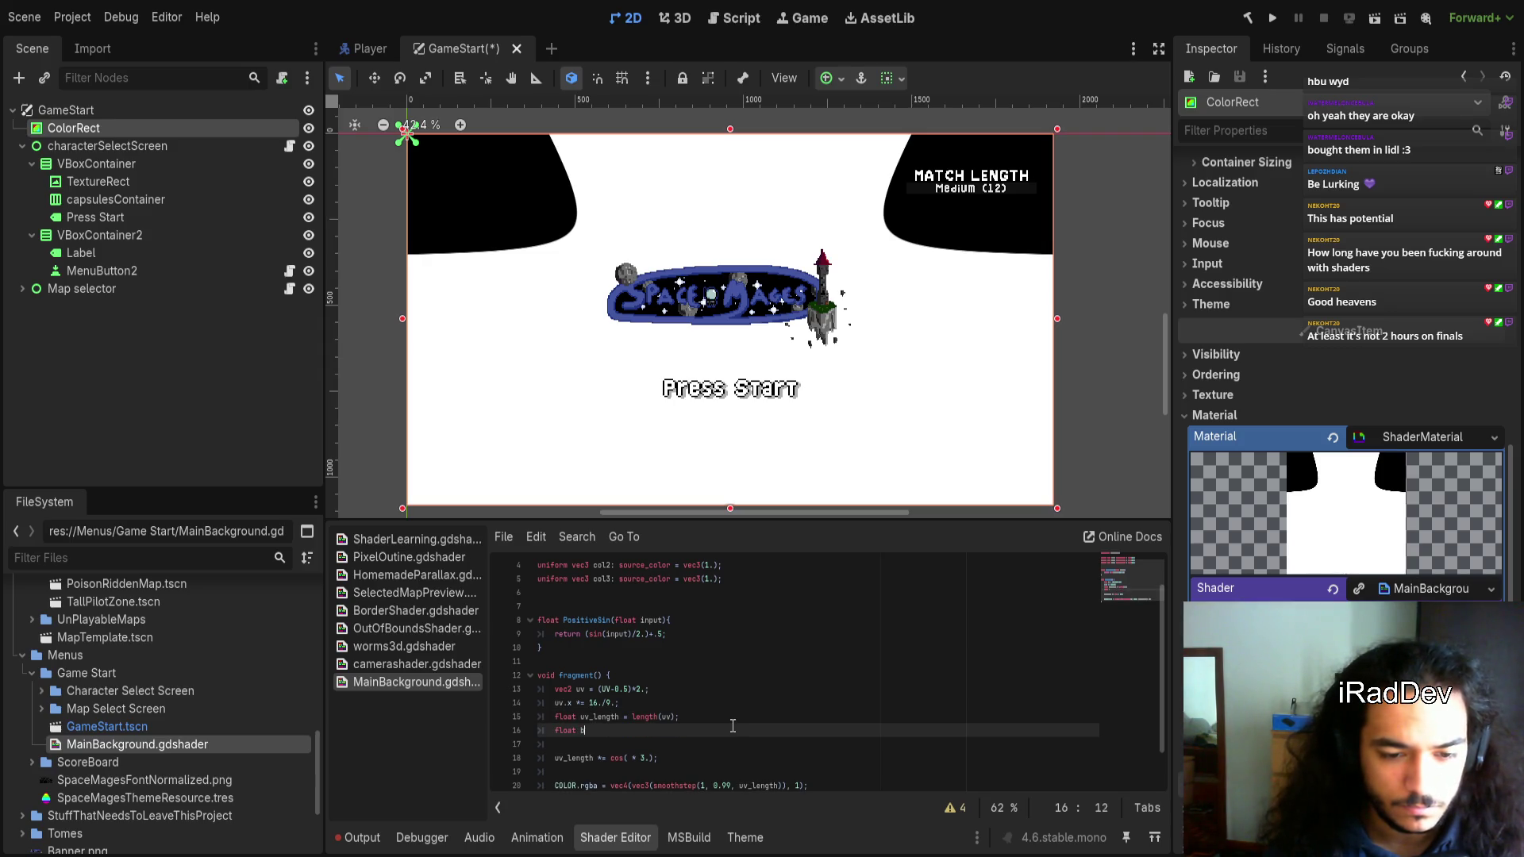
pyautogui.press('BackSpace')
pyautogui.write('value =')
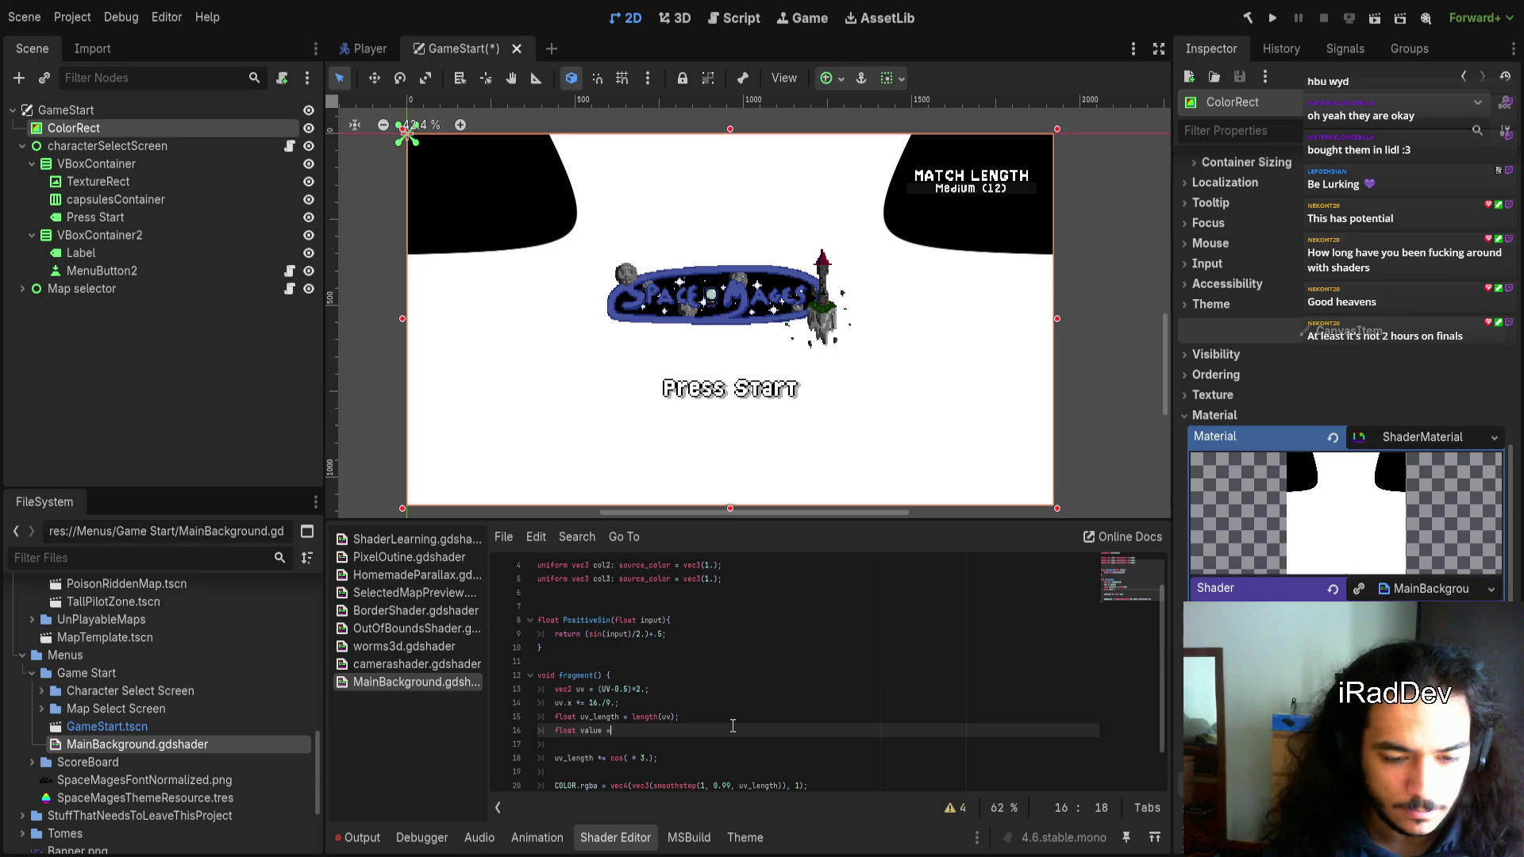
pyautogui.write(' atan(uv.x, uv.y);')
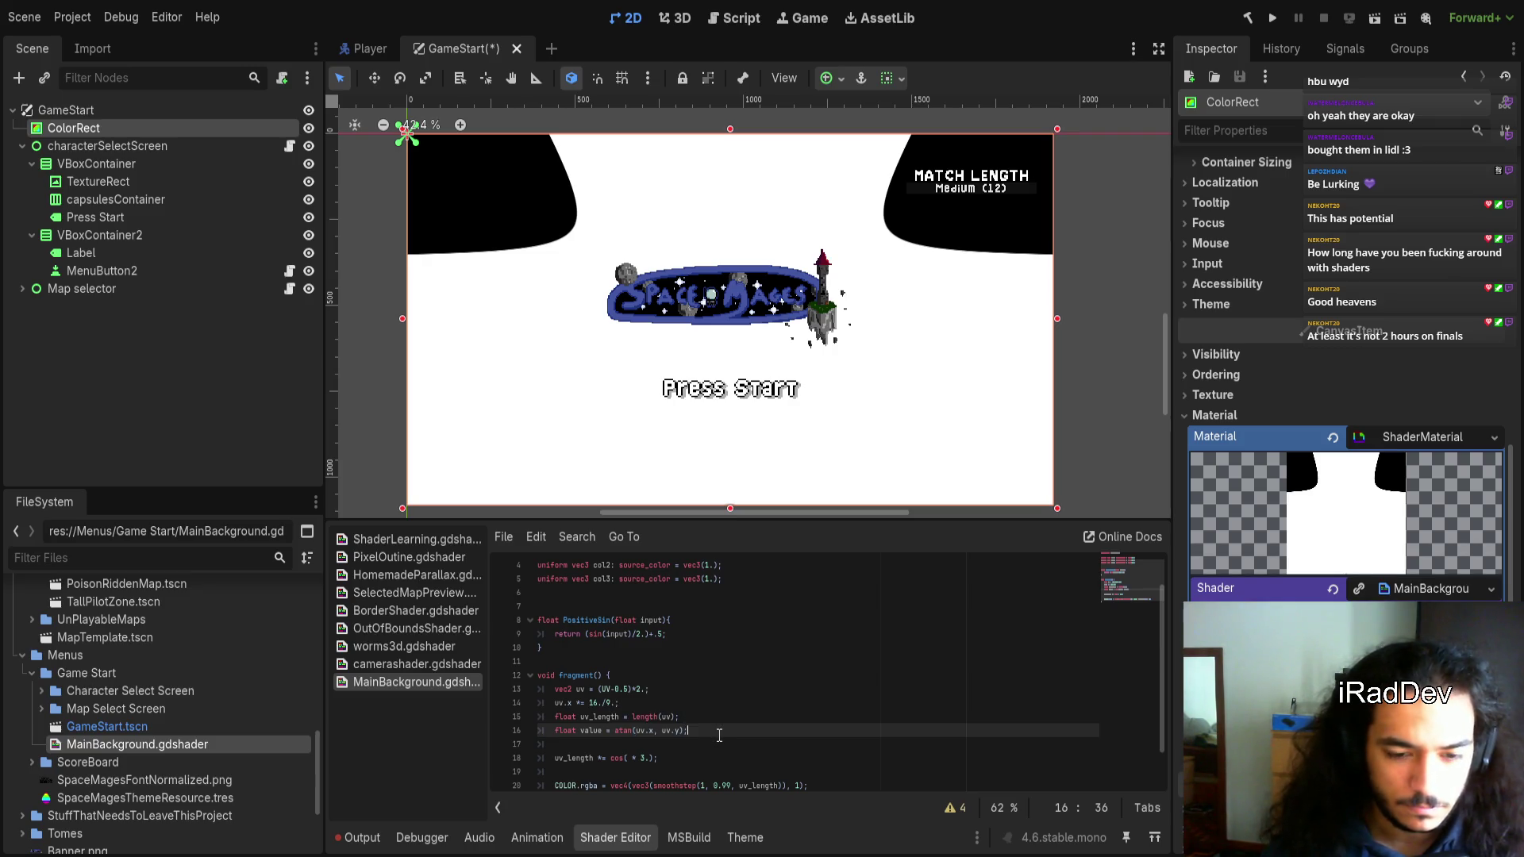
pyautogui.click(631, 758)
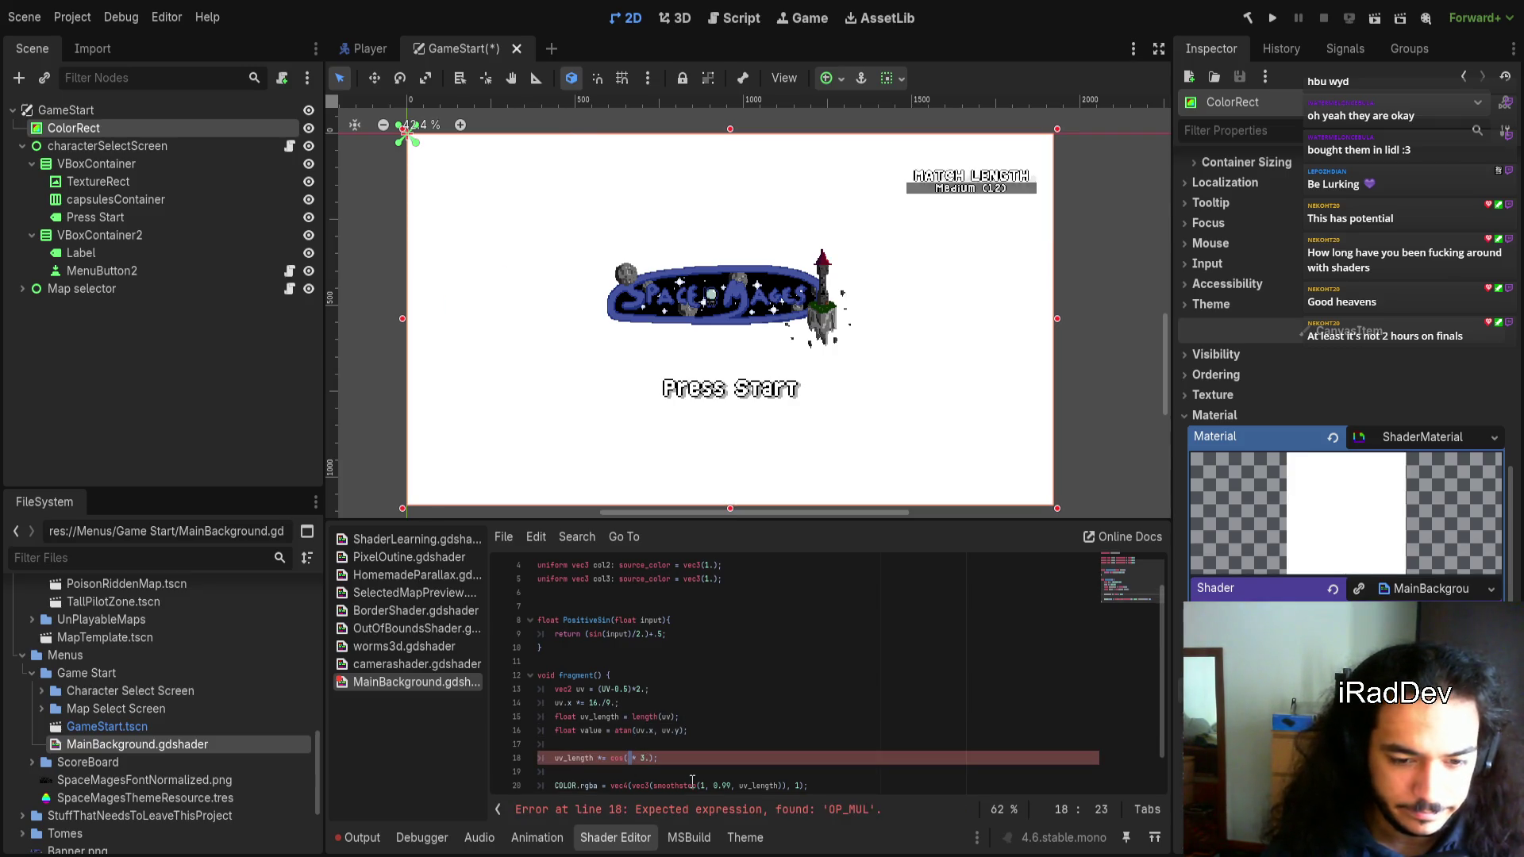
pyautogui.write('value')
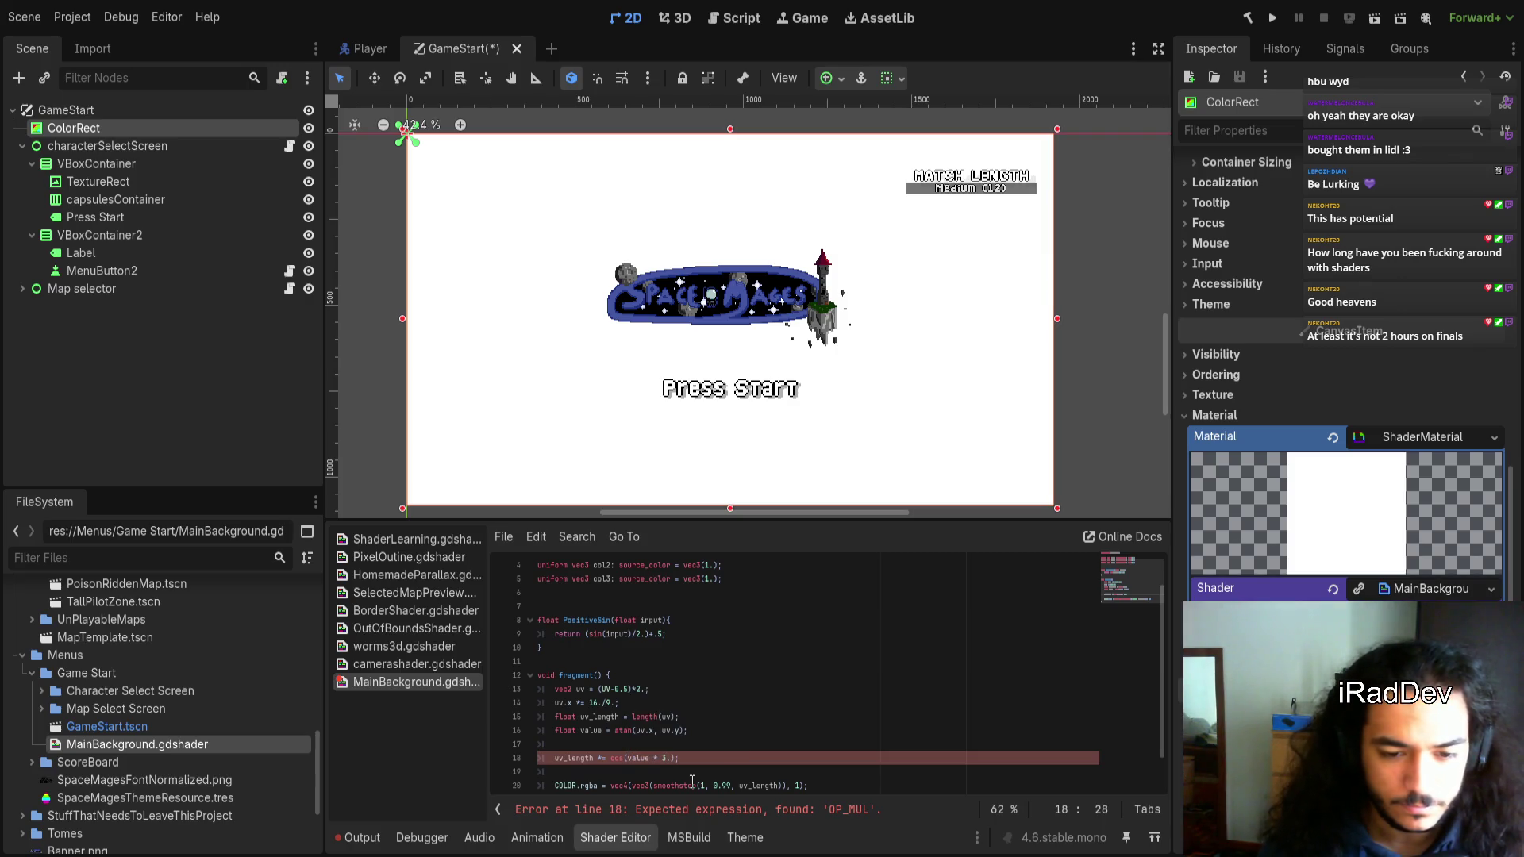
pyautogui.write('*')
pyautogui.press('Right')
pyautogui.press('Up')
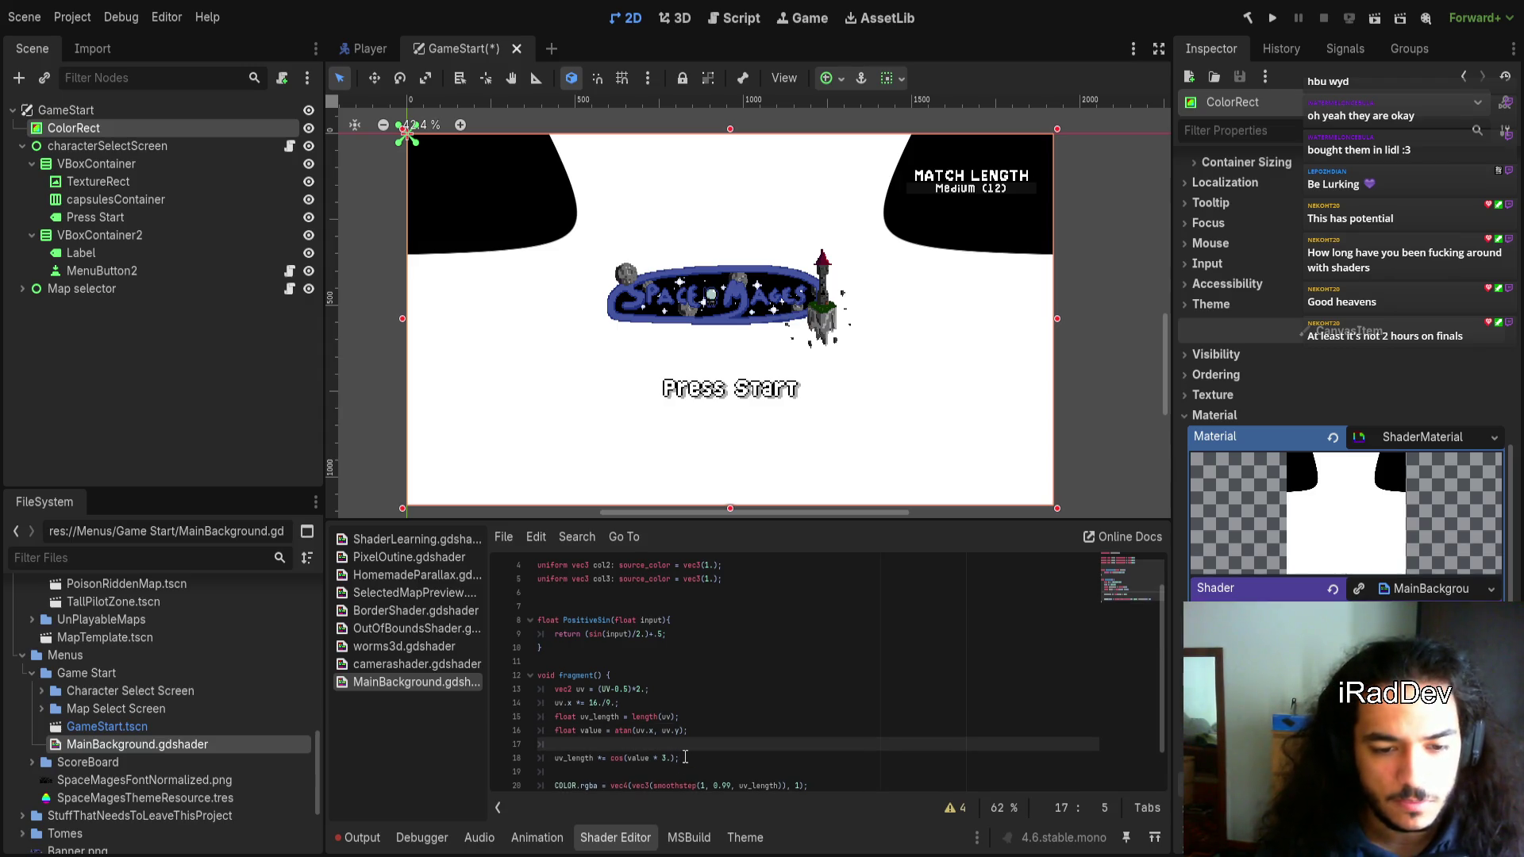
pyautogui.press('Tab')
pyautogui.scroll(-1, 689, 742)
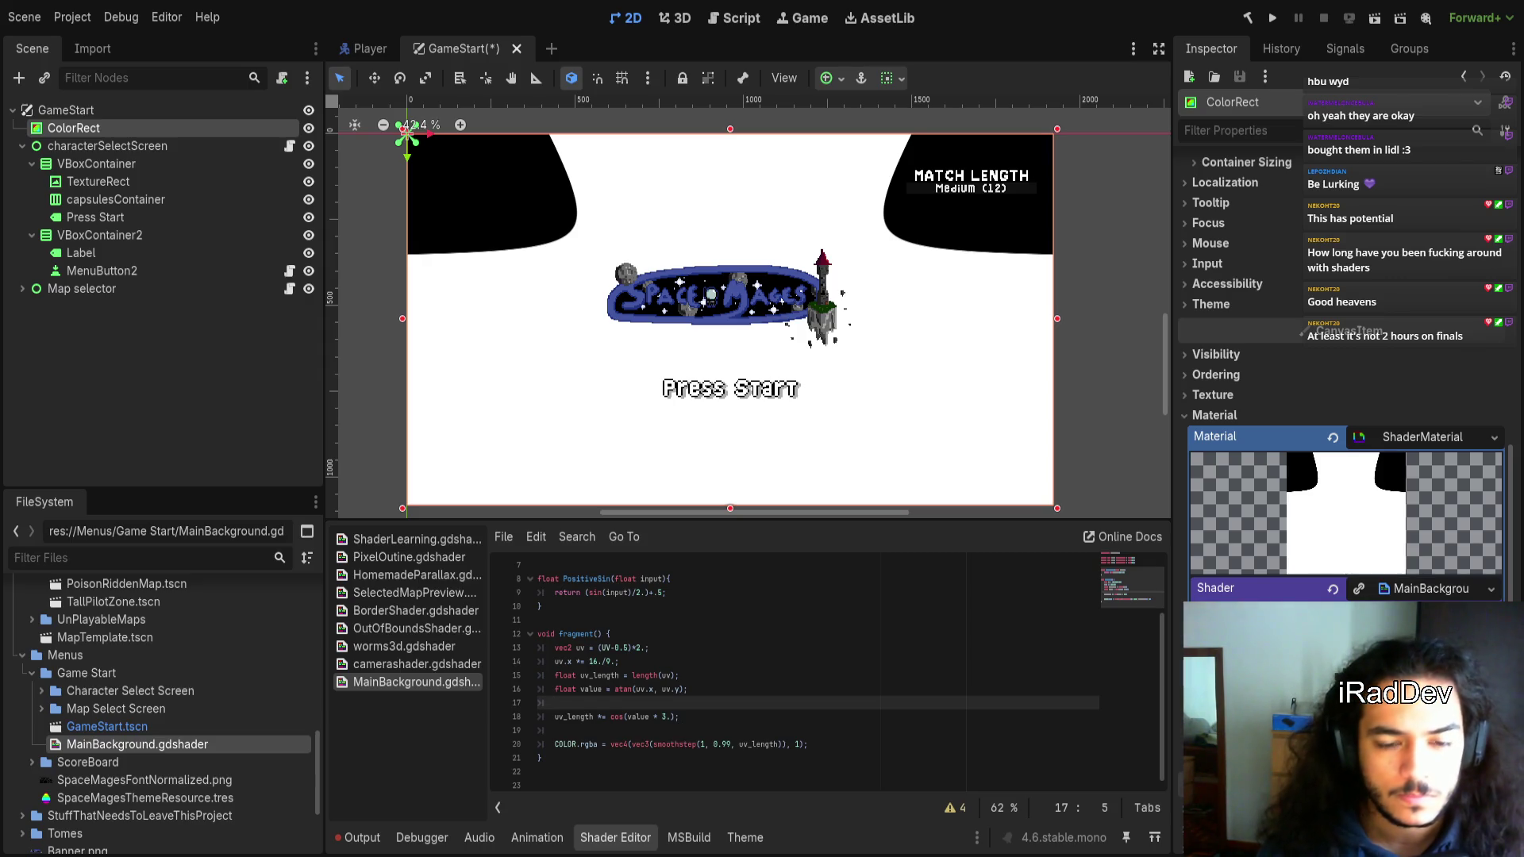
# Wrap cos(value * 3.) in abs() and add * .5 + 3. inside it on line 18
pyautogui.click(611, 717)
pyautogui.write('abs')
pyautogui.press('Right')
pyautogui.press('Right')
pyautogui.press('Right')
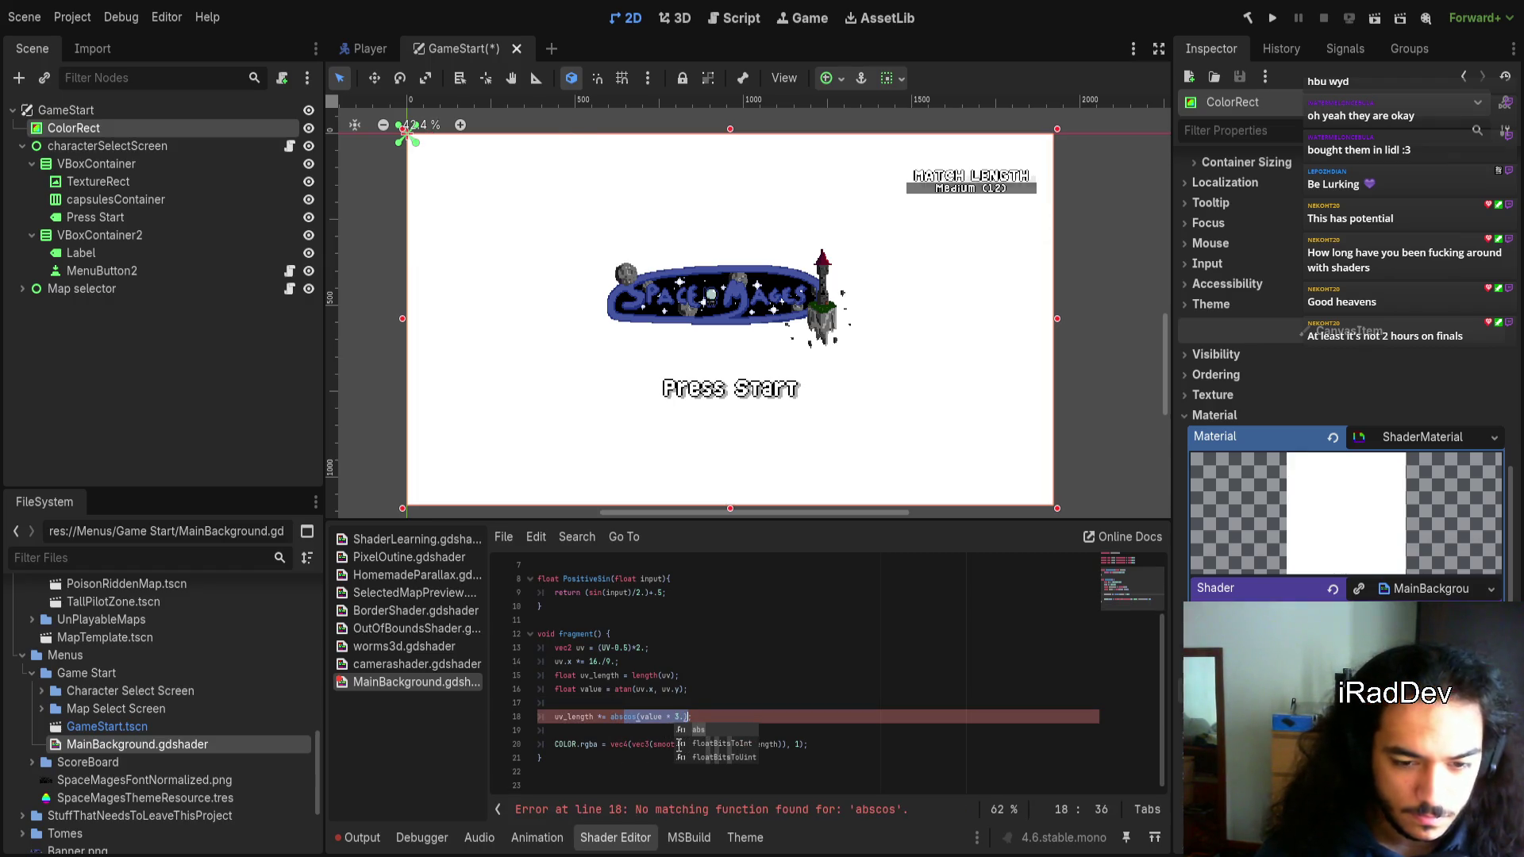
pyautogui.write('(')
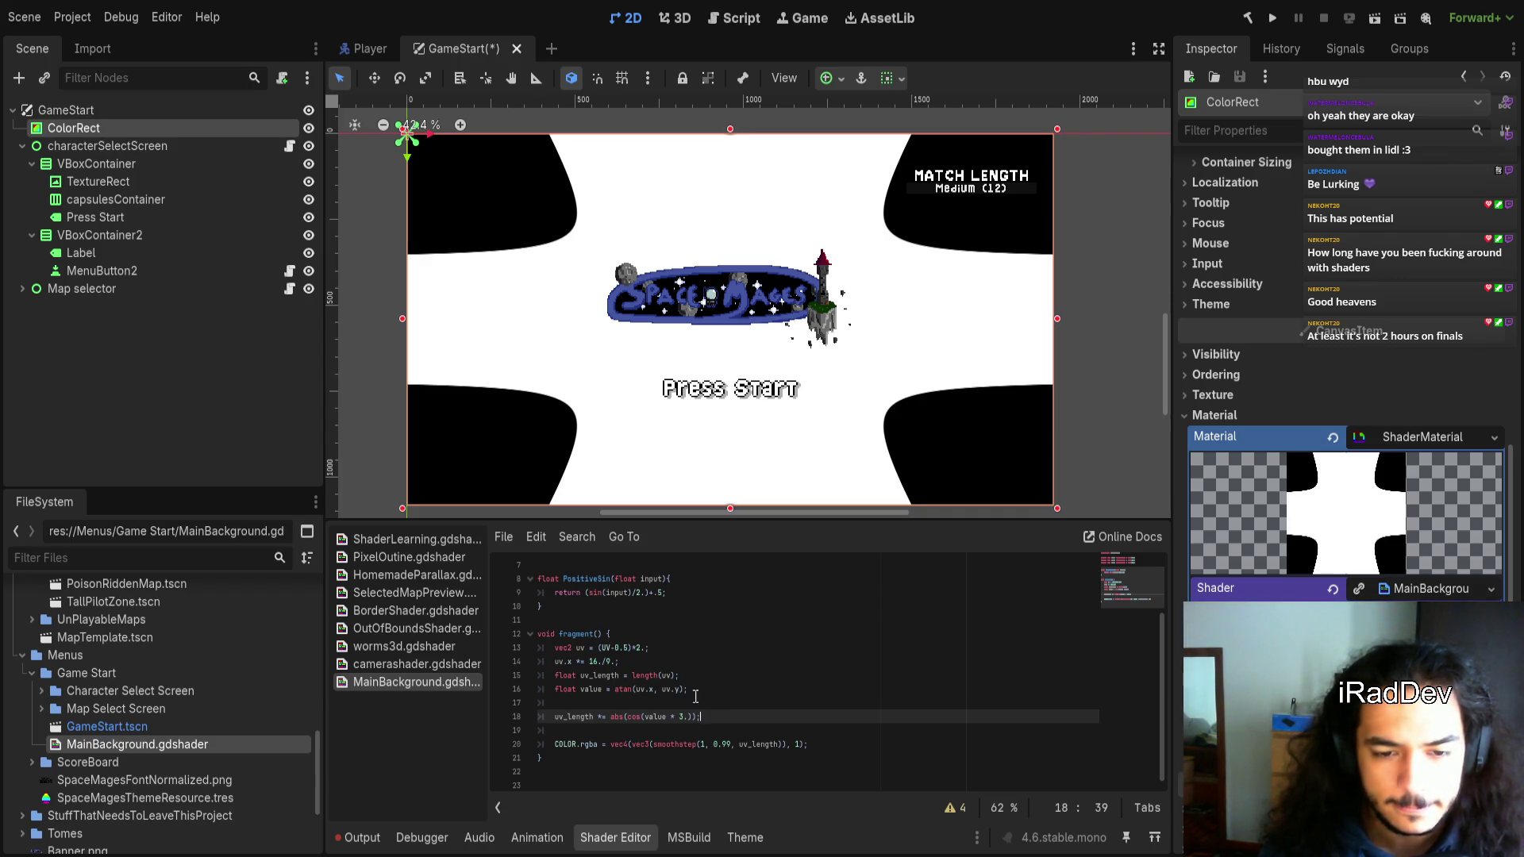
pyautogui.press('Left')
pyautogui.write('* ')
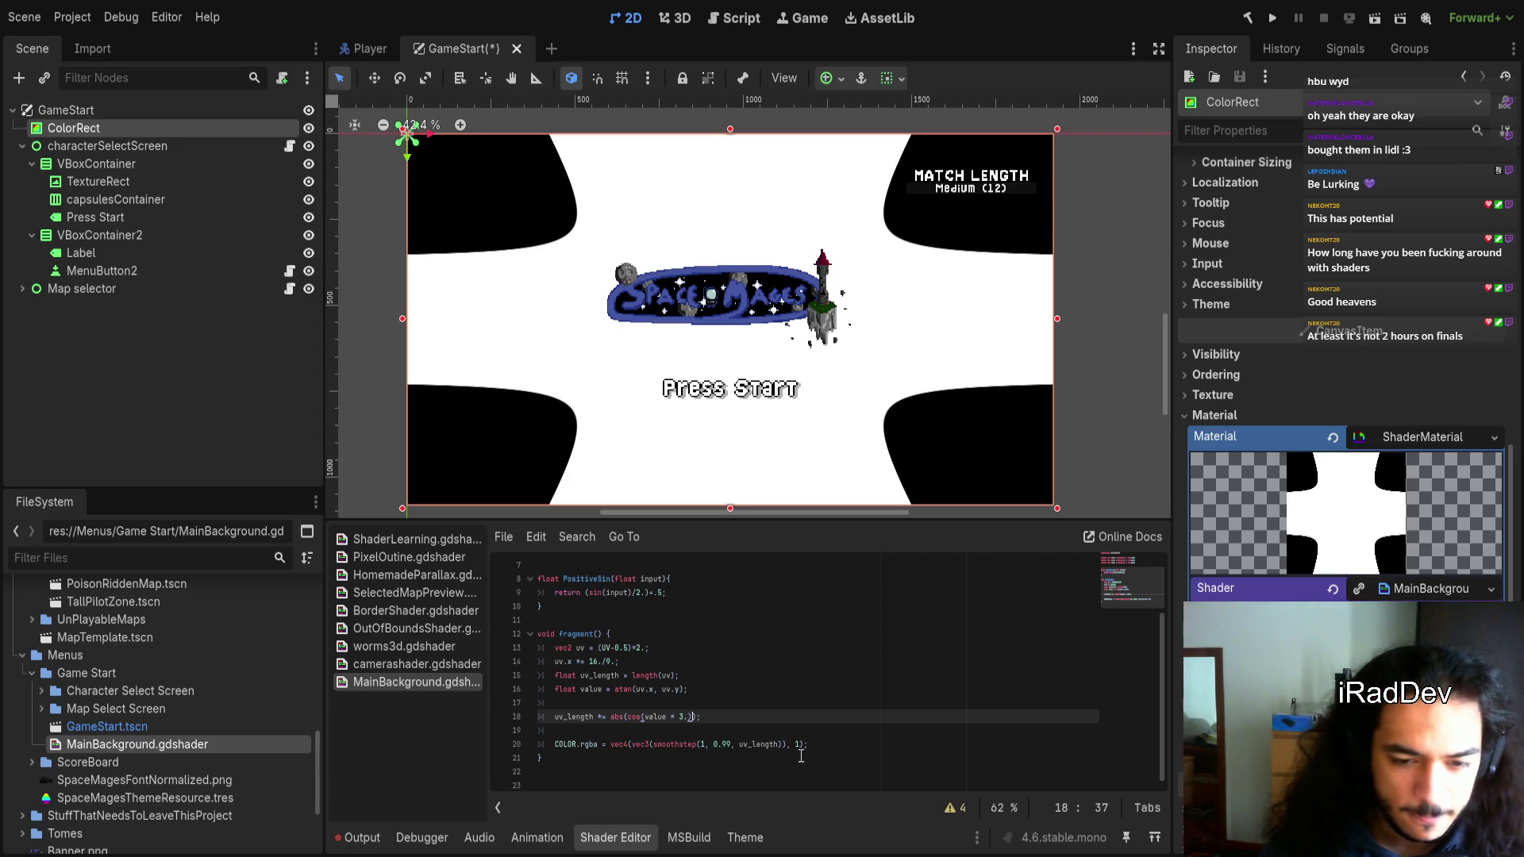
pyautogui.write('.5')
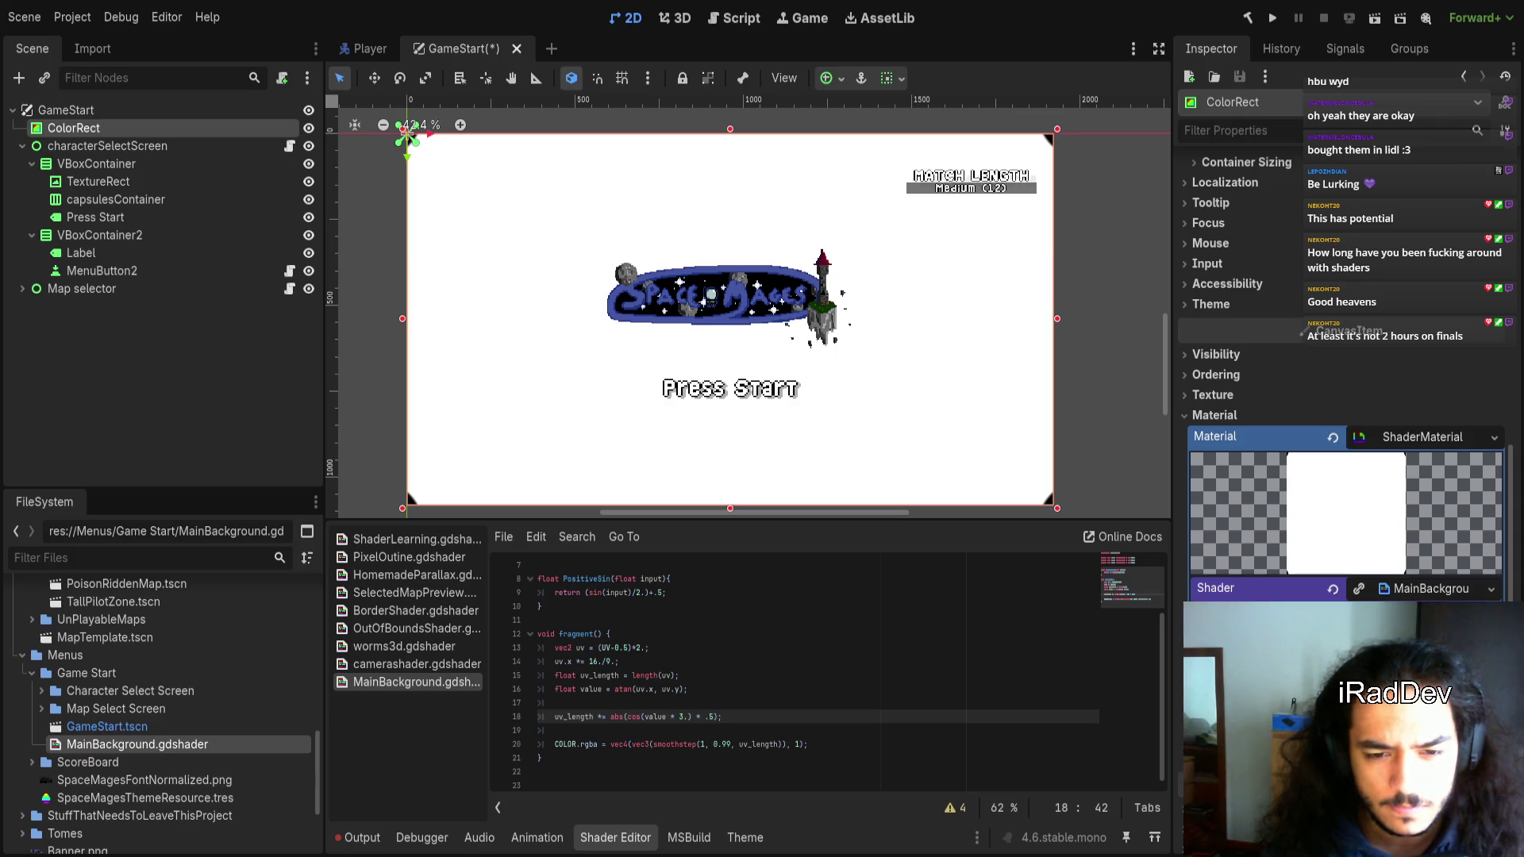
pyautogui.write('+3')
pyautogui.press('Left')
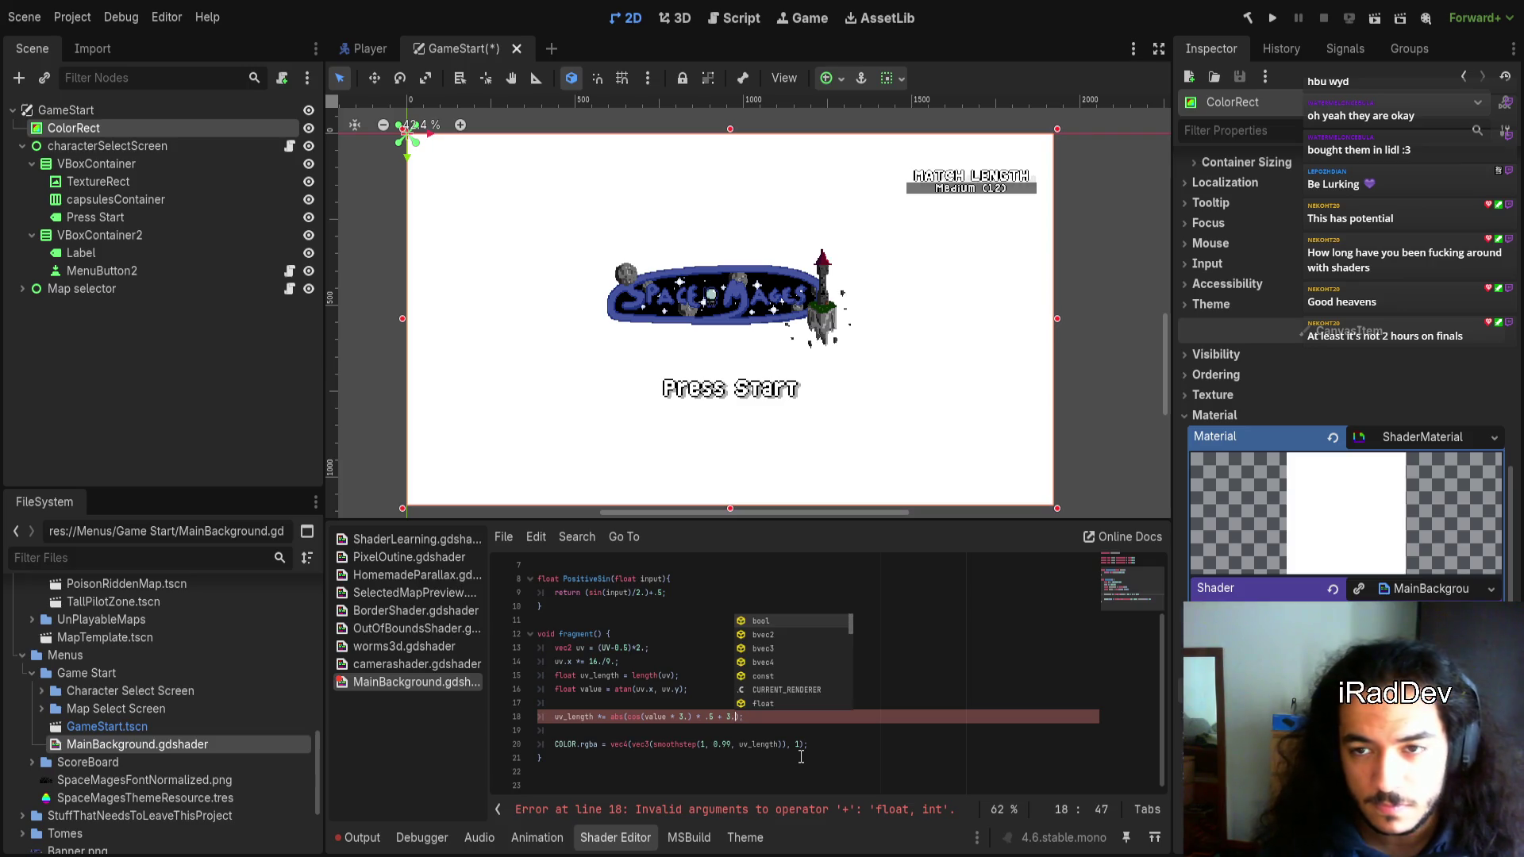
pyautogui.press('Left')
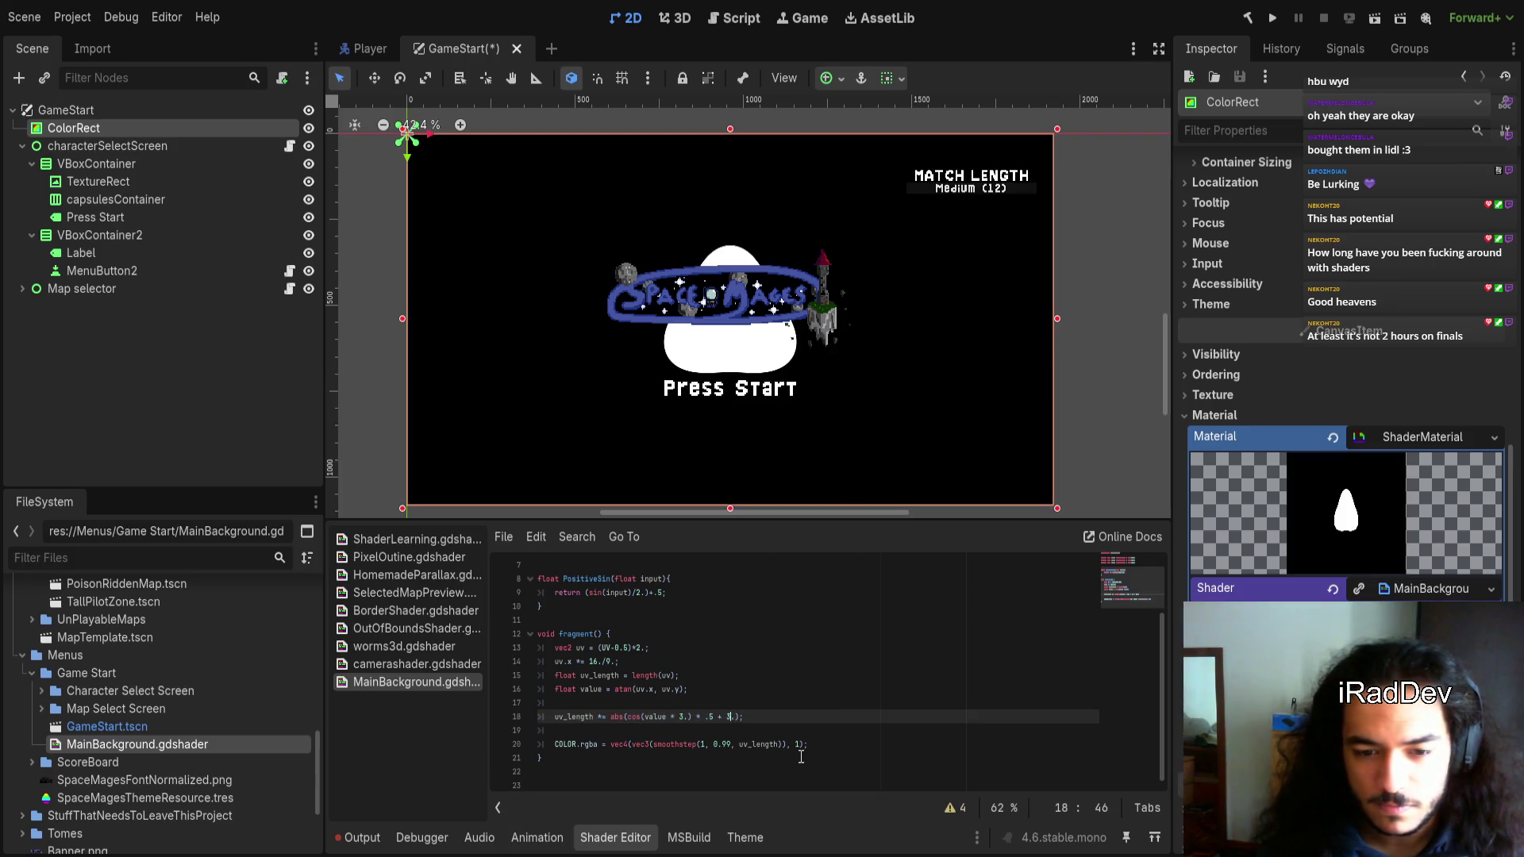
# Change the angle multiplier from 3 to 5, then to 10, for a spikier star
pyautogui.press('Left')
pyautogui.press('Left')
pyautogui.press('Left')
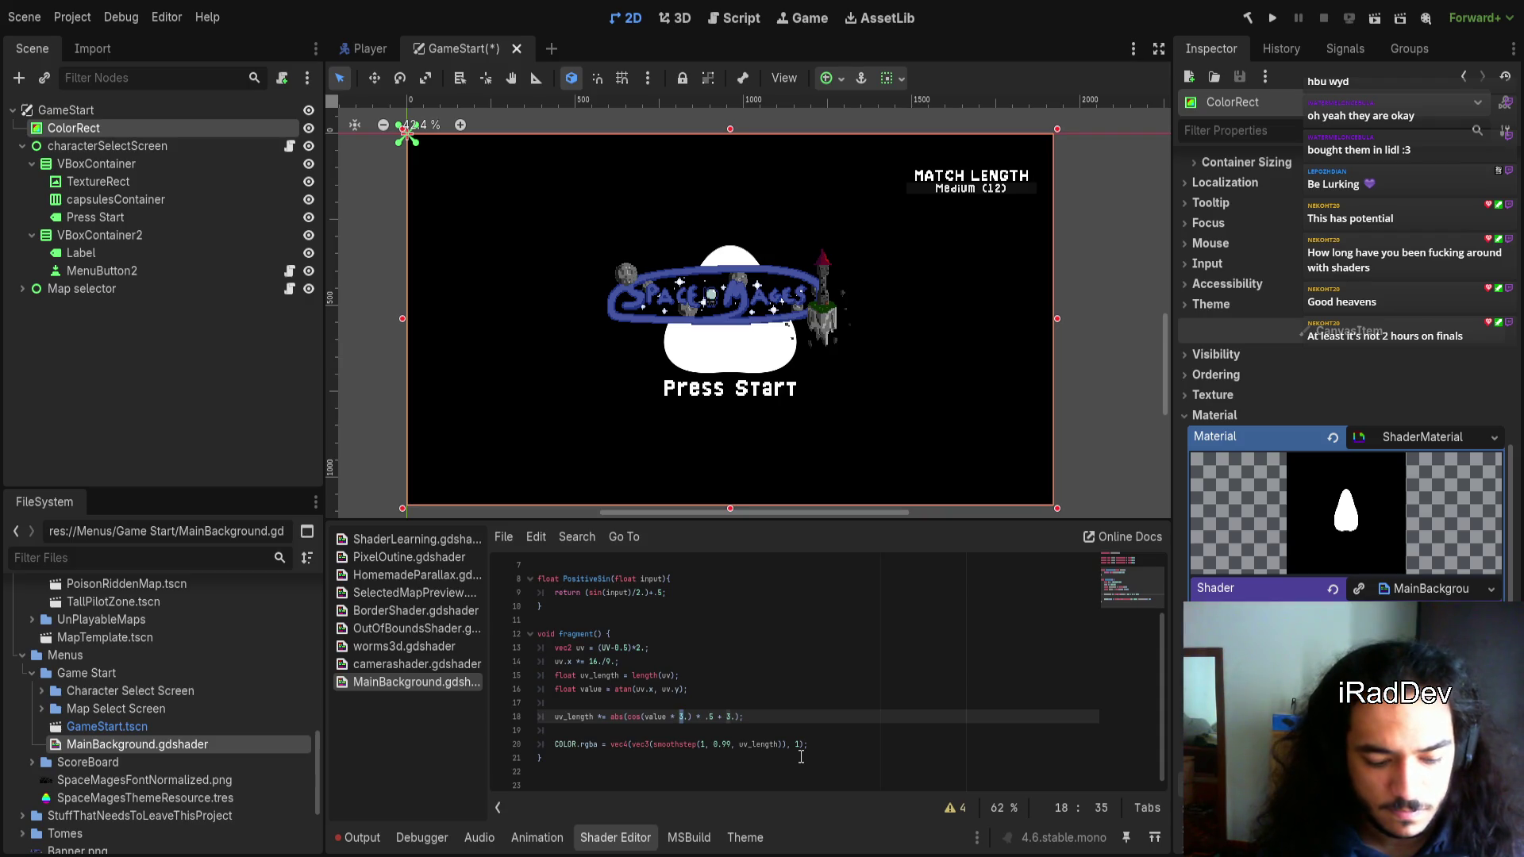
pyautogui.write('5')
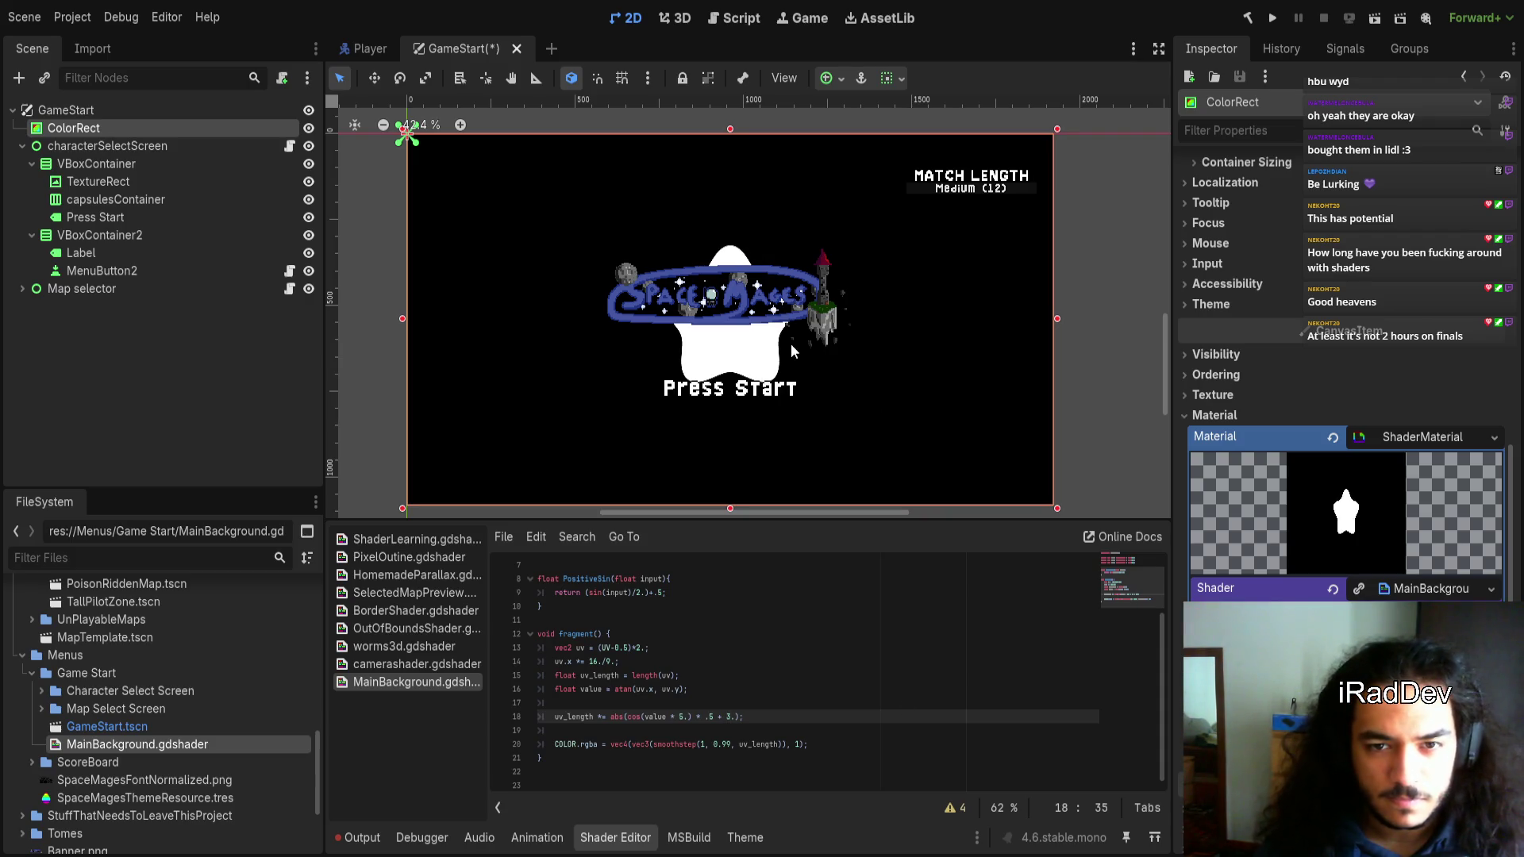
pyautogui.scroll(3, 722, 386)
pyautogui.scroll(-5, 705, 376)
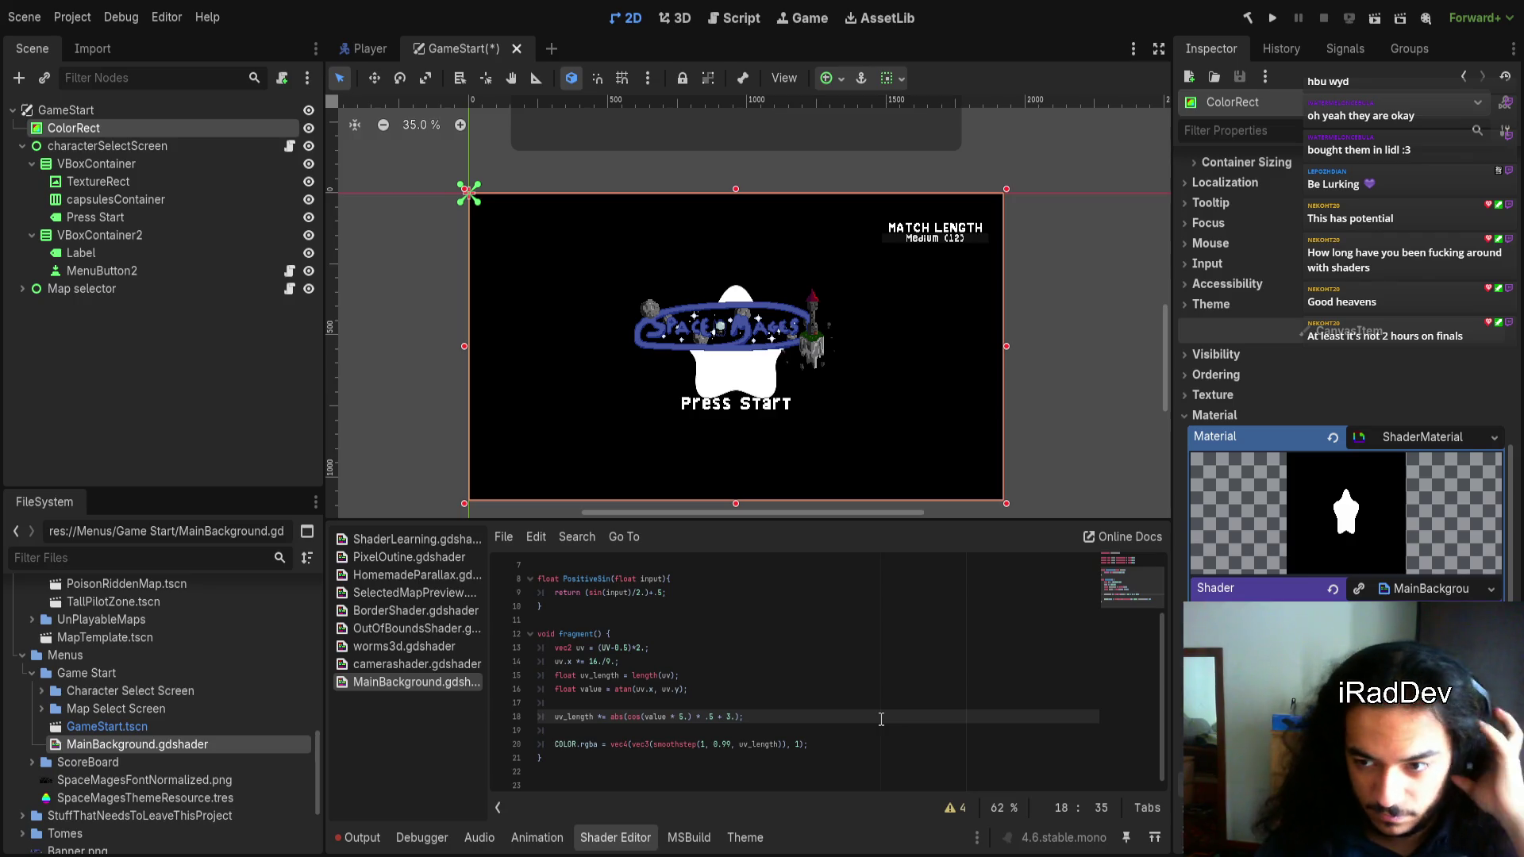
pyautogui.hotkey('shift', 'Left')
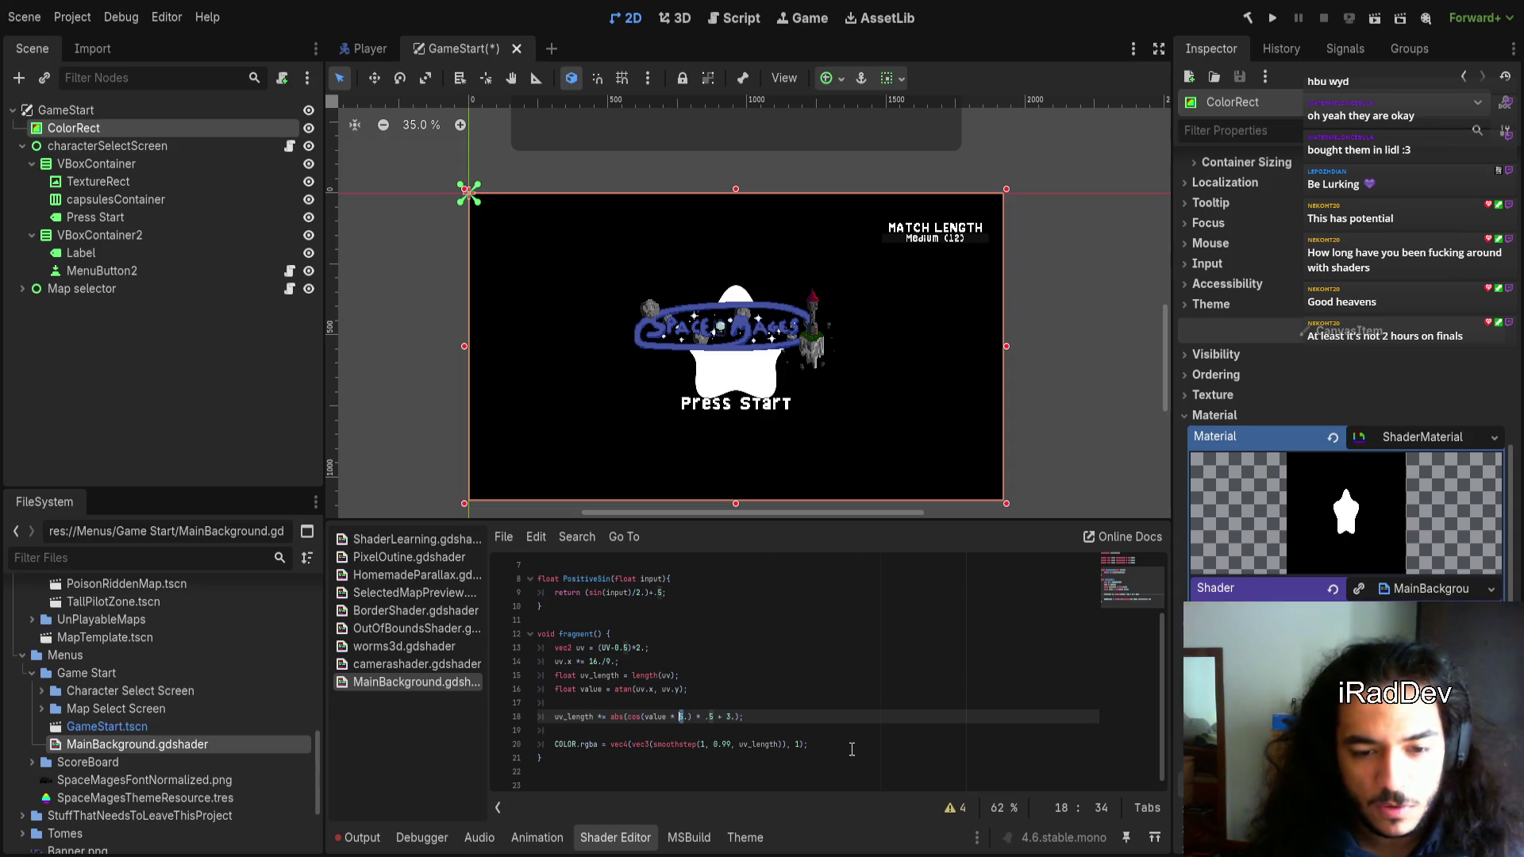
pyautogui.write('10')
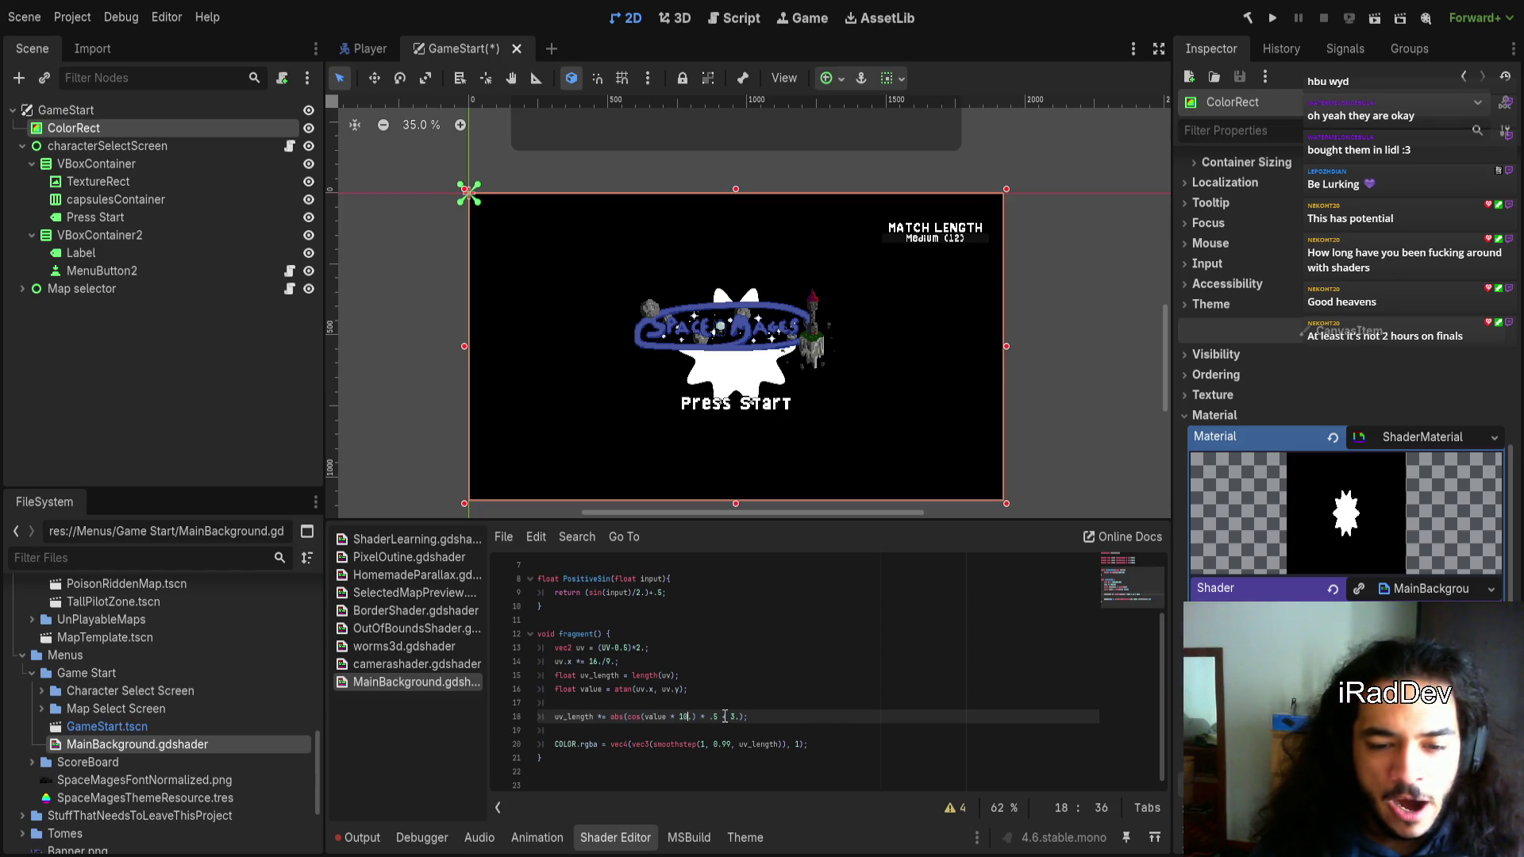
pyautogui.click(779, 744)
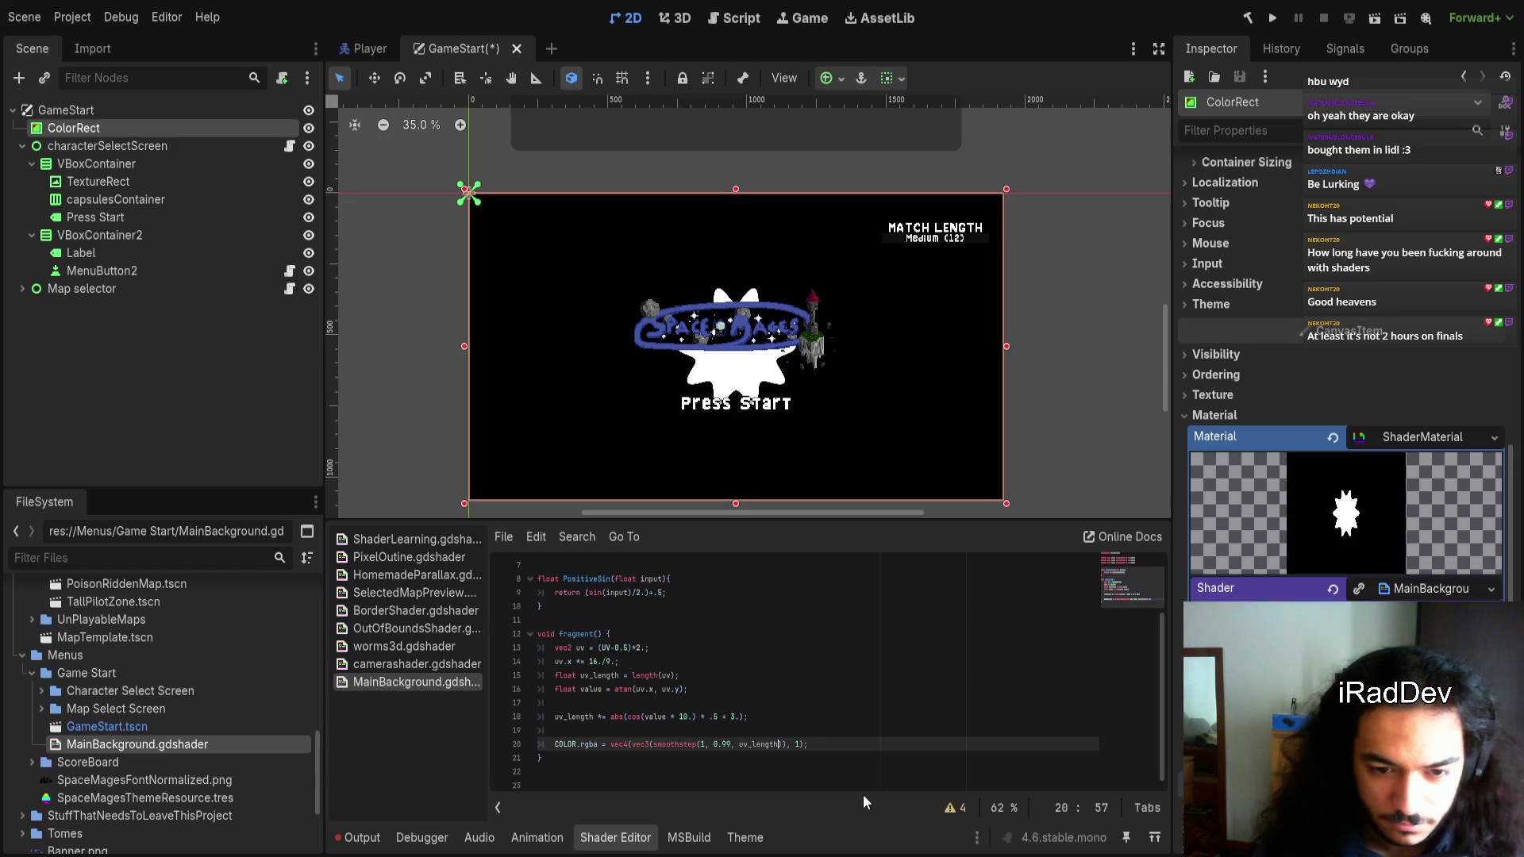
# Try multiplying the length(uv) line by 10 and 3., then remove the multiplier again
pyautogui.click(677, 674)
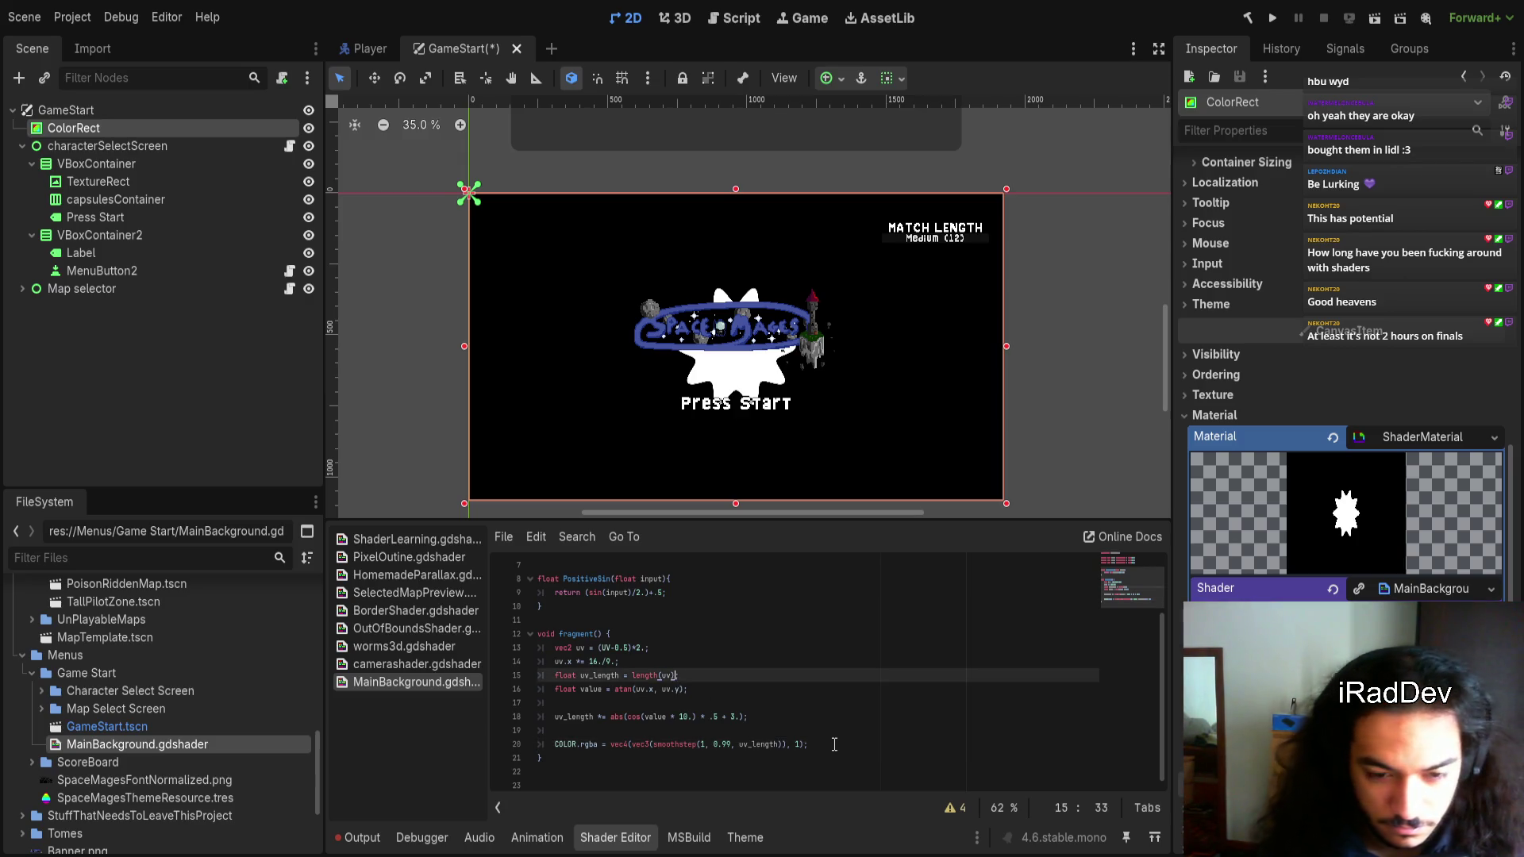
pyautogui.write('*10')
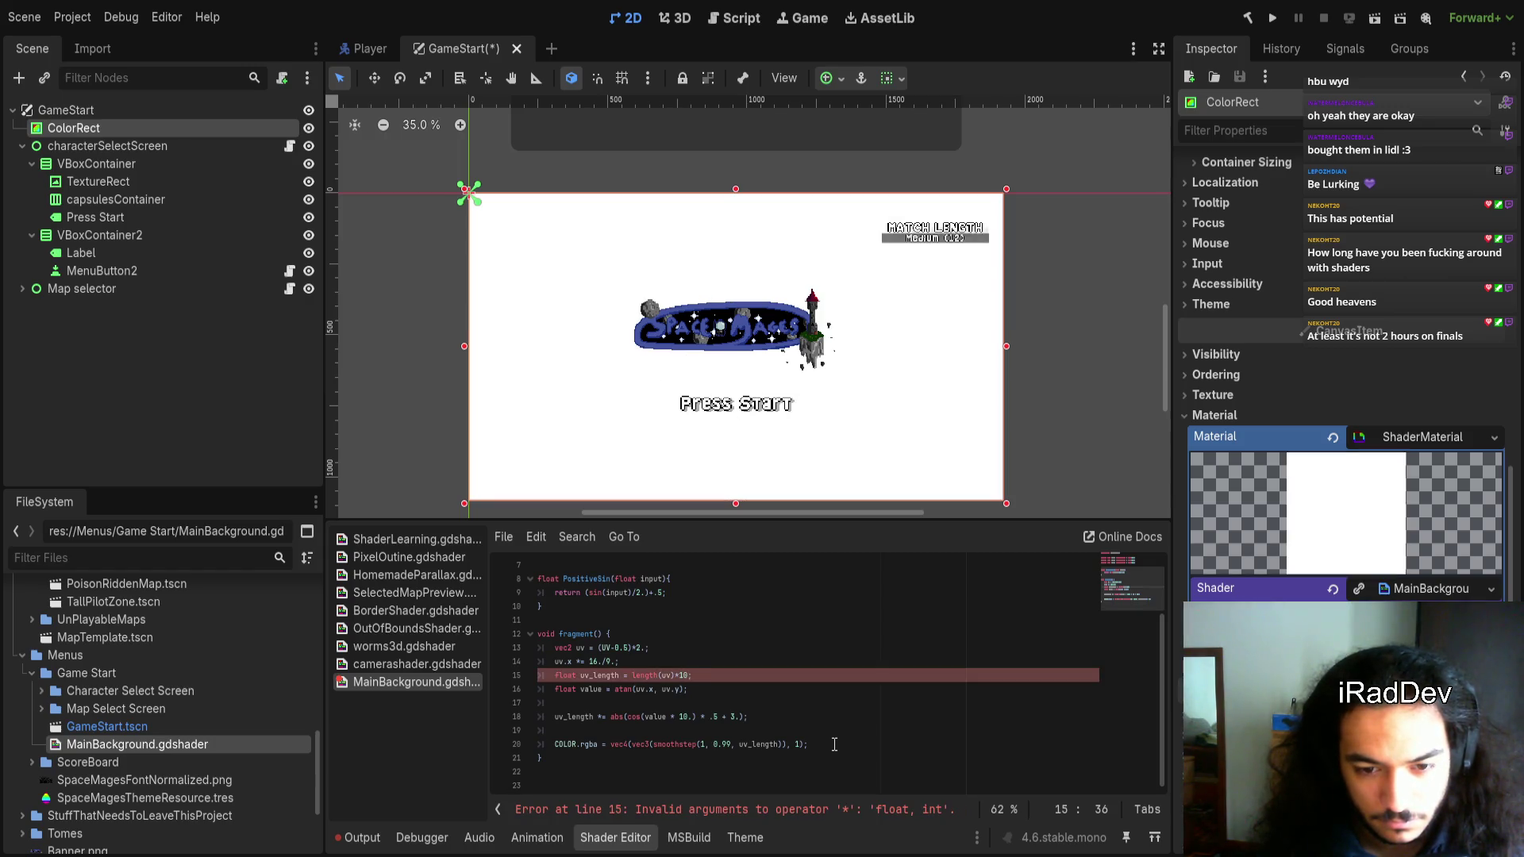
pyautogui.press('BackSpace')
pyautogui.write('3.')
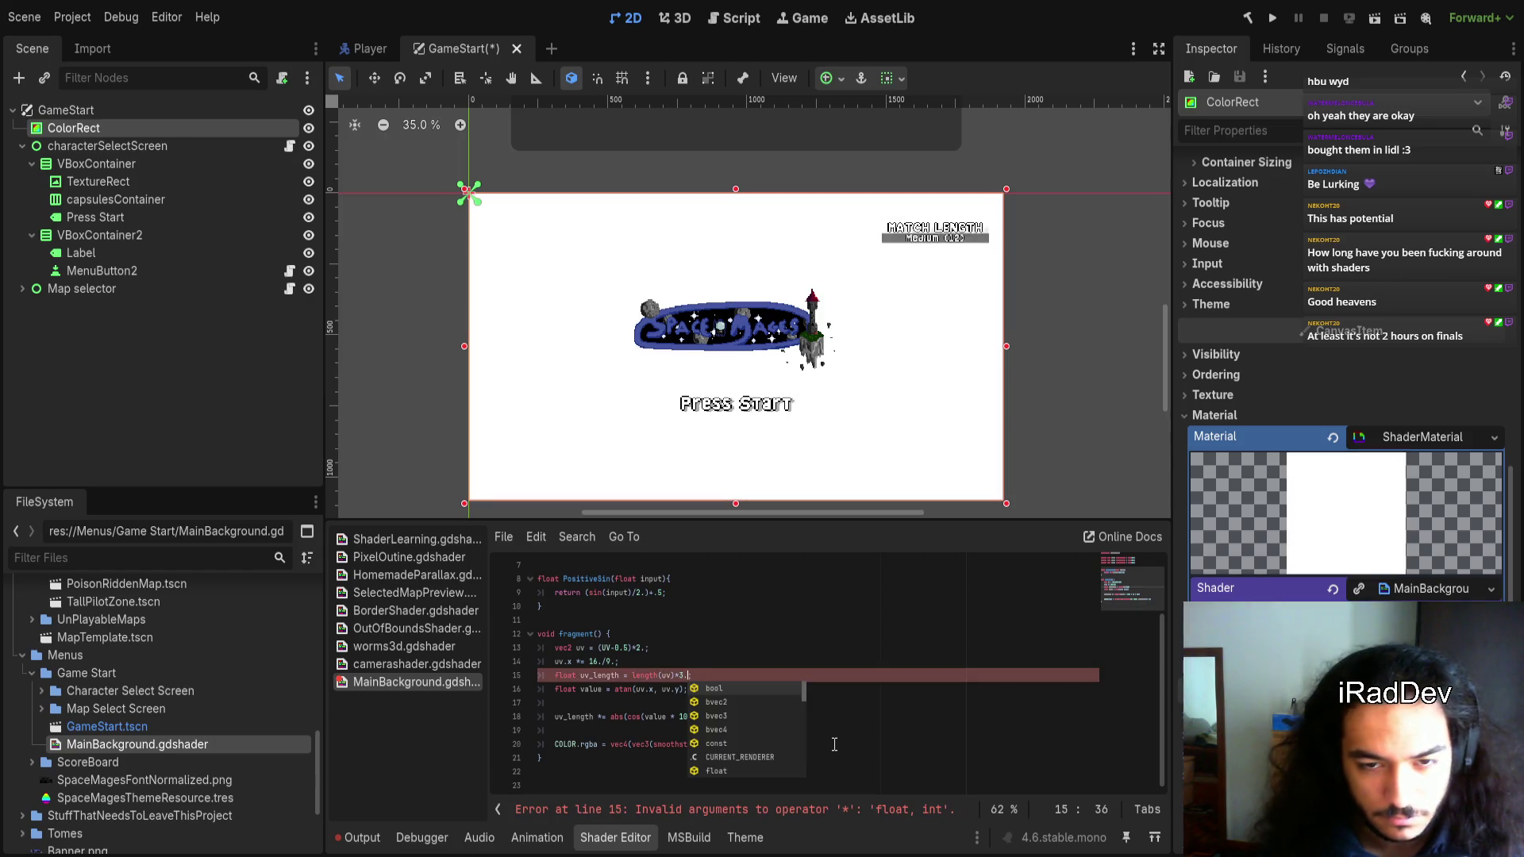
pyautogui.press('BackSpace')
pyautogui.press('BackSpace')
pyautogui.press('BackSpace')
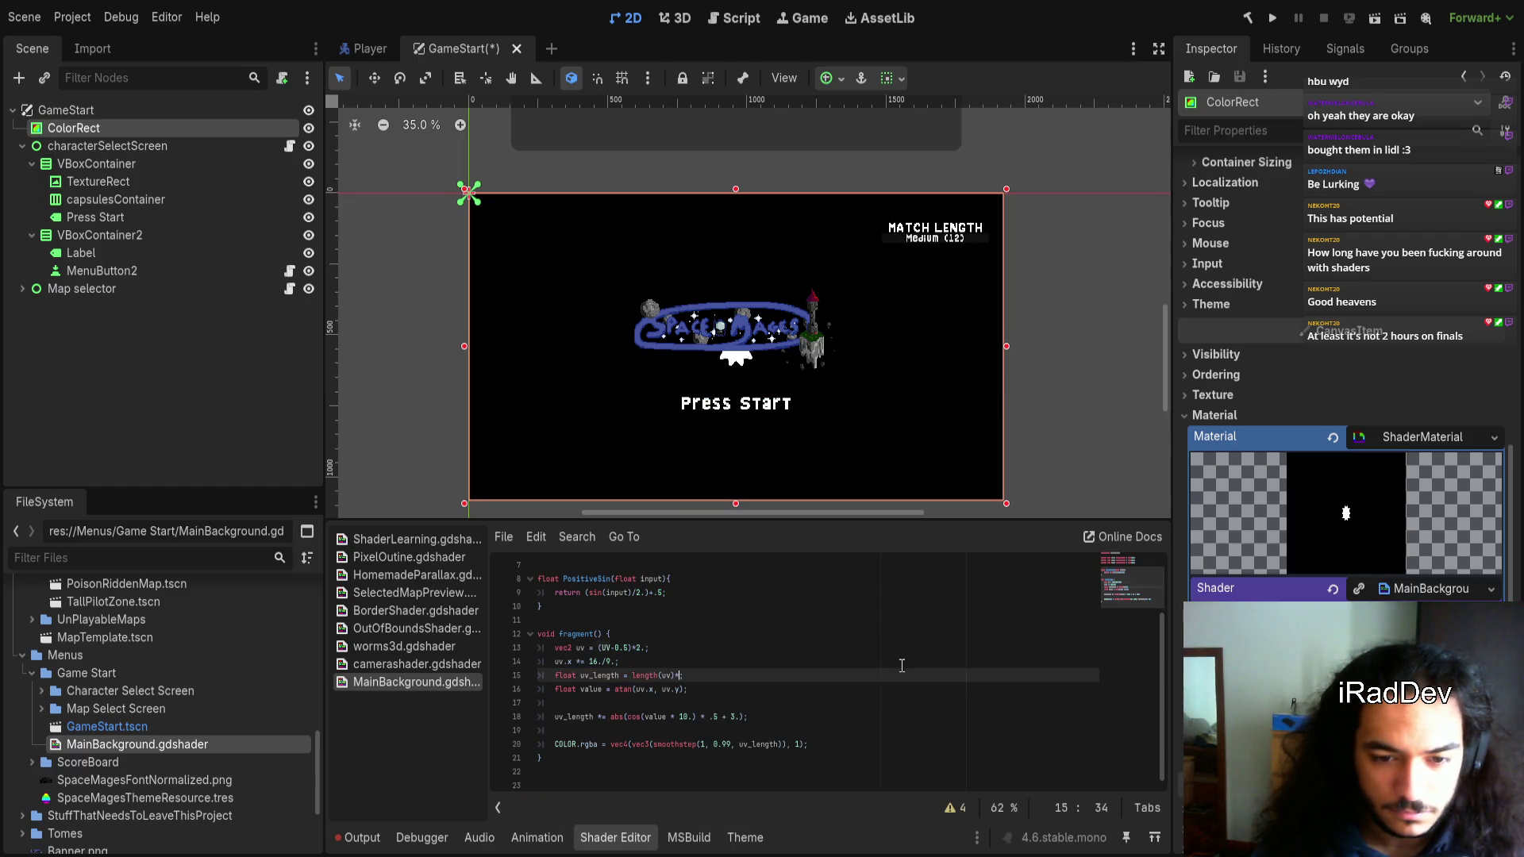
pyautogui.click(809, 726)
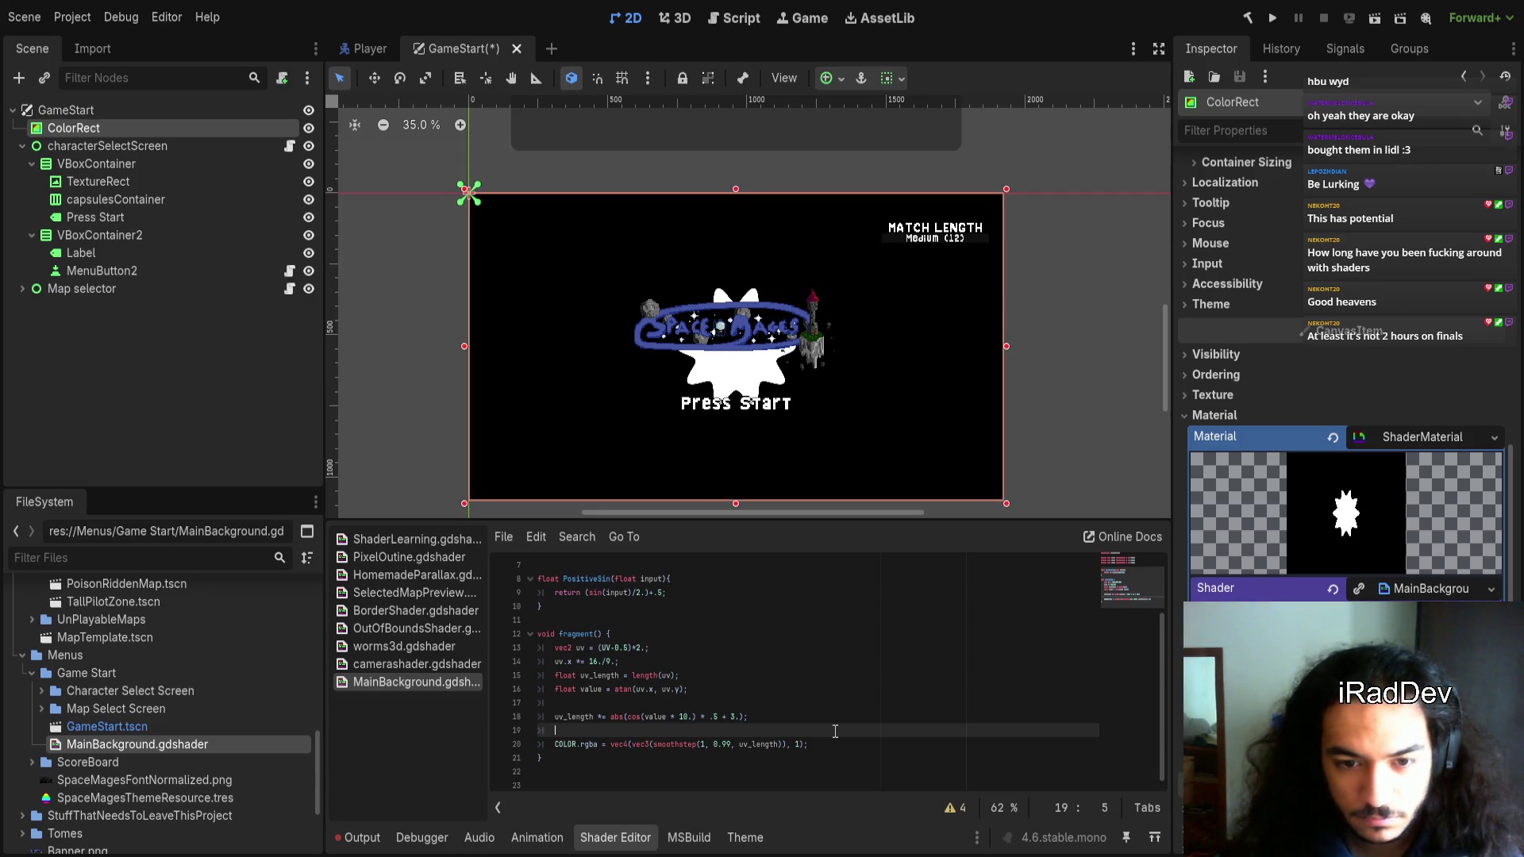
# Change the angle multiplier from 10 to 5., then 90., and finally 15
pyautogui.doubleClick(681, 717)
pyautogui.hotkey('shift', 'Right')
pyautogui.write('5')
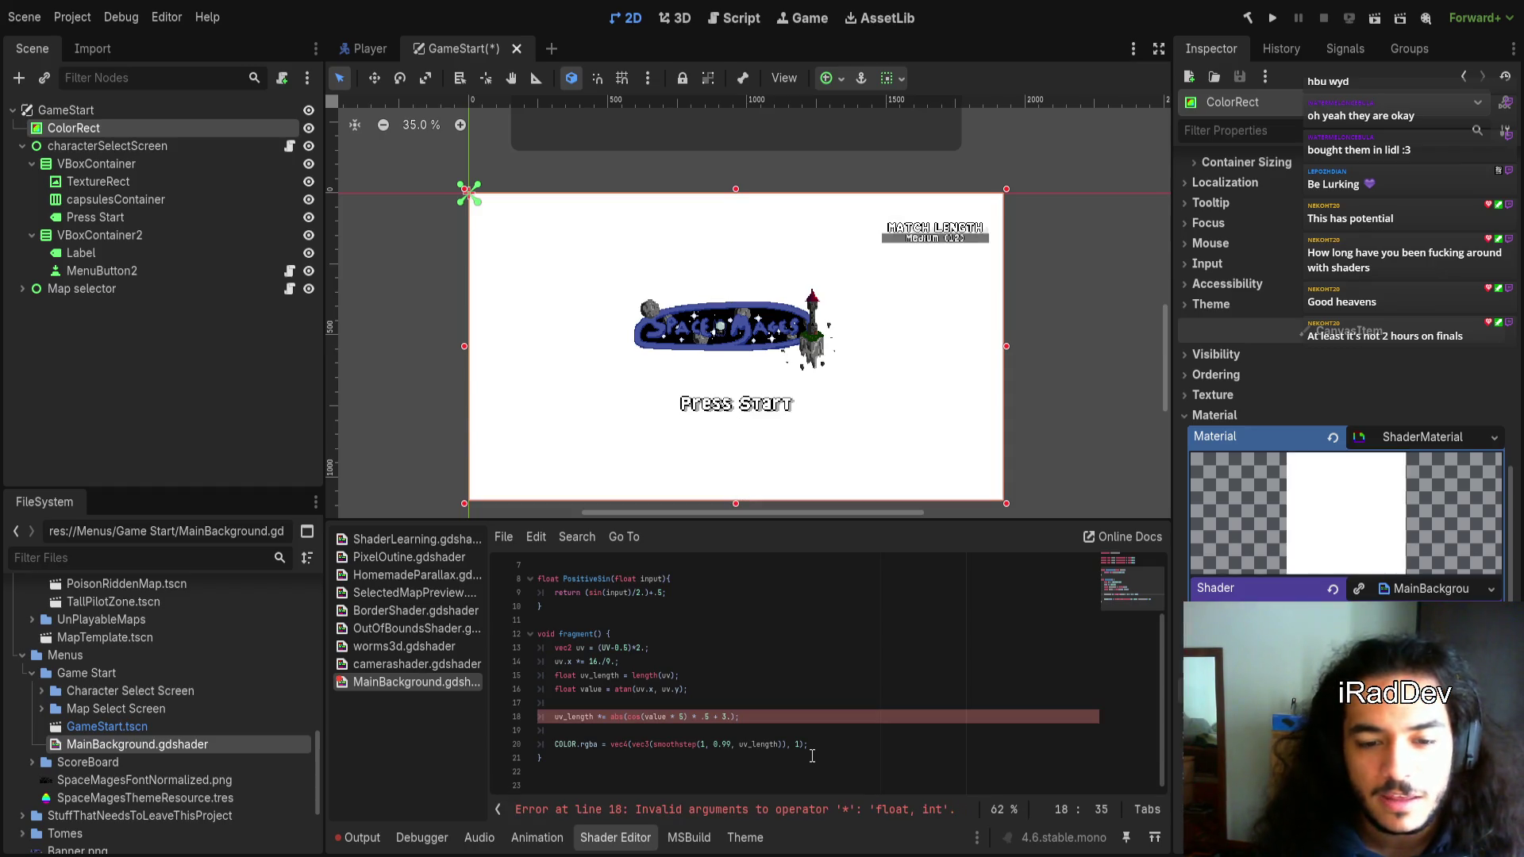
pyautogui.write('.')
pyautogui.press('Left')
pyautogui.press('Left')
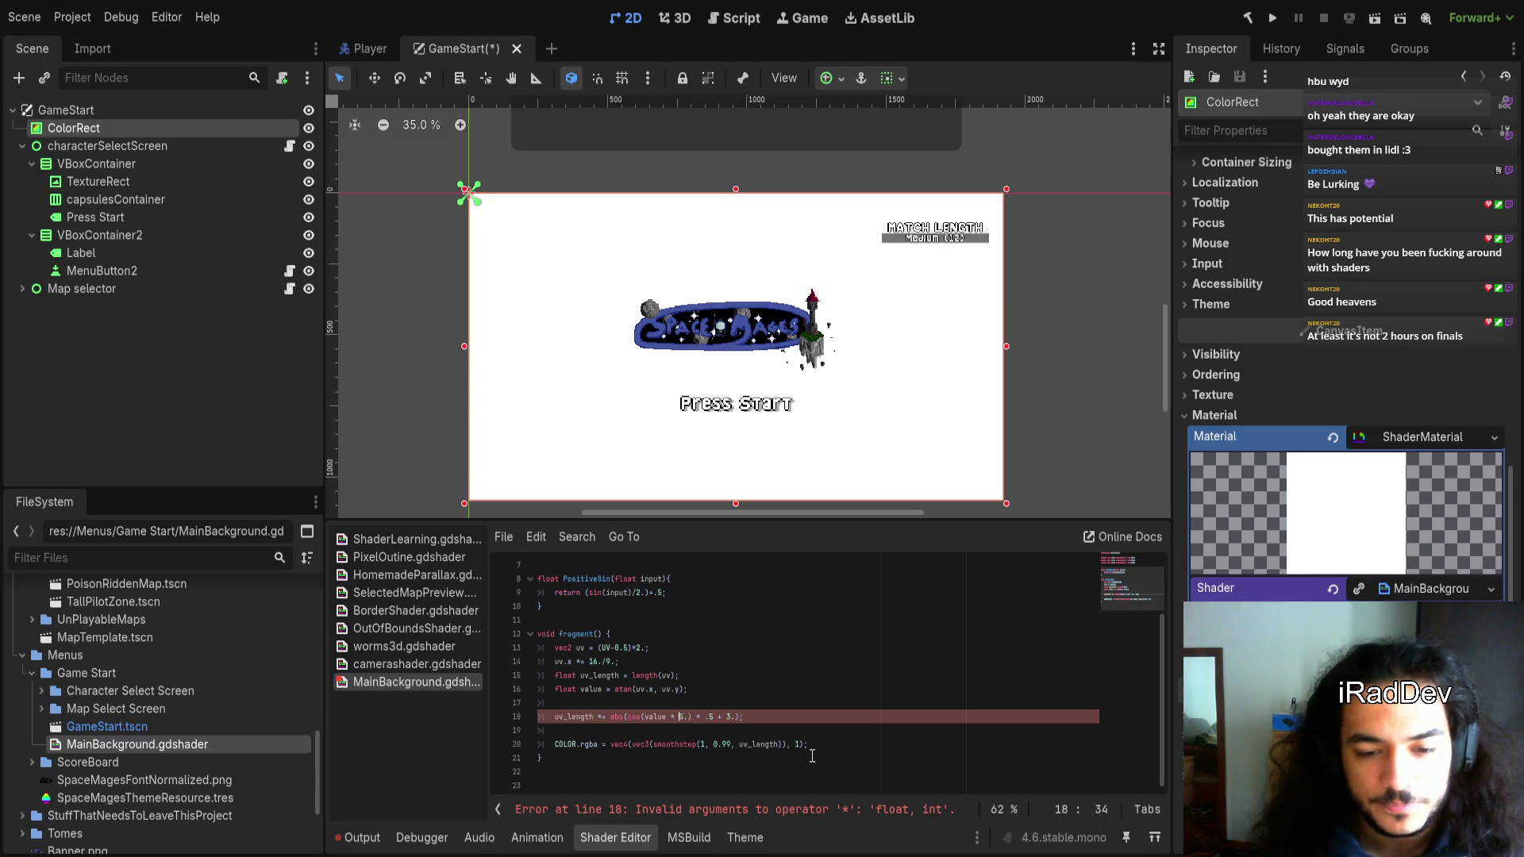
pyautogui.hotkey('shift', 'Right')
pyautogui.hotkey('shift', 'Right')
pyautogui.hotkey('shift', 'Right')
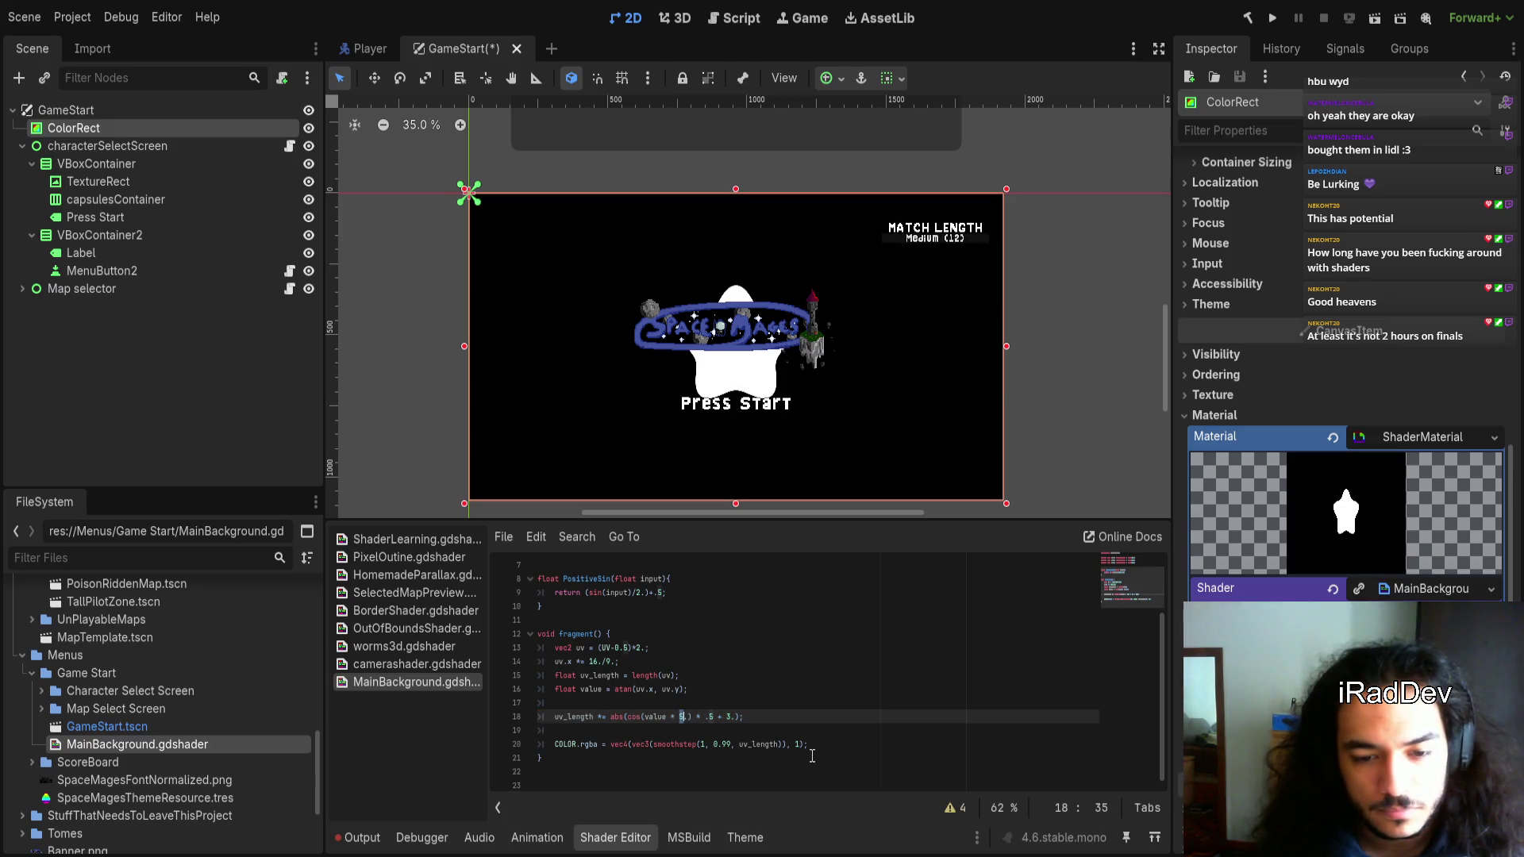
pyautogui.hotkey('shift', 'Left')
pyautogui.hotkey('shift', 'Left')
pyautogui.hotkey('shift', 'Left')
pyautogui.hotkey('shift', 'Left')
pyautogui.hotkey('shift', 'Left')
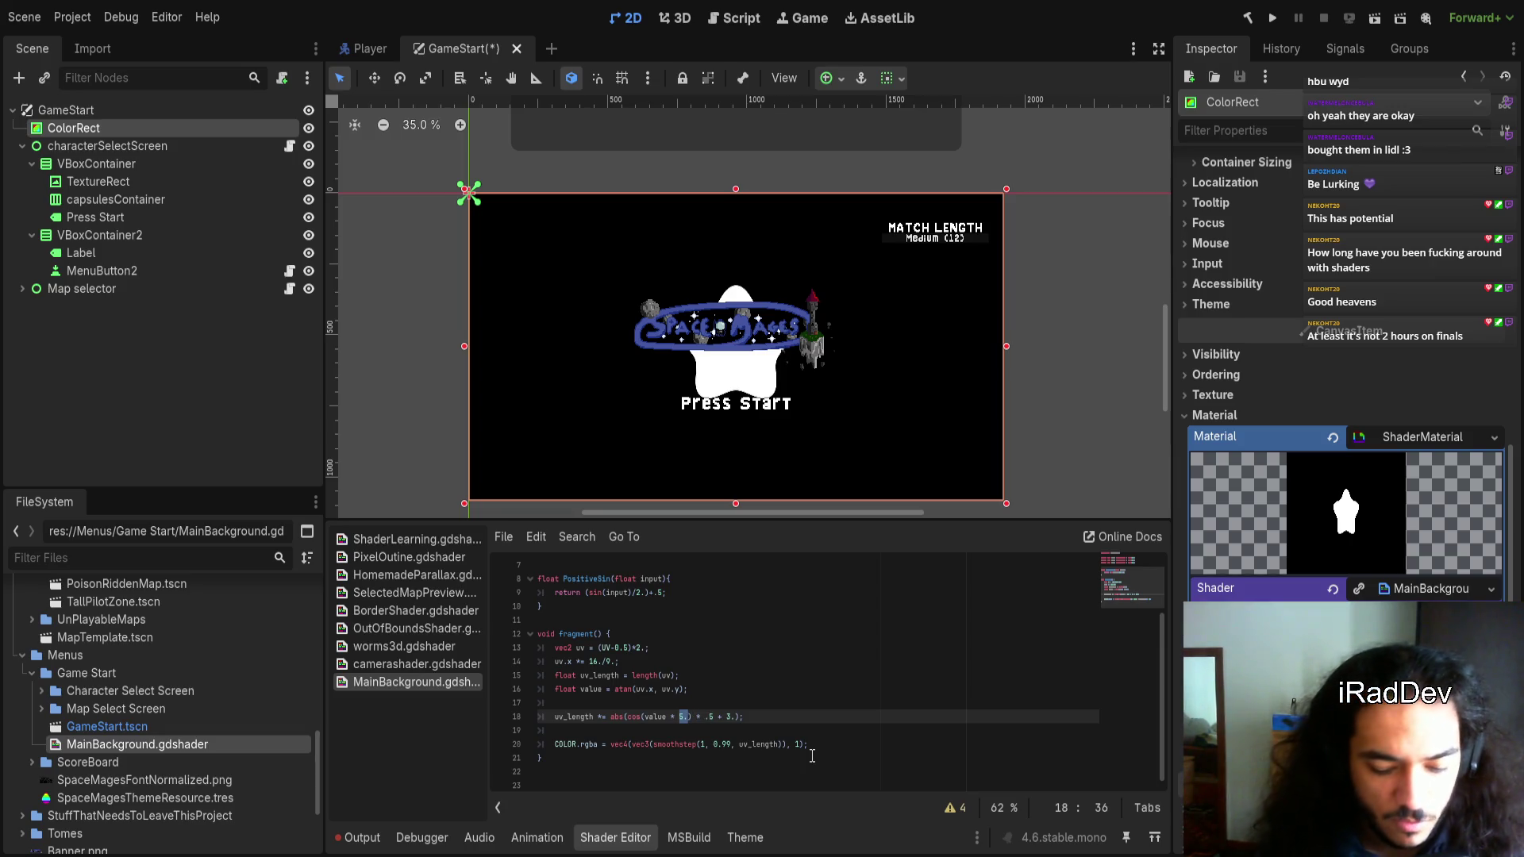
pyautogui.write('90.')
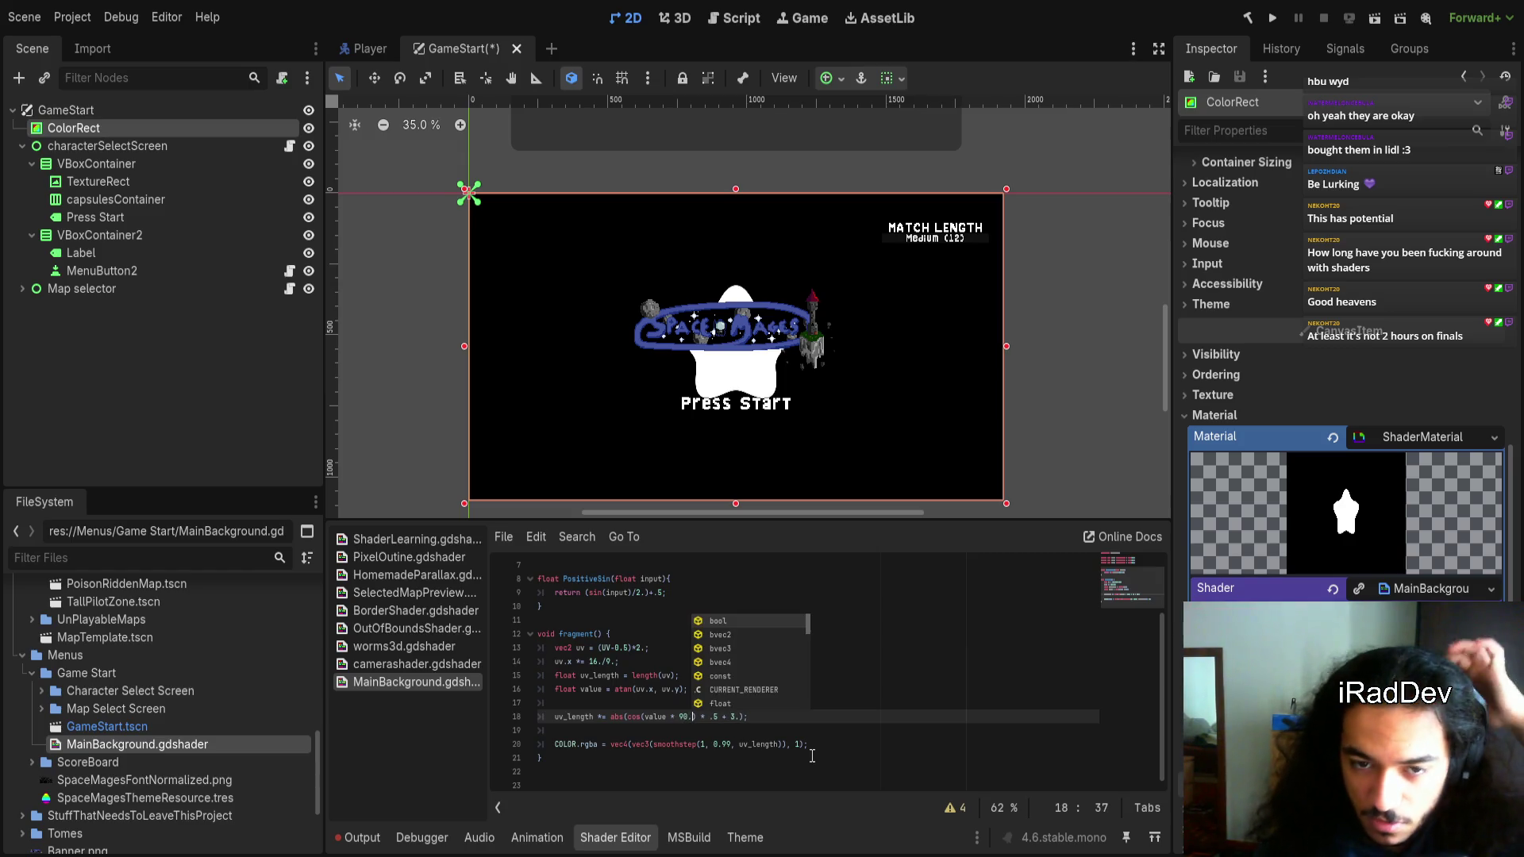
pyautogui.write(')')
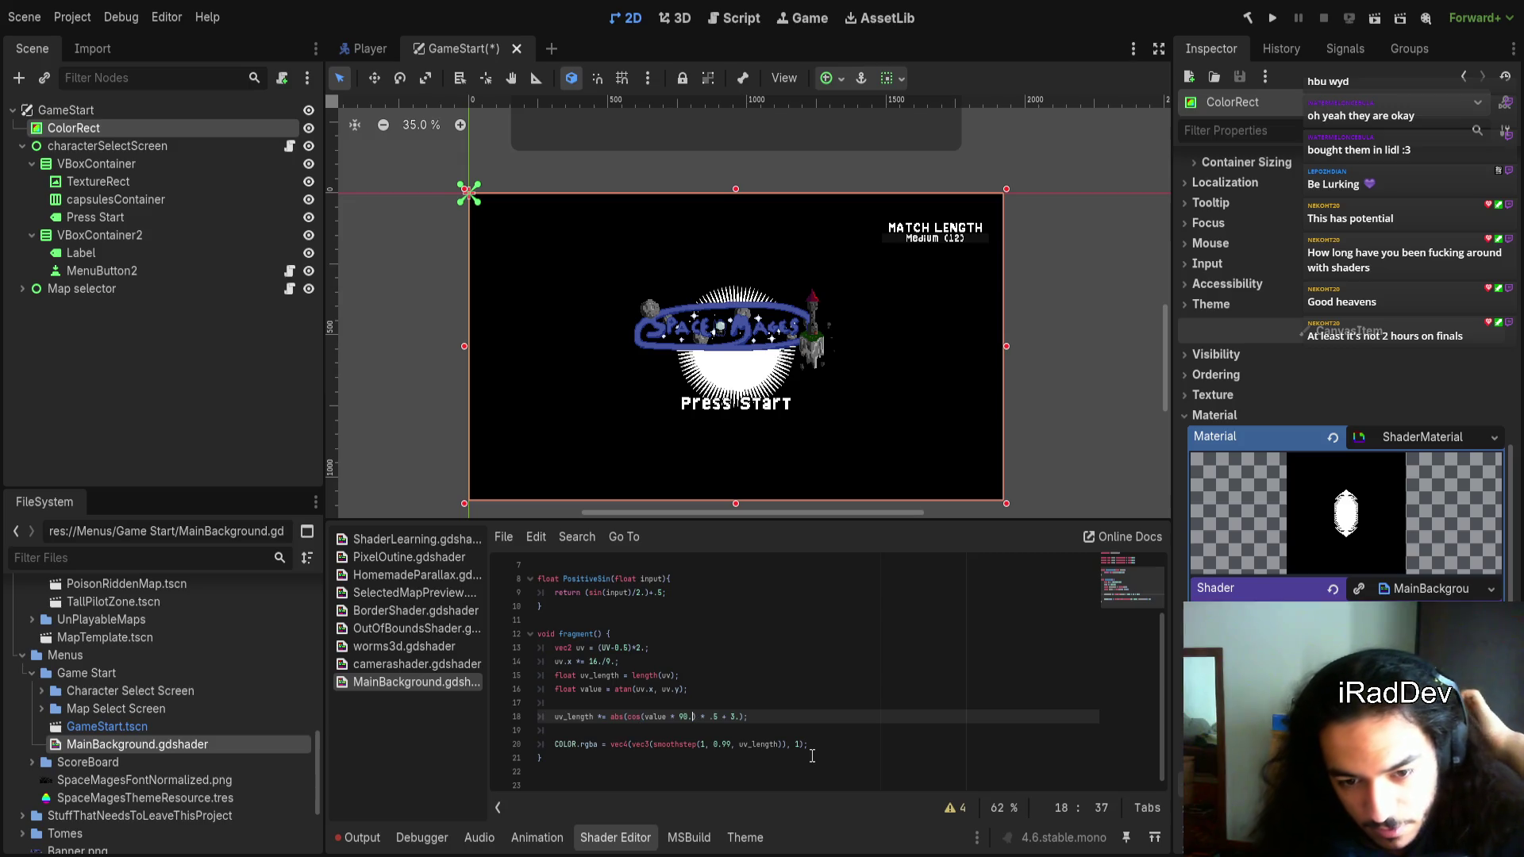
pyautogui.press('BackSpace')
pyautogui.press('Delete')
pyautogui.write('15')
pyautogui.press('Right')
pyautogui.press('Right')
pyautogui.press('Right')
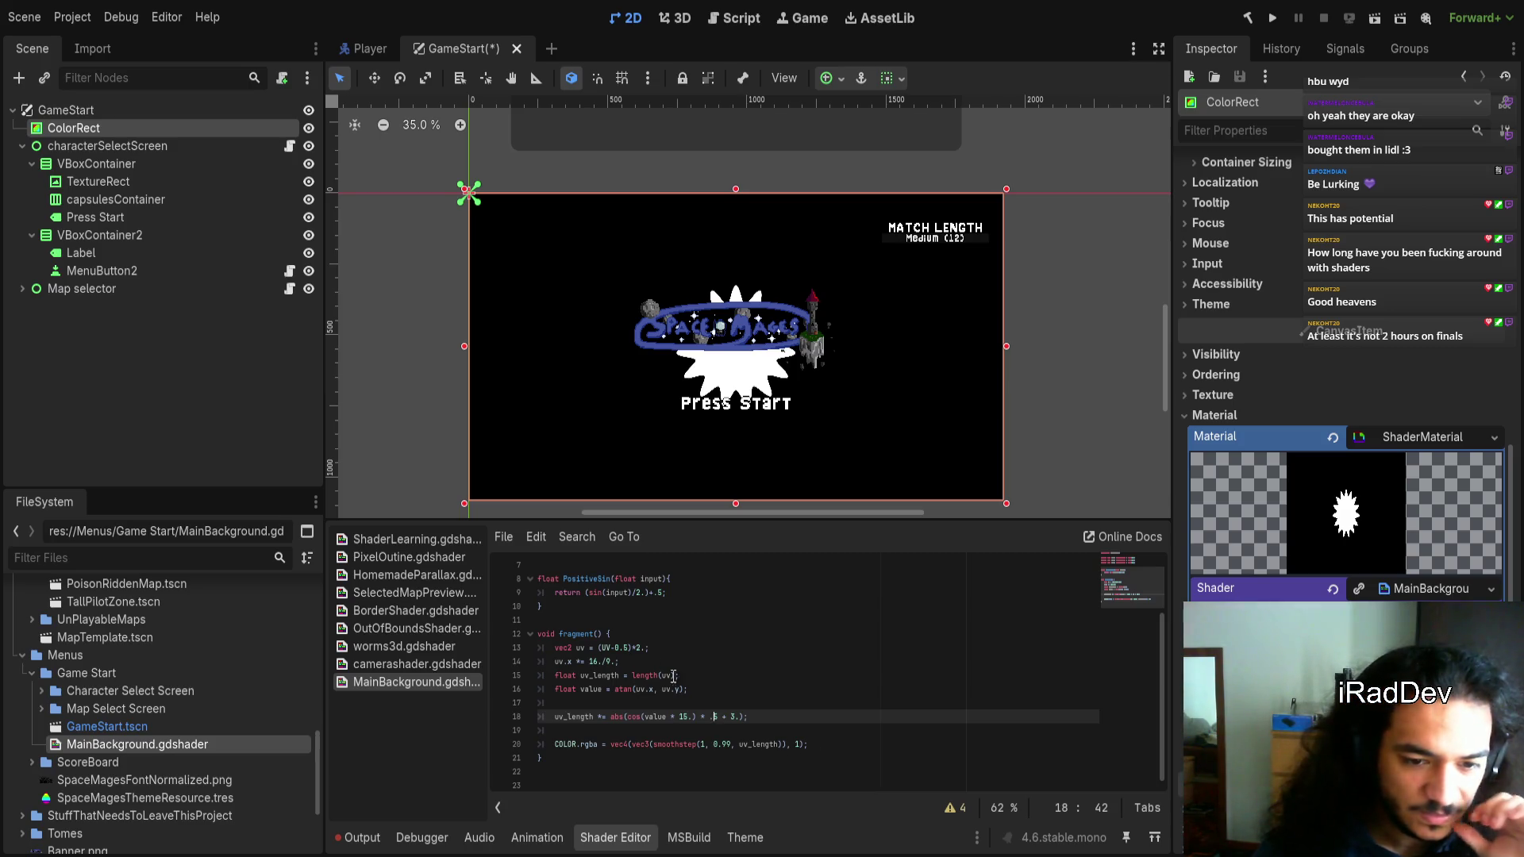
# Comment out the uv.x *= 16./9. aspect correction on line 14 with //
pyautogui.moveTo(613, 660); pyautogui.dragTo(589, 662)
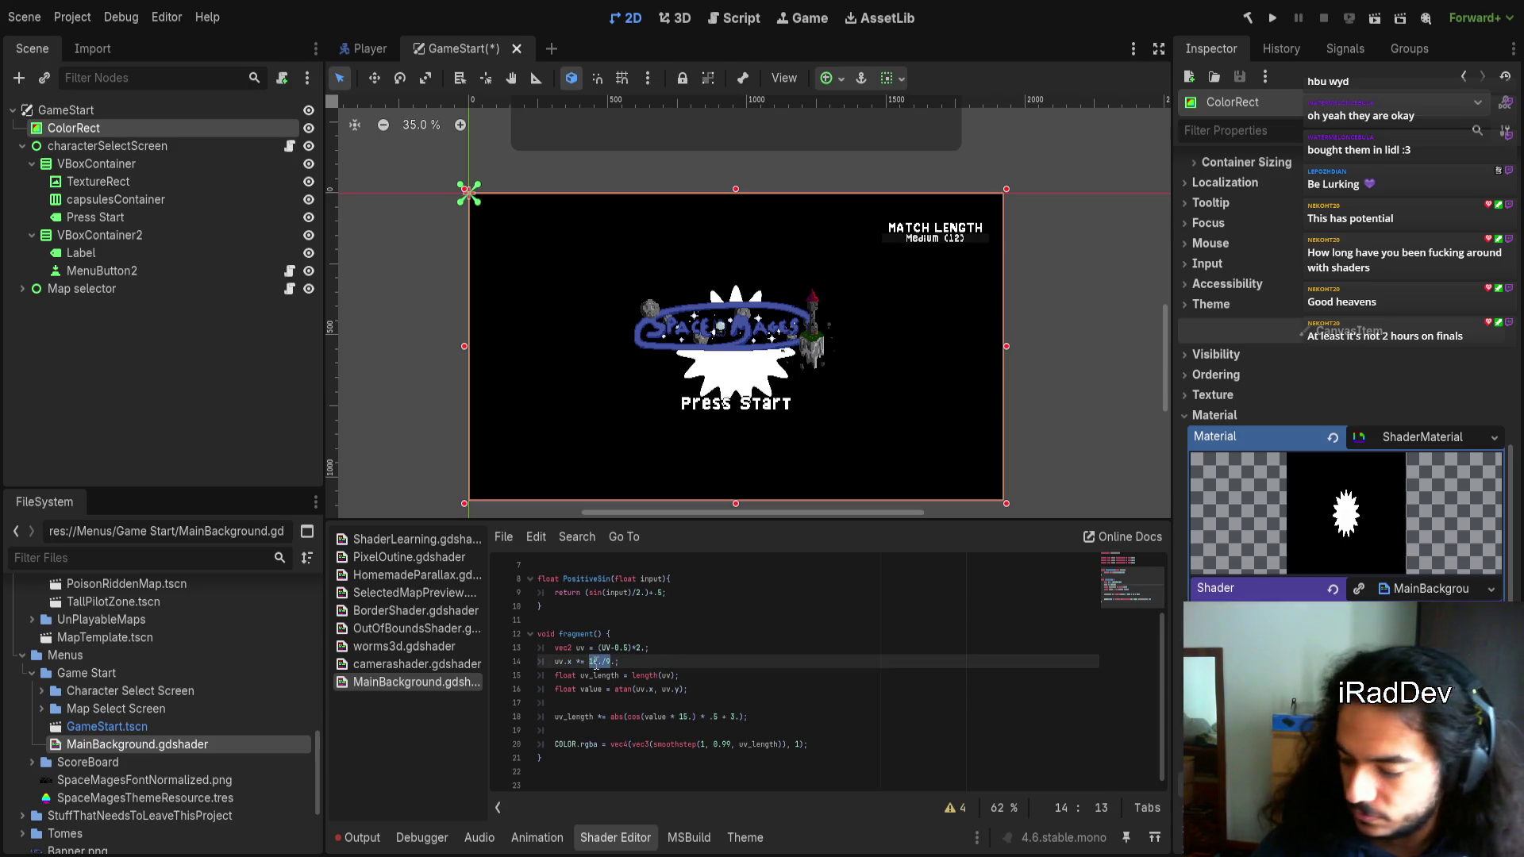
pyautogui.press('Left')
pyautogui.press('Left')
pyautogui.press('Left')
pyautogui.write('//')
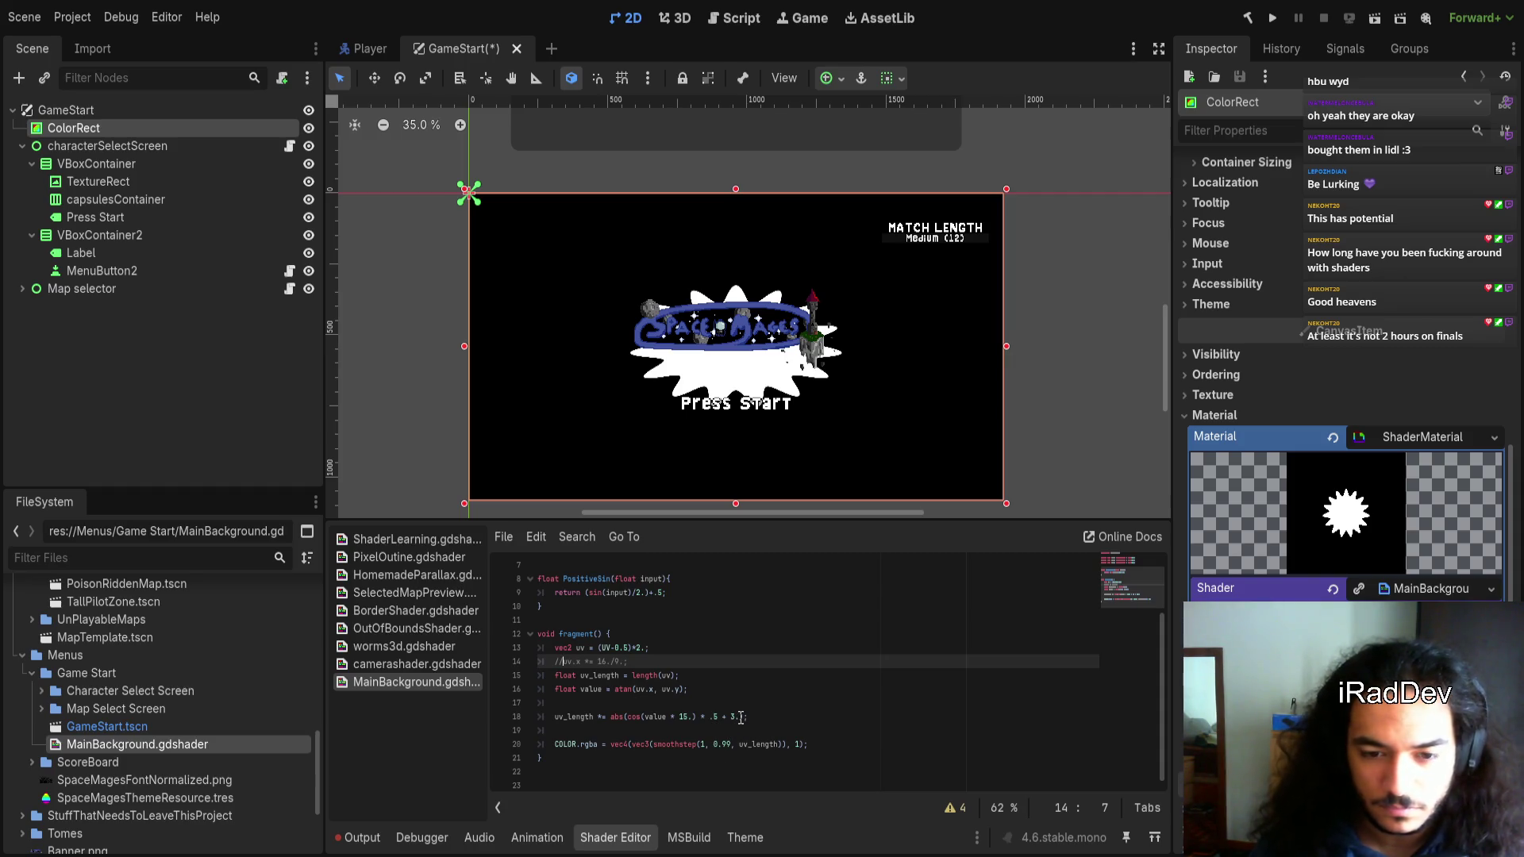
# Change the ray offset on line 18 from + 3. to + 1.5
pyautogui.doubleClick(733, 717)
pyautogui.write('2')
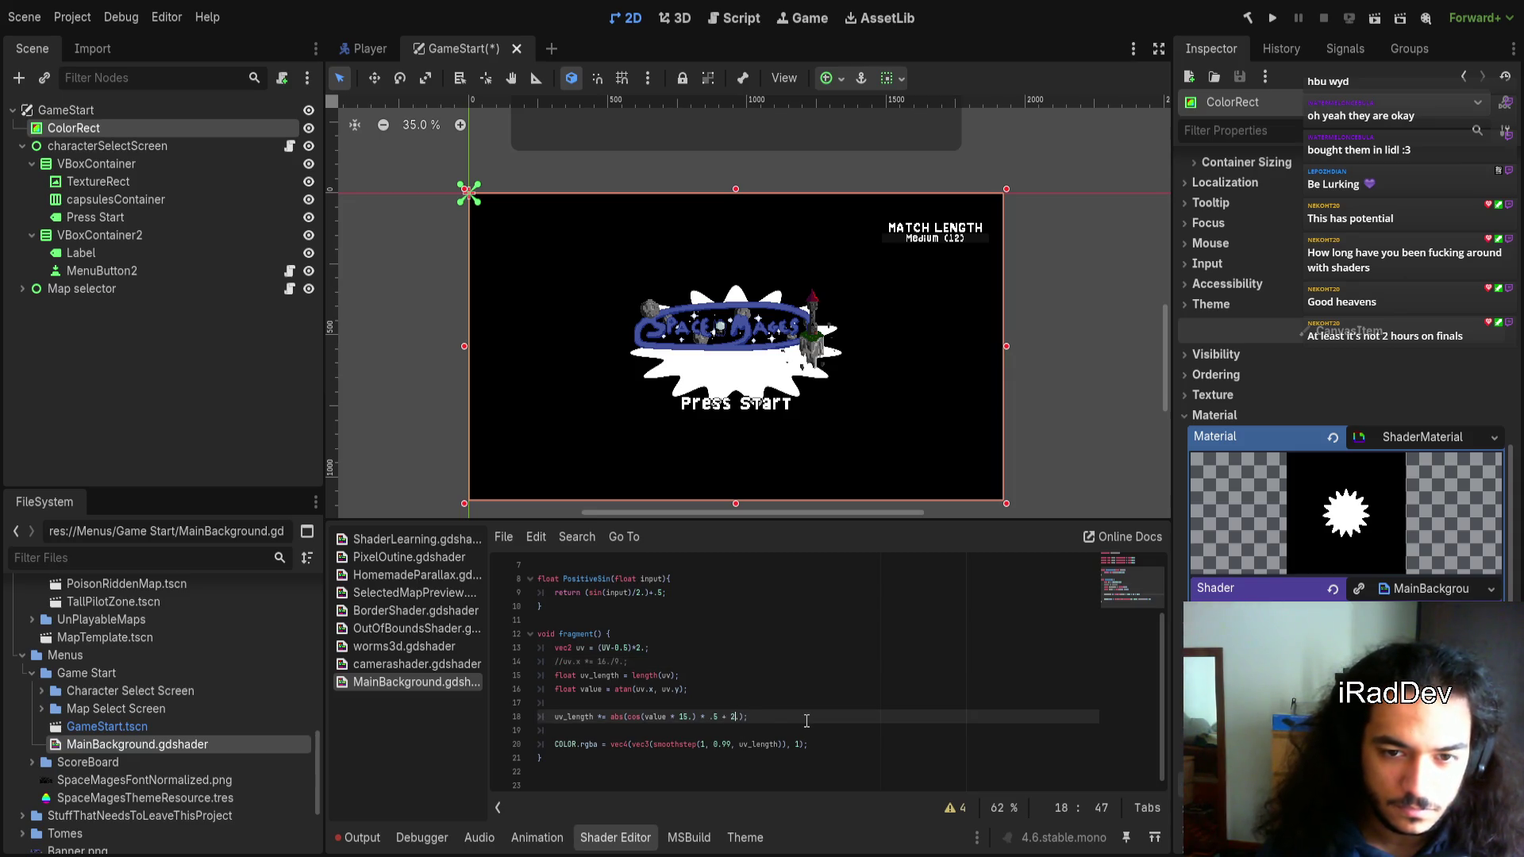
pyautogui.press('BackSpace')
pyautogui.press('BackSpace')
pyautogui.press('BackSpace')
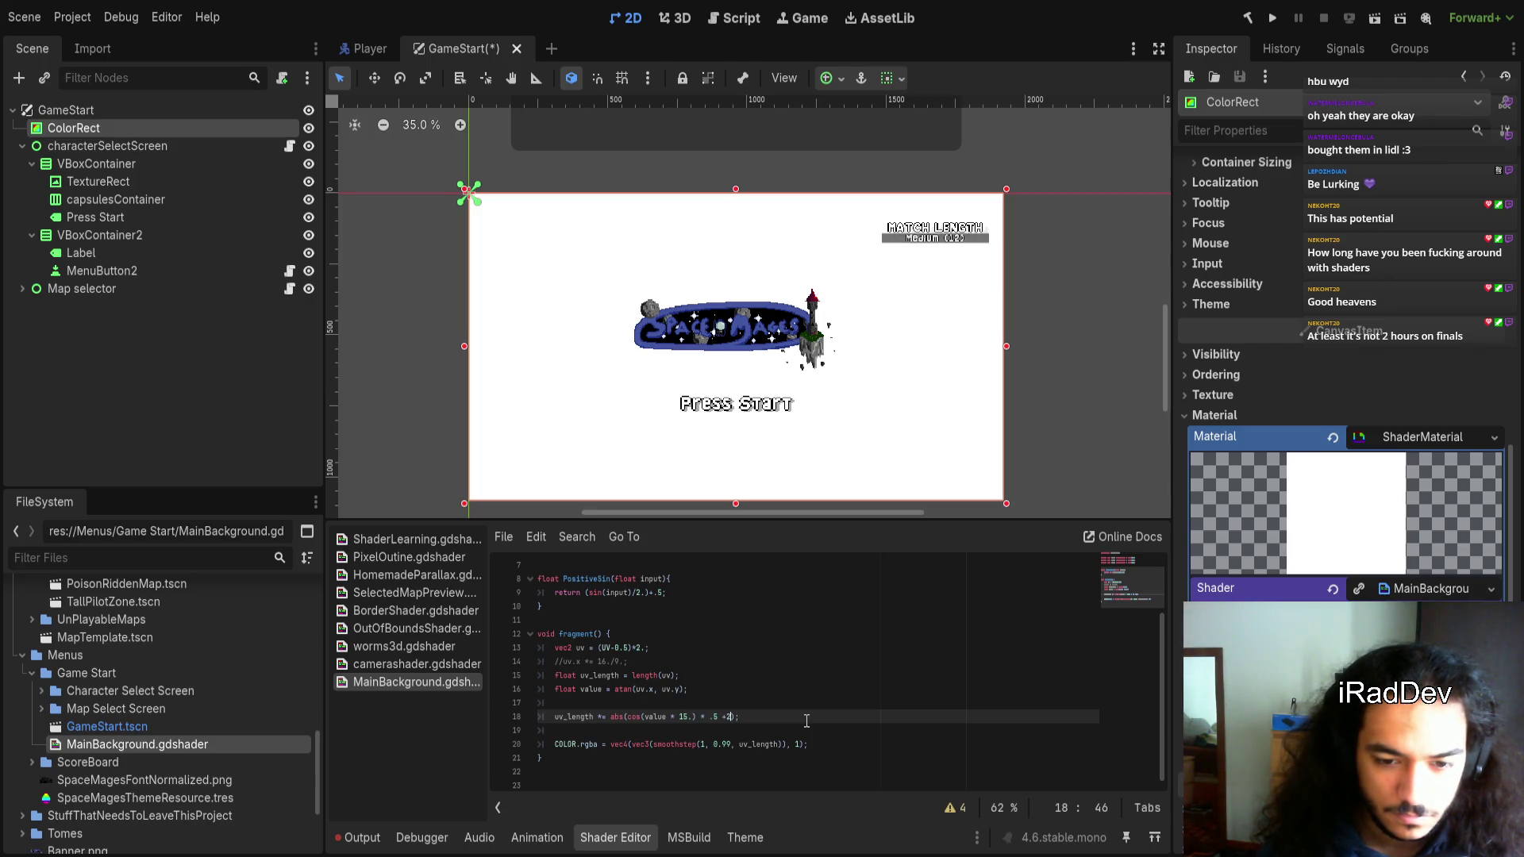
pyautogui.write('.')
pyautogui.press('Left')
pyautogui.press('Left')
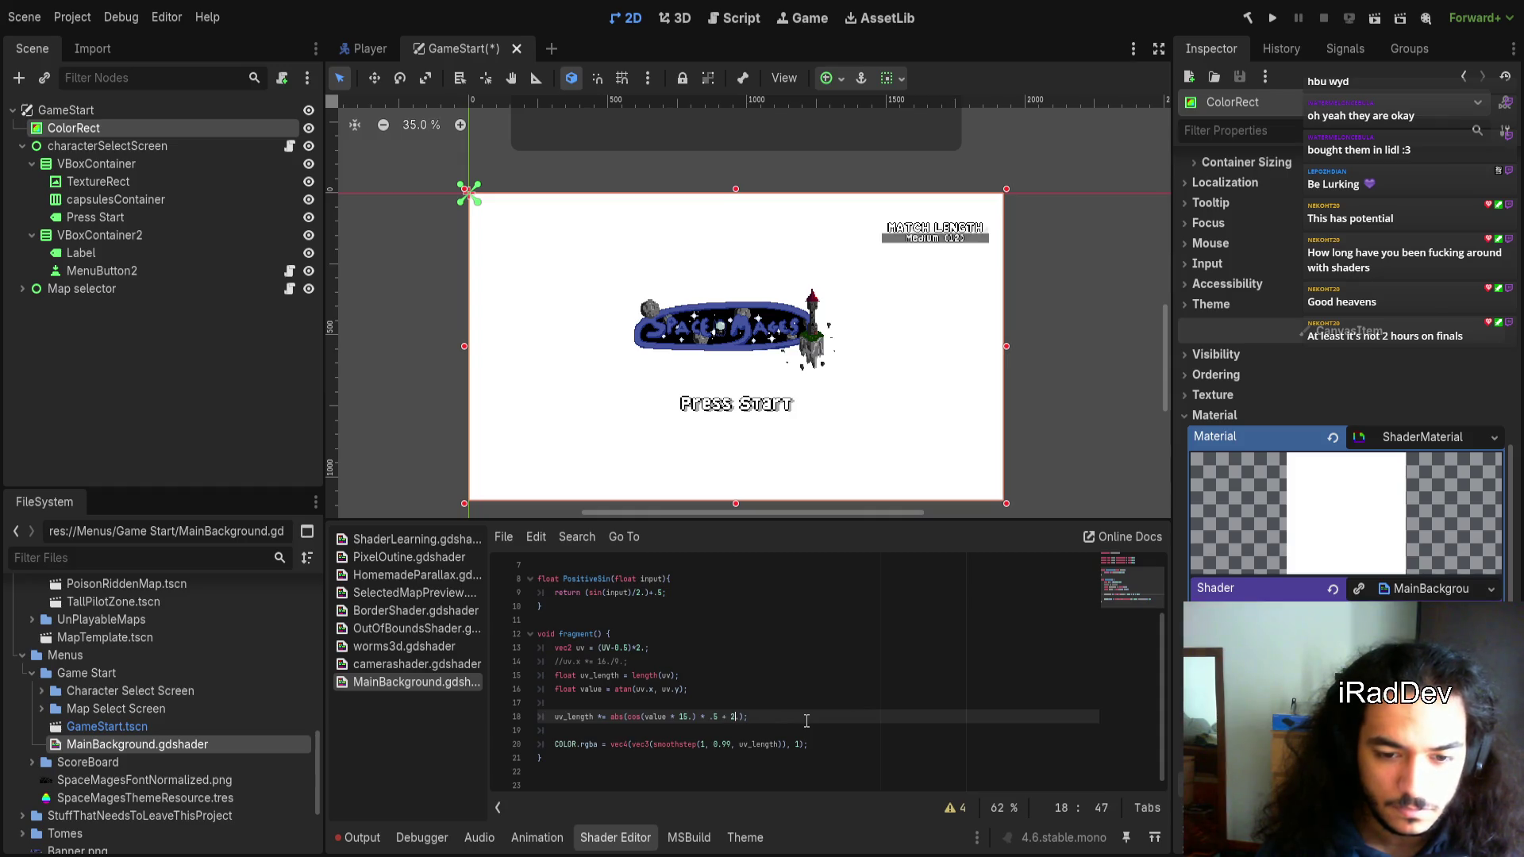
pyautogui.press('BackSpace')
pyautogui.press('BackSpace')
pyautogui.write('1.5')
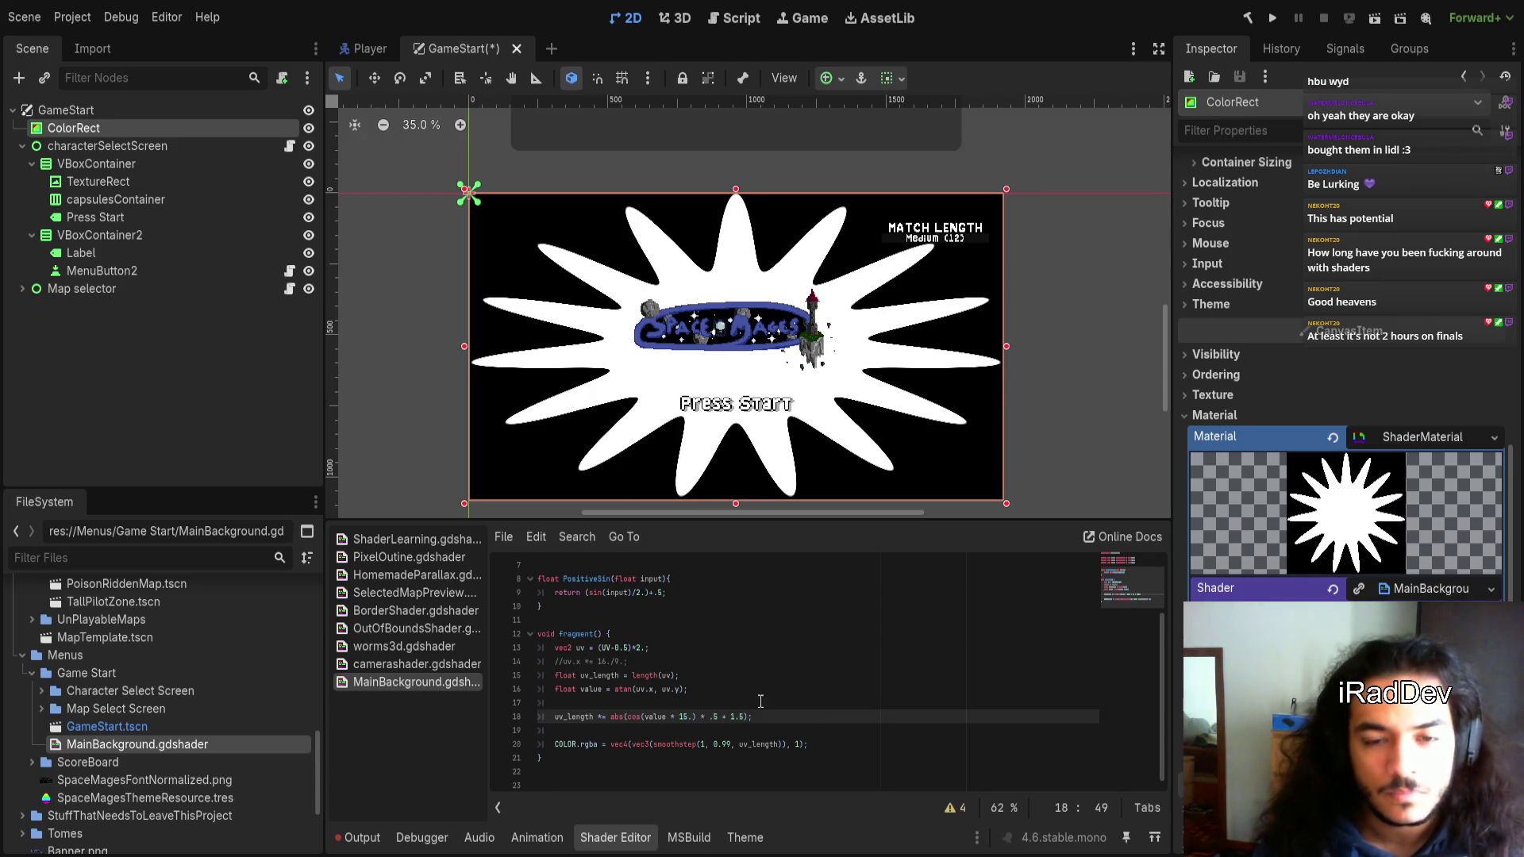
# Change the ray amplitude on line 18 from .5 to .2
pyautogui.click(683, 718)
pyautogui.click(715, 719)
pyautogui.press('Delete')
pyautogui.write('2')
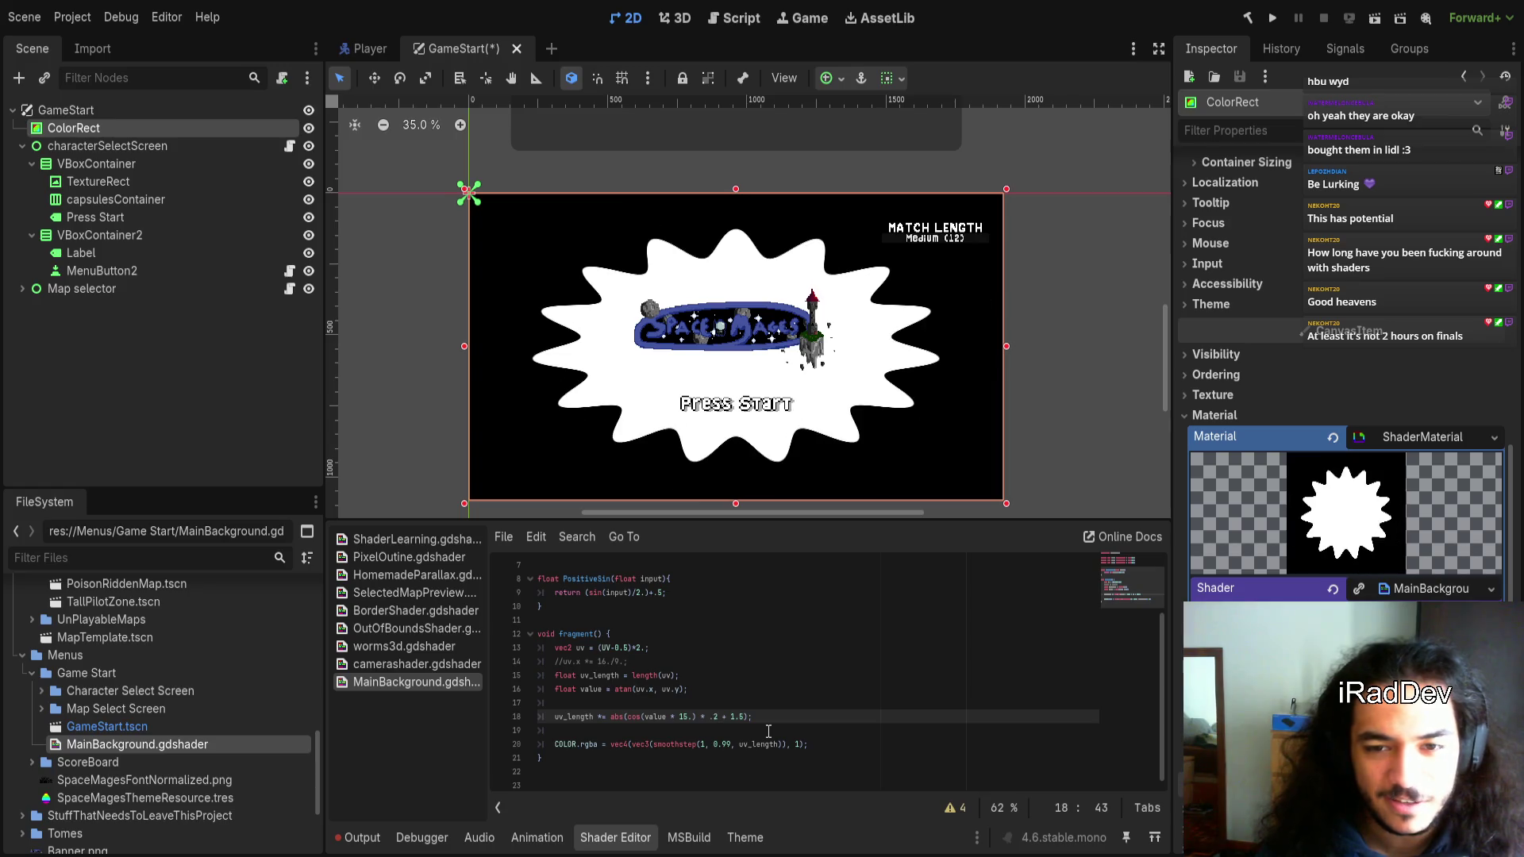
# Try different ray offsets after the amplitude, including 1.6 and 5
pyautogui.hotkey('shift', 'Right')
pyautogui.hotkey('shift', 'Right')
pyautogui.press('Delete')
pyautogui.press('BackSpace')
pyautogui.press('BackSpace')
pyautogui.press('BackSpace')
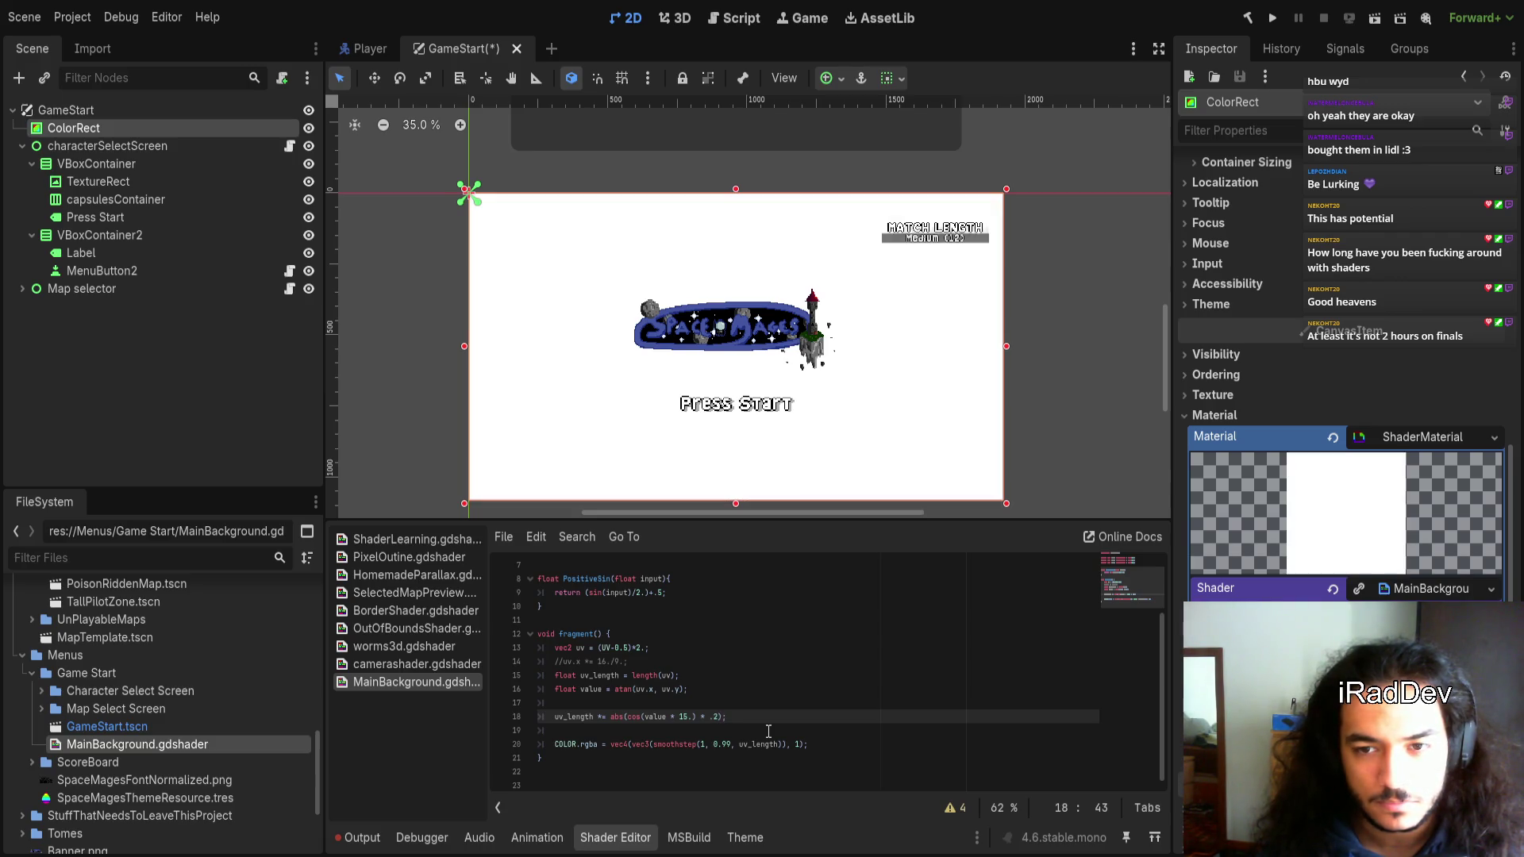
pyautogui.write('*')
pyautogui.write('.1')
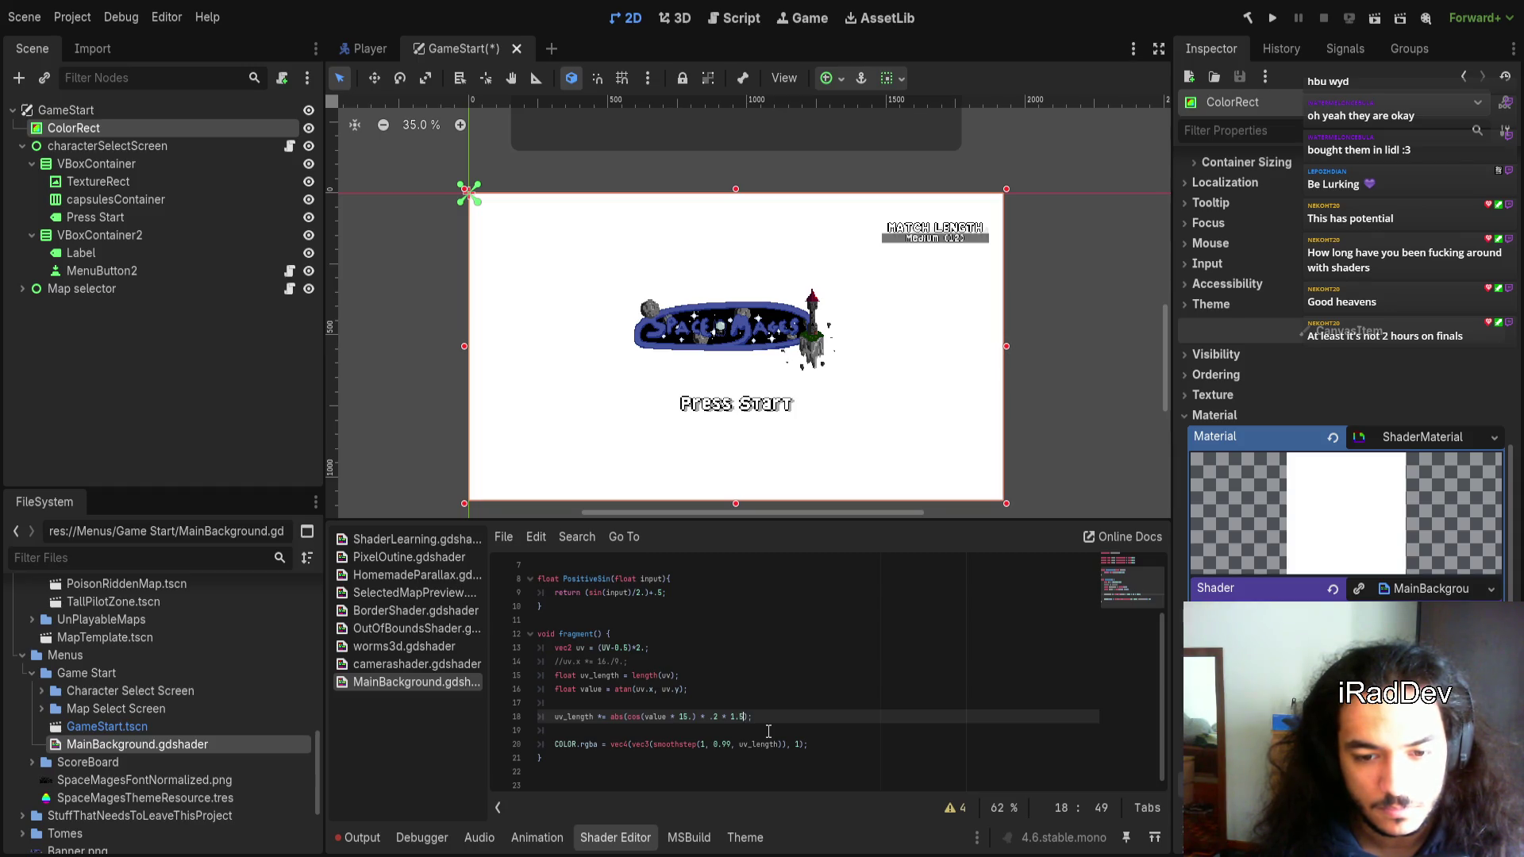
pyautogui.press('BackSpace')
pyautogui.write('6')
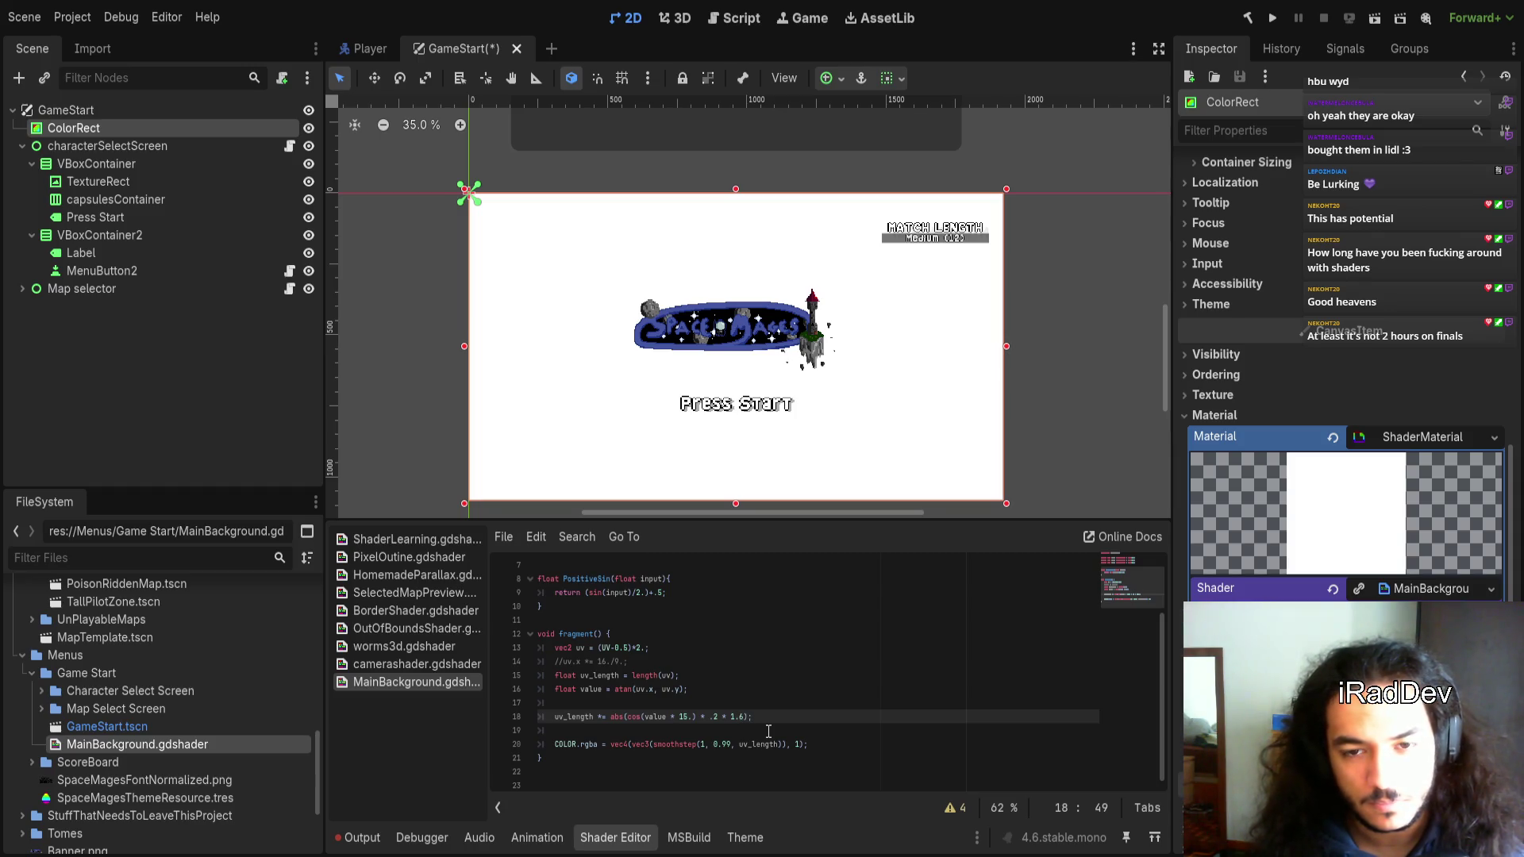
pyautogui.press('BackSpace')
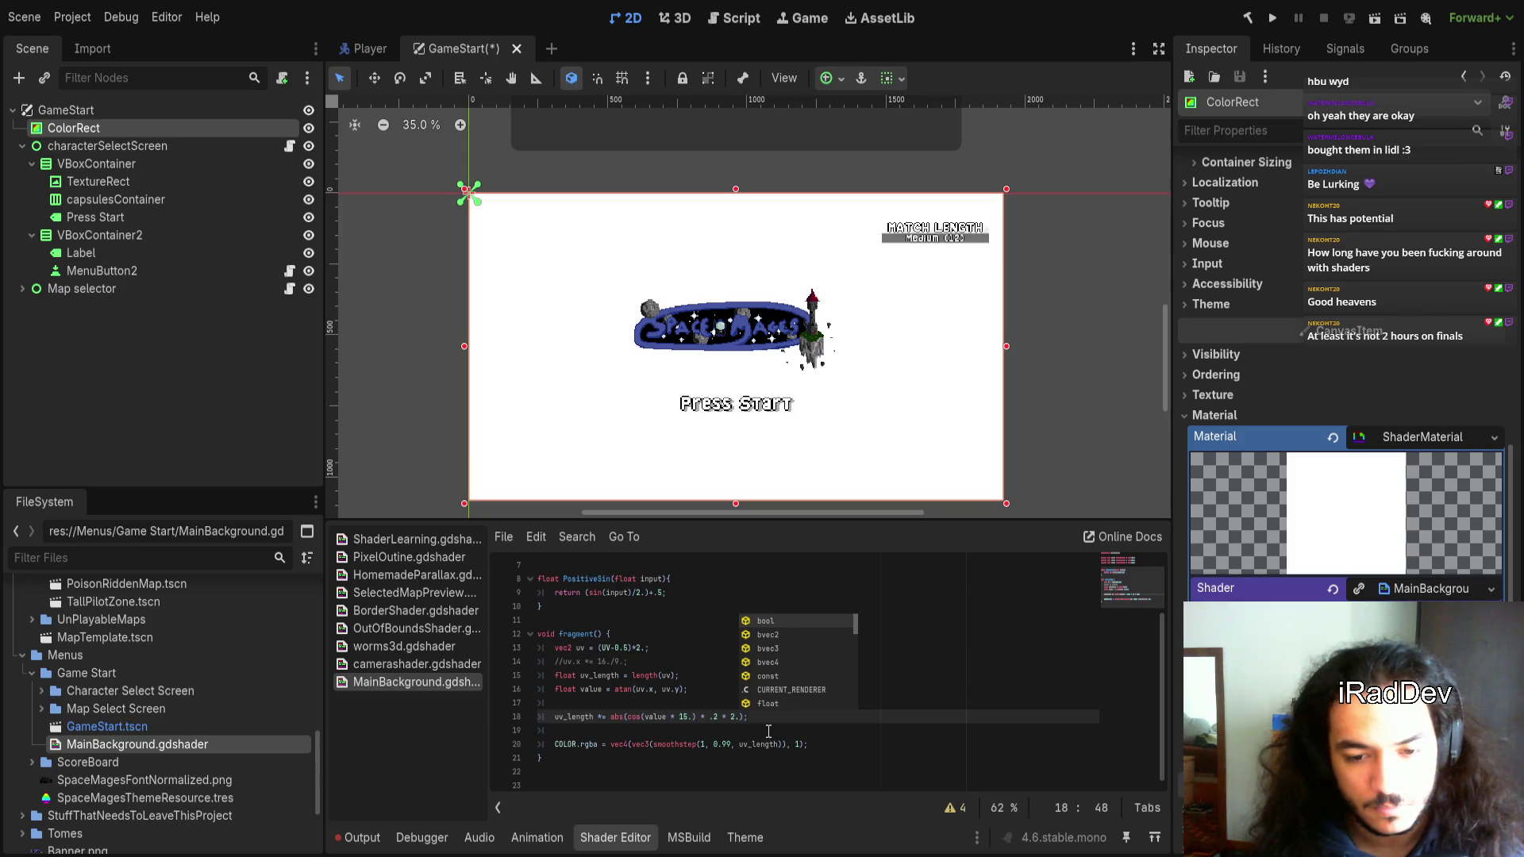
pyautogui.write('4')
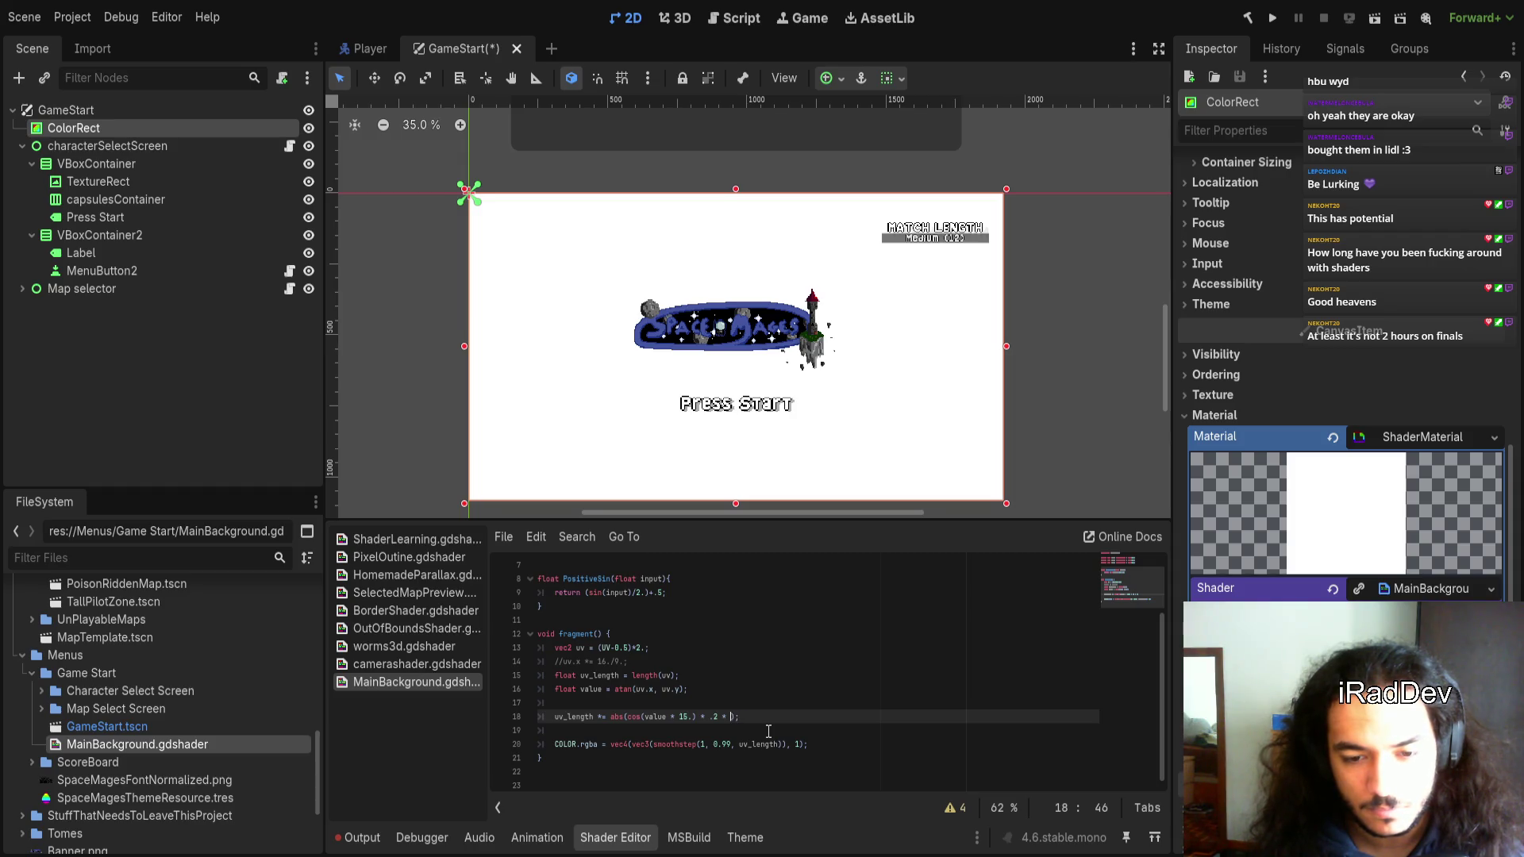
pyautogui.write('5.')
# Try an offset of .5, then settle on + 1.2 for the ray formula
pyautogui.click(731, 724)
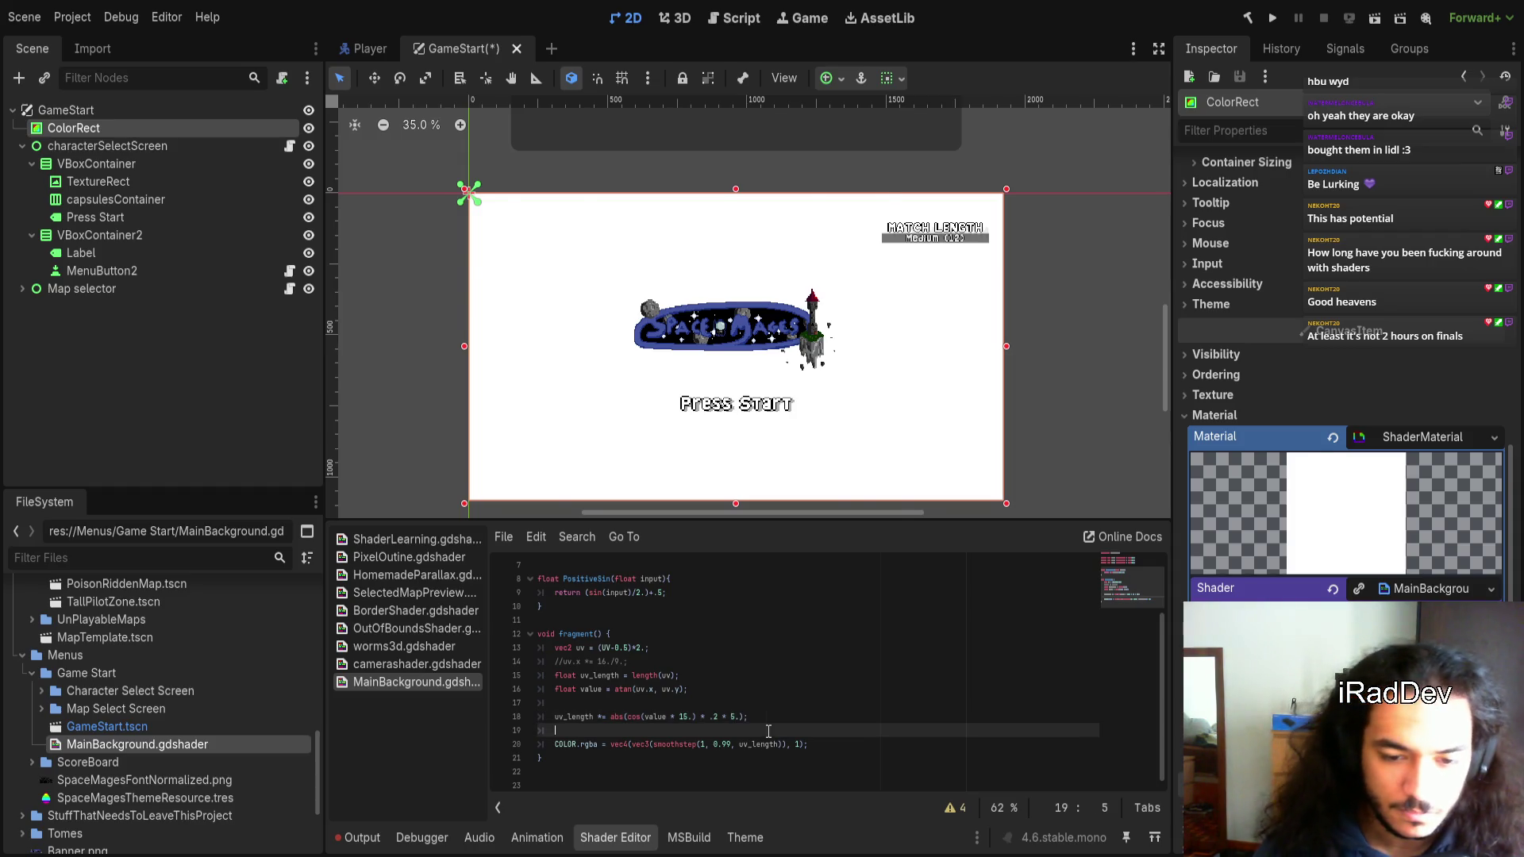
pyautogui.click(731, 719)
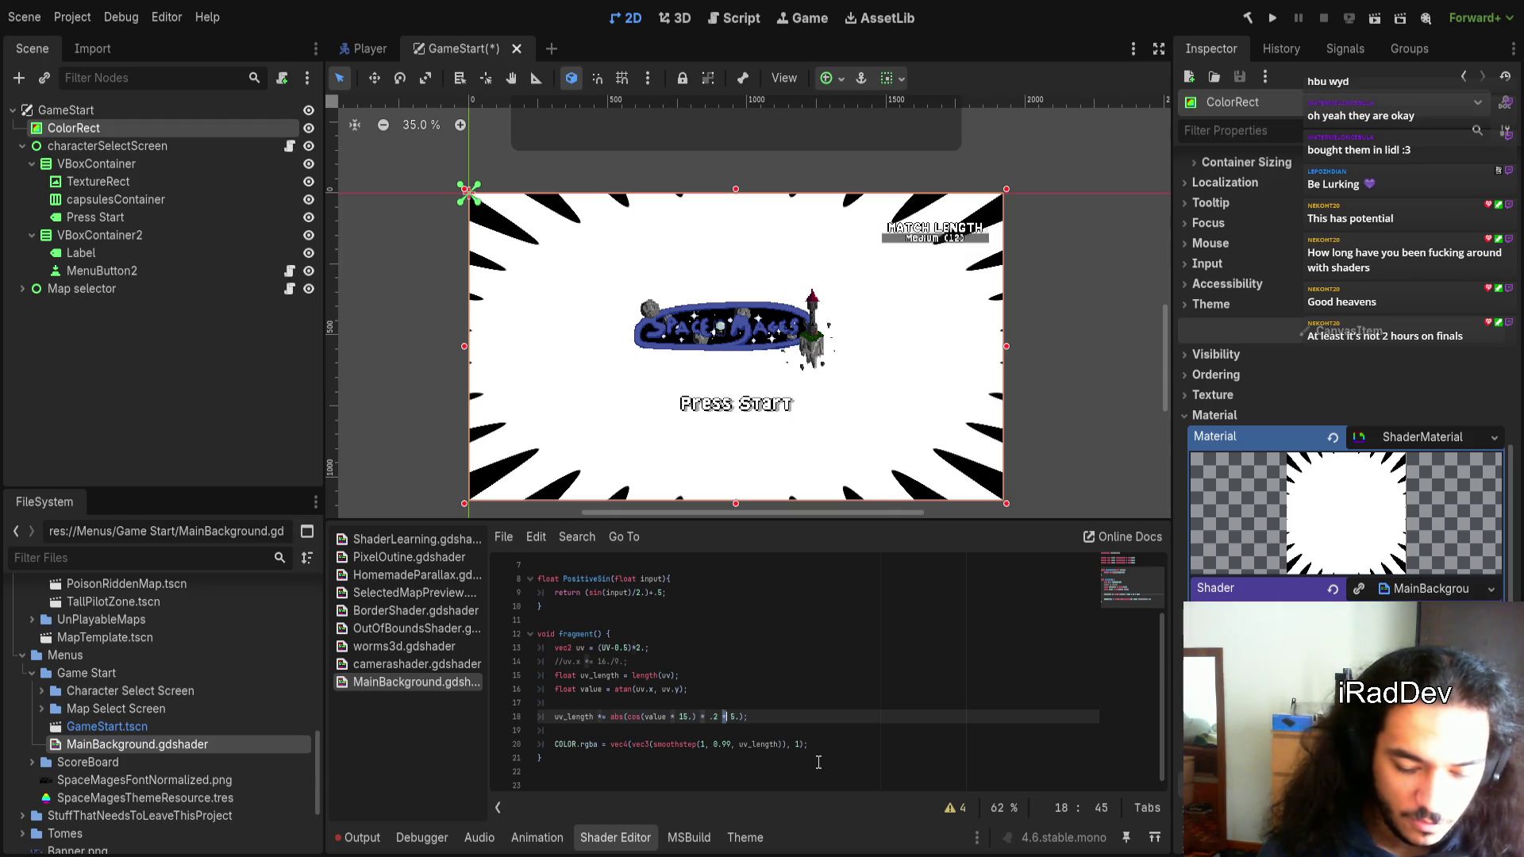
pyautogui.press('Right')
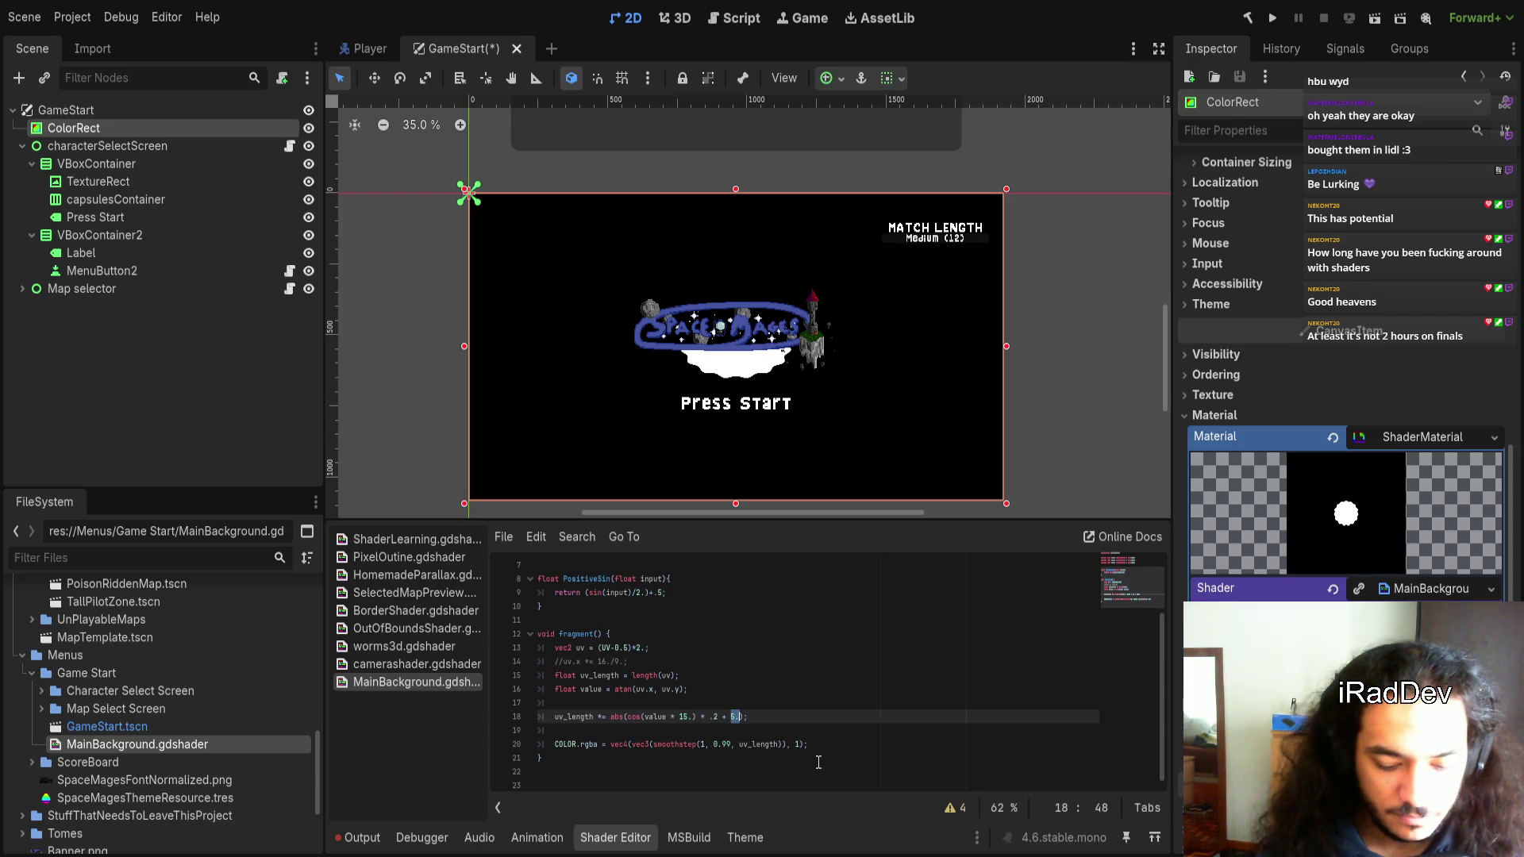
pyautogui.write('.5')
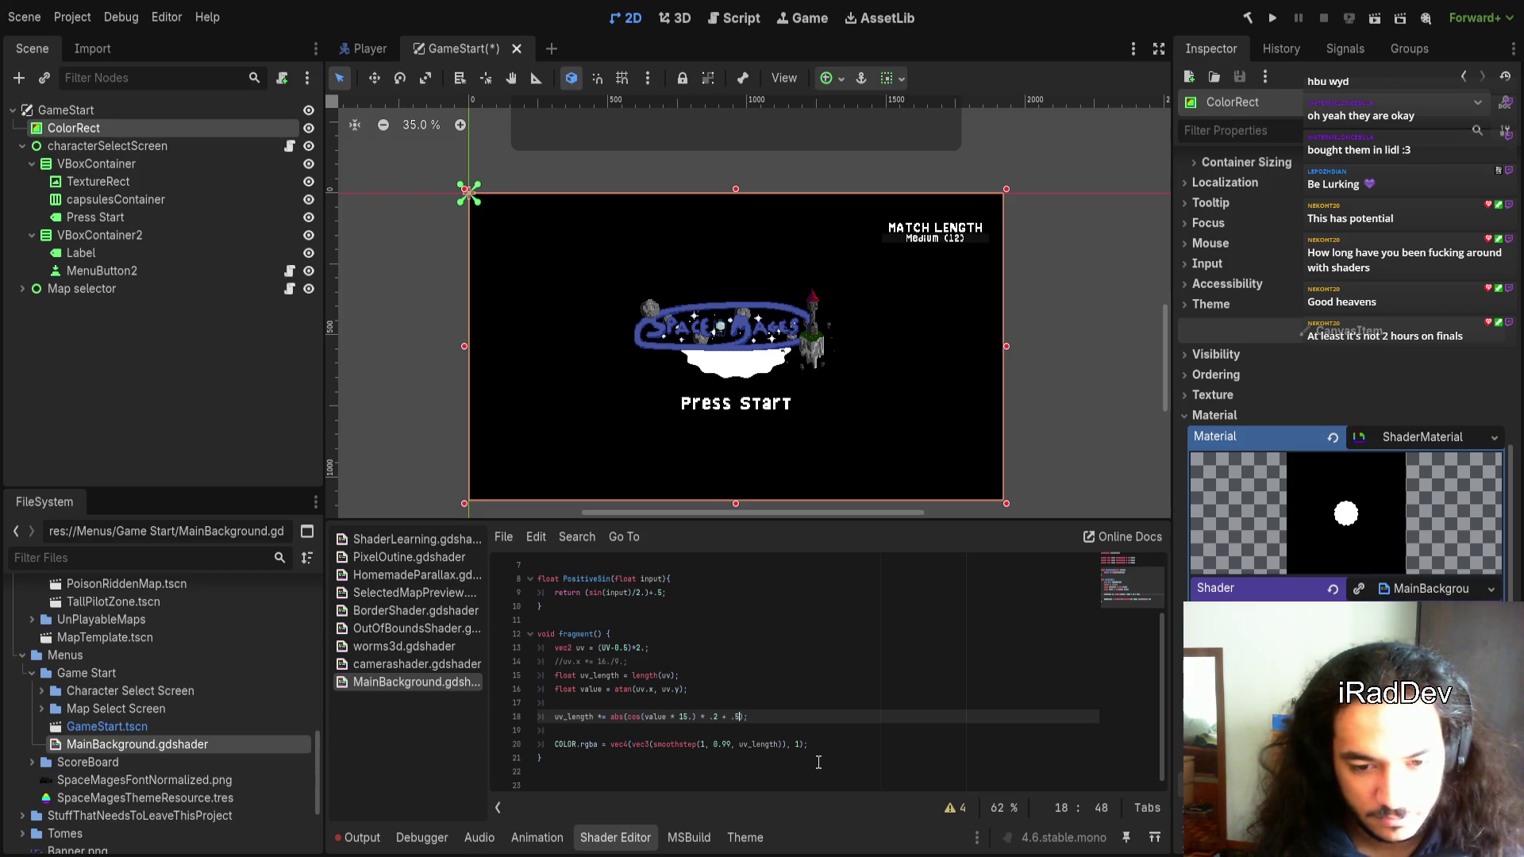
pyautogui.press('BackSpace')
pyautogui.press('BackSpace')
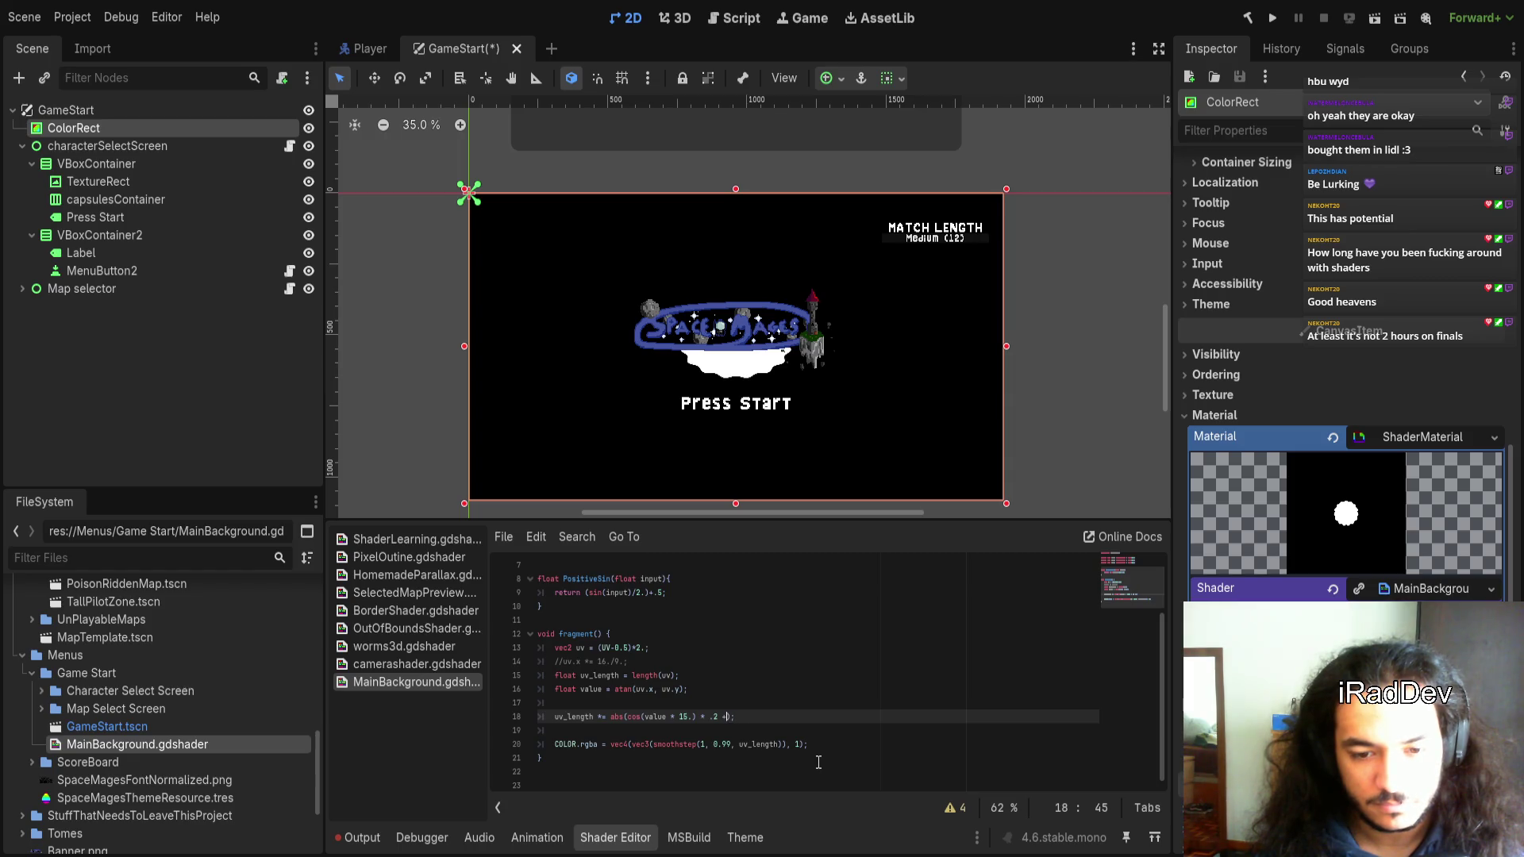
pyautogui.write('1.')
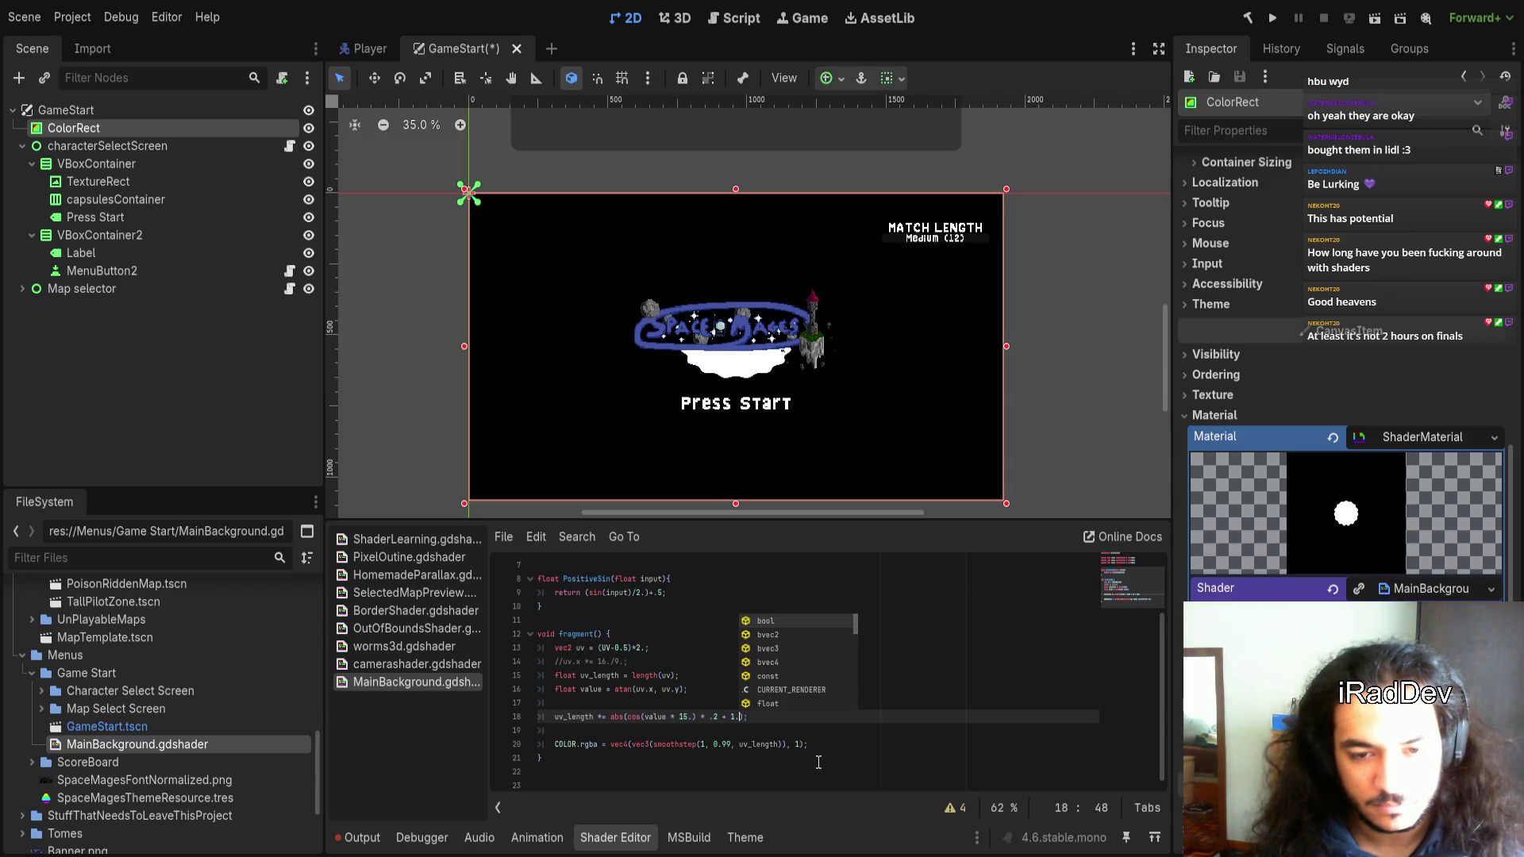
pyautogui.write('2')
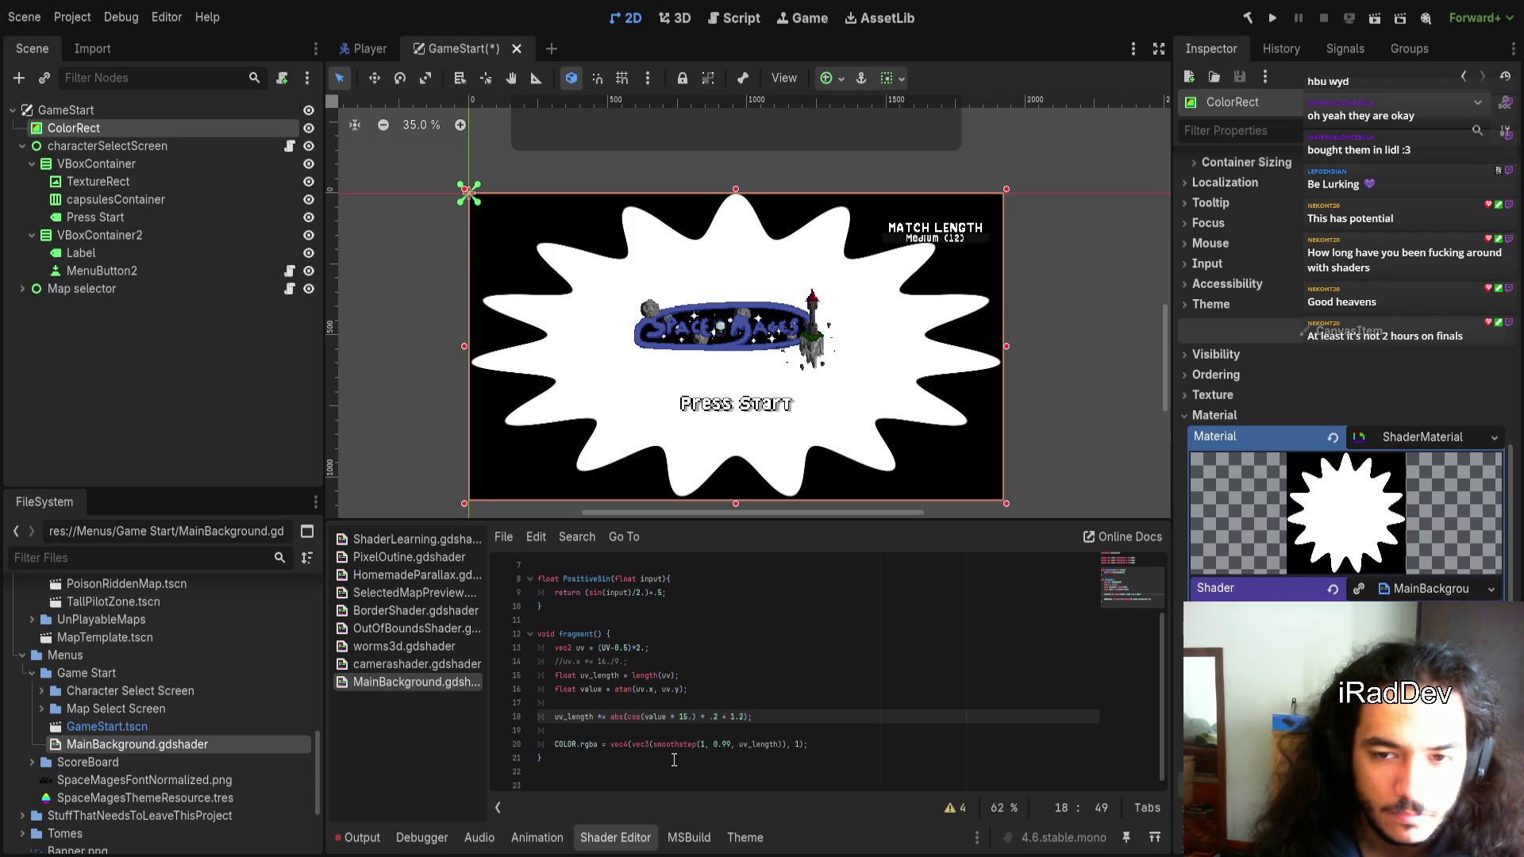
pyautogui.click(778, 717)
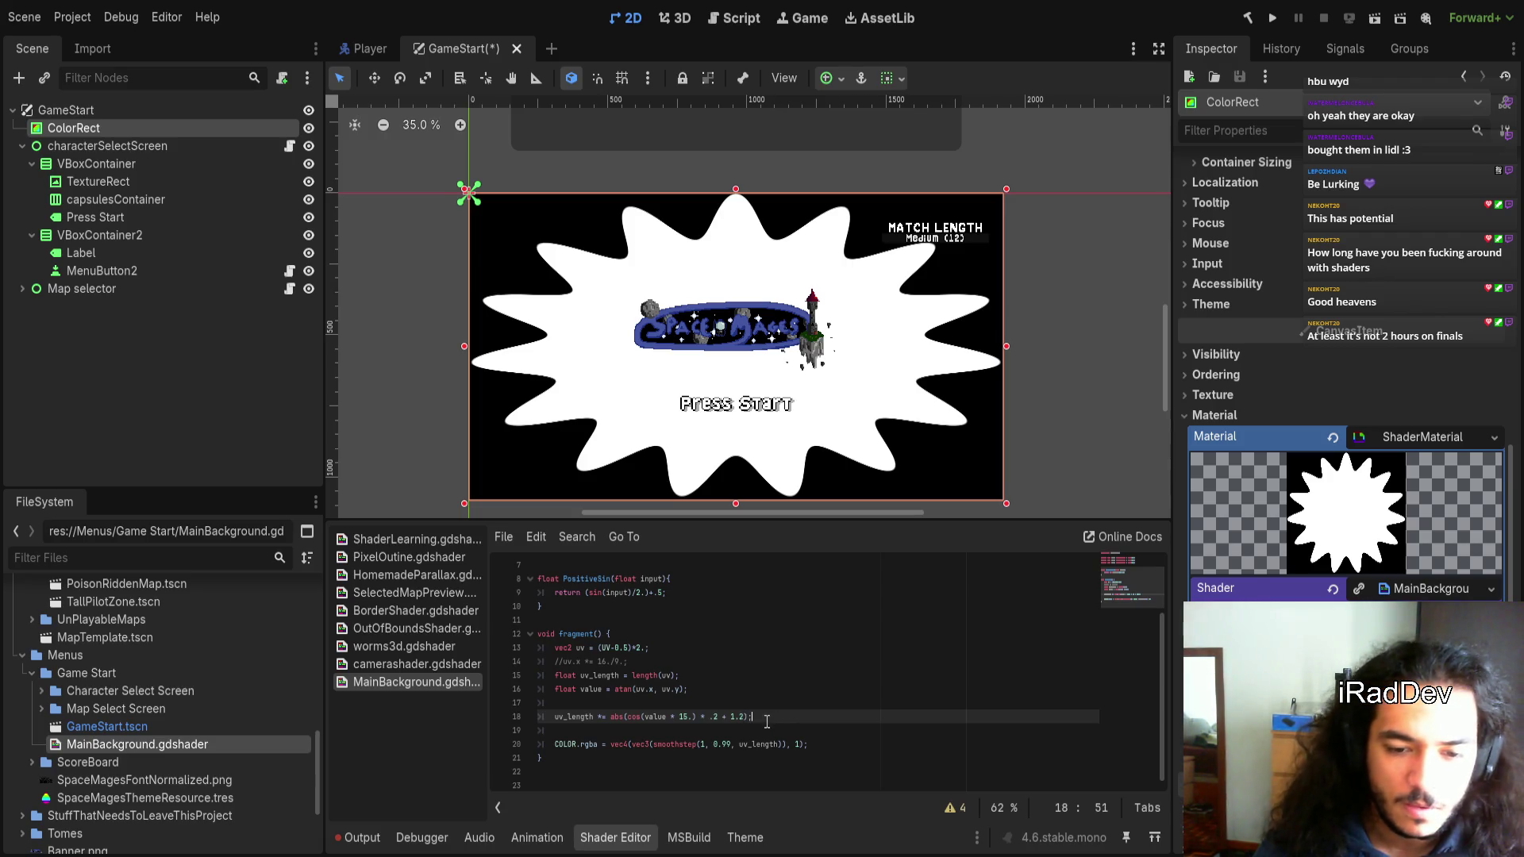
pyautogui.scroll(3, 720, 406)
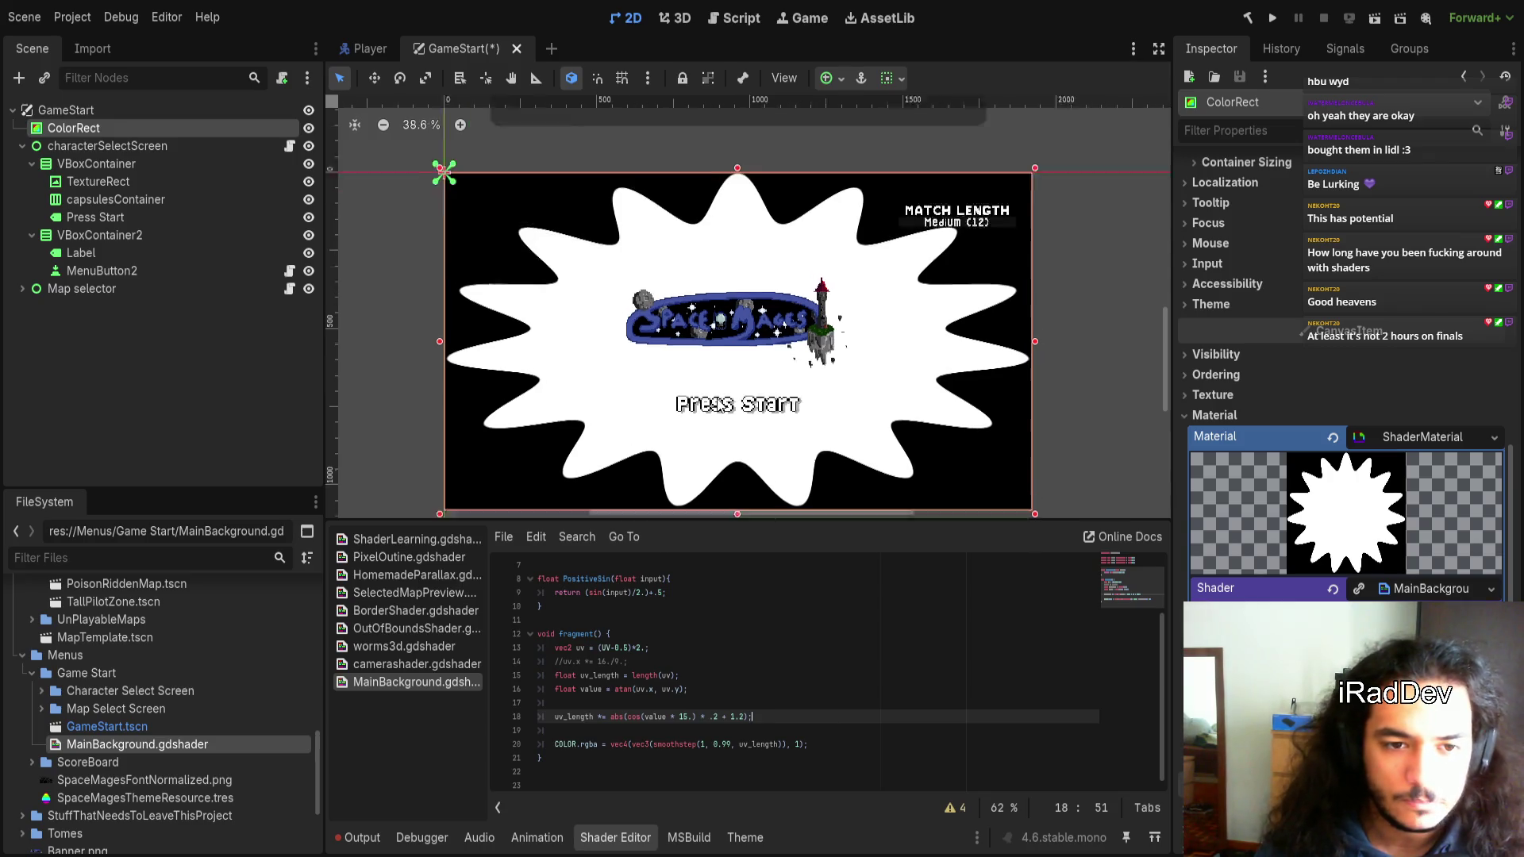
pyautogui.scroll(-2, 720, 406)
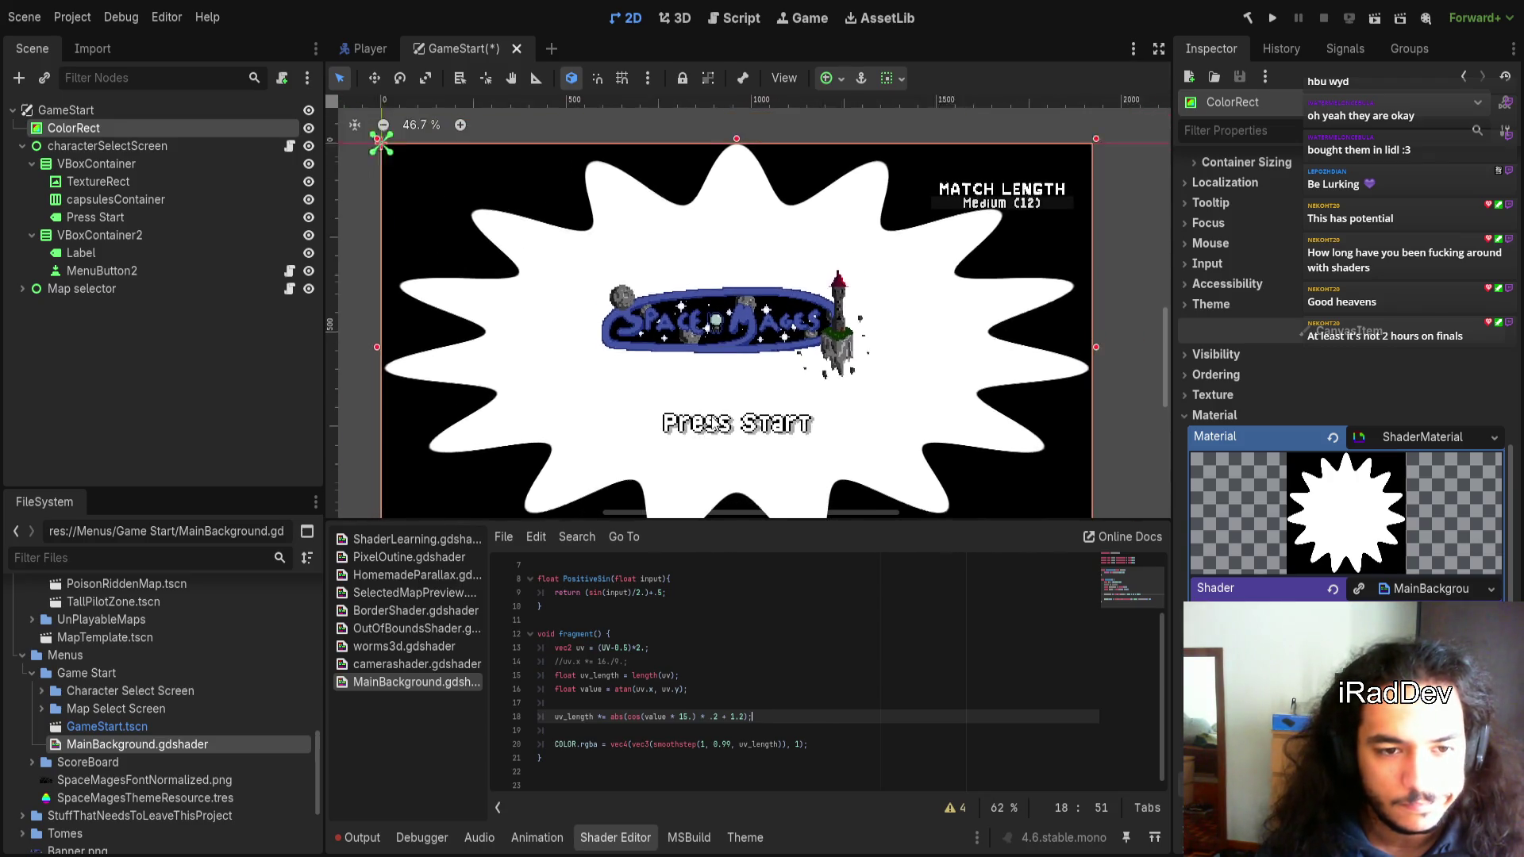
pyautogui.click(727, 746)
# Change the smoothstep inner edge from 0.9 to 0.99, then 0.999
pyautogui.press('BackSpace')
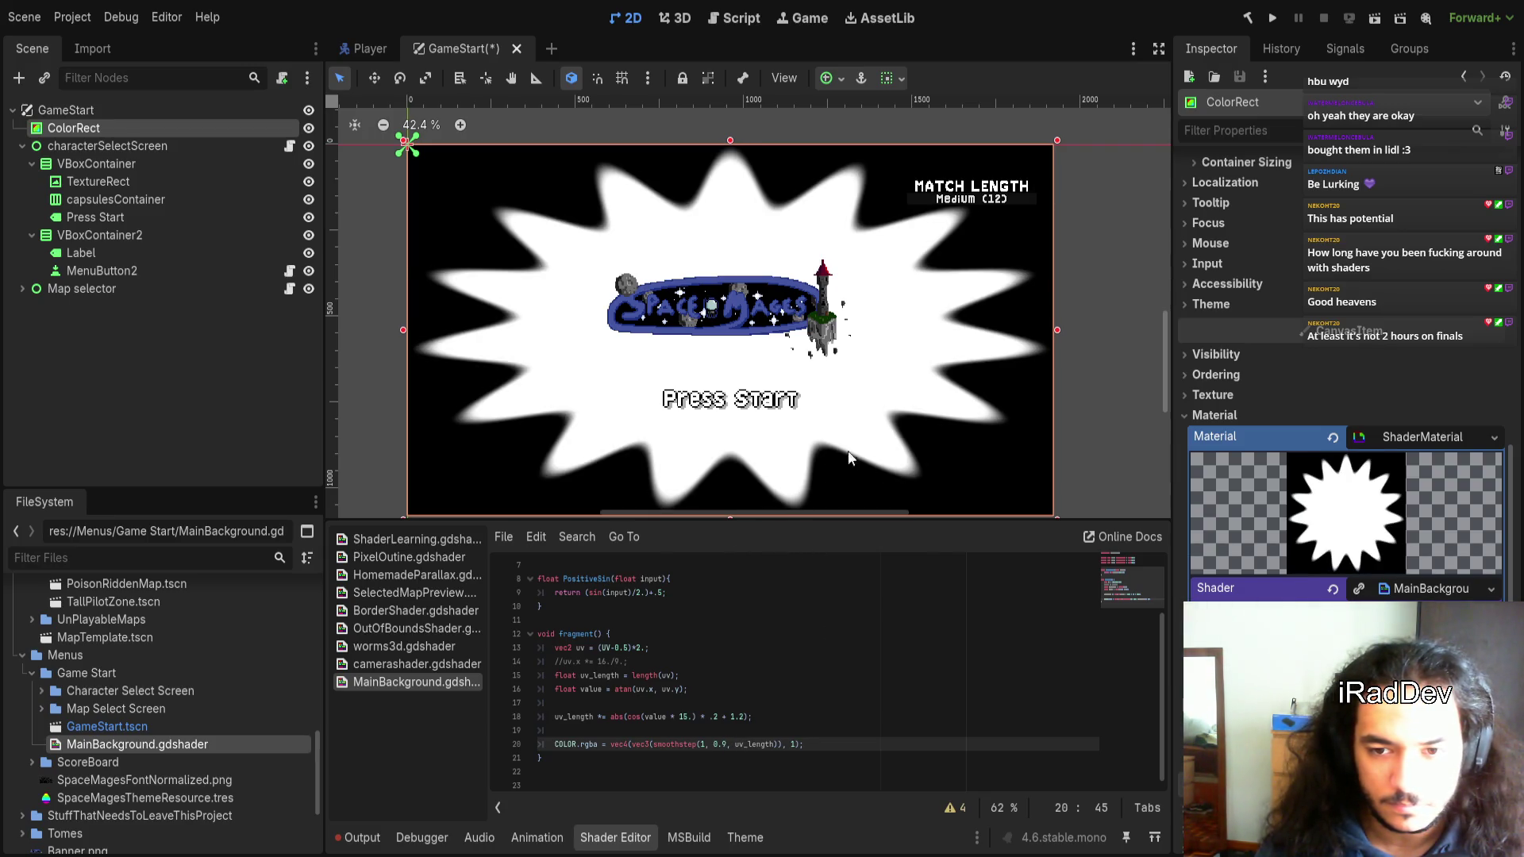
pyautogui.click(723, 745)
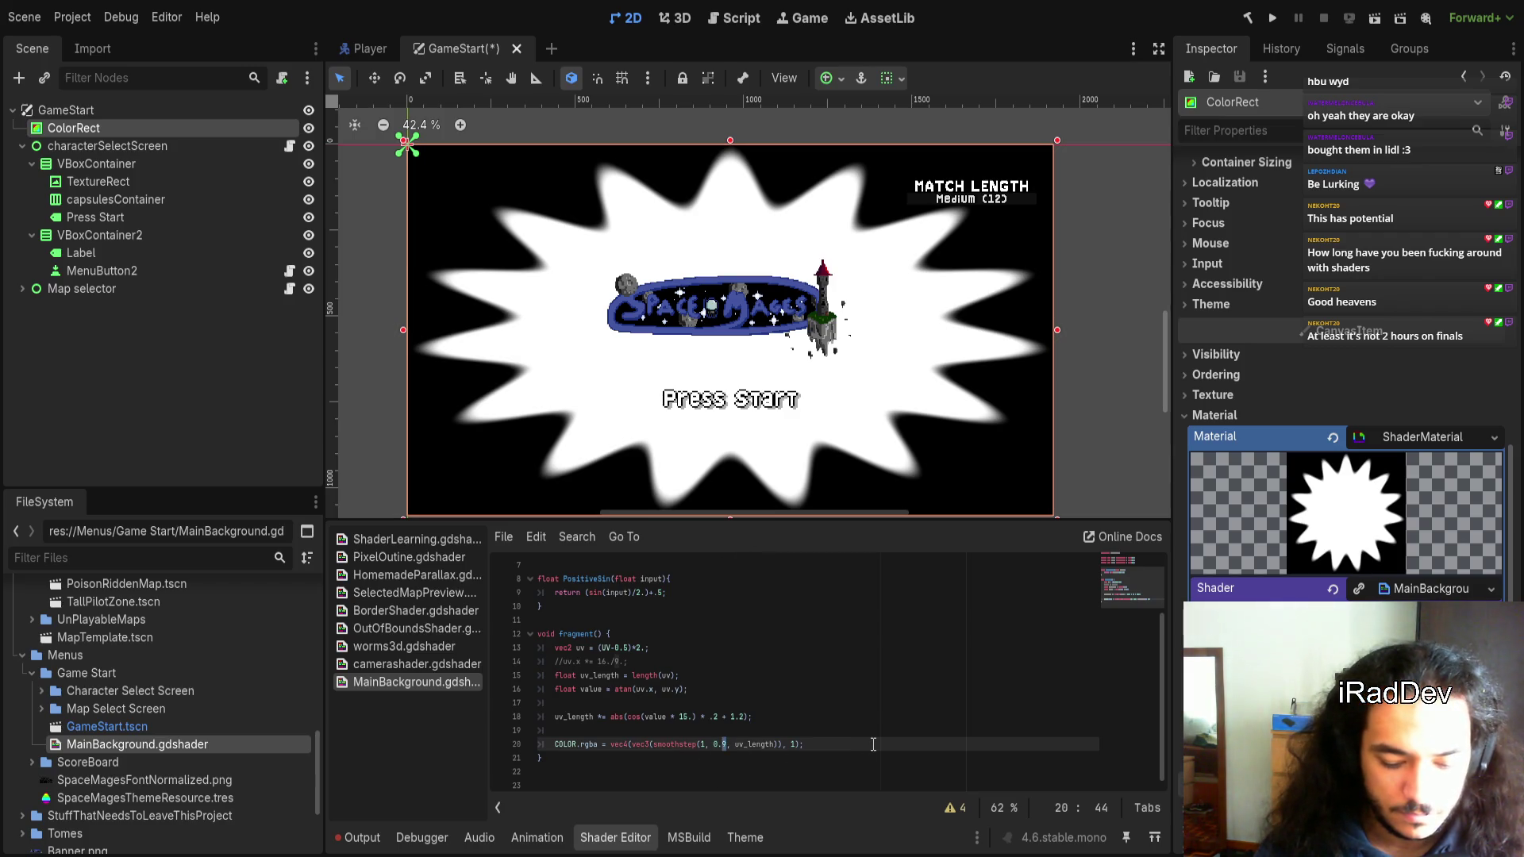
pyautogui.press('Right')
pyautogui.hotkey('shift', 'Left')
pyautogui.hotkey('shift', 'Left')
pyautogui.hotkey('shift', 'Left')
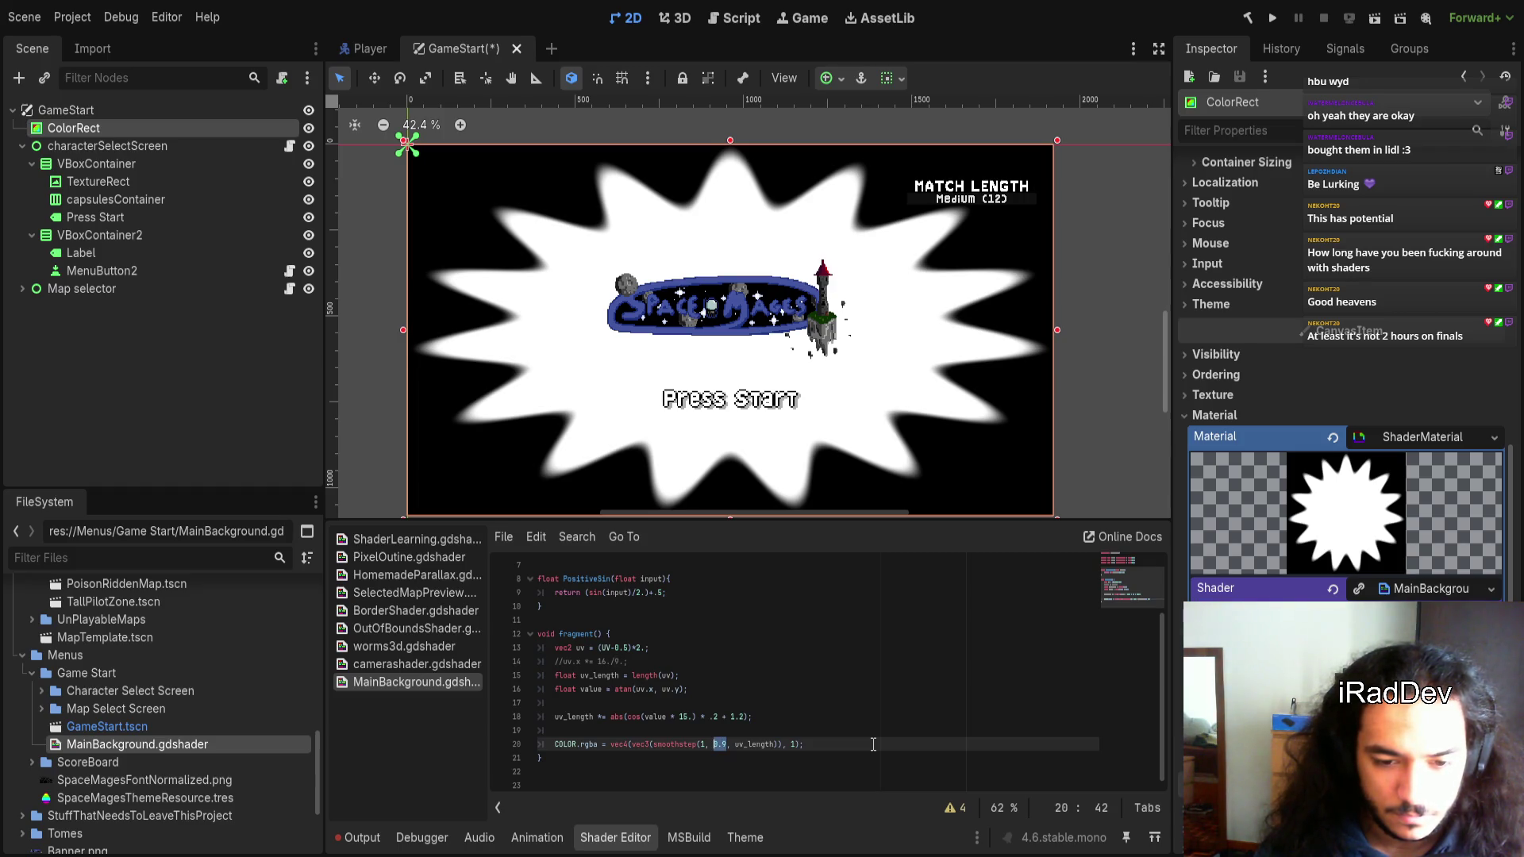
pyautogui.write('0.99')
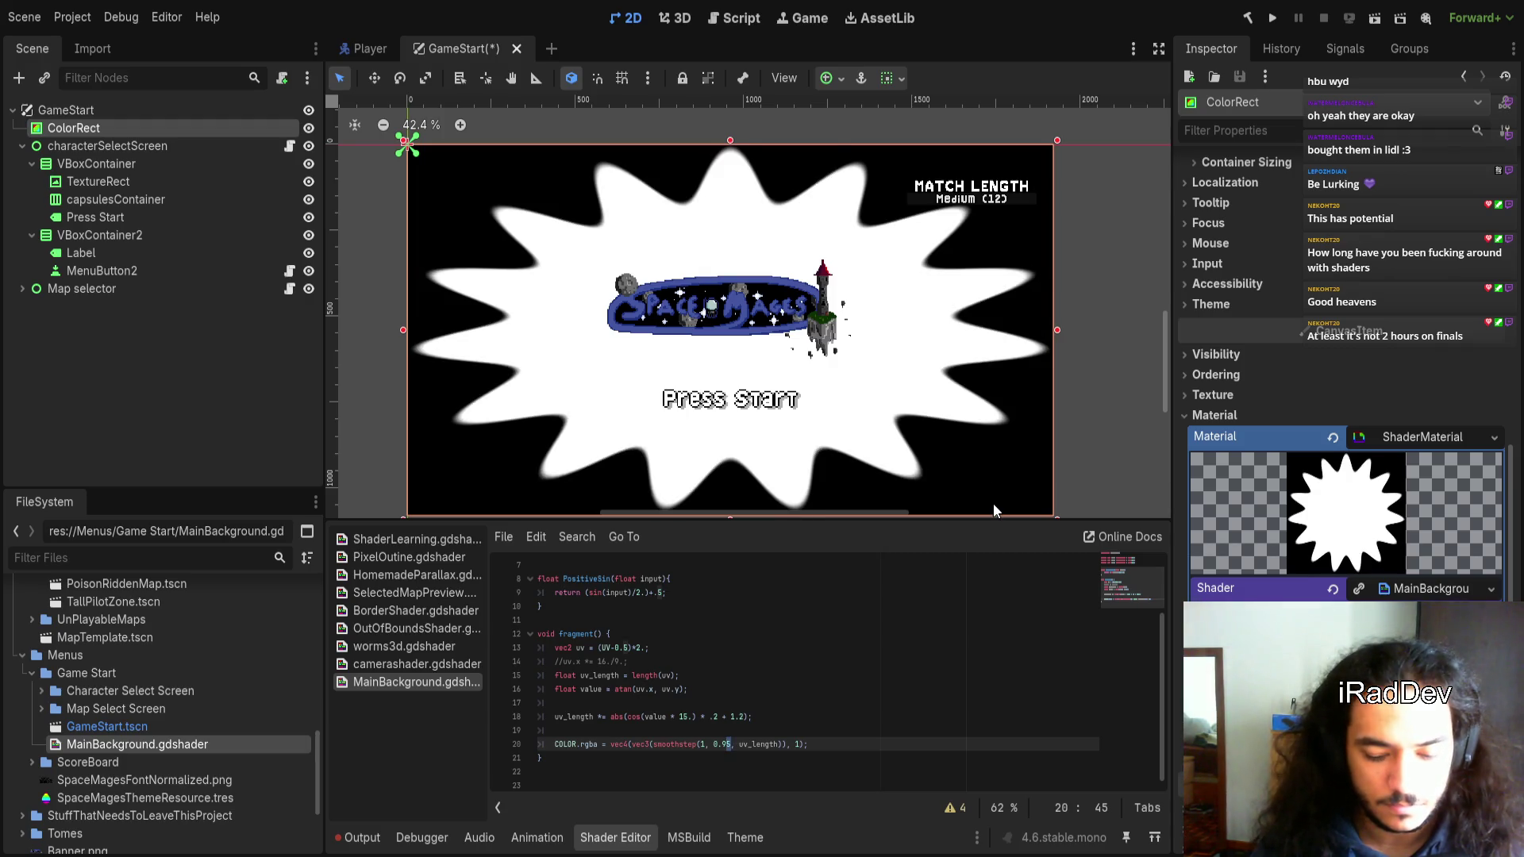
pyautogui.press('BackSpace')
pyautogui.write('99')
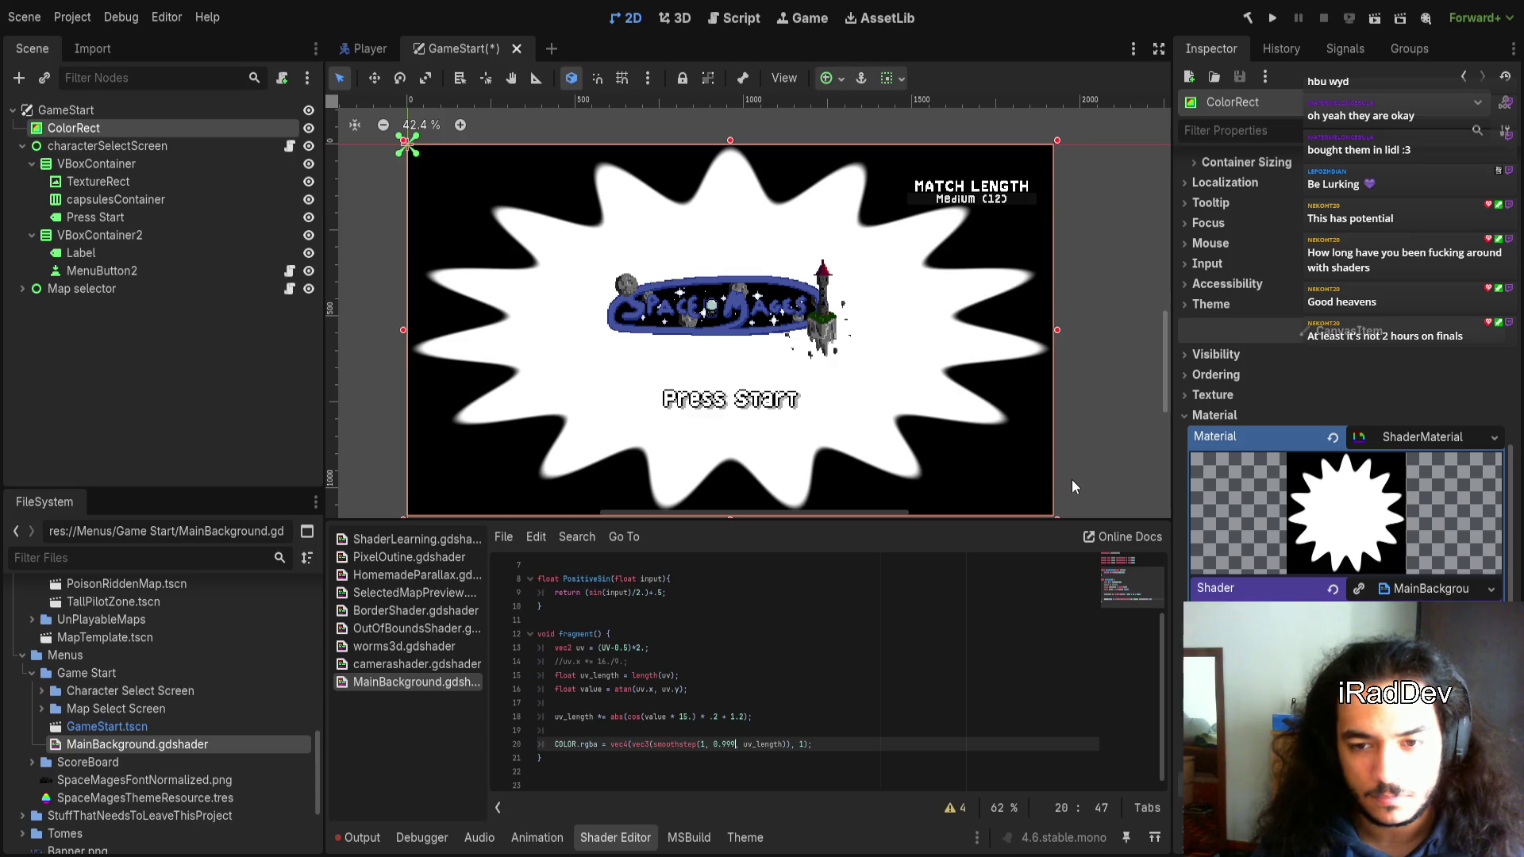
# Deselect the background rectangle and delete the smoothstep expression from the COLOR line
pyautogui.click(1092, 445)
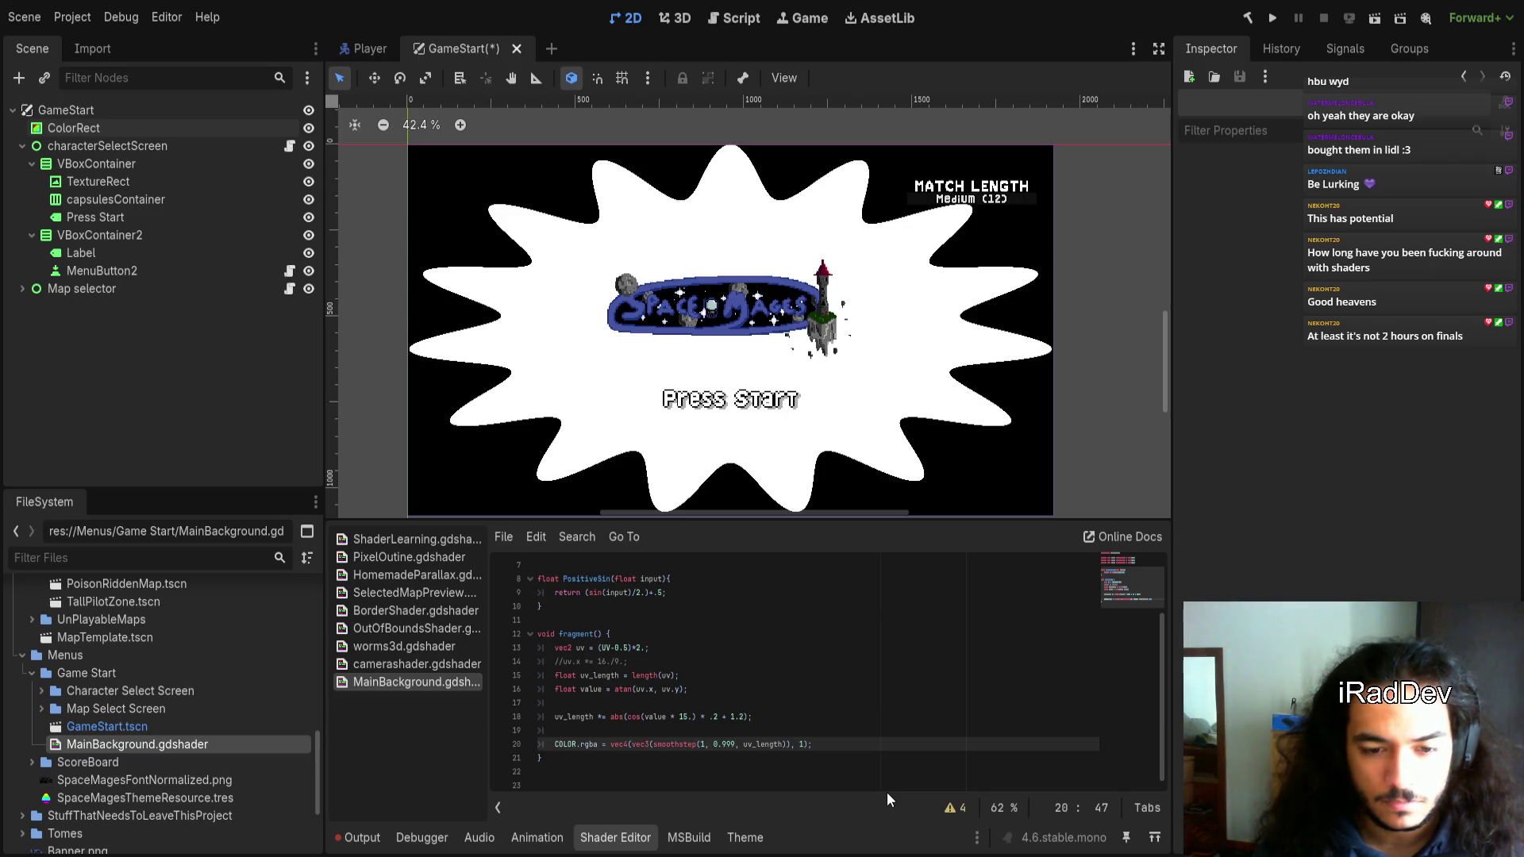
pyautogui.write('5')
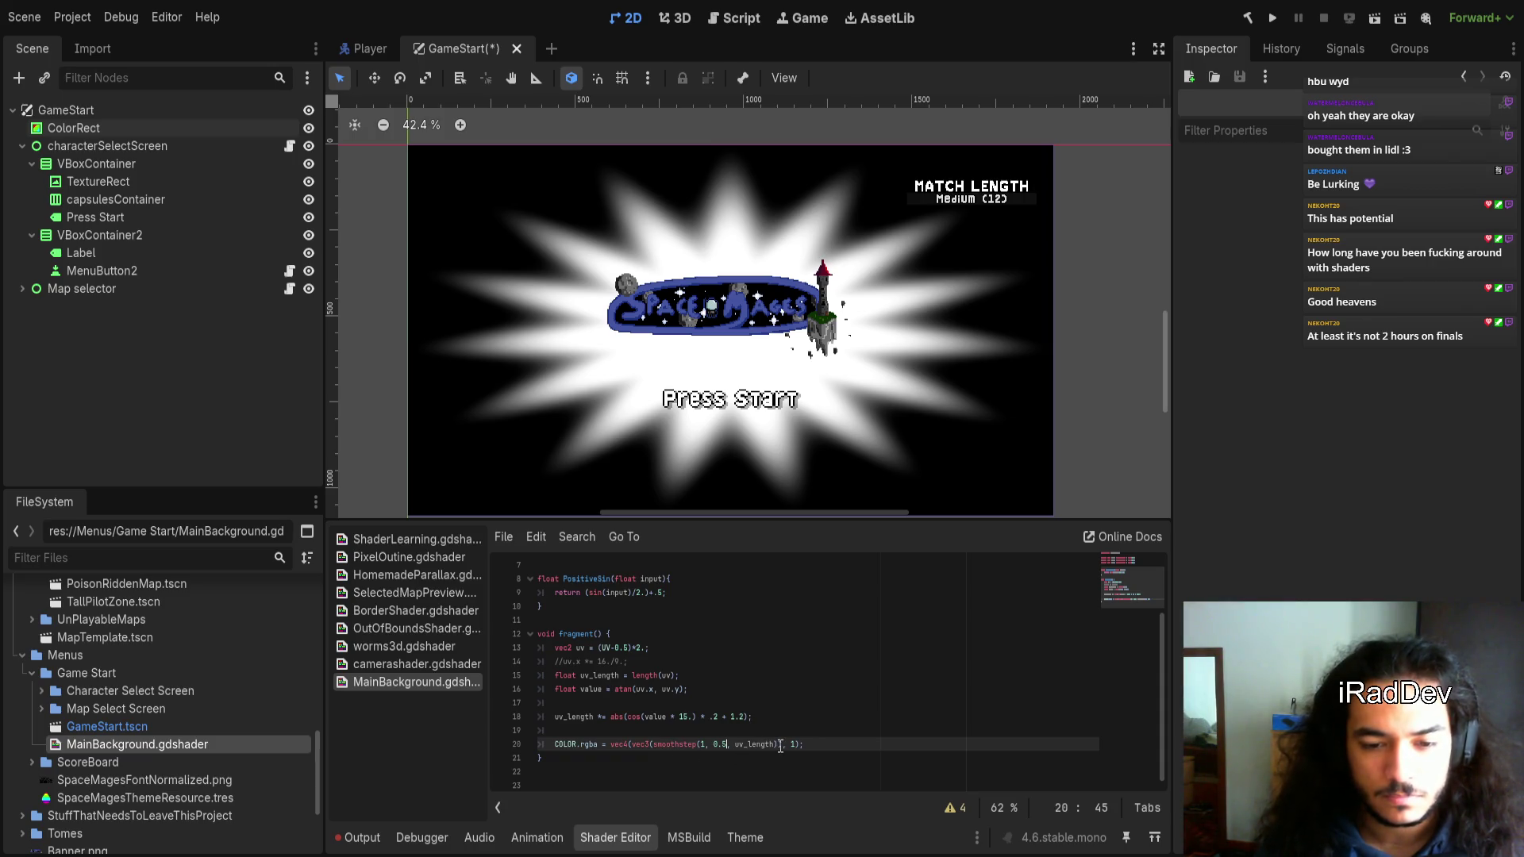
pyautogui.moveTo(659, 746); pyautogui.dragTo(777, 751)
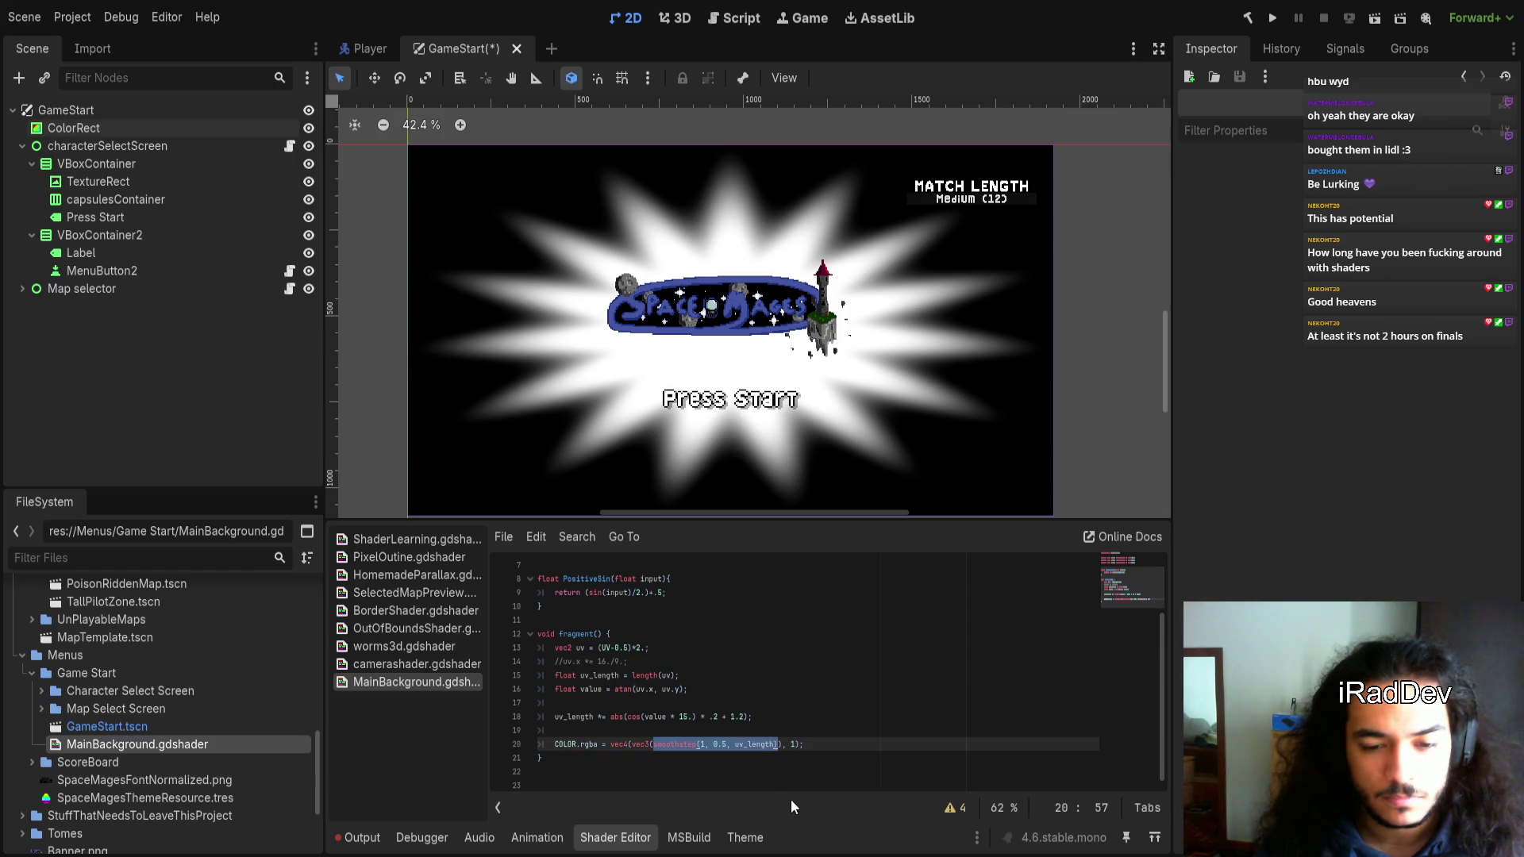
pyautogui.press('BackSpace')
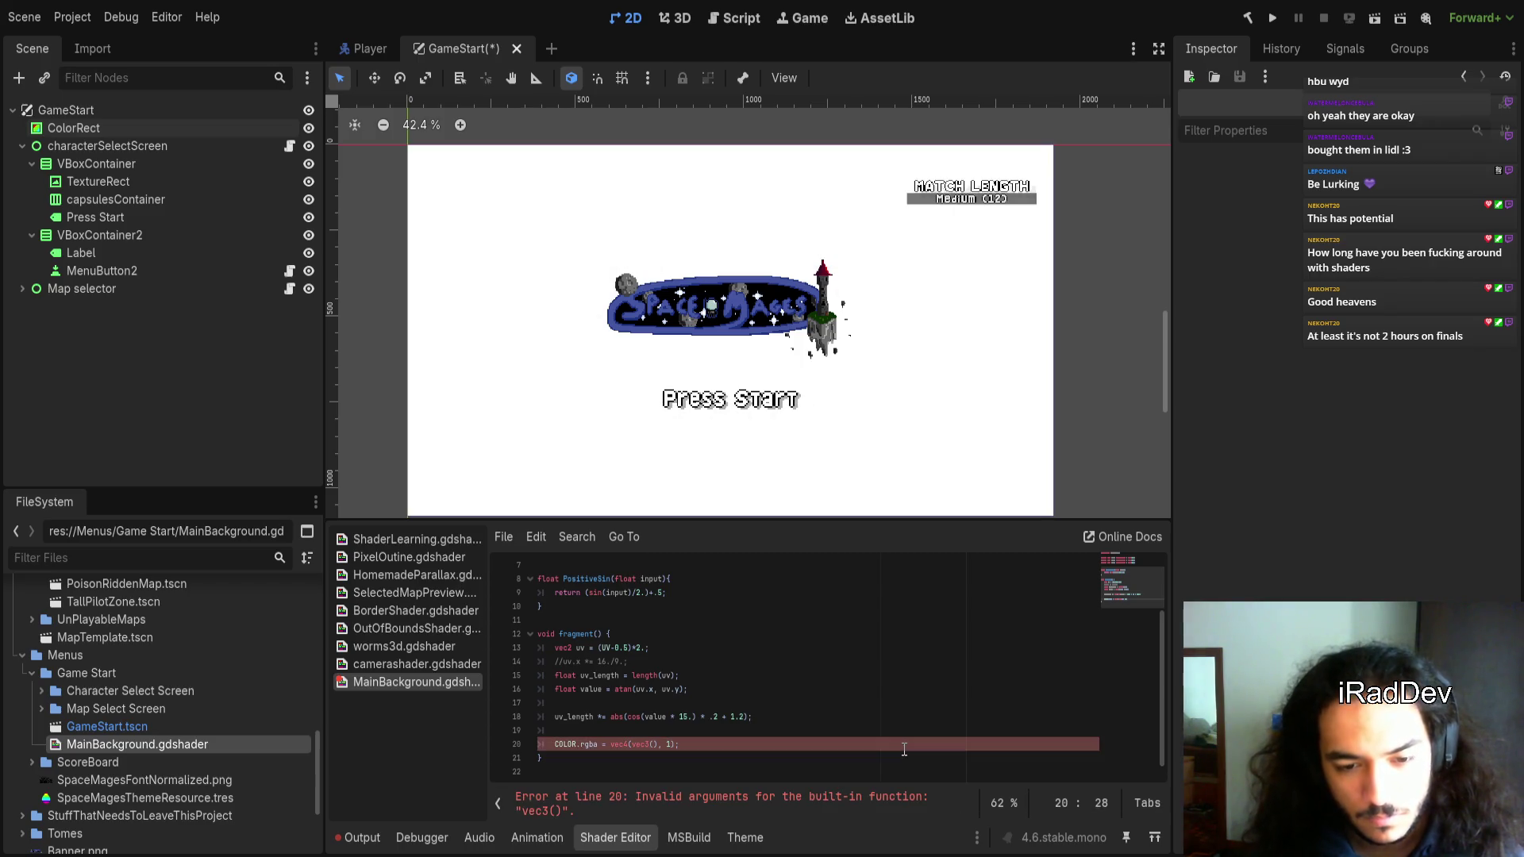
# Declare float starshape = smoothstep(1, 0.5, uv_length) above the COLOR line and save
pyautogui.write('stars')
pyautogui.write('hape')
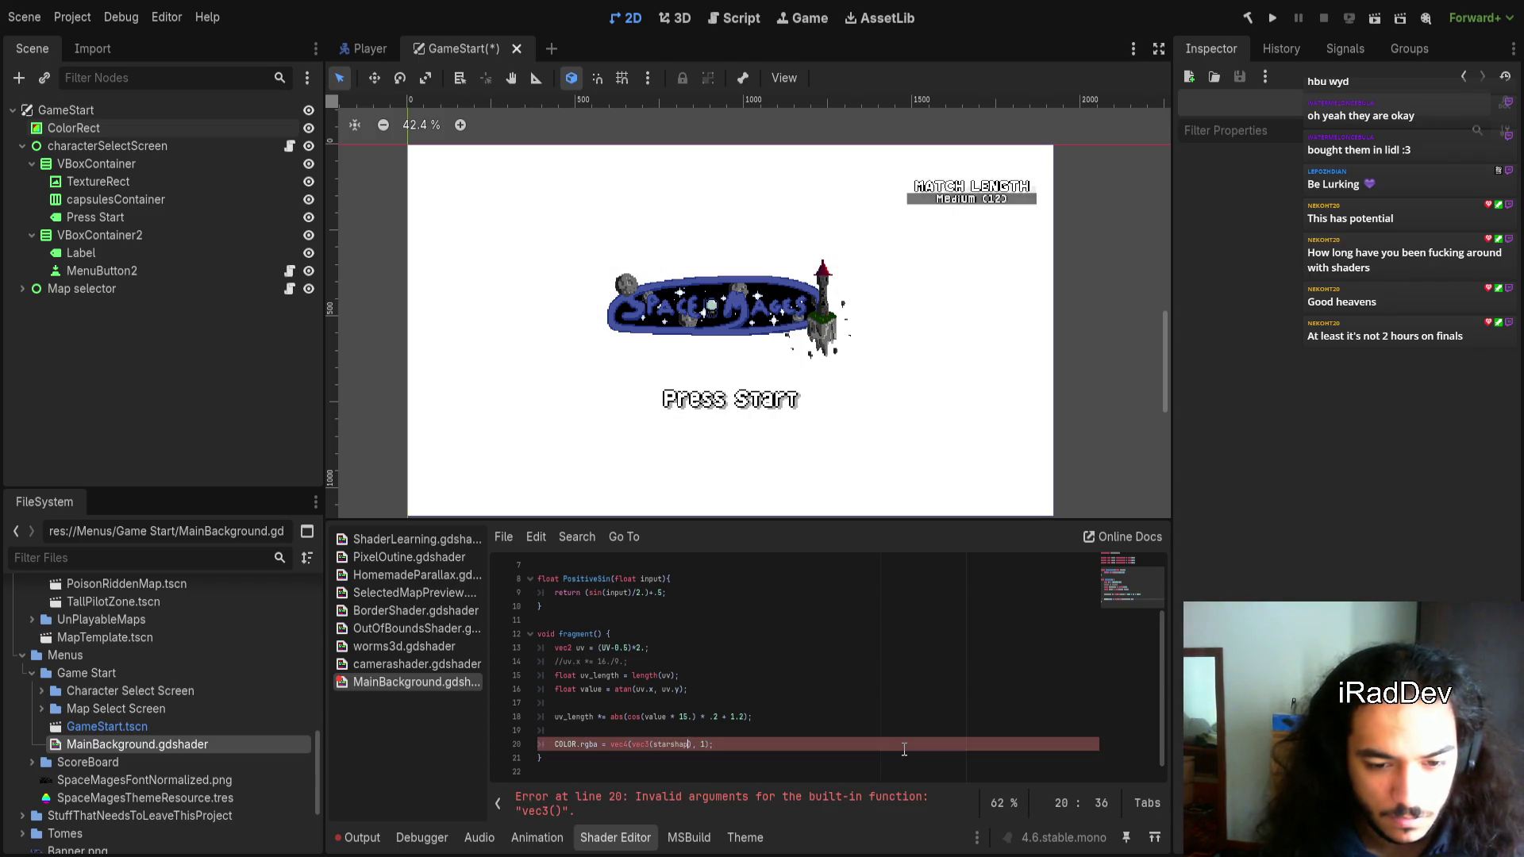
pyautogui.press('Up')
pyautogui.write('float starshape = smoothstep(1, 0.5, uv_length)')
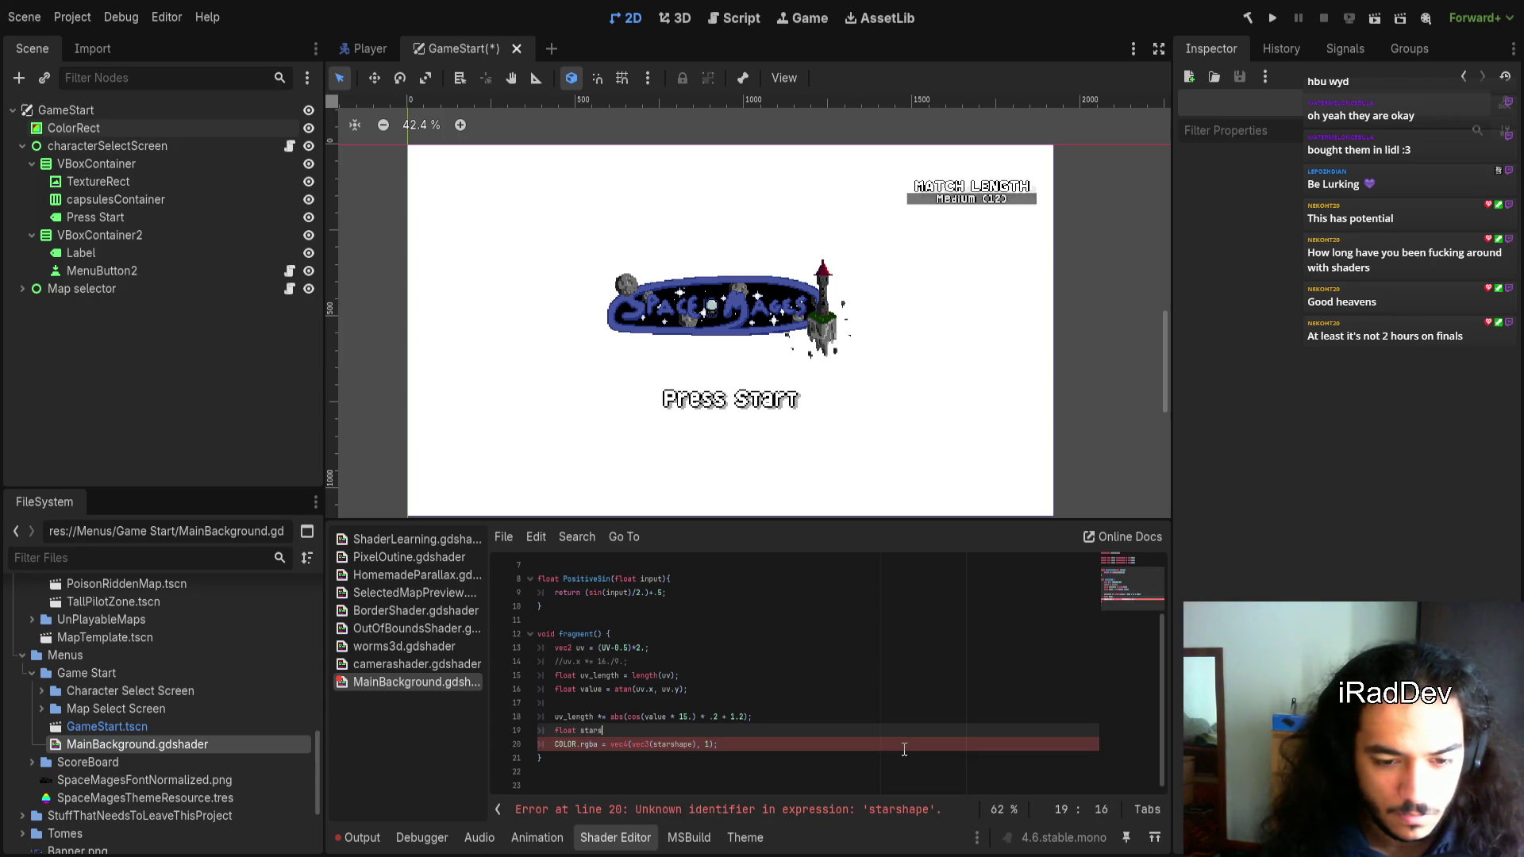
pyautogui.press('BackSpace')
pyautogui.press('BackSpace')
pyautogui.press('BackSpace')
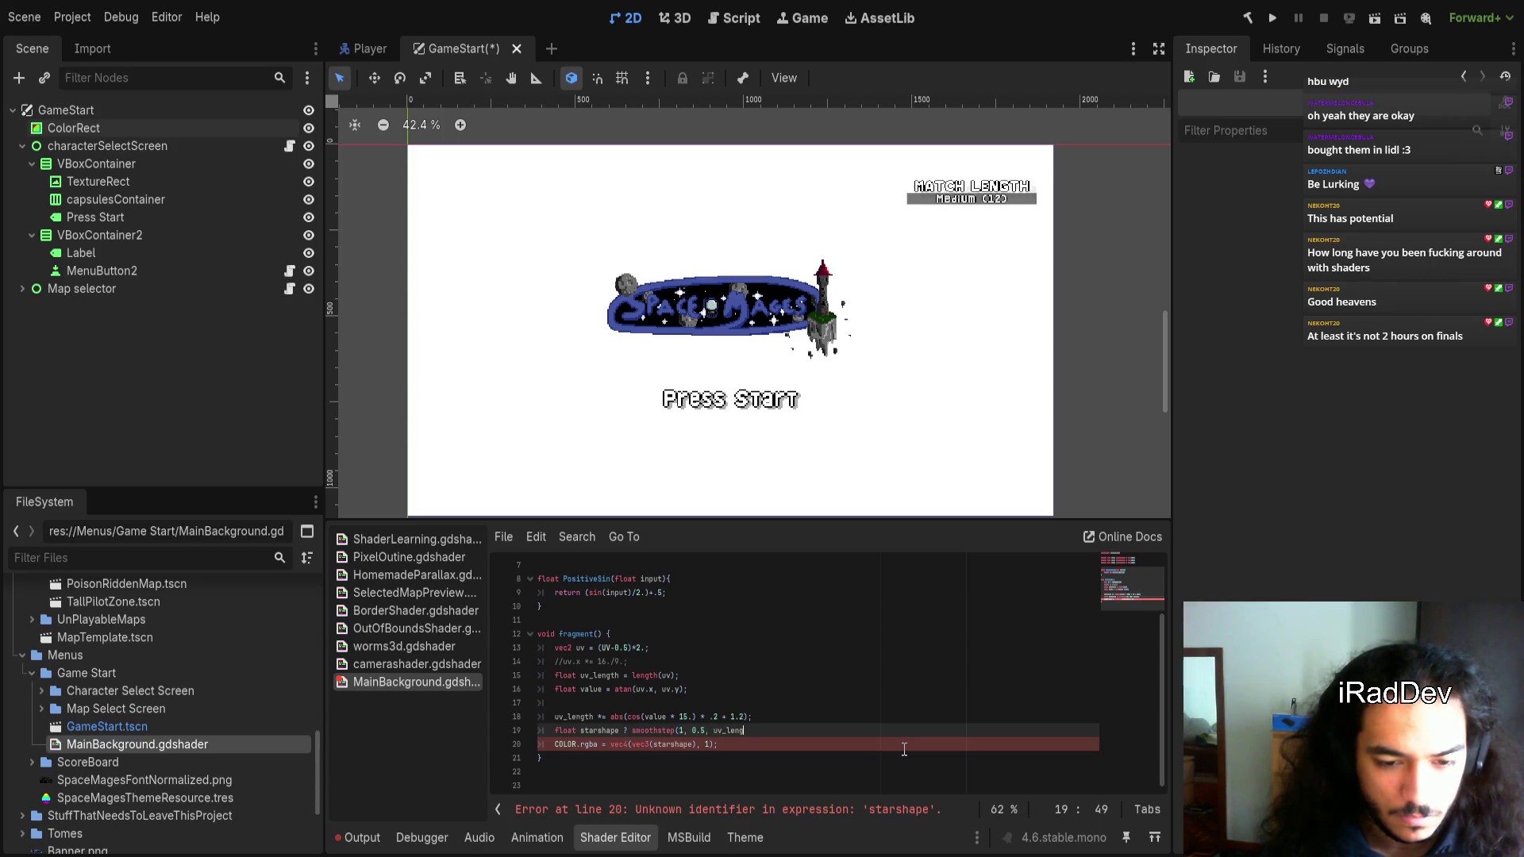
pyautogui.hotkey('ctrl', 'shift', 'Left')
pyautogui.hotkey('ctrl', 'shift', 'Left')
pyautogui.hotkey('ctrl', 'shift', 'Left')
pyautogui.hotkey('shift', 'Right')
pyautogui.hotkey('shift', 'Right')
pyautogui.hotkey('shift', 'Right')
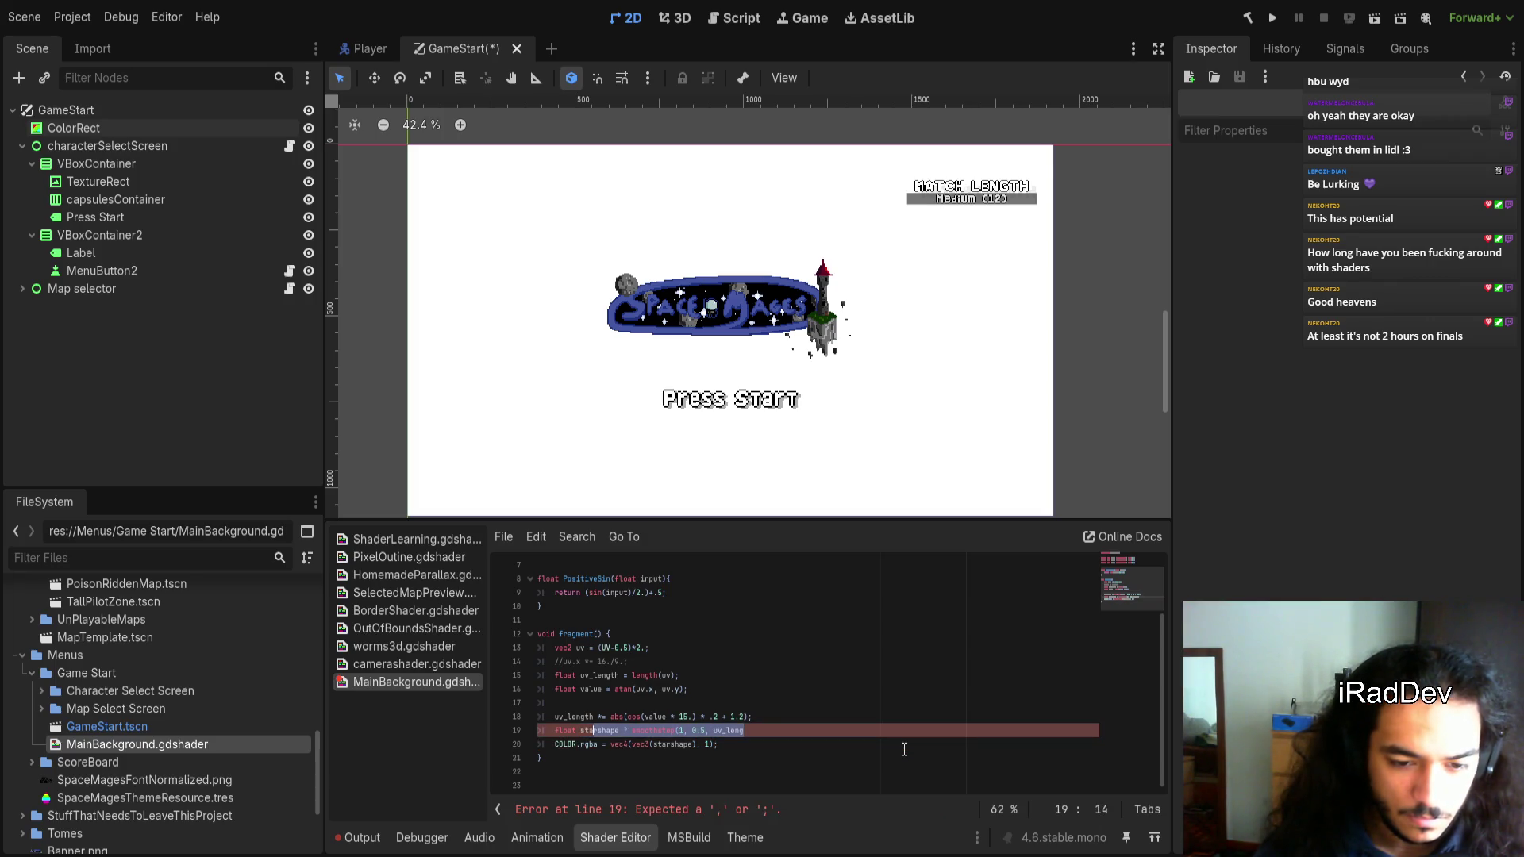
pyautogui.press('End')
pyautogui.write('th);')
pyautogui.hotkey('ctrl', 's')
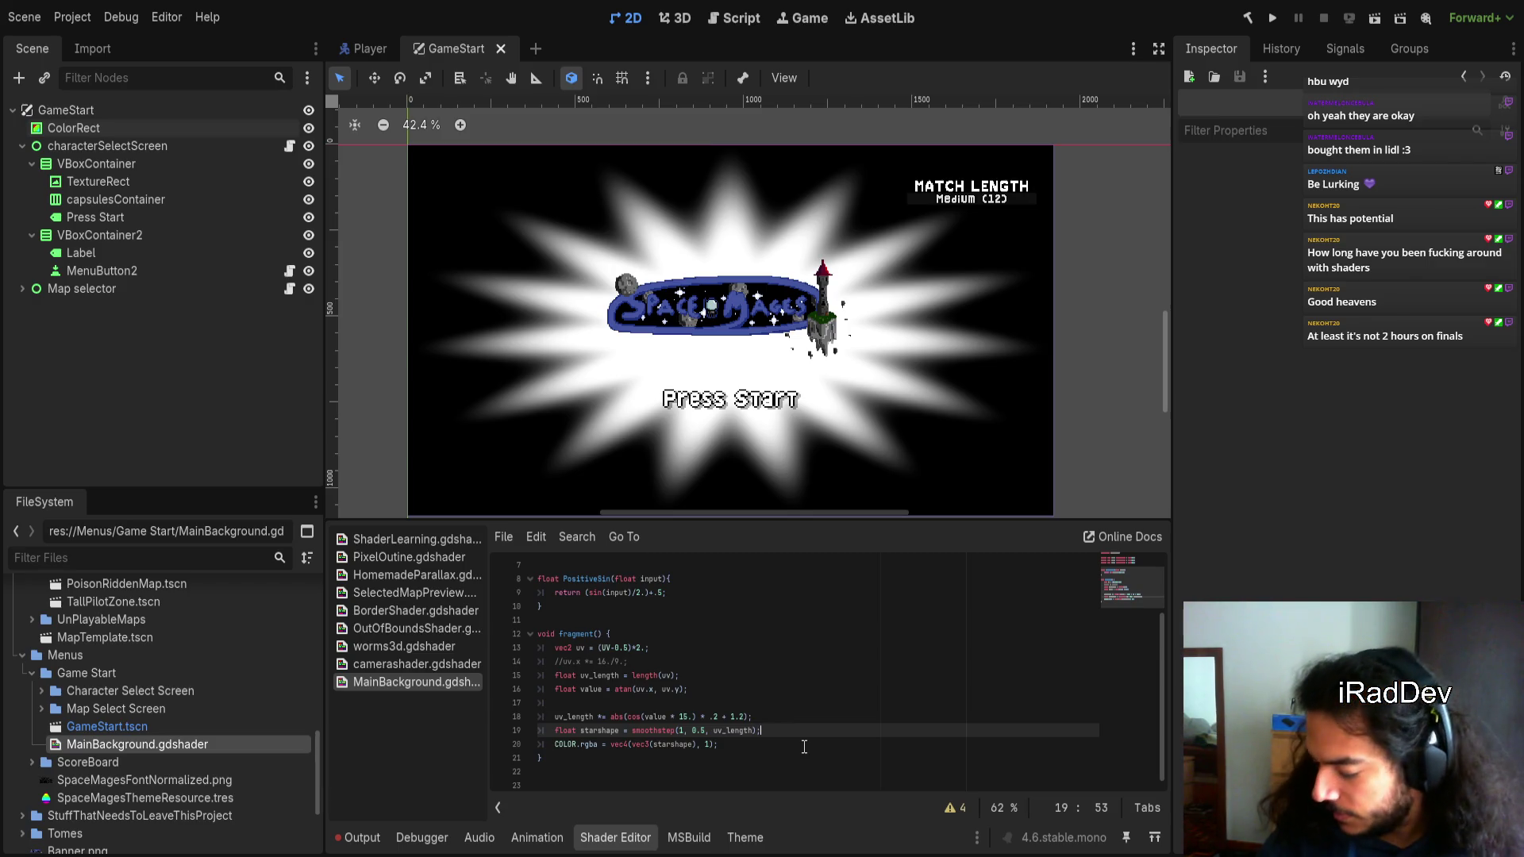
# Rename the variable to starshape1 and use it directly in COLOR without the vec3 wrapper
pyautogui.press('Down')
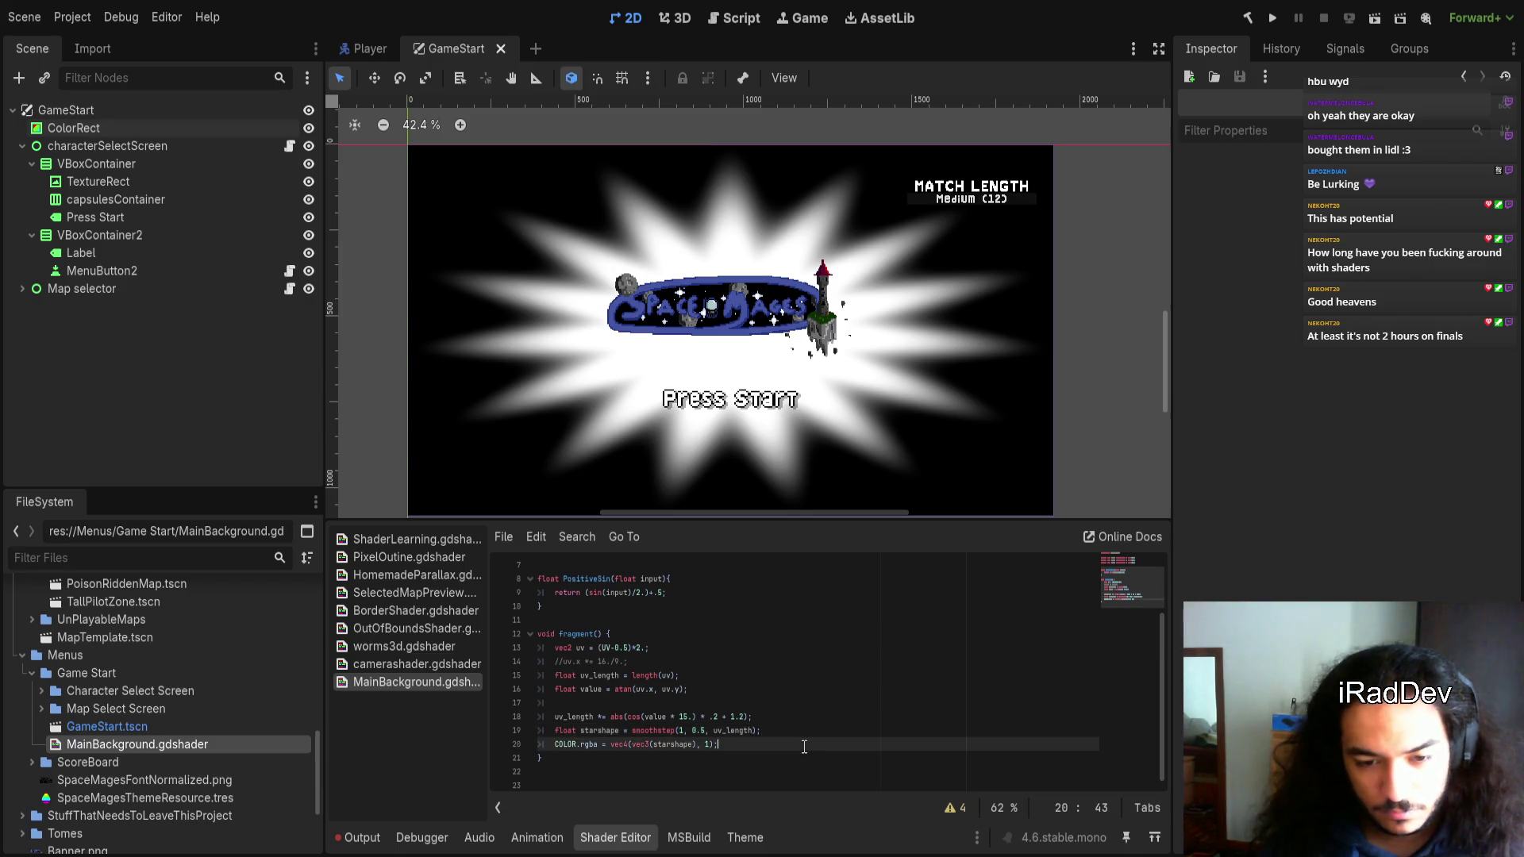
pyautogui.press('Up')
pyautogui.press('Left')
pyautogui.press('Left')
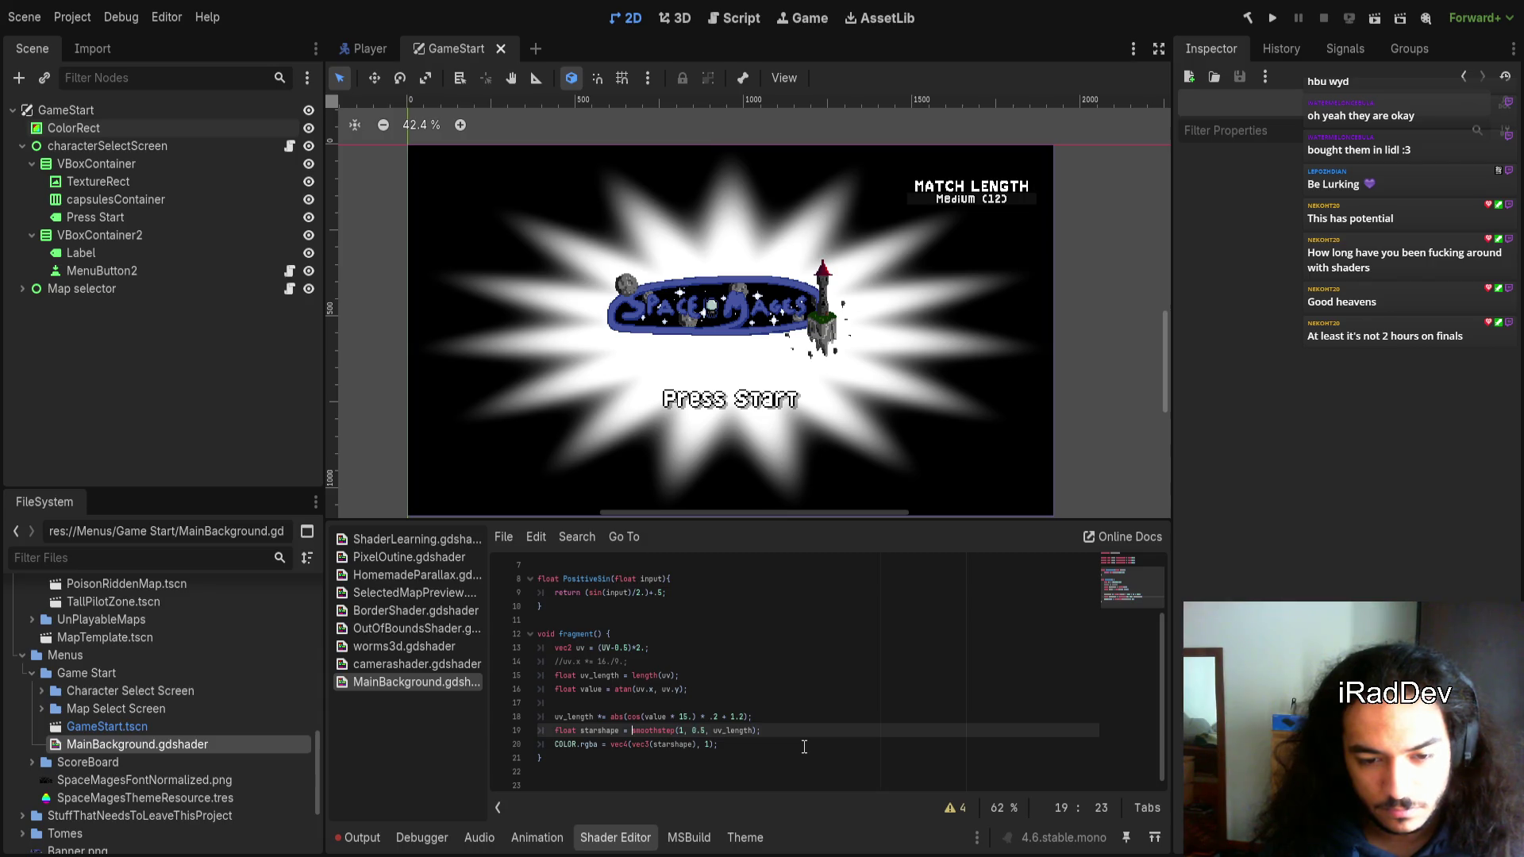
pyautogui.write('1')
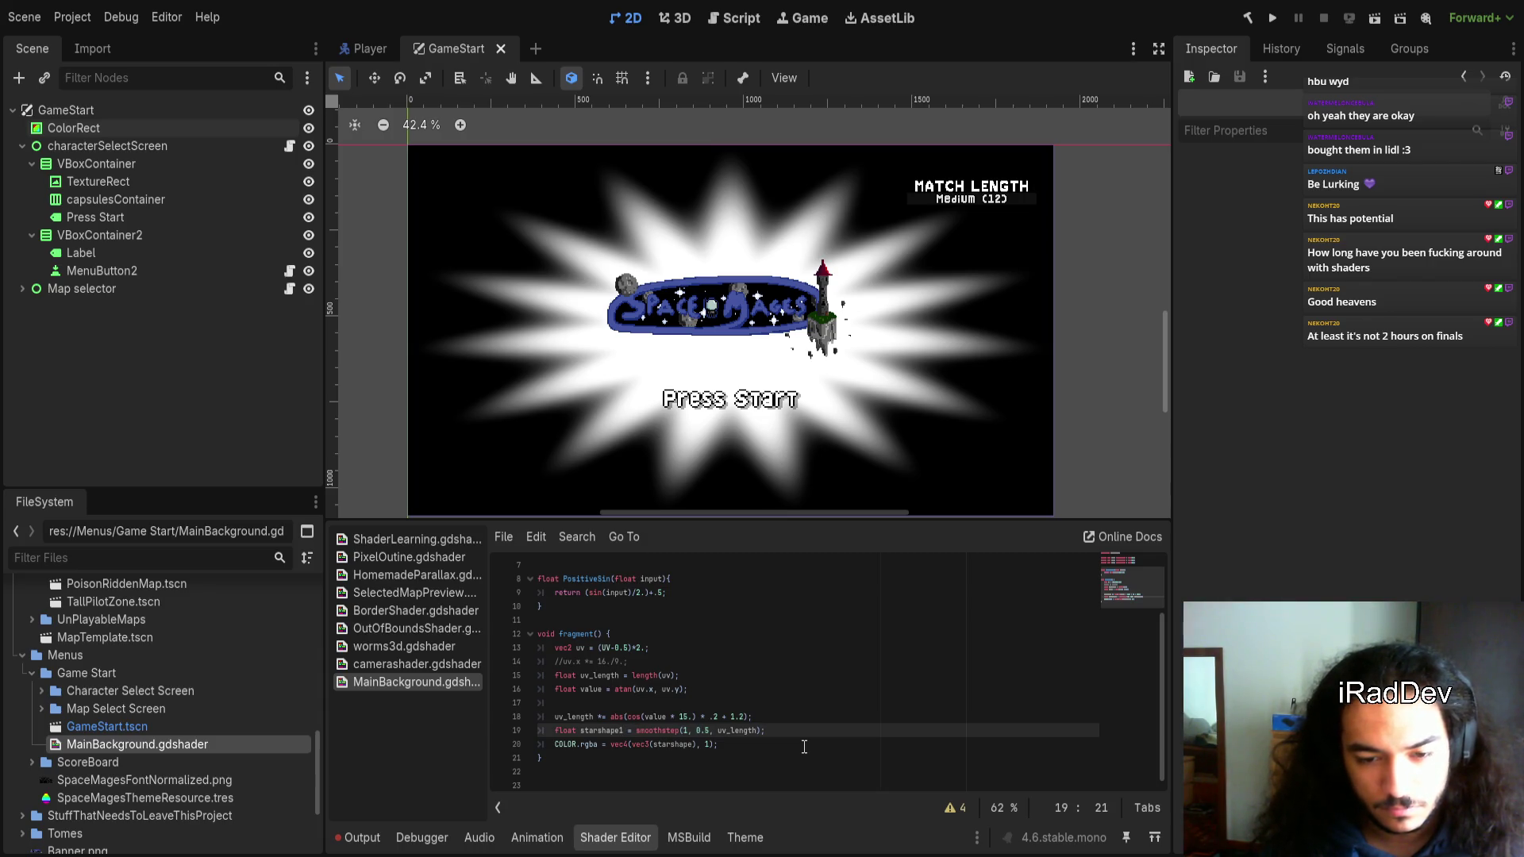
pyautogui.hotkey('ctrl', 'Right')
pyautogui.hotkey('ctrl', 'Right')
pyautogui.hotkey('ctrl', 'Right')
pyautogui.hotkey('ctrl', 'Left')
pyautogui.hotkey('ctrl', 'Left')
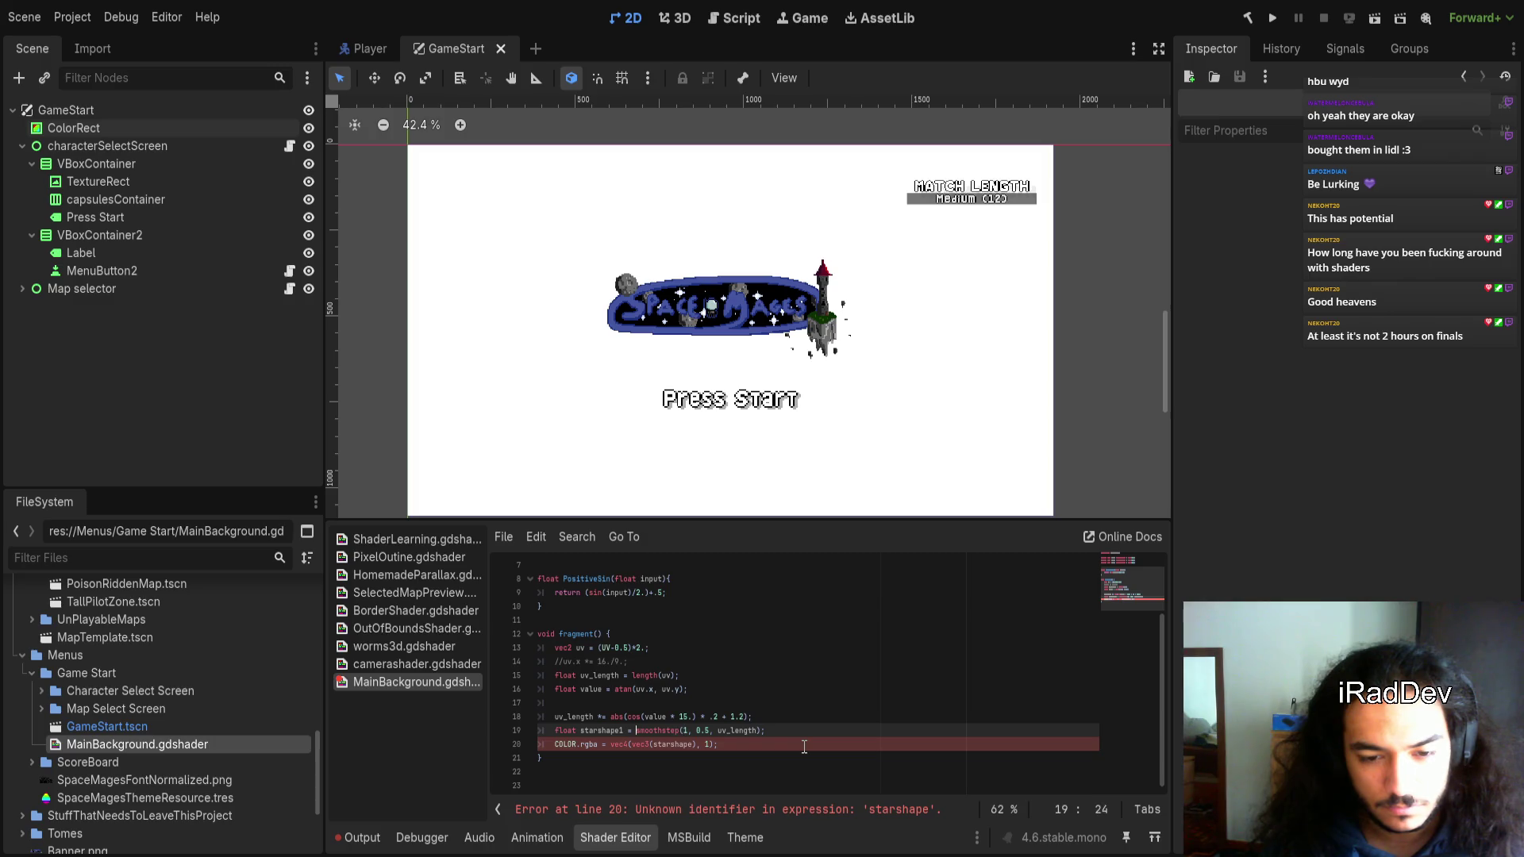
pyautogui.press('Down')
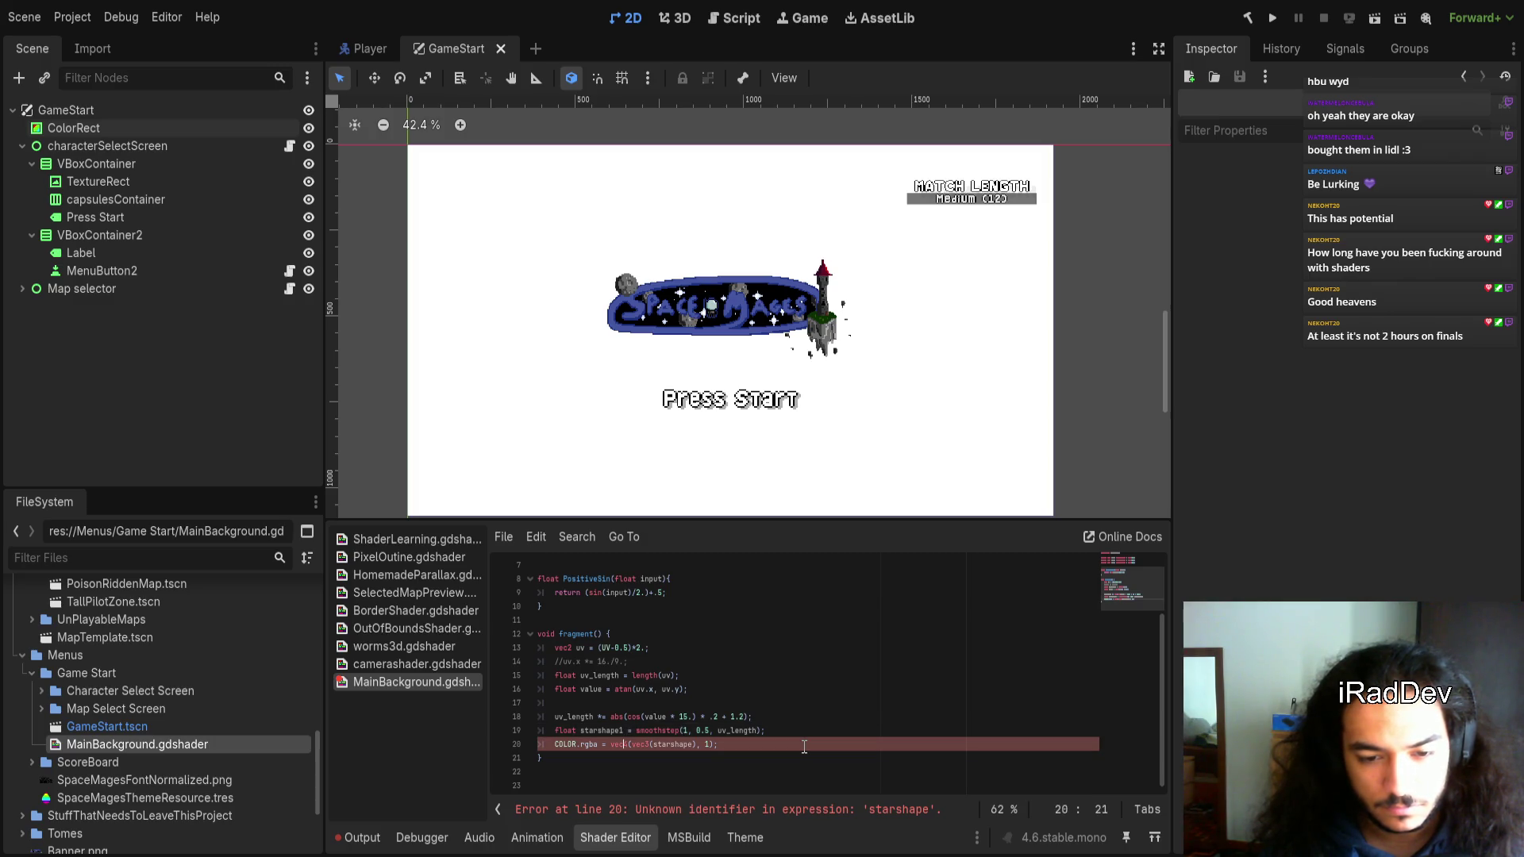
pyautogui.write('1')
pyautogui.press('BackSpace')
pyautogui.hotkey('ctrl', 'Left')
pyautogui.press('BackSpace')
pyautogui.press('BackSpace')
pyautogui.press('BackSpace')
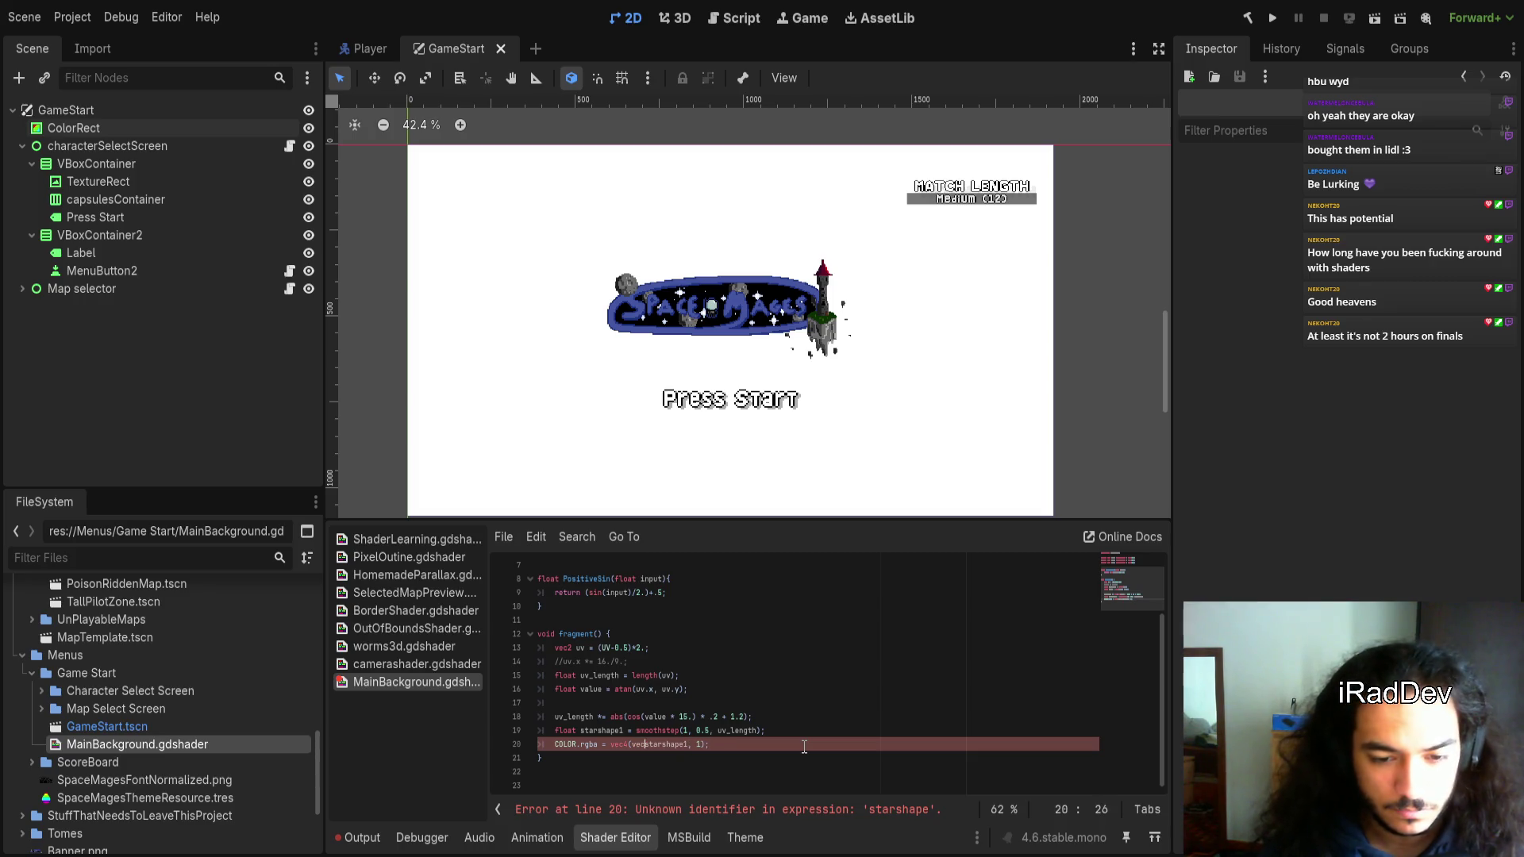
# Make starshape1 a vector equal to col1 * smoothstep(1, 0.5, uv_length)
pyautogui.press('Up')
pyautogui.press('Home')
pyautogui.hotkey('ctrl', 'shift', 'Right')
pyautogui.write('vec2')
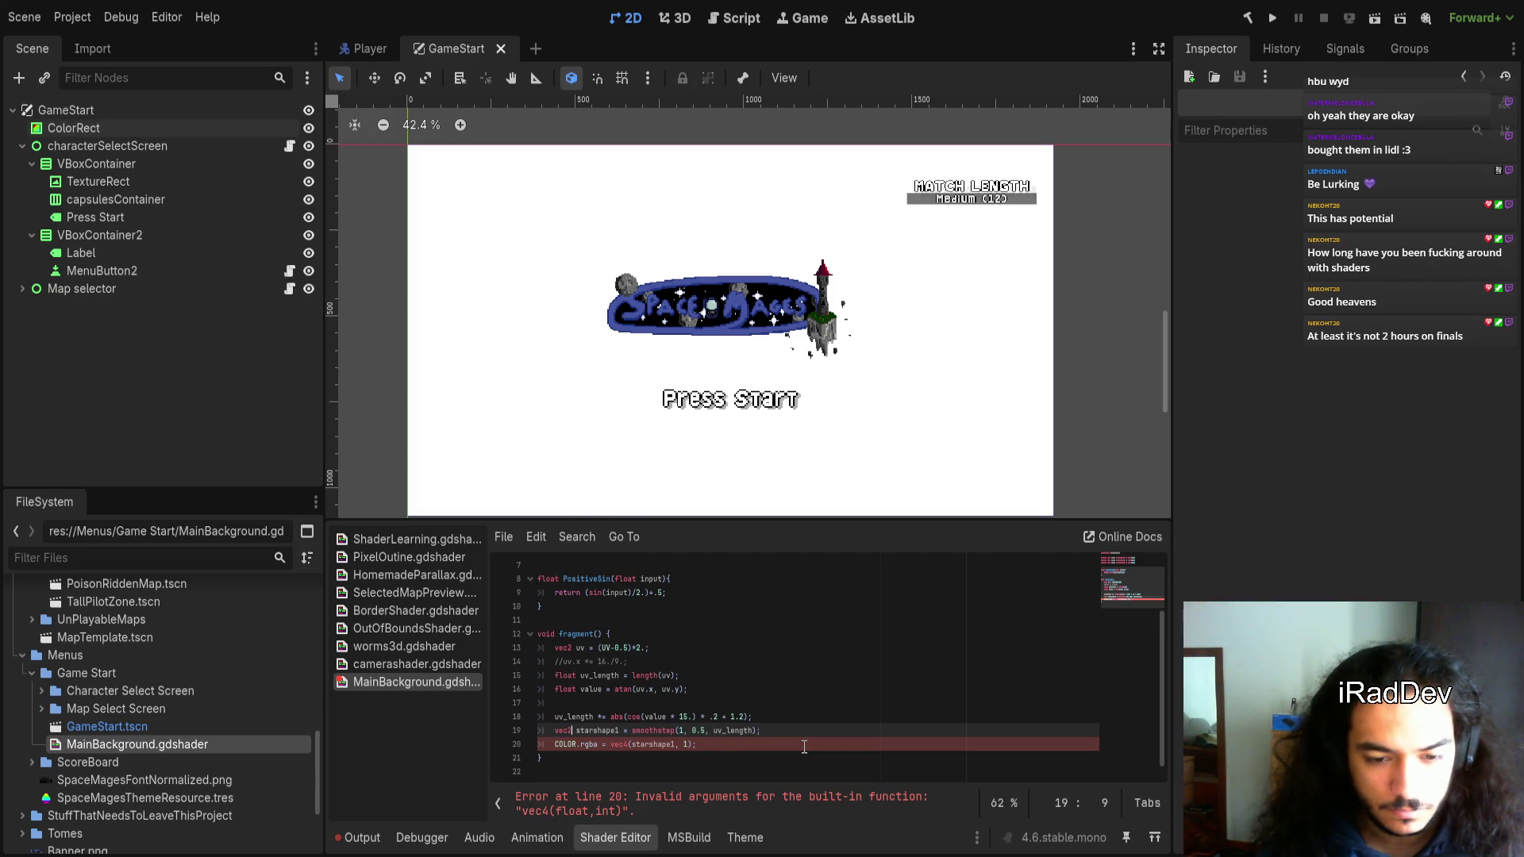
pyautogui.hotkey('ctrl', 'Right')
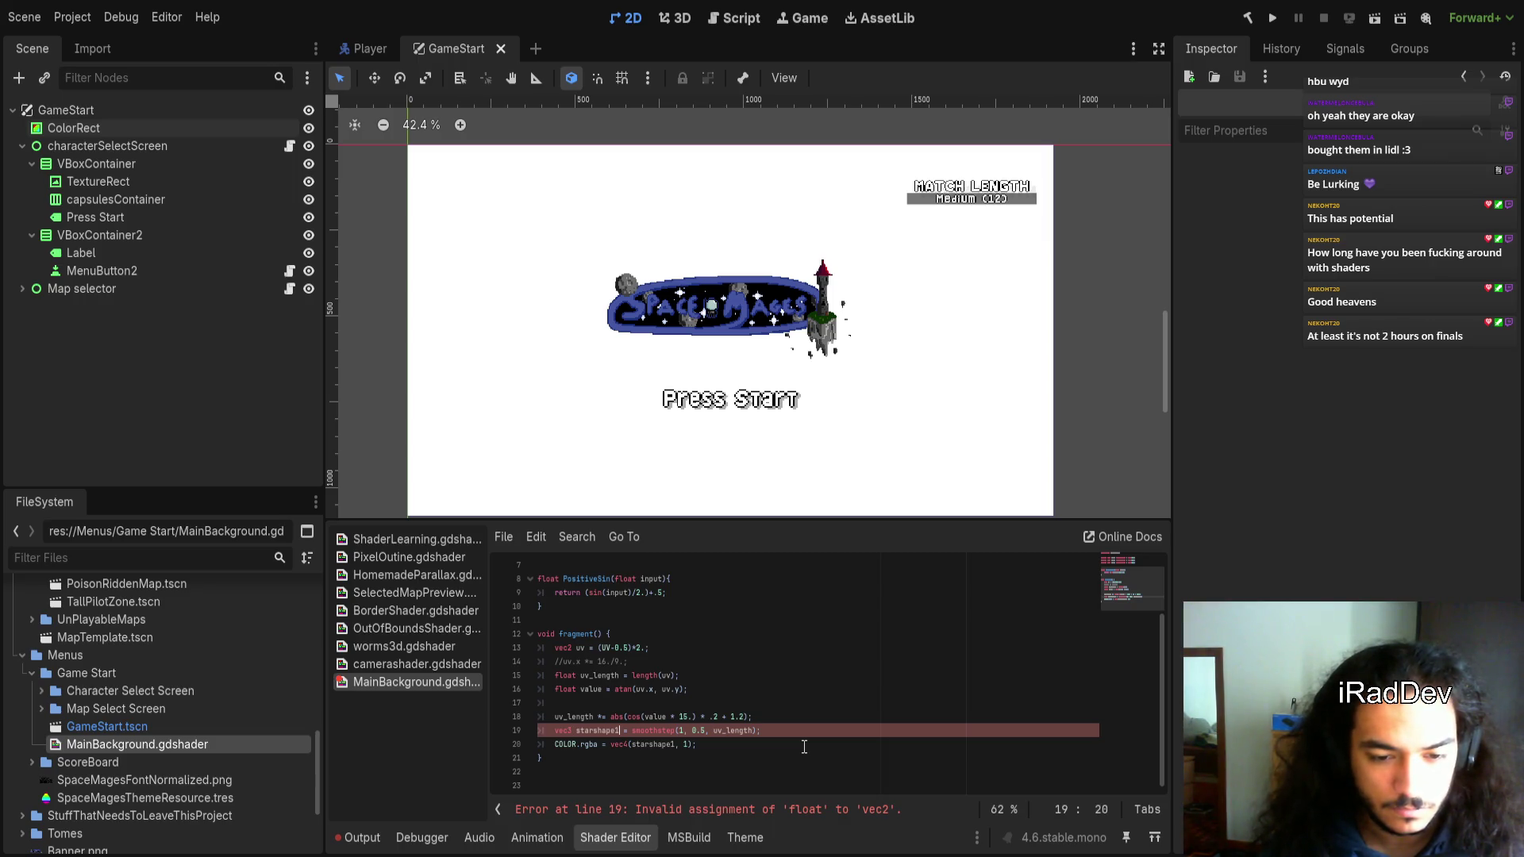
pyautogui.hotkey('ctrl', 'Right')
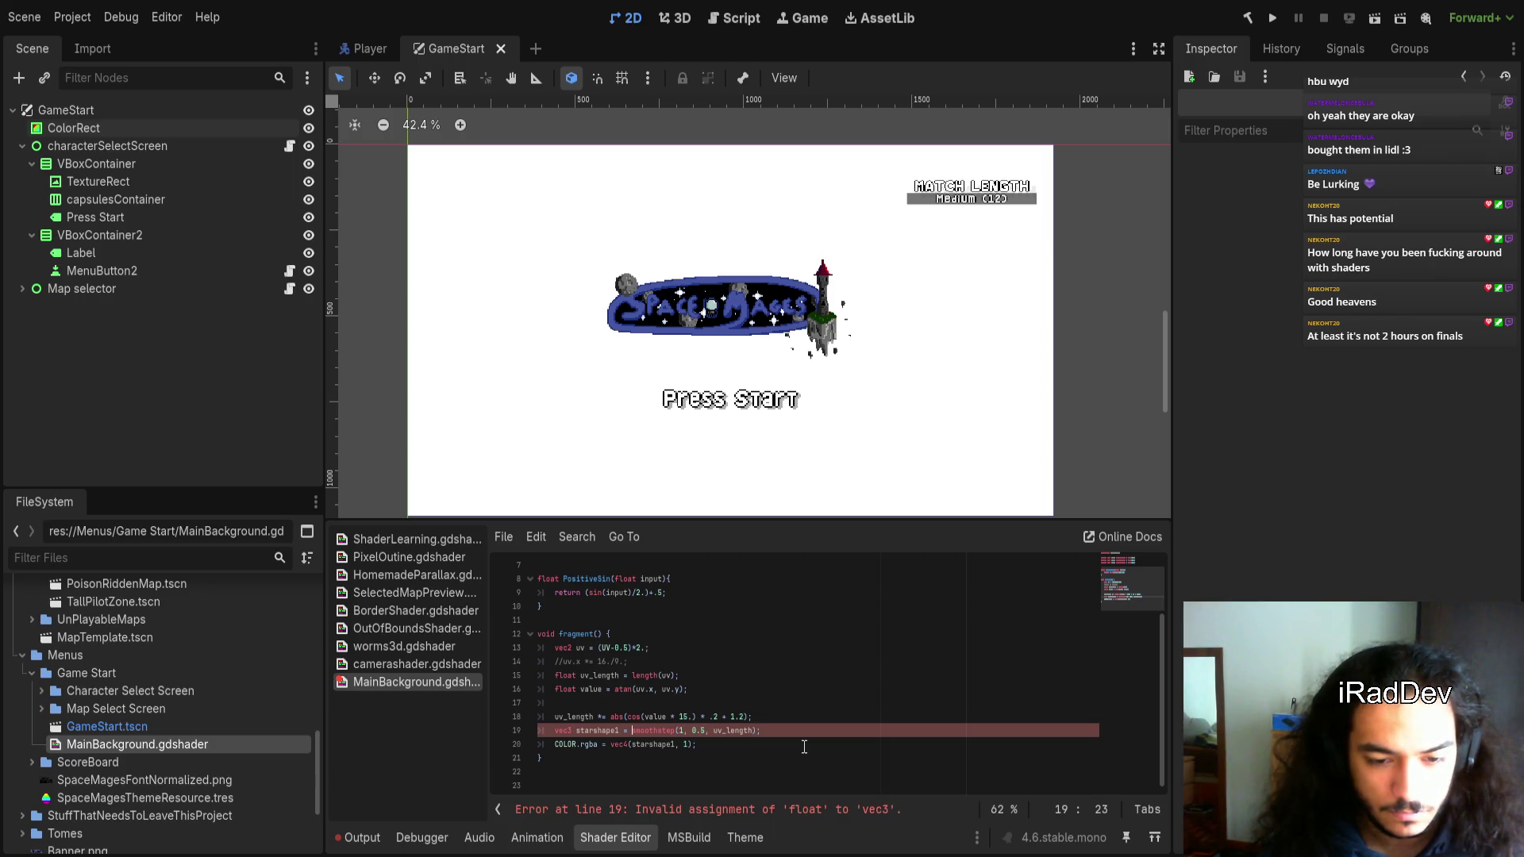
pyautogui.hotkey('ctrl', 'Left')
pyautogui.hotkey('ctrl', 'Left')
pyautogui.hotkey('ctrl', 'Left')
pyautogui.write('col1 *')
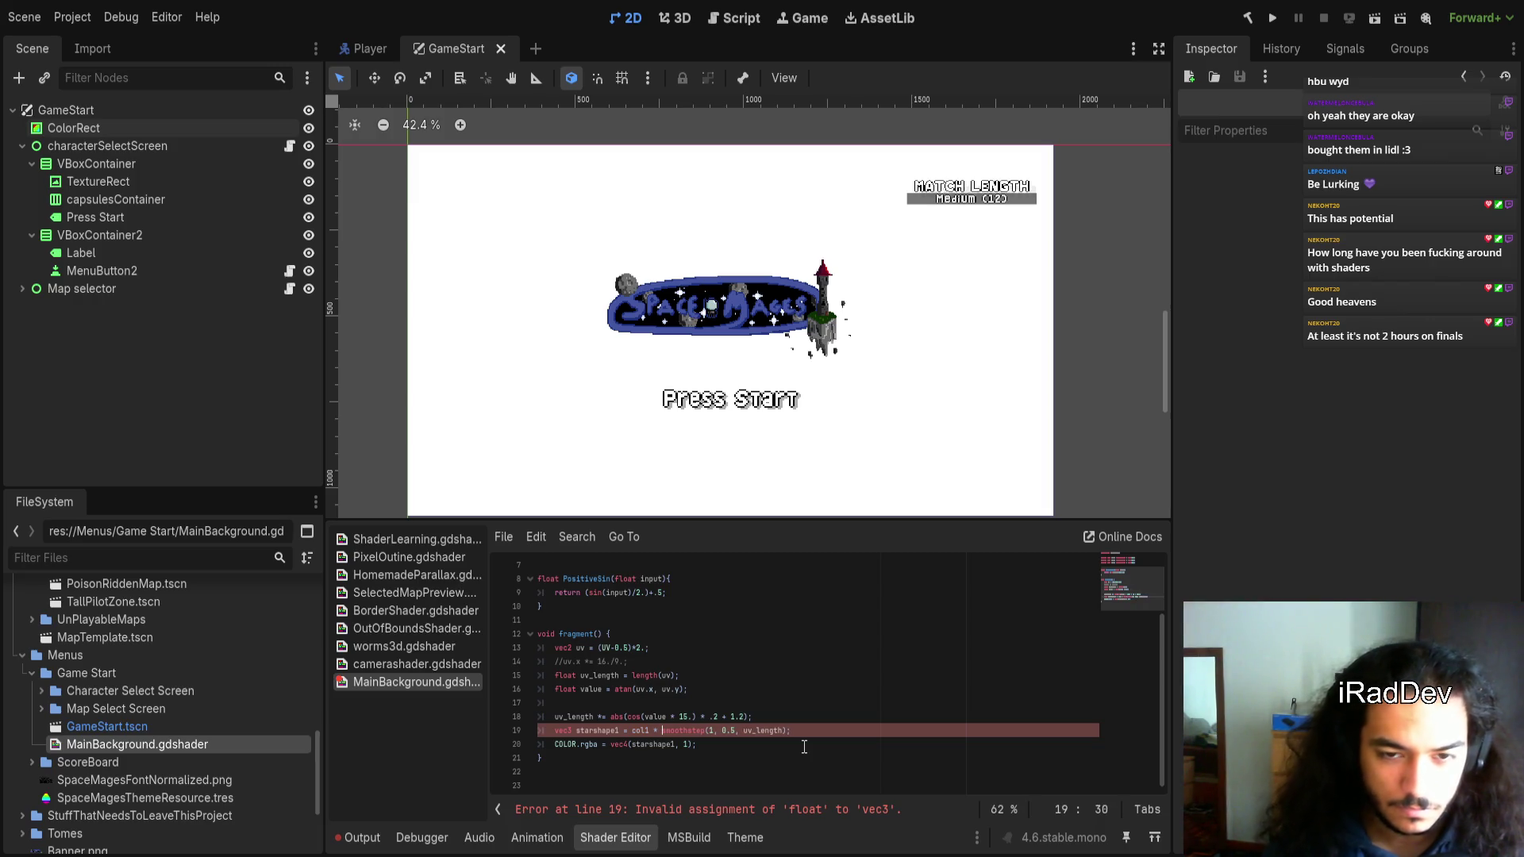
pyautogui.click(813, 730)
pyautogui.press('Return')
pyautogui.press('Return')
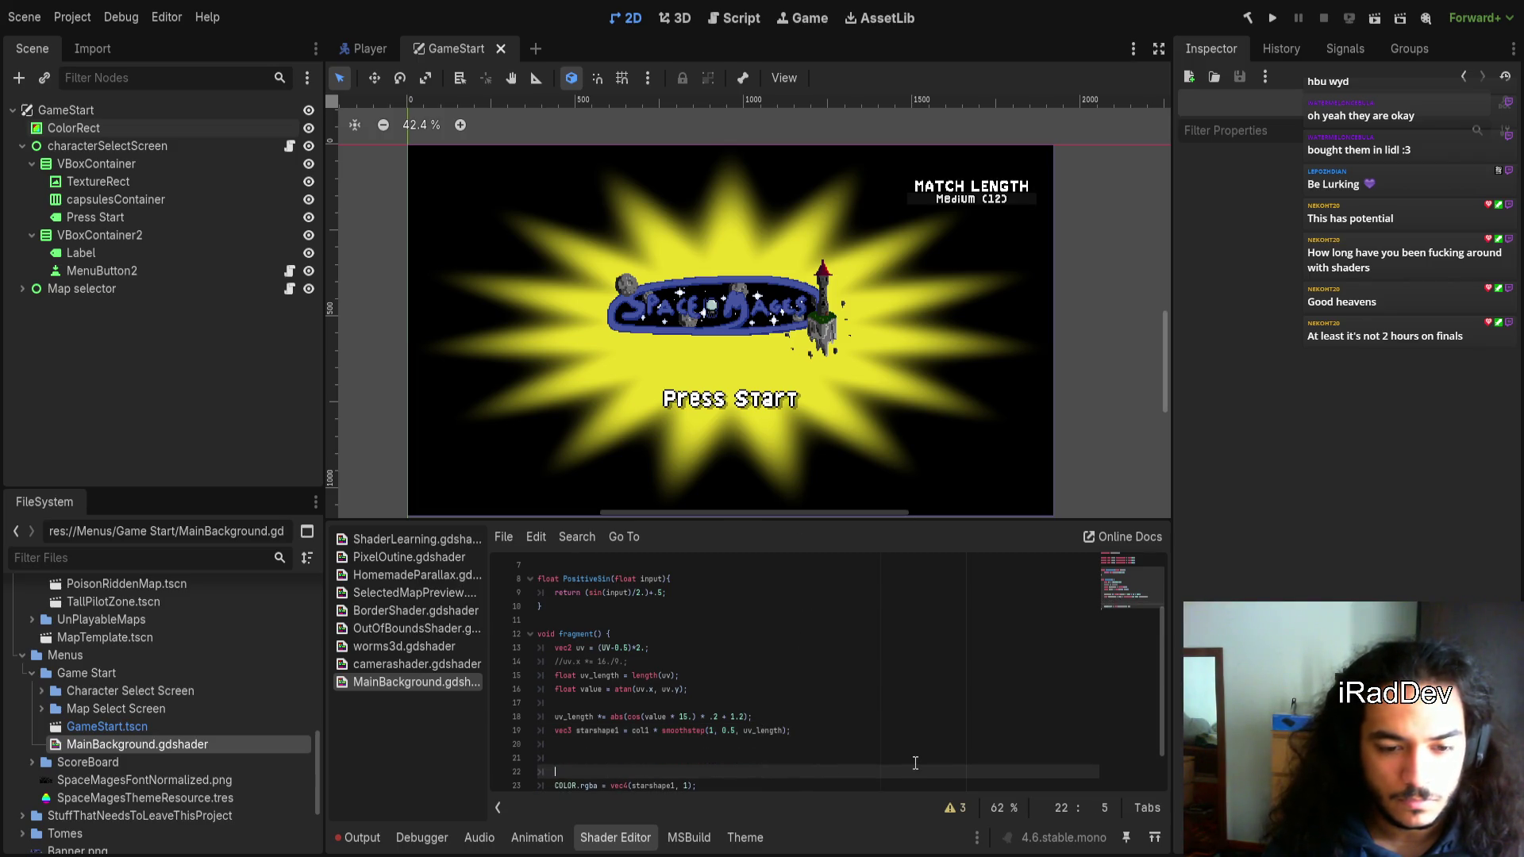
# Write the loop header 'for (int i = 0; i < 3; i++){' and open its body
pyautogui.press('BackSpace')
pyautogui.press('BackSpace')
pyautogui.press('BackSpace')
pyautogui.press('Return')
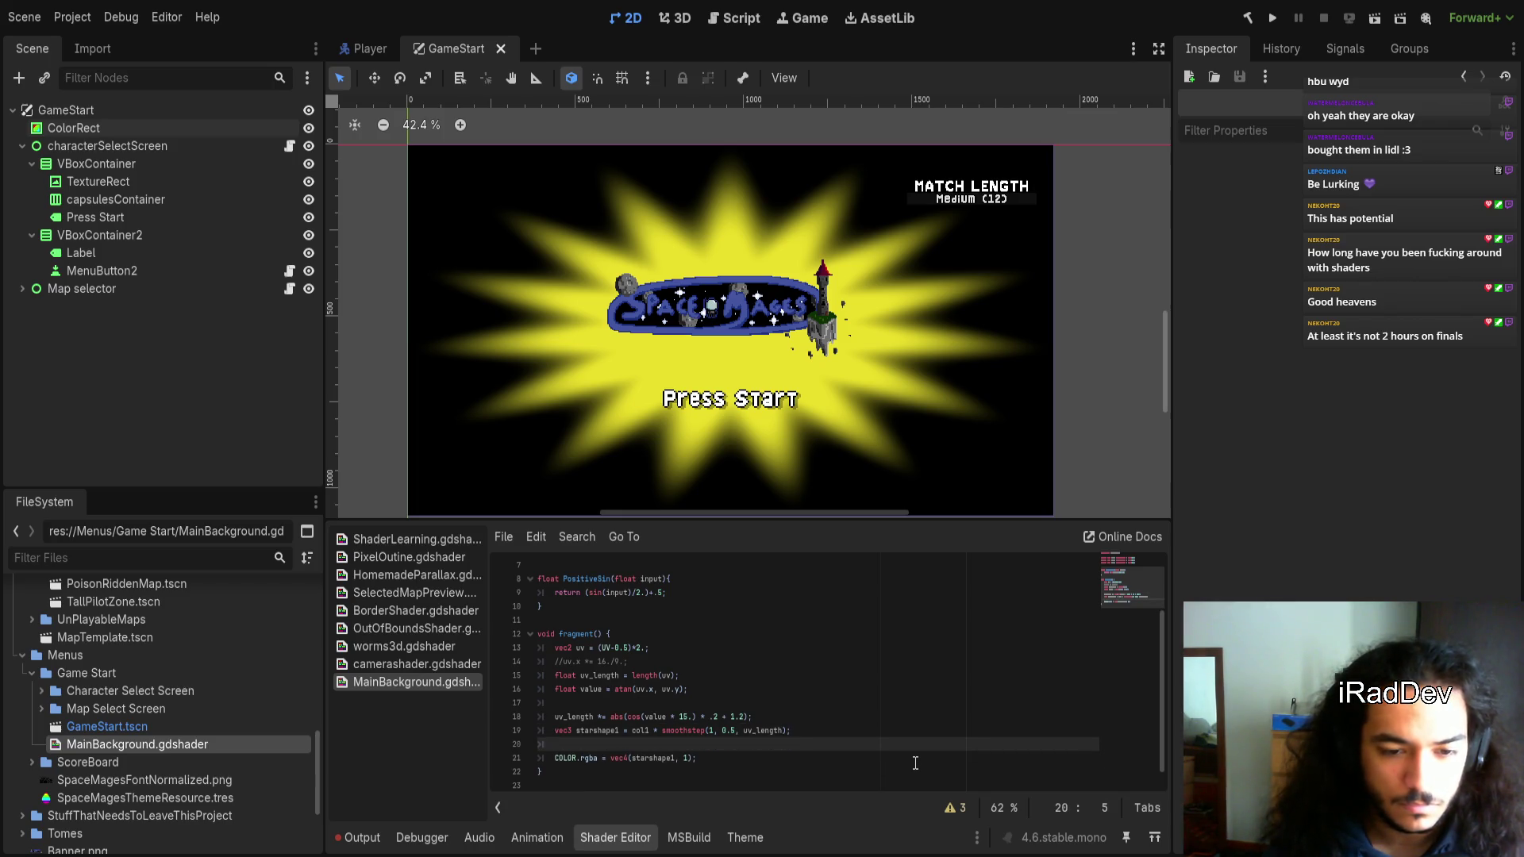
pyautogui.write('for')
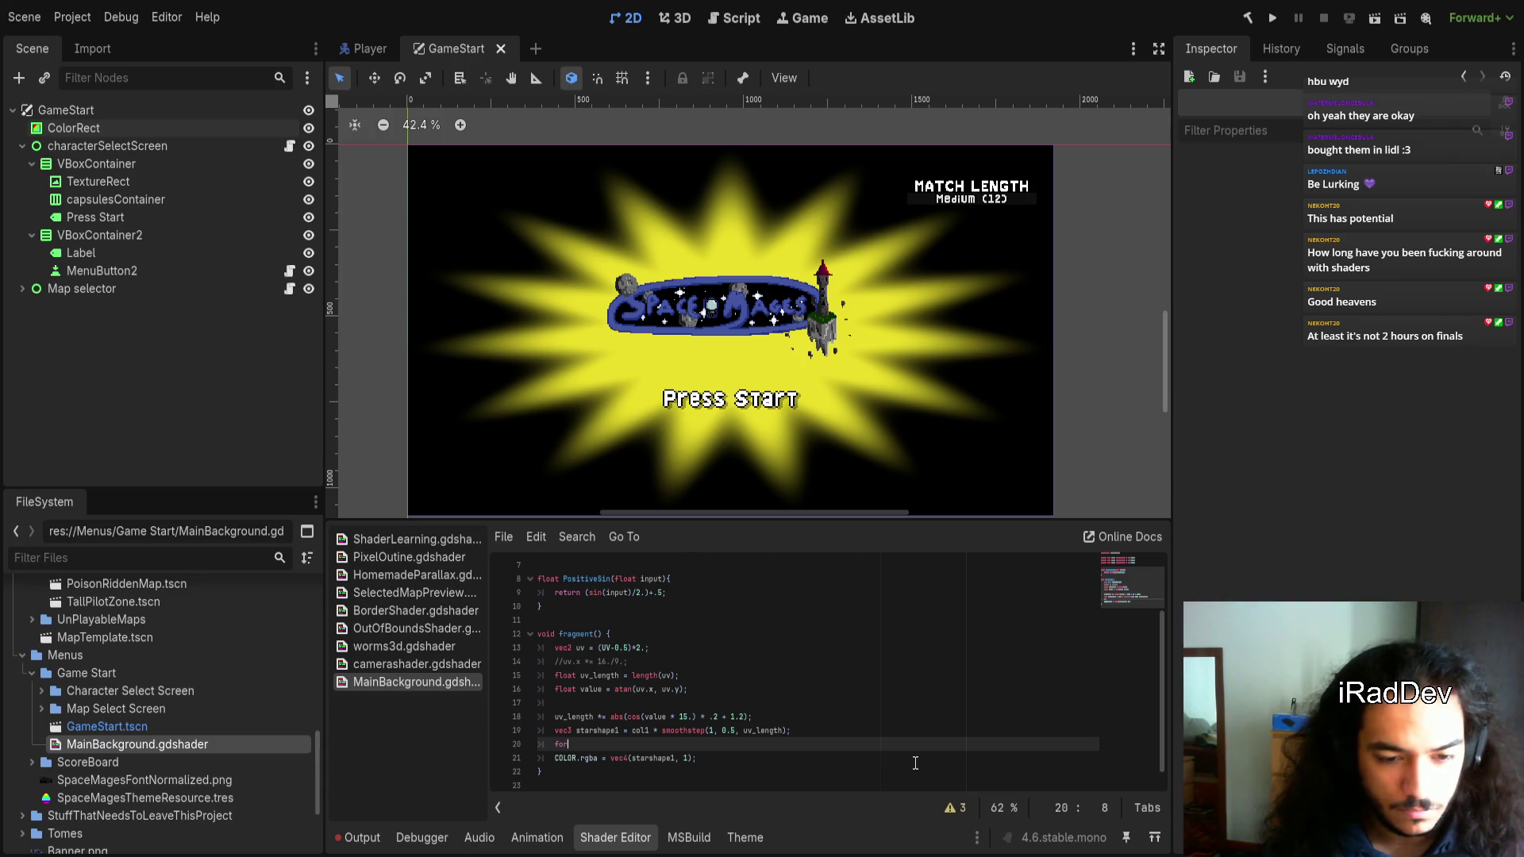
pyautogui.write(' i in')
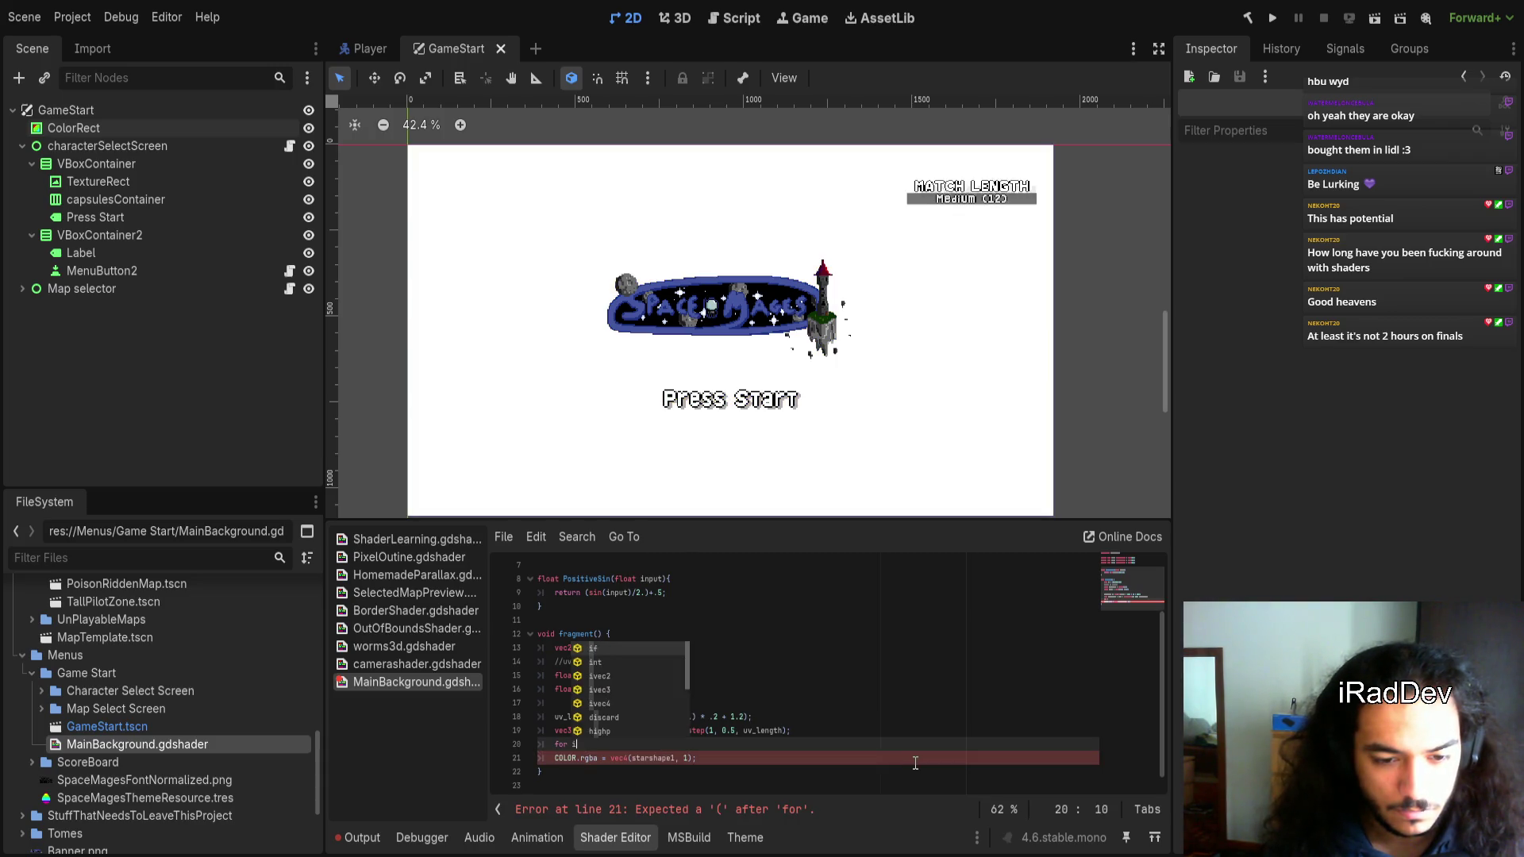
pyautogui.press('BackSpace')
pyautogui.press('BackSpace')
pyautogui.press('BackSpace')
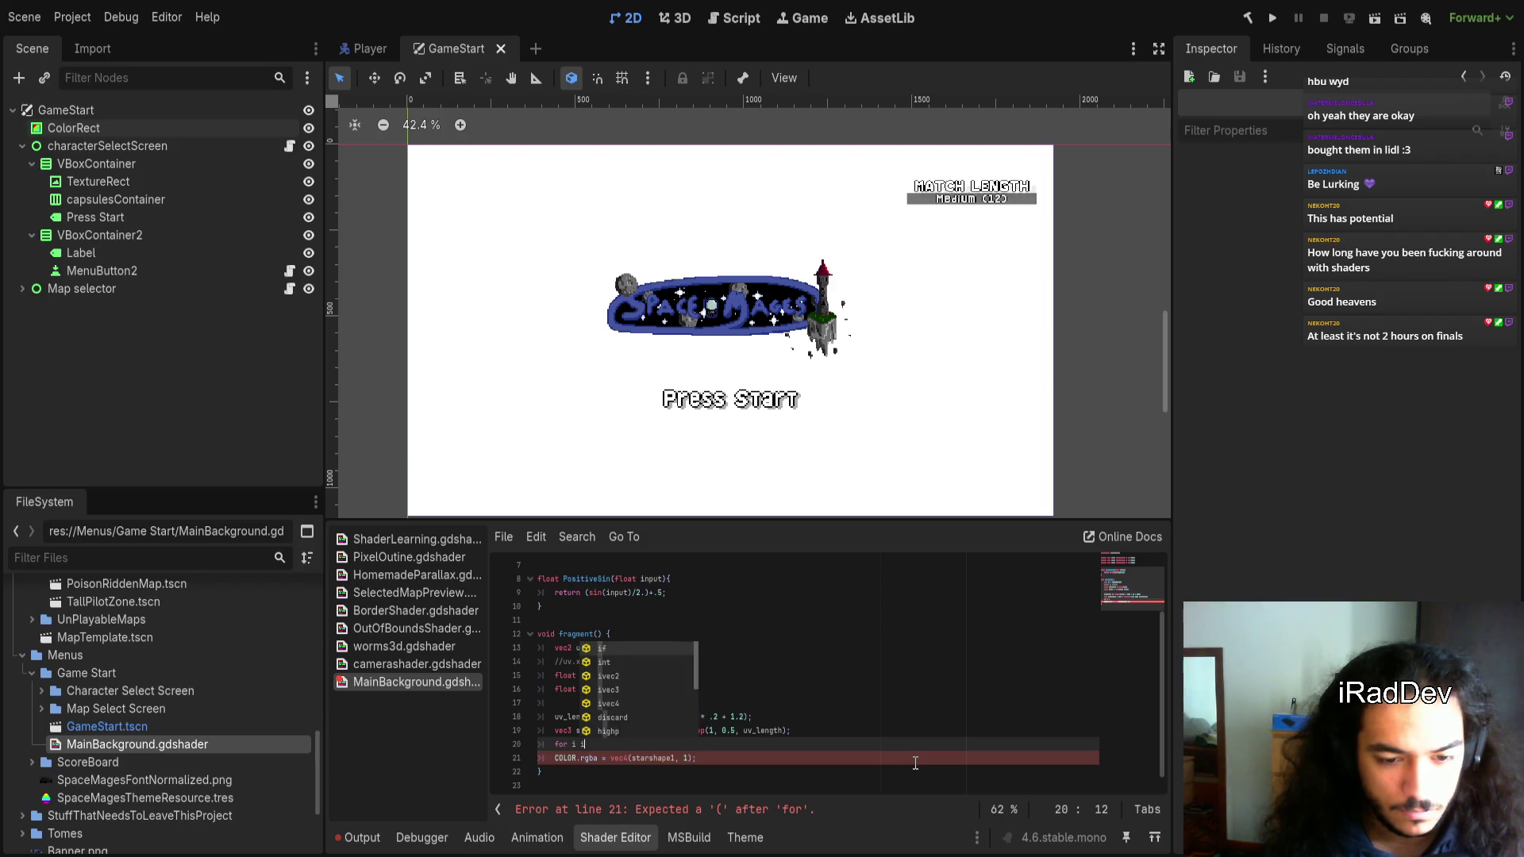
pyautogui.press('BackSpace')
pyautogui.write('(')
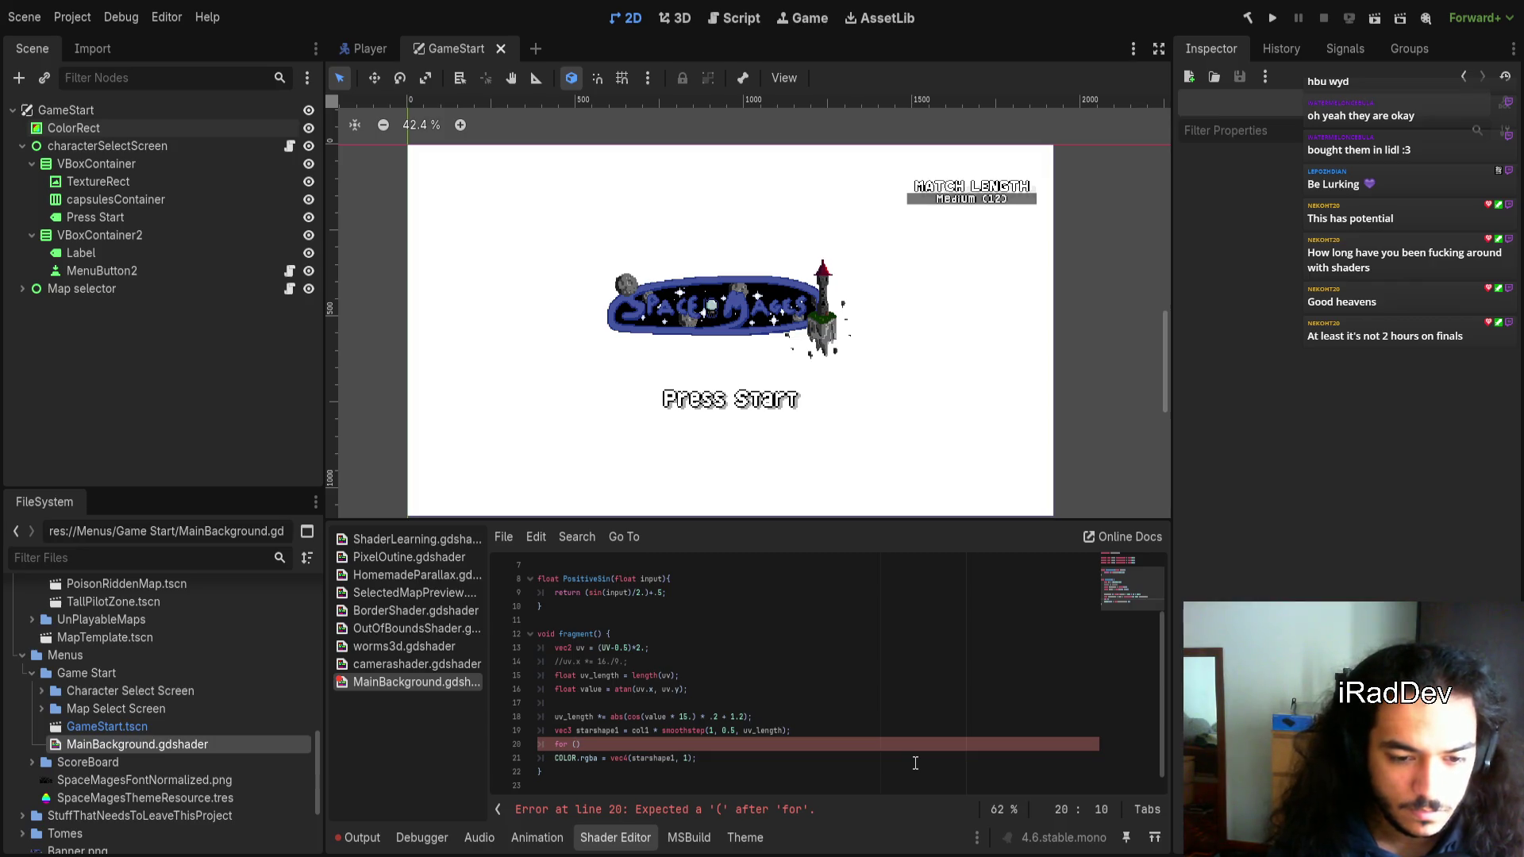
pyautogui.write('int i = 0;')
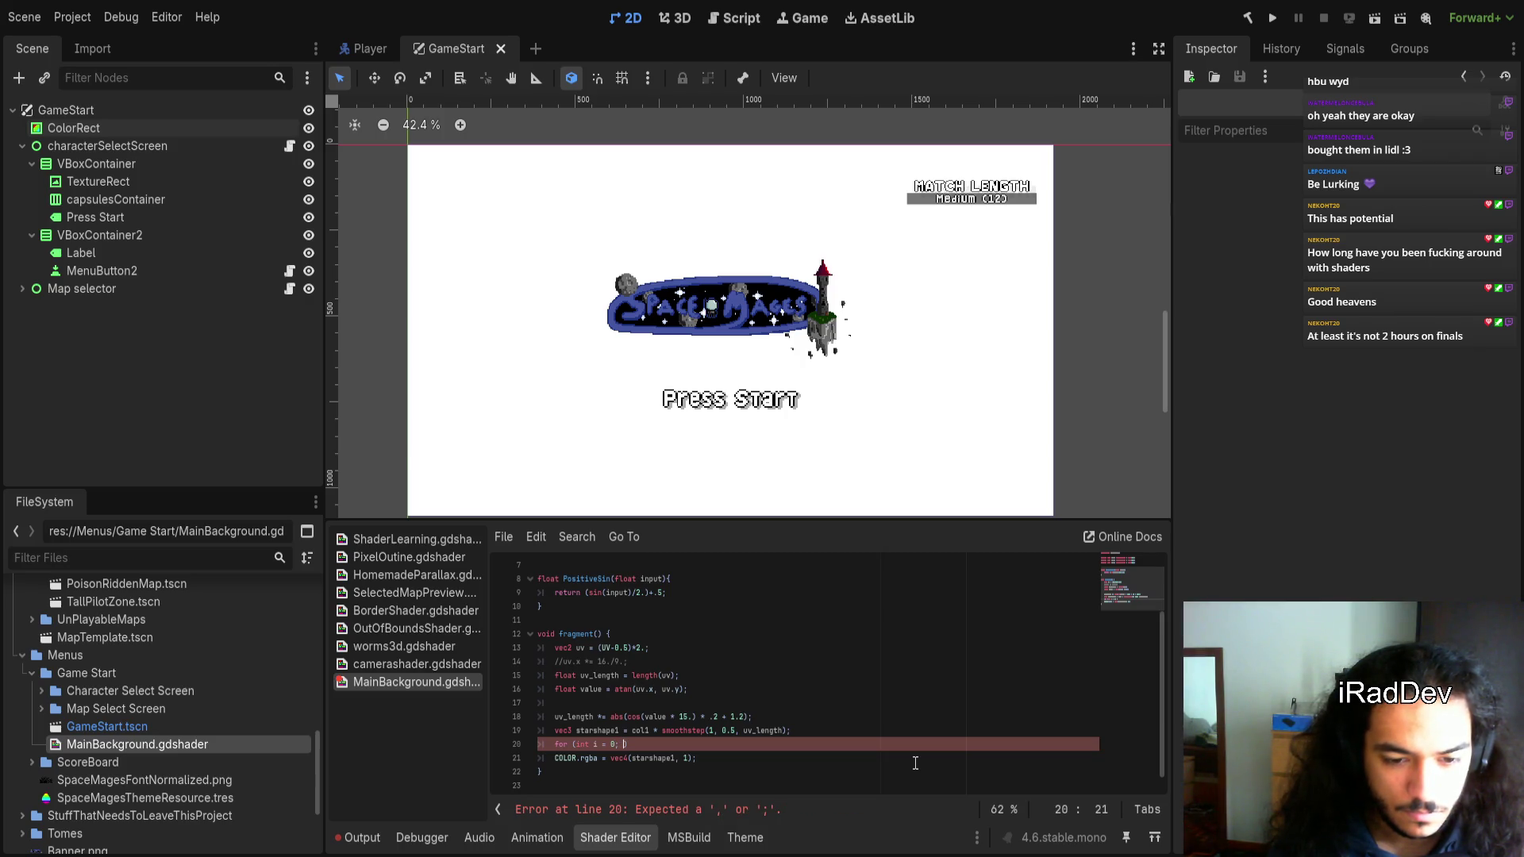
pyautogui.write('< 3')
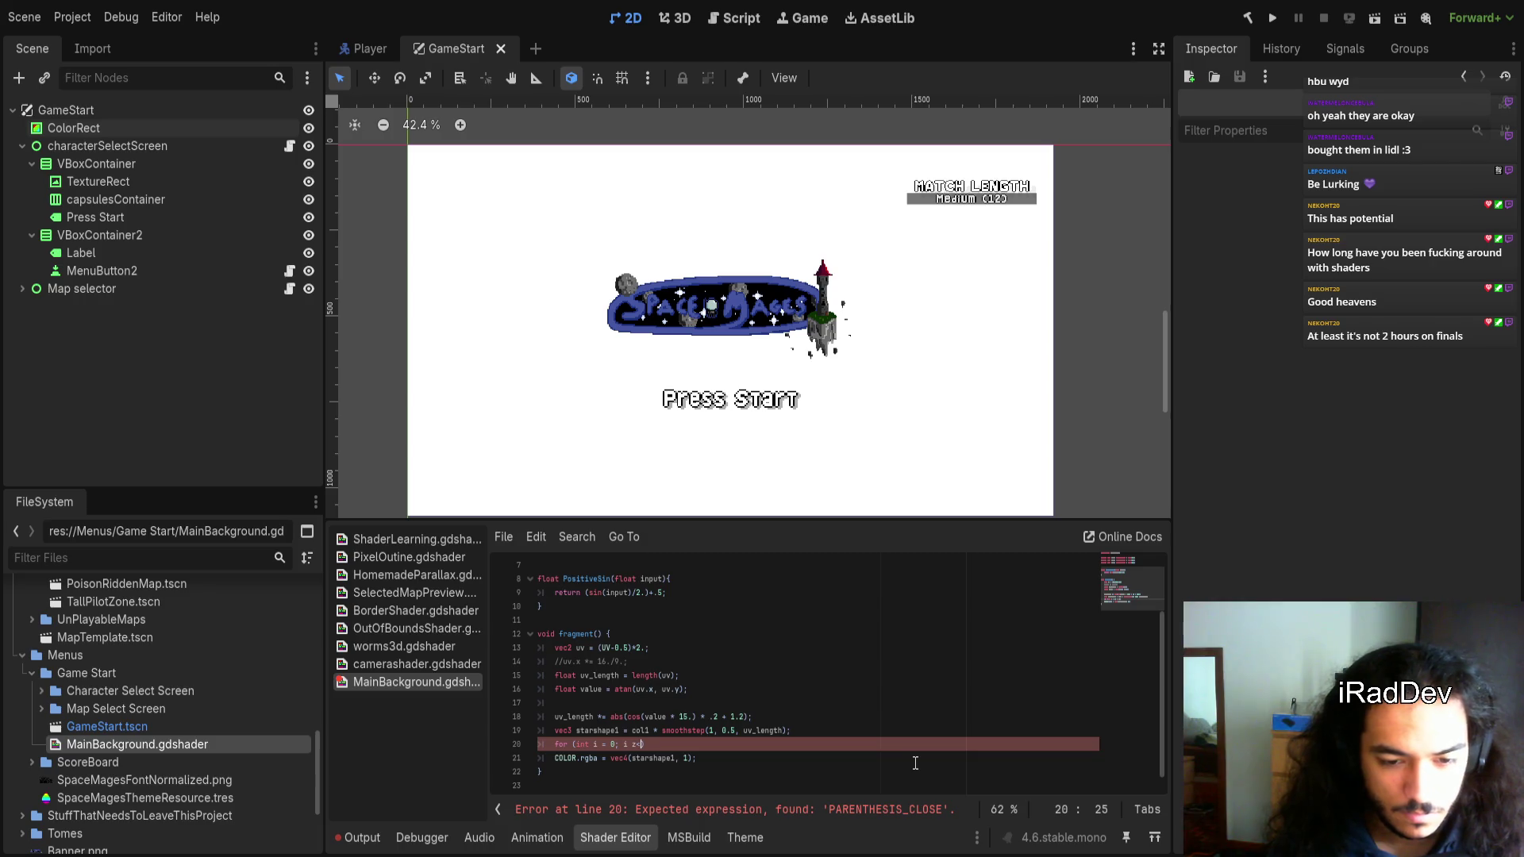
pyautogui.write('; i++')
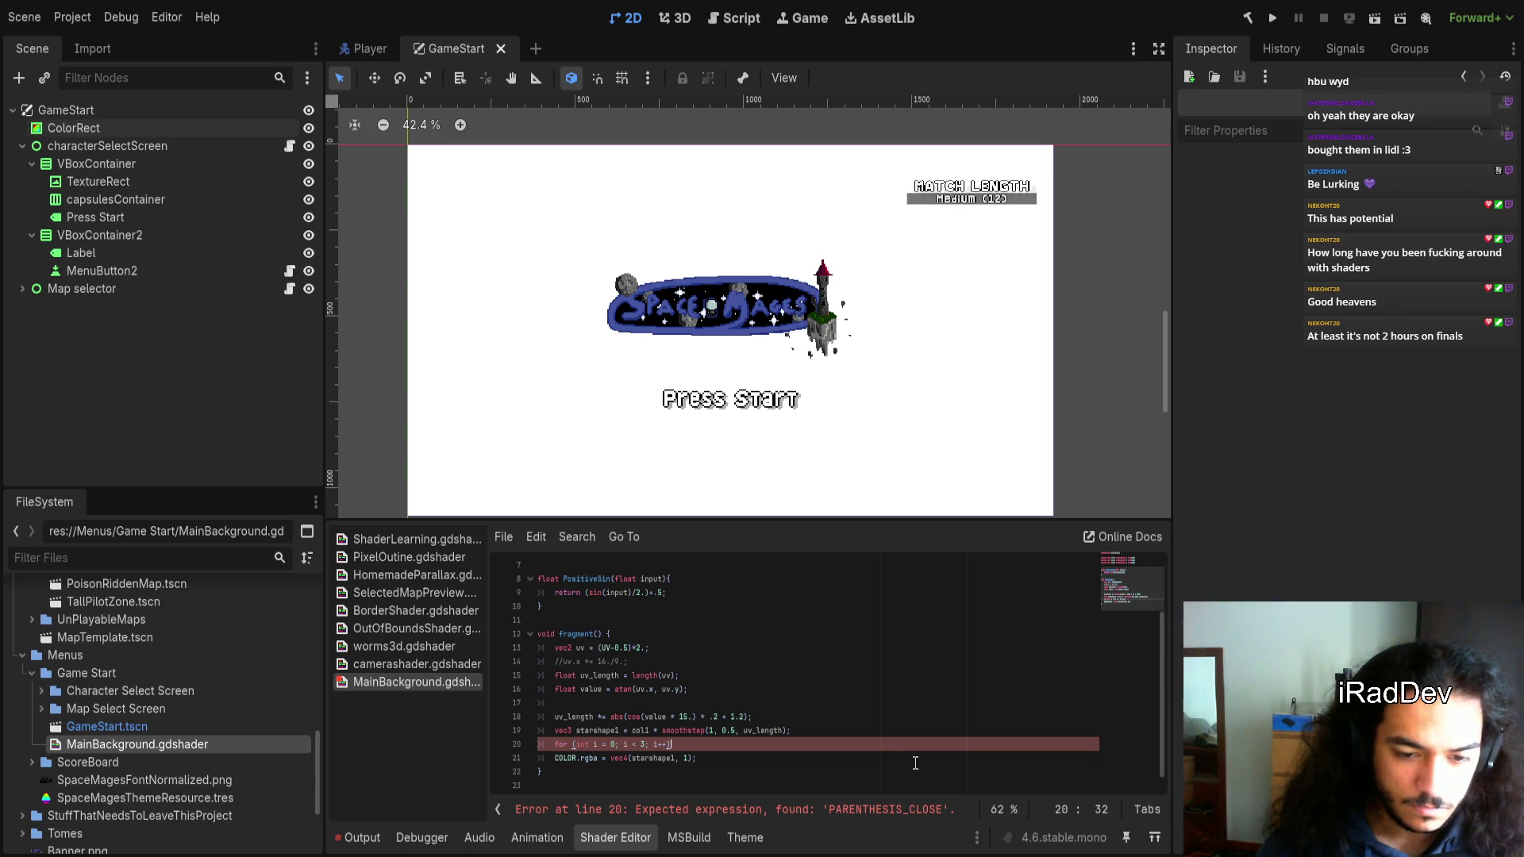
pyautogui.write('){')
pyautogui.press('Return')
# Start starshape1 at 0, add 'starshape1 = col1 * smoothstep(1, 0.5, uv_length);' in the loop, and save
pyautogui.scroll(-1, 873, 730)
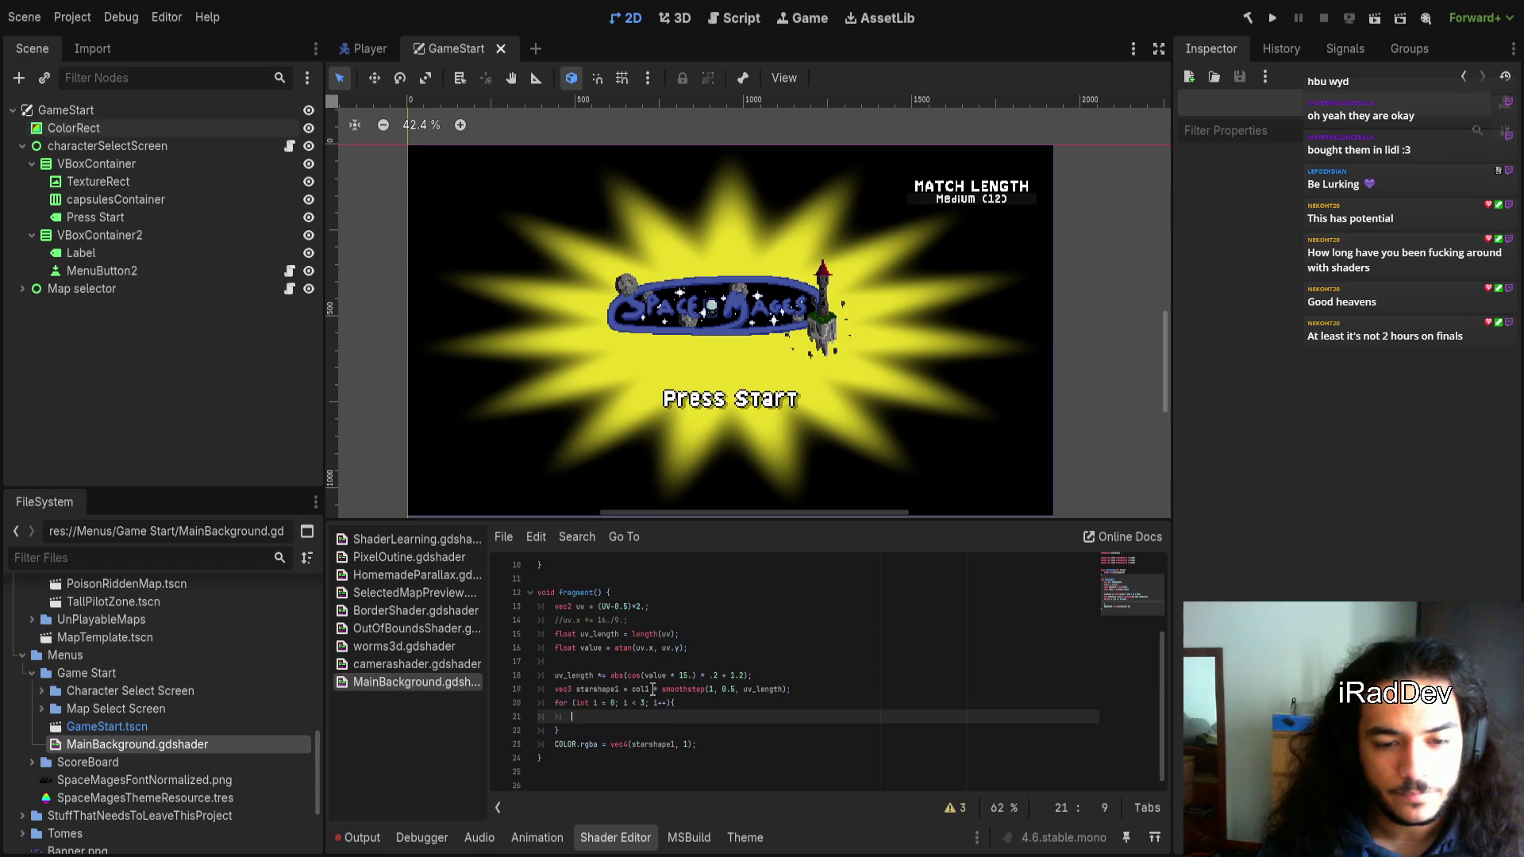
pyautogui.moveTo(633, 689); pyautogui.dragTo(788, 689)
pyautogui.press('BackSpace')
pyautogui.write('0;')
pyautogui.moveTo(622, 689); pyautogui.dragTo(576, 689)
pyautogui.hotkey('ctrl', 'c')
pyautogui.click(591, 717)
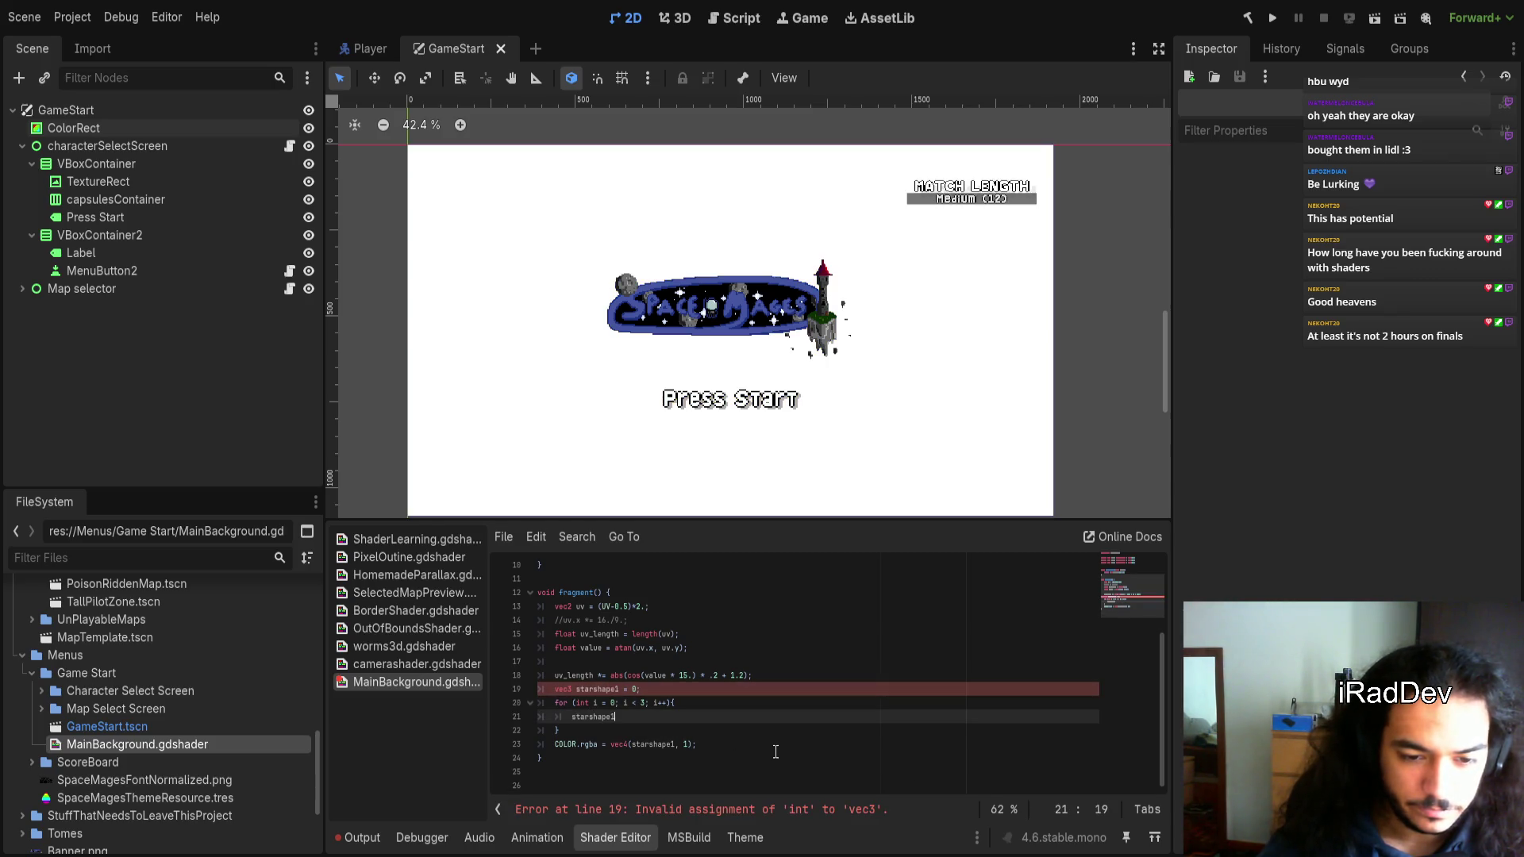
pyautogui.hotkey('ctrl', 'v')
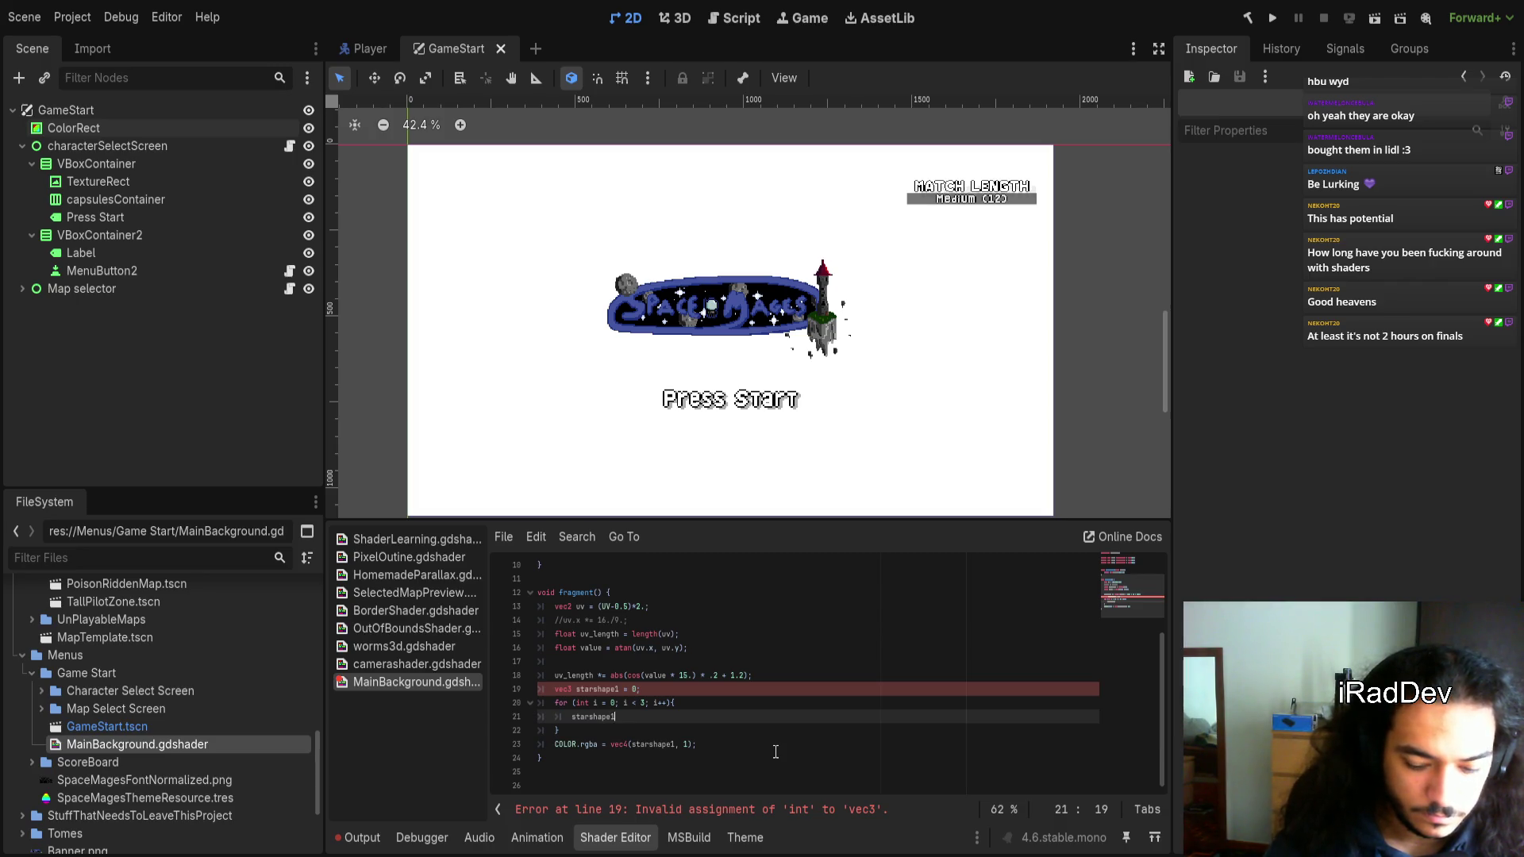
pyautogui.write(' += ')
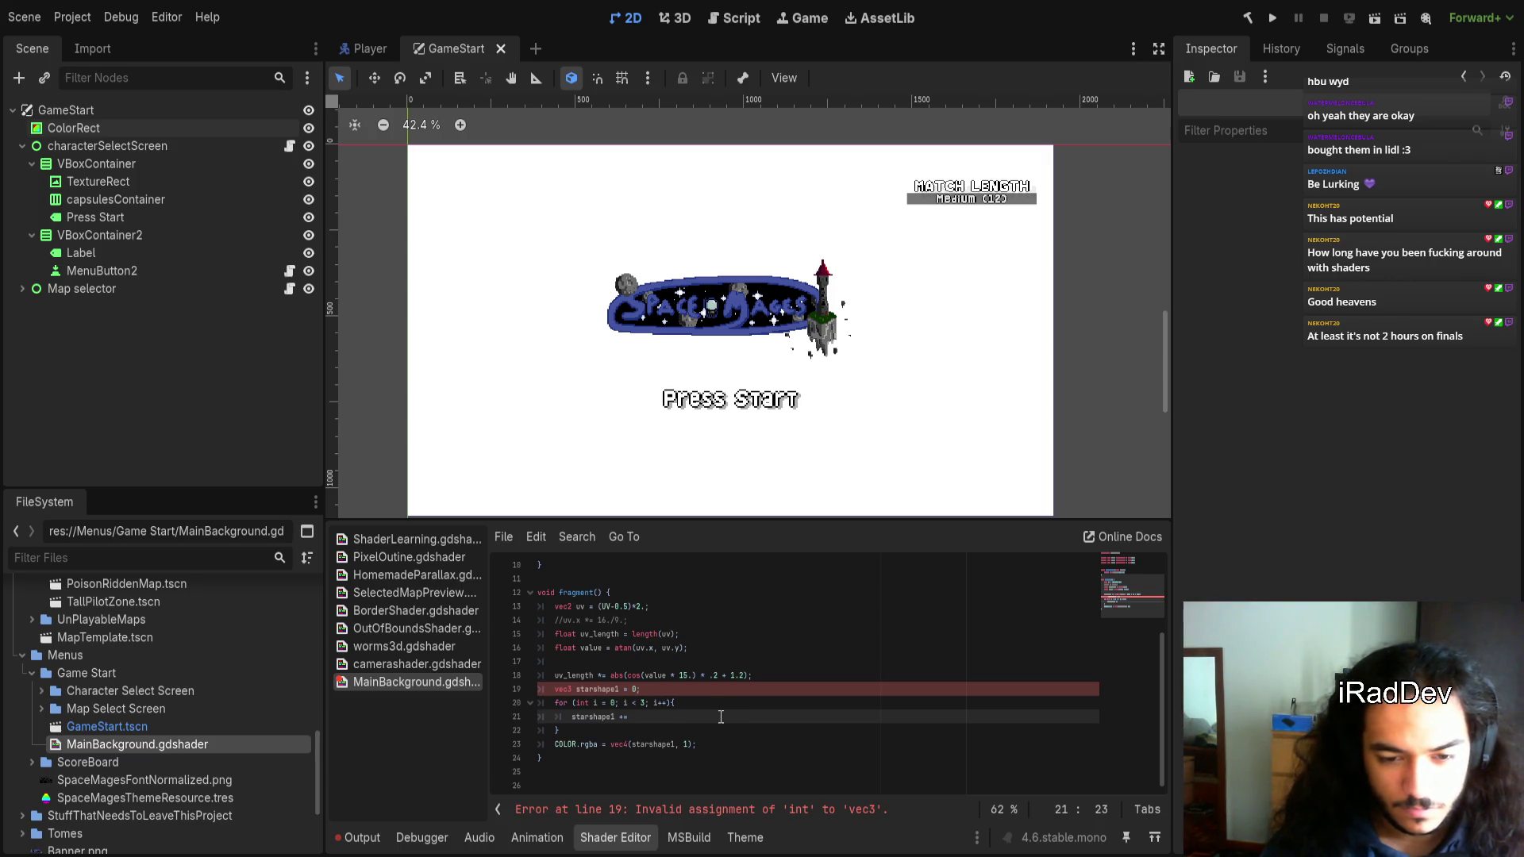
pyautogui.write('col1 * smoothstep(1, 0.5, uv_length)')
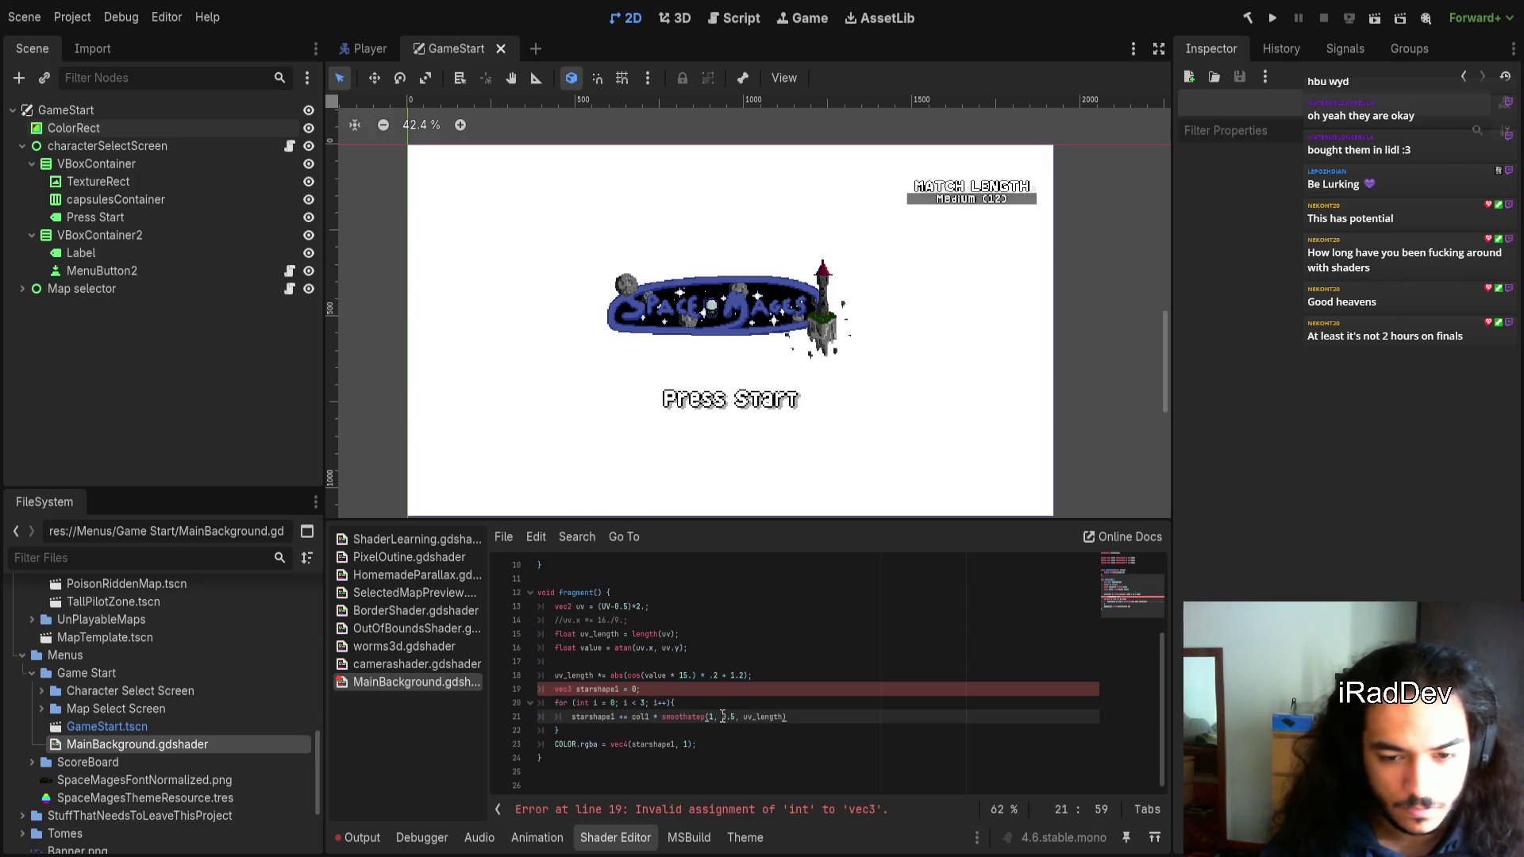
pyautogui.write(';')
pyautogui.hotkey('ctrl', 's')
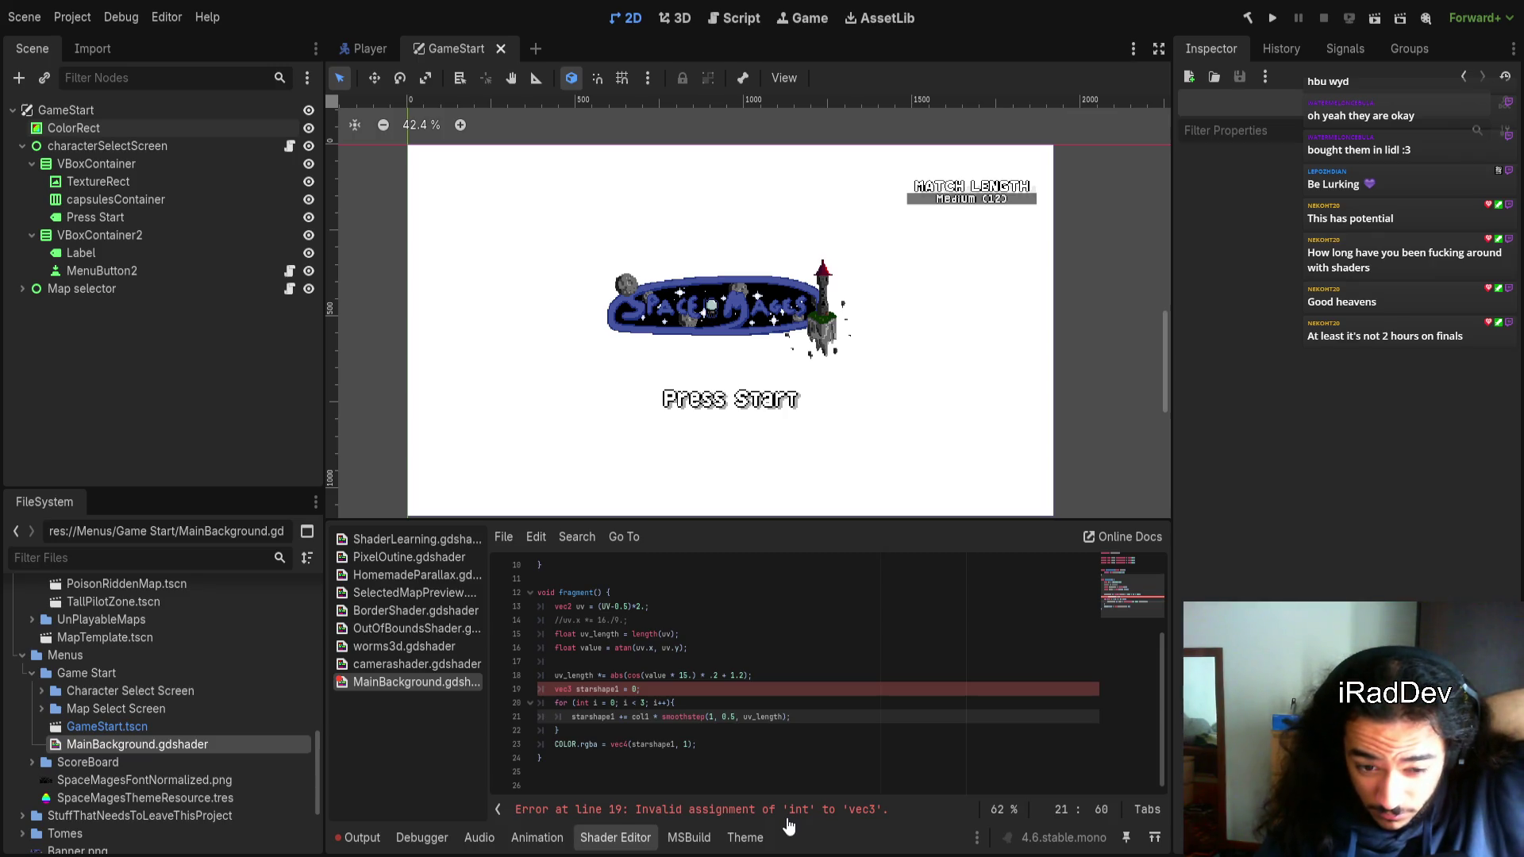
# Change the starshape1 initial value to vec3(0.) so the shader compiles
pyautogui.press('Up')
pyautogui.press('Up')
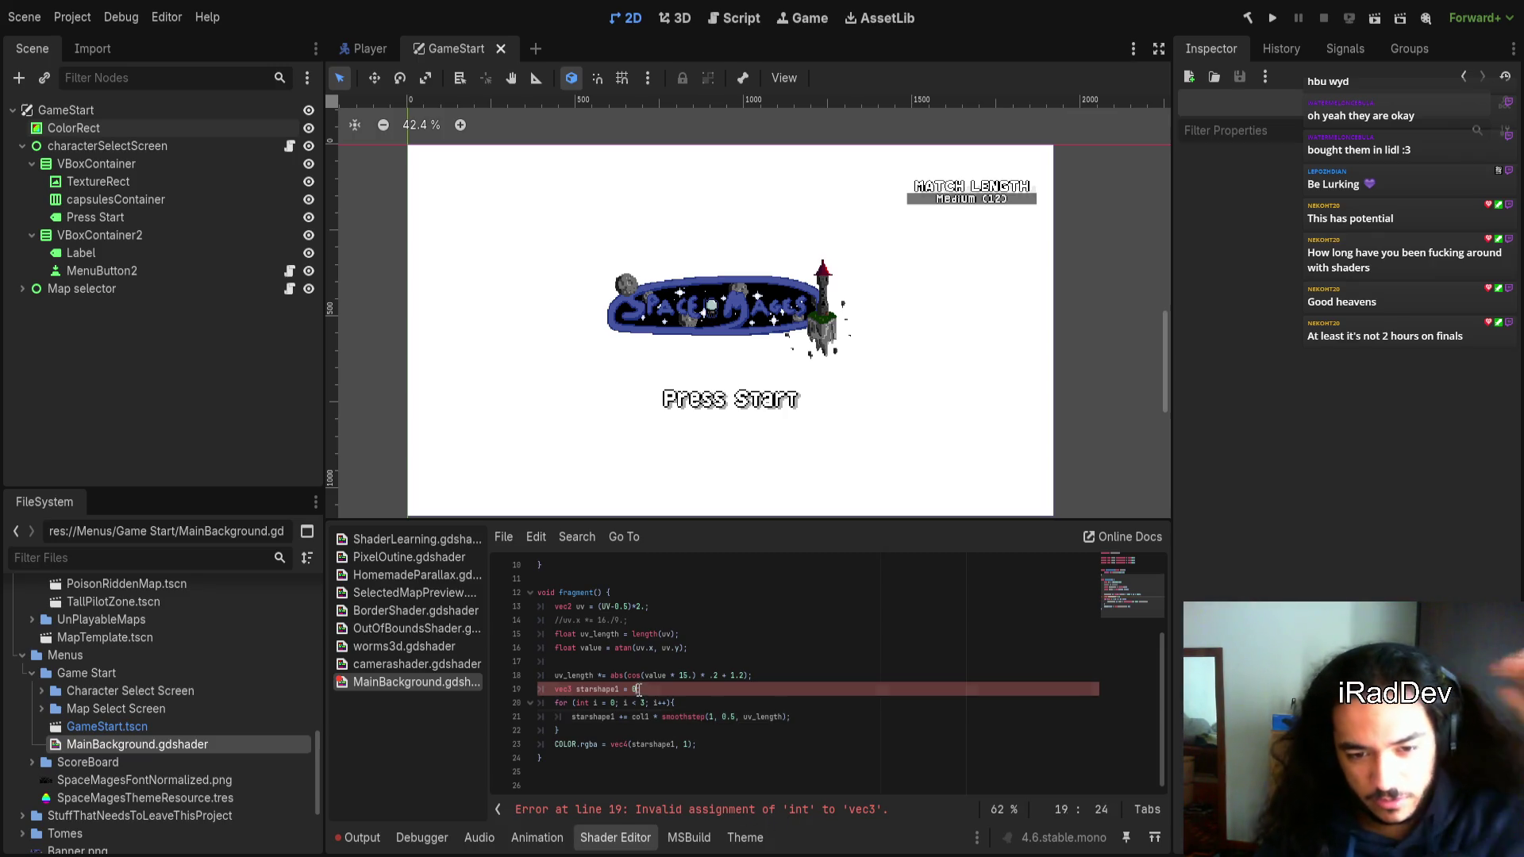
pyautogui.press('BackSpace')
pyautogui.write('vec3')
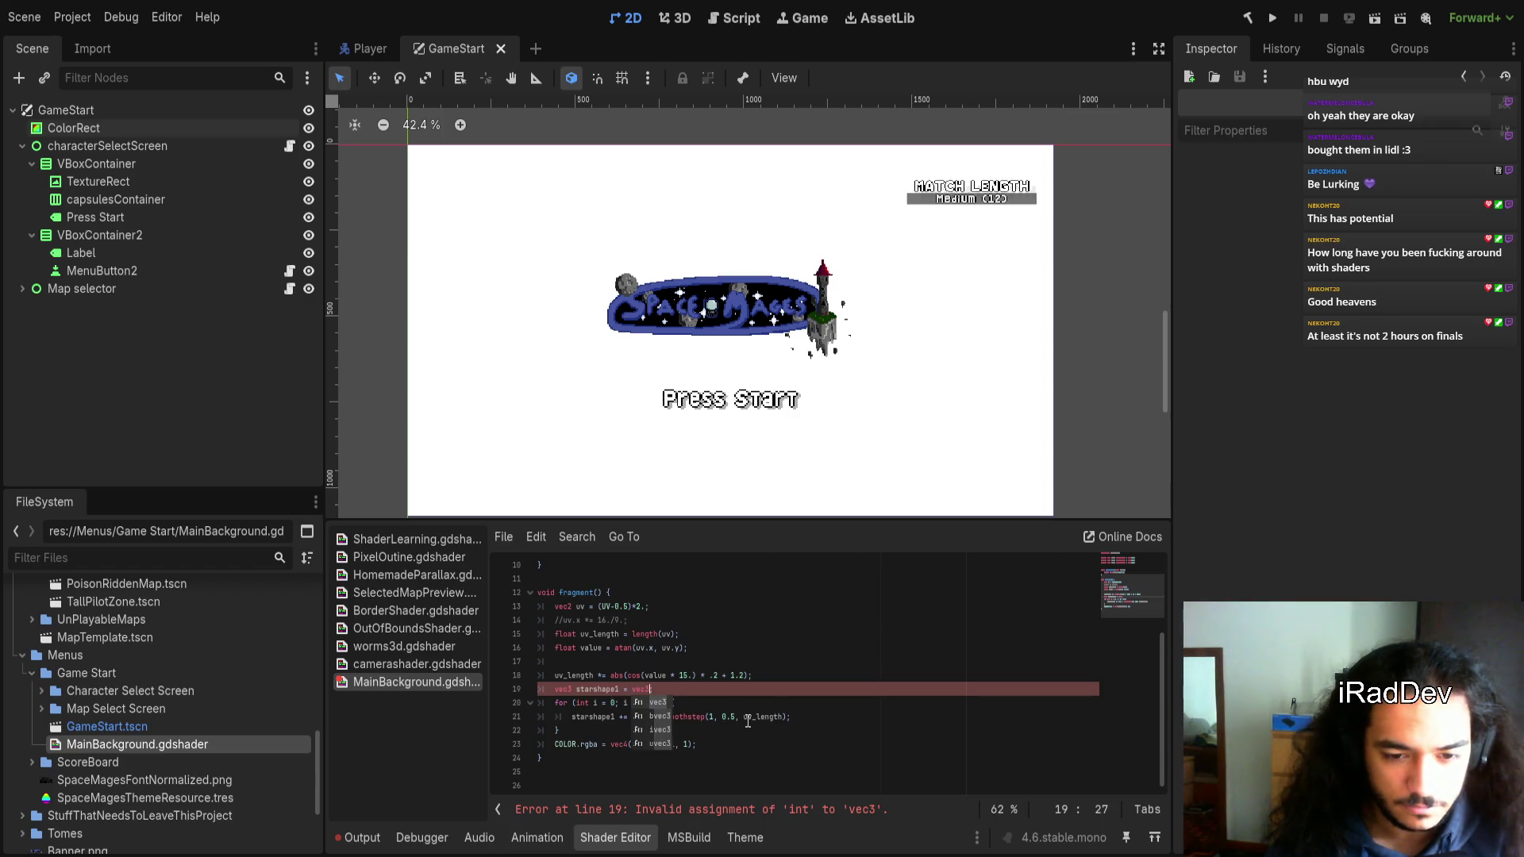
pyautogui.write('(0.);')
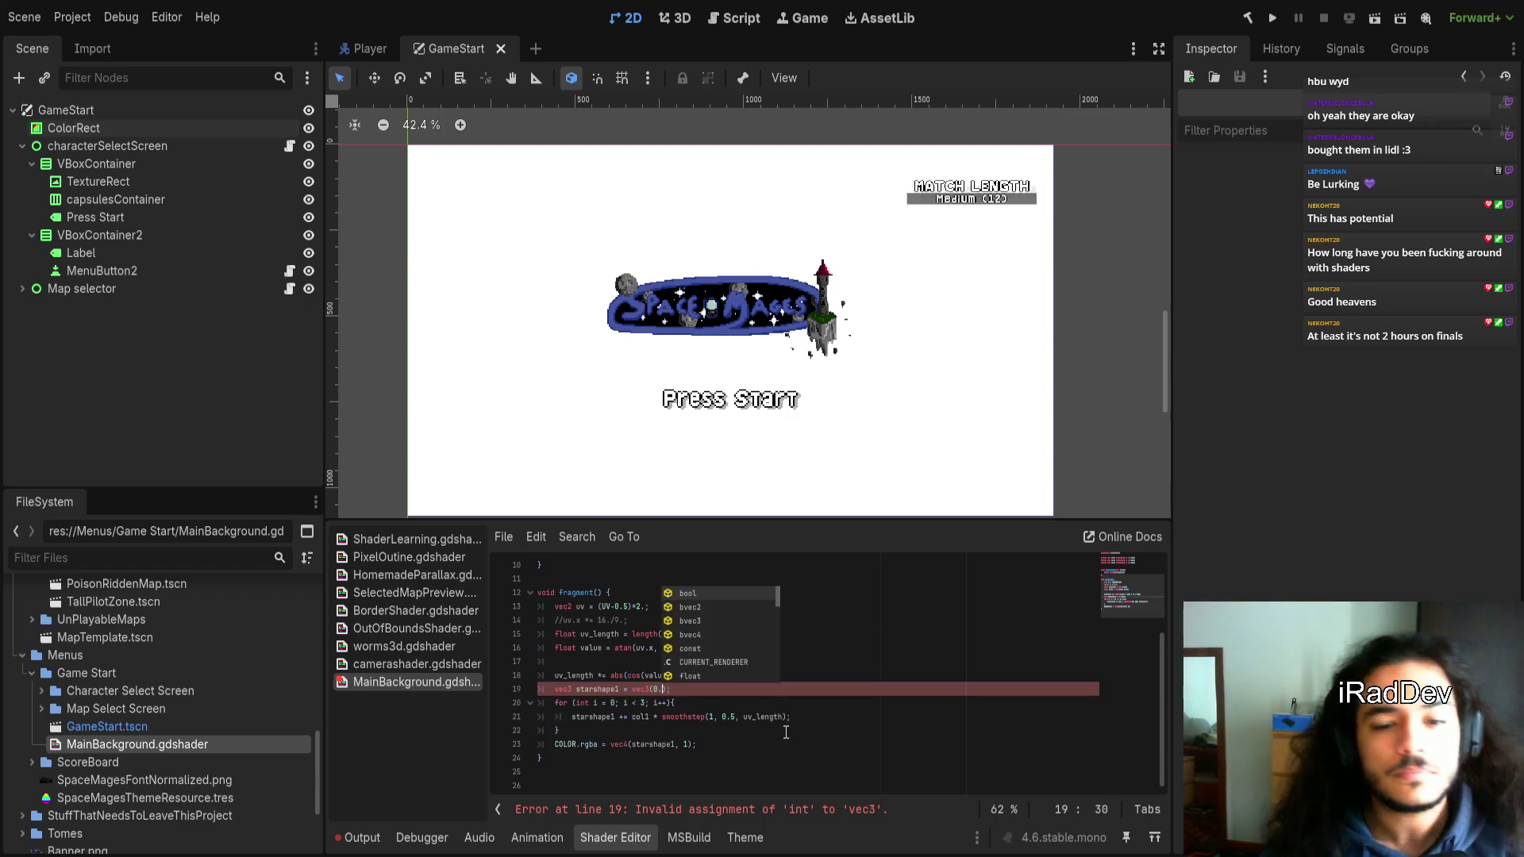
pyautogui.click(921, 738)
pyautogui.moveTo(763, 446); pyautogui.dragTo(794, 403)
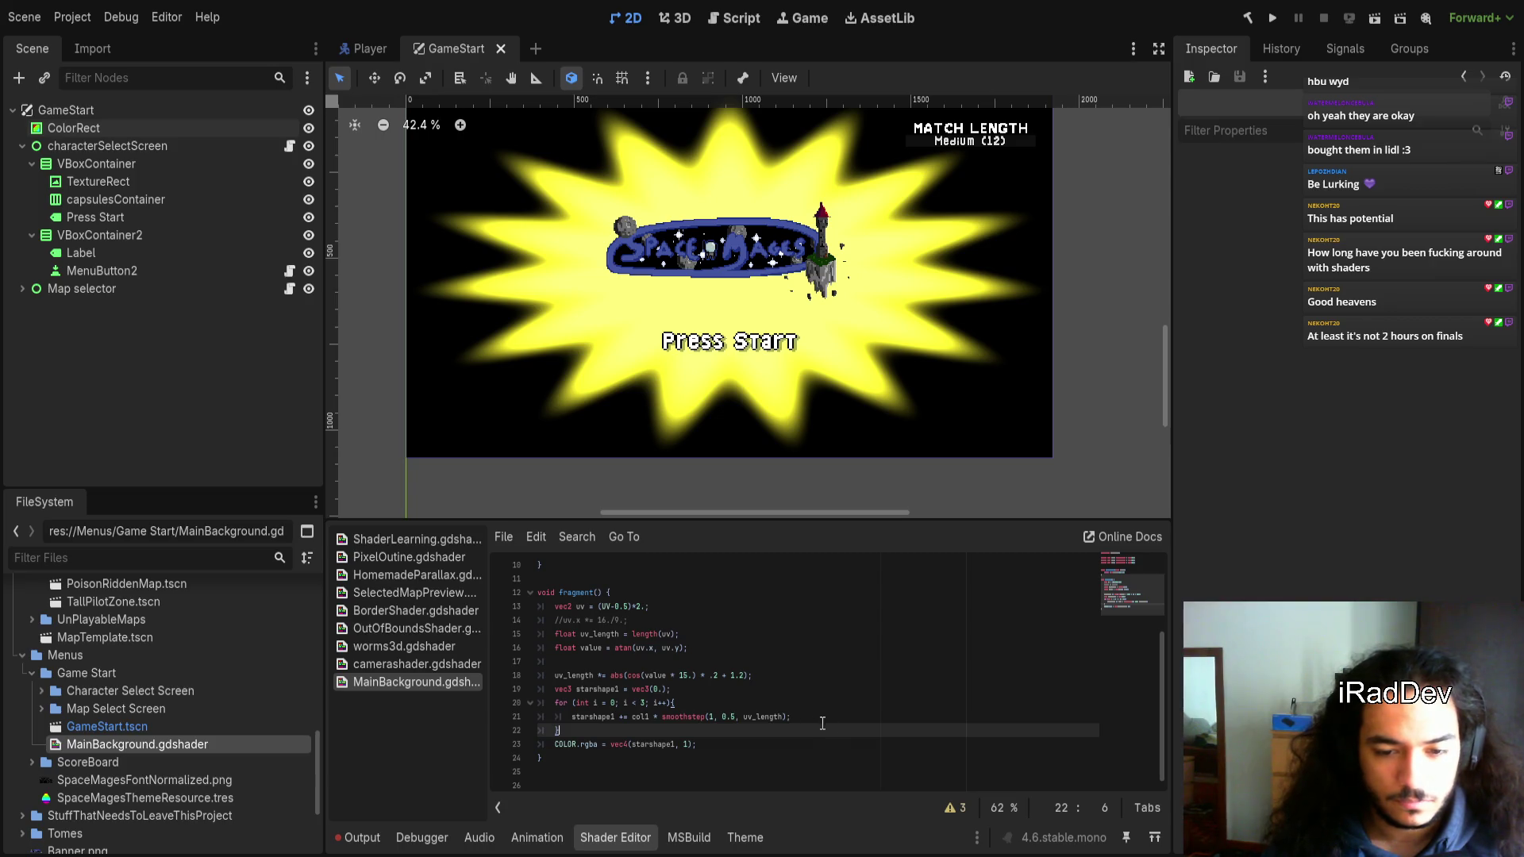
# Append '/3.' after the smoothstep call in the loop's accumulation line
pyautogui.press('Up')
pyautogui.press('Up')
pyautogui.press('End')
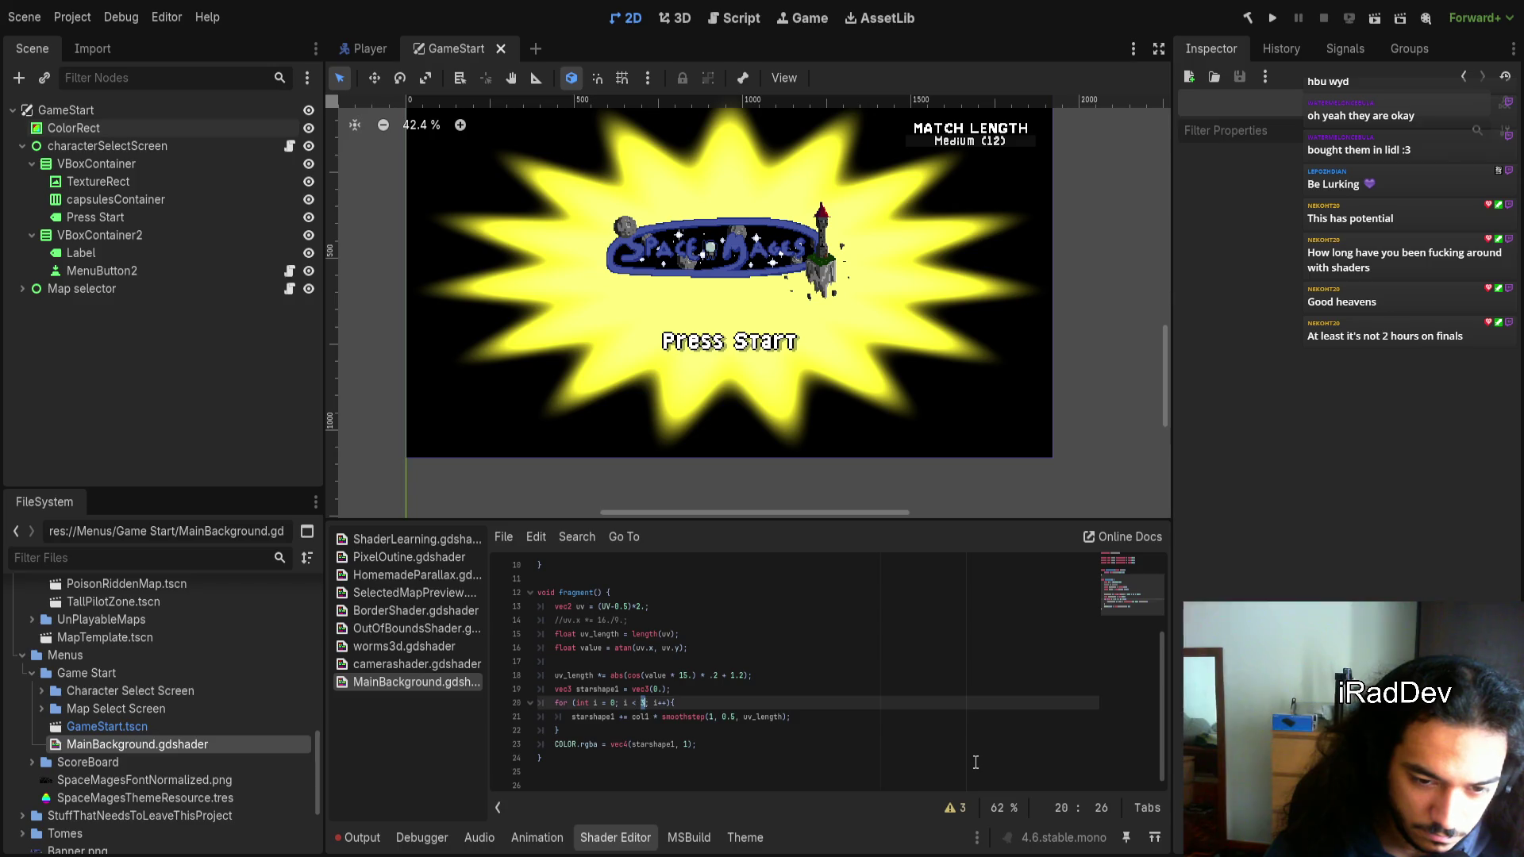
pyautogui.press('Down')
pyautogui.write('/3')
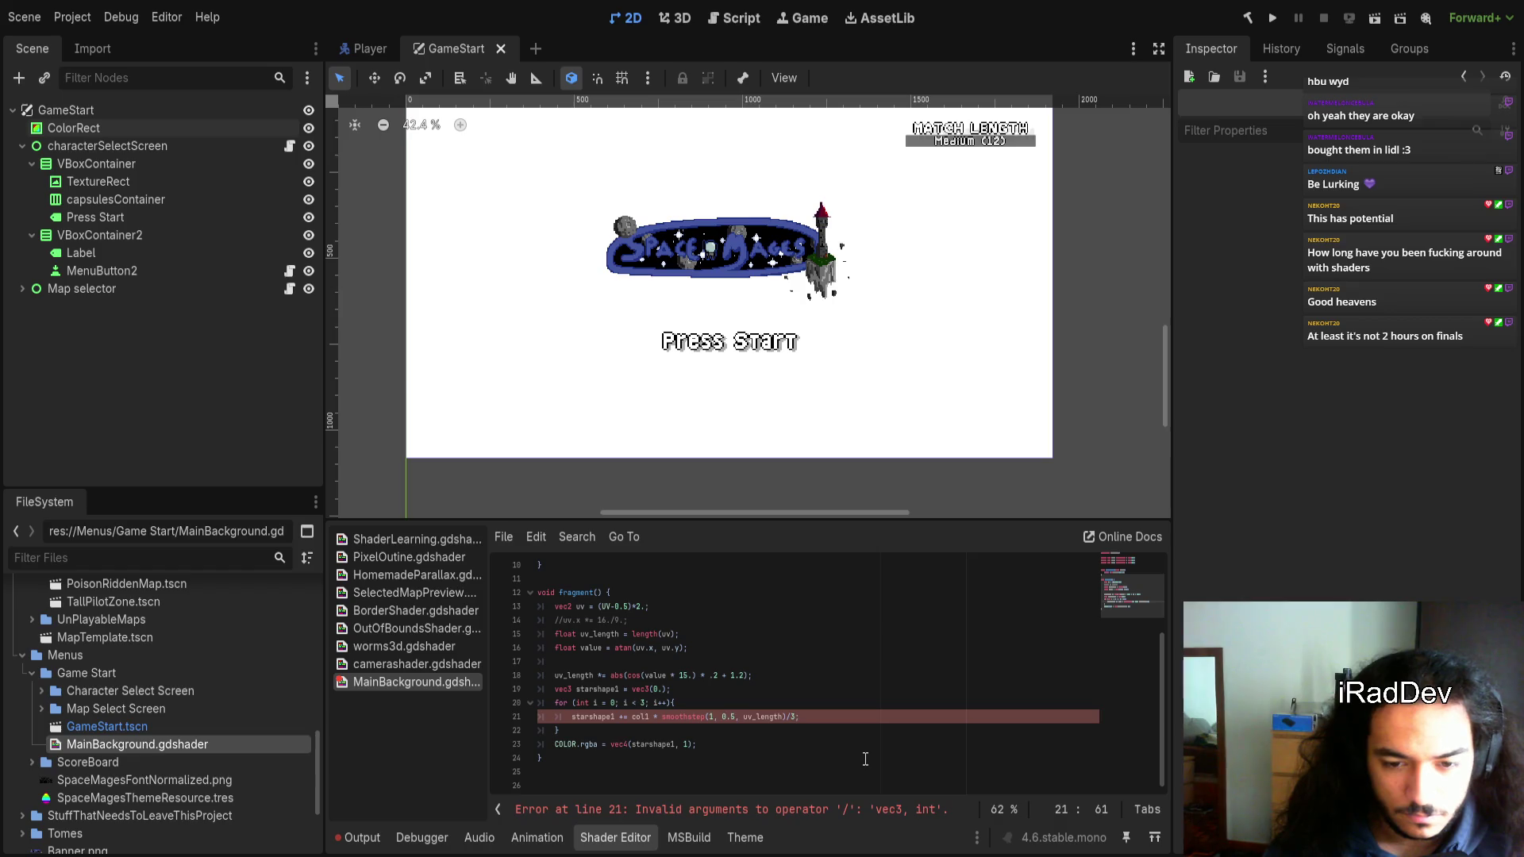
pyautogui.write('.')
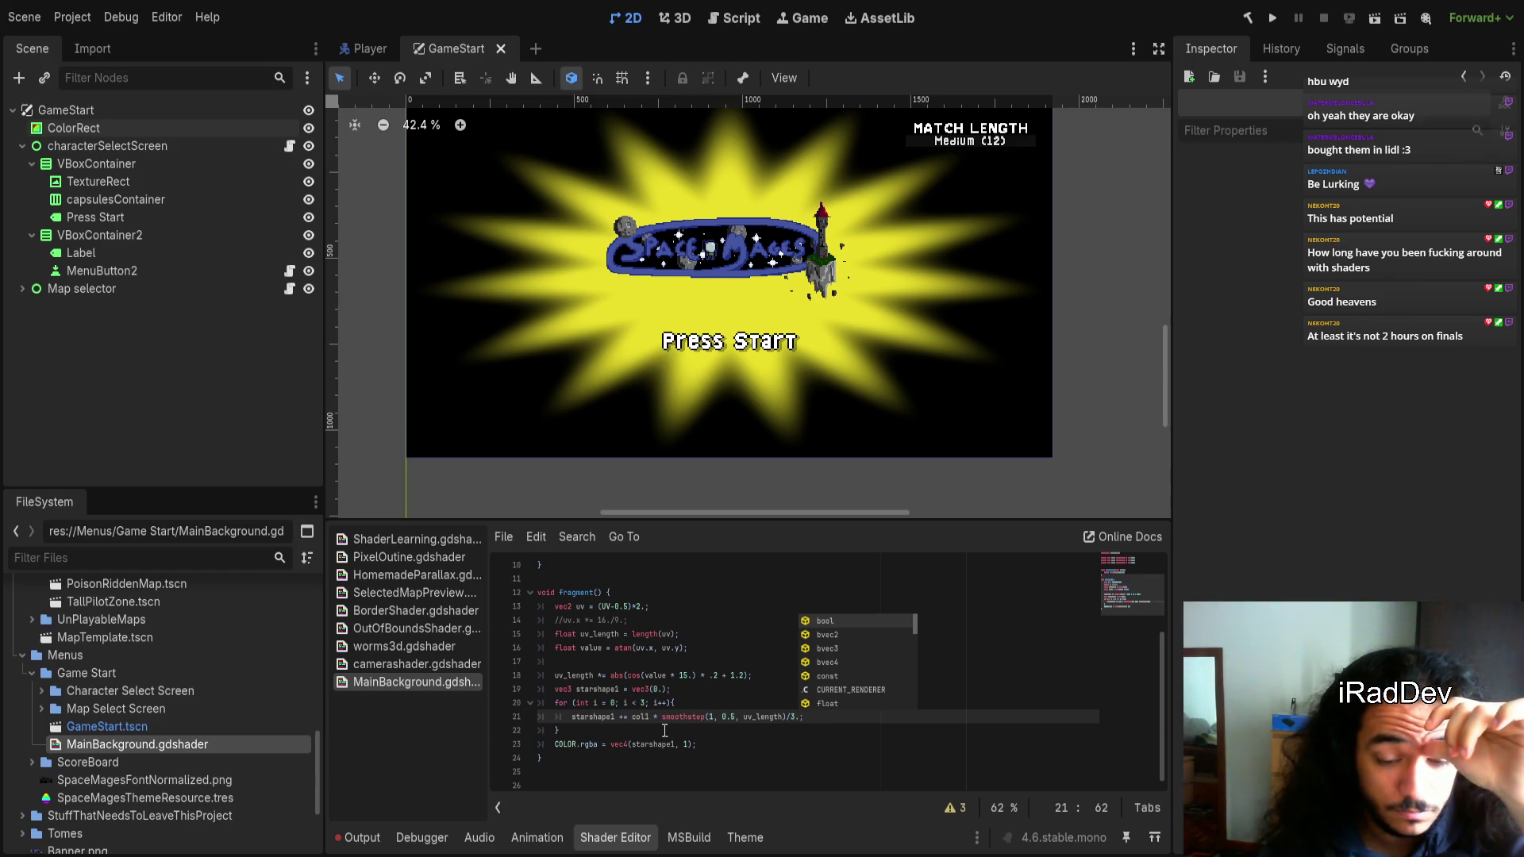
pyautogui.scroll(3, 665, 731)
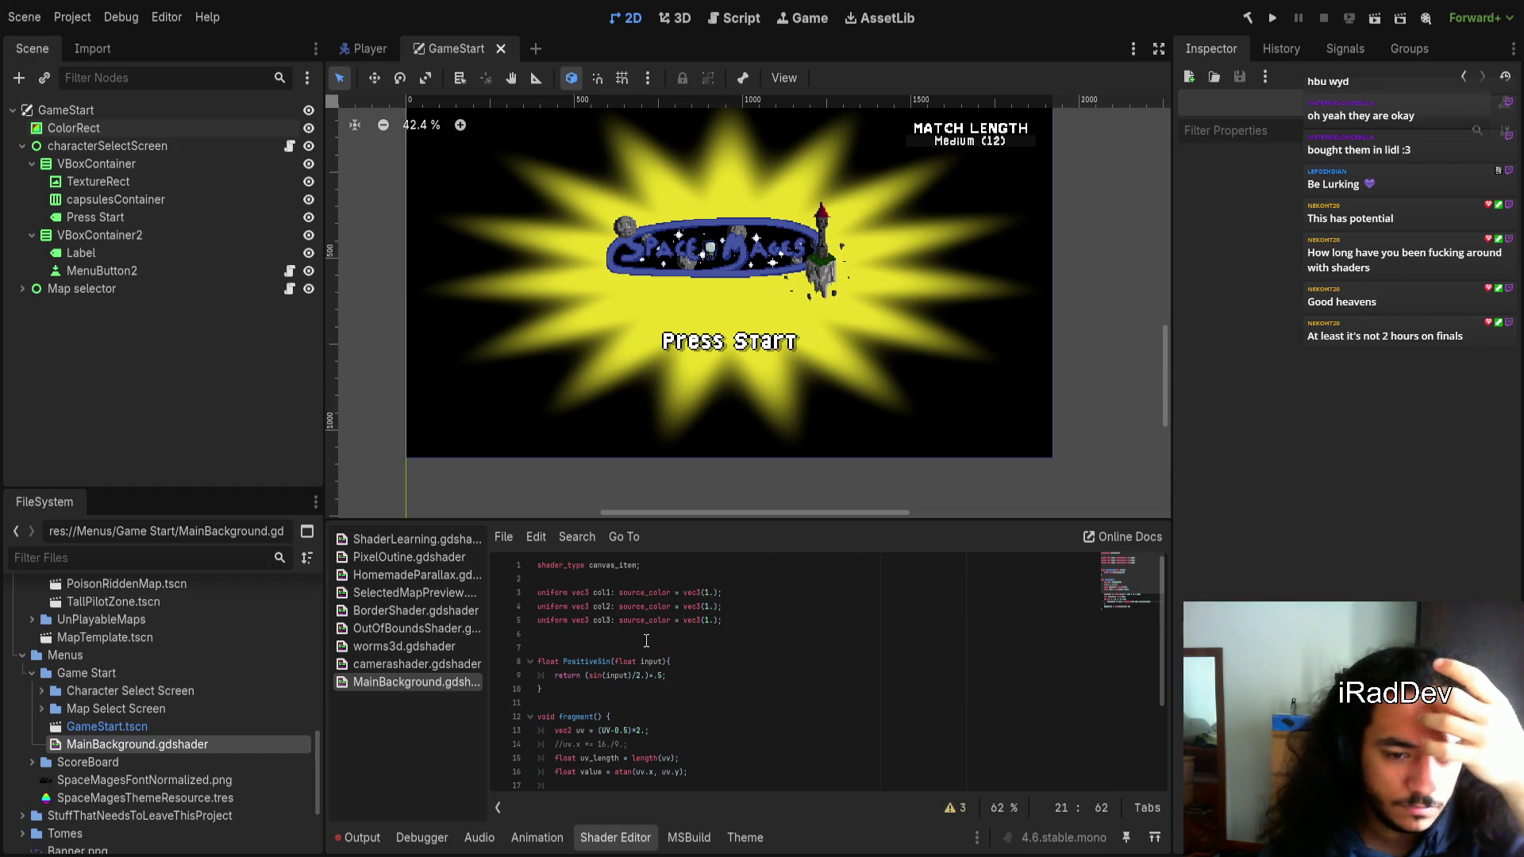
pyautogui.click(646, 641)
pyautogui.click(643, 637)
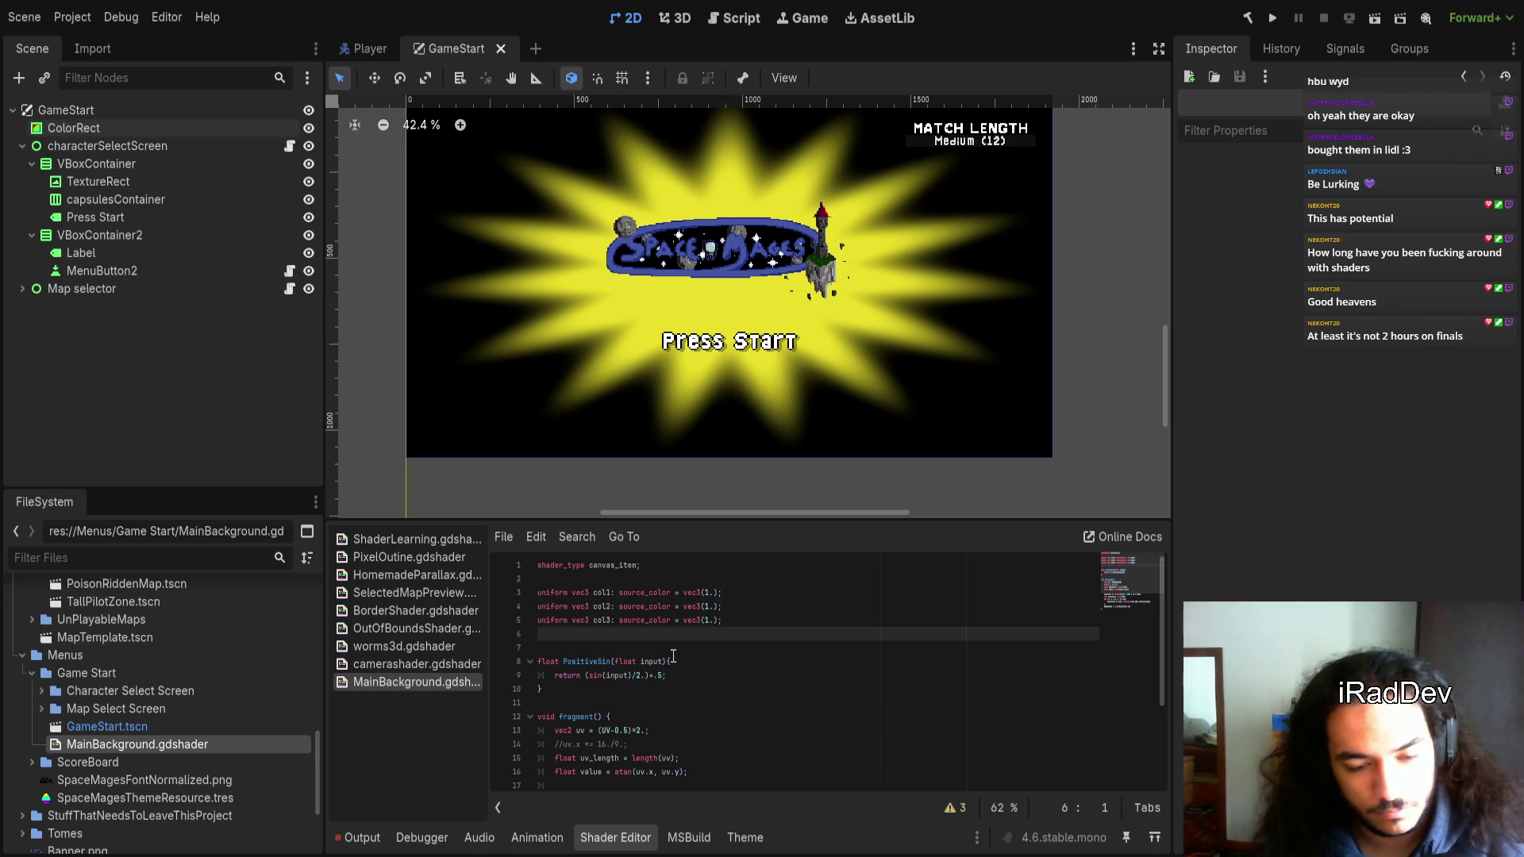
pyautogui.scroll(-2, 675, 663)
# Below the value line, add 'vec3[3] colors = {col1, col2, col3};'
pyautogui.click(704, 705)
pyautogui.press('Return')
pyautogui.press('Return')
pyautogui.press('Up')
pyautogui.press('Up')
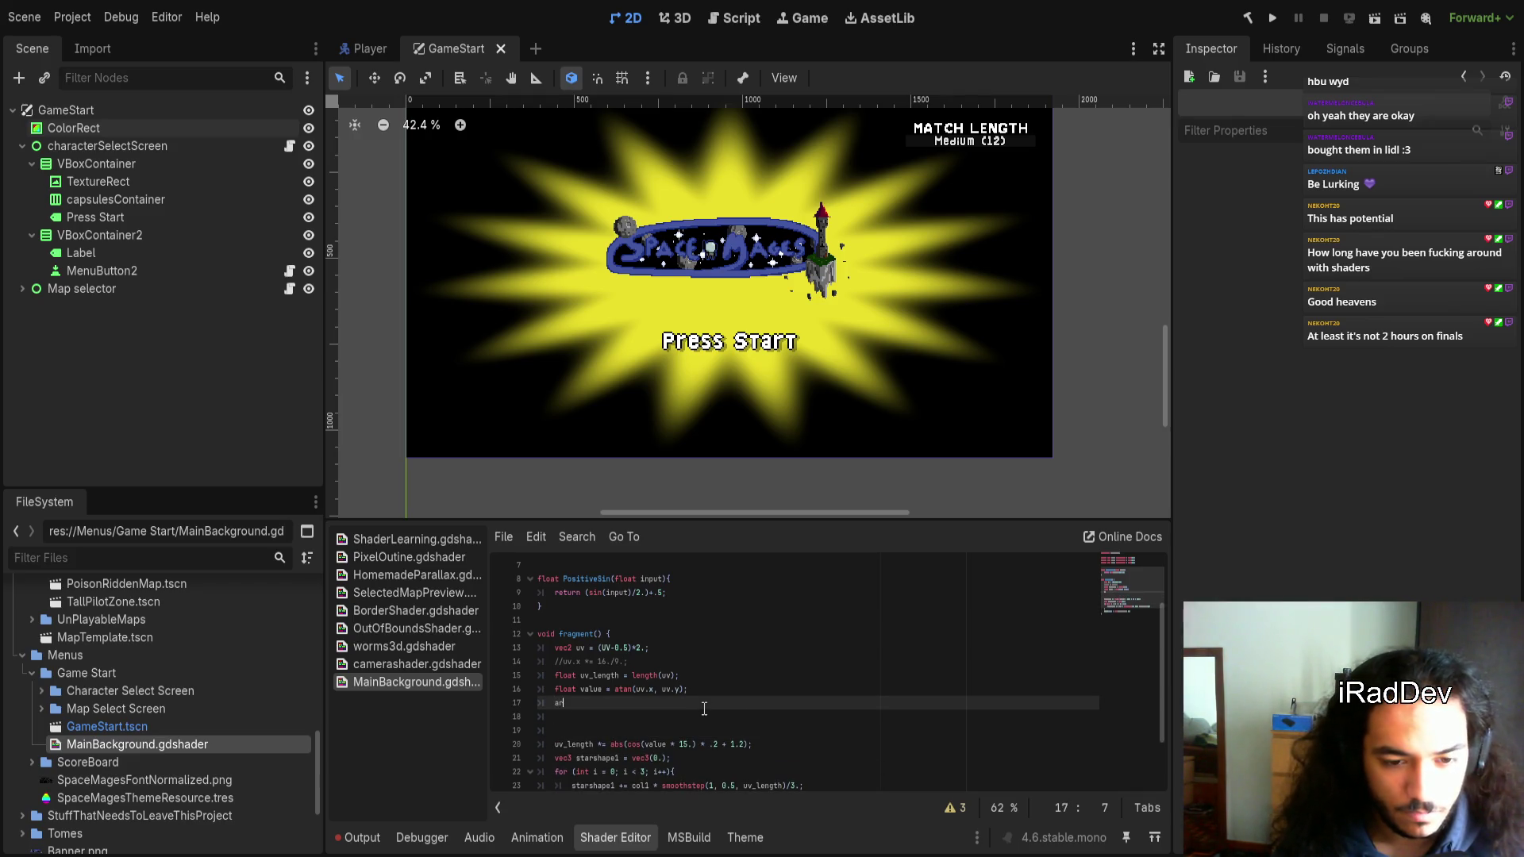
pyautogui.press('BackSpace')
pyautogui.press('BackSpace')
pyautogui.write('vec')
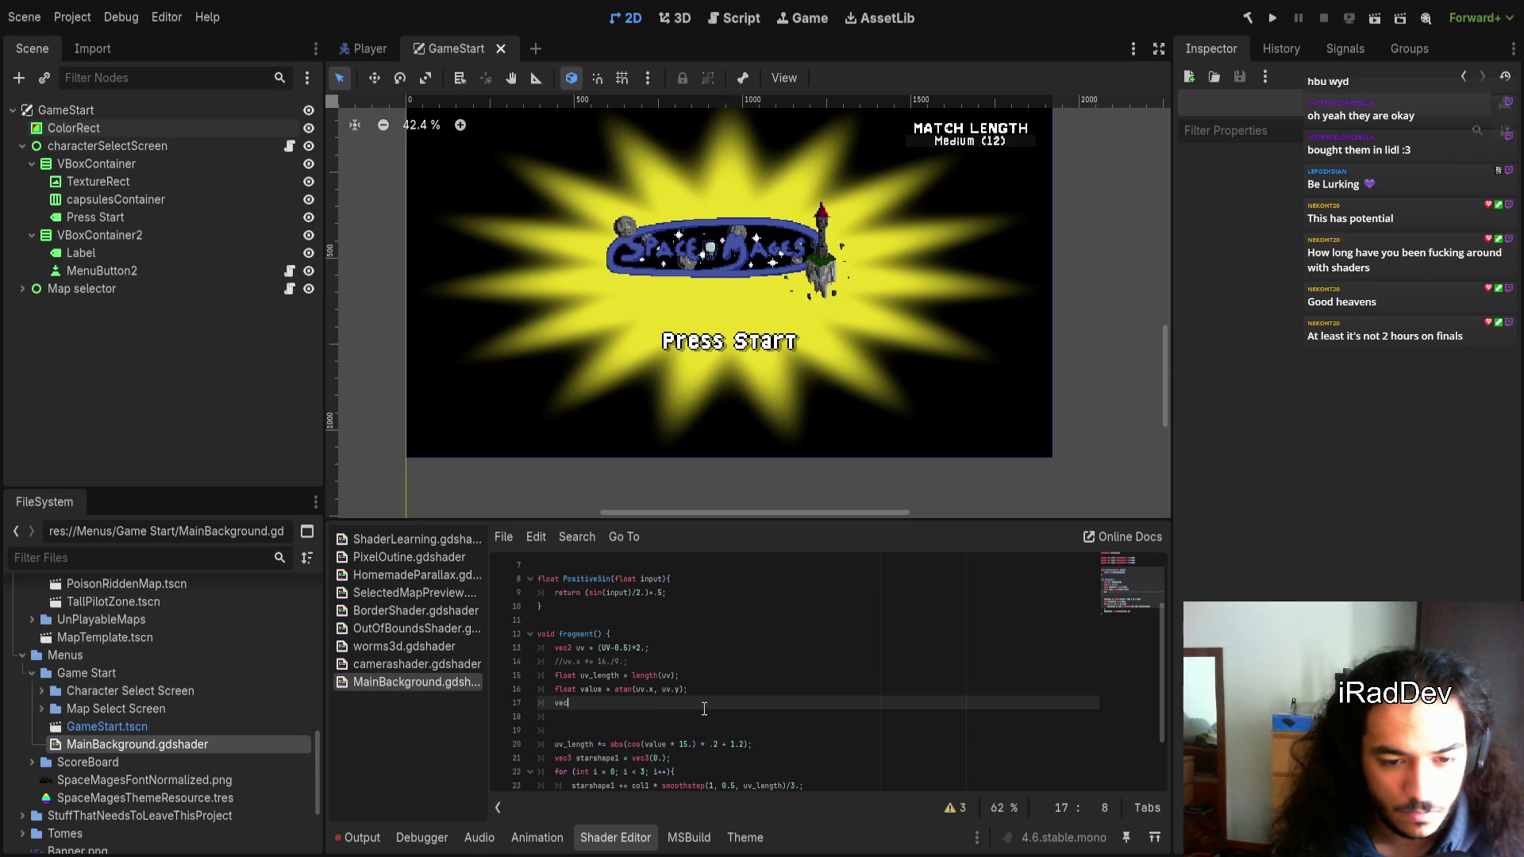
pyautogui.write('3')
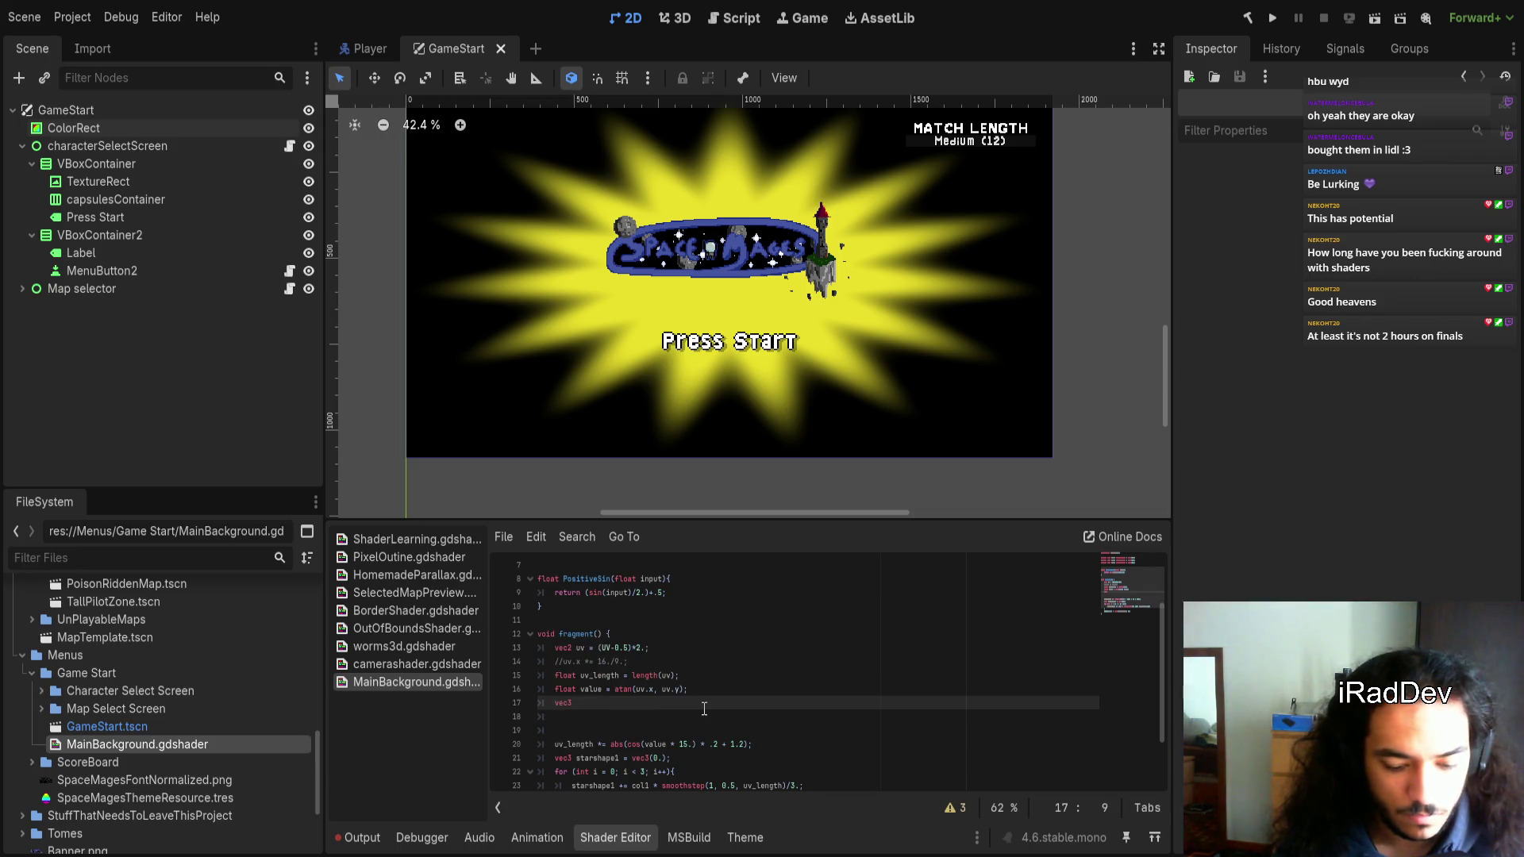
pyautogui.write('(')
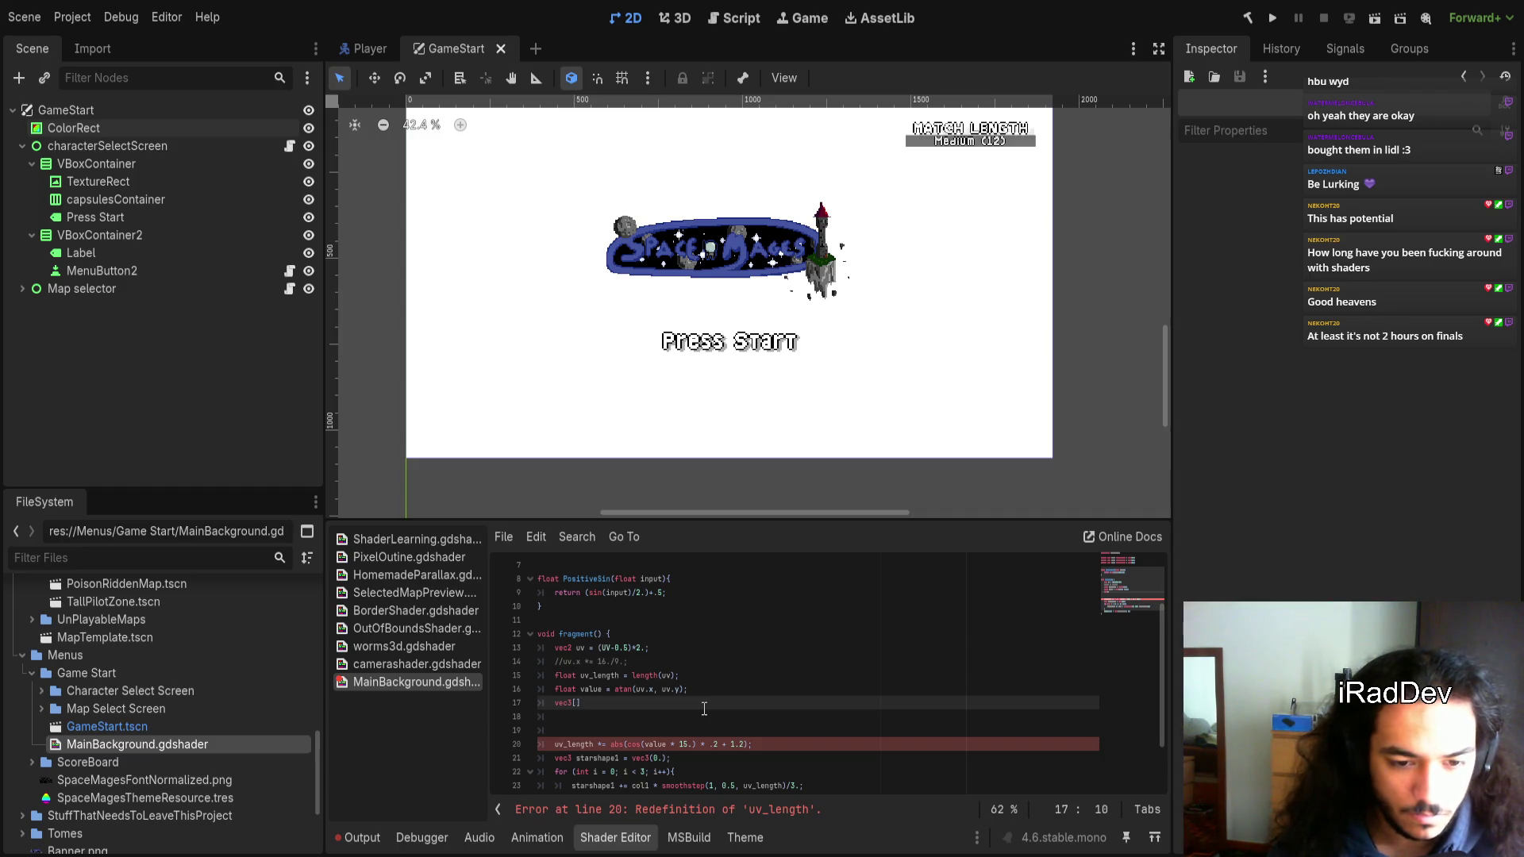
pyautogui.write('3')
pyautogui.write(' colors')
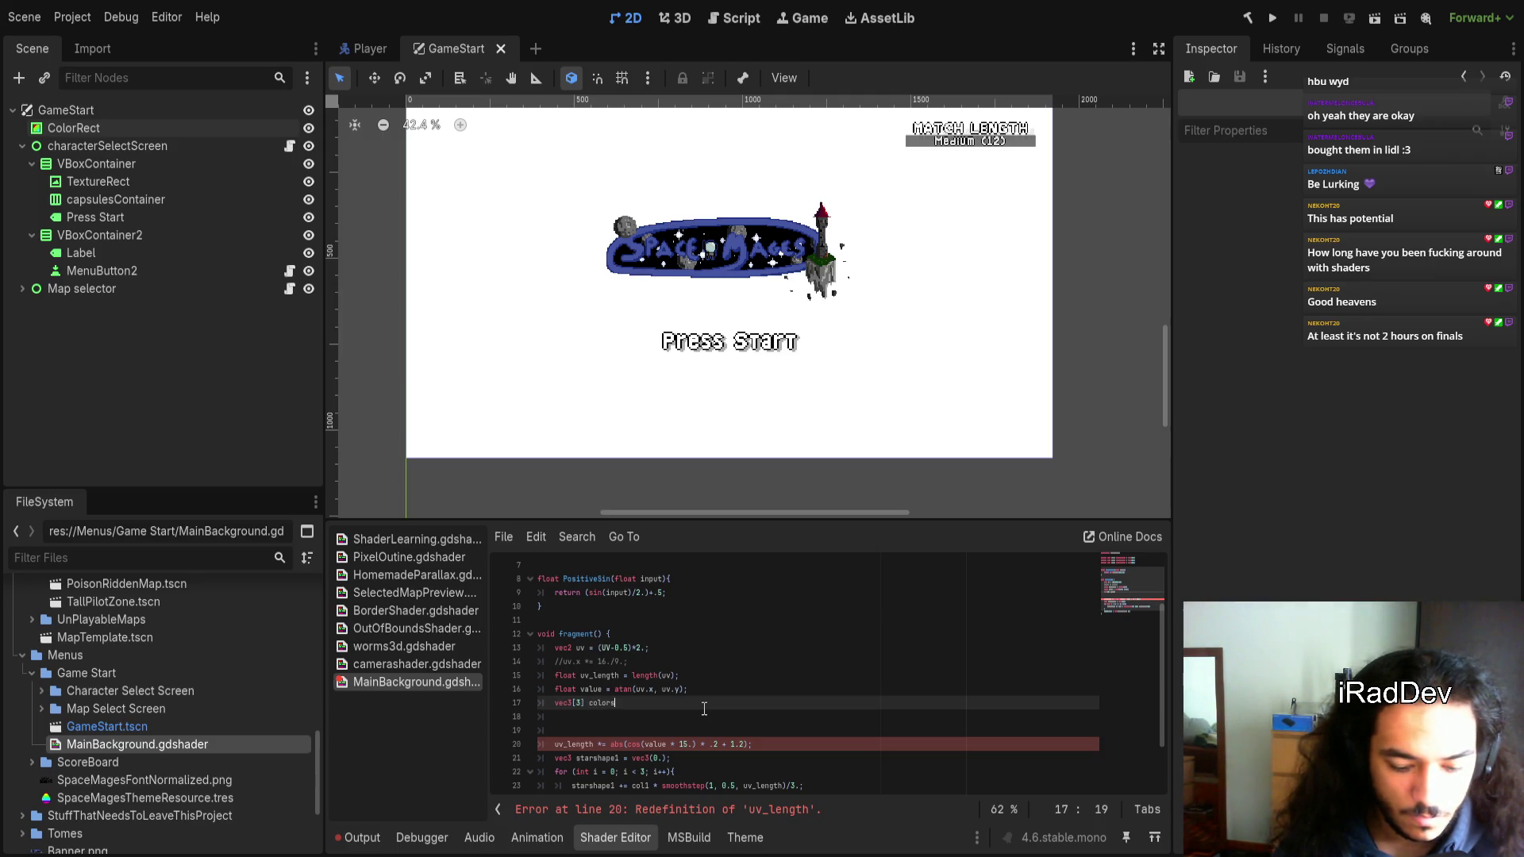
pyautogui.write('= {')
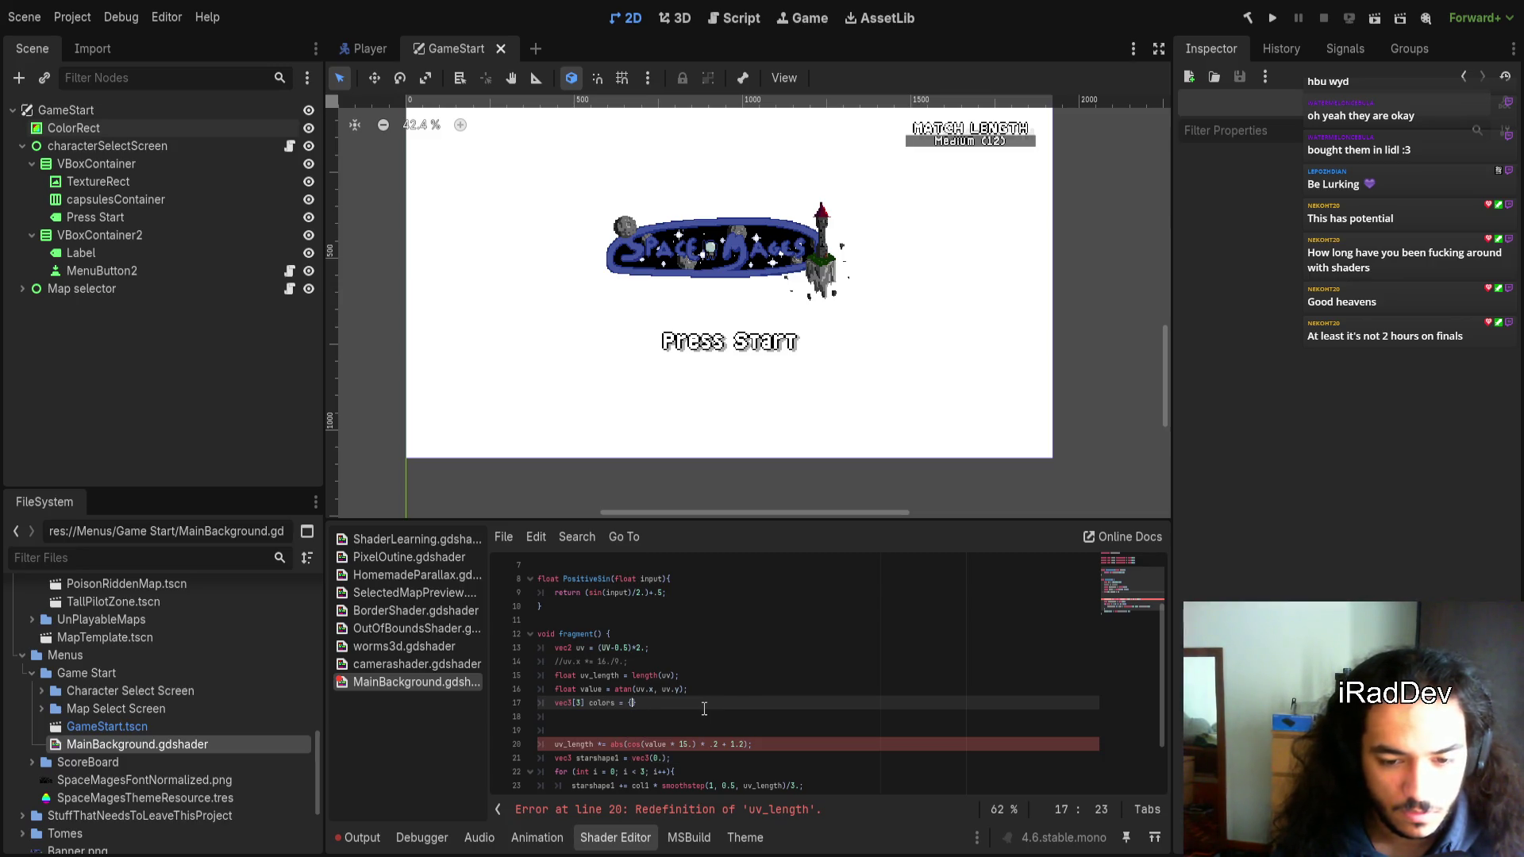
pyautogui.write(' };')
pyautogui.write('col1, co')
pyautogui.write('l2, col3')
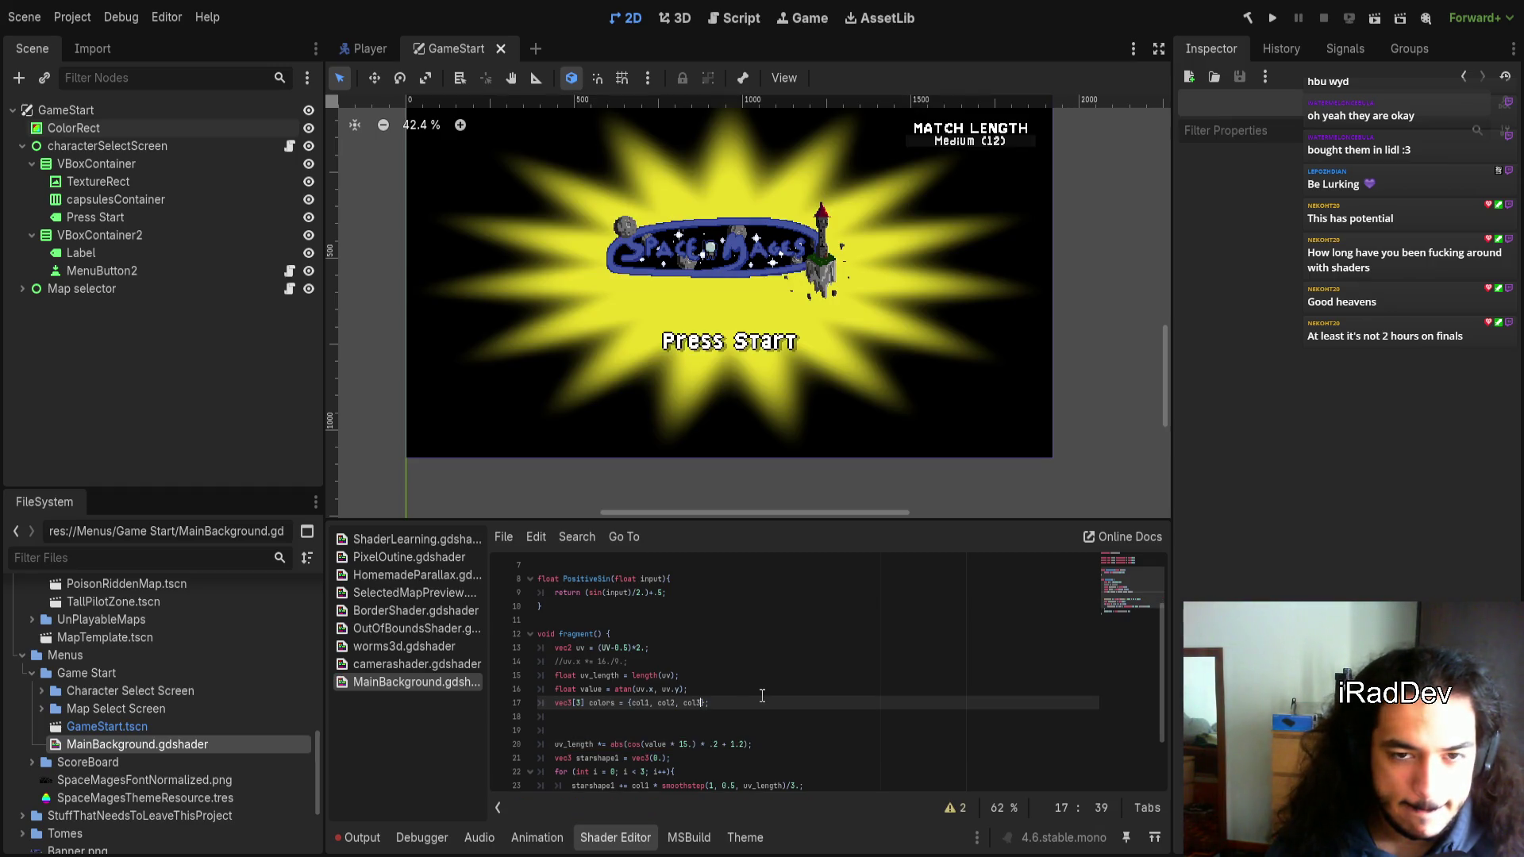
# In the loop line, use colors[i] instead of col1 and divide by float(i) instead of 3
pyautogui.doubleClick(600, 703)
pyautogui.hotkey('ctrl', 'c')
pyautogui.scroll(-2, 724, 732)
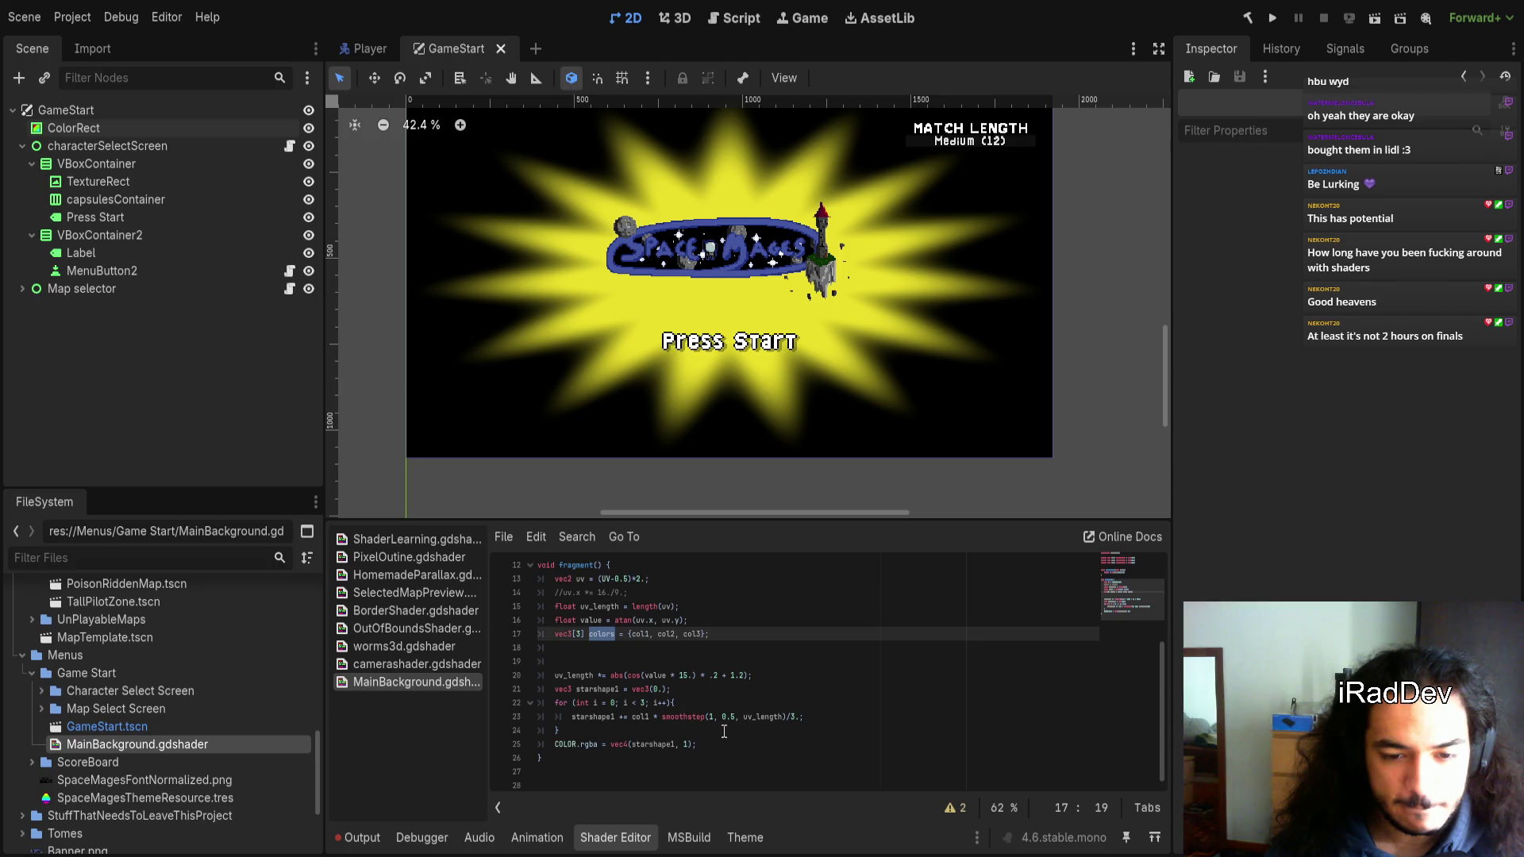
pyautogui.doubleClick(642, 716)
pyautogui.hotkey('ctrl', 'v')
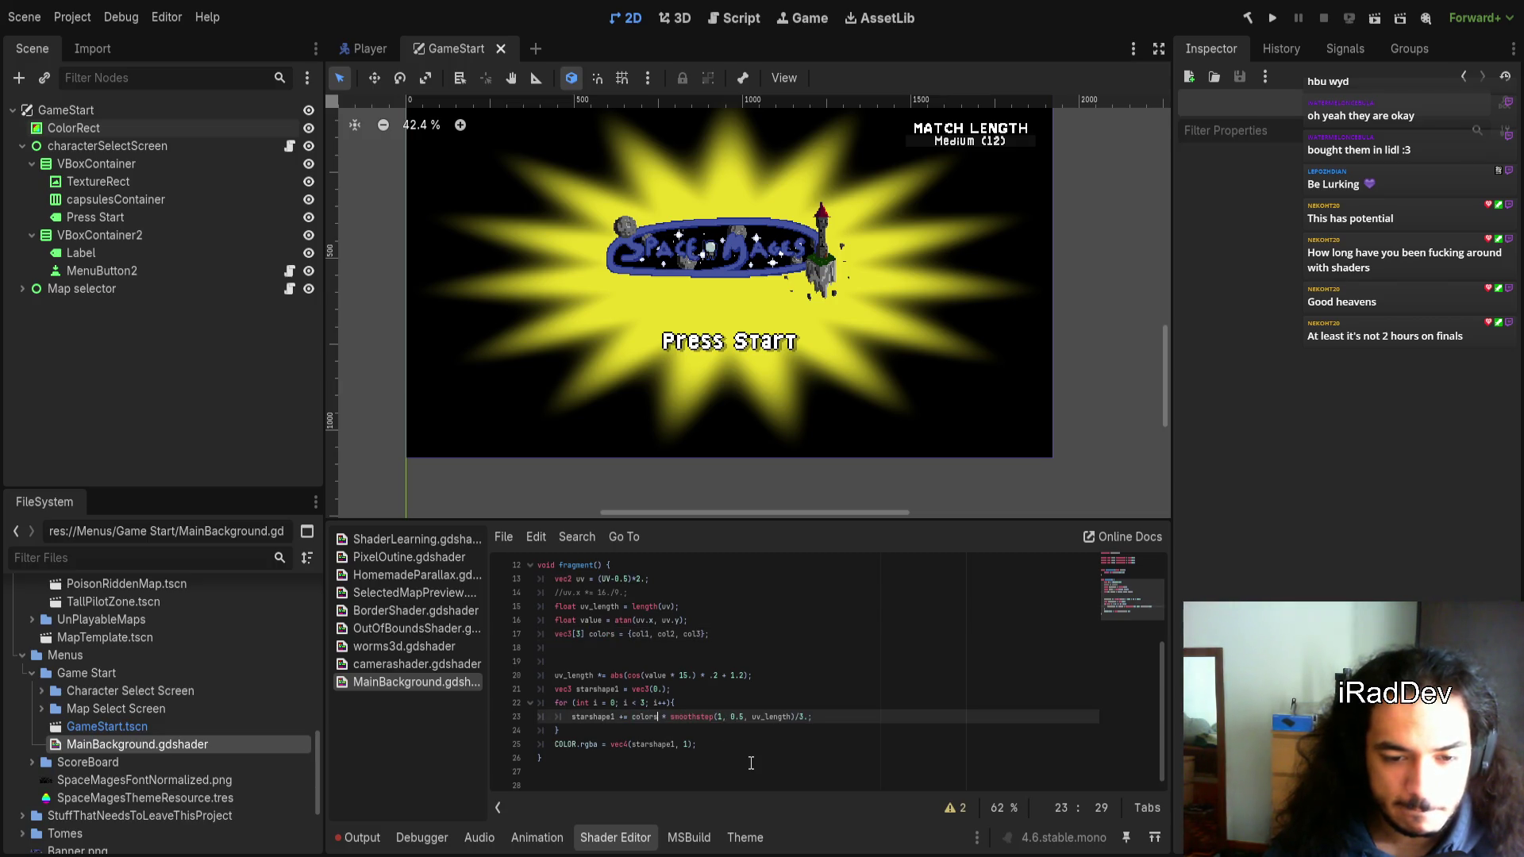
pyautogui.write('[i')
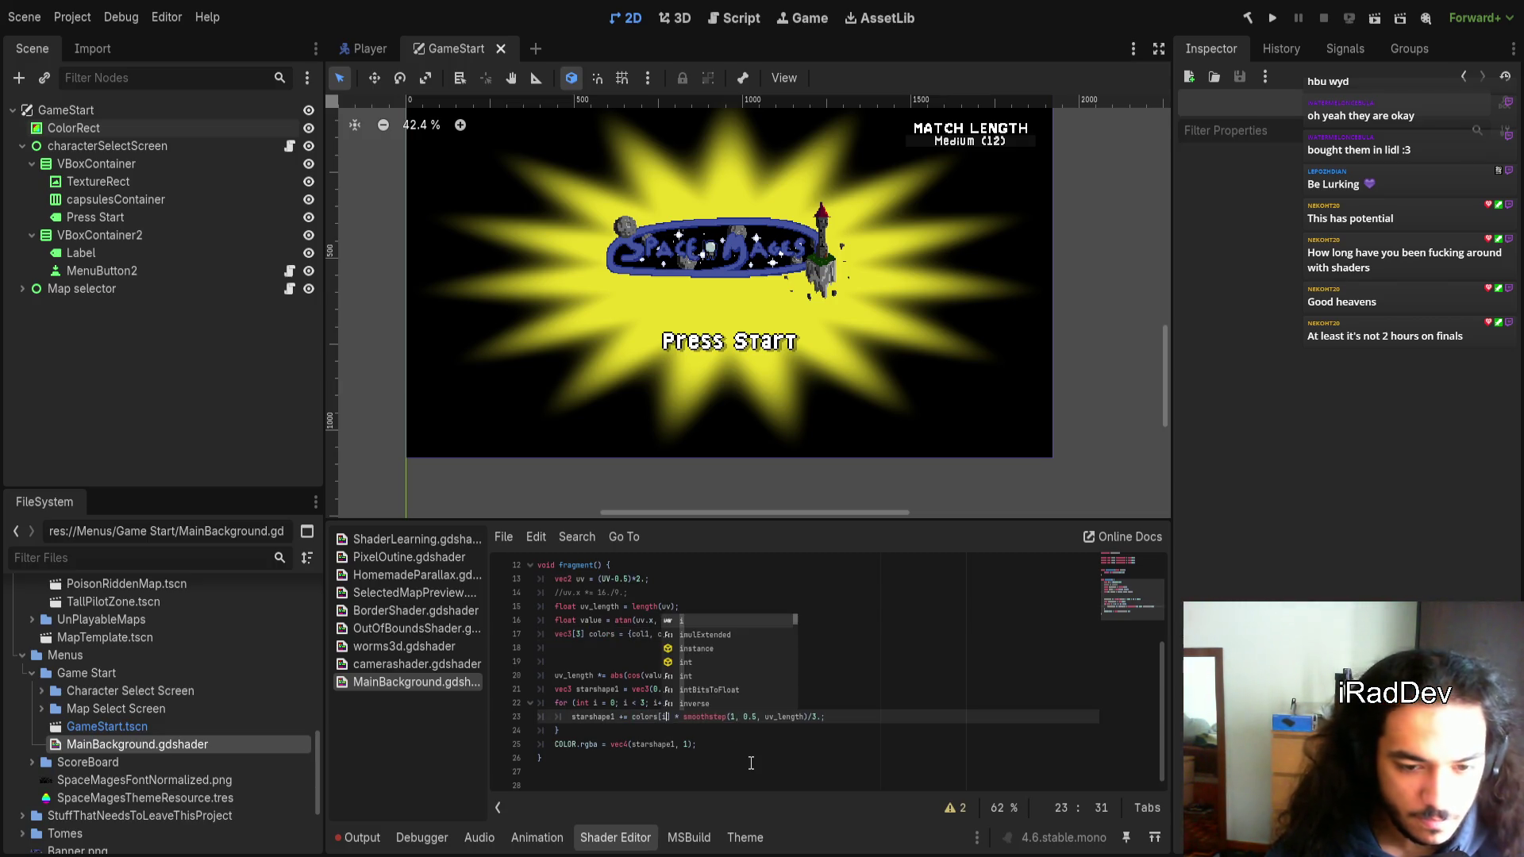
pyautogui.press('End')
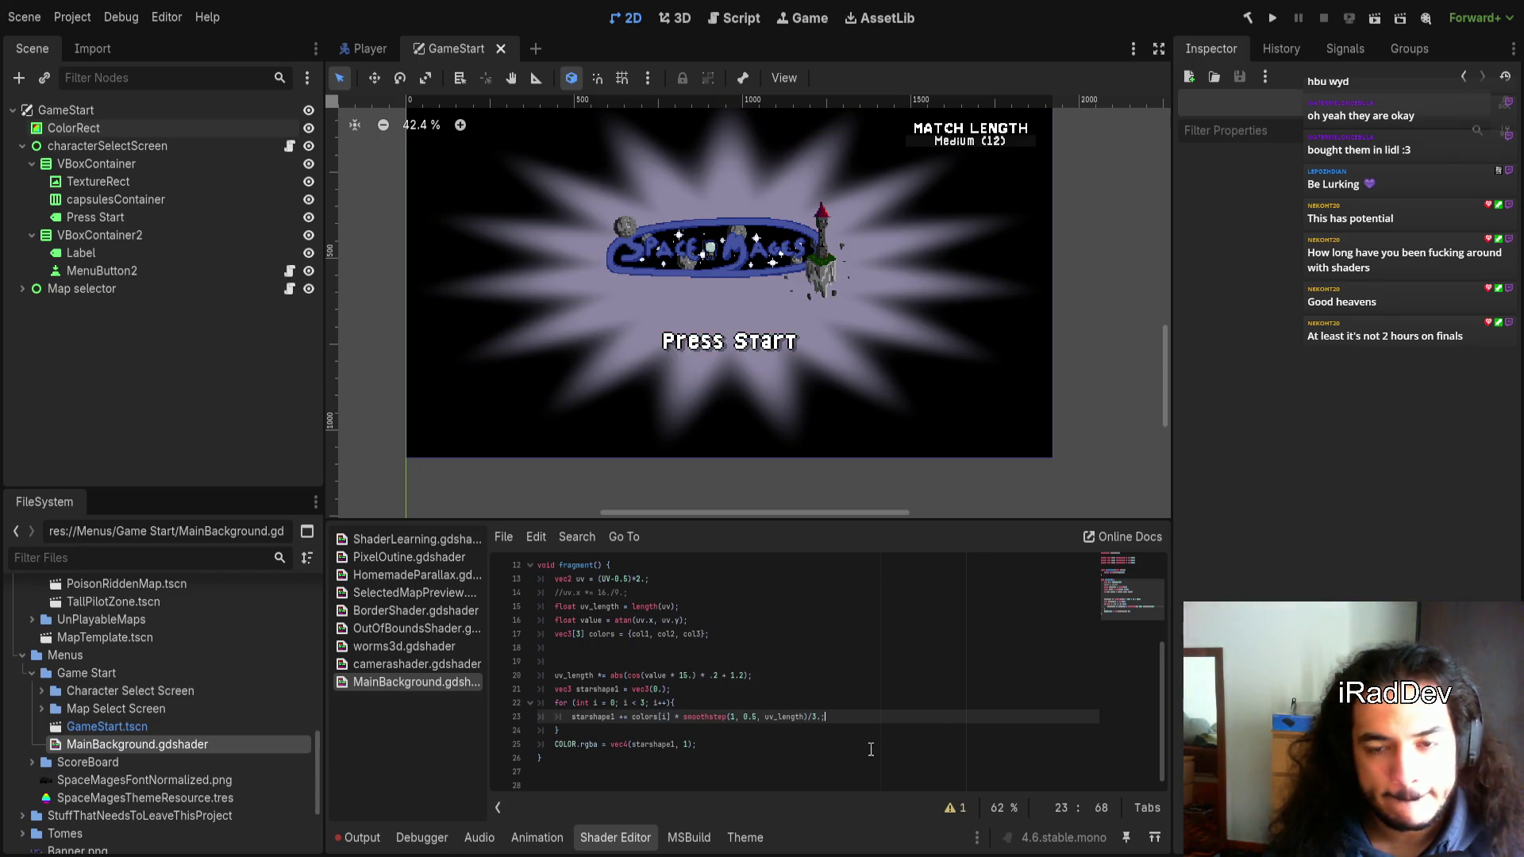
pyautogui.click(665, 717)
pyautogui.press('Right')
pyautogui.click(816, 717)
pyautogui.write('i.')
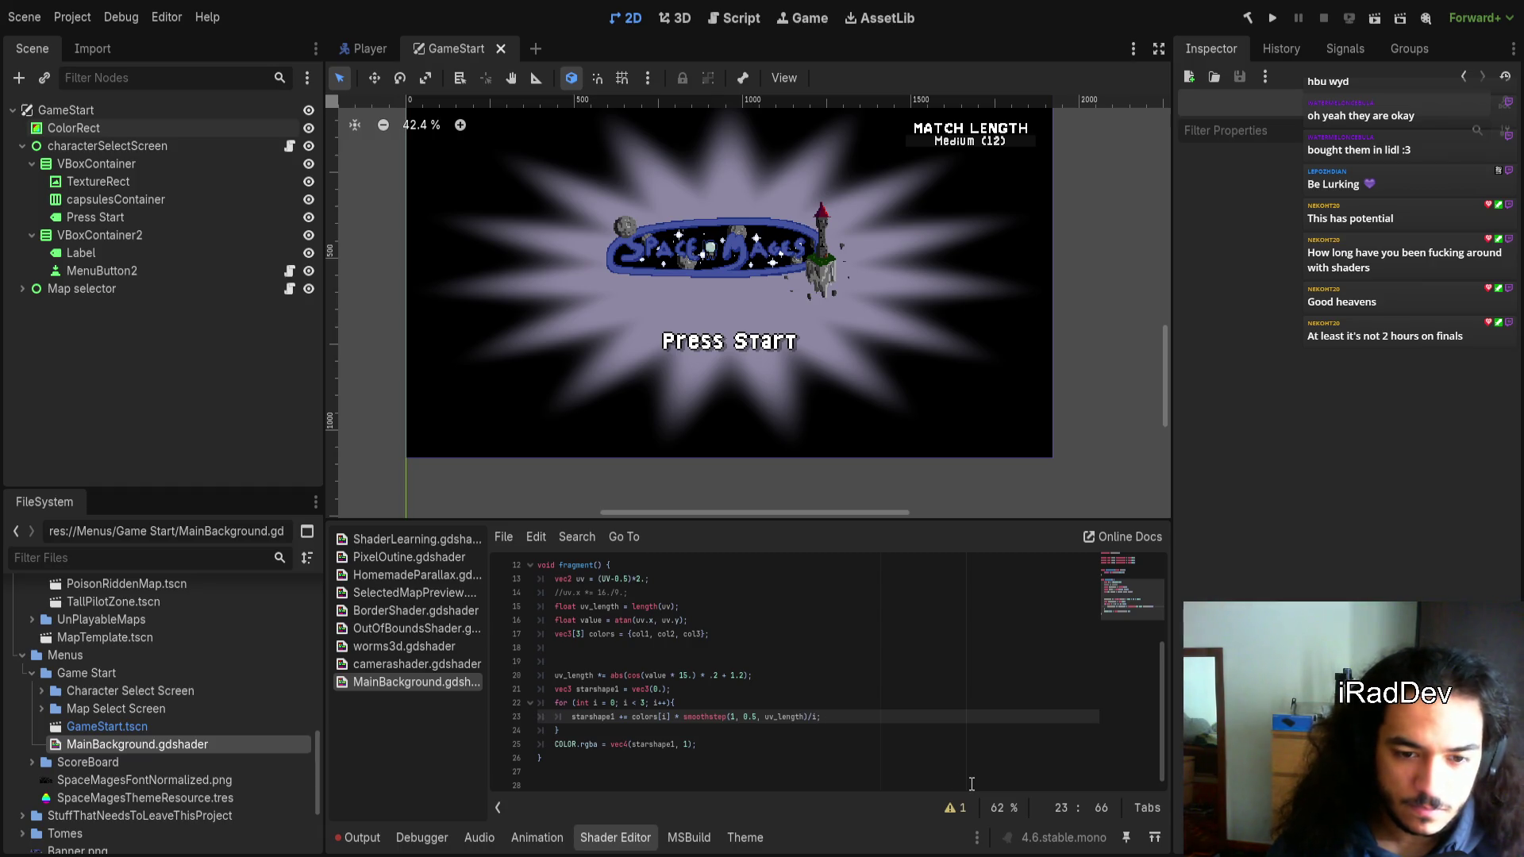
pyautogui.write('float(i')
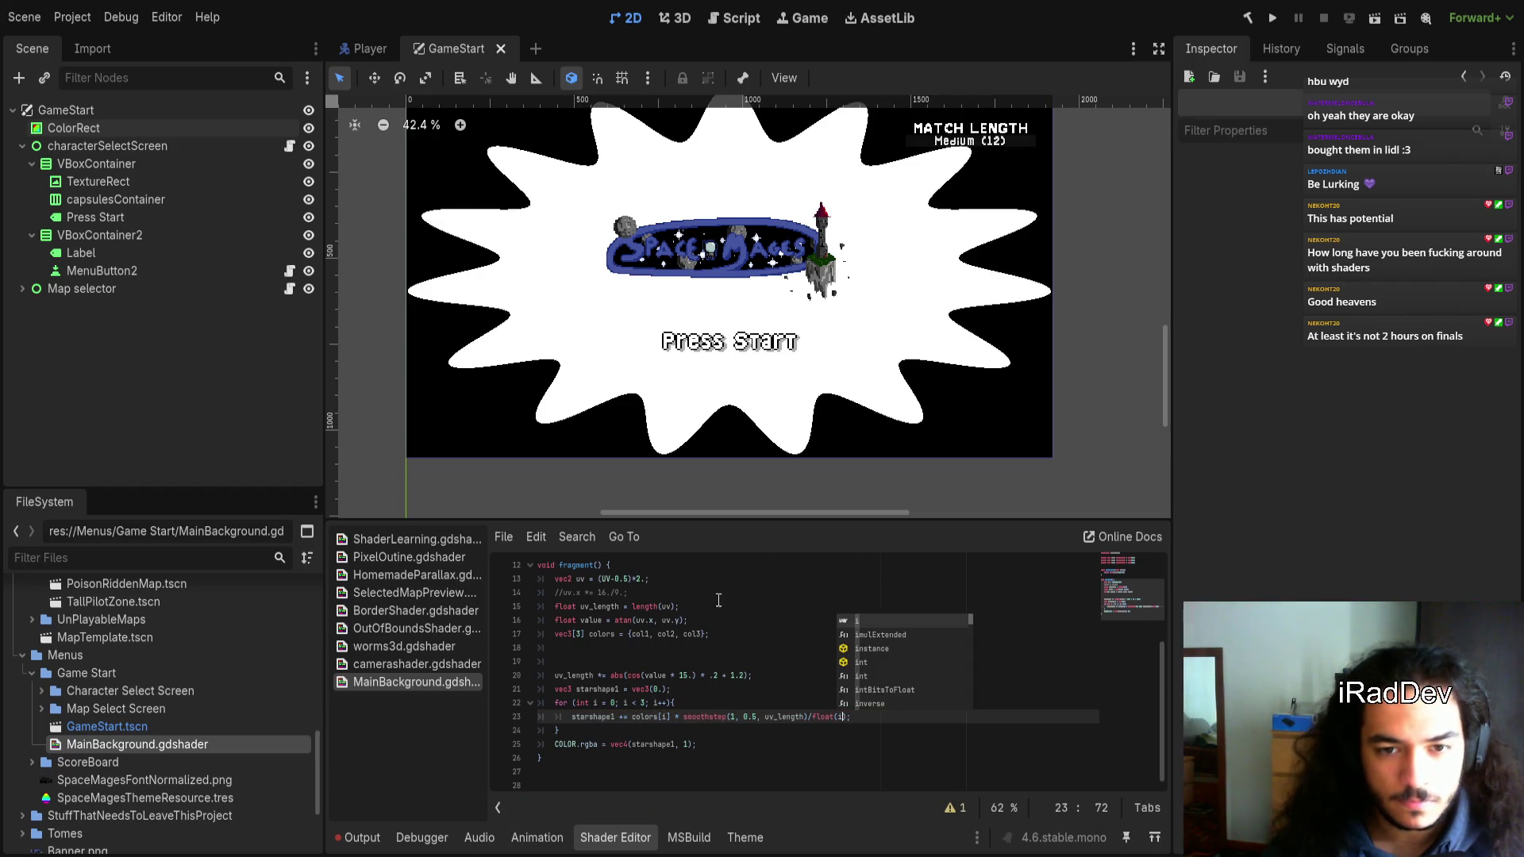
pyautogui.click(810, 744)
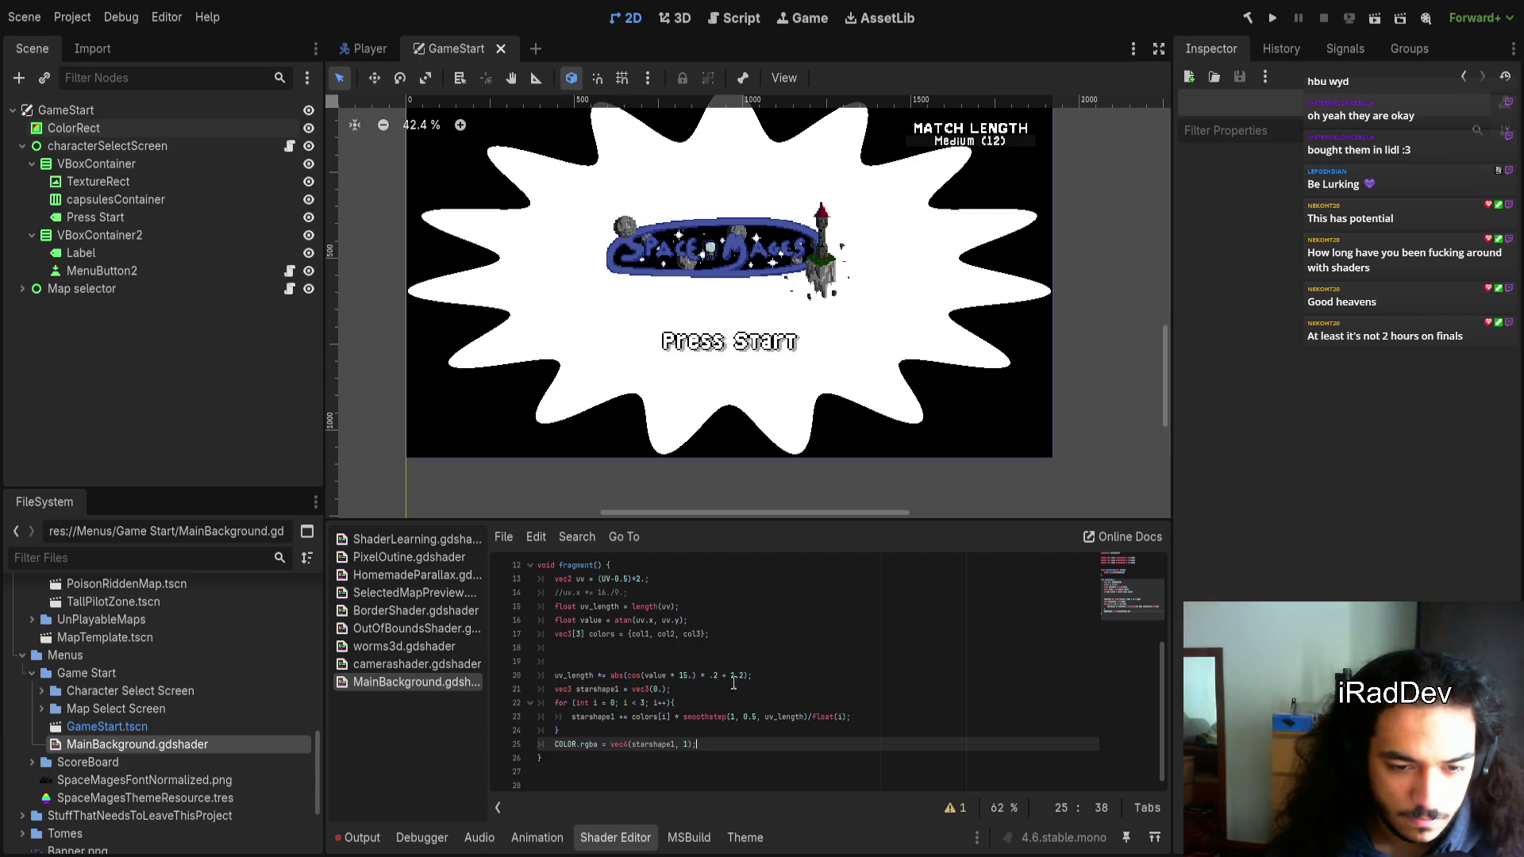
pyautogui.moveTo(765, 676); pyautogui.dragTo(555, 670)
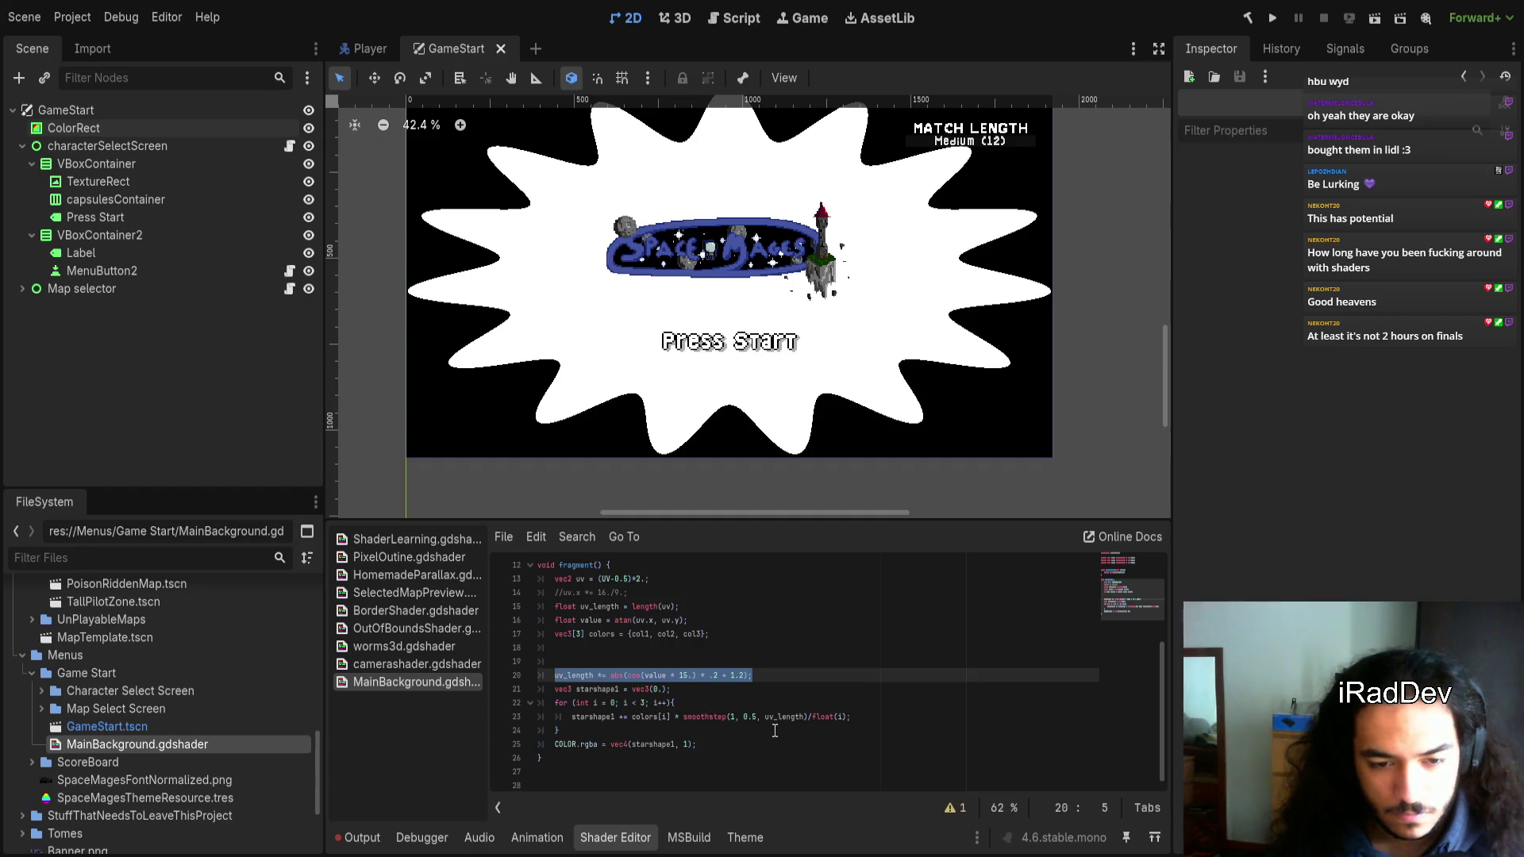
# Move the uv_length cos line into the loop and multiply its 15. factor by i
pyautogui.hotkey('alt', 'Down')
pyautogui.hotkey('alt', 'Down')
pyautogui.press('Left')
pyautogui.press('Tab')
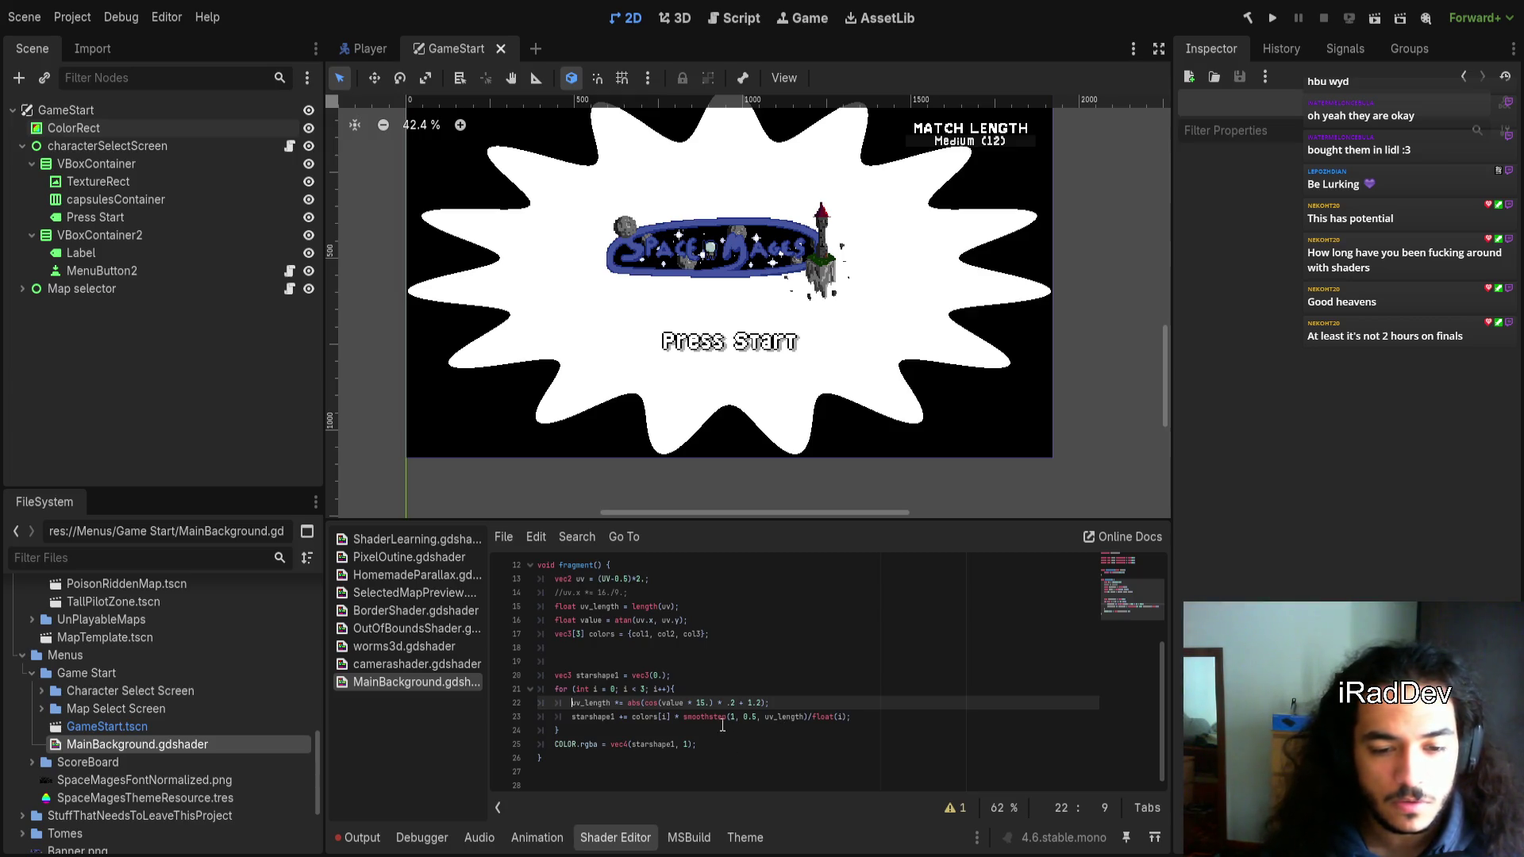
pyautogui.click(709, 703)
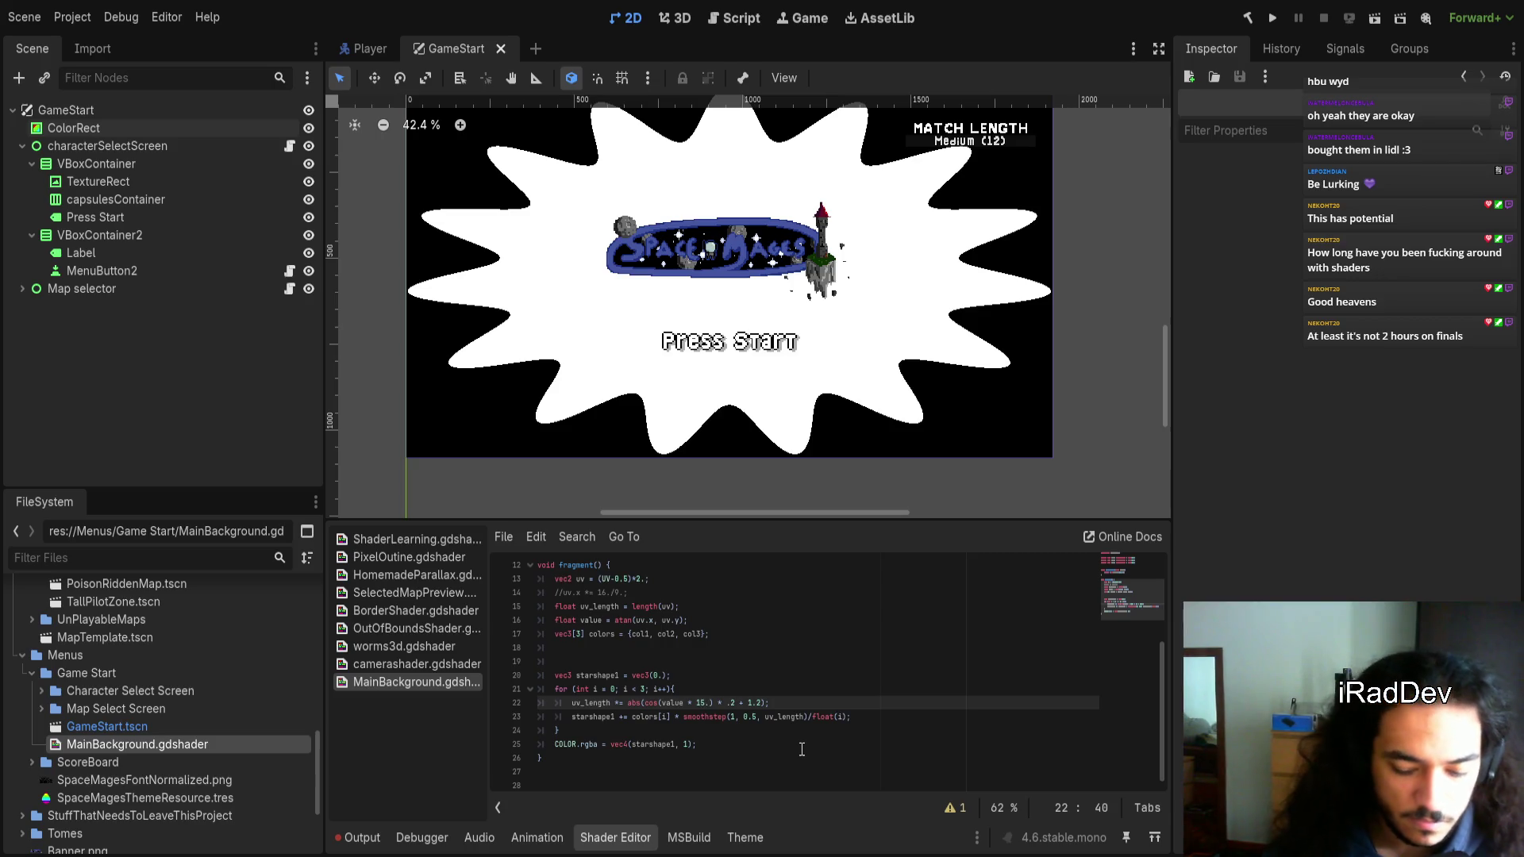
pyautogui.write('*i')
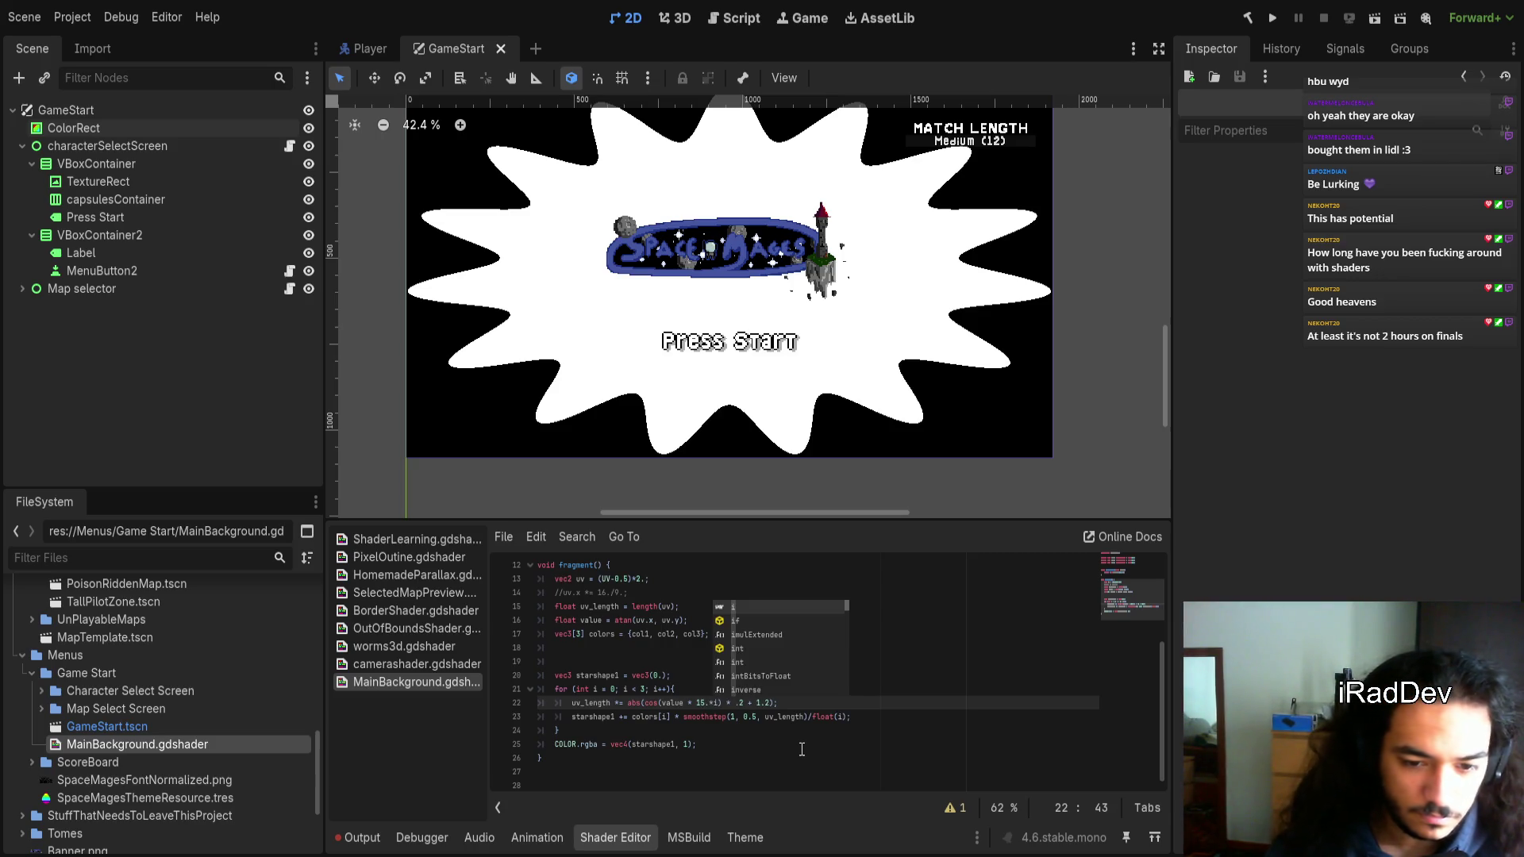
pyautogui.click(798, 729)
# Make the loop counter a float running from 0. to 3. and drop the float() cast
pyautogui.click(722, 702)
pyautogui.press('Up')
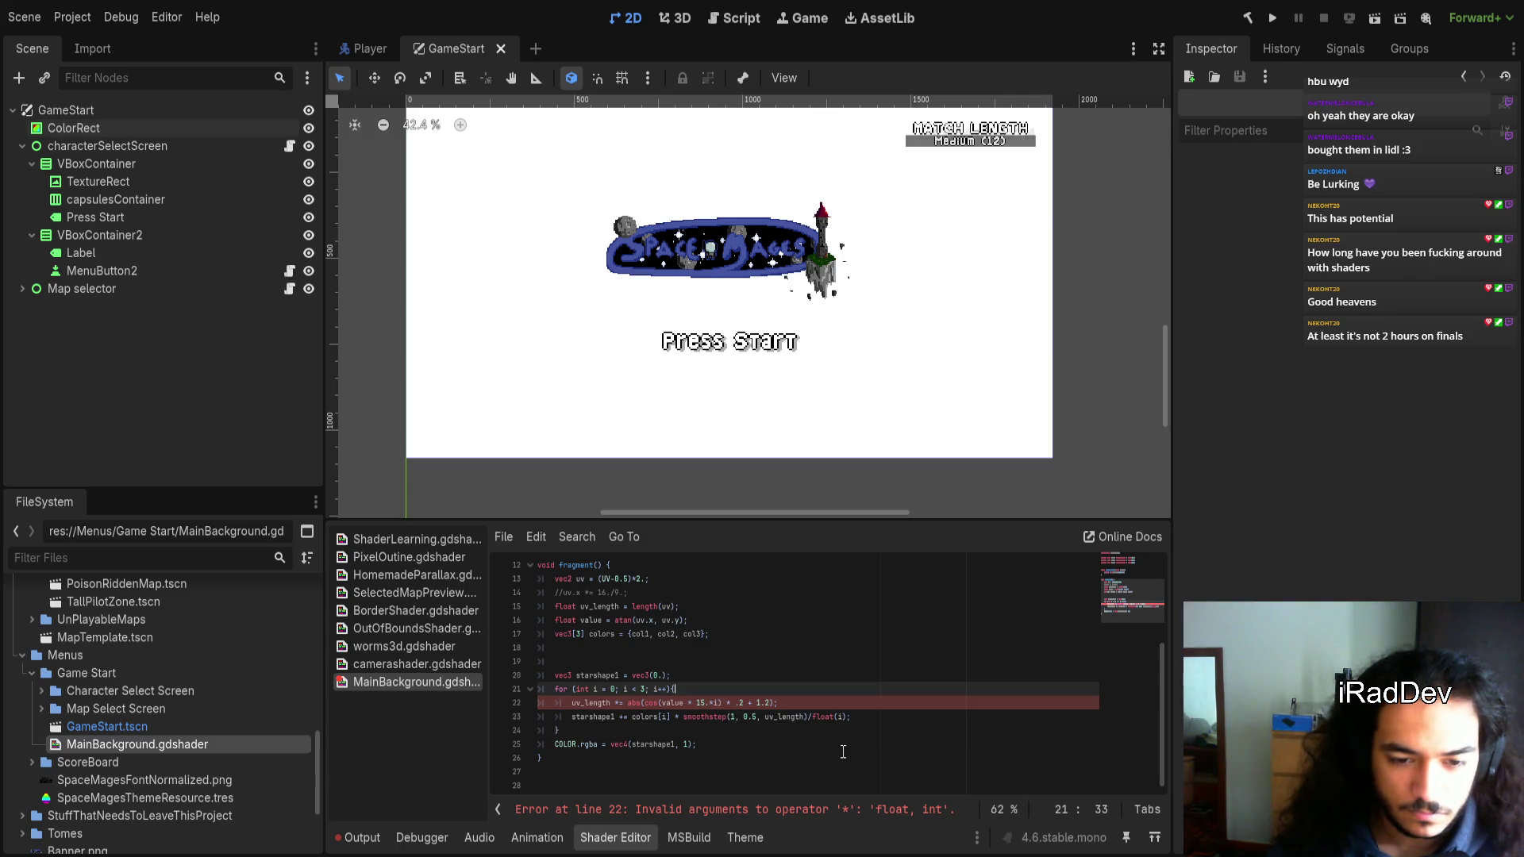
pyautogui.press('BackSpace')
pyautogui.press('BackSpace')
pyautogui.press('BackSpace')
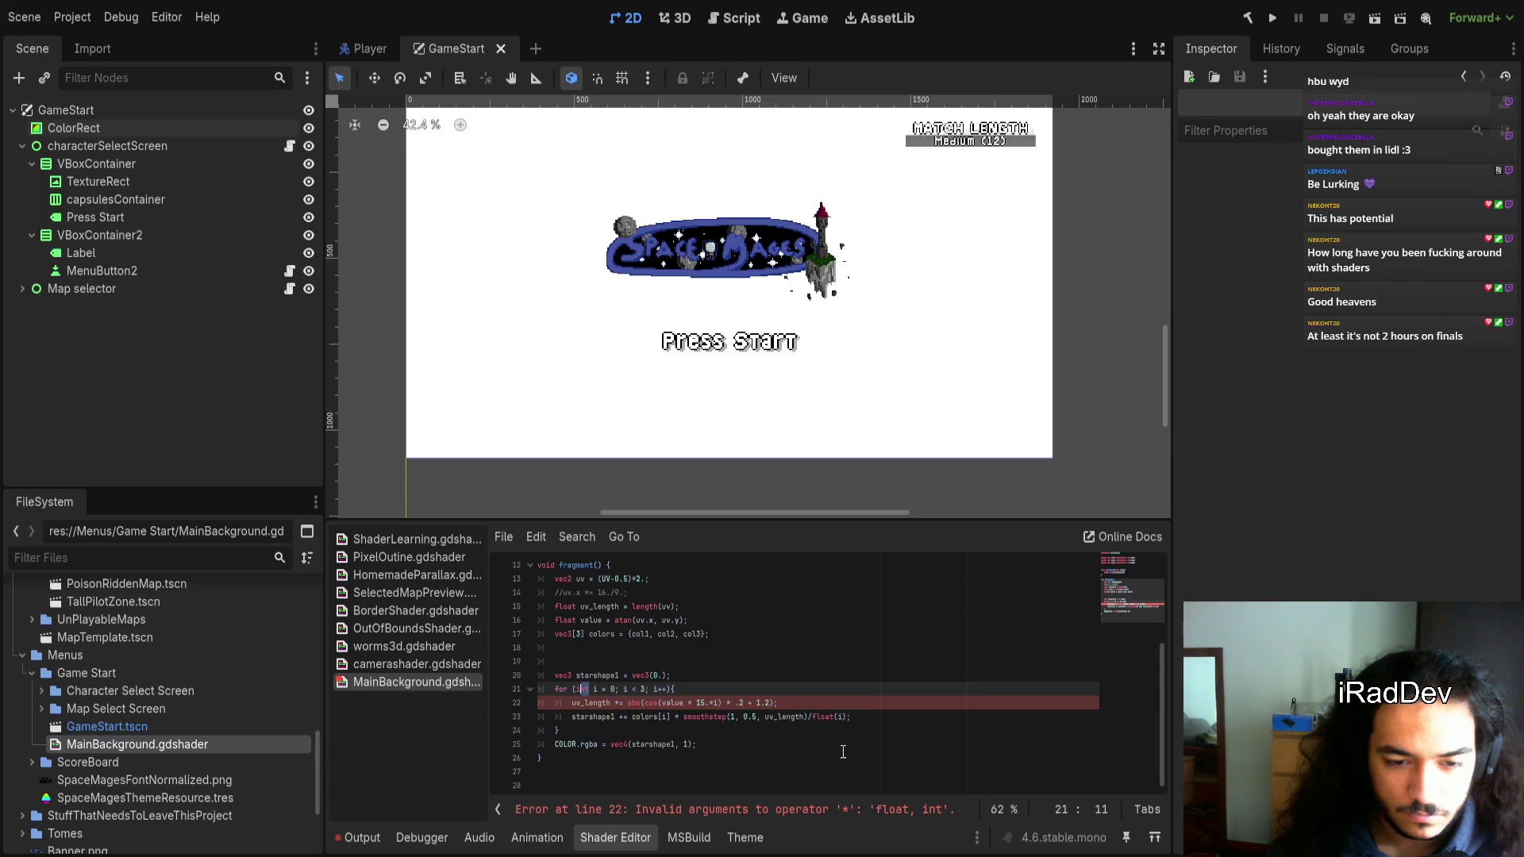
pyautogui.write('float')
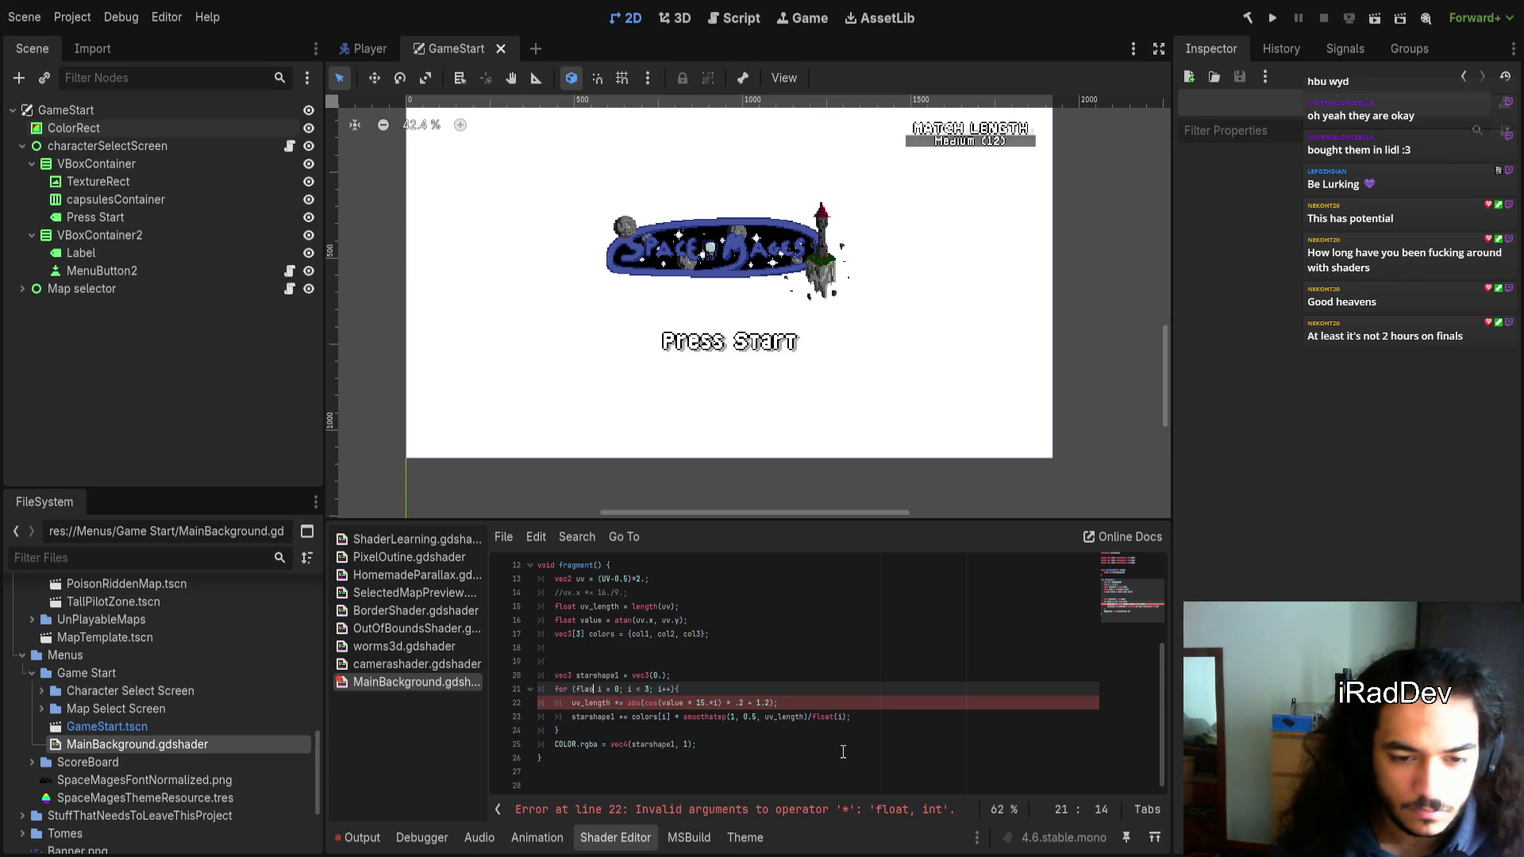
pyautogui.doubleClick(823, 719)
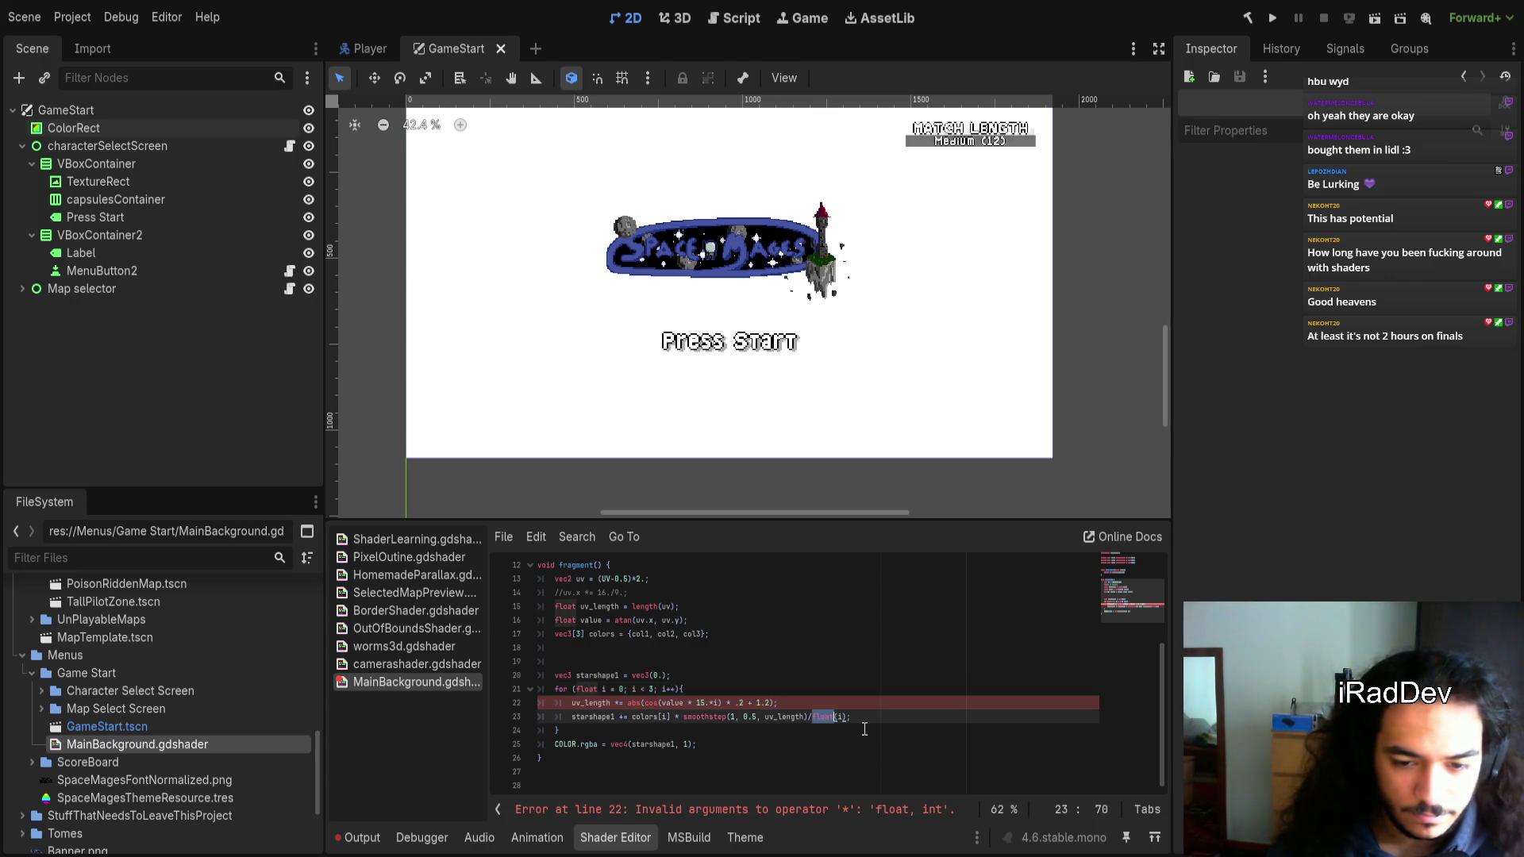
pyautogui.press('BackSpace')
pyautogui.press('Right')
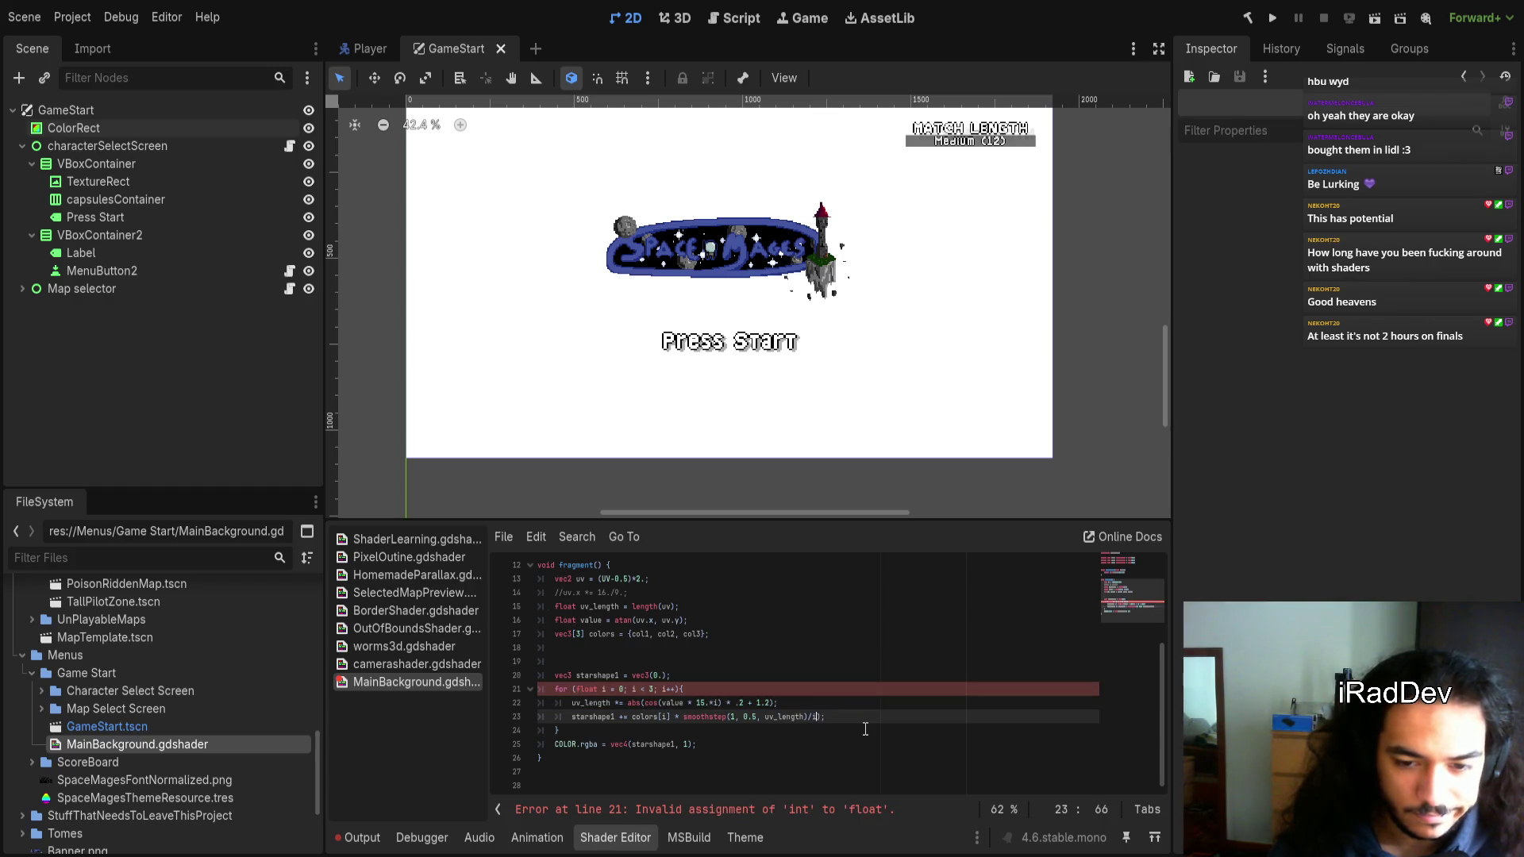
pyautogui.click(623, 690)
pyautogui.write('.')
pyautogui.click(654, 689)
pyautogui.press('Right')
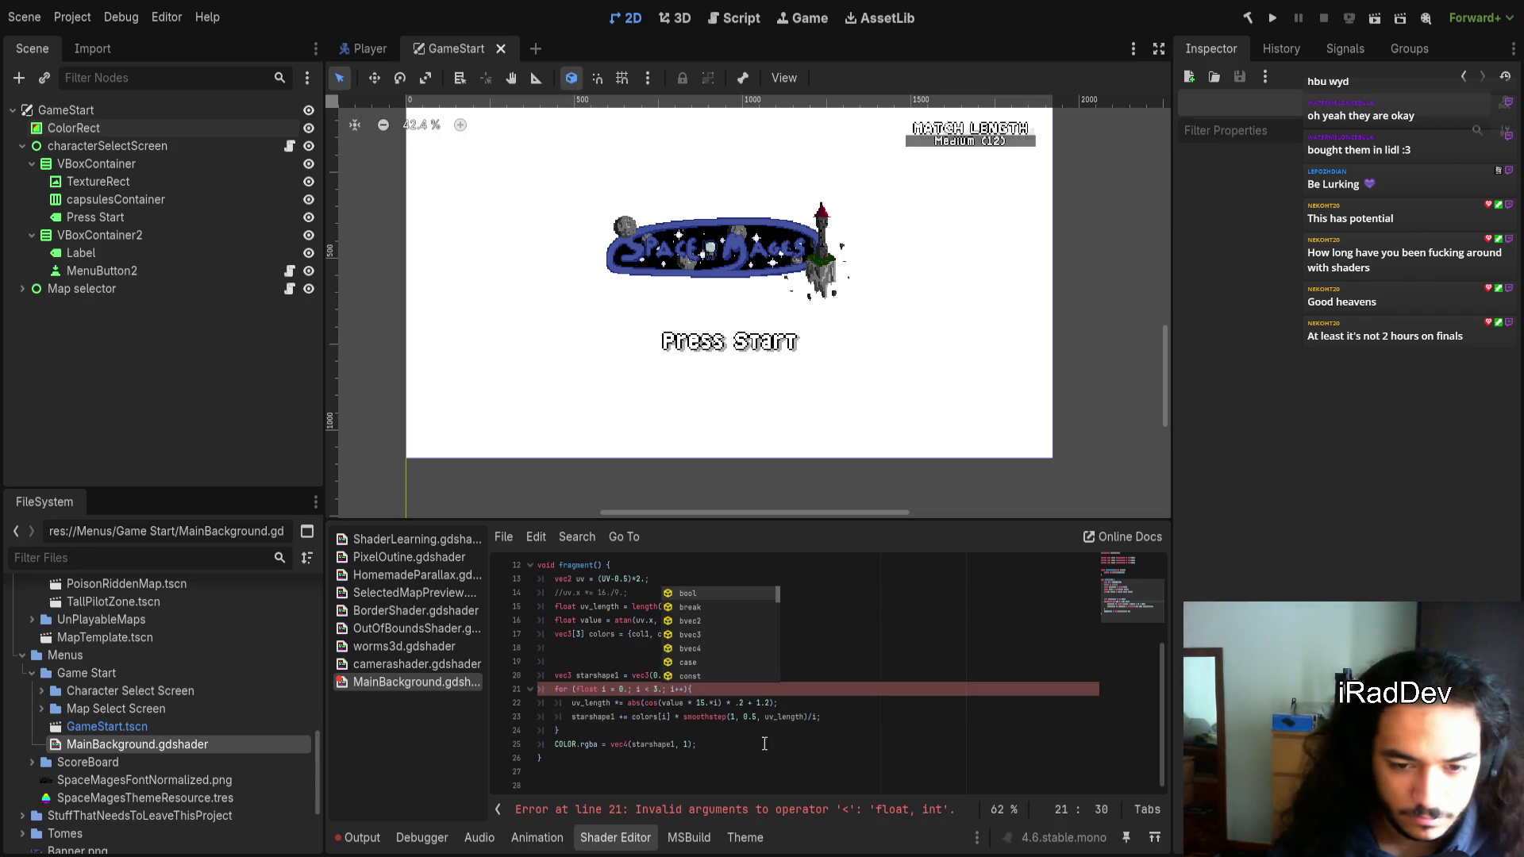
pyautogui.click(762, 758)
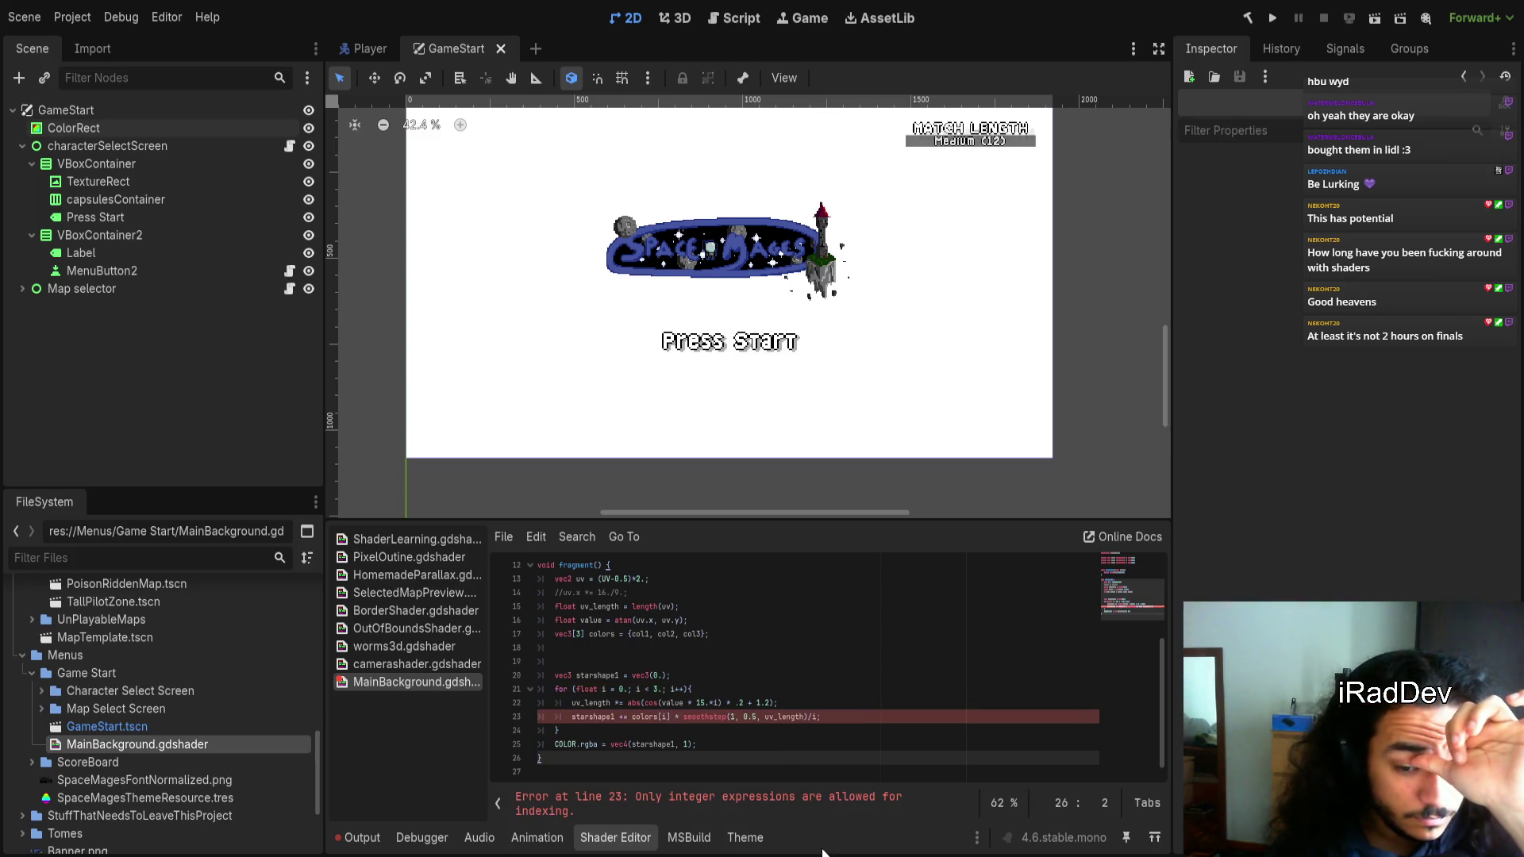
# Index the color array as colors[int(i)] so the shader recompiles
pyautogui.click(798, 806)
pyautogui.doubleClick(667, 705)
pyautogui.write('(i')
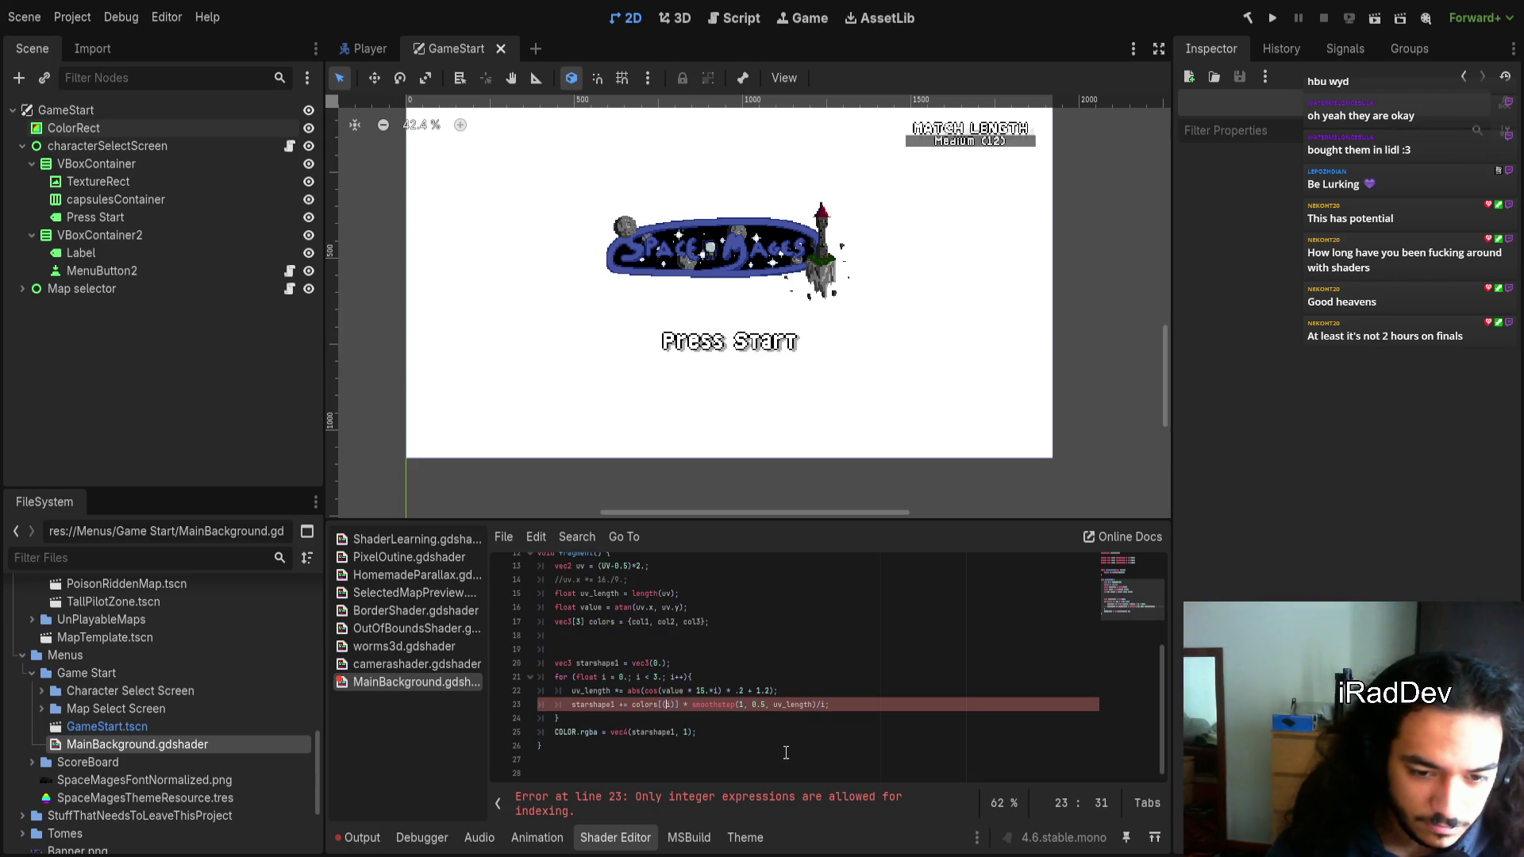
pyautogui.press('Left')
pyautogui.write('int')
pyautogui.click(806, 739)
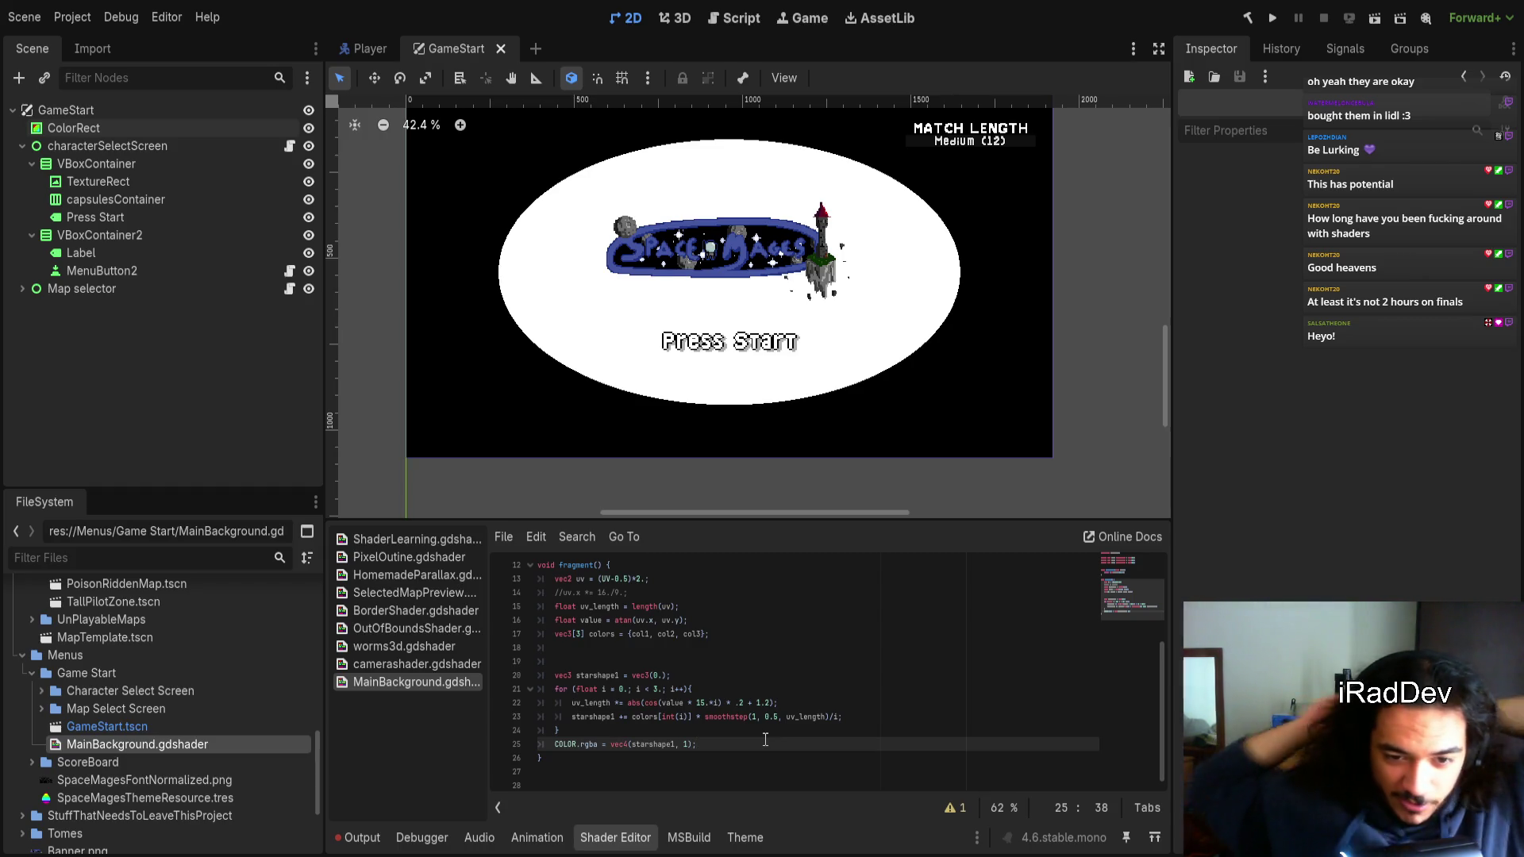
# Review the *i multiplier on line 22 and select the final shader lines
pyautogui.click(709, 702)
pyautogui.hotkey('shift', 'Right')
pyautogui.hotkey('shift', 'Right')
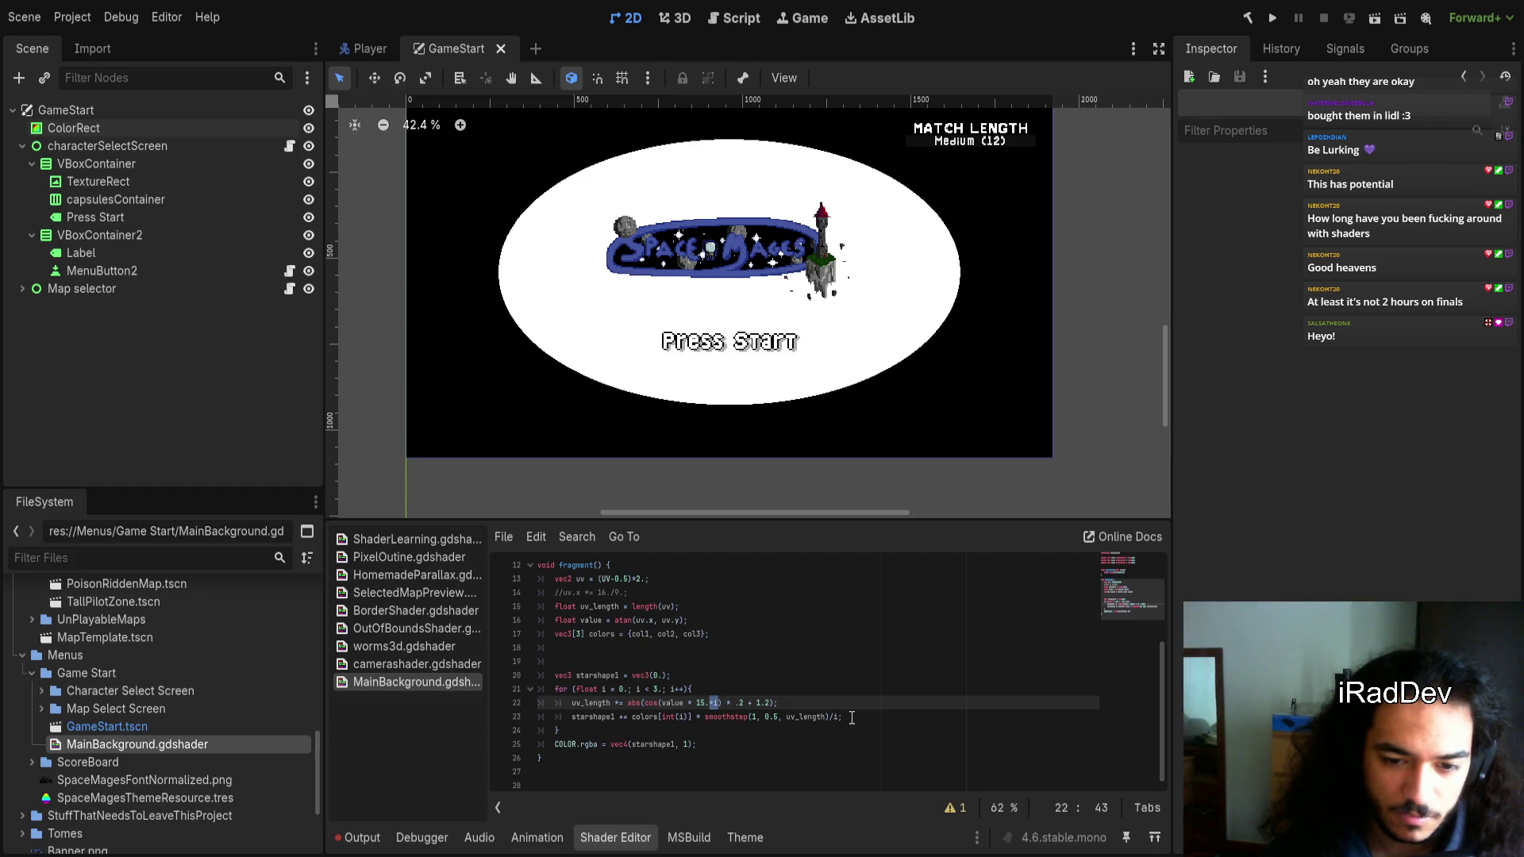
pyautogui.press('End')
pyautogui.click(768, 741)
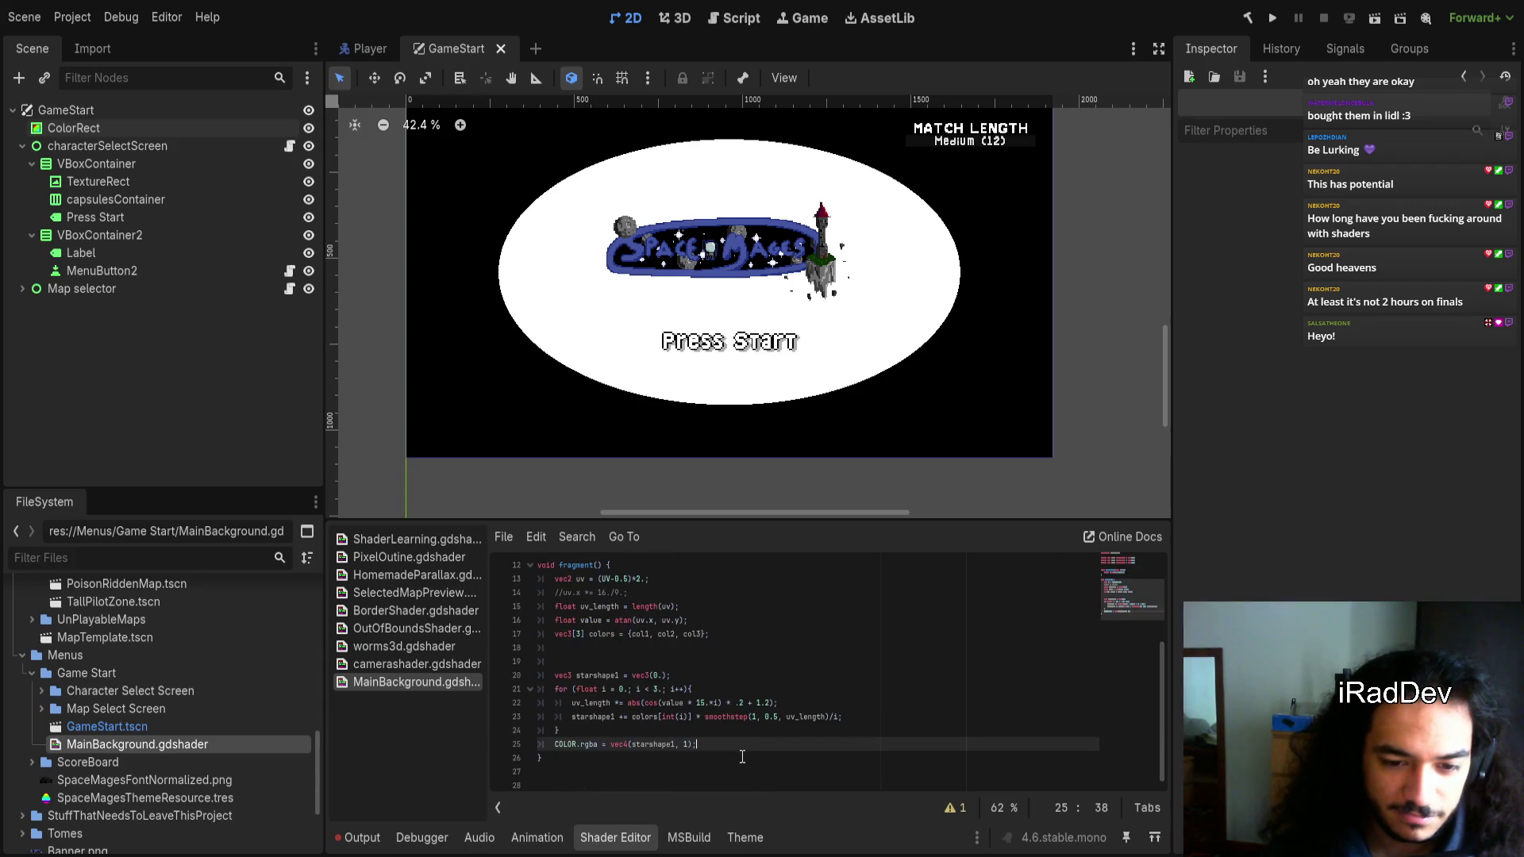
pyautogui.moveTo(738, 746); pyautogui.dragTo(730, 695)
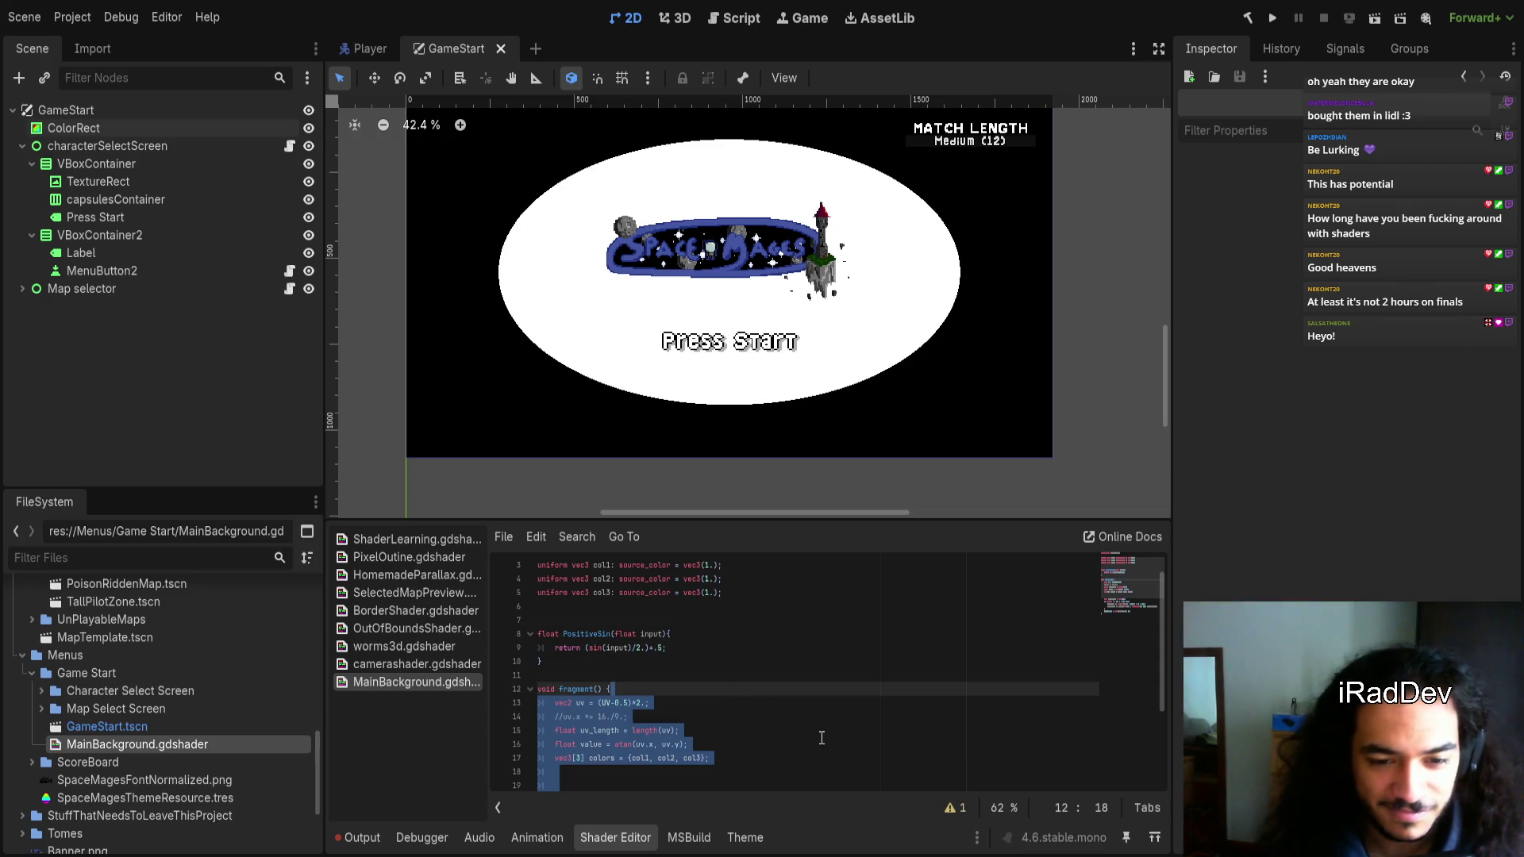
# Select MainBackground.gdshader in the FileSystem dock and delete it
pyautogui.click(176, 693)
pyautogui.click(175, 743)
pyautogui.scroll(-2, 180, 745)
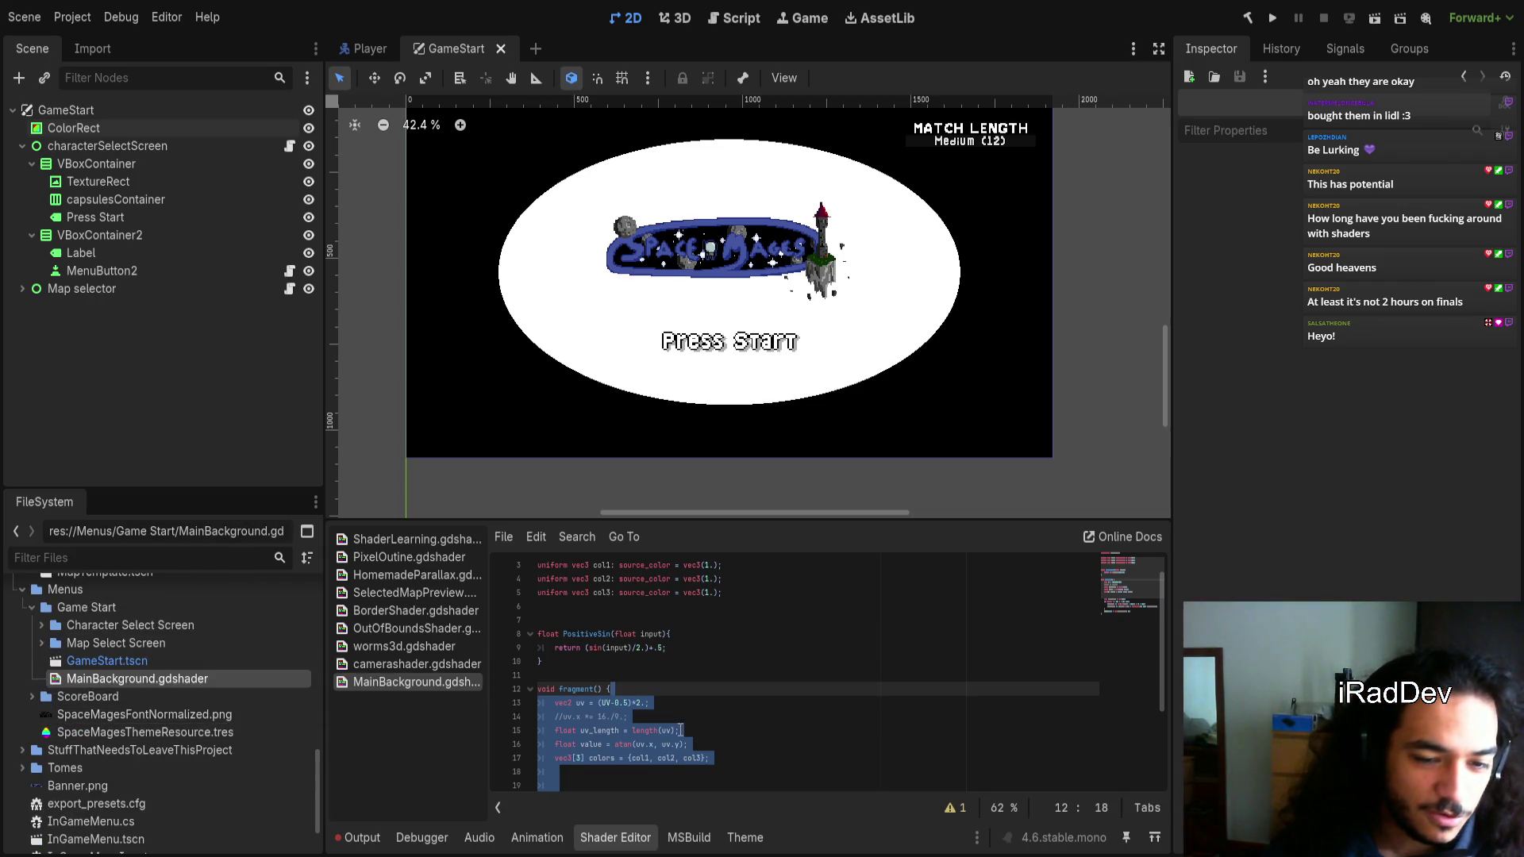
pyautogui.scroll(-2, 726, 747)
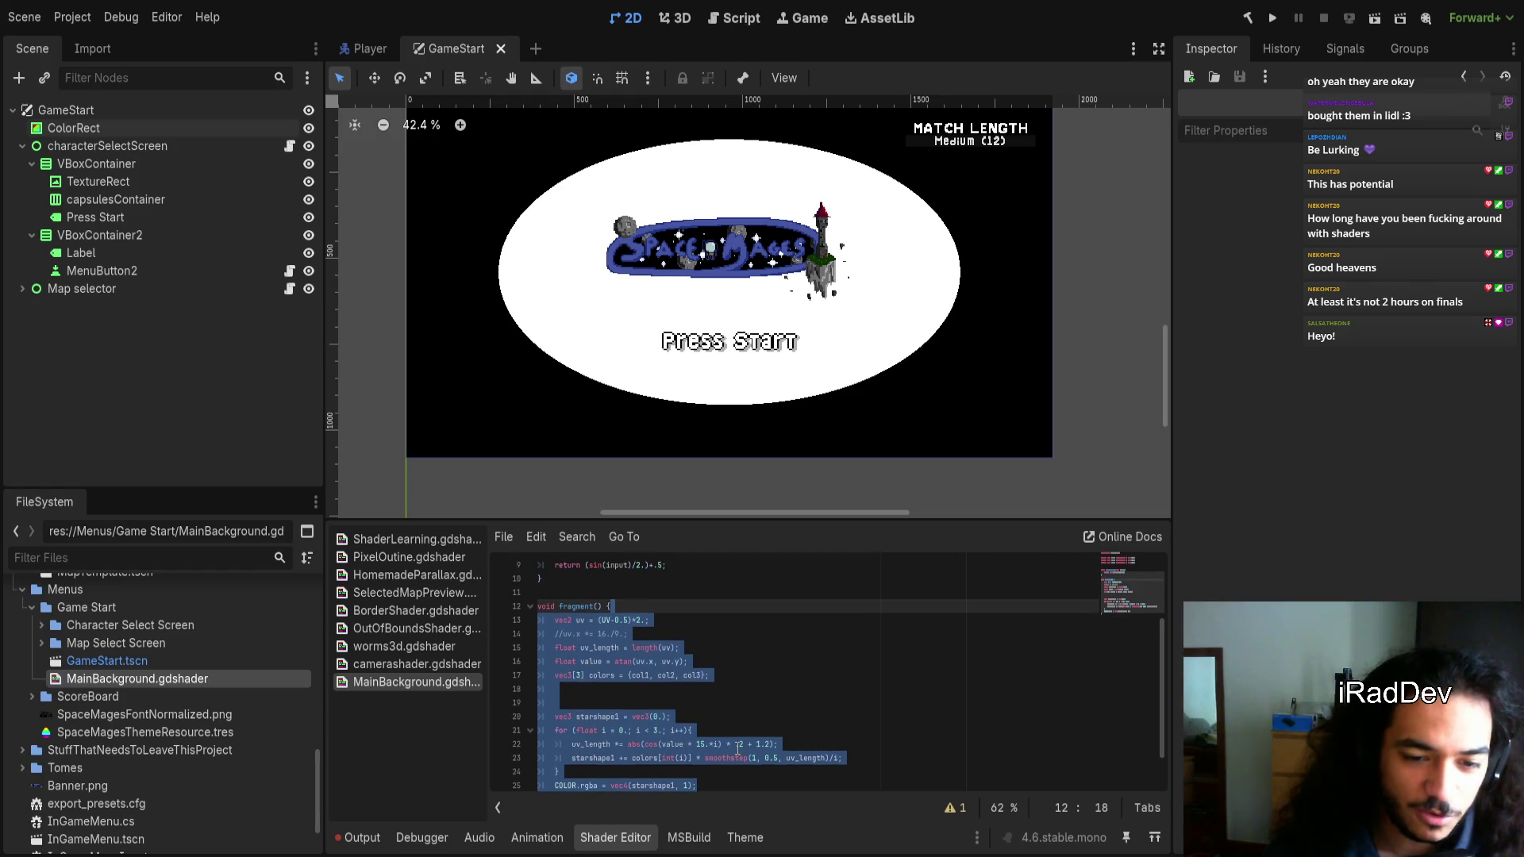
pyautogui.click(744, 634)
pyautogui.scroll(1, 745, 634)
pyautogui.press('Down')
pyautogui.press('Down')
pyautogui.press('Down')
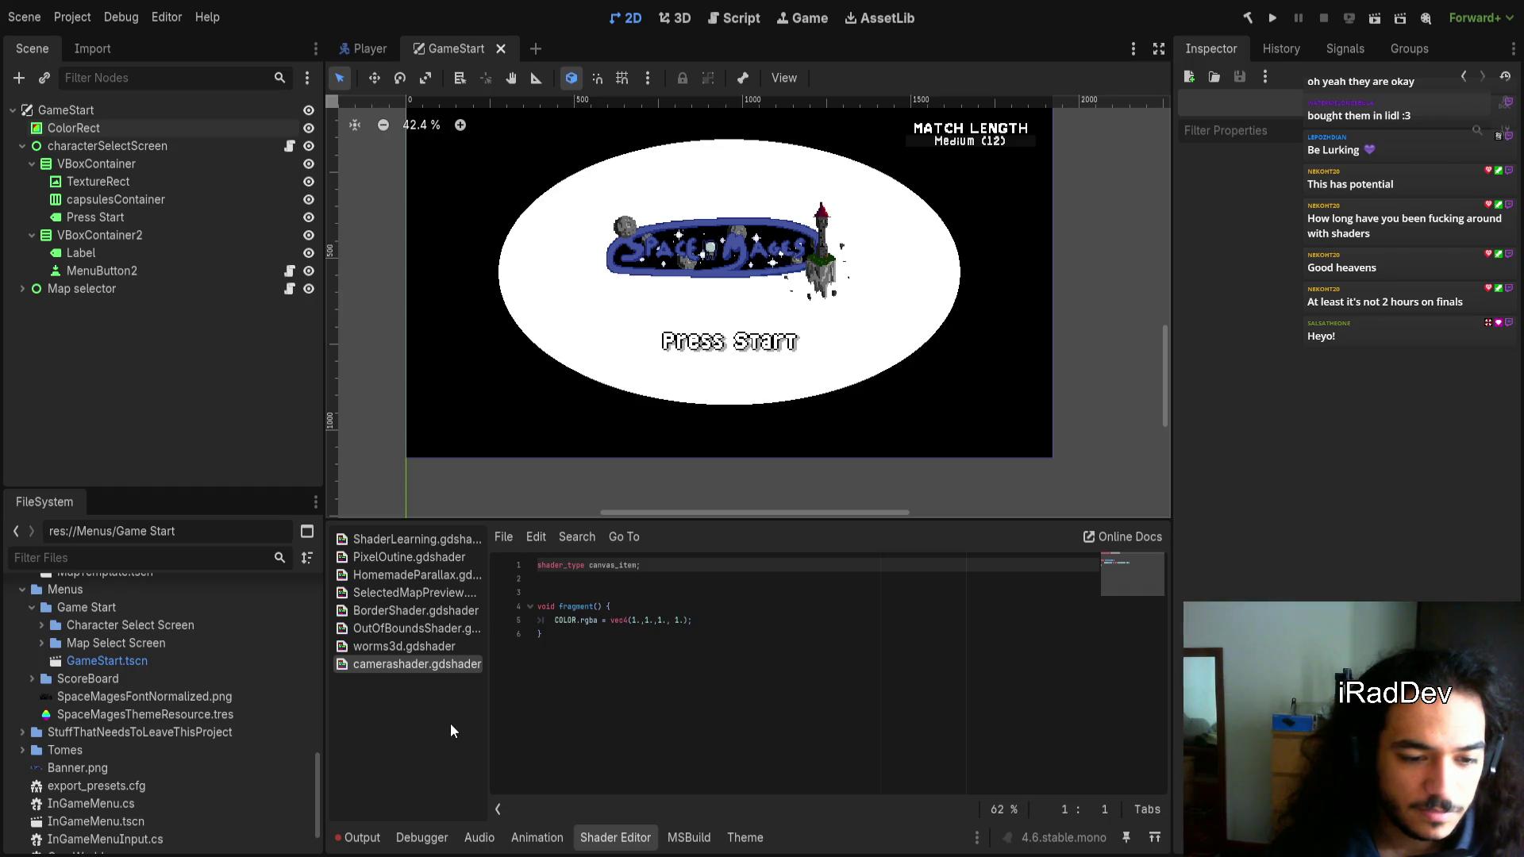
# Delete the ColorRect background node, close the unsaved embedded shader, and save the scene
pyautogui.click(176, 555)
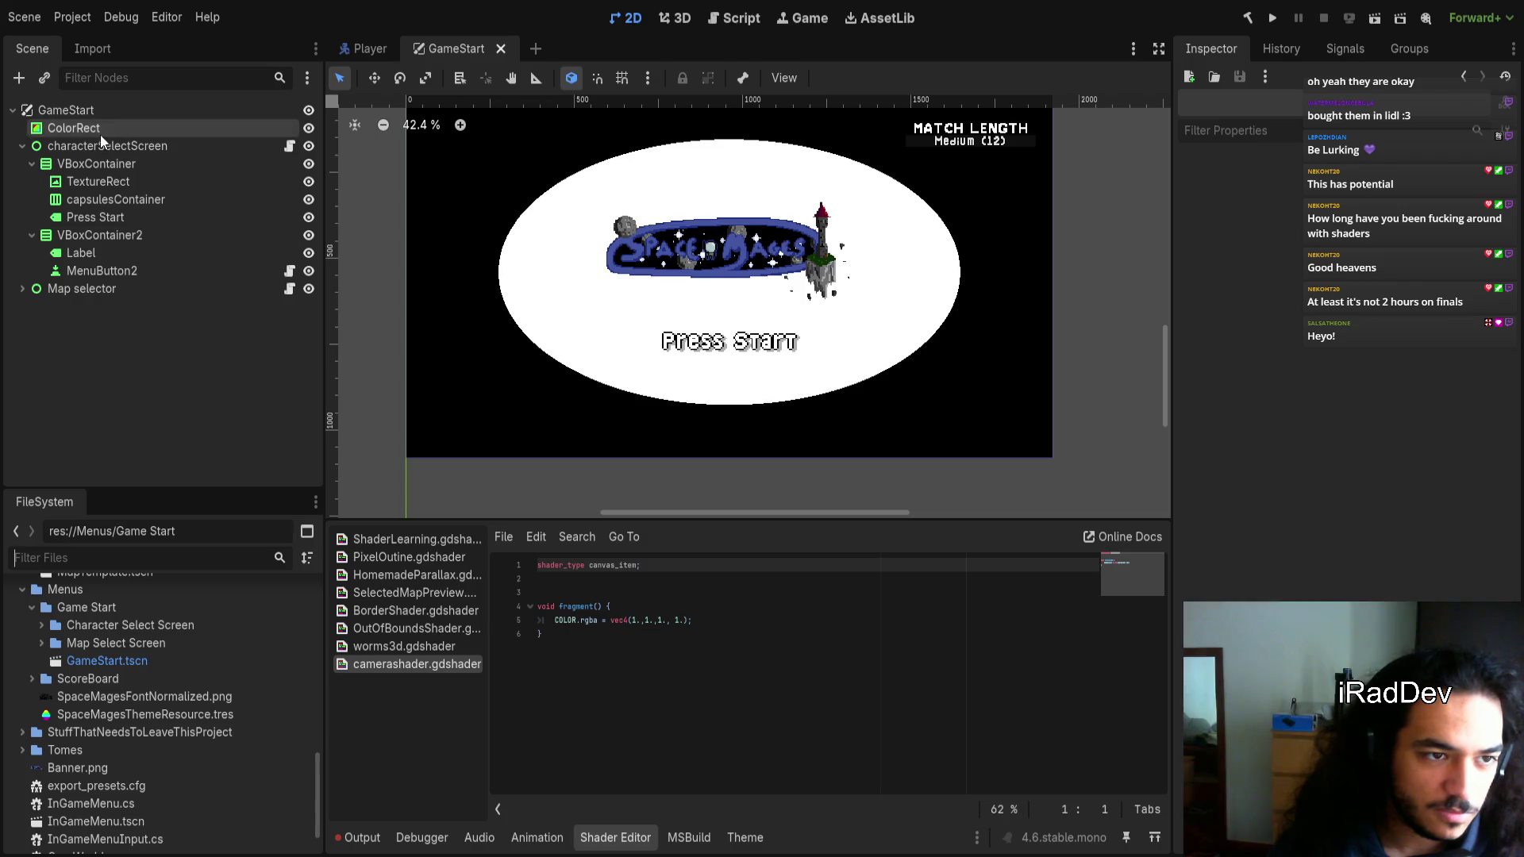
pyautogui.click(98, 135)
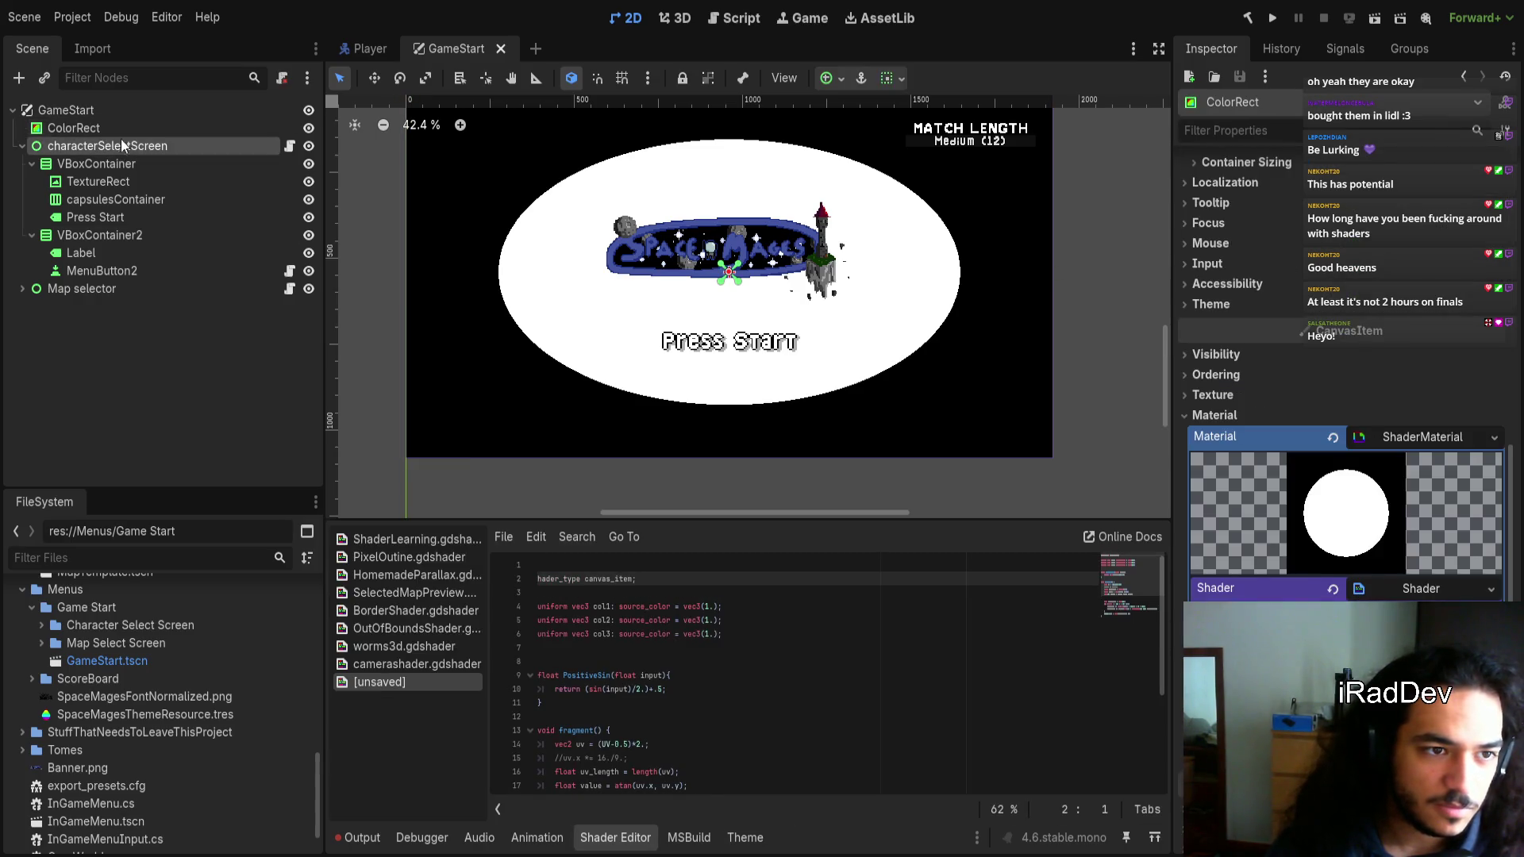
pyautogui.press('Delete')
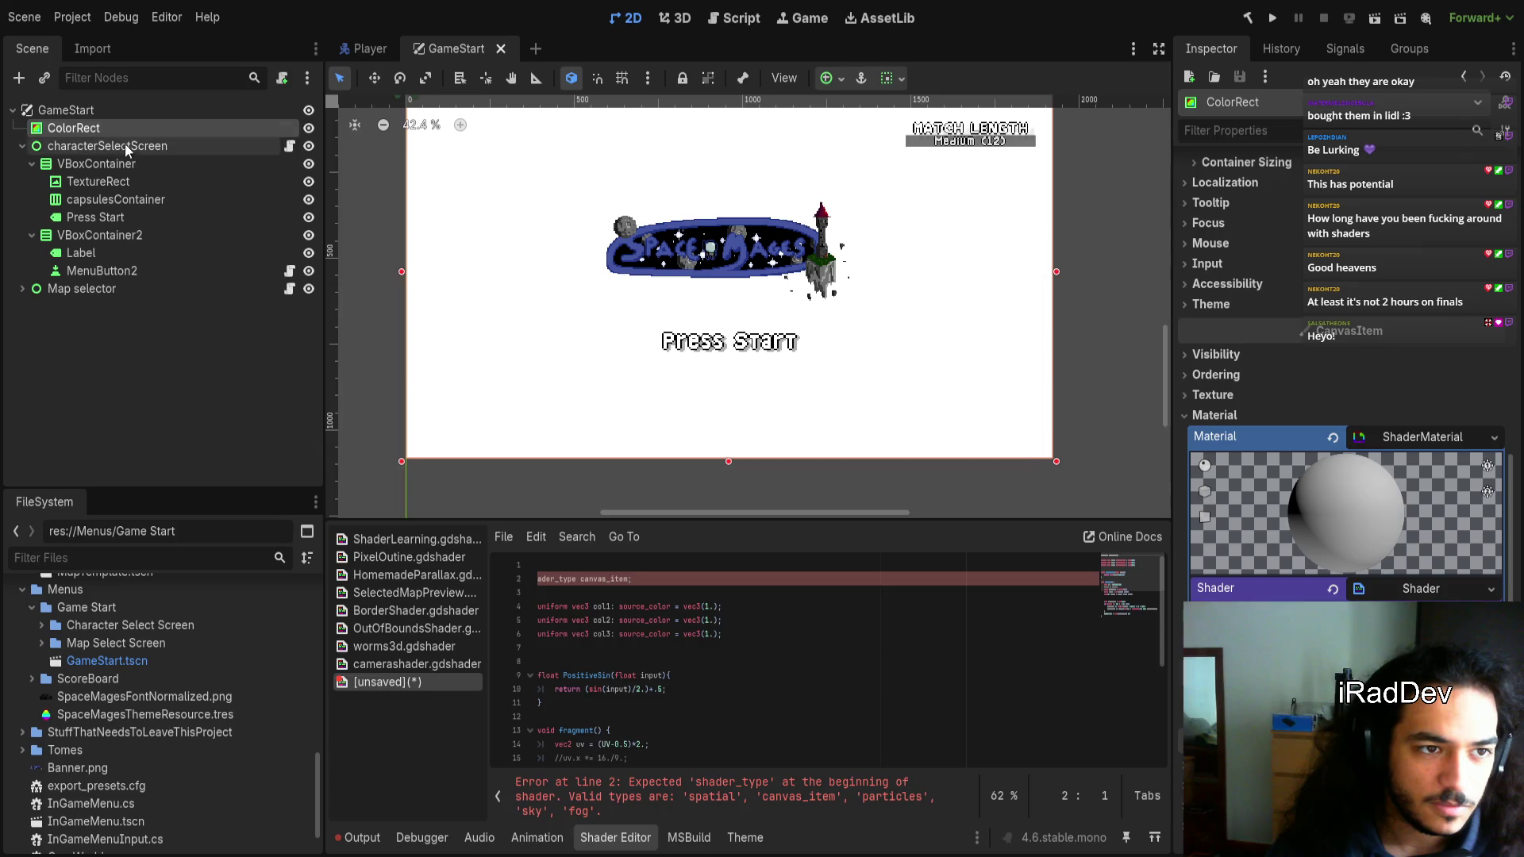
pyautogui.click(126, 143)
pyautogui.click(123, 130)
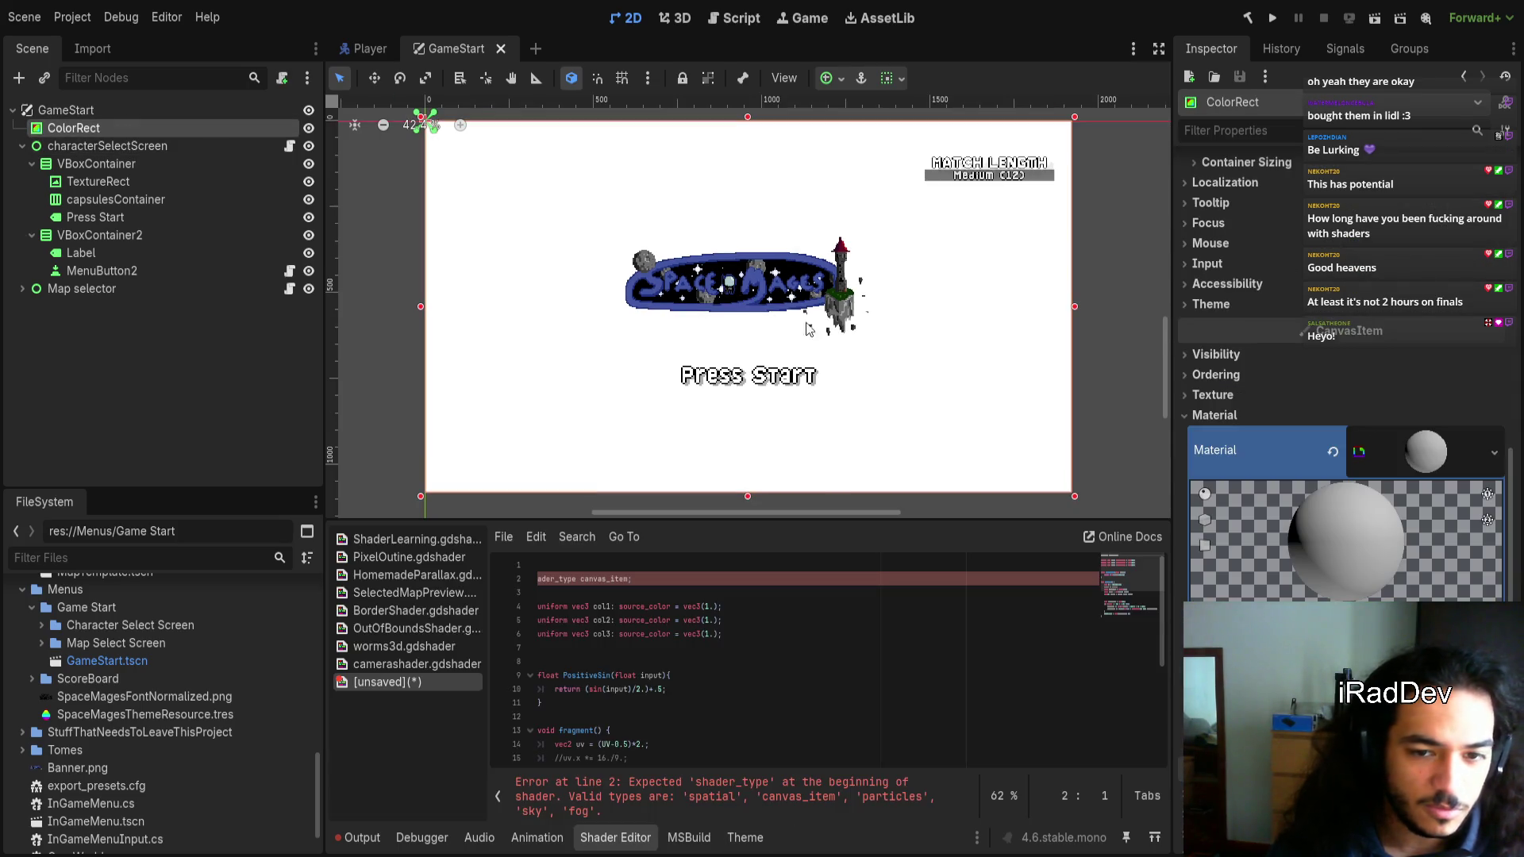
pyautogui.press('Delete')
pyautogui.click(389, 681)
pyautogui.click(399, 681)
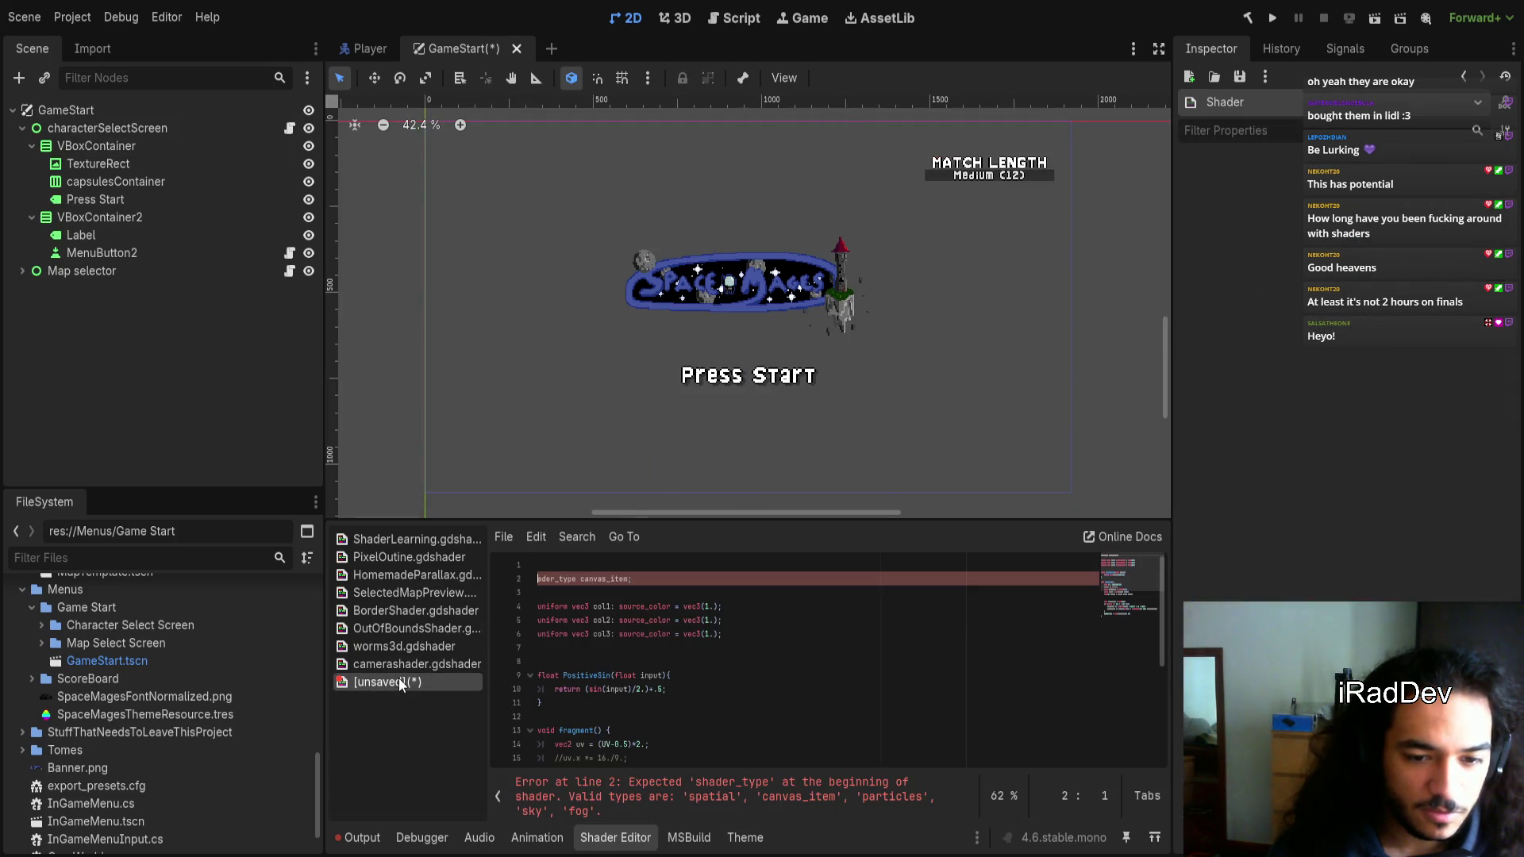
pyautogui.hotkey('ctrl', 's')
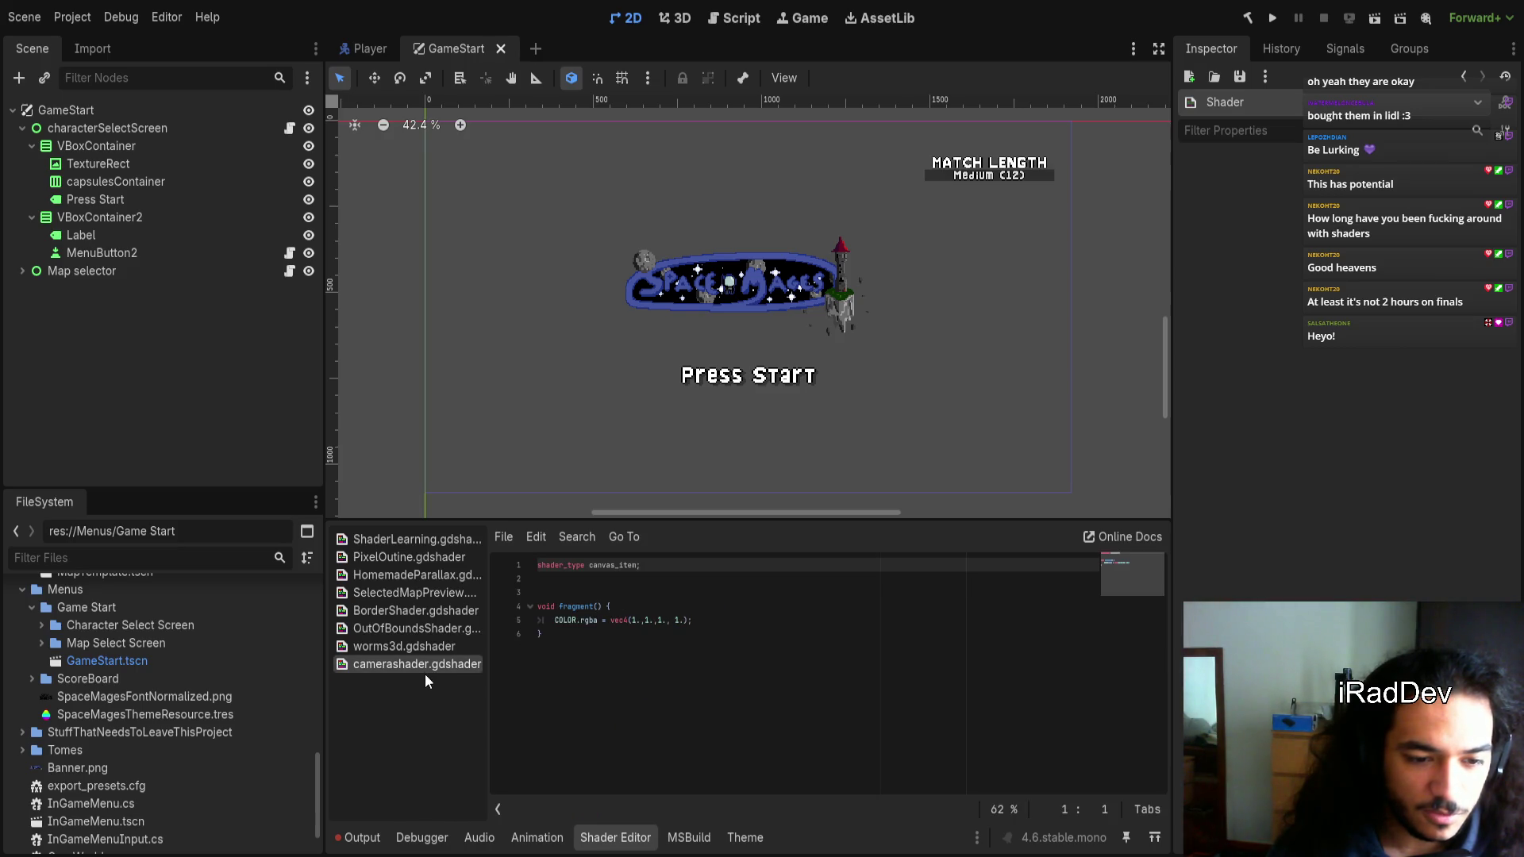
# Filter the project files by 'camera' and select camerashader.gdshader
pyautogui.click(139, 559)
pyautogui.write('camera')
pyautogui.click(163, 662)
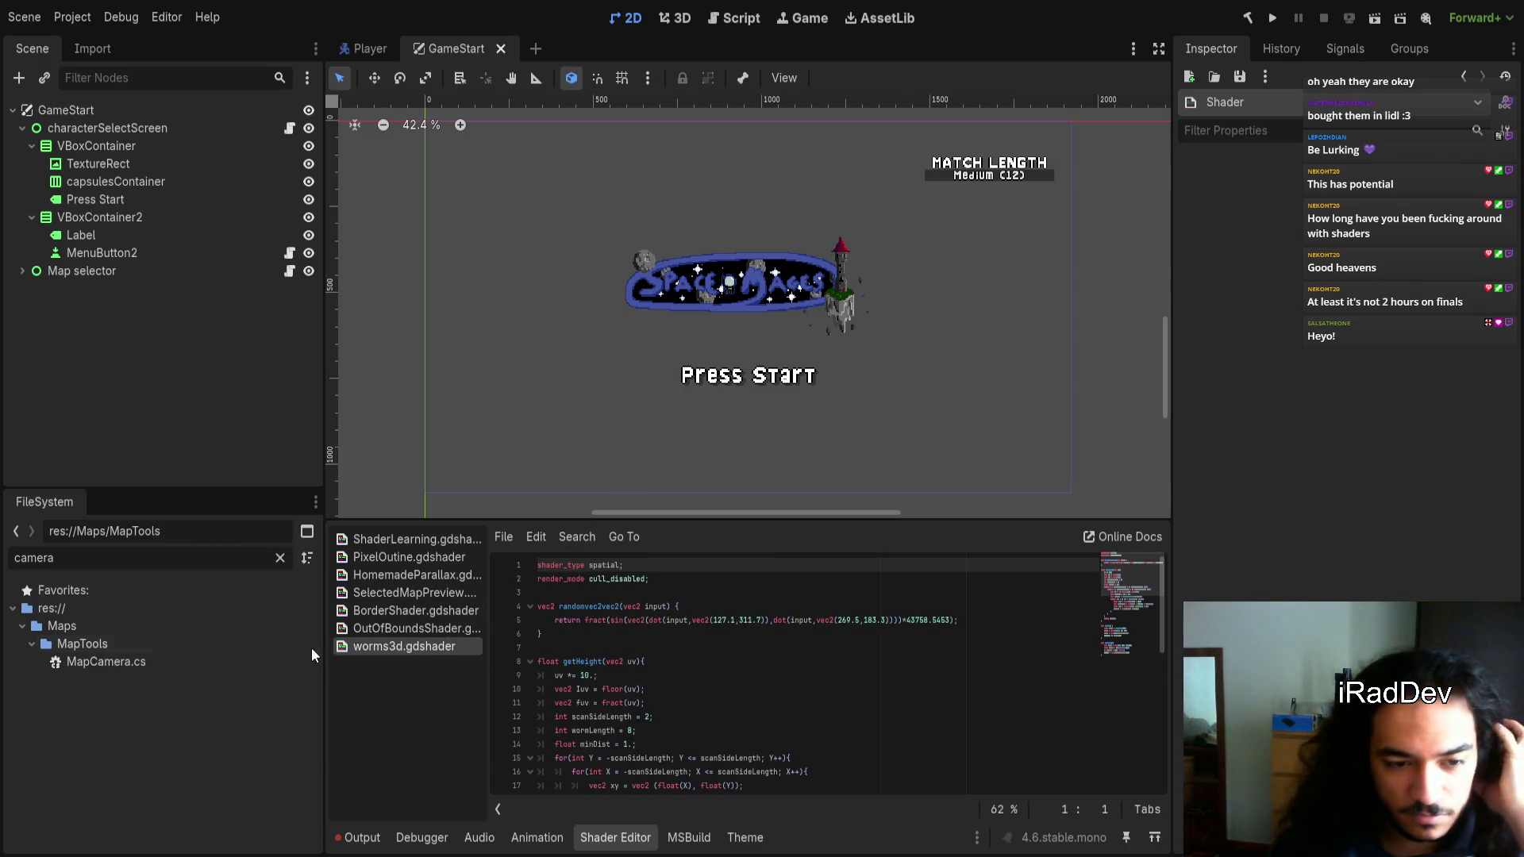
# Clear the old MainBackground shader errors from the Output log
pyautogui.click(357, 838)
pyautogui.scroll(-5, 485, 613)
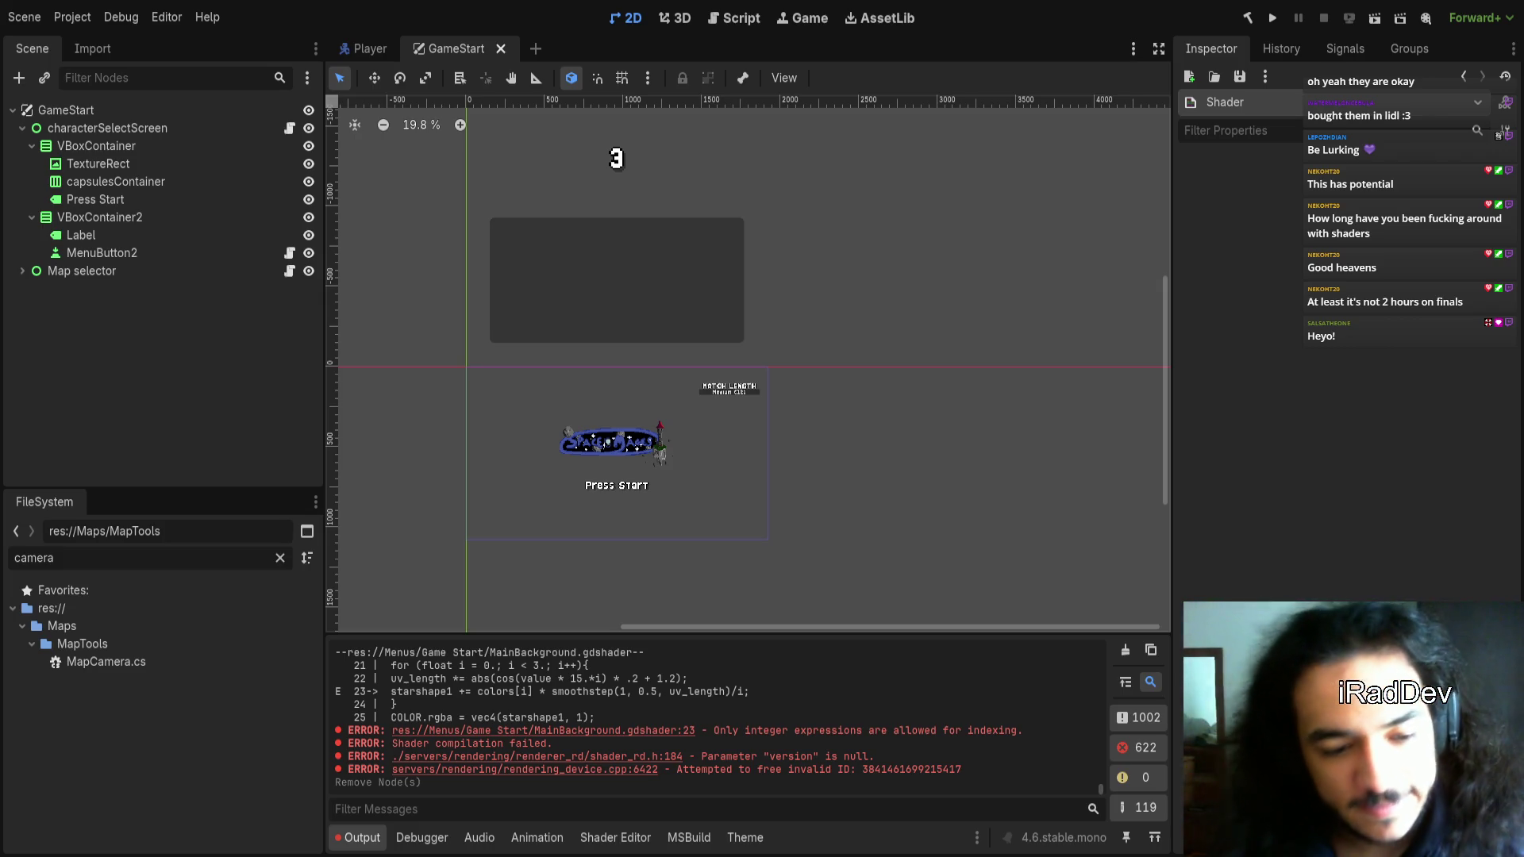
pyautogui.scroll(3, 681, 527)
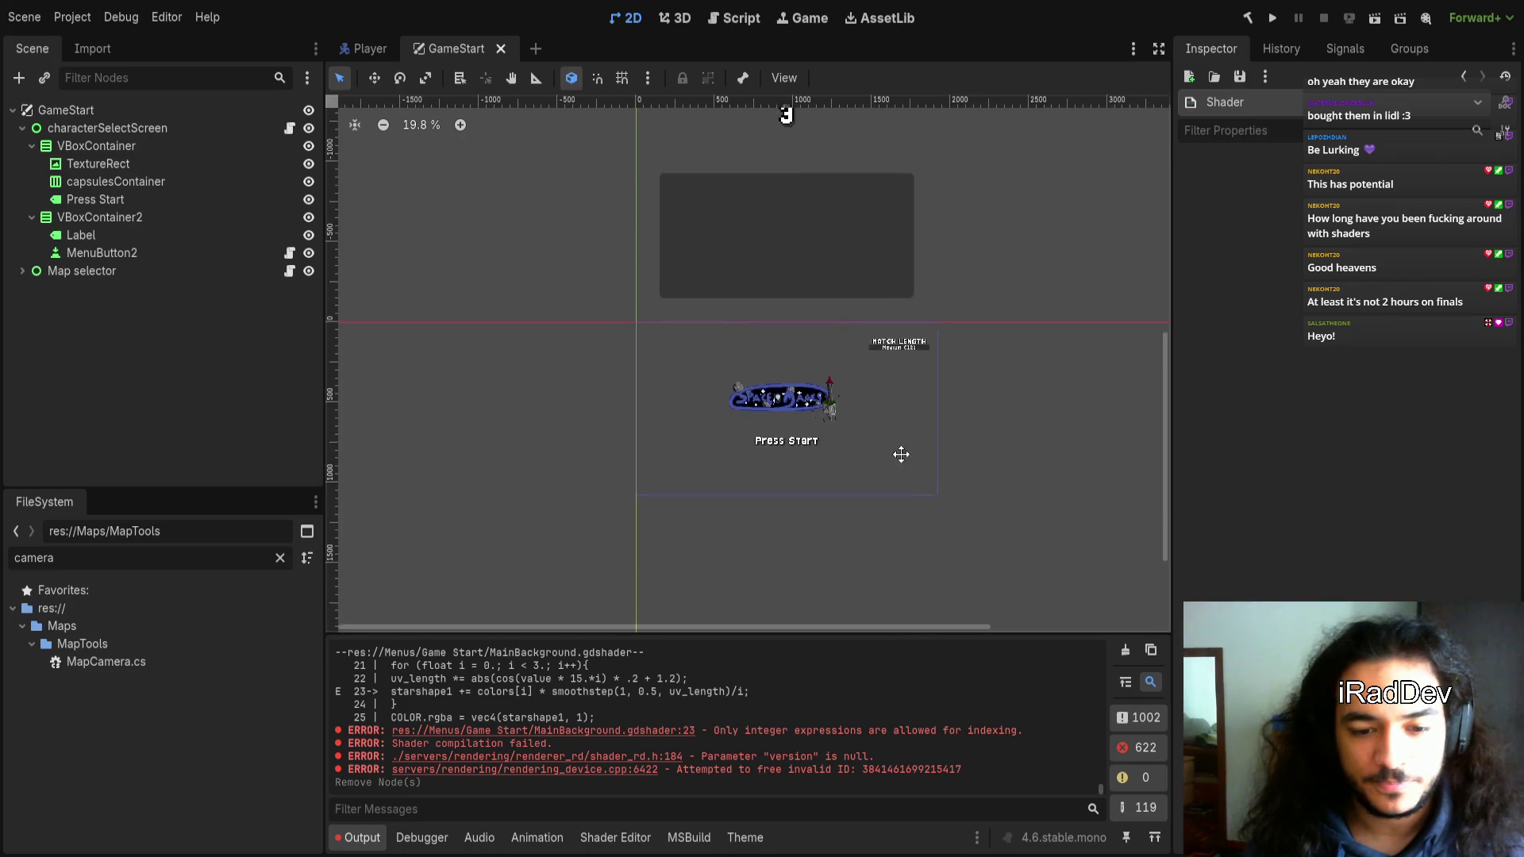
pyautogui.scroll(1, 853, 445)
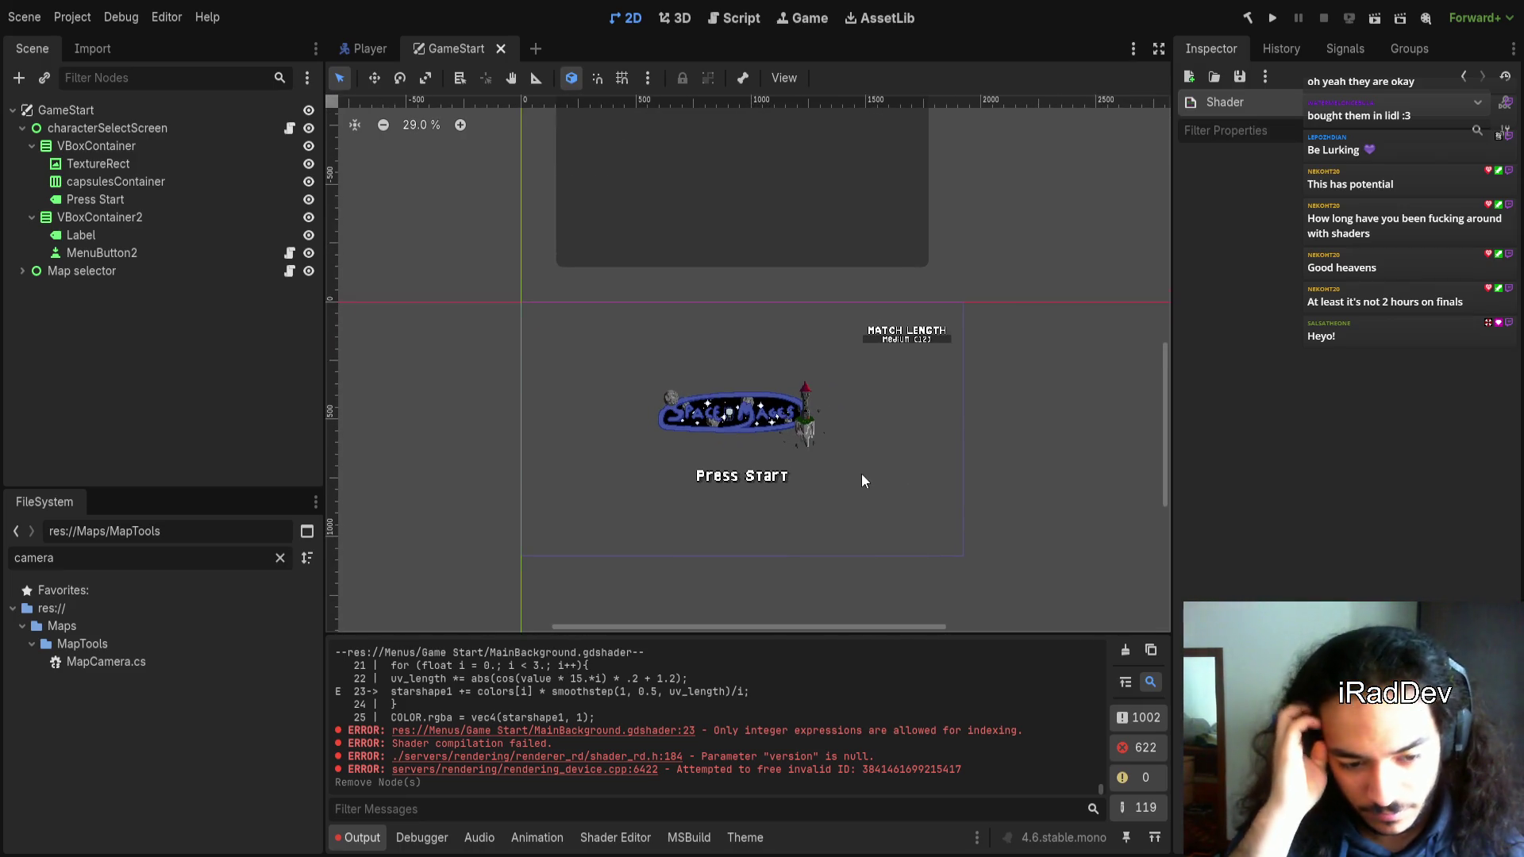
pyautogui.click(1125, 650)
pyautogui.scroll(-7, 591, 488)
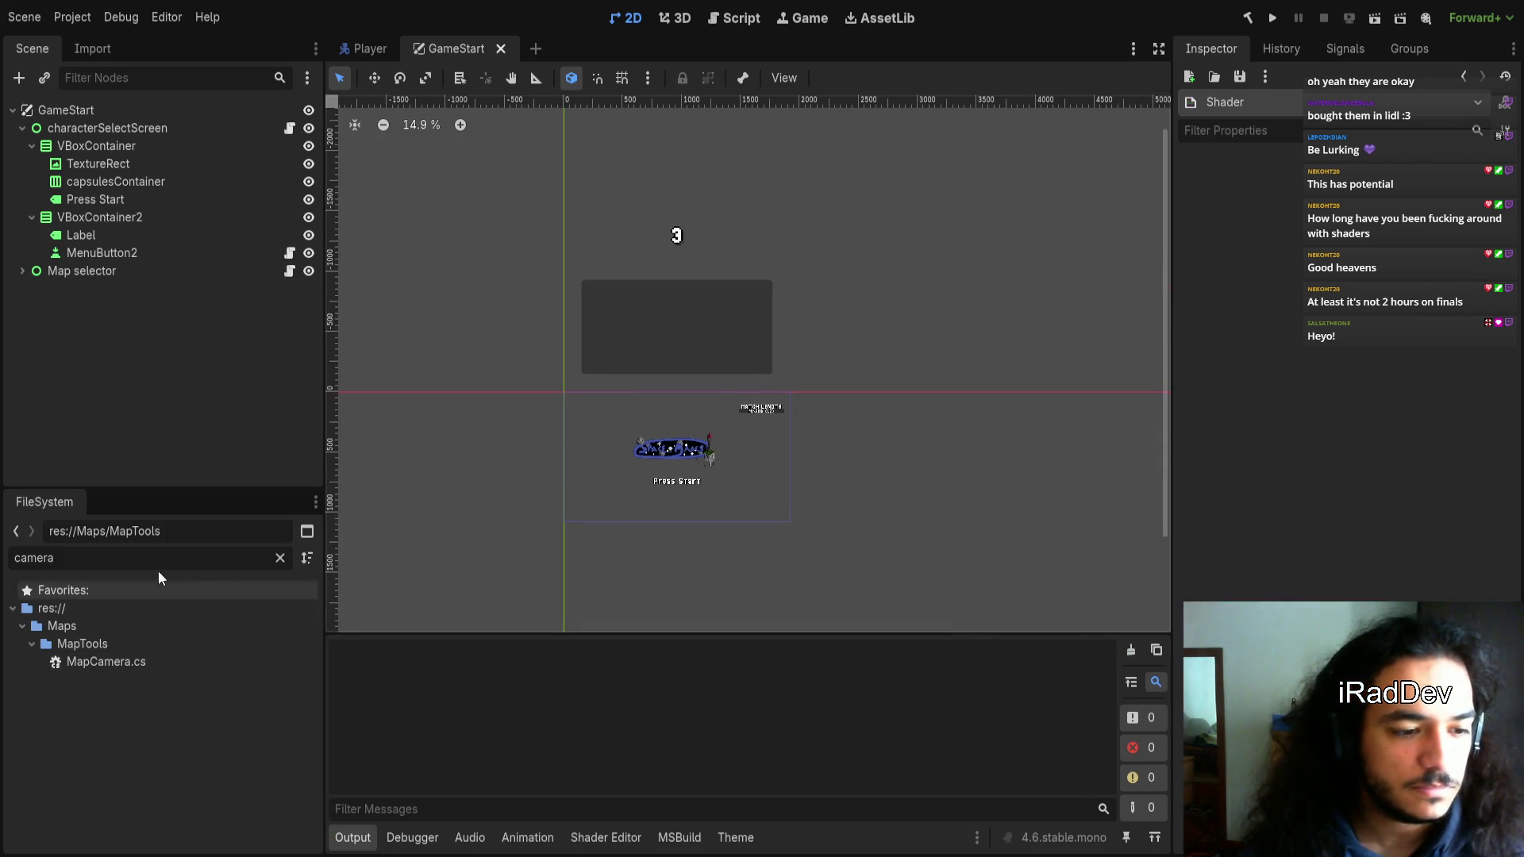
# Filter the FileSystem by 'game', then clear the filter field
pyautogui.doubleClick(136, 557)
pyautogui.write('game')
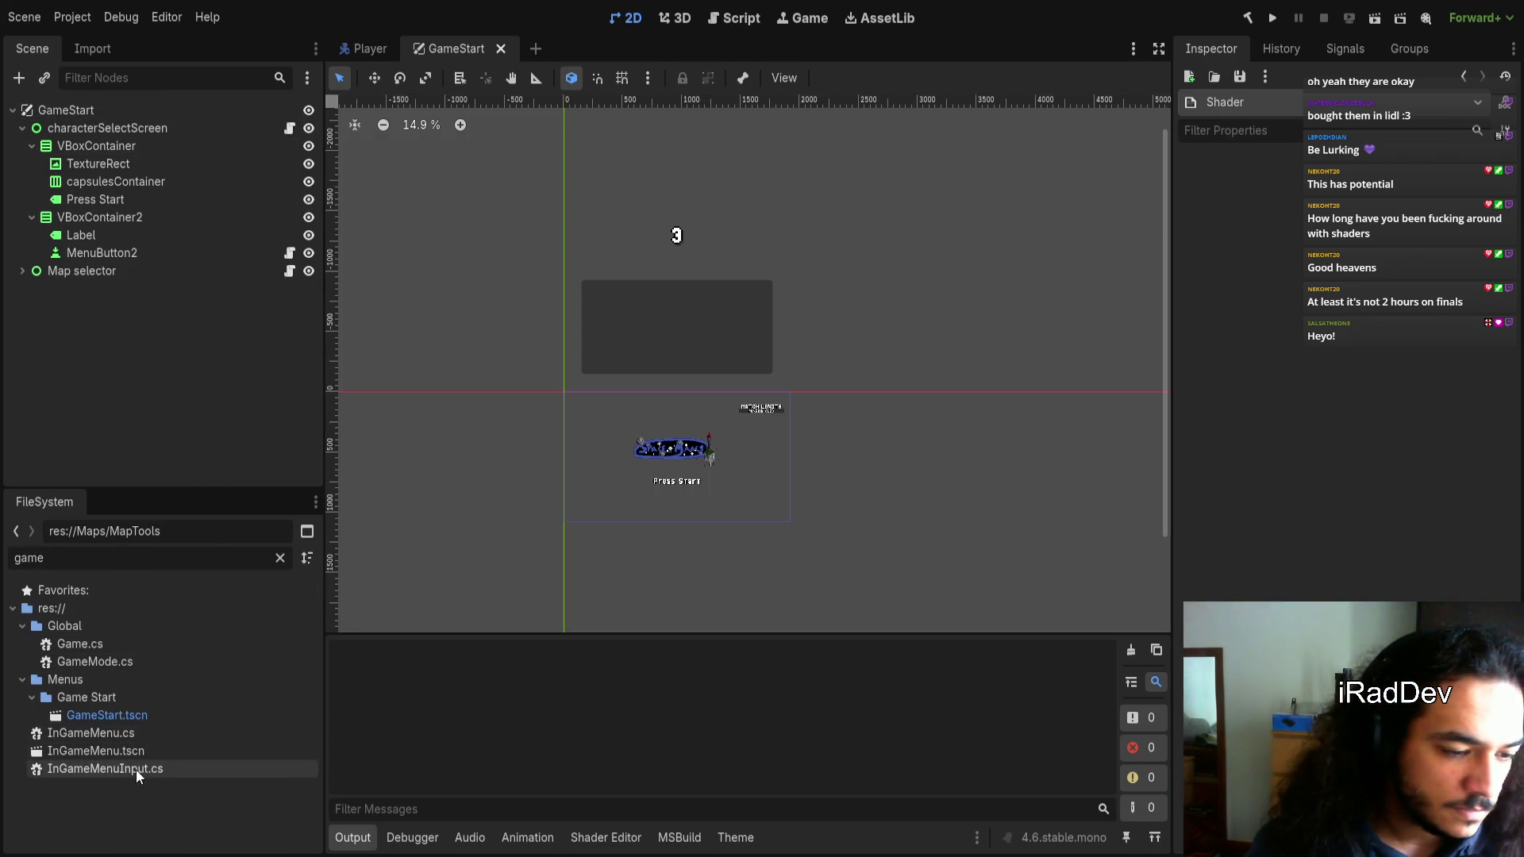
pyautogui.click(466, 526)
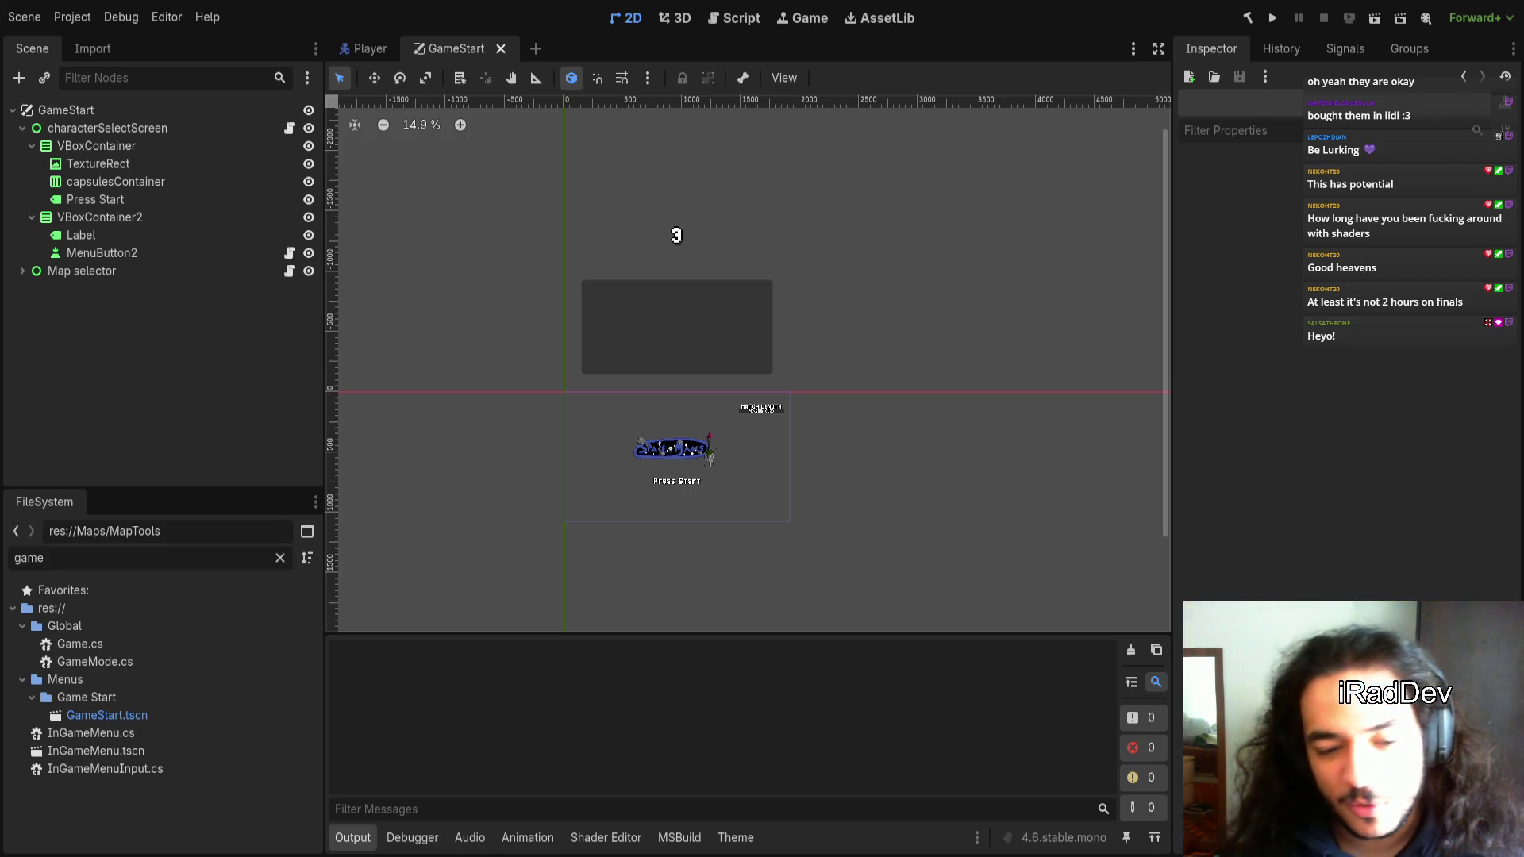
pyautogui.scroll(5, 833, 513)
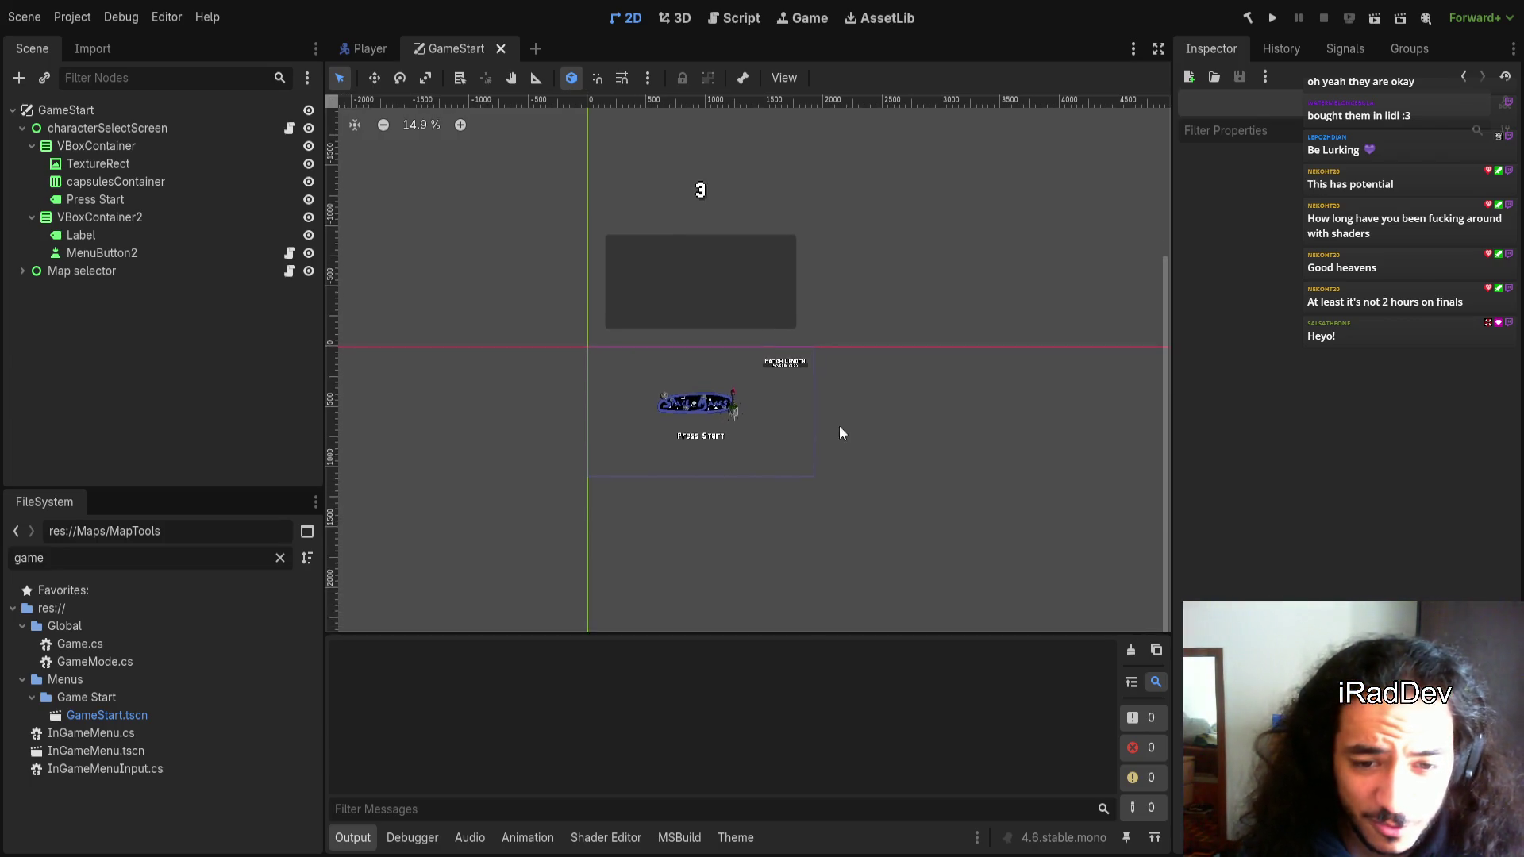
pyautogui.click(282, 559)
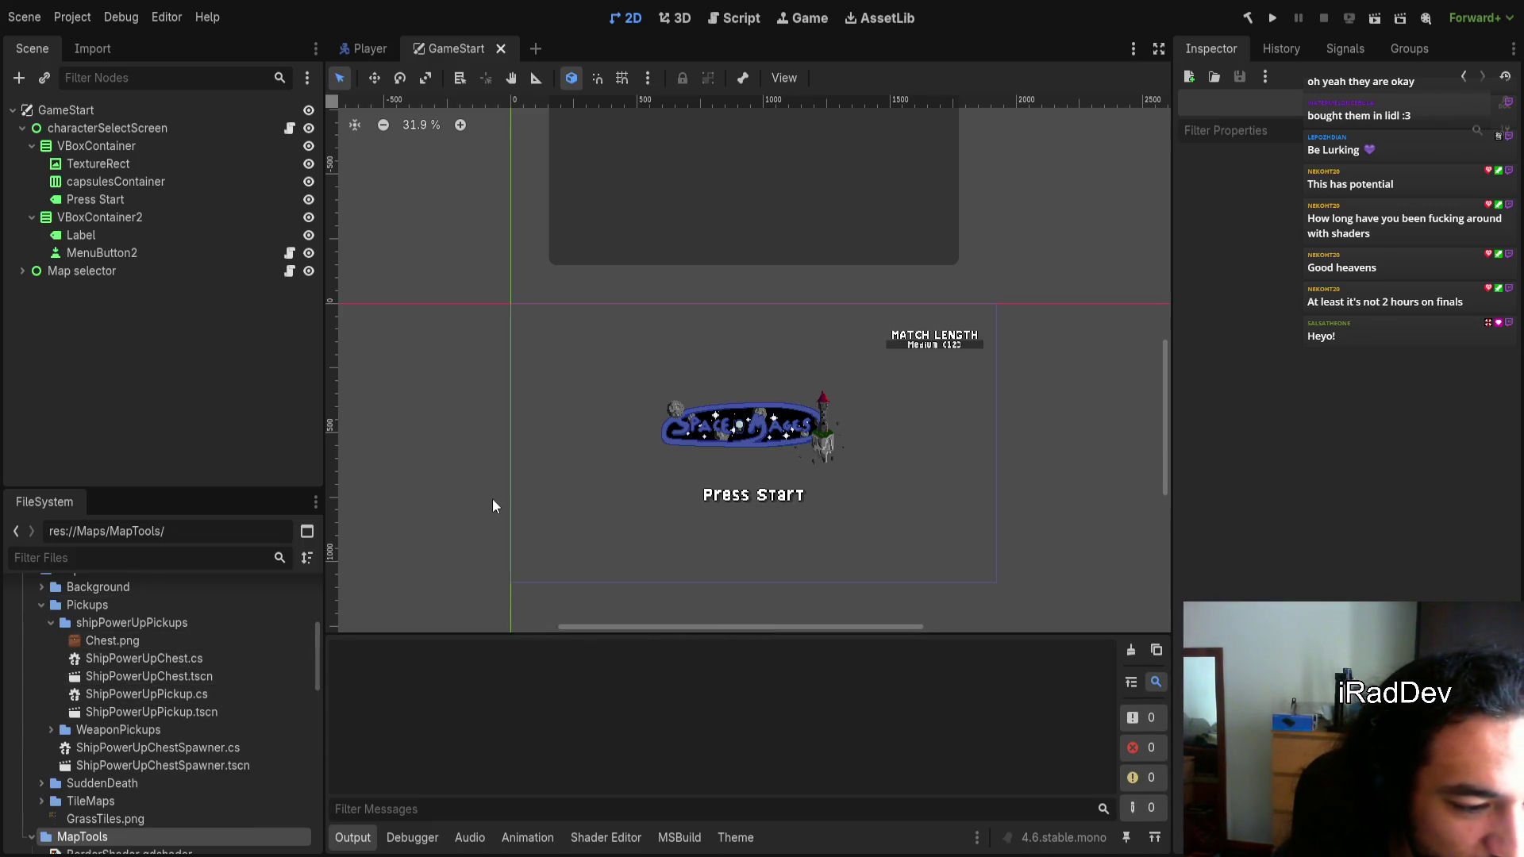
pyautogui.scroll(-2, 484, 508)
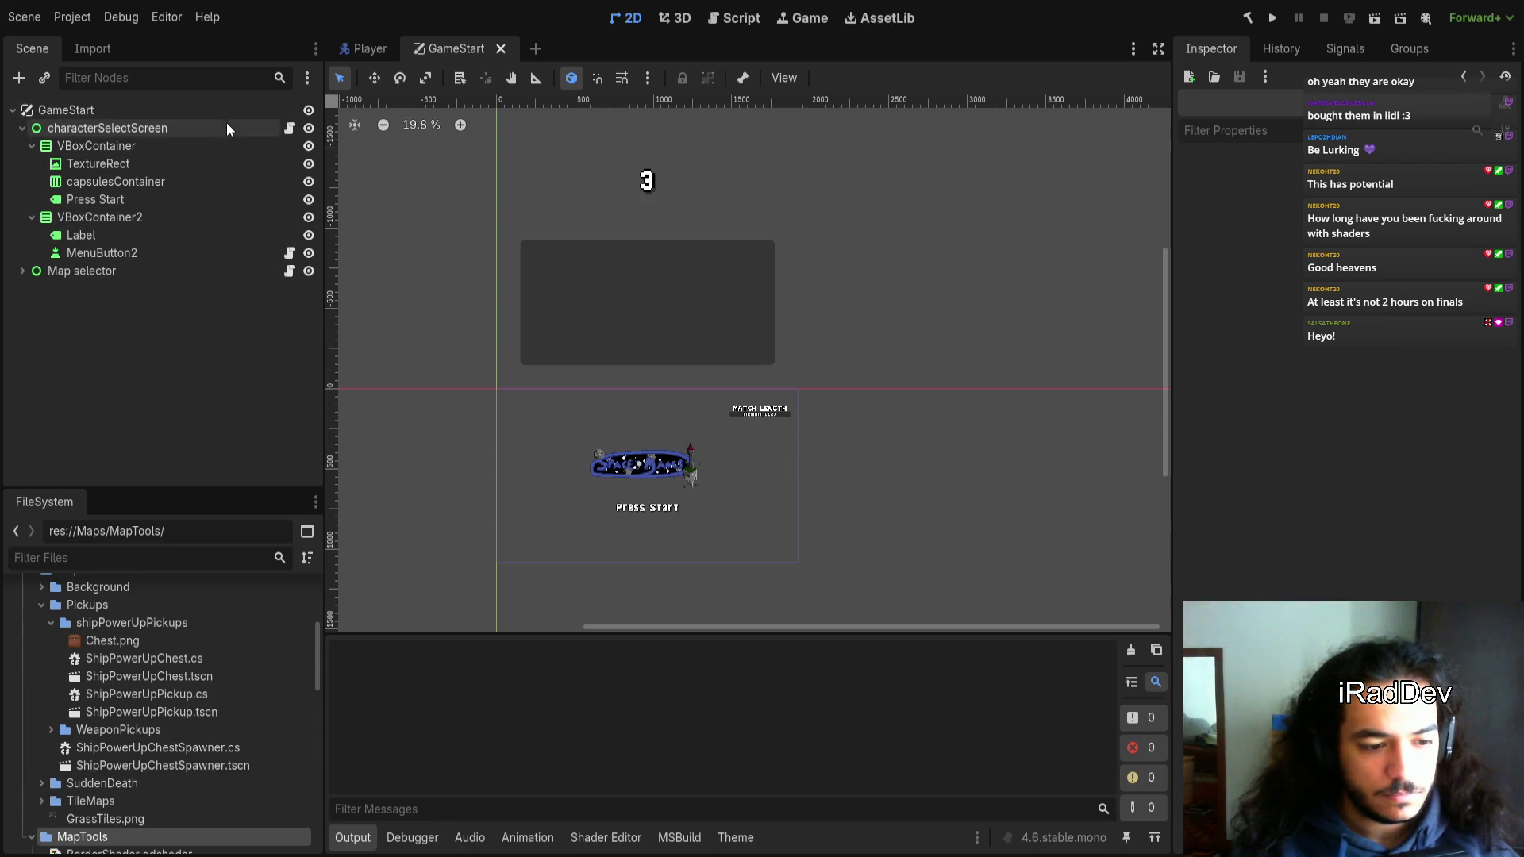
# Open worms3d.gdshader in the shader editor and close the unsaved shader
pyautogui.click(362, 46)
pyautogui.click(425, 46)
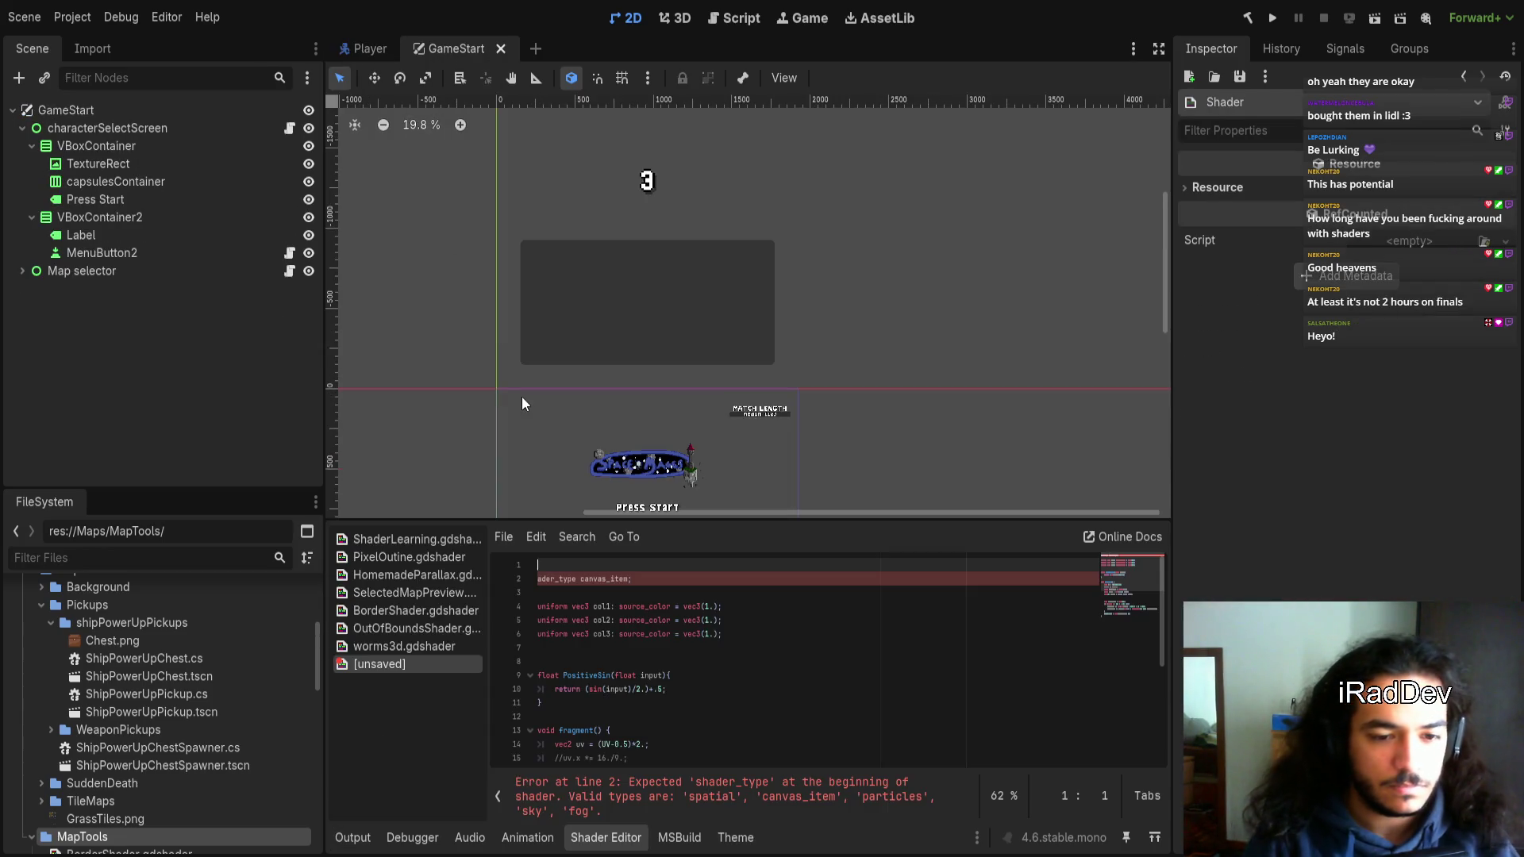
pyautogui.click(430, 646)
pyautogui.click(422, 663)
pyautogui.hotkey('ctrl', 'w')
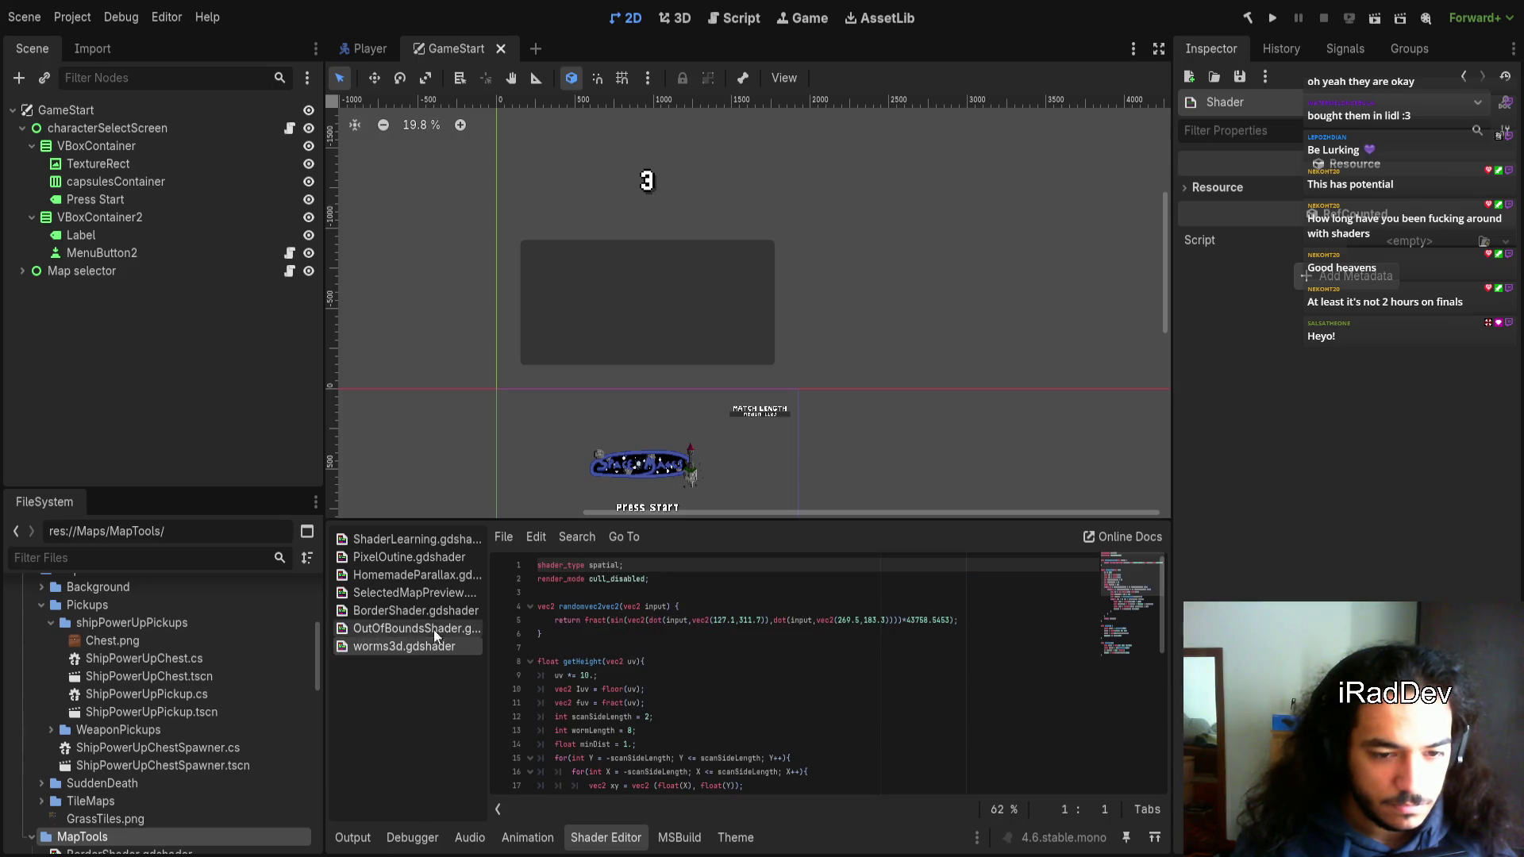
# Erase all code in the unsaved shader and close it without saving
pyautogui.click(383, 52)
pyautogui.click(457, 48)
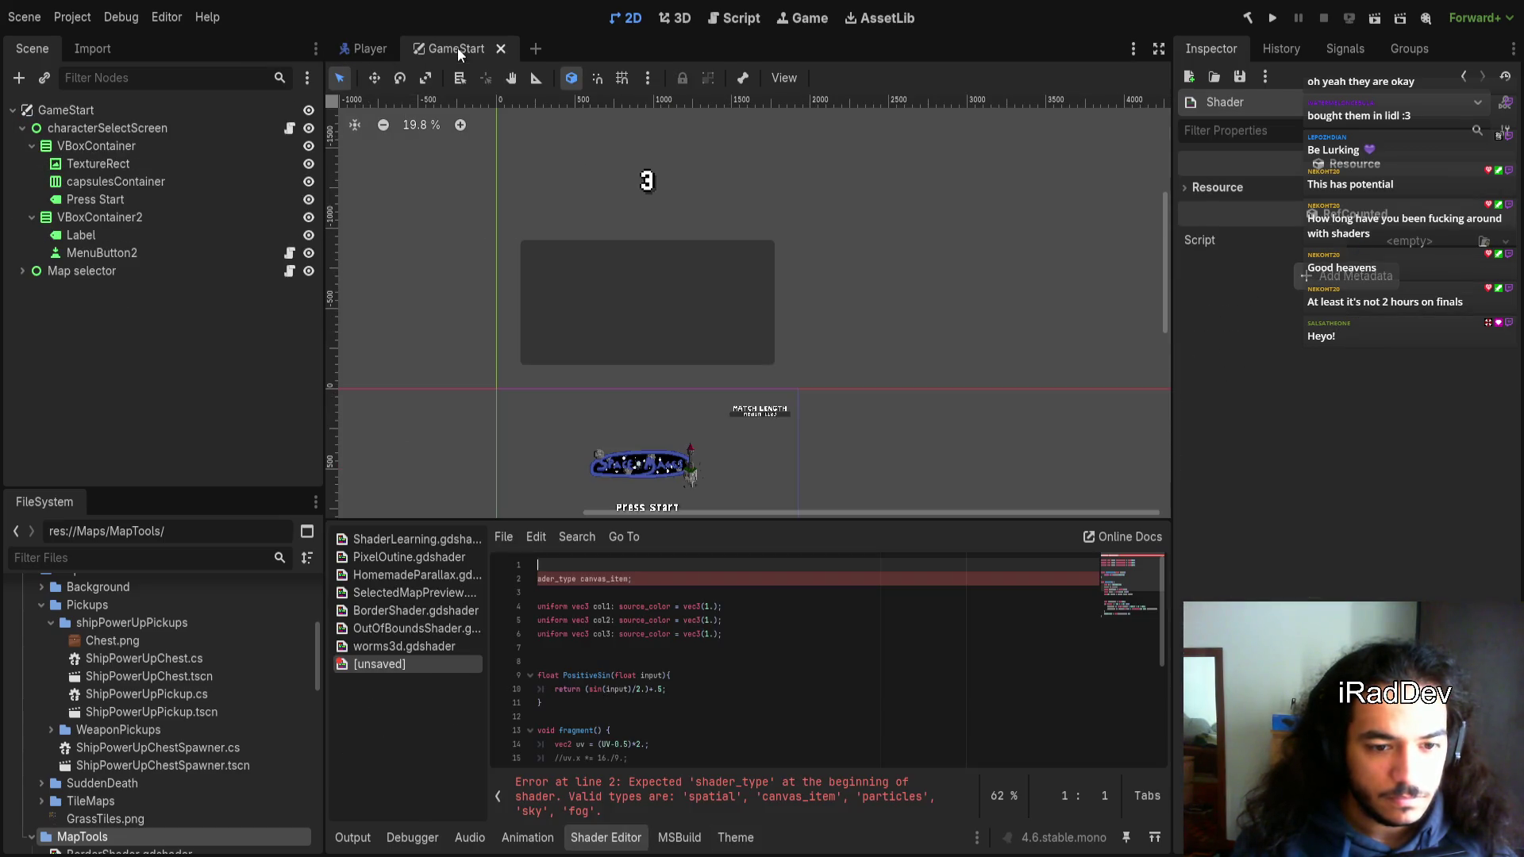
pyautogui.hotkey('ctrl', 'a')
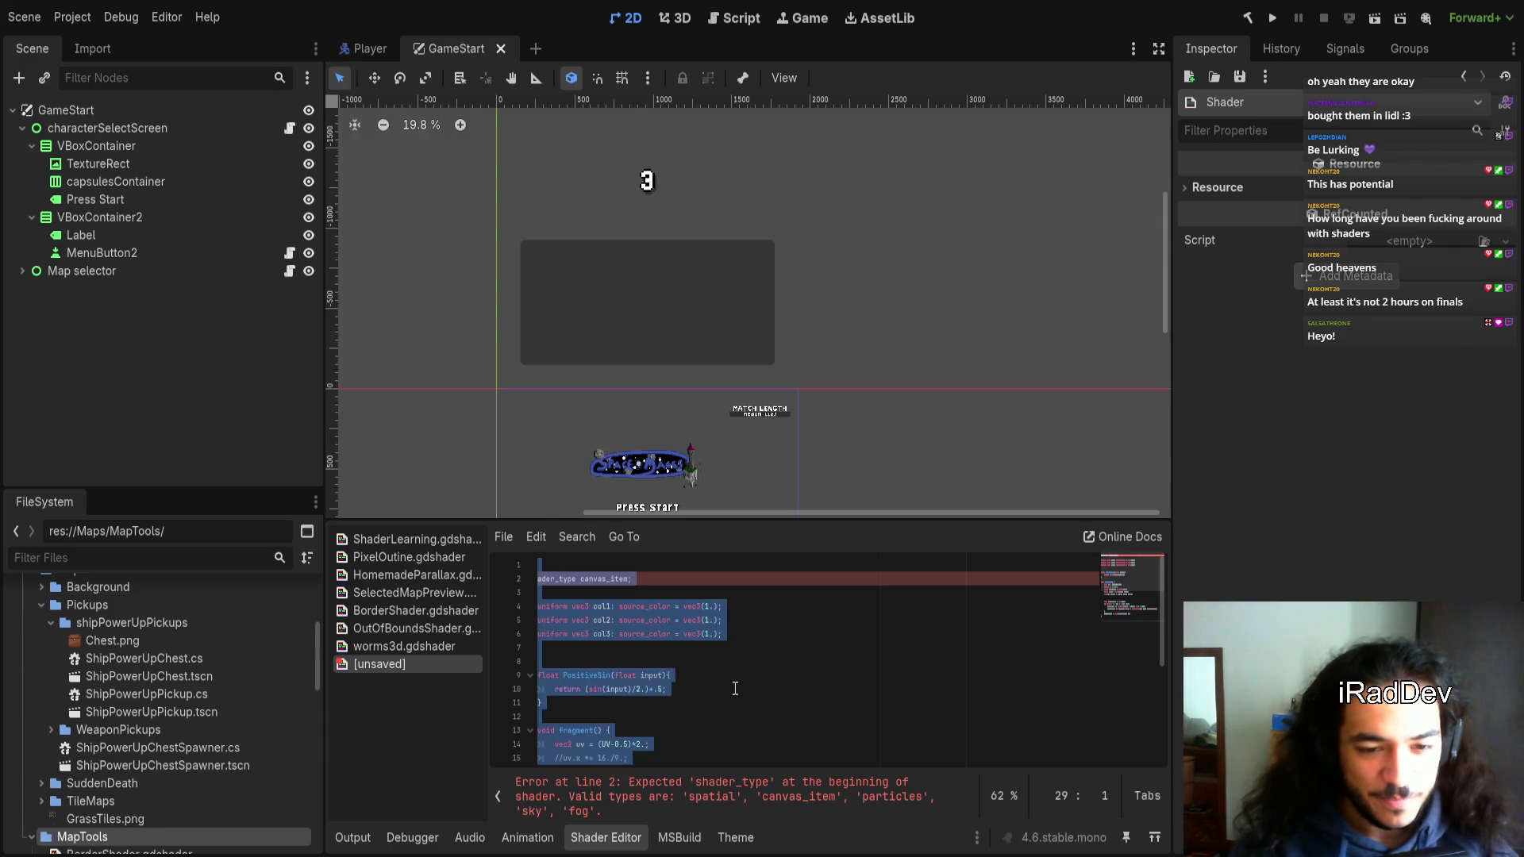
pyautogui.press('BackSpace')
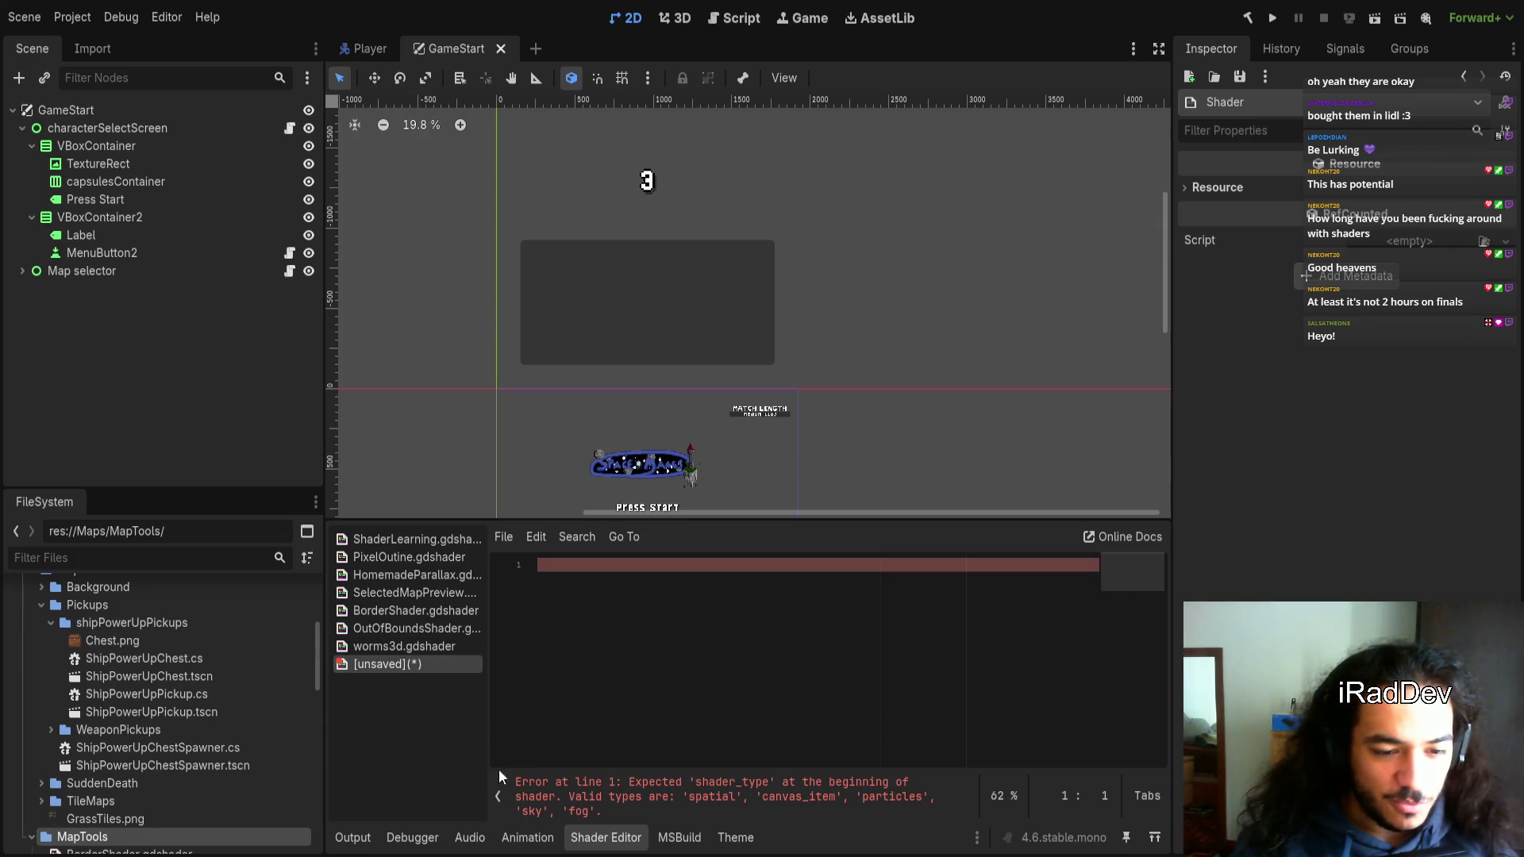
pyautogui.hotkey('ctrl', 'w')
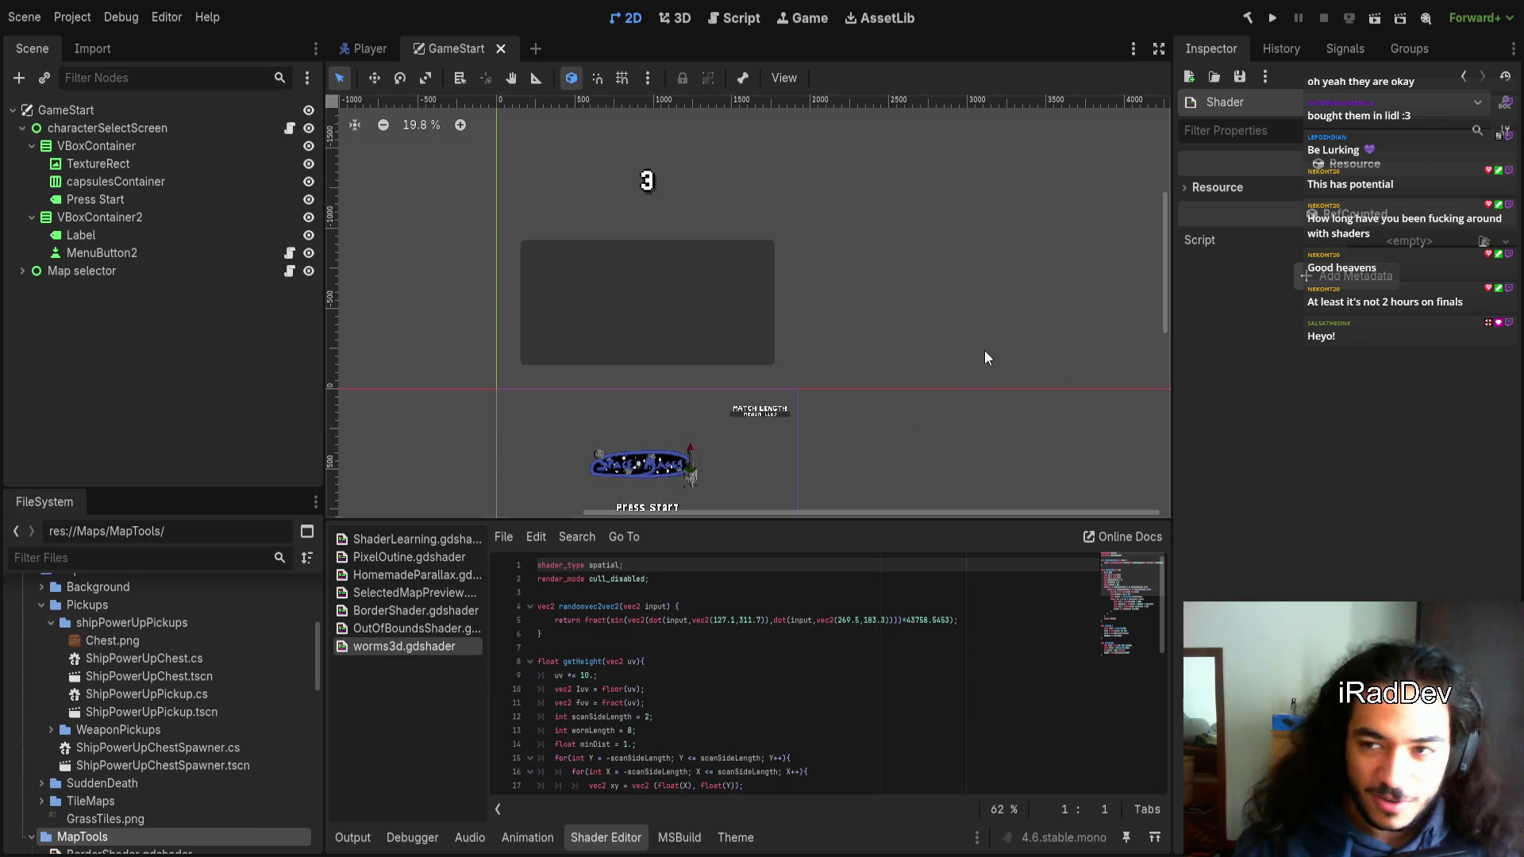
pyautogui.click(359, 47)
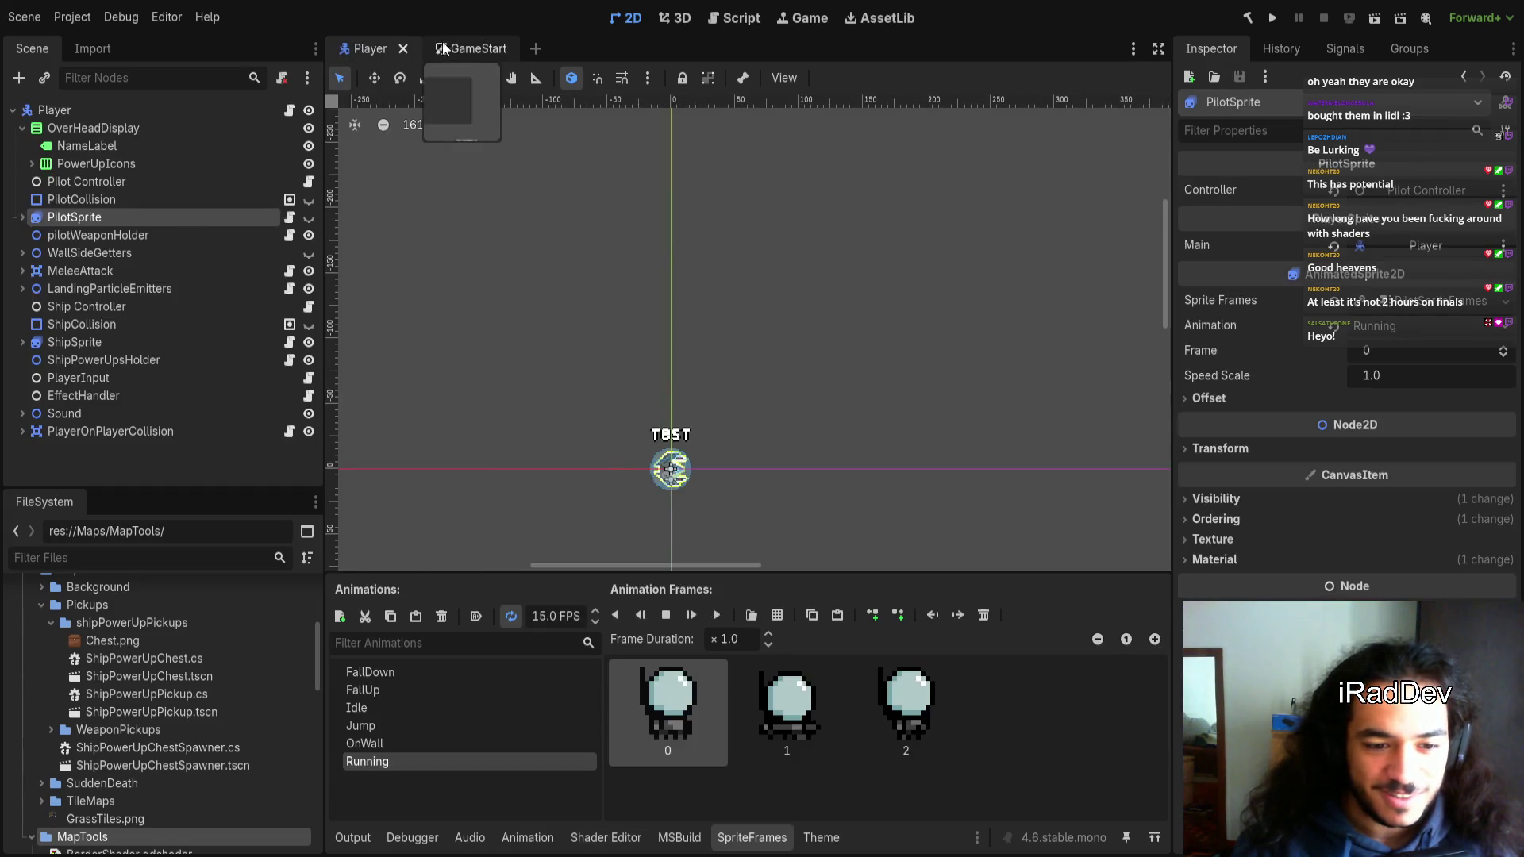
# Reopen the game project from the Project Manager to restart the editor
pyautogui.click(443, 46)
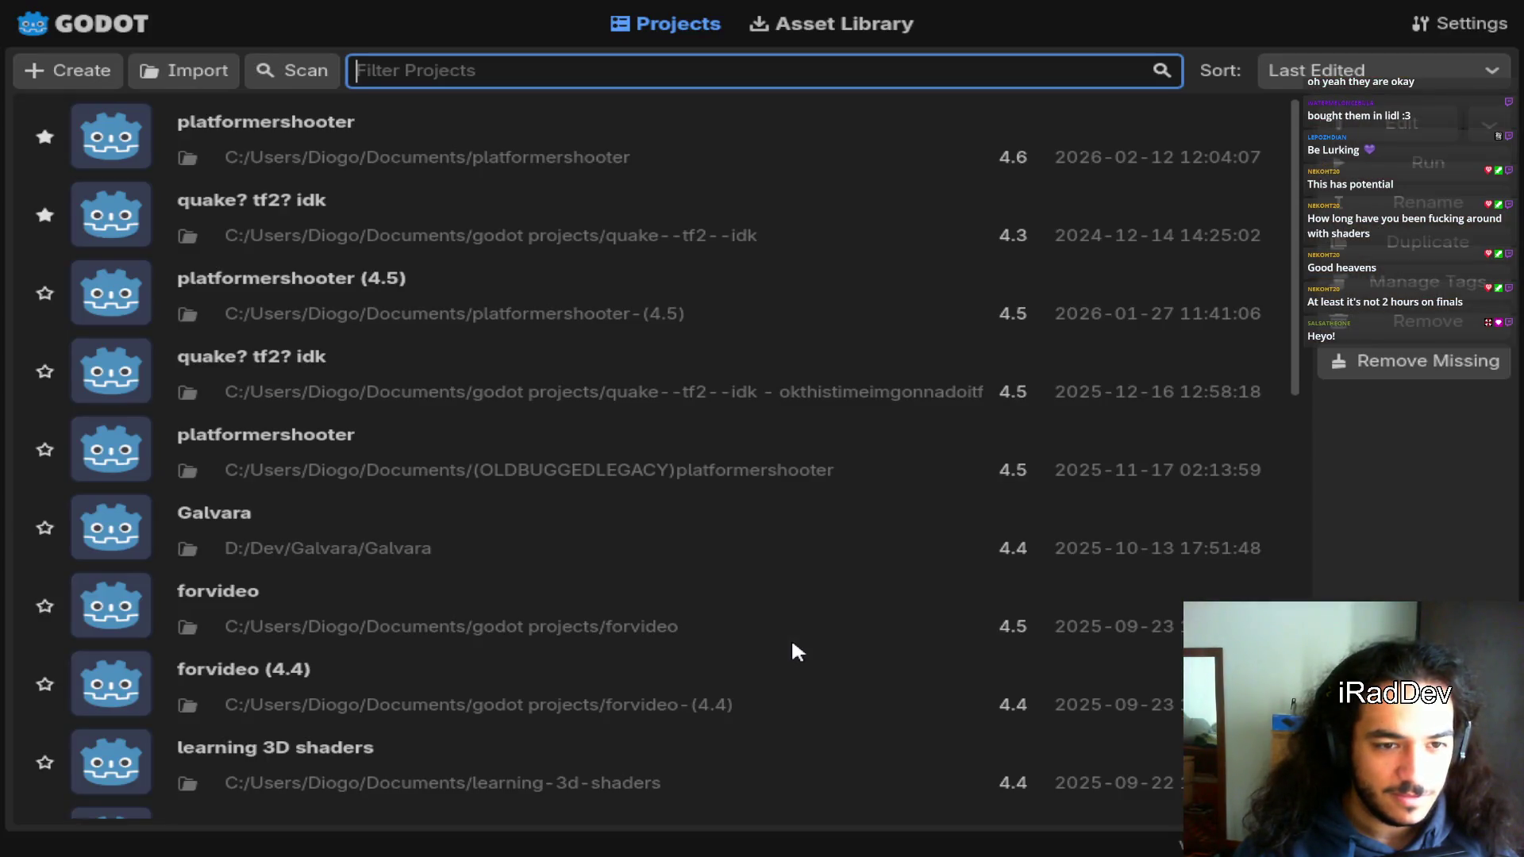
pyautogui.doubleClick(671, 155)
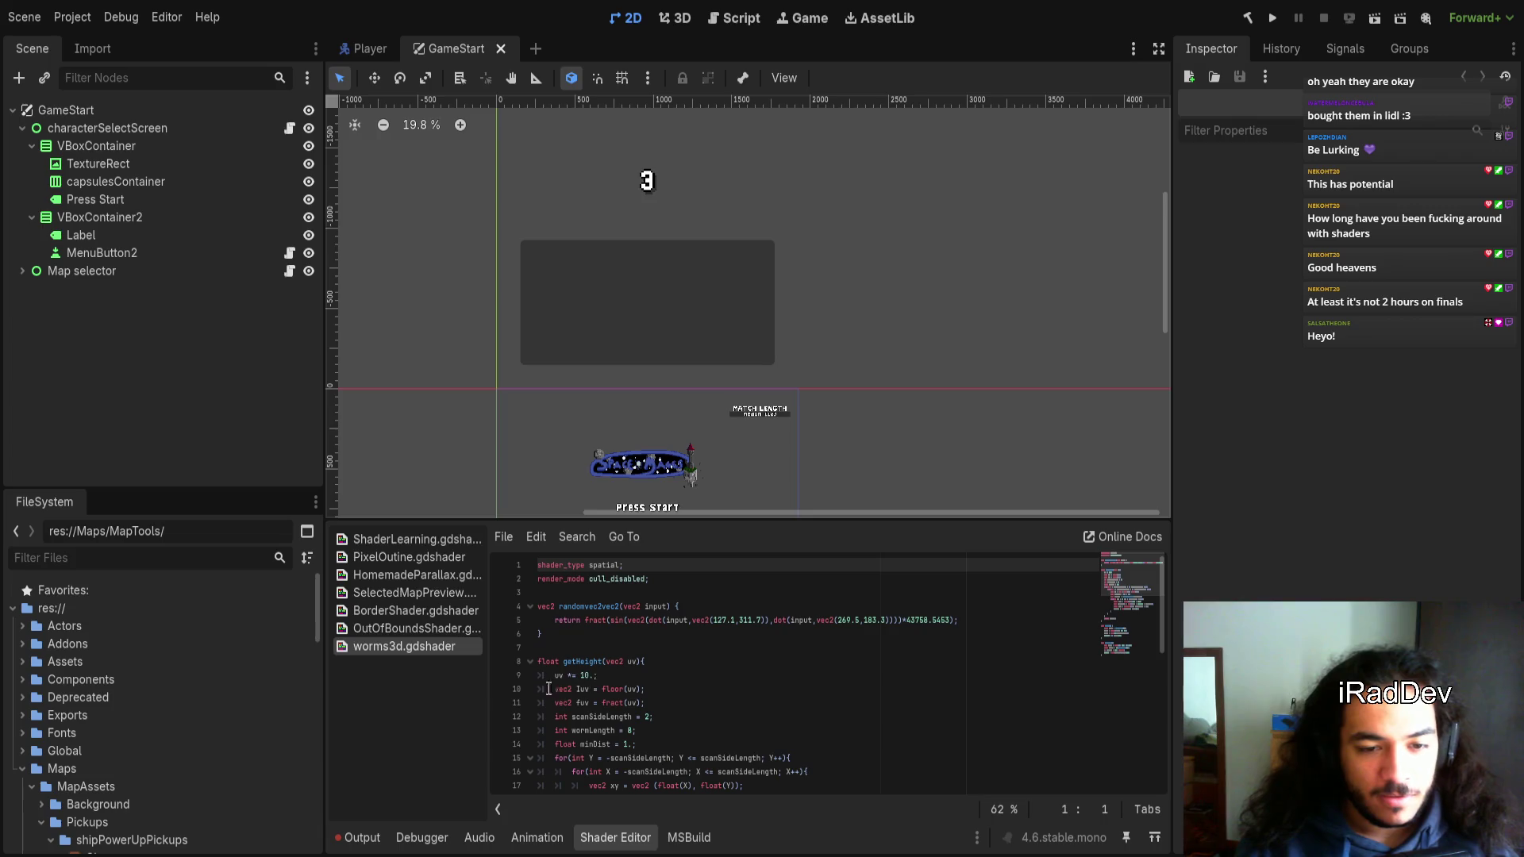
# Select the capsulesContainer and characterSelectScreen nodes, then flip between the Player and GameStart scenes
pyautogui.click(115, 181)
pyautogui.click(108, 127)
pyautogui.click(370, 48)
pyautogui.click(428, 51)
# Clear all messages from the Output log
pyautogui.click(615, 837)
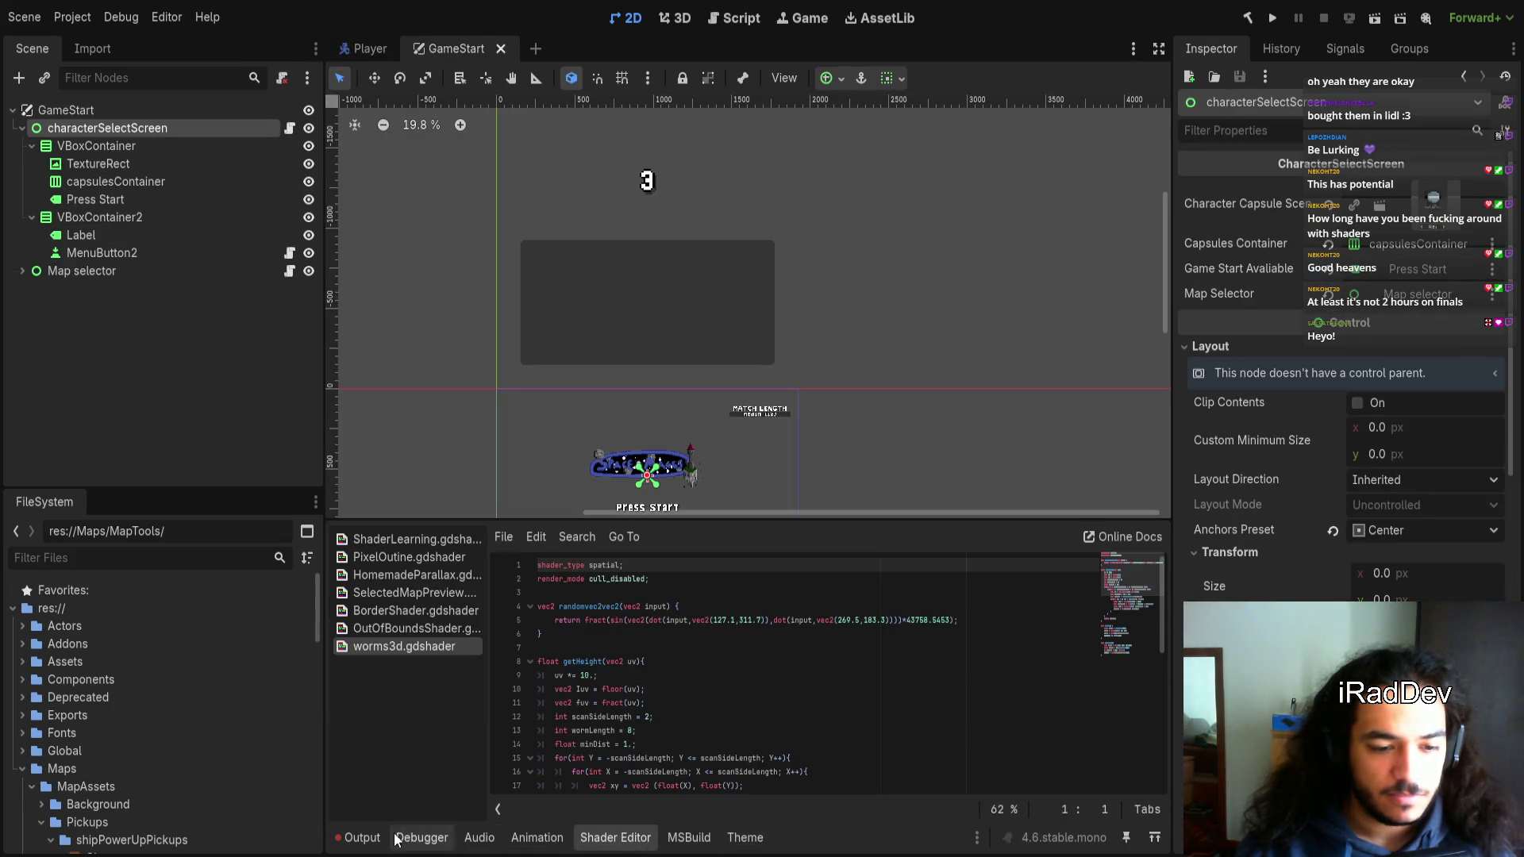
pyautogui.click(372, 840)
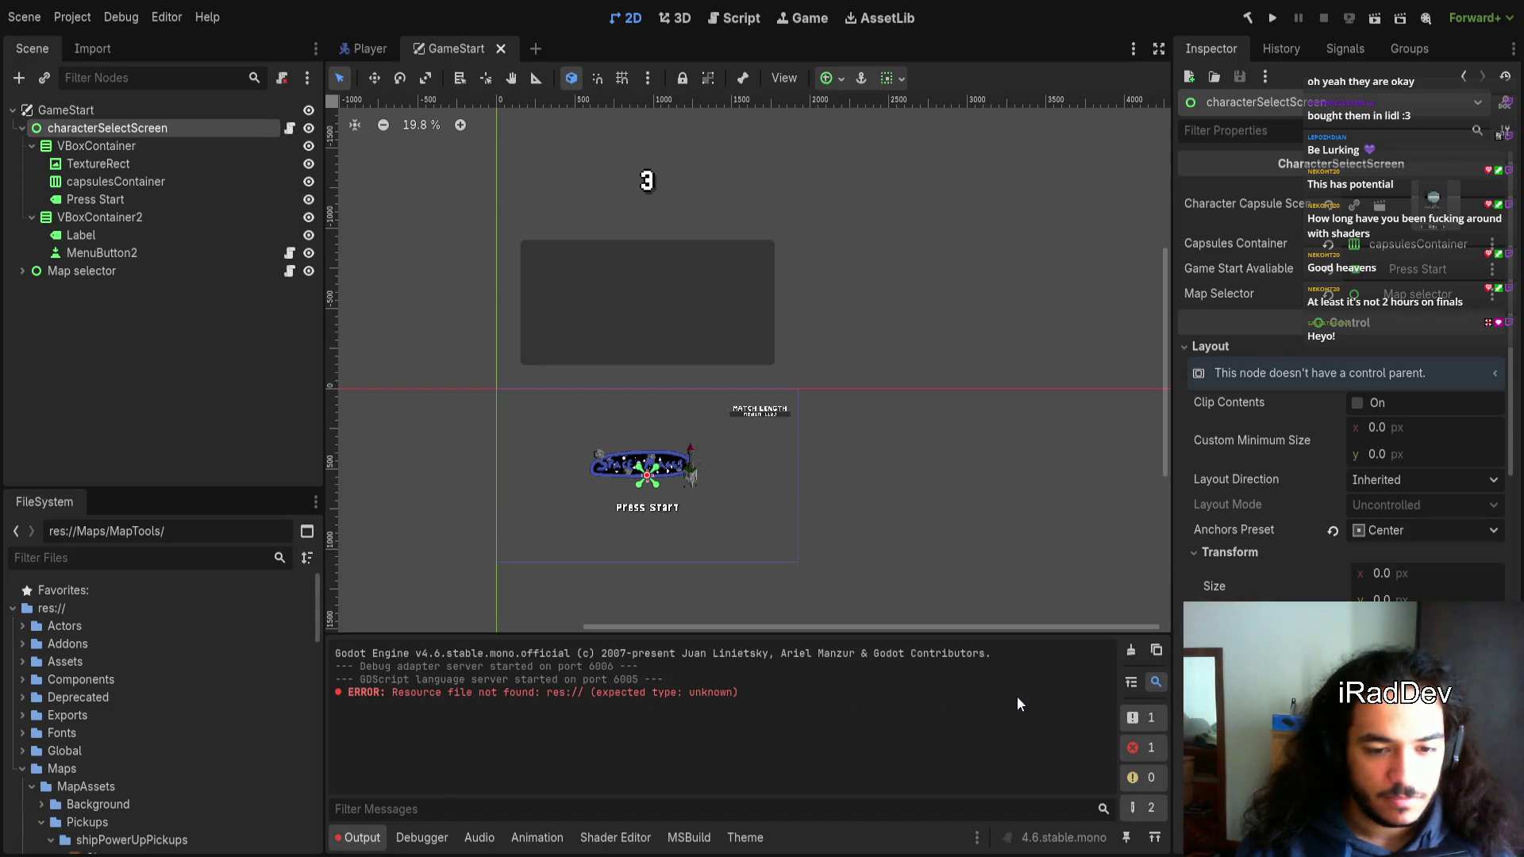
pyautogui.click(1131, 650)
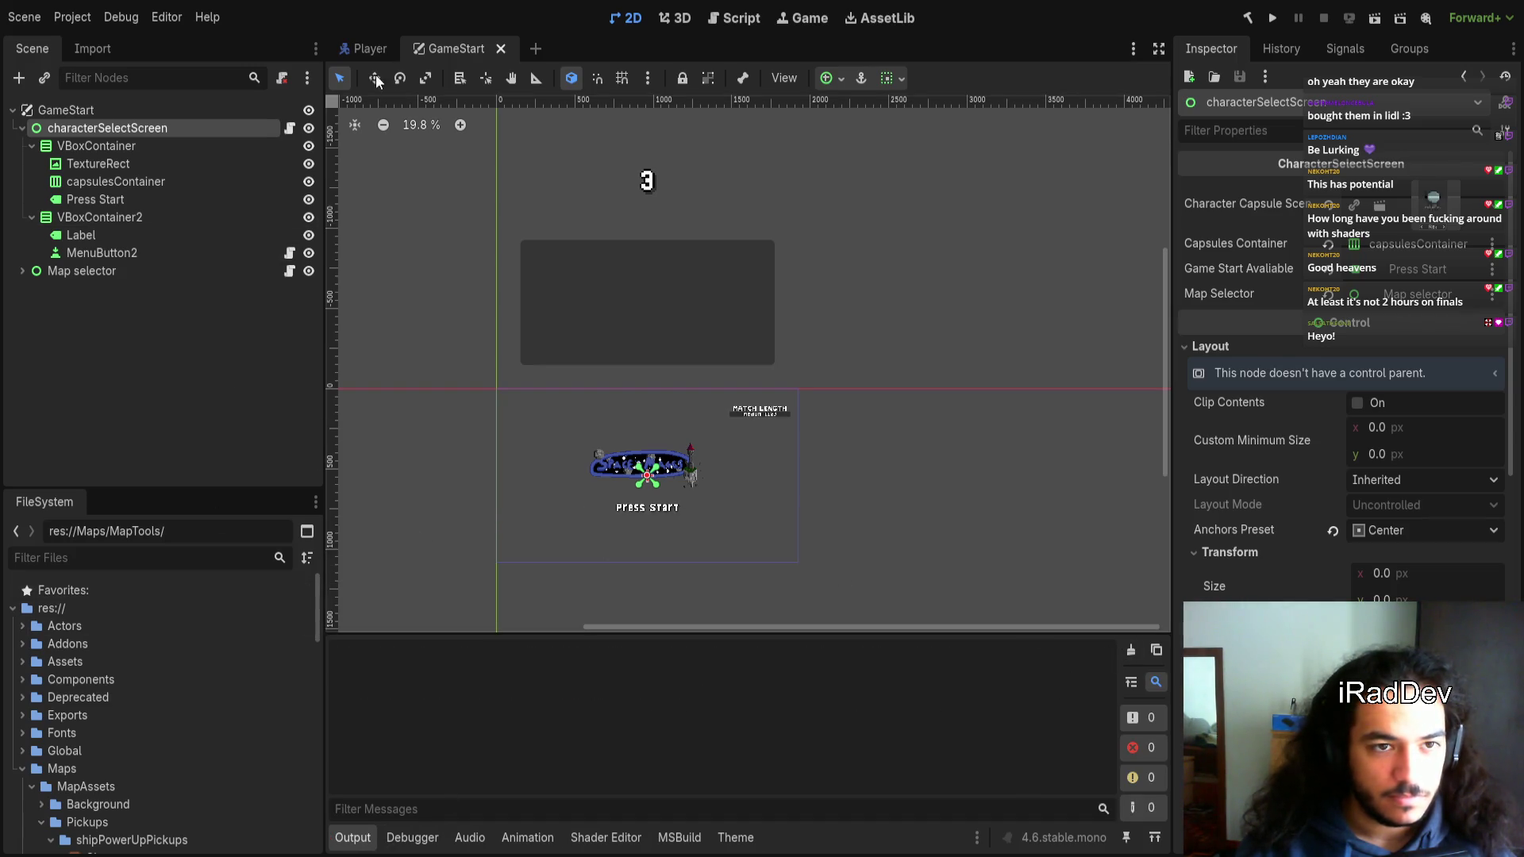
# Filter the project files by 'gdshader' and select SelectedMapPreview.gdshader, then return to GameStart
pyautogui.click(369, 51)
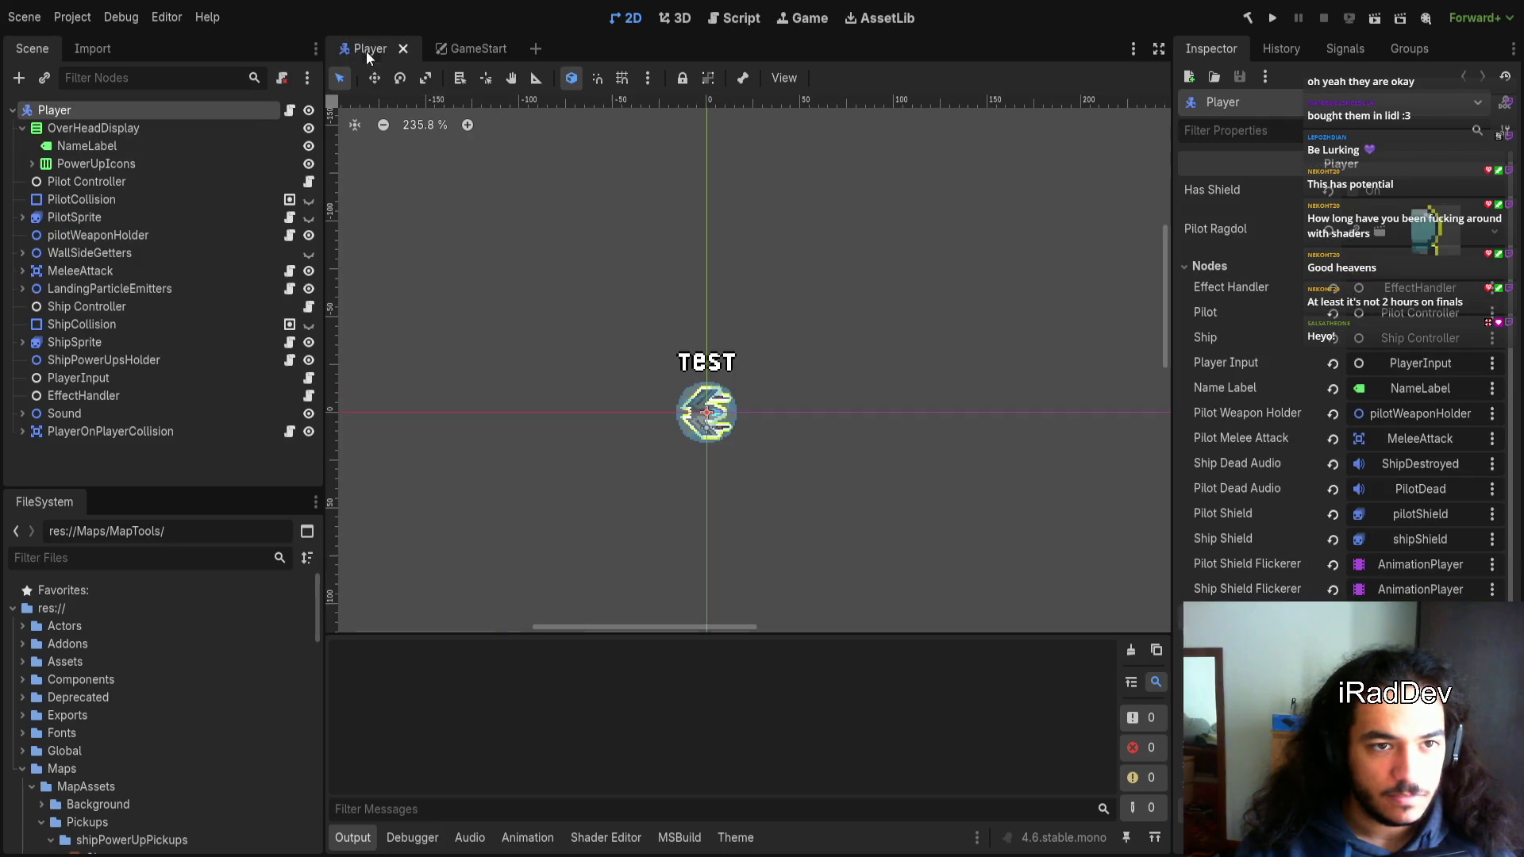
pyautogui.click(142, 558)
pyautogui.write('gdshader')
pyautogui.scroll(-3, 179, 640)
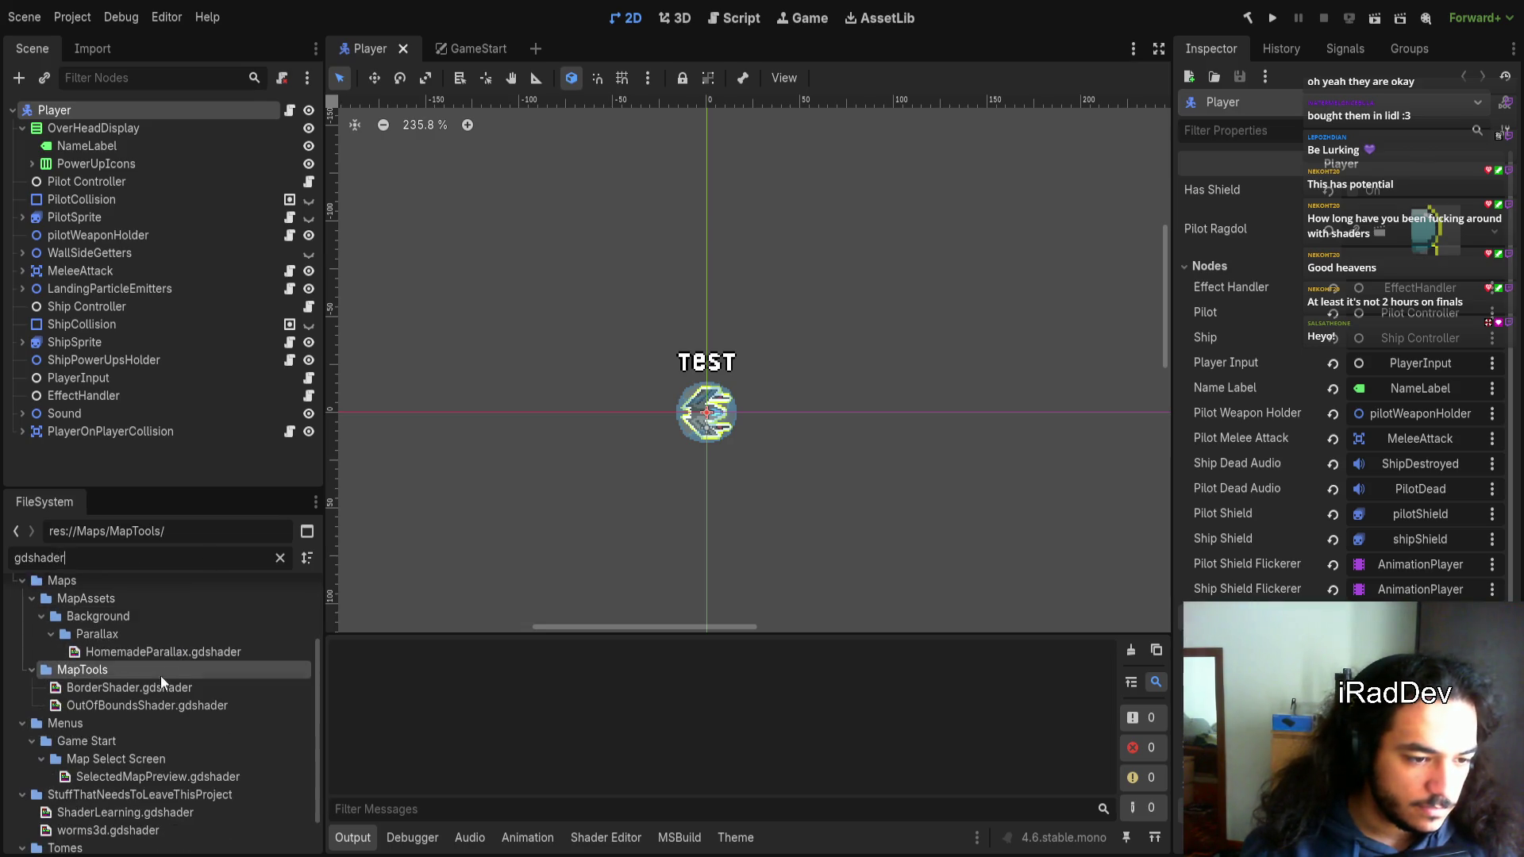
pyautogui.scroll(-2, 156, 726)
pyautogui.click(156, 729)
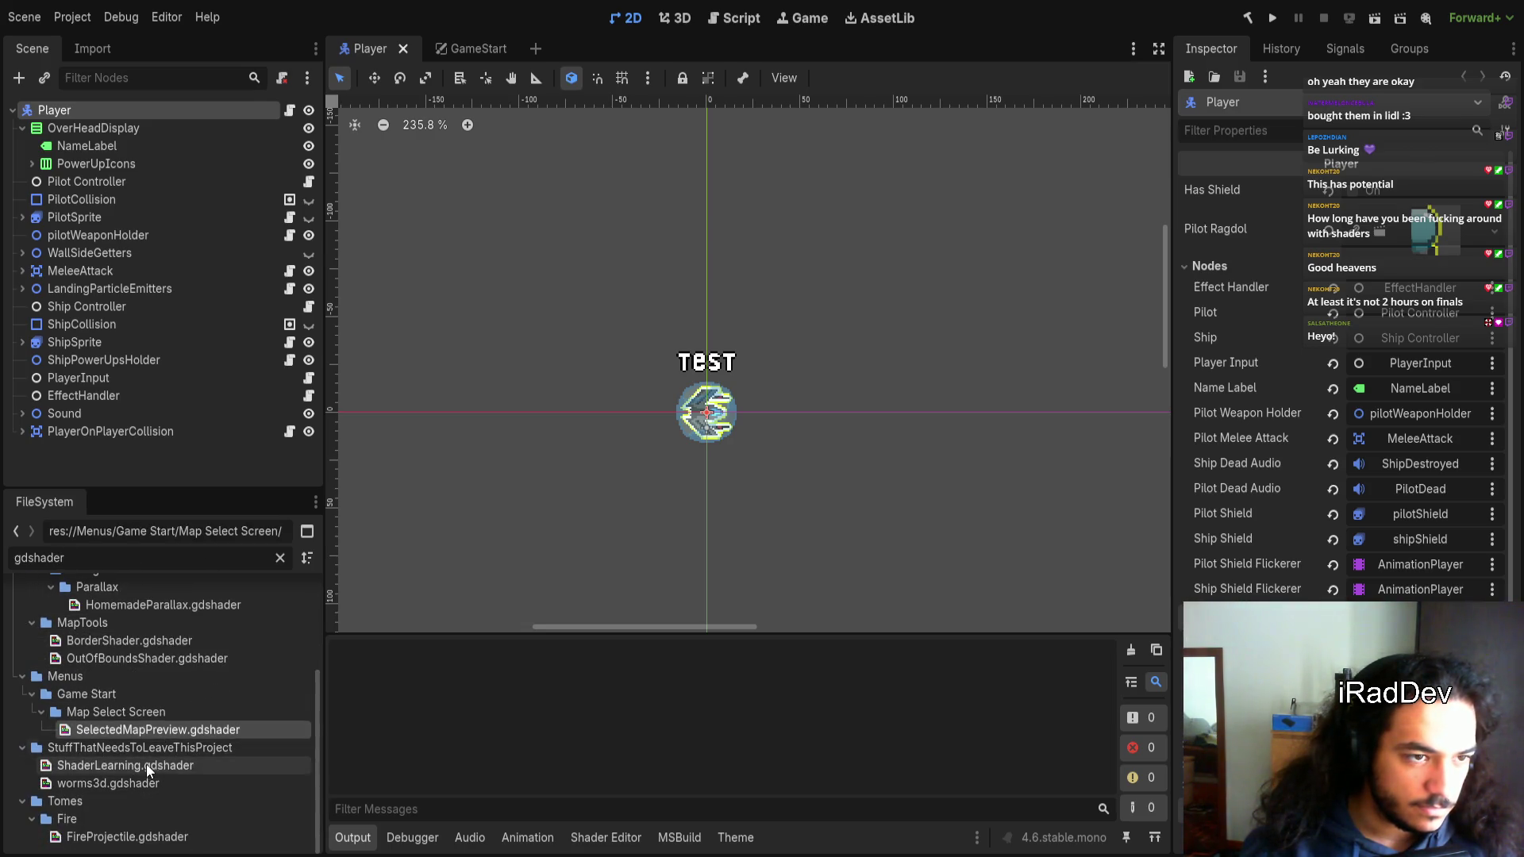
pyautogui.click(467, 48)
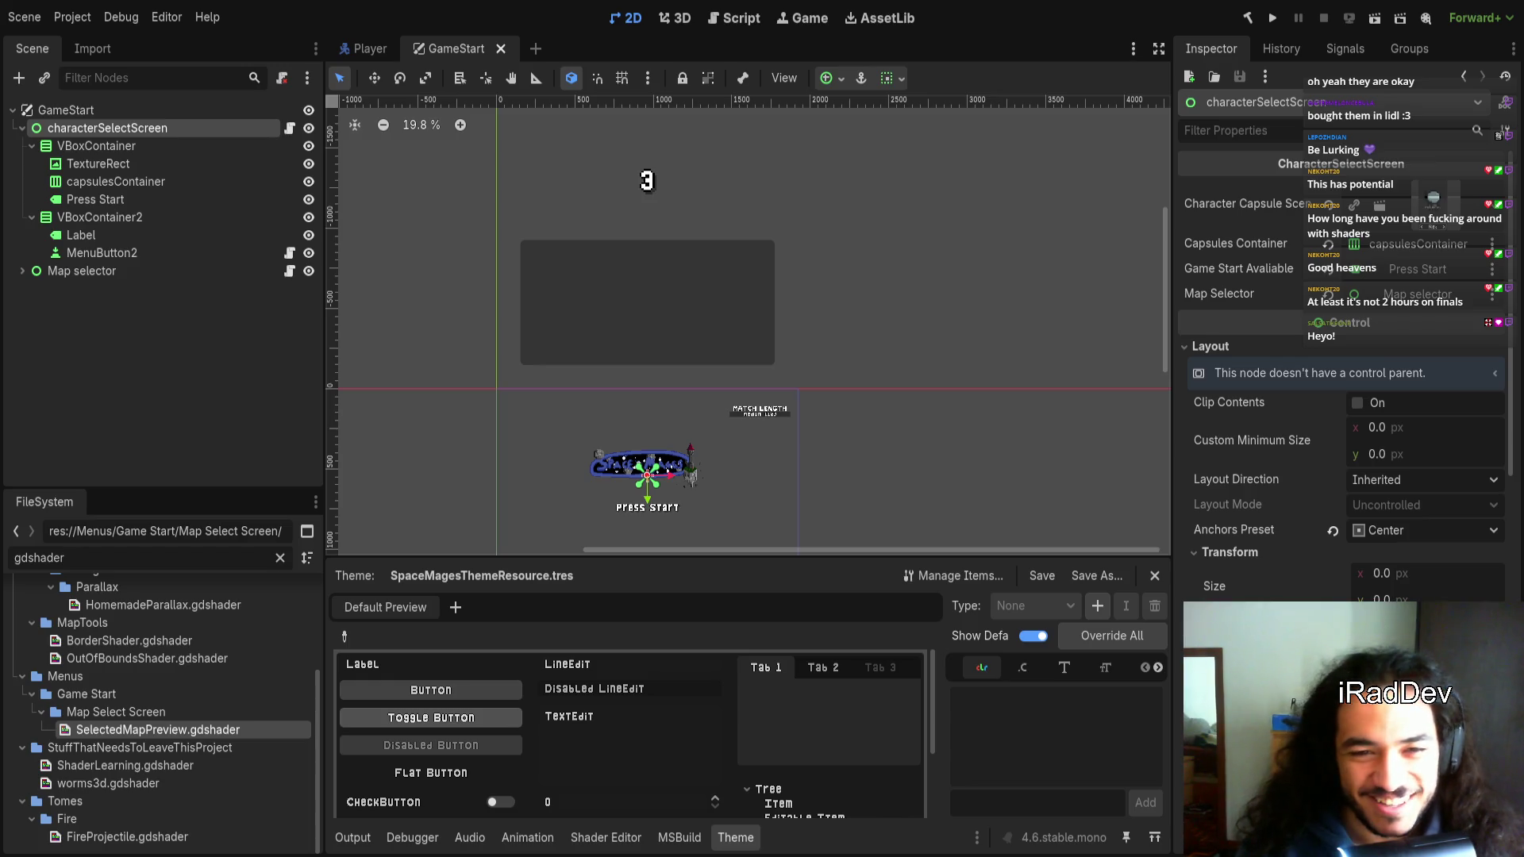
# Pan the title screen view, then reselect the characterSelectScreen node in the GameStart scene
pyautogui.moveTo(567, 371); pyautogui.dragTo(636, 279)
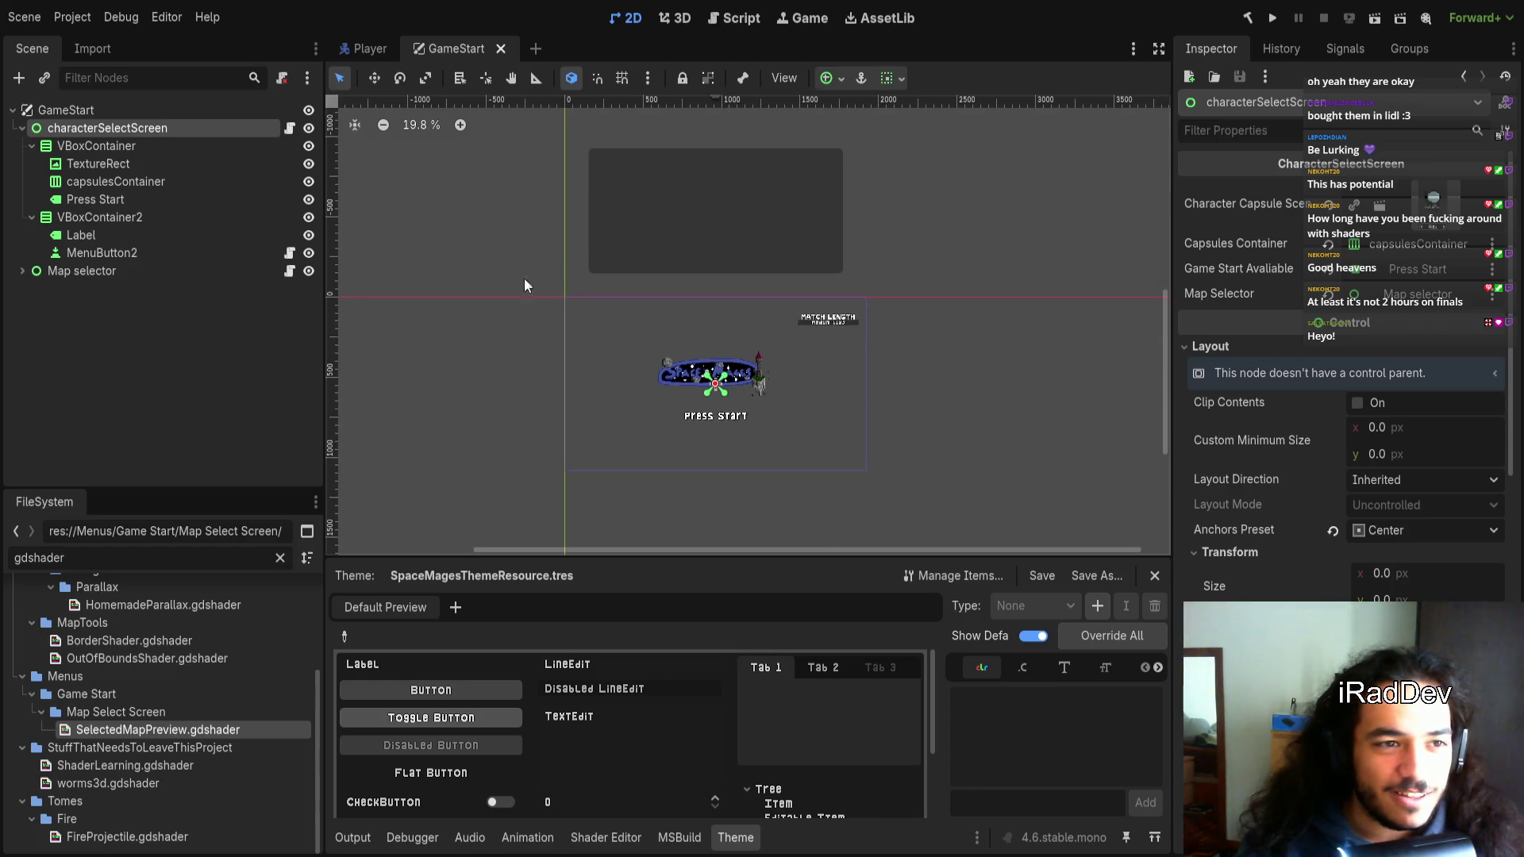
pyautogui.click(169, 109)
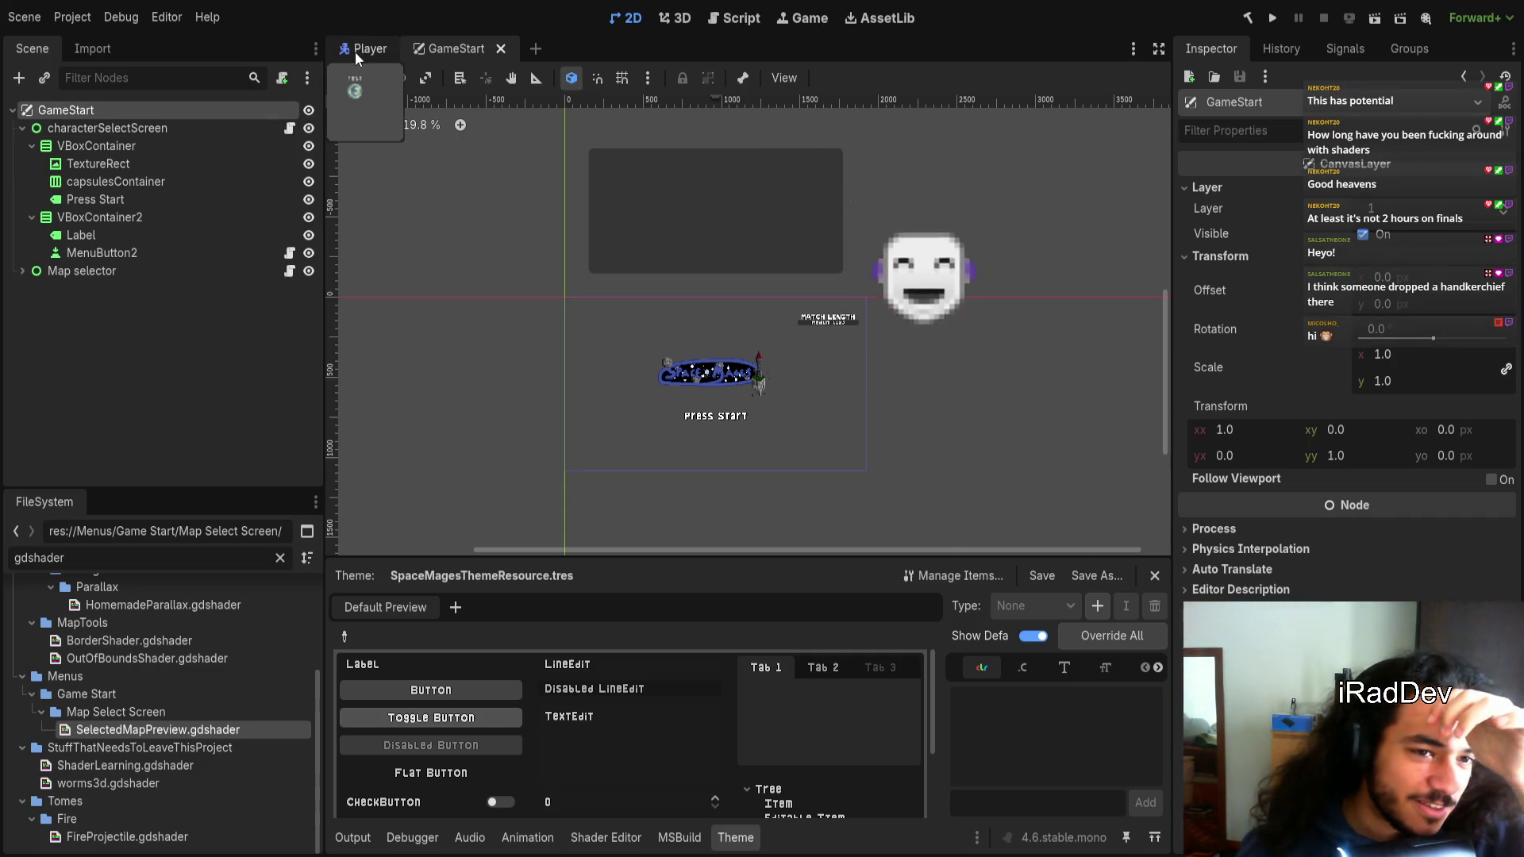
pyautogui.click(269, 126)
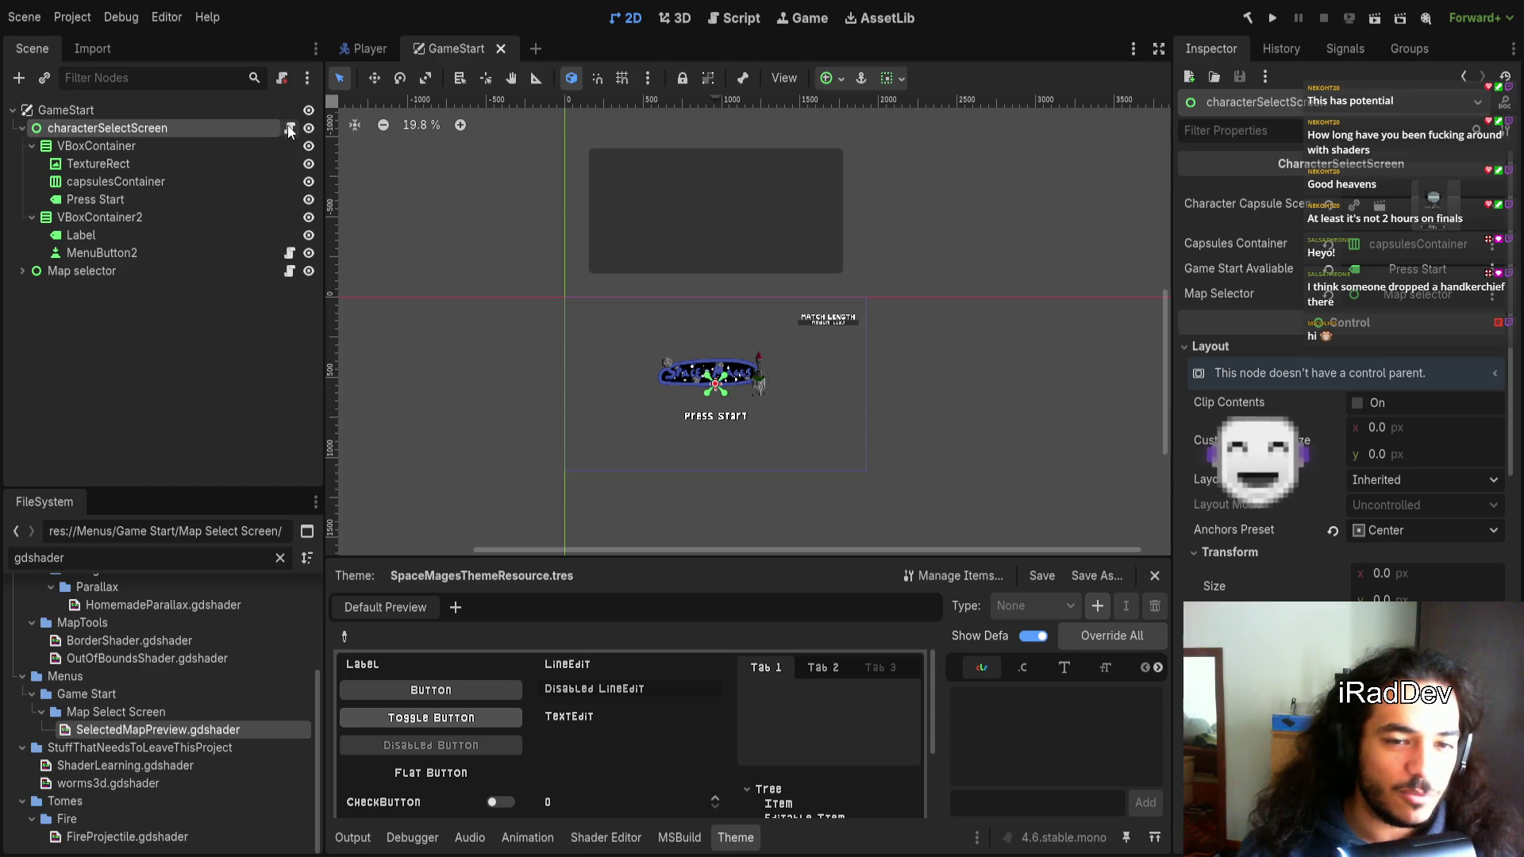
pyautogui.press('Up')
pyautogui.click(353, 51)
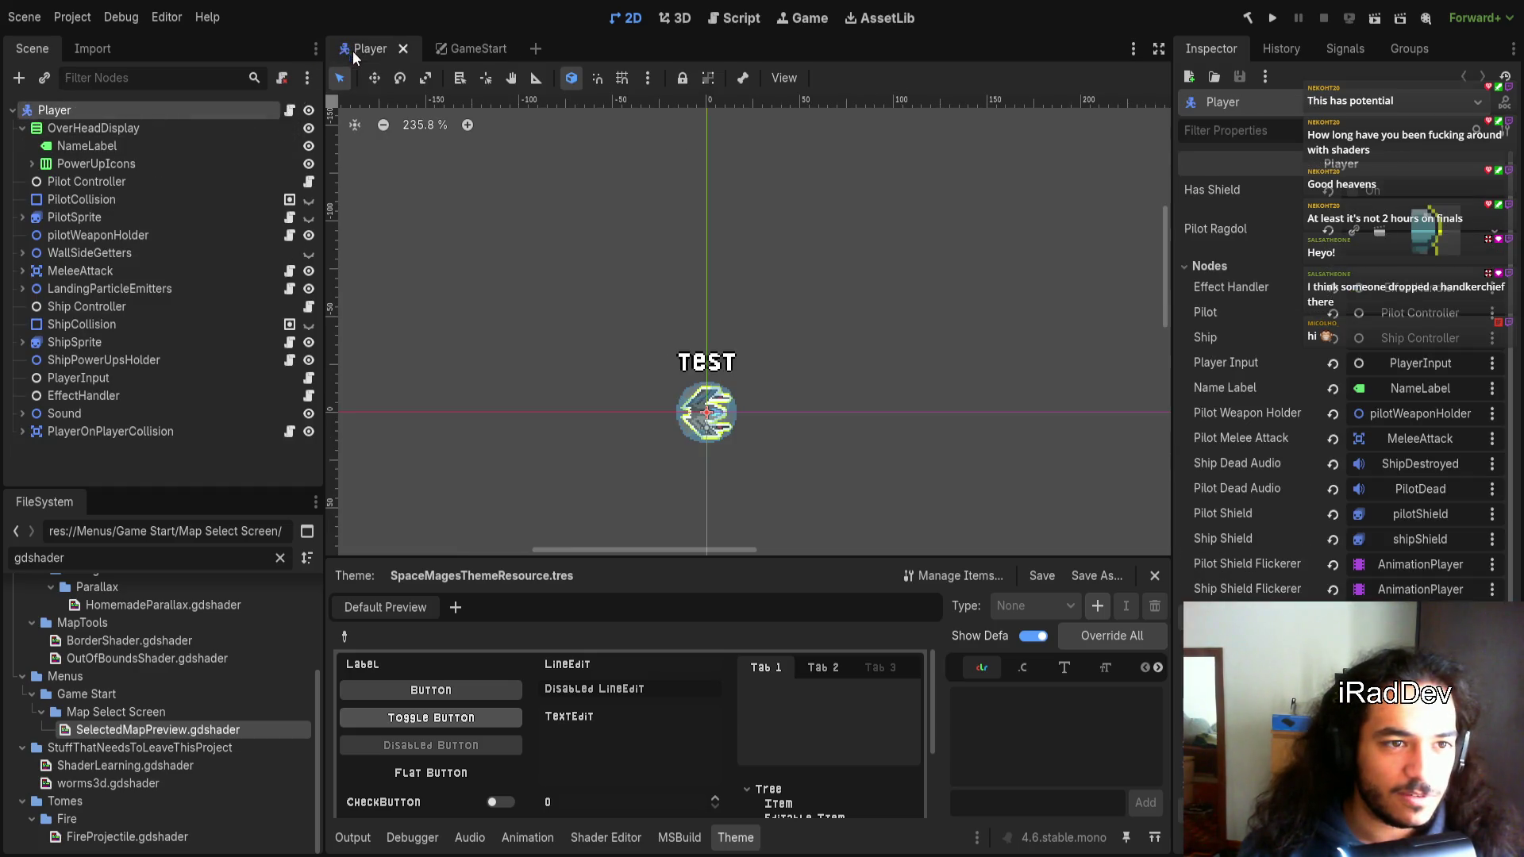
pyautogui.click(422, 51)
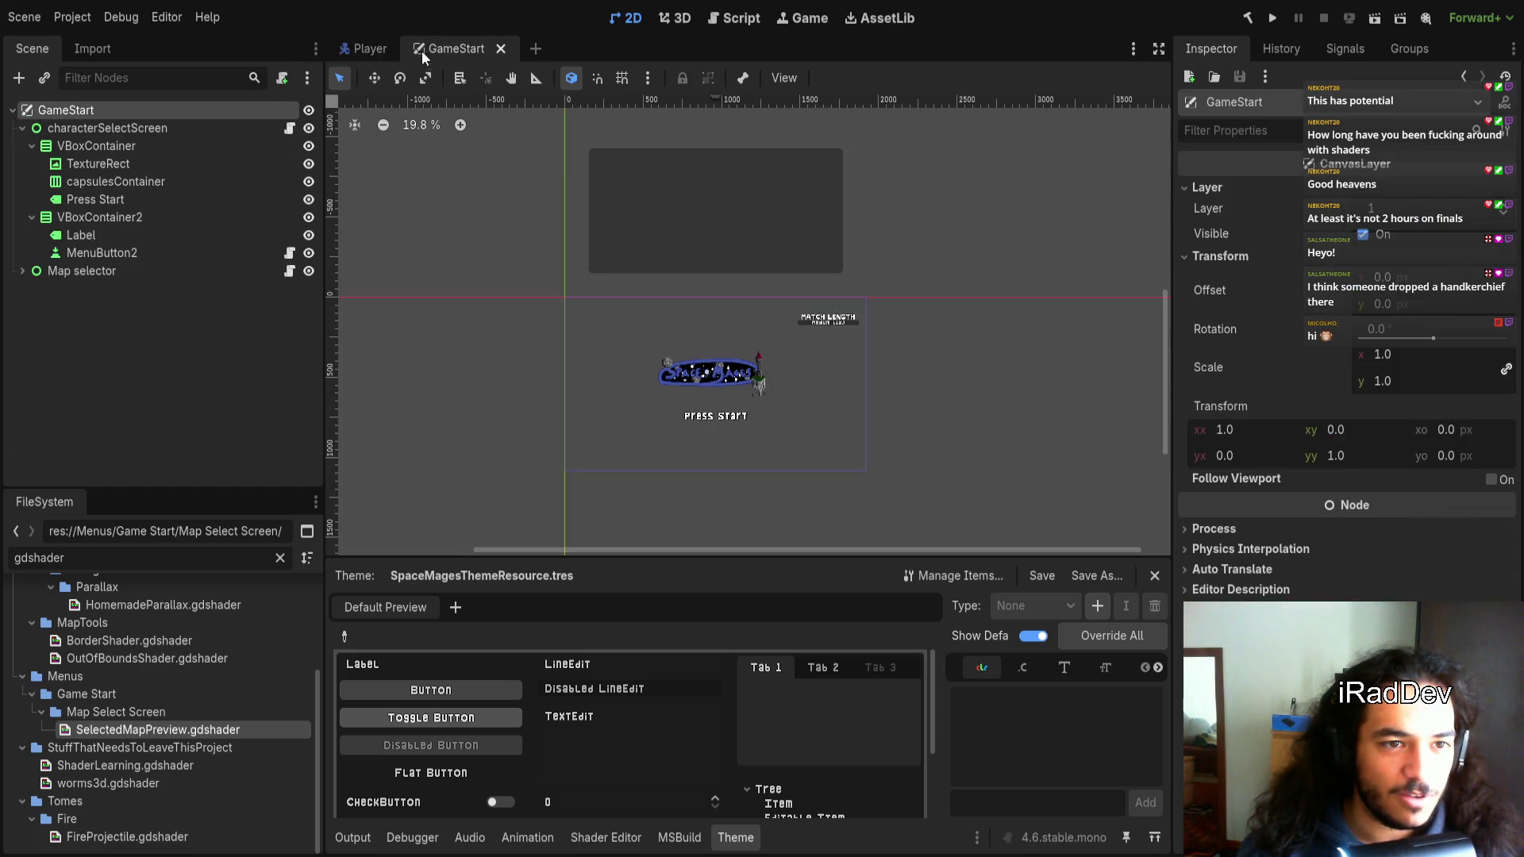
pyautogui.click(230, 129)
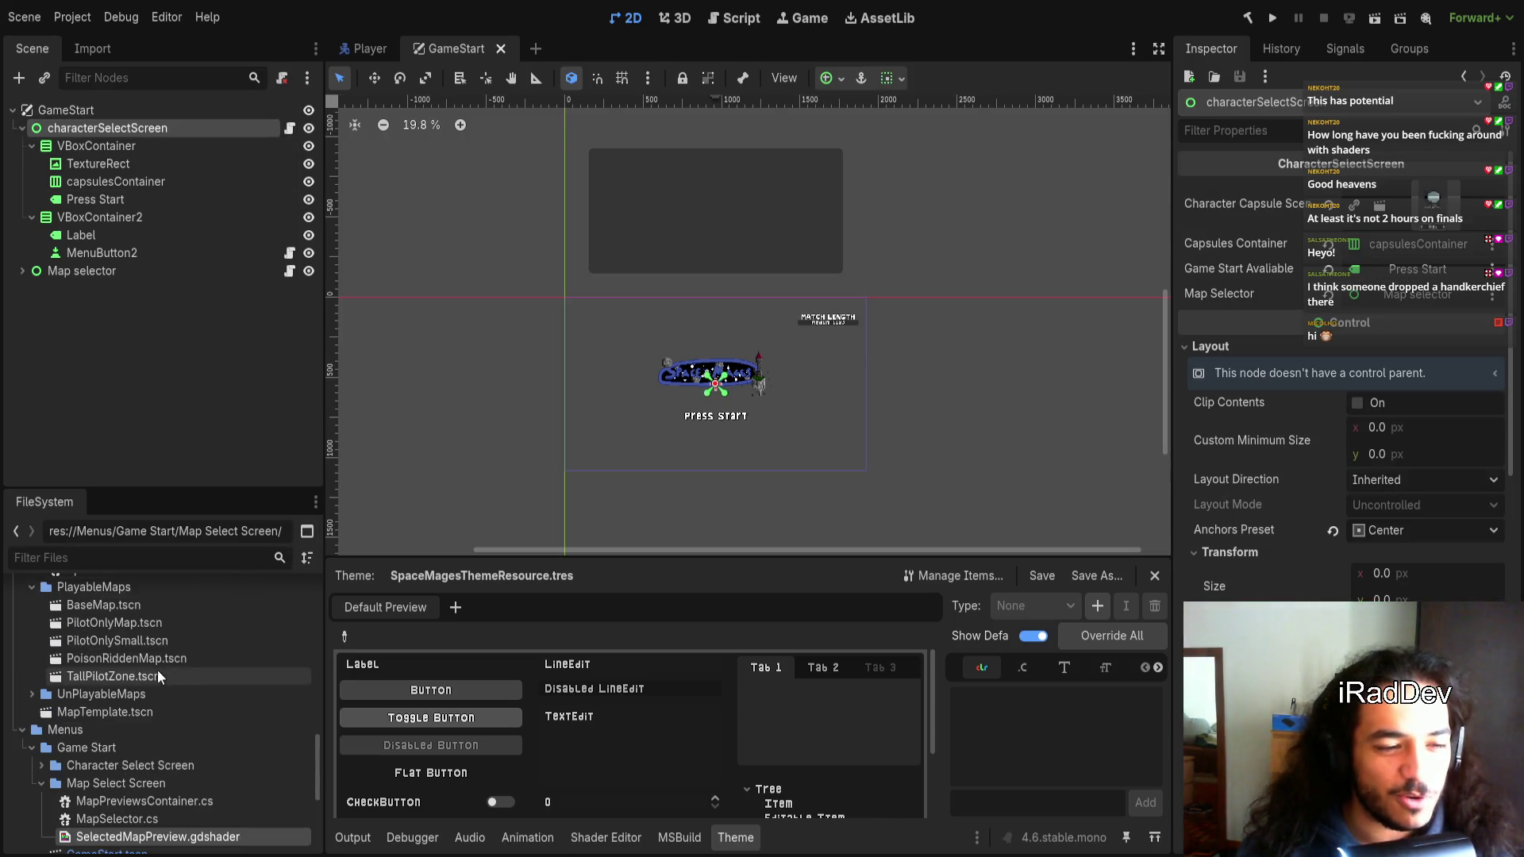
# Clear the 'gdshader' file filter so every project file shows again
pyautogui.click(280, 558)
pyautogui.scroll(3, 102, 712)
pyautogui.scroll(5, 102, 712)
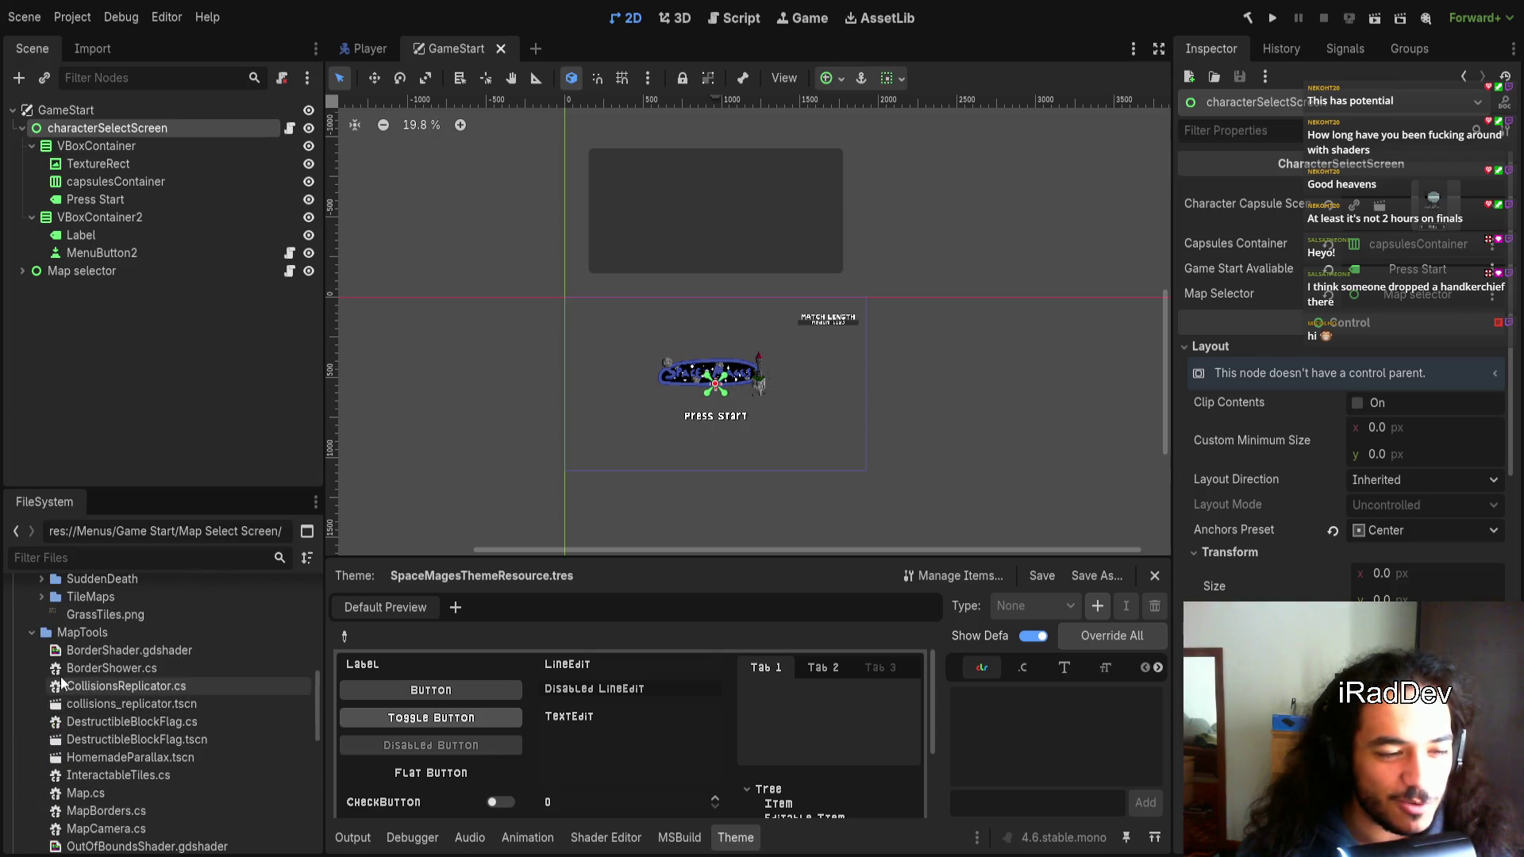
pyautogui.scroll(3, 57, 691)
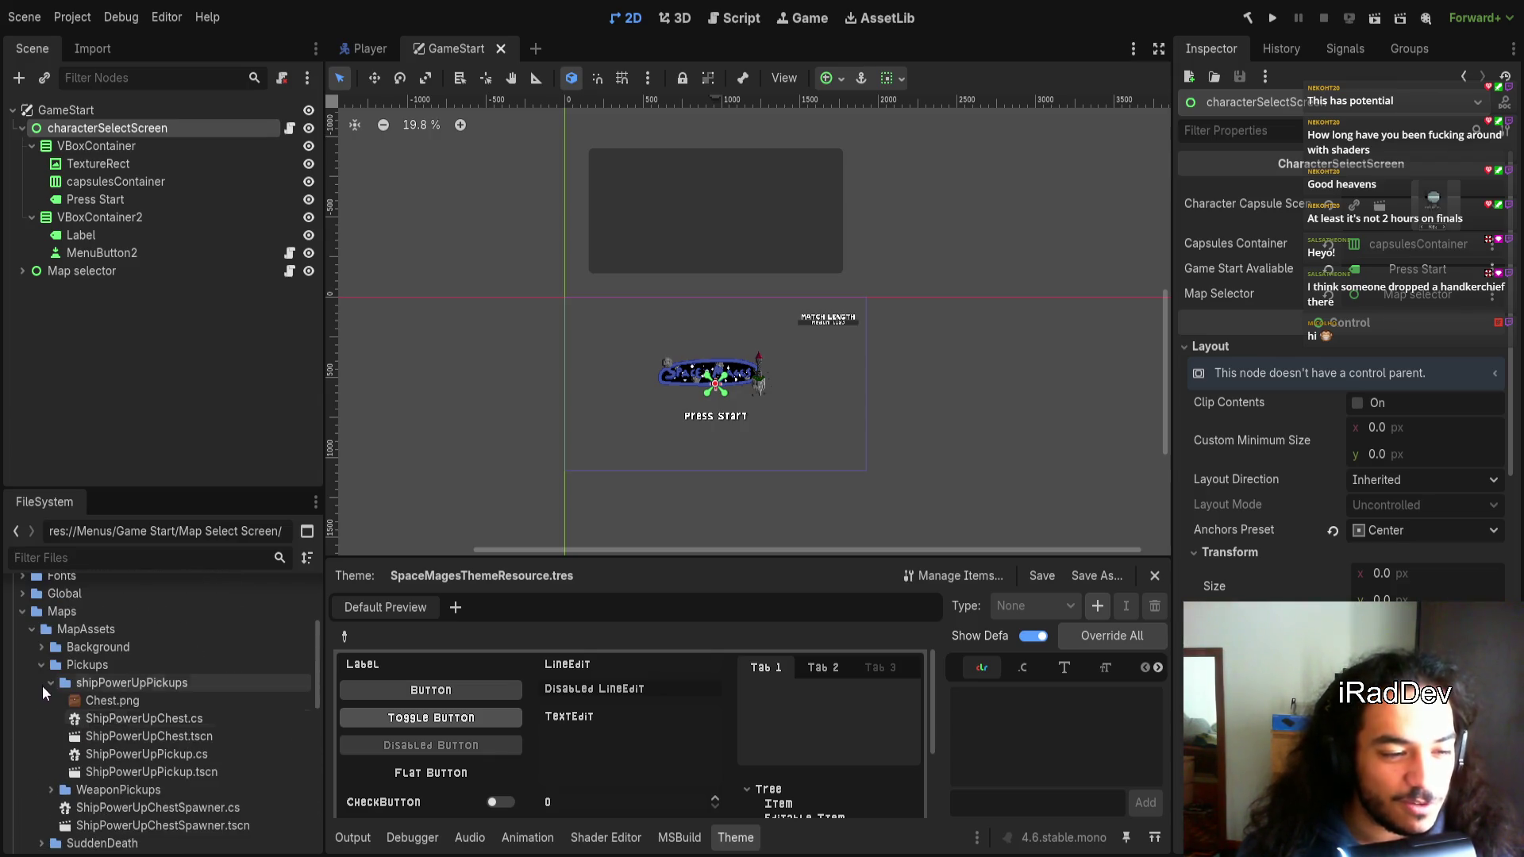
# Collapse the Pickups, MapAssets, Maps, Game Start and Menus folders, then deselect the scene node
pyautogui.click(41, 665)
pyautogui.click(32, 630)
pyautogui.scroll(2, 24, 675)
pyautogui.click(23, 677)
pyautogui.scroll(4, 24, 683)
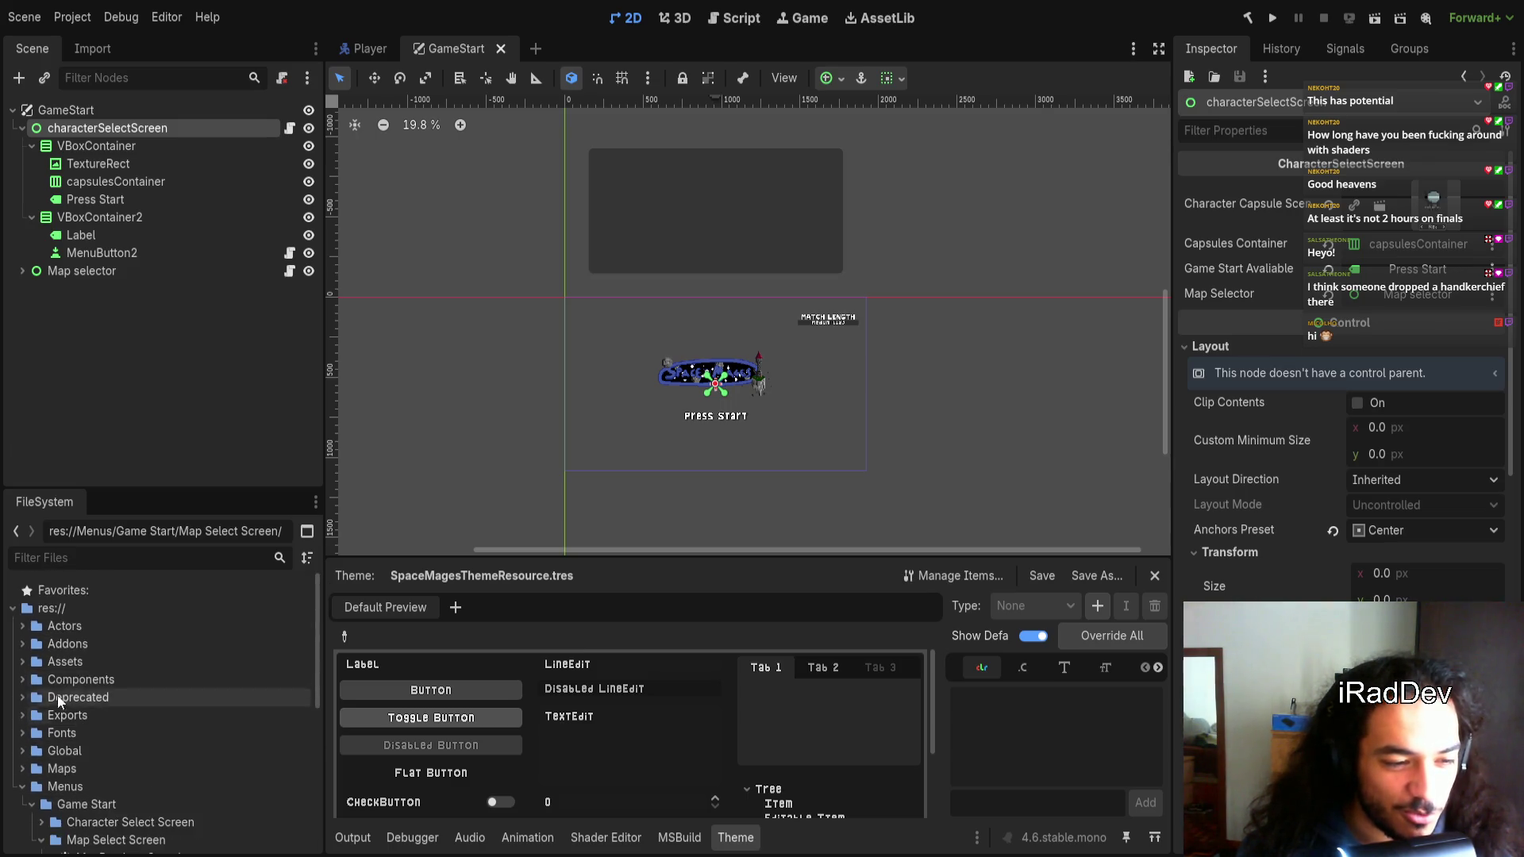
pyautogui.click(31, 805)
pyautogui.scroll(-3, 95, 779)
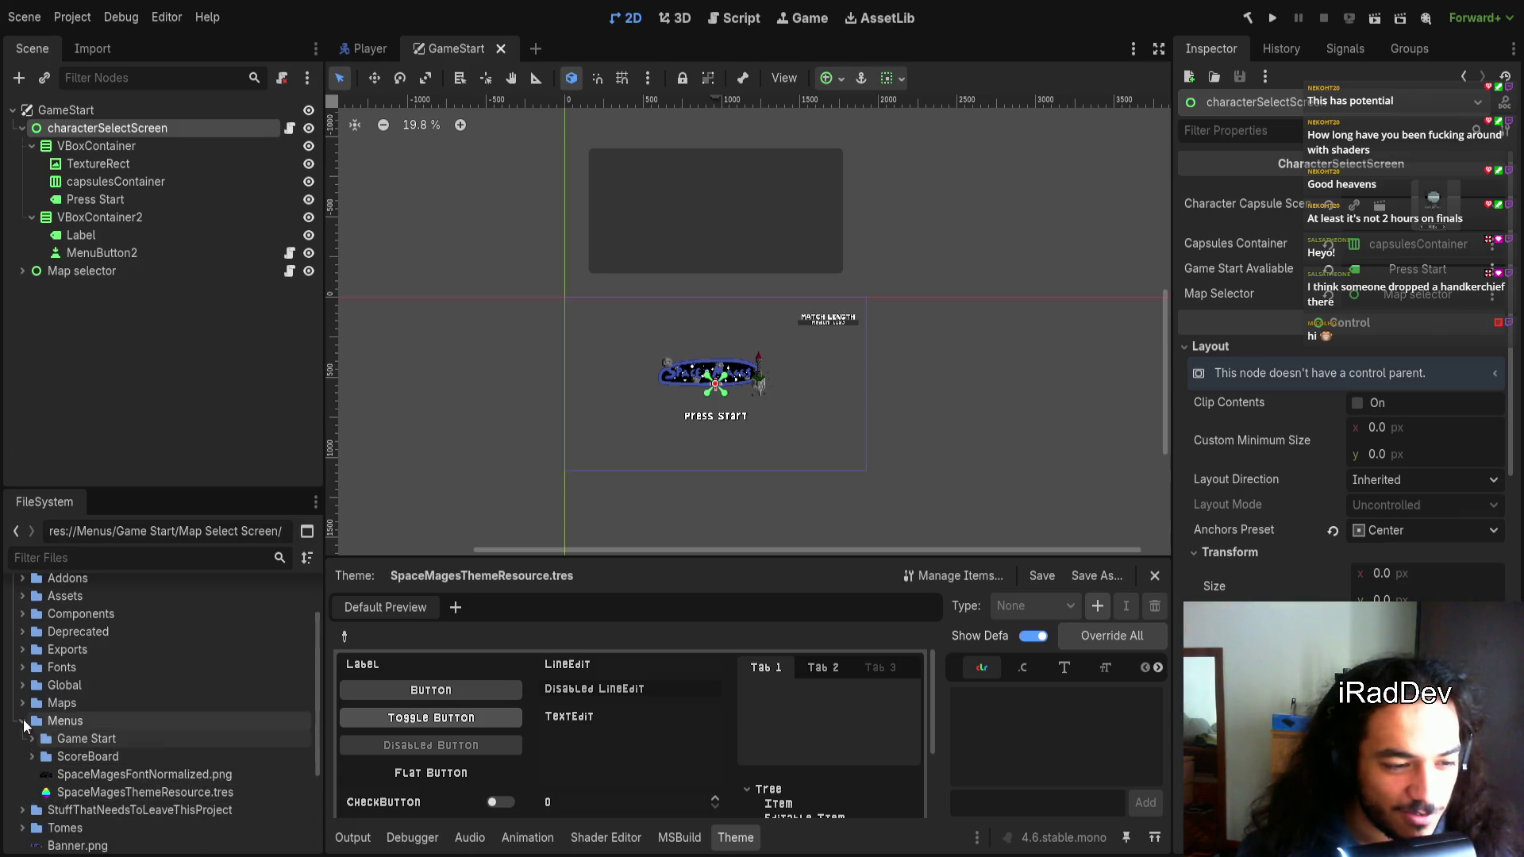
pyautogui.click(23, 721)
pyautogui.scroll(-3, 46, 765)
pyautogui.scroll(6, 44, 765)
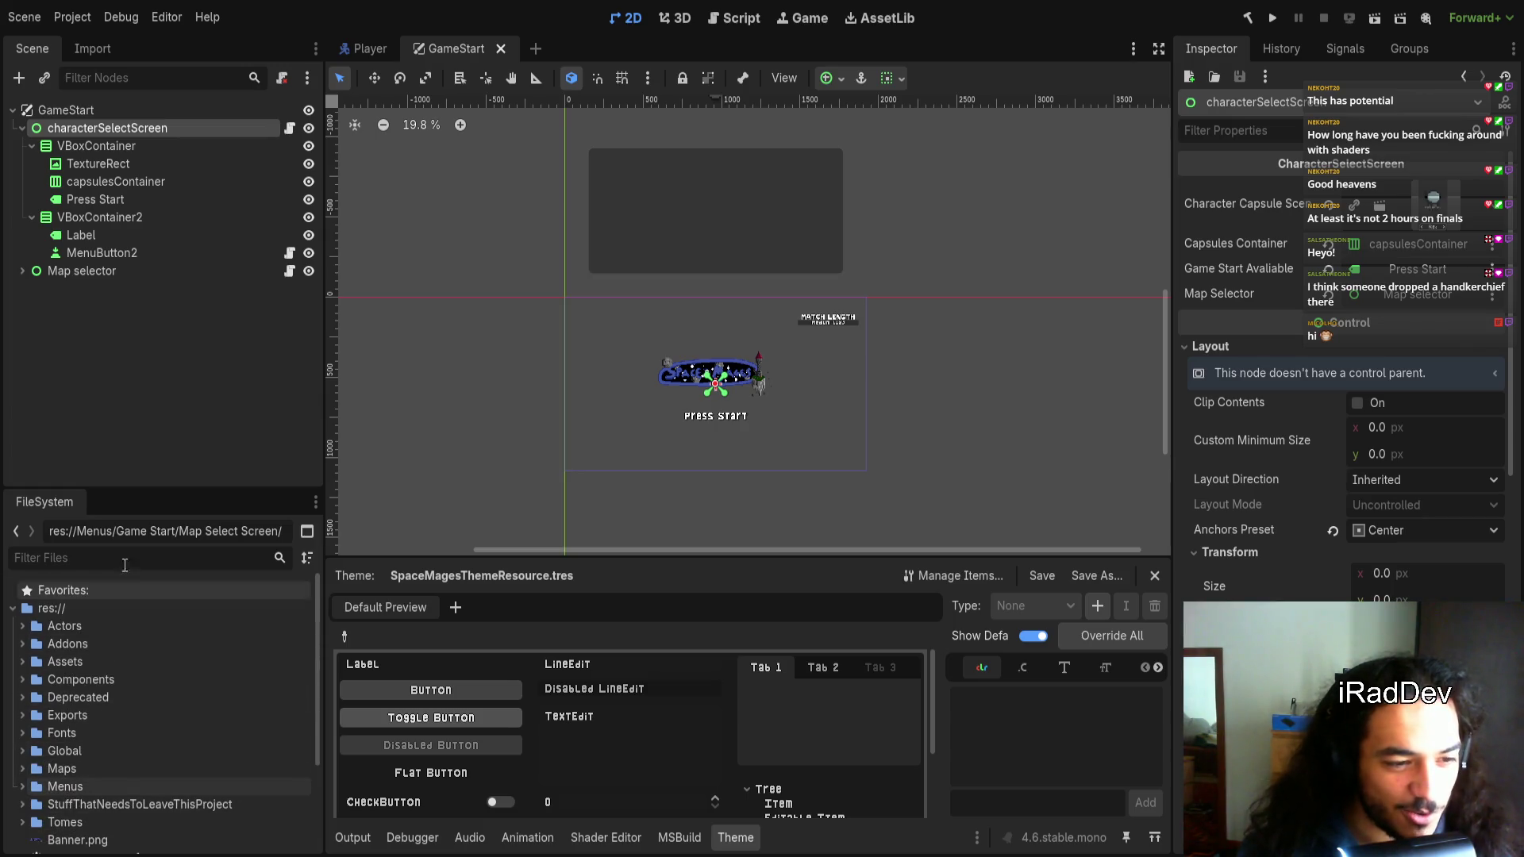
pyautogui.click(193, 380)
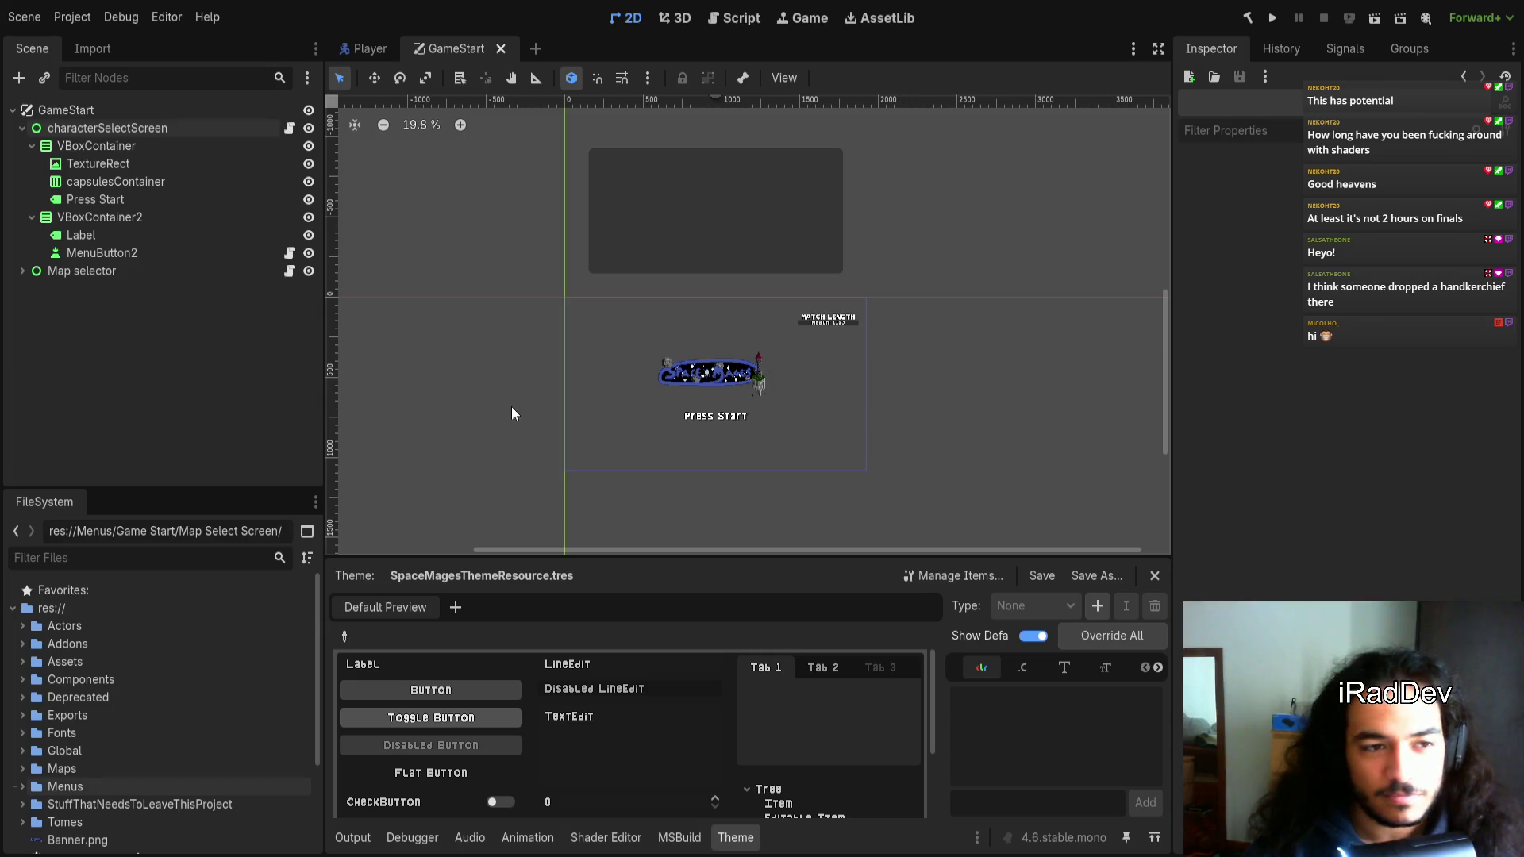
# Select the StuffThatNeedsToLeaveThisProject, Global and Addons folders, then the GameStart root node
pyautogui.scroll(1, 659, 355)
pyautogui.scroll(1, 889, 338)
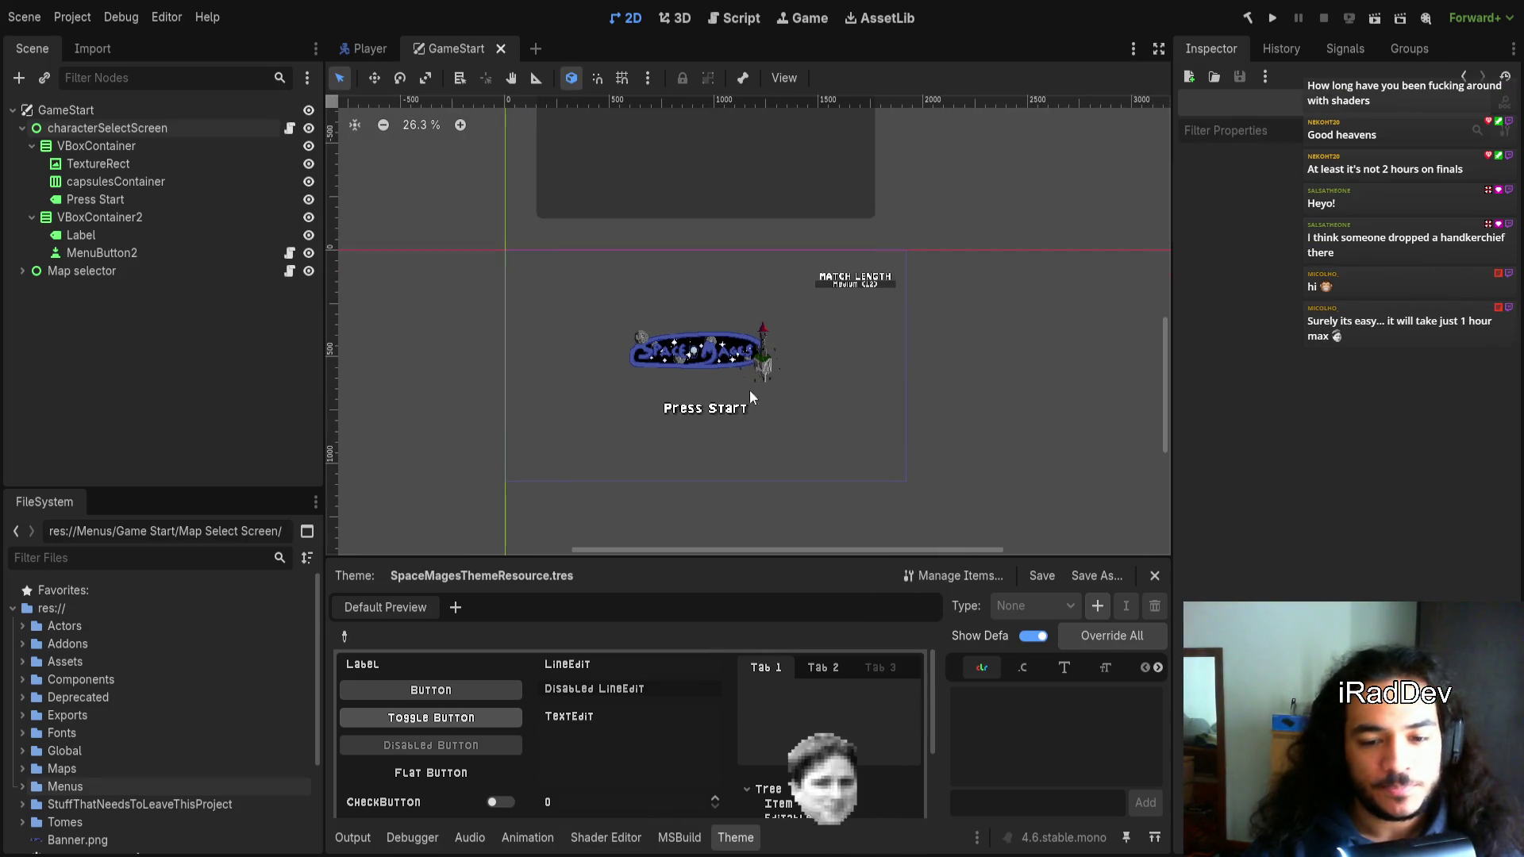
pyautogui.scroll(-1, 145, 755)
pyautogui.click(145, 771)
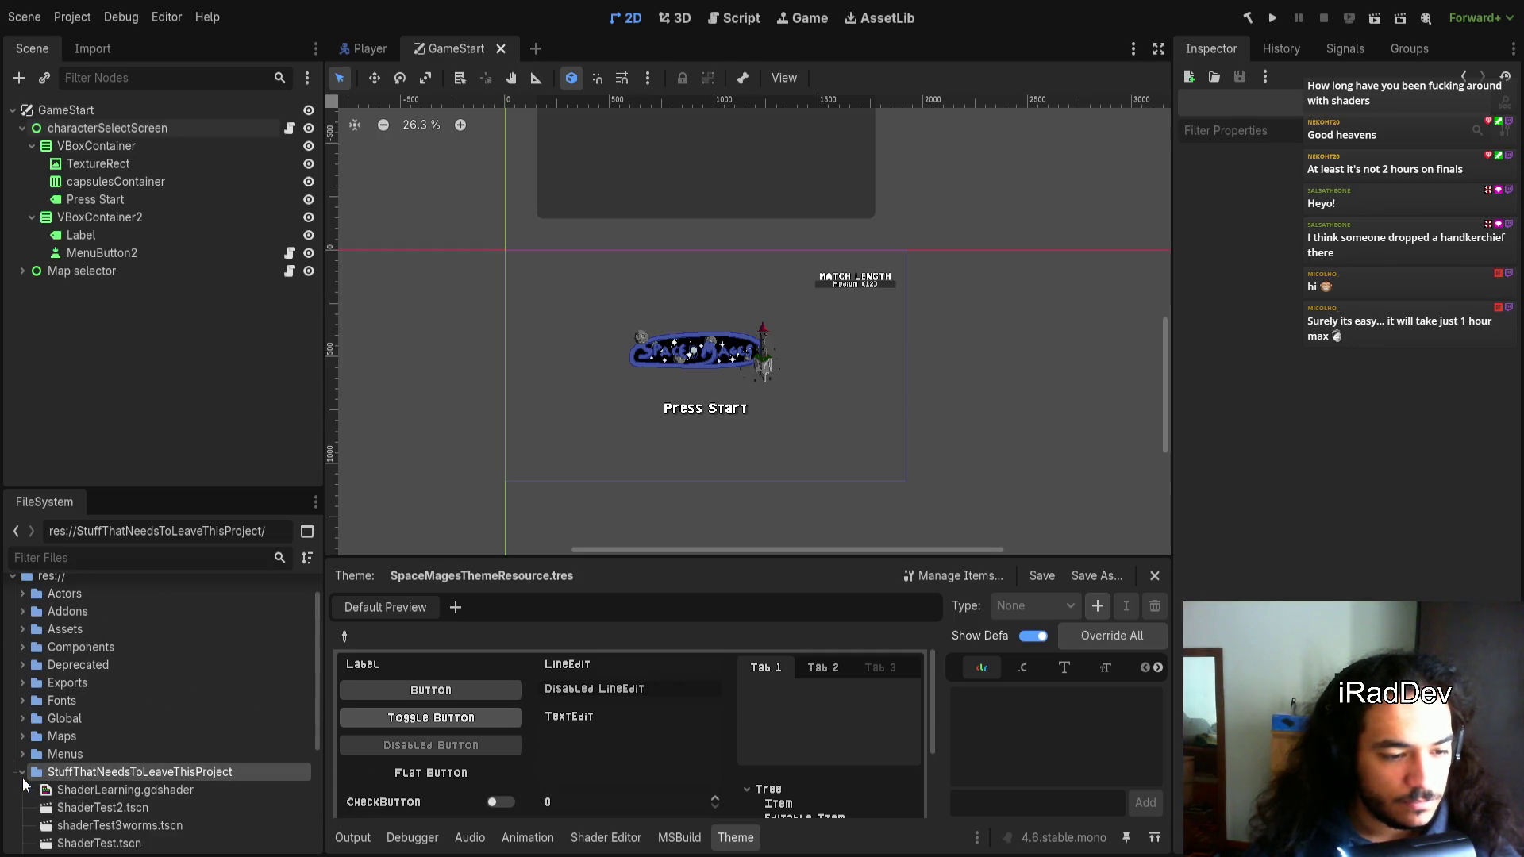
pyautogui.scroll(1, 88, 788)
pyautogui.click(99, 750)
pyautogui.click(86, 643)
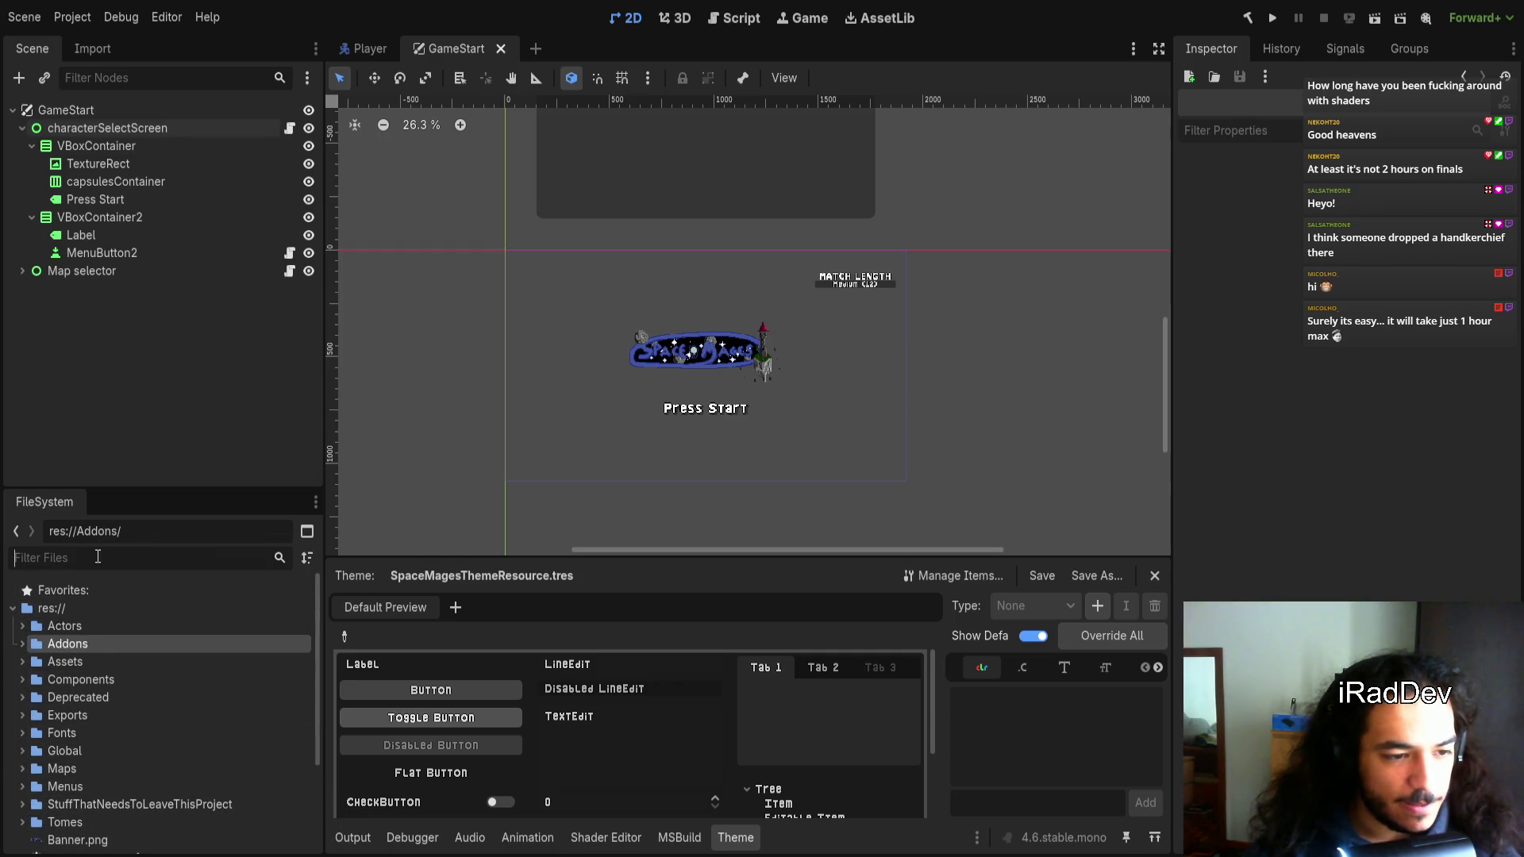
pyautogui.click(215, 112)
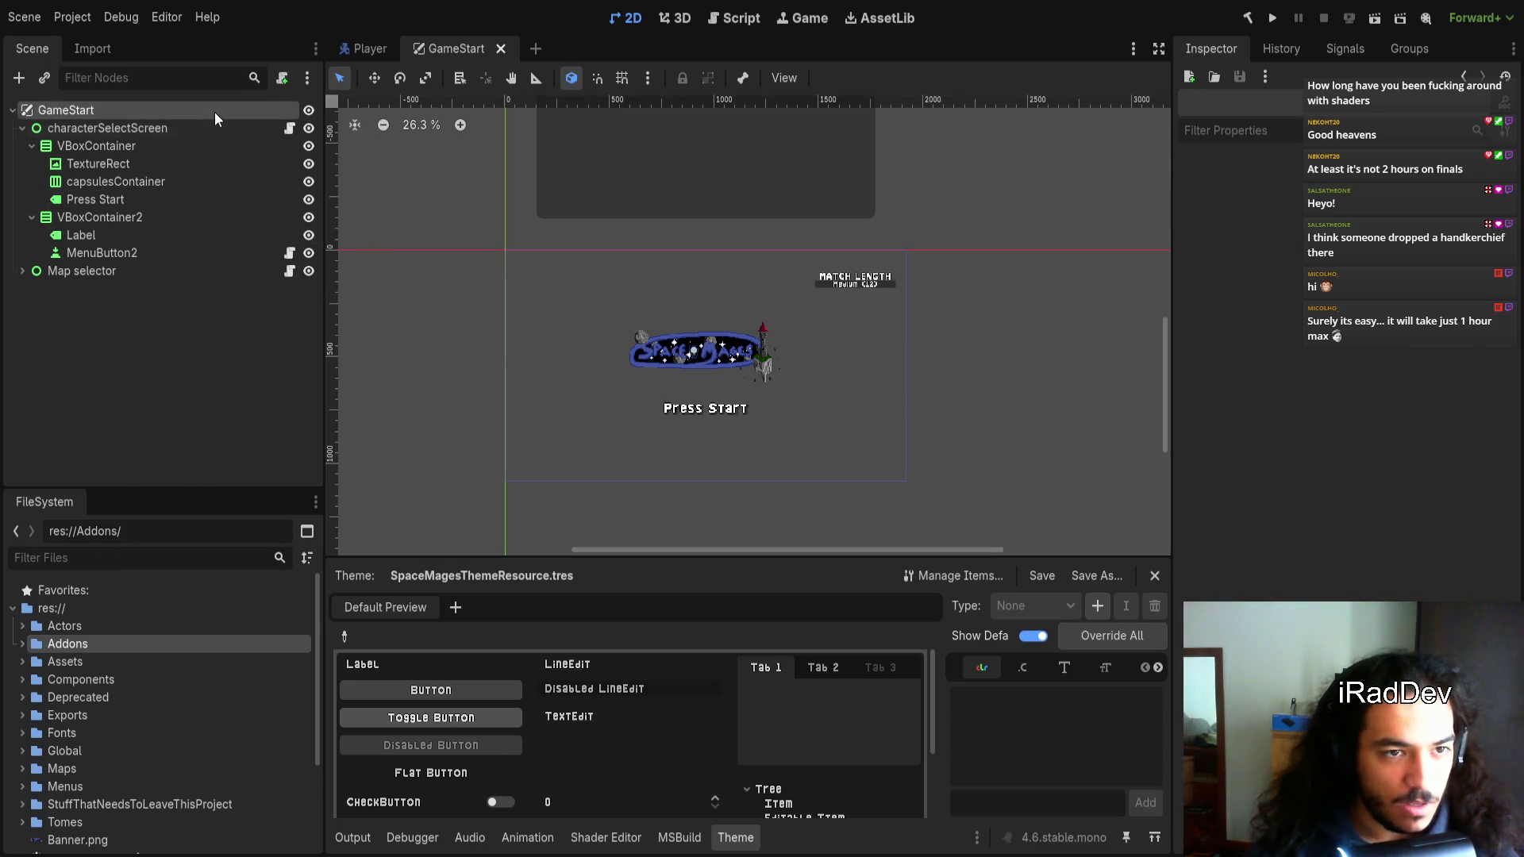
# Filter the project files by 'Game' and select the Game.cs script
pyautogui.click(183, 548)
pyautogui.write('Game')
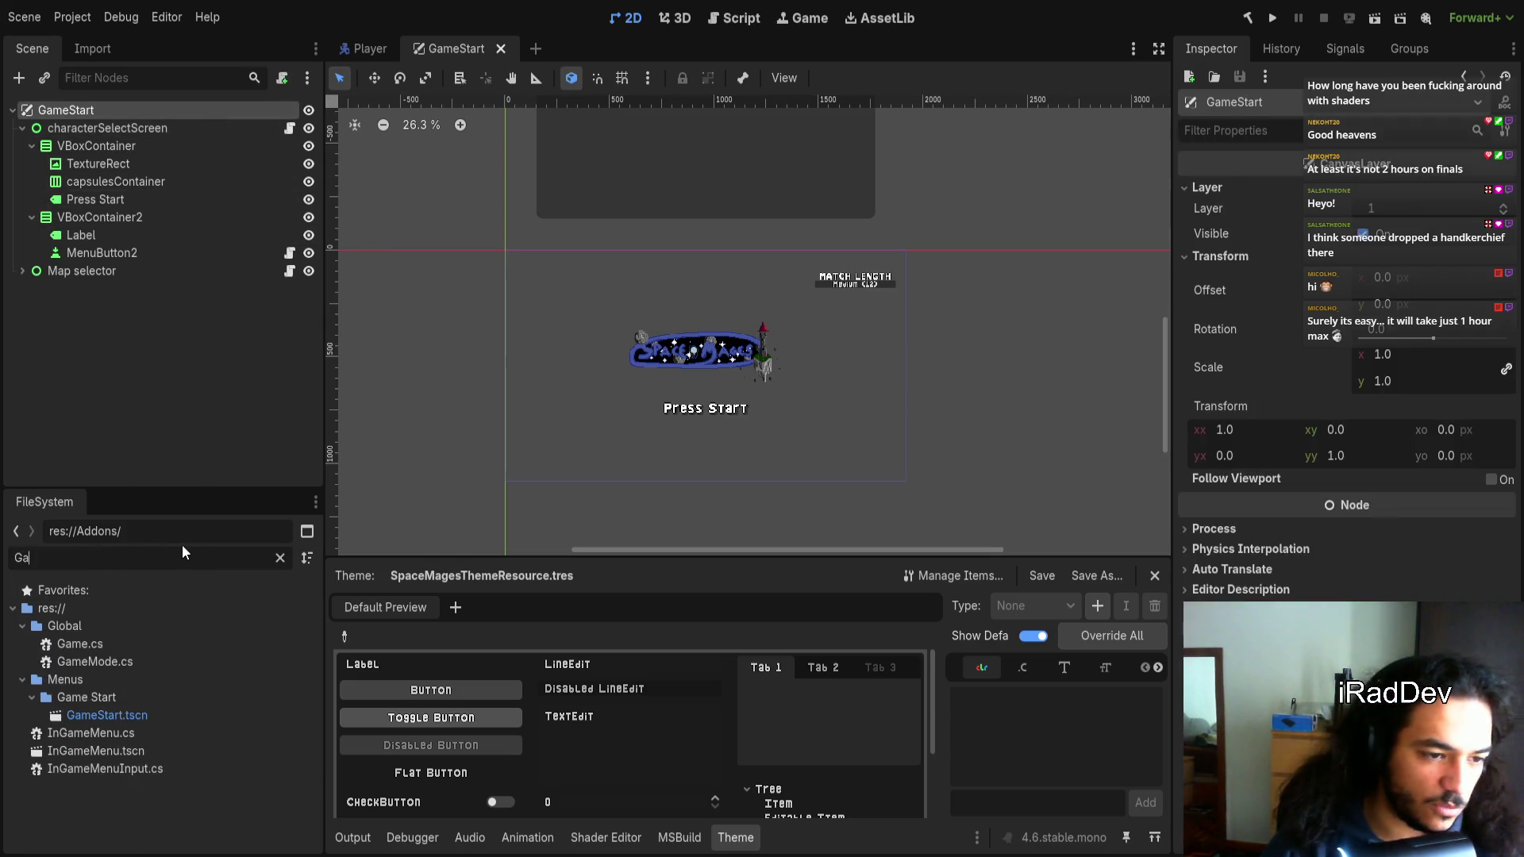
pyautogui.click(156, 644)
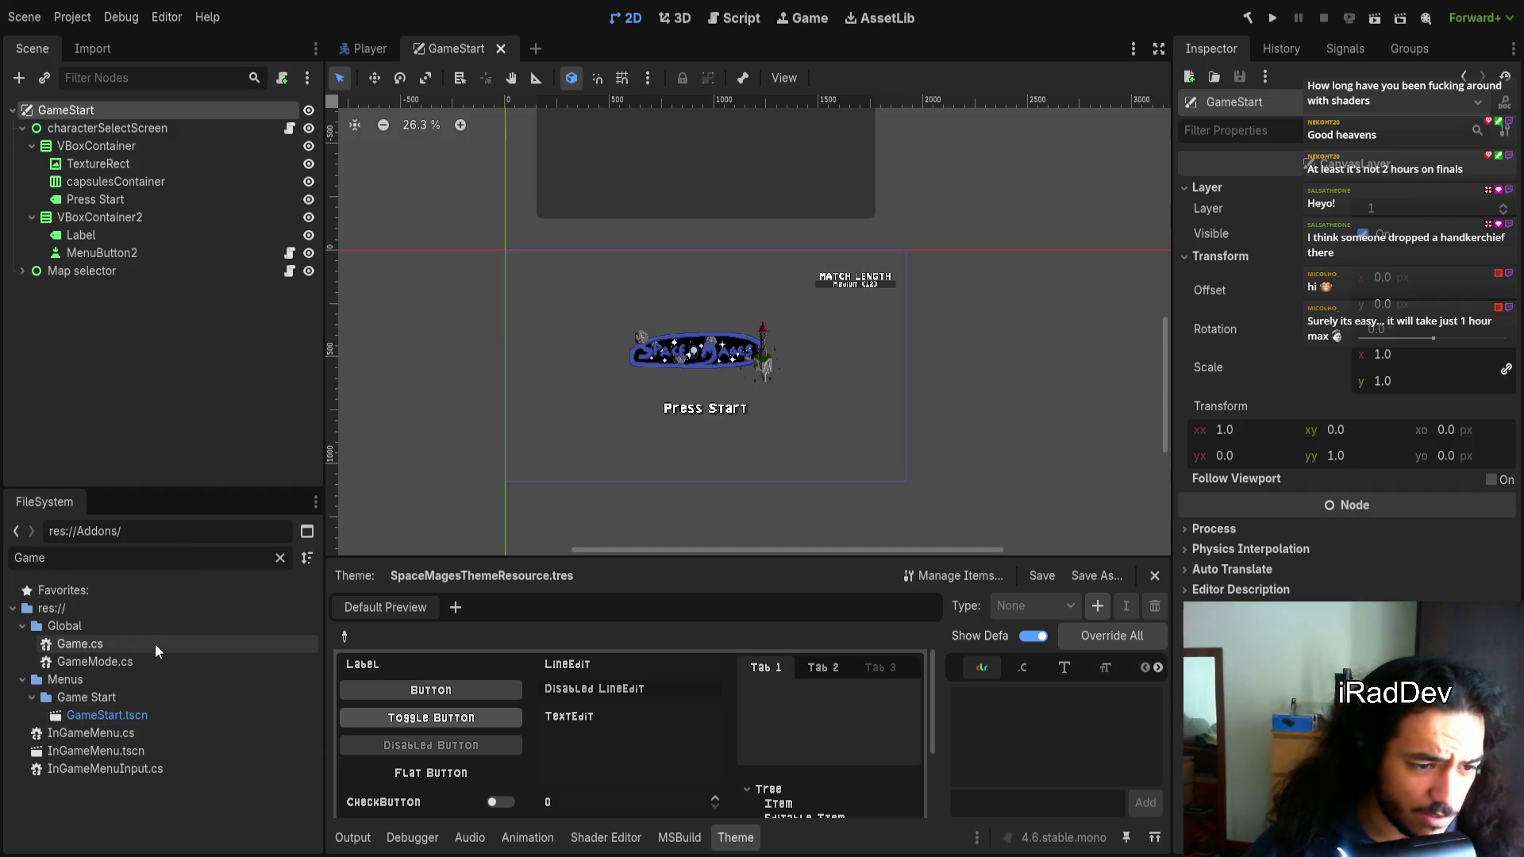
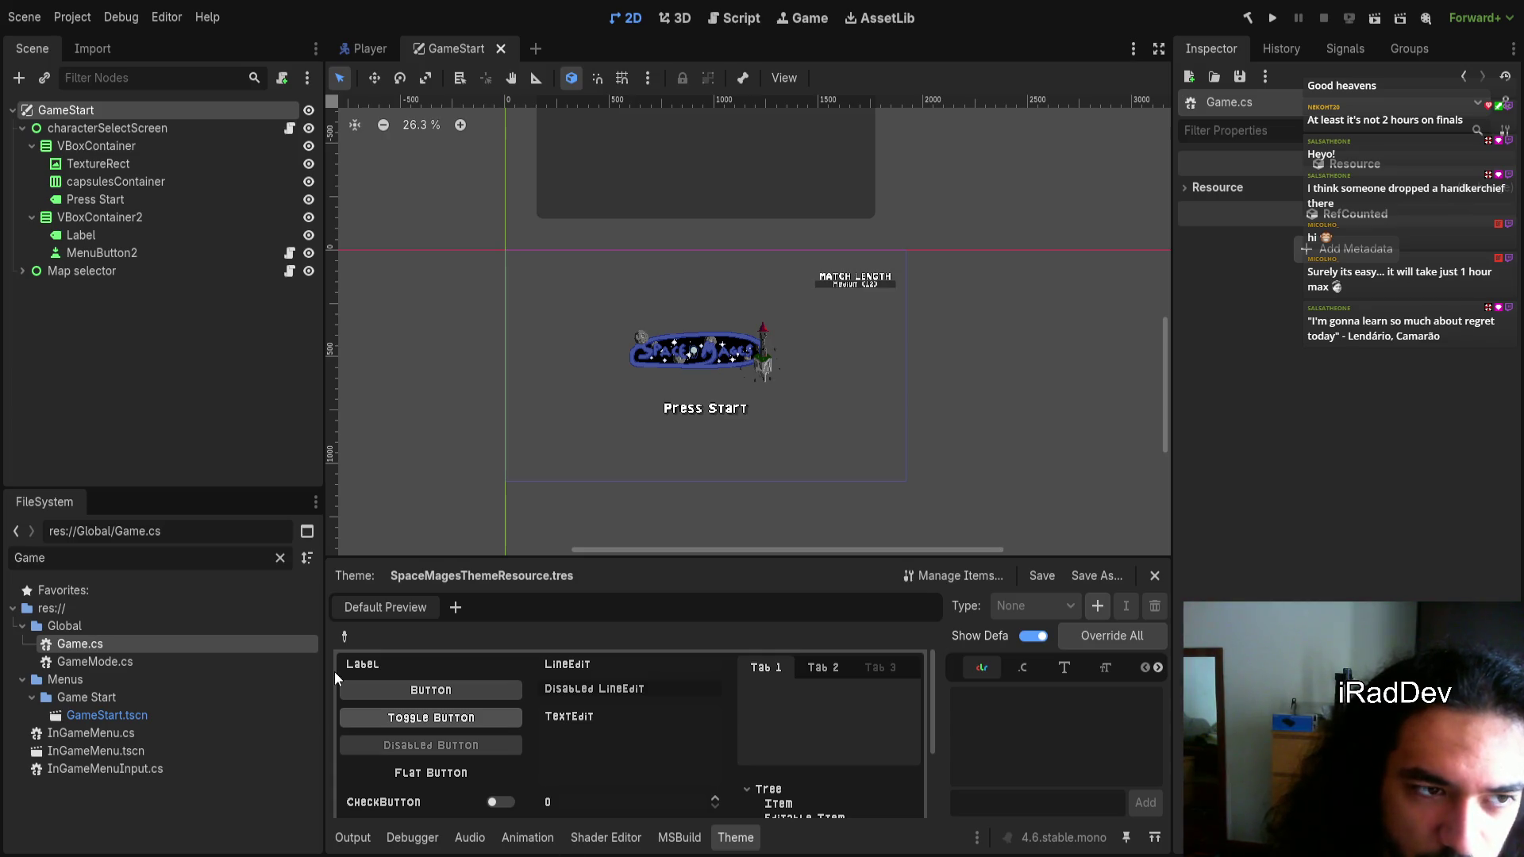
# Focus Godot's FileSystem filter field before searching the project for currentPlayerInfoList
pyautogui.click(153, 560)
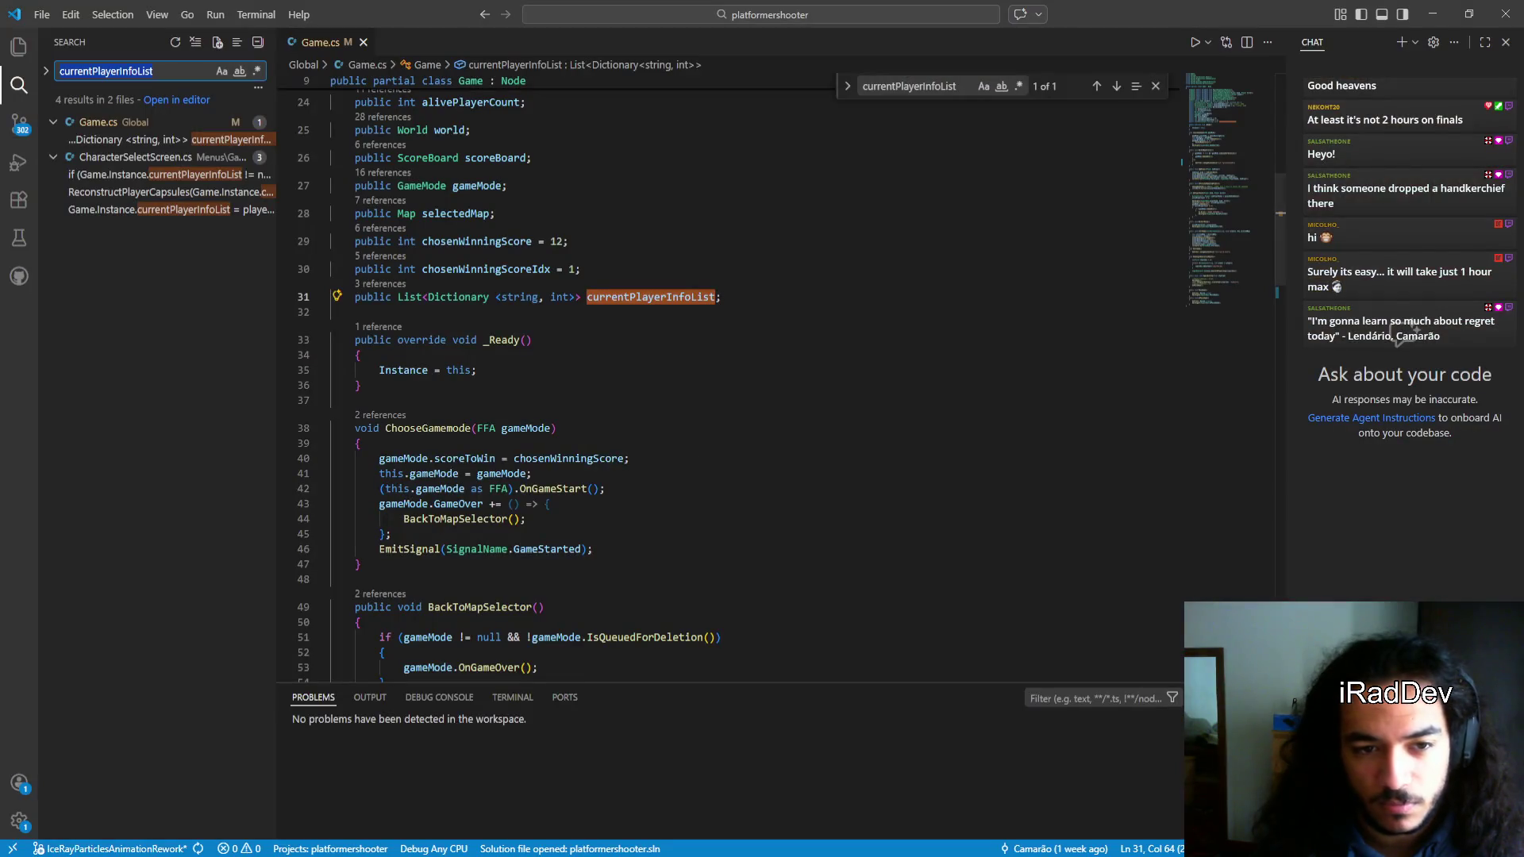
# Browse the currentPlayerInfoList results, then settle inside _Ready's null-check block at the ReconstructPlayerCapsules call
pyautogui.click(191, 174)
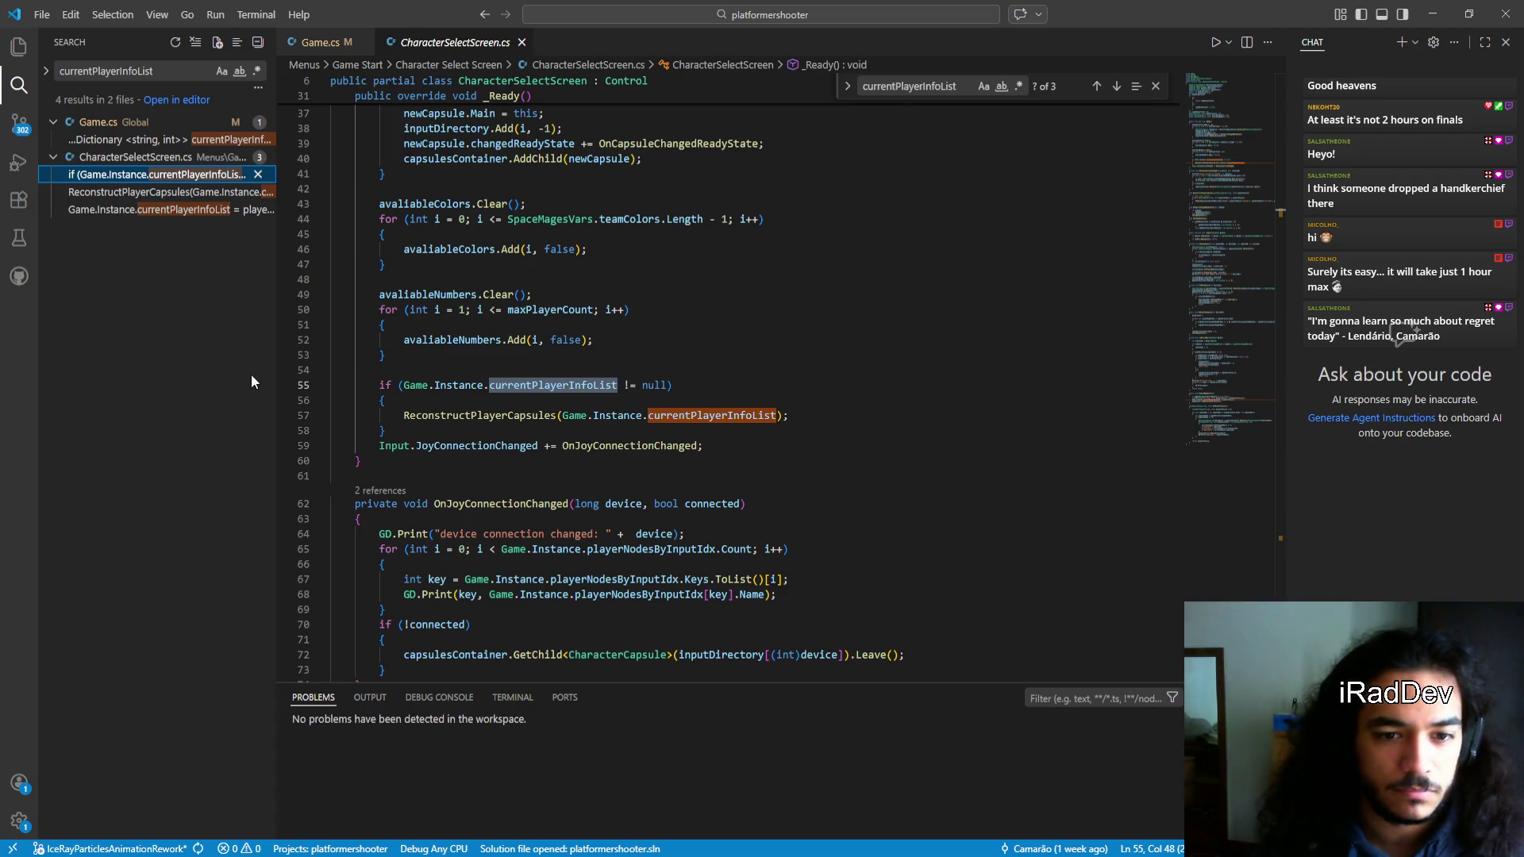
pyautogui.scroll(5, 697, 405)
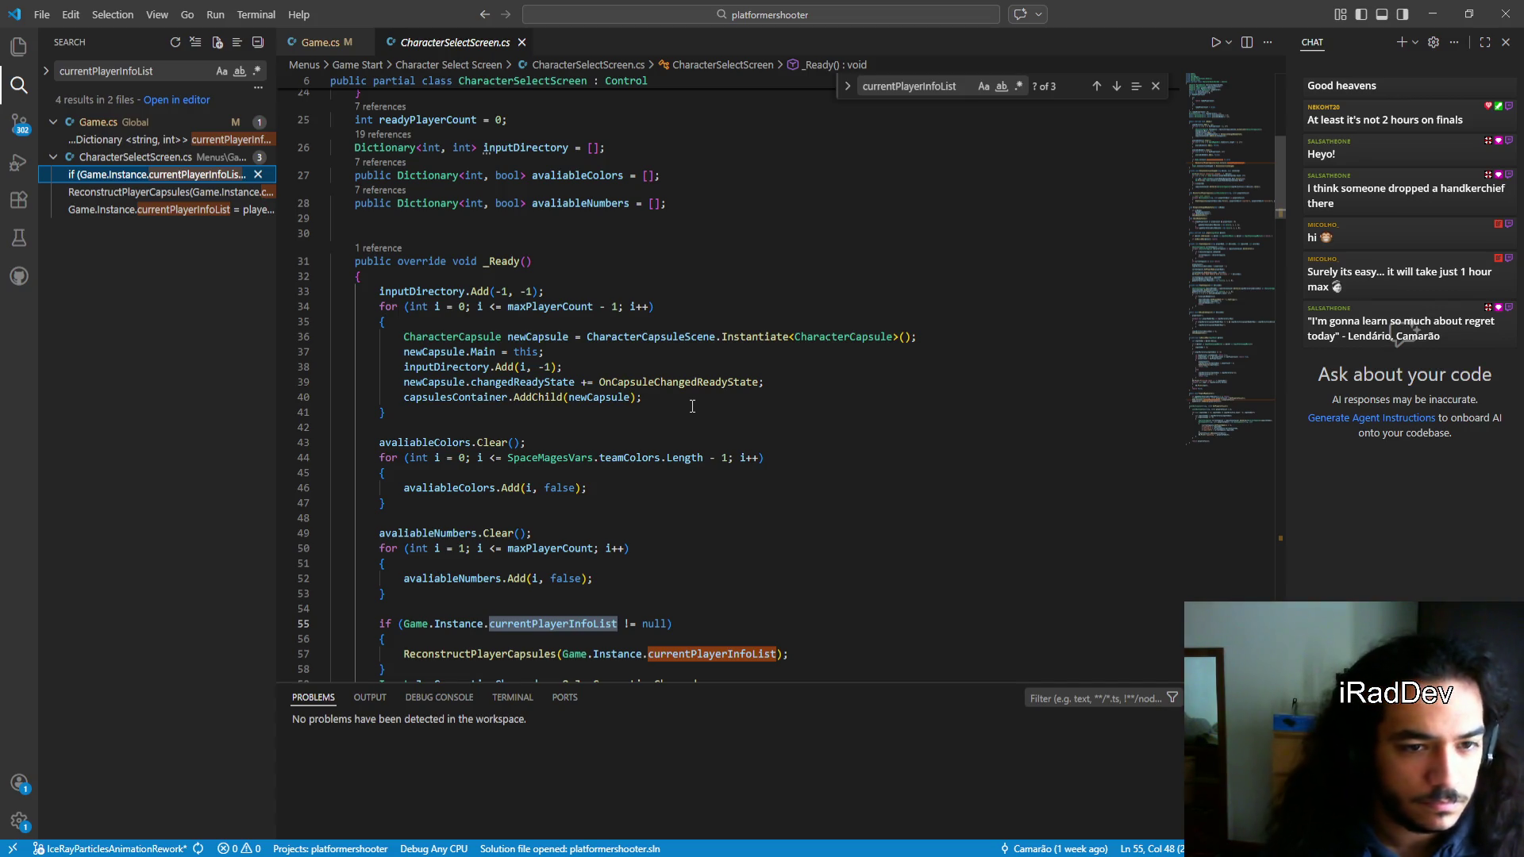
pyautogui.scroll(-1, 692, 407)
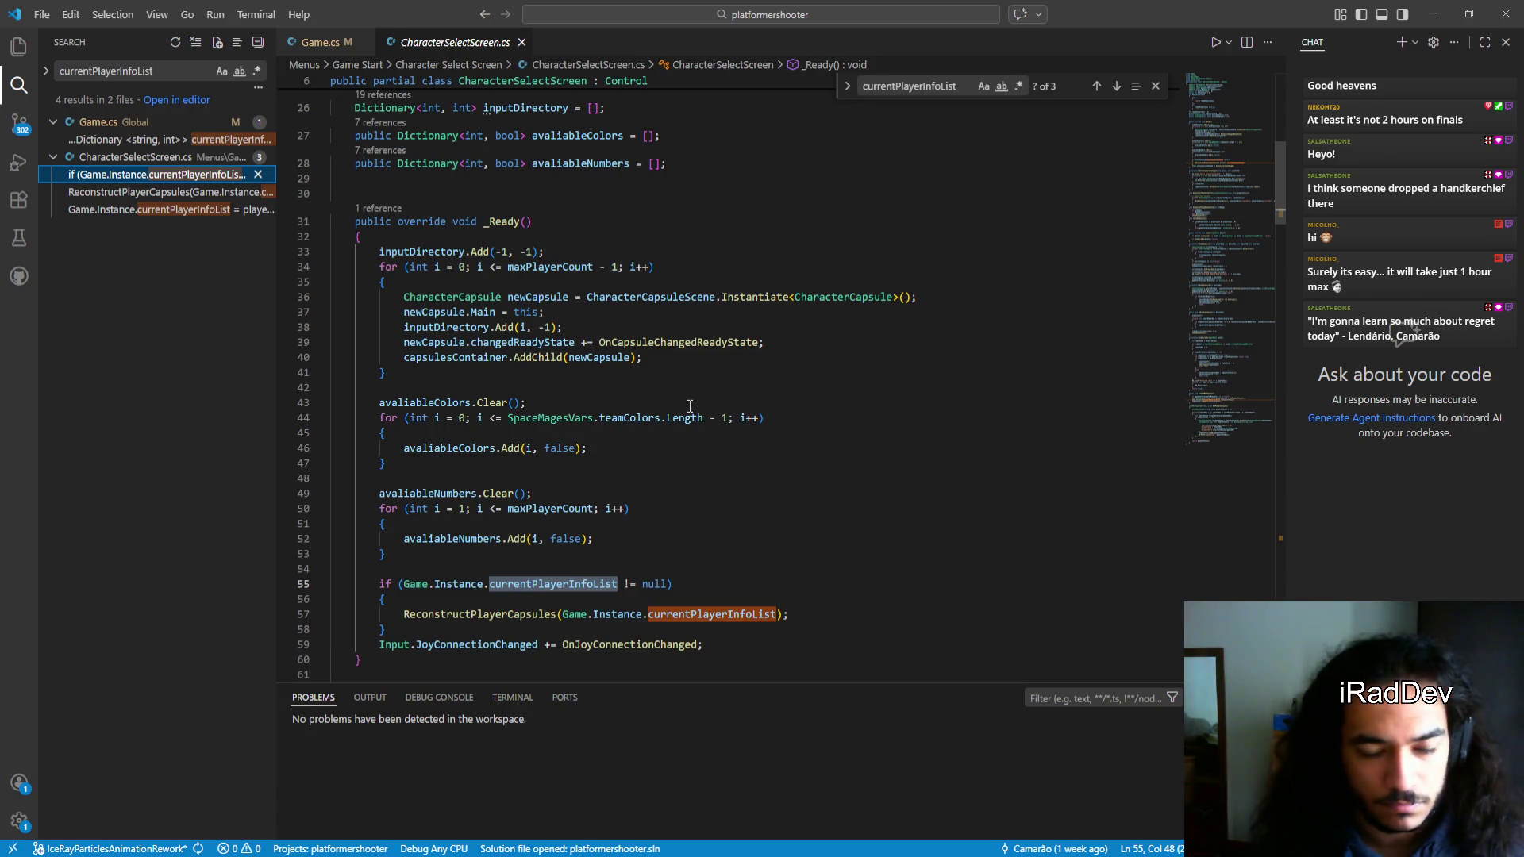
pyautogui.click(170, 192)
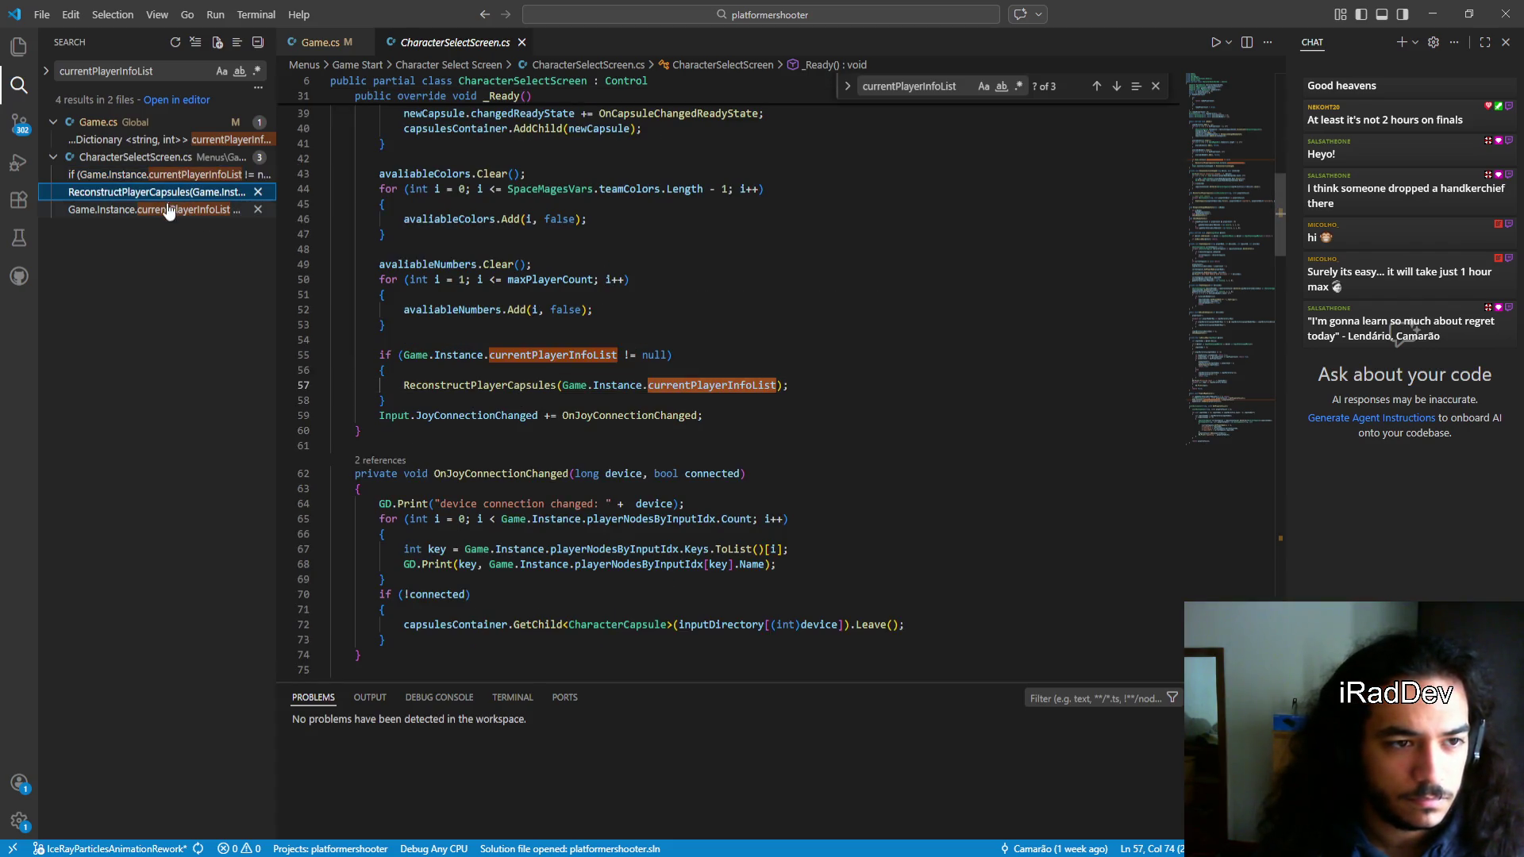
pyautogui.click(163, 210)
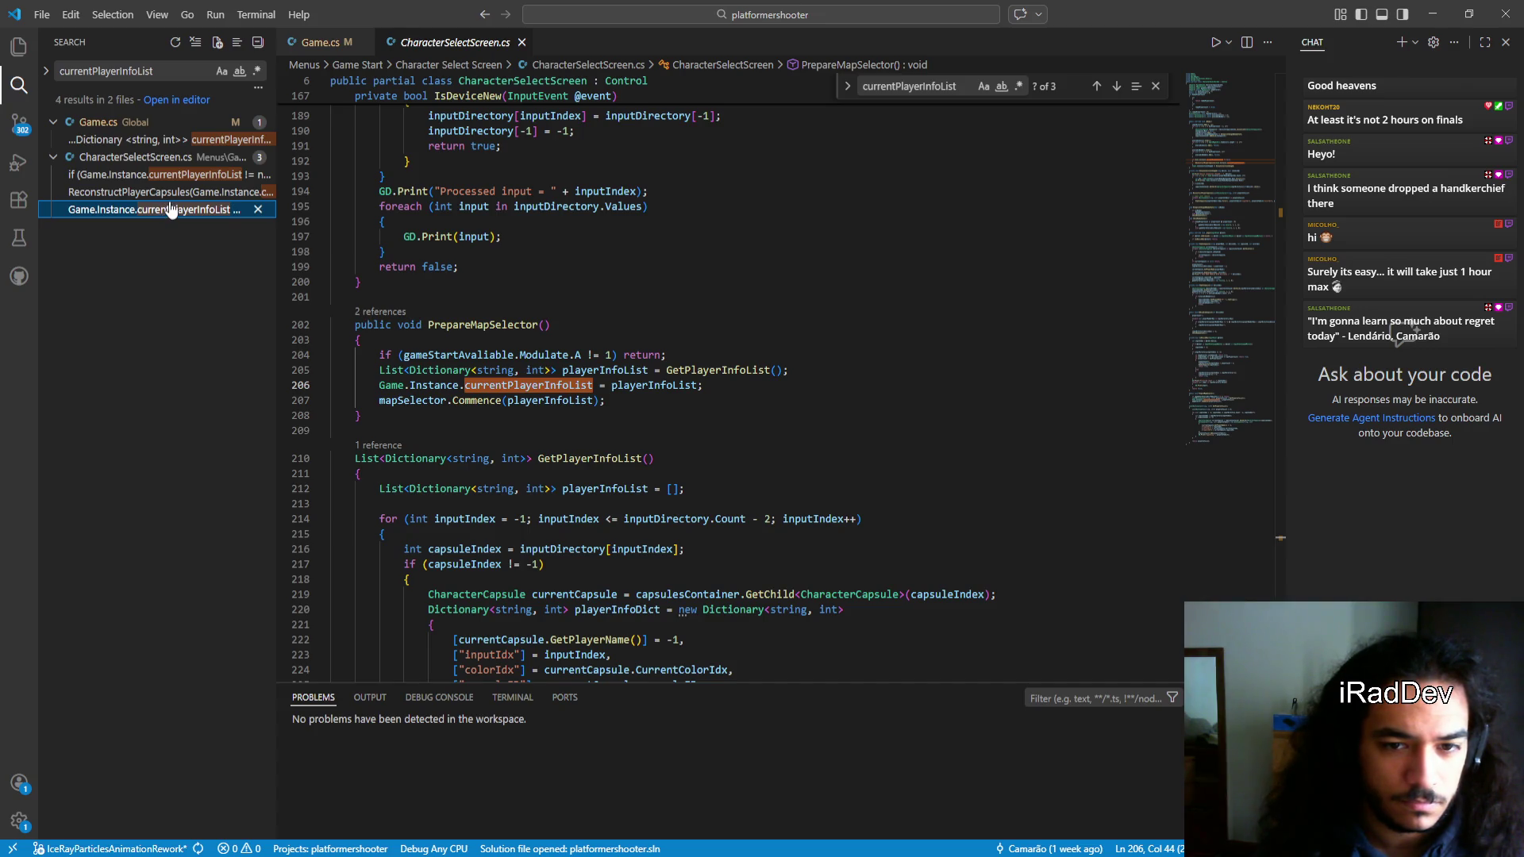
pyautogui.click(170, 193)
pyautogui.click(167, 176)
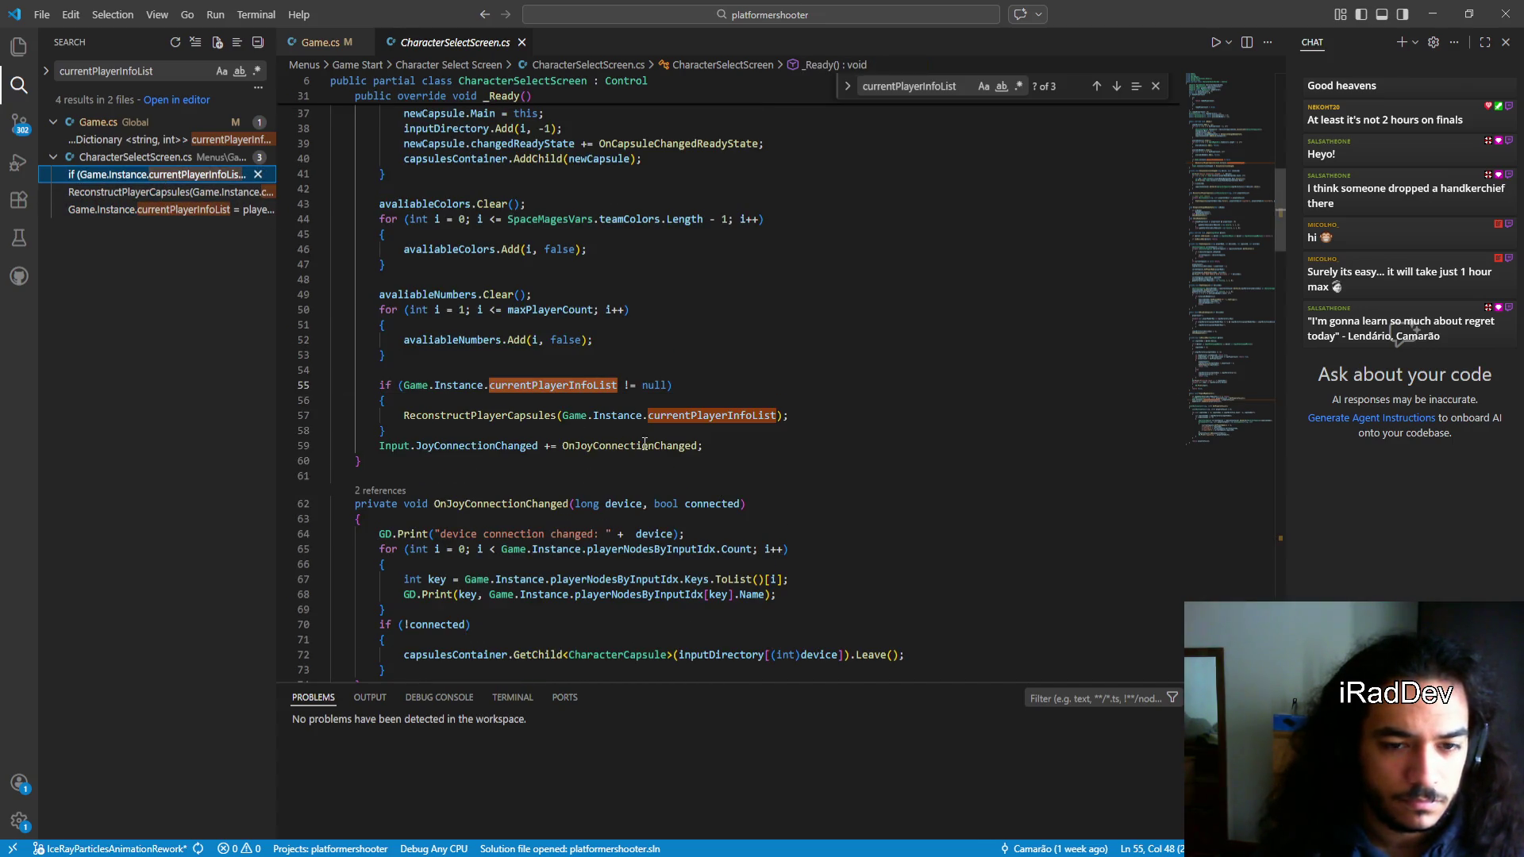
pyautogui.doubleClick(498, 421)
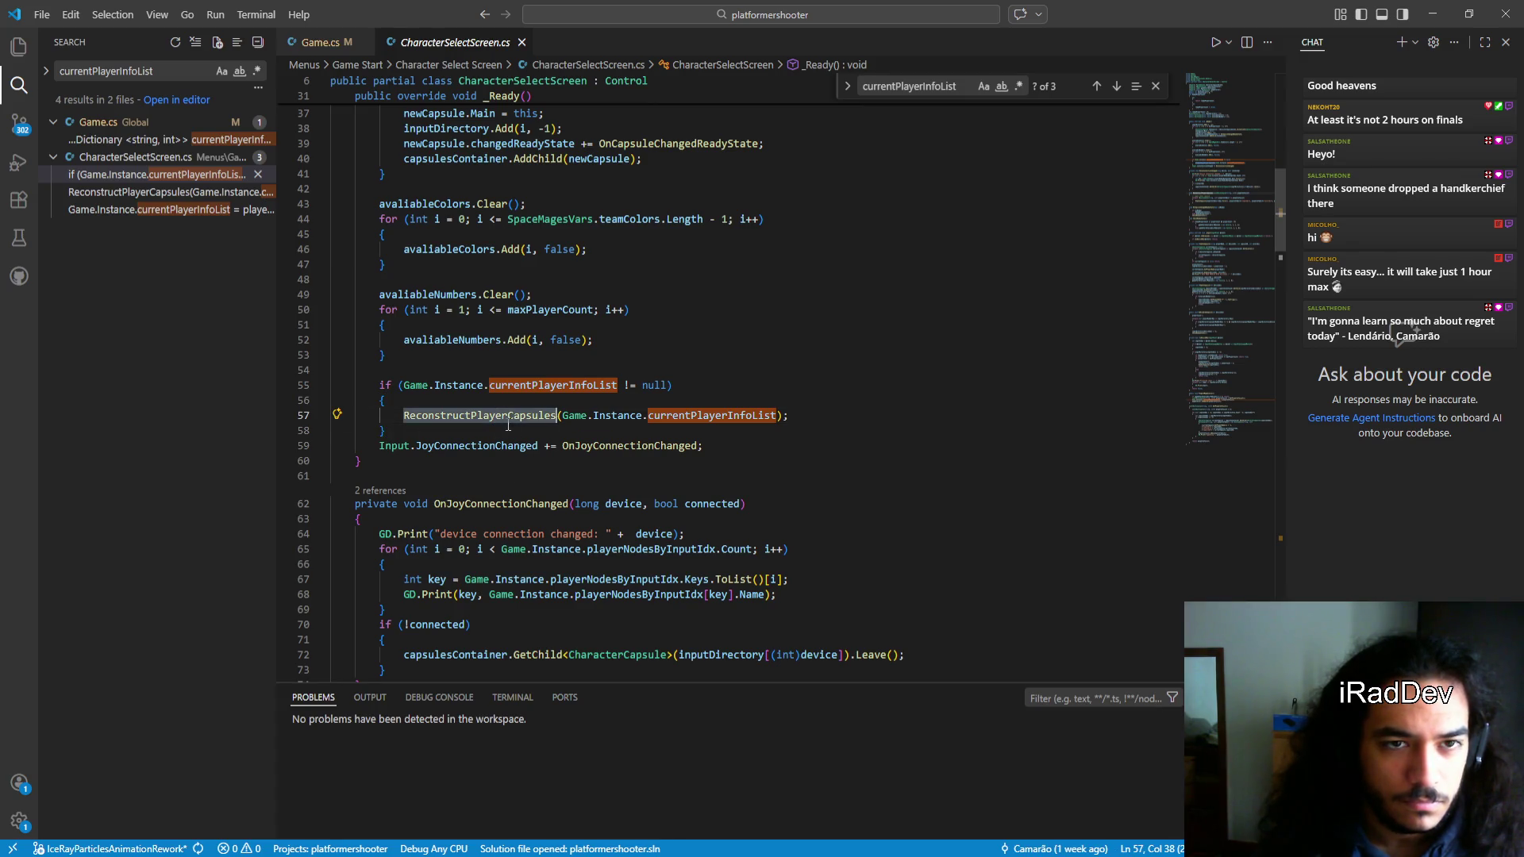
pyautogui.scroll(2, 508, 426)
pyautogui.click(514, 487)
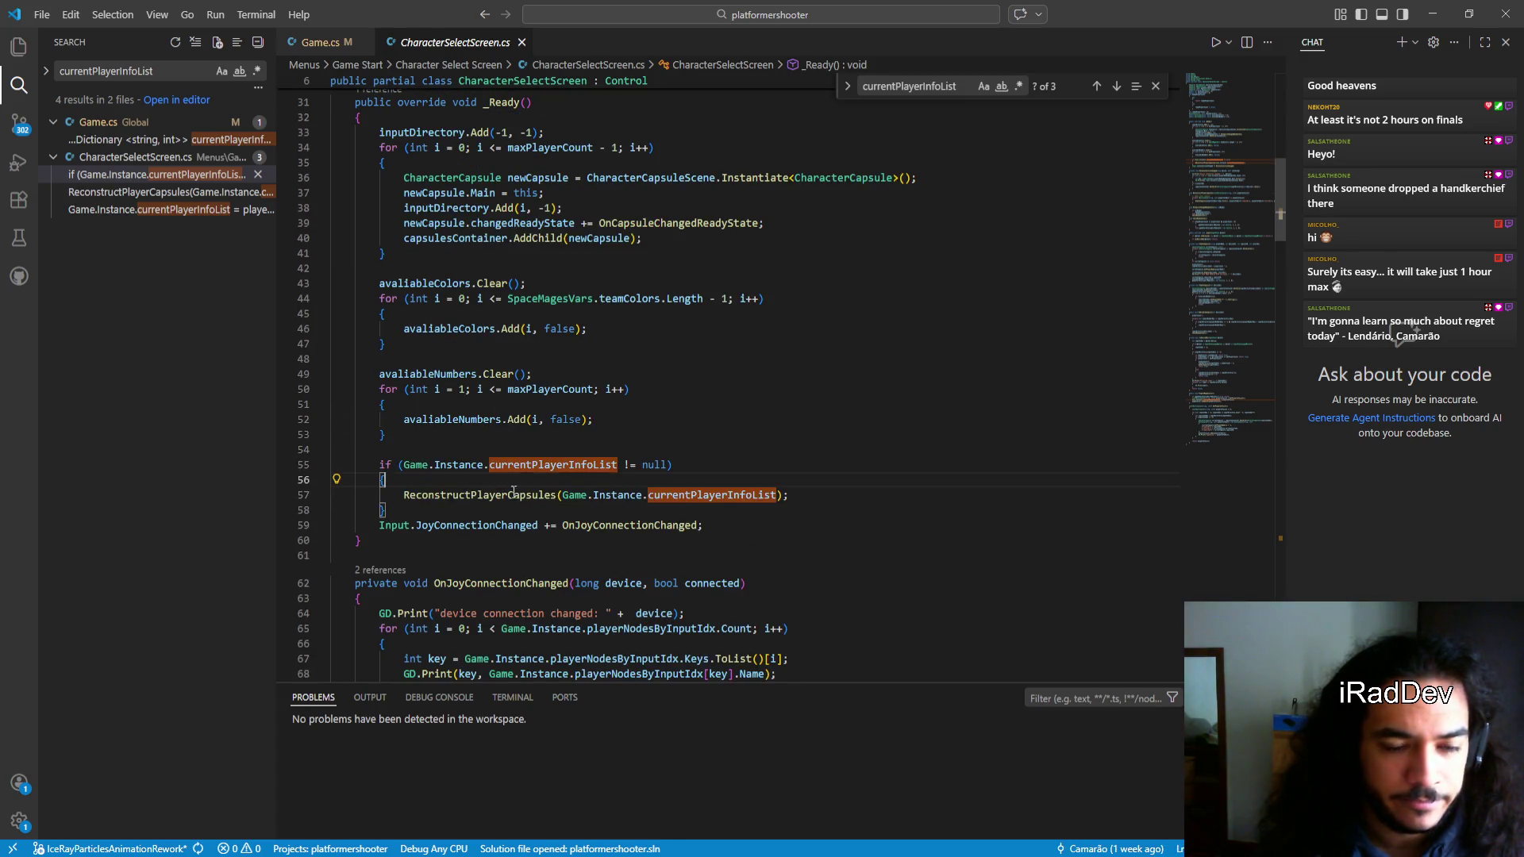
# Insert GD.Print("reconstructingplayercapsules!"); above the ReconstructPlayerCapsules call and save the script
pyautogui.press('Return')
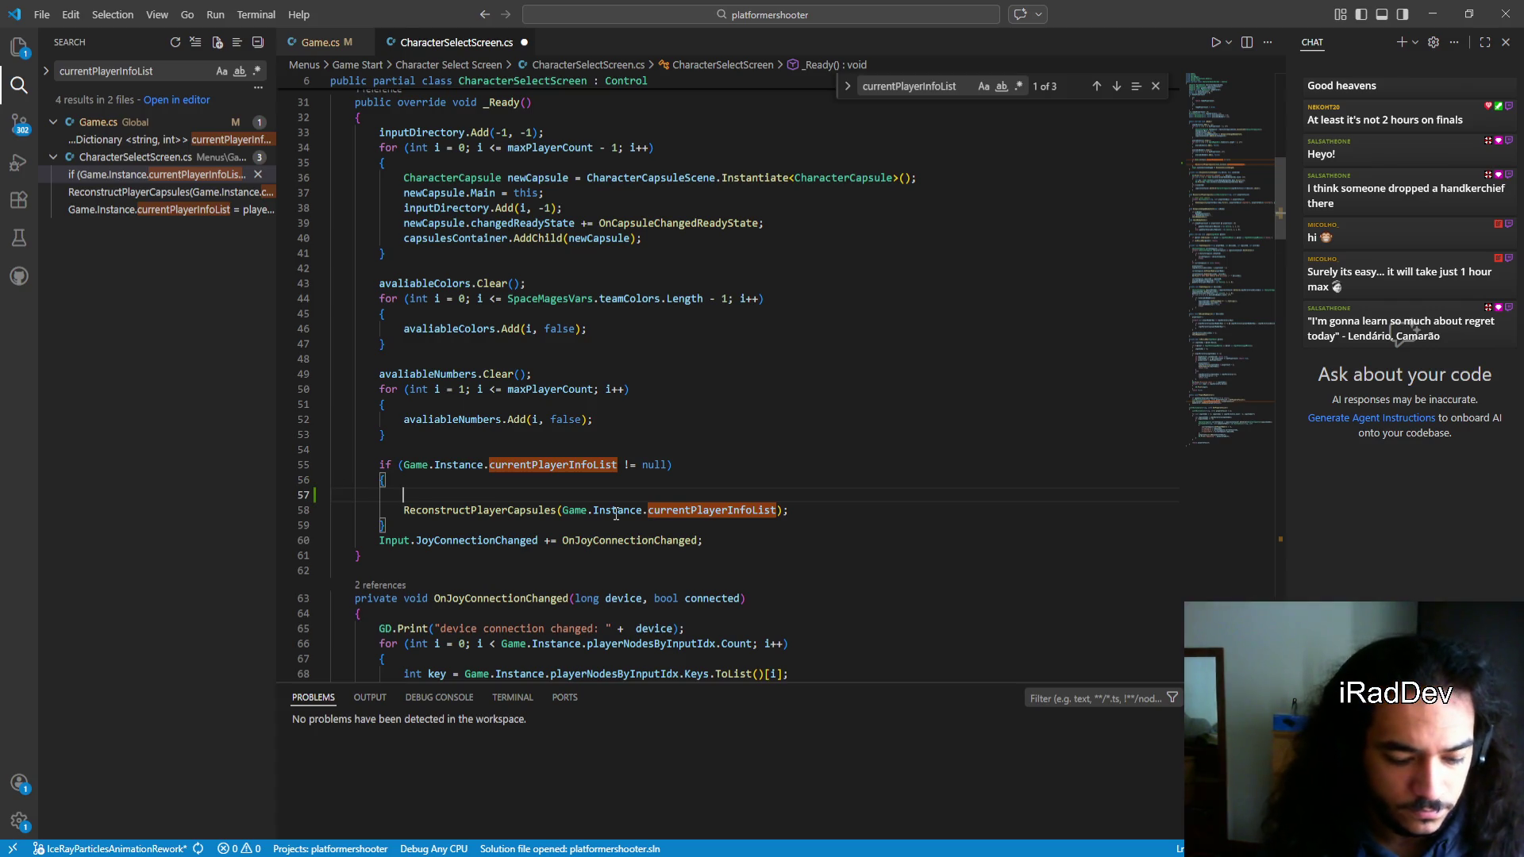
pyautogui.write('GD.pri')
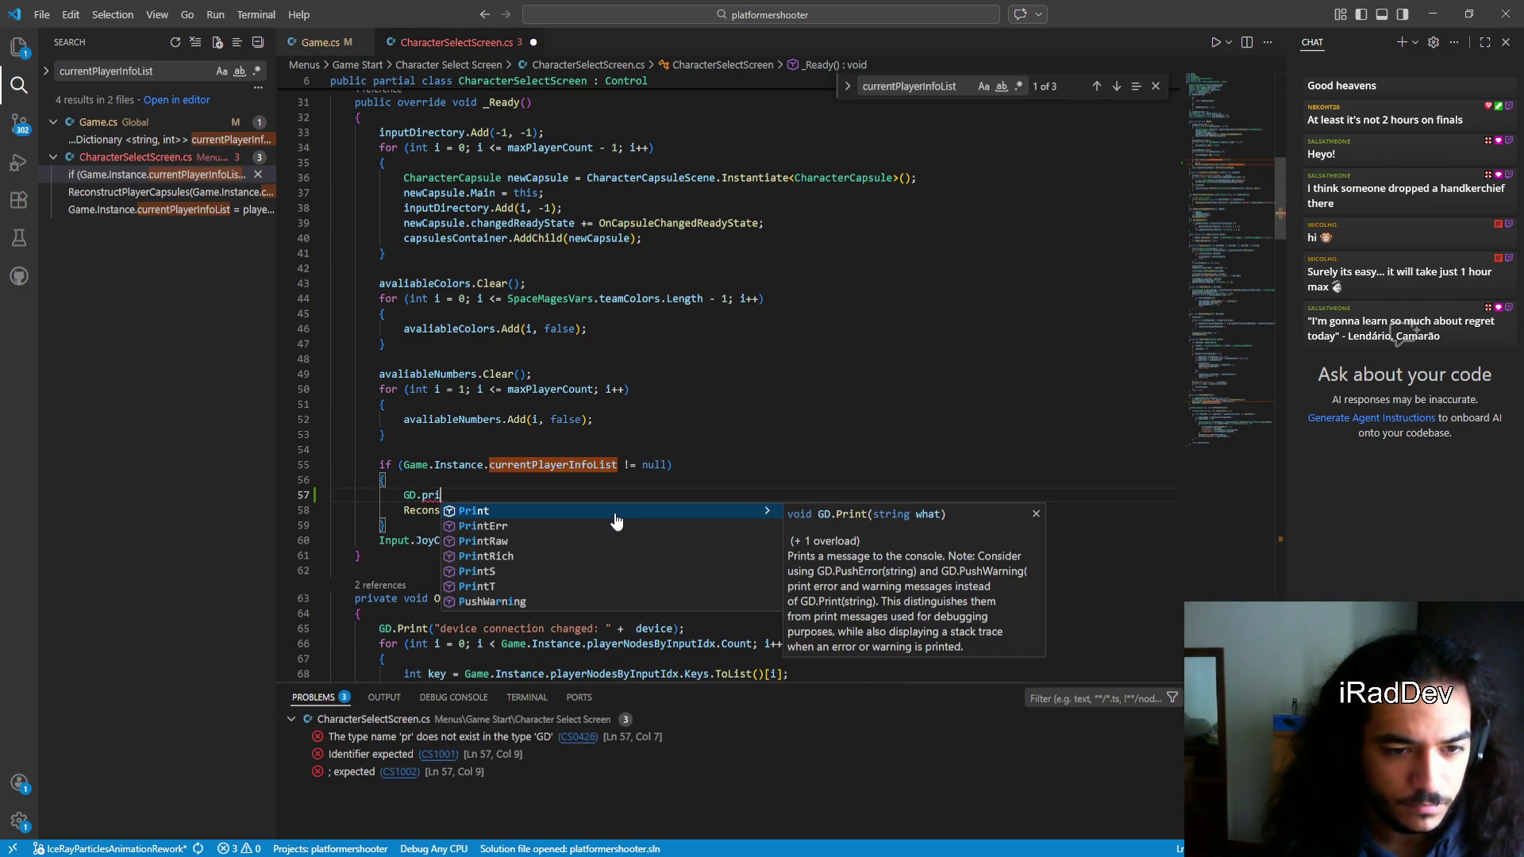
pyautogui.press('Tab')
pyautogui.write('("reconstructingplayercapsules!");')
pyautogui.hotkey('ctrl', 's')
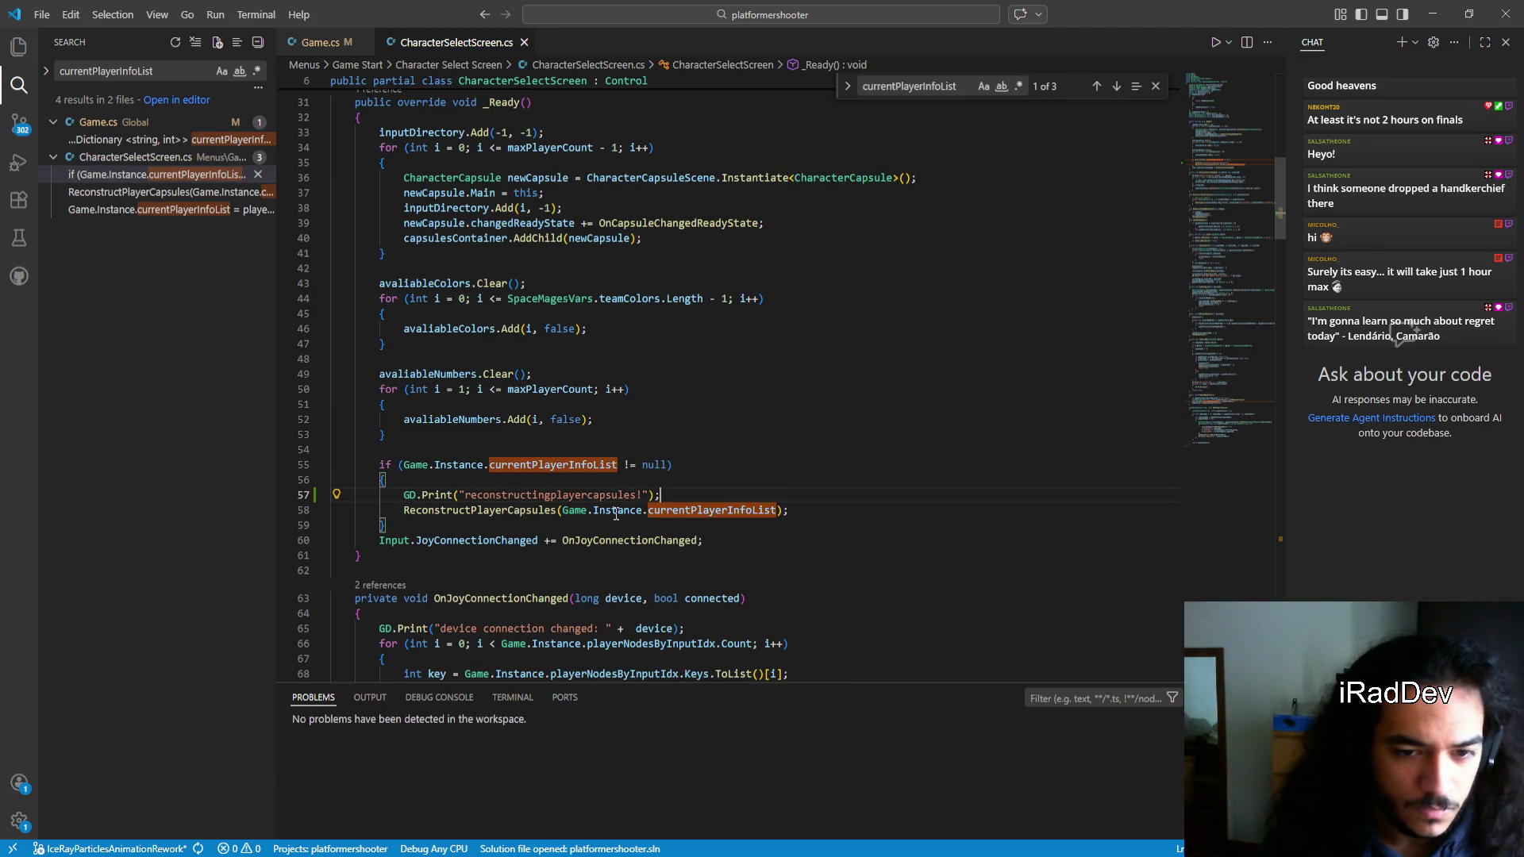
pyautogui.doubleClick(572, 500)
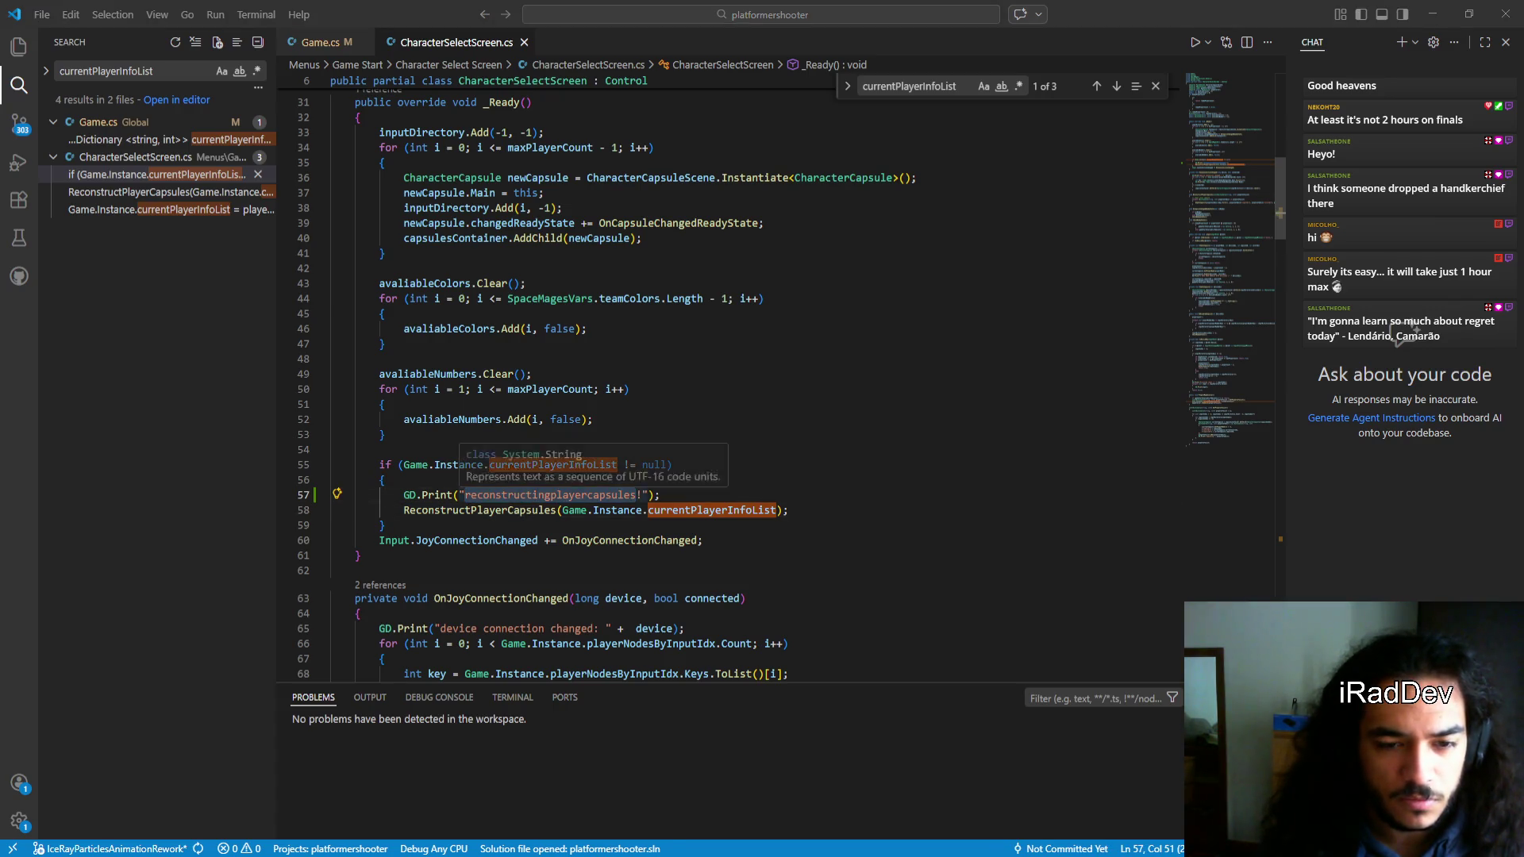
pyautogui.click(558, 510)
pyautogui.scroll(-3, 582, 553)
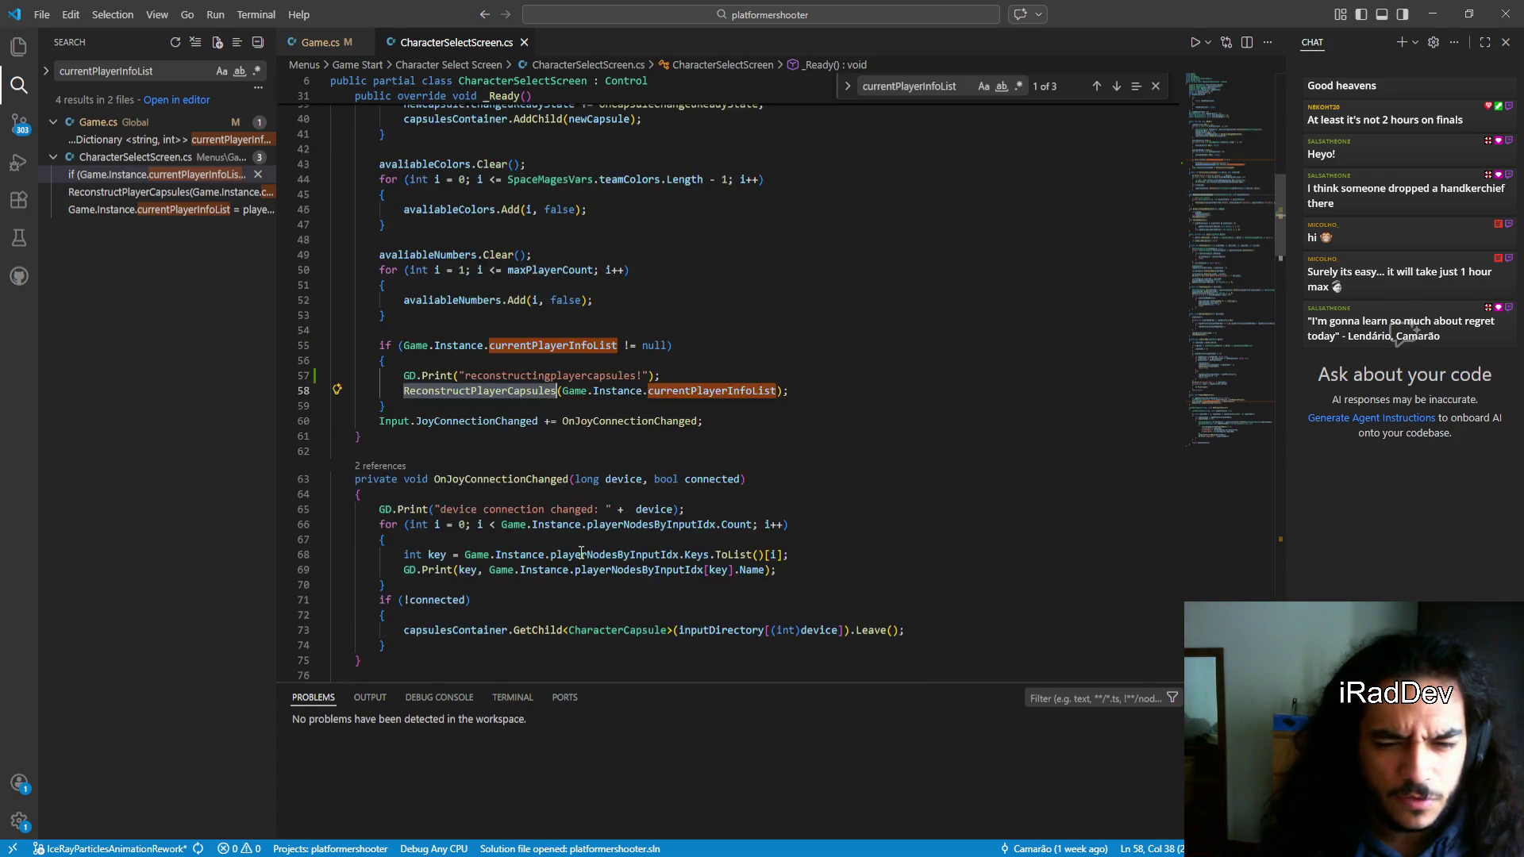
pyautogui.scroll(-4, 582, 553)
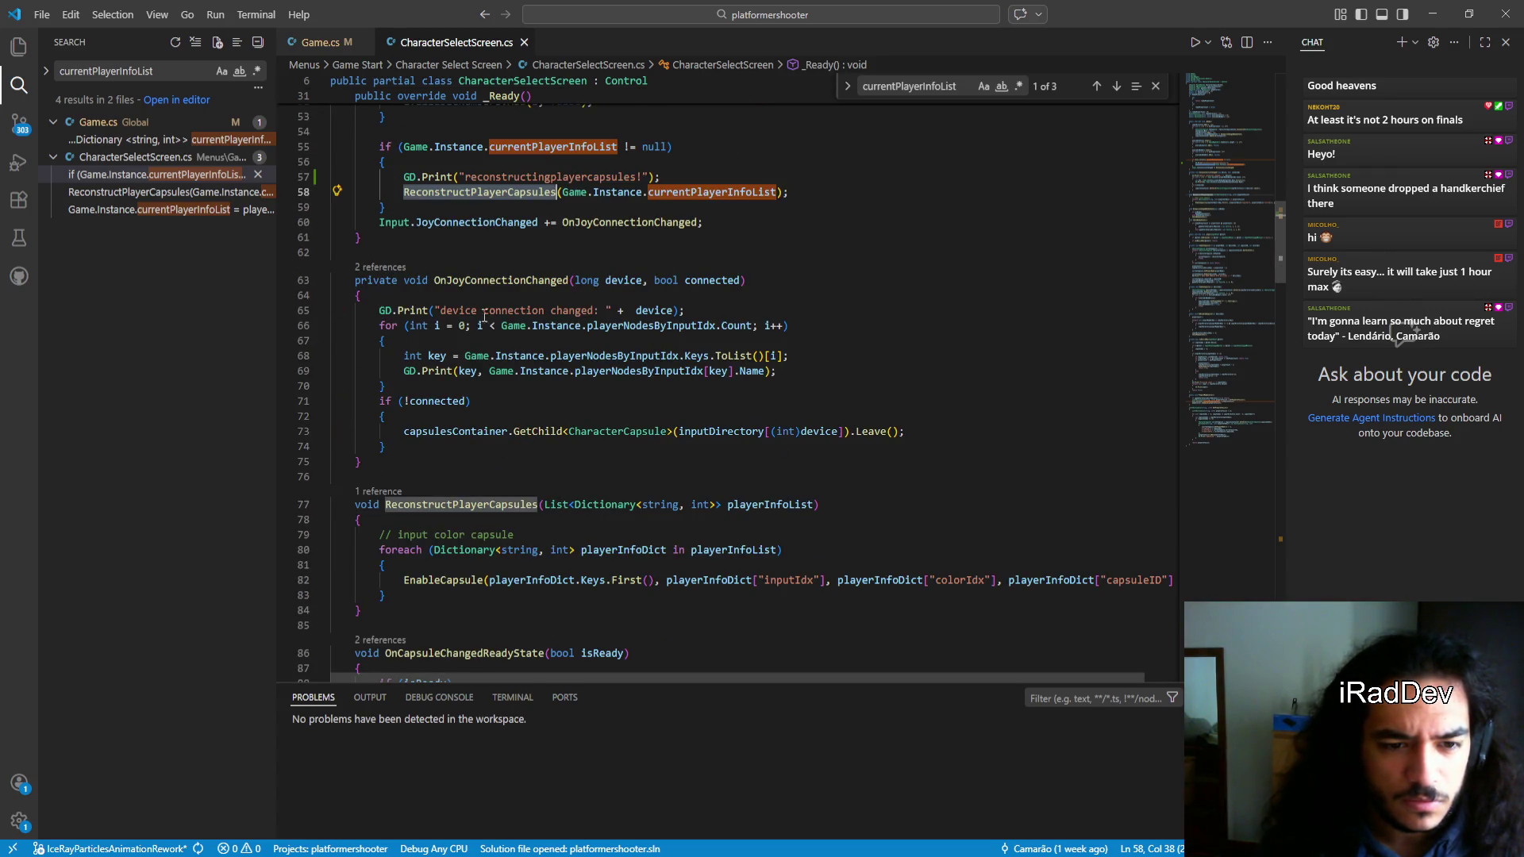
# Go to the EnableCapsule definition and highlight its capsuleID and colorIdx uses
pyautogui.click(652, 603)
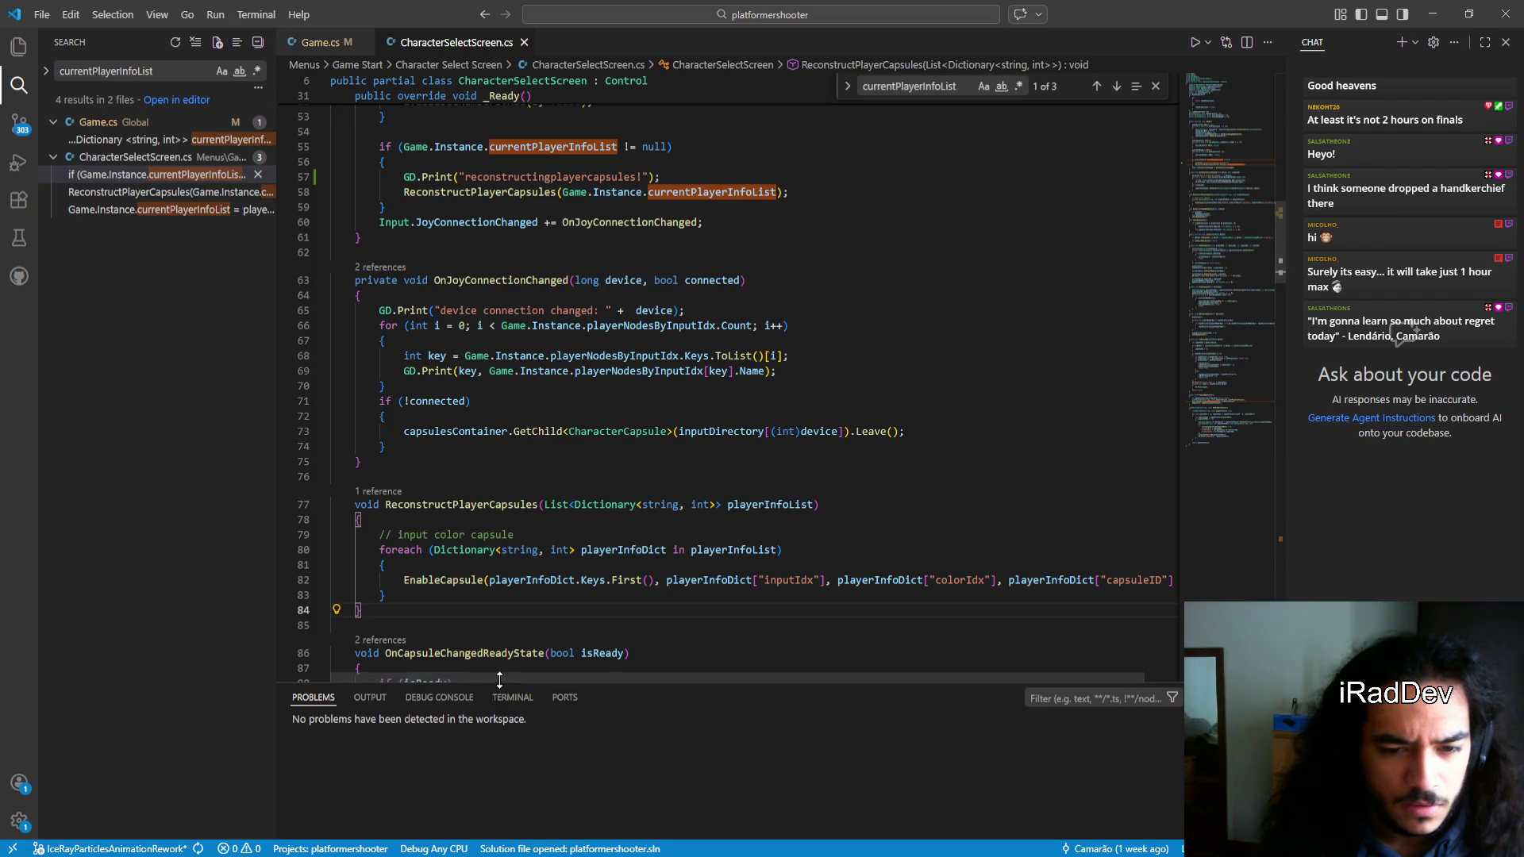
pyautogui.moveTo(494, 675); pyautogui.dragTo(589, 681)
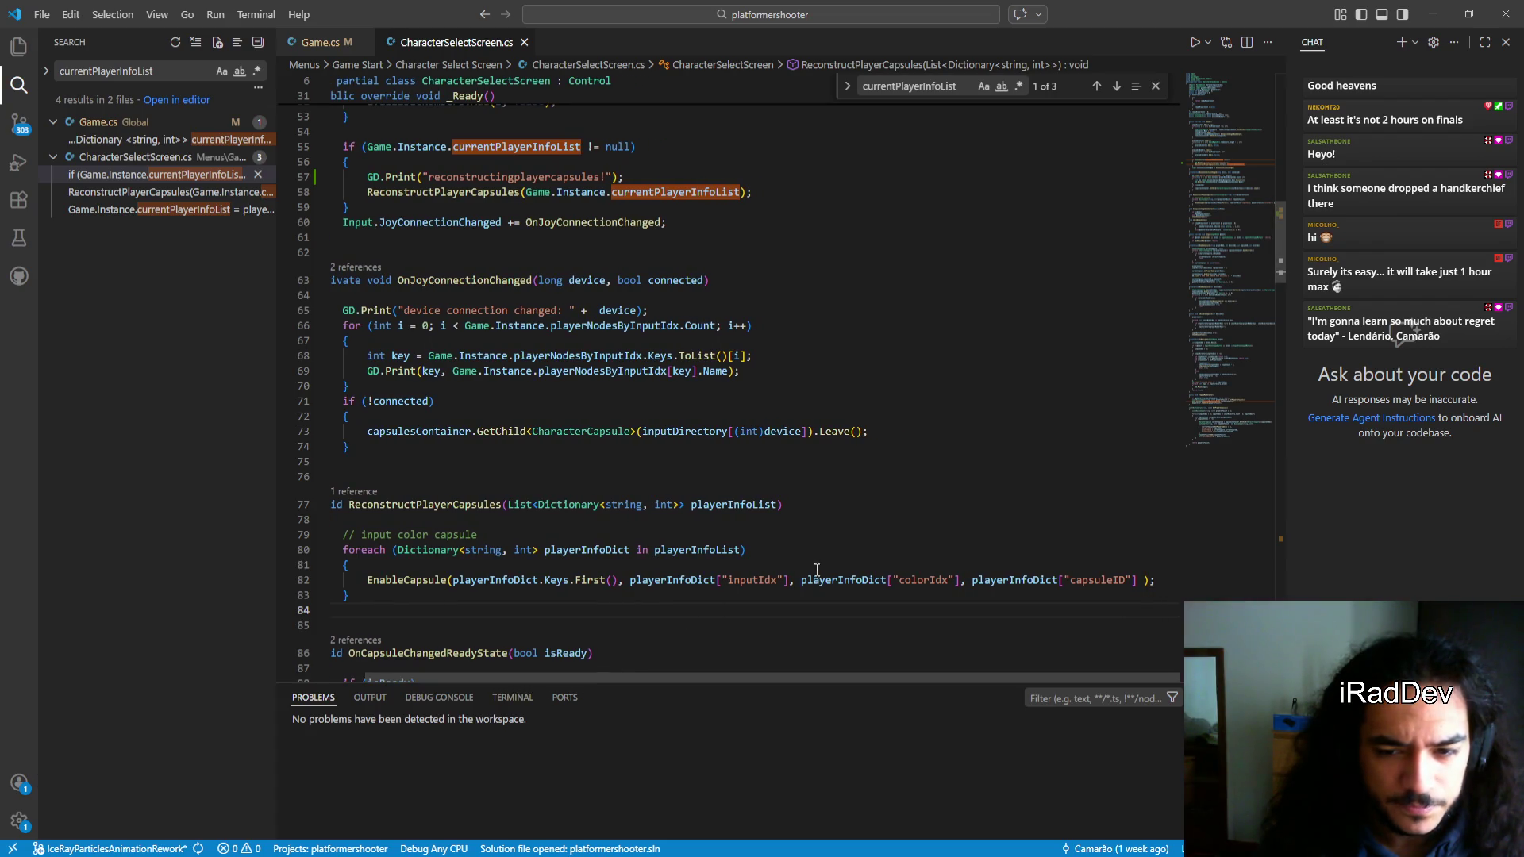
pyautogui.moveTo(688, 679); pyautogui.dragTo(626, 684)
pyautogui.scroll(-3, 560, 579)
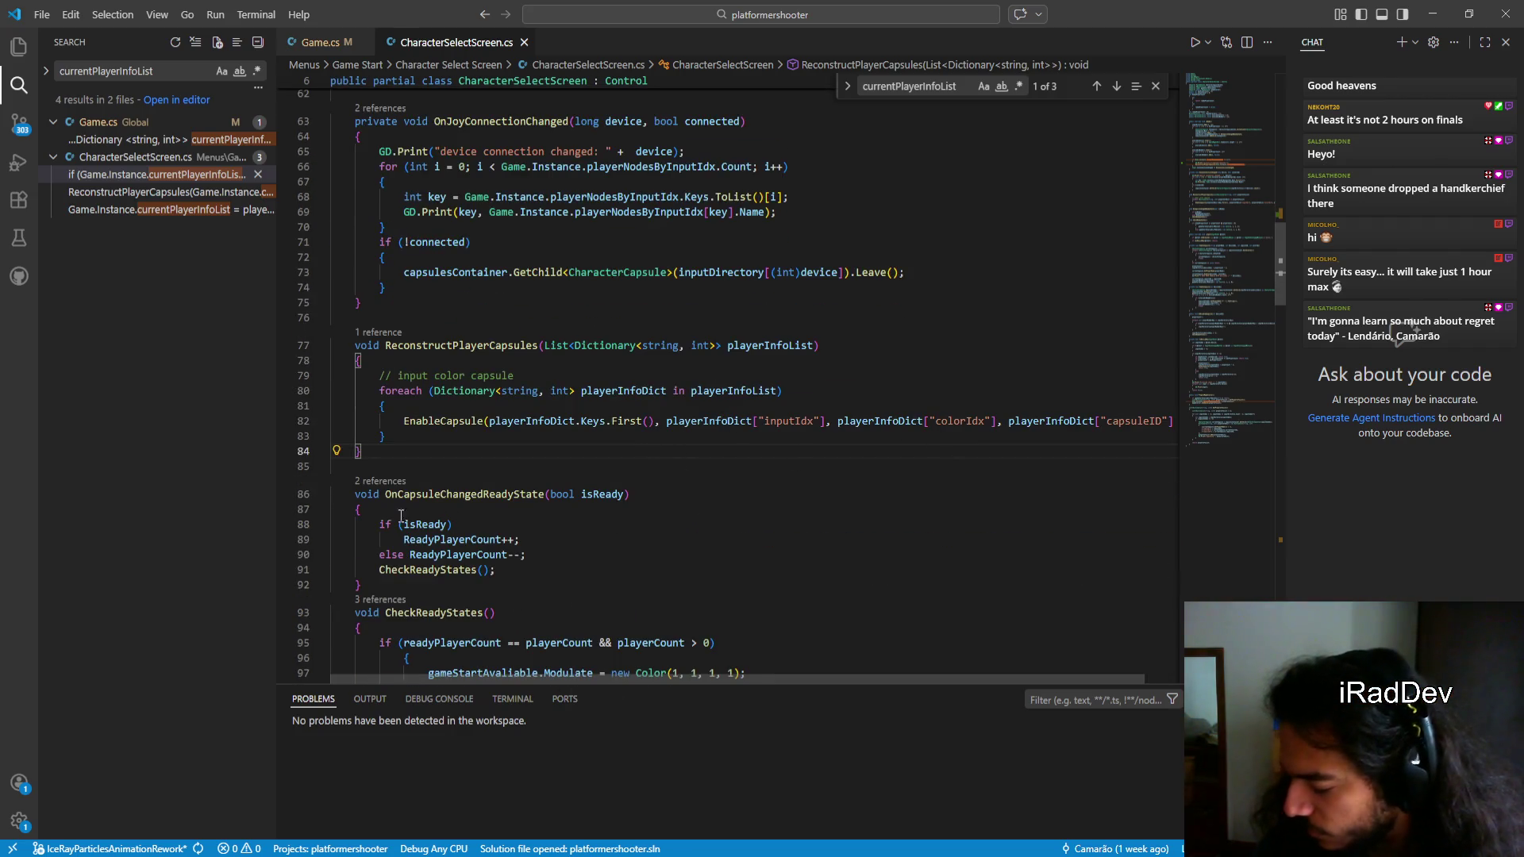
pyautogui.keyDown('ctrl'); pyautogui.click(441, 422); pyautogui.keyUp('ctrl')
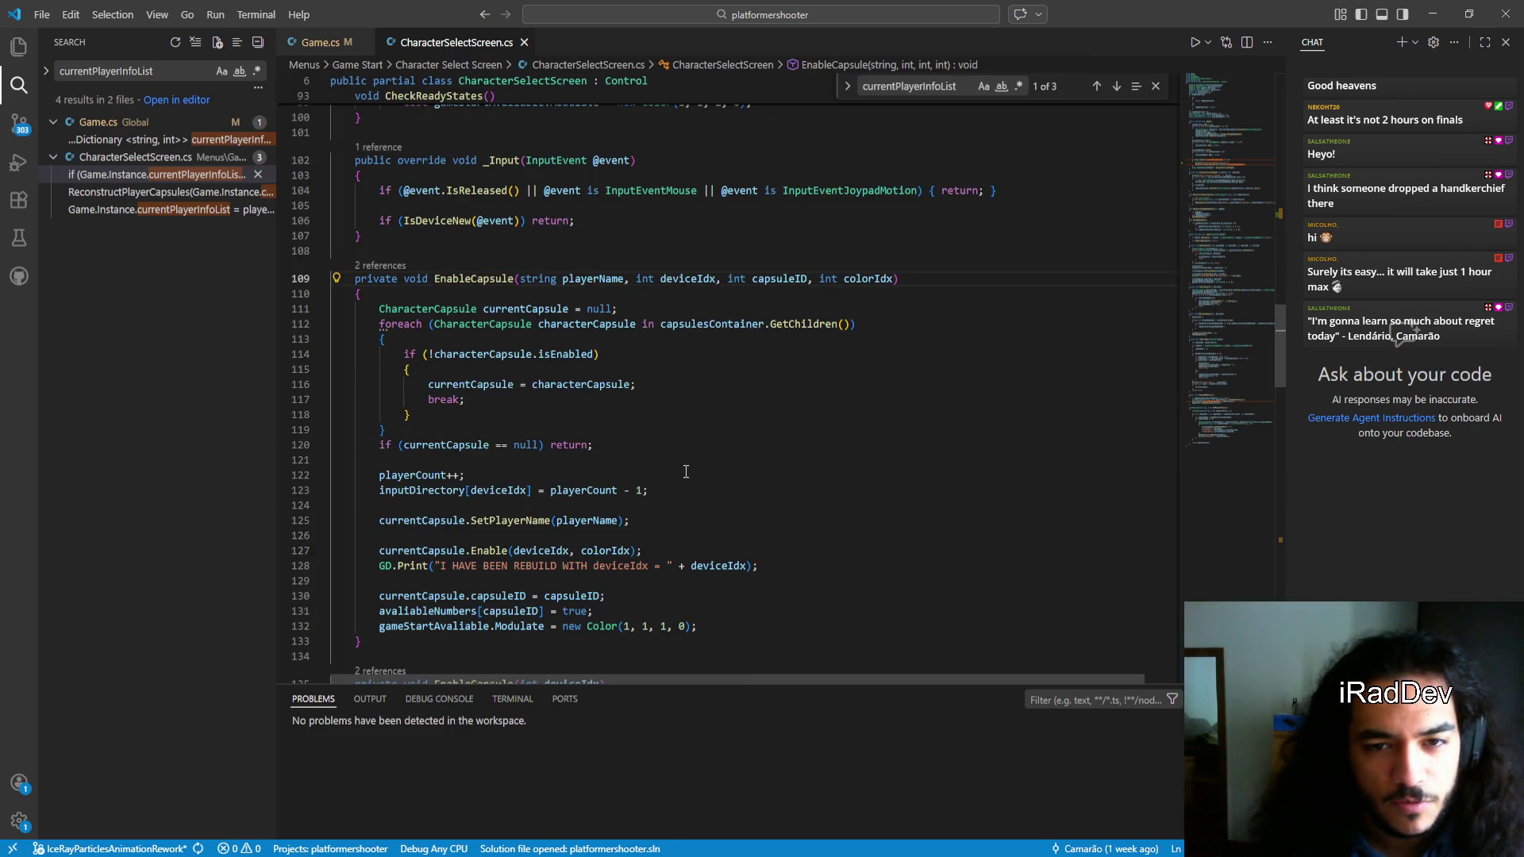
pyautogui.scroll(-2, 687, 471)
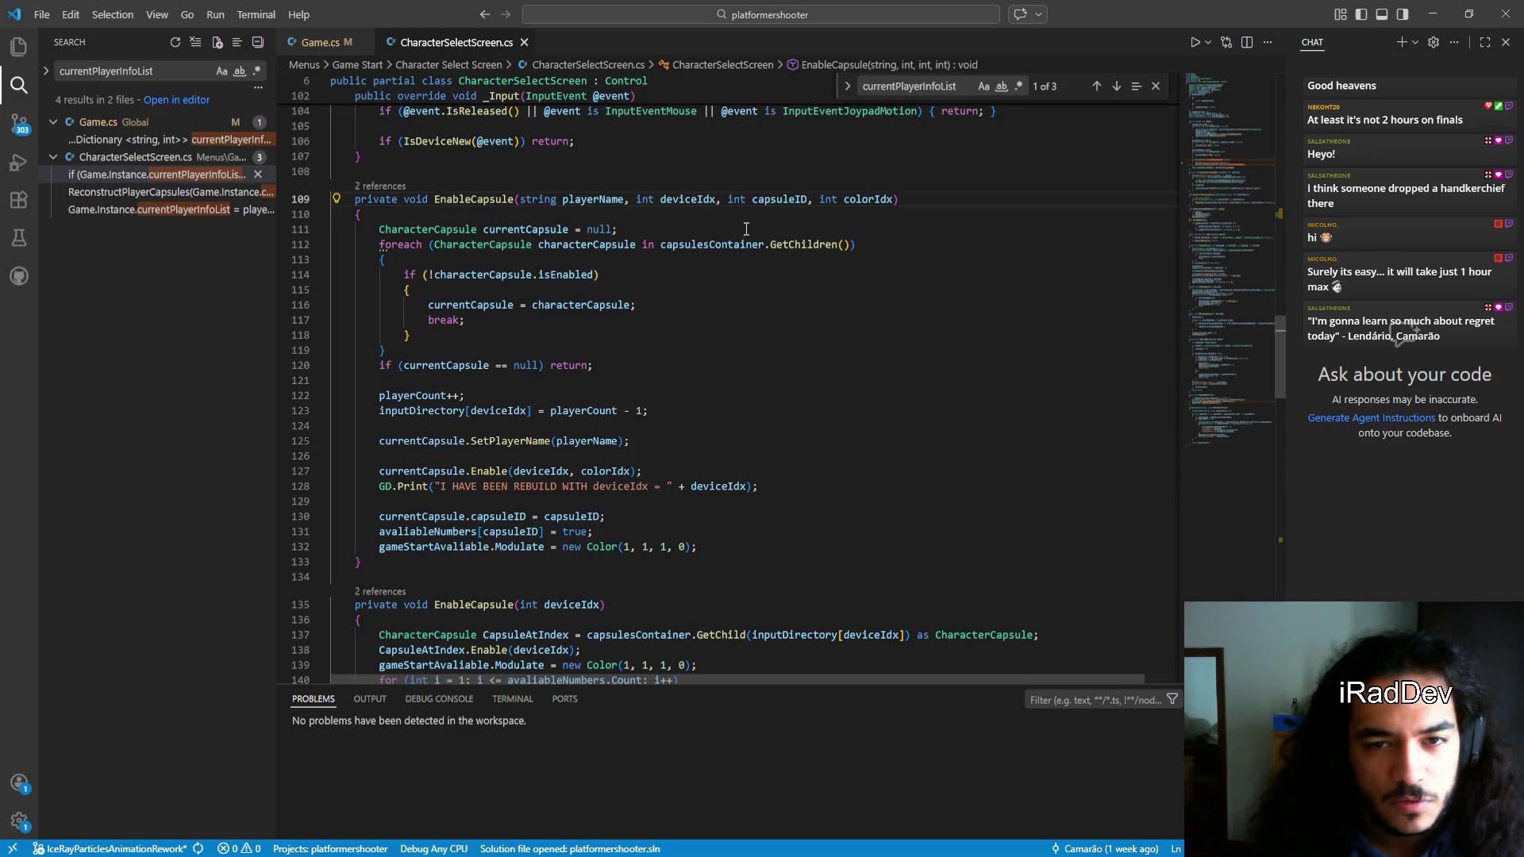
pyautogui.doubleClick(774, 199)
pyautogui.doubleClick(868, 199)
pyautogui.scroll(-2, 635, 508)
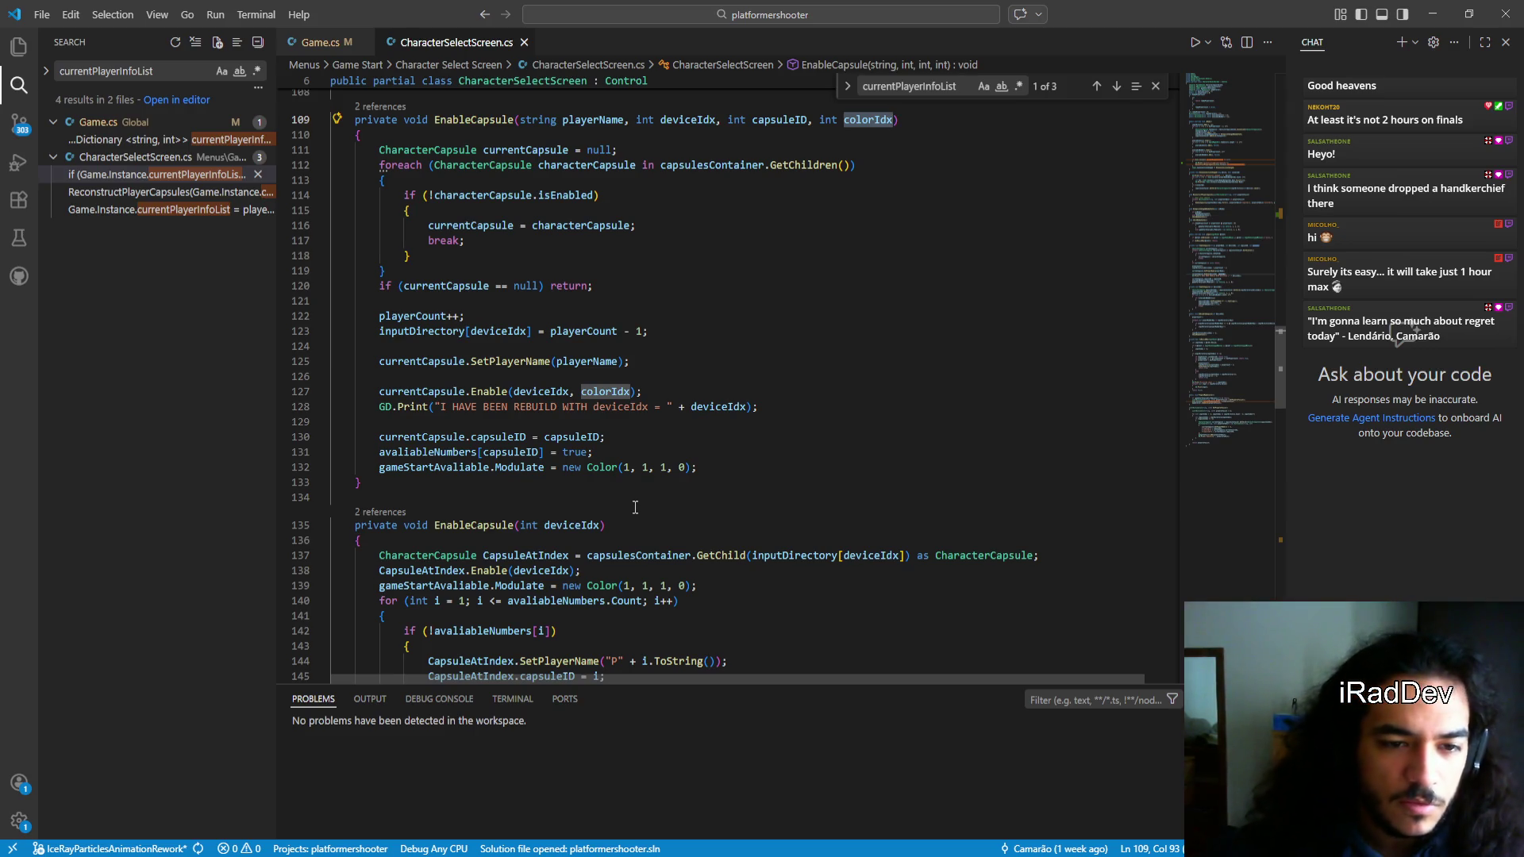
# Change REBUILD to REBUILT in the log message, save, and switch back to Godot
pyautogui.doubleClick(535, 407)
pyautogui.write('REBUILT')
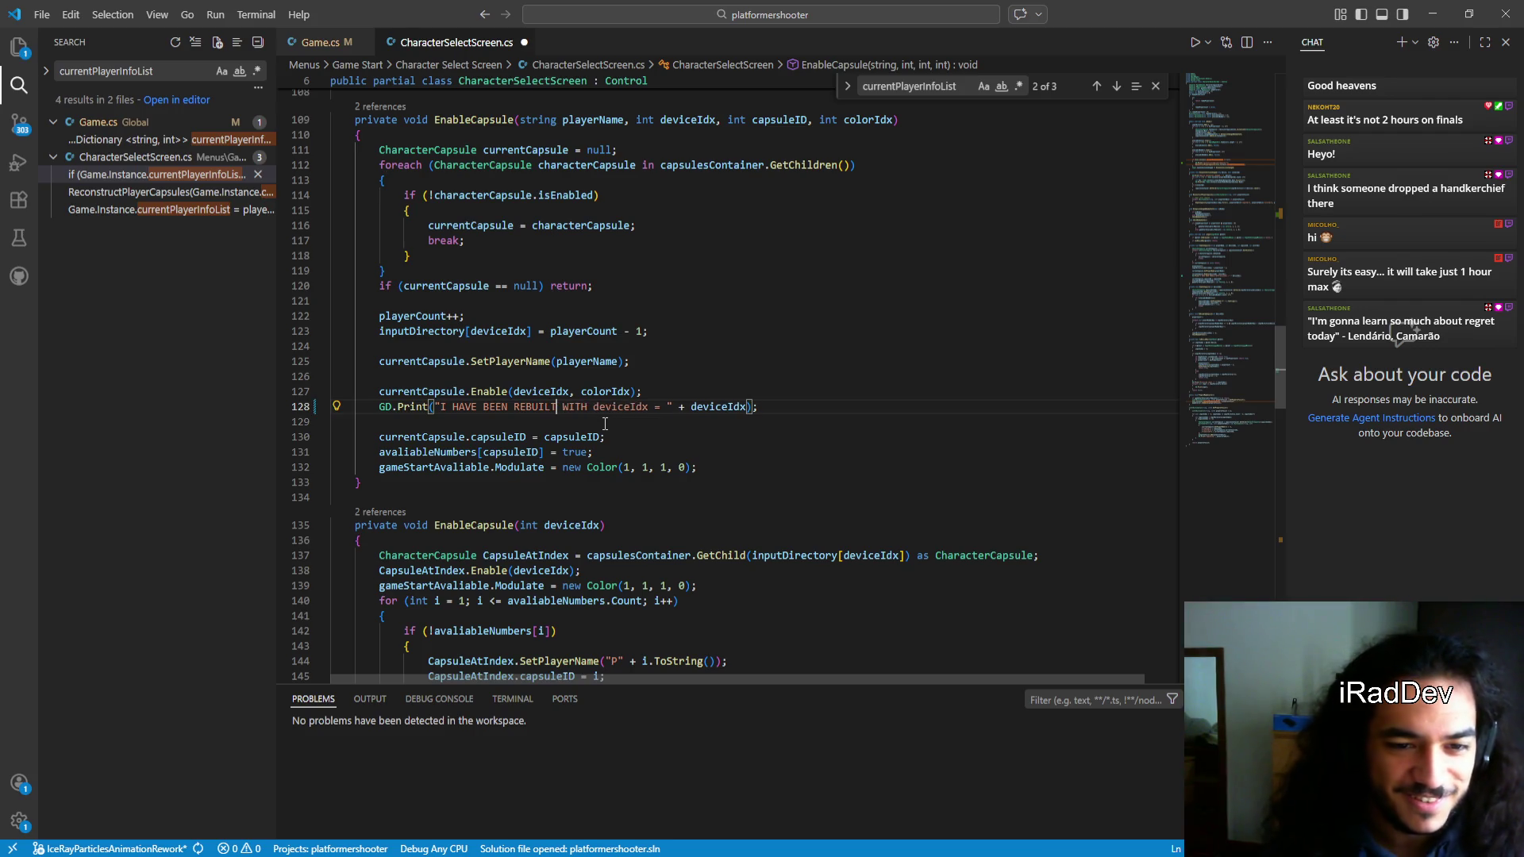
pyautogui.click(773, 423)
pyautogui.hotkey('ctrl', 's')
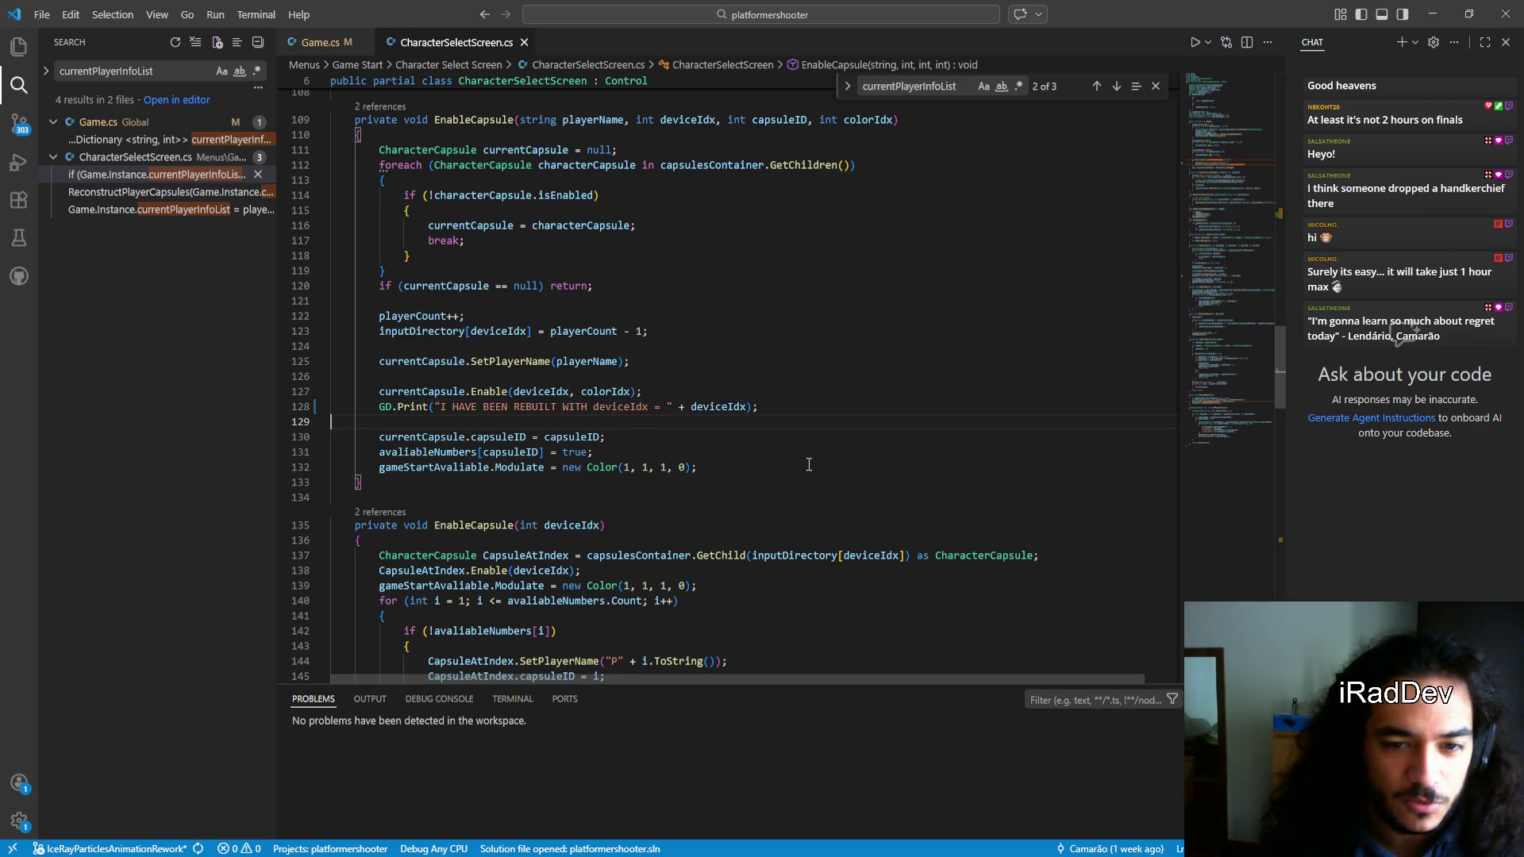
pyautogui.hotkey('alt', 'Tab')
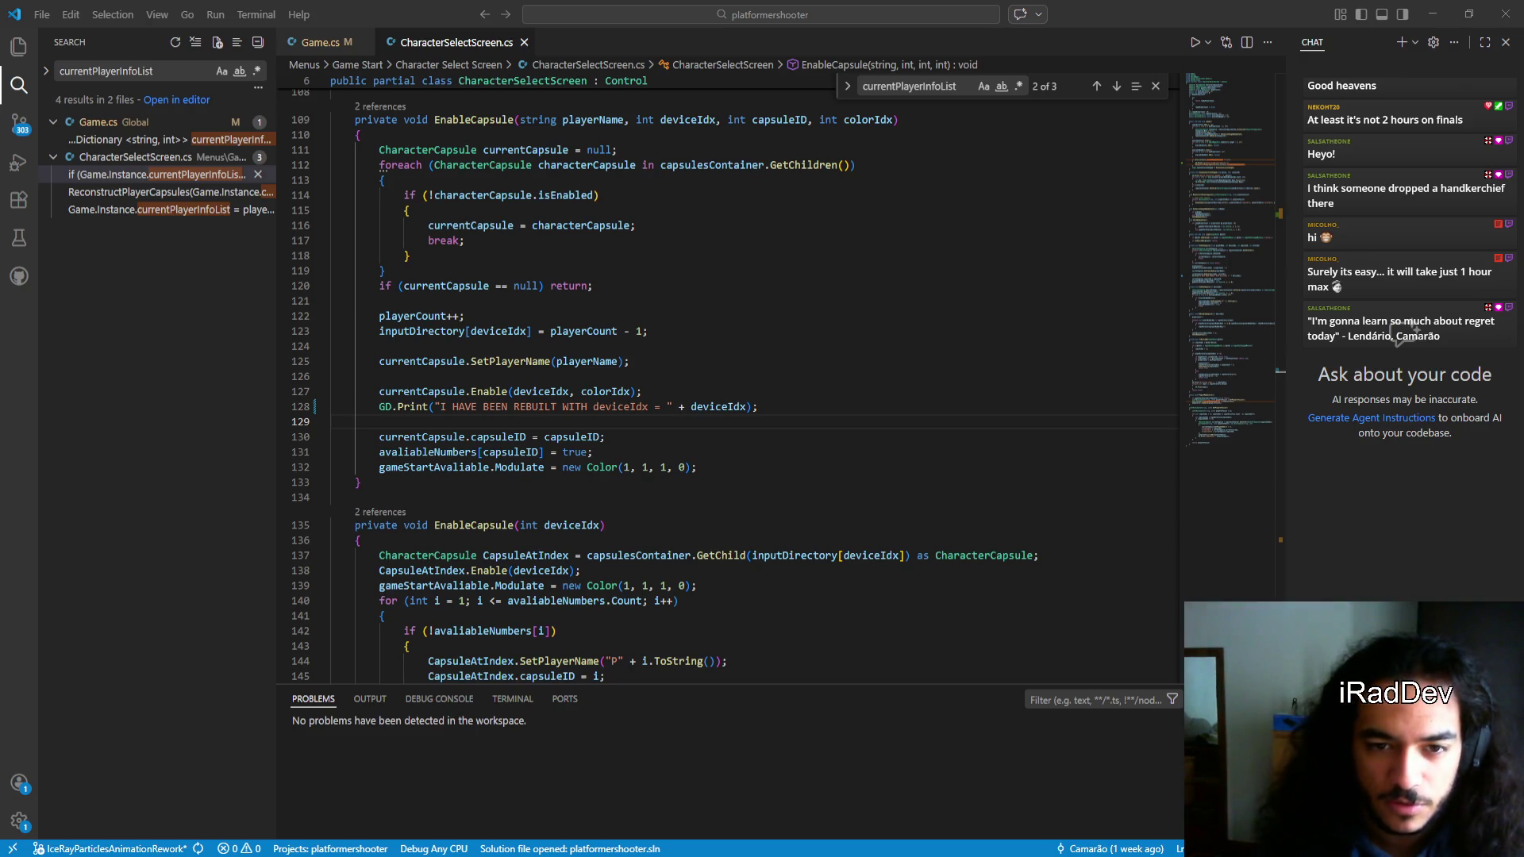
pyautogui.hotkey('alt', 'Tab')
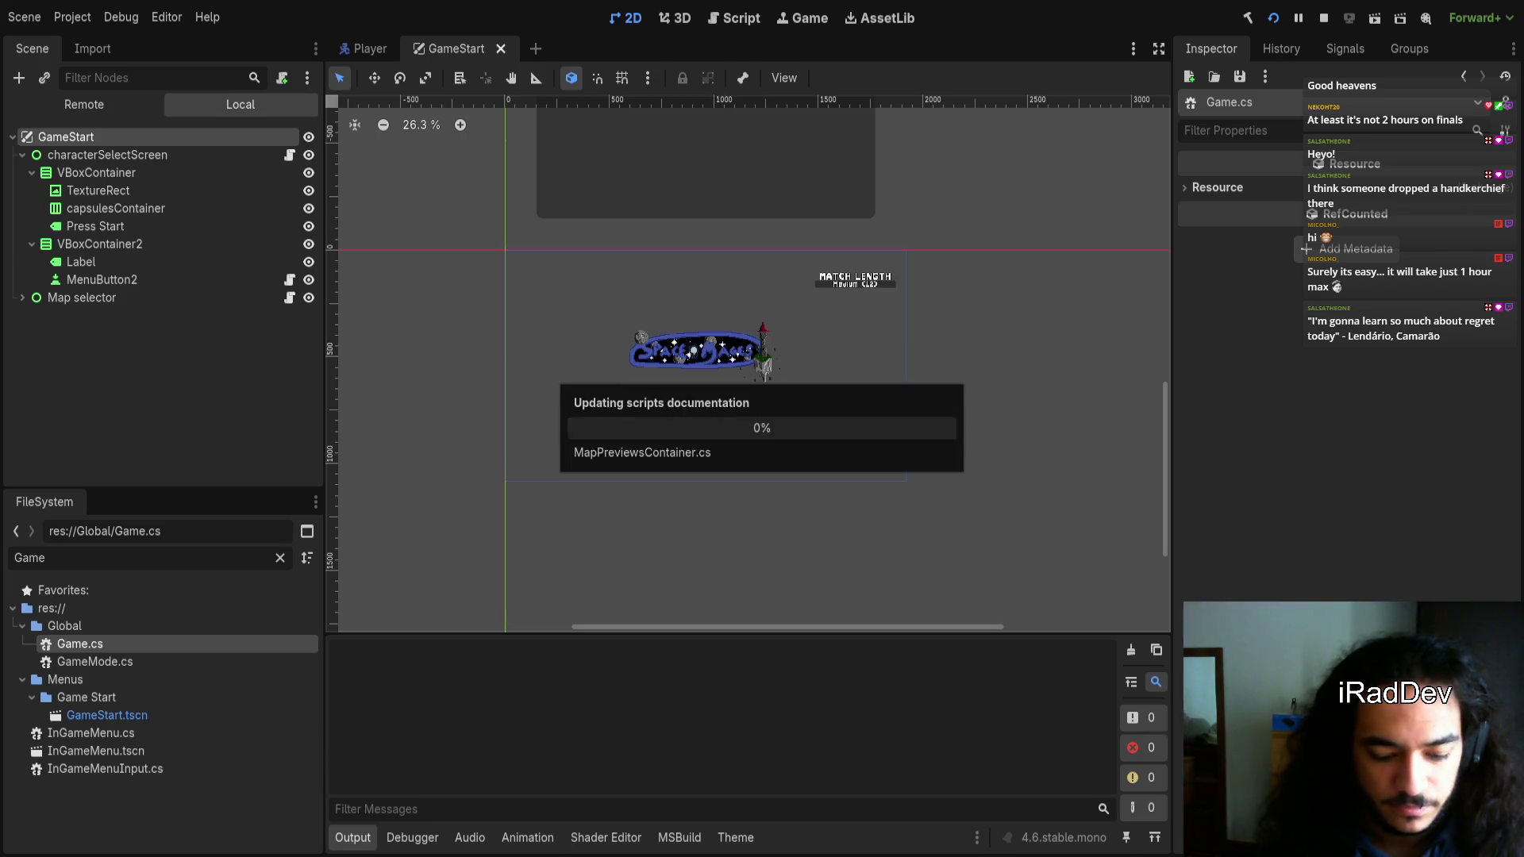
# Back out of the chosen map and close the map selector, returning to character select
pyautogui.press('Escape')
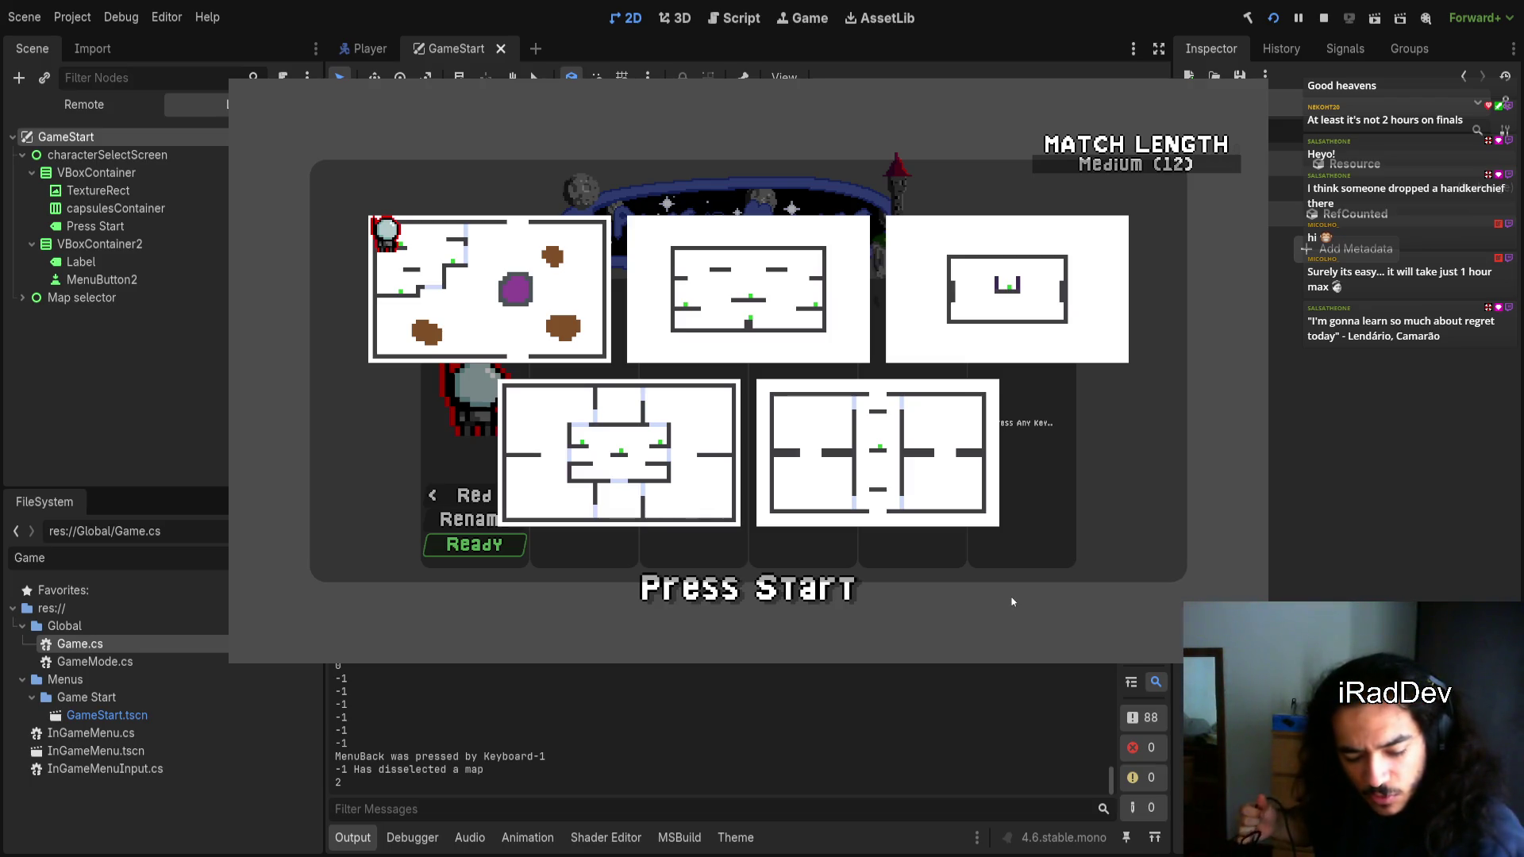
pyautogui.press('Escape')
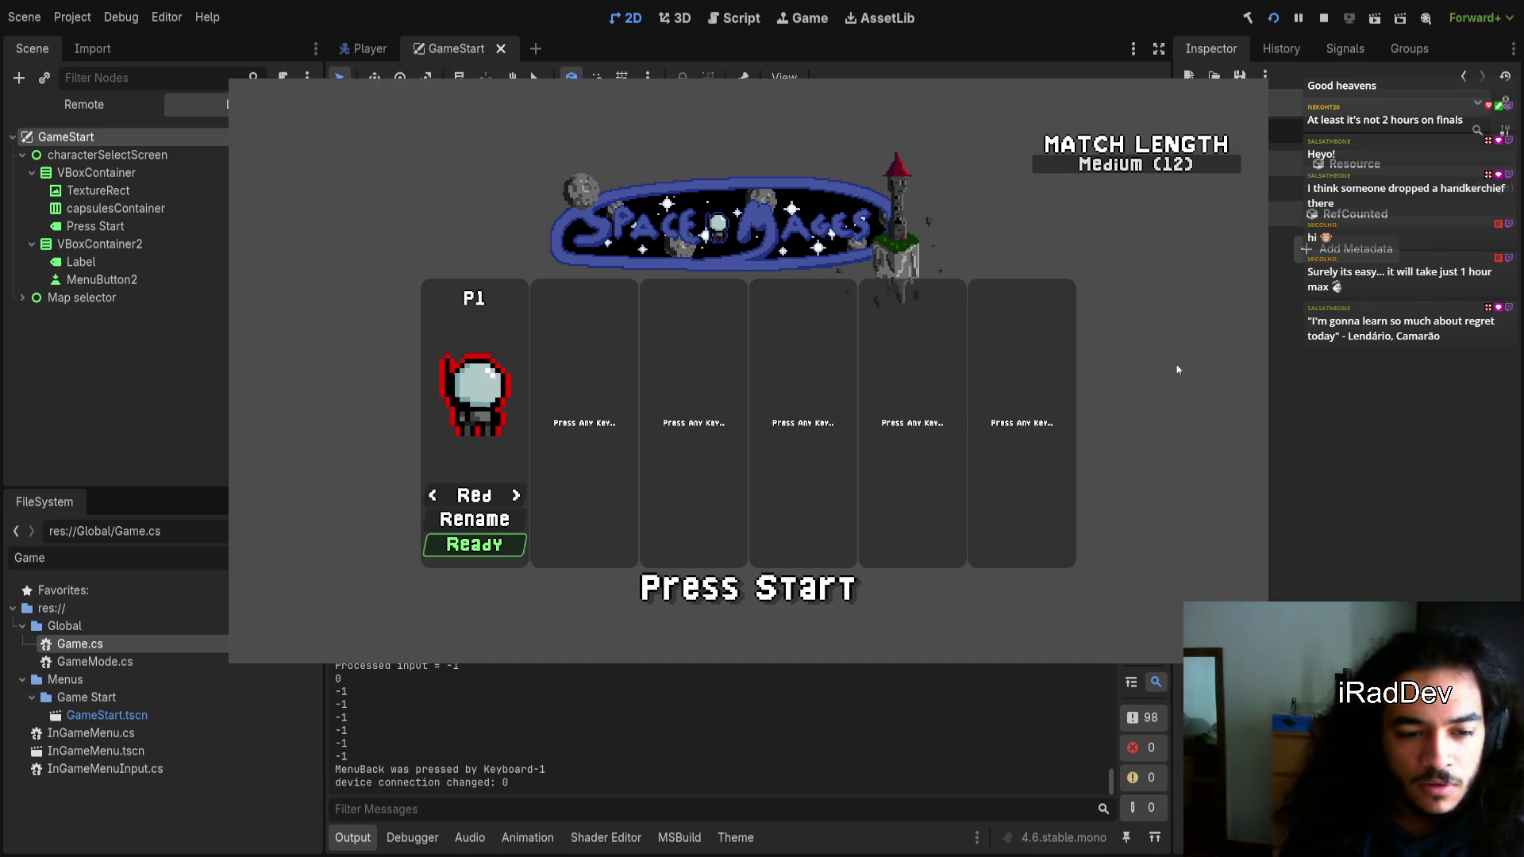
# Join P2 as the purple mage, start on the bottom-left map, then pause back to character select
pyautogui.press('Return')
pyautogui.press('Return')
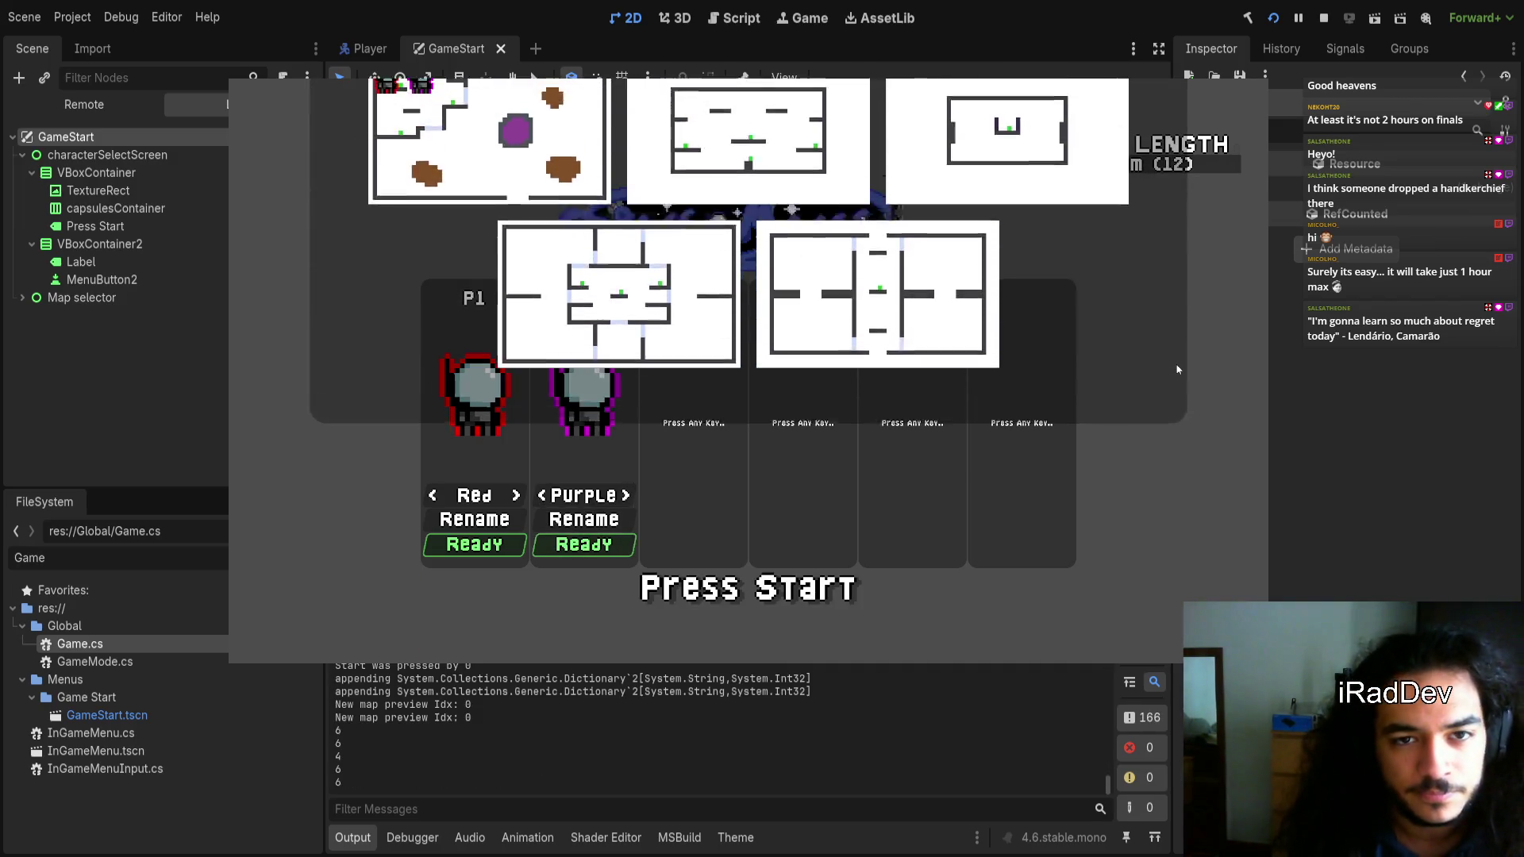
pyautogui.press('Down')
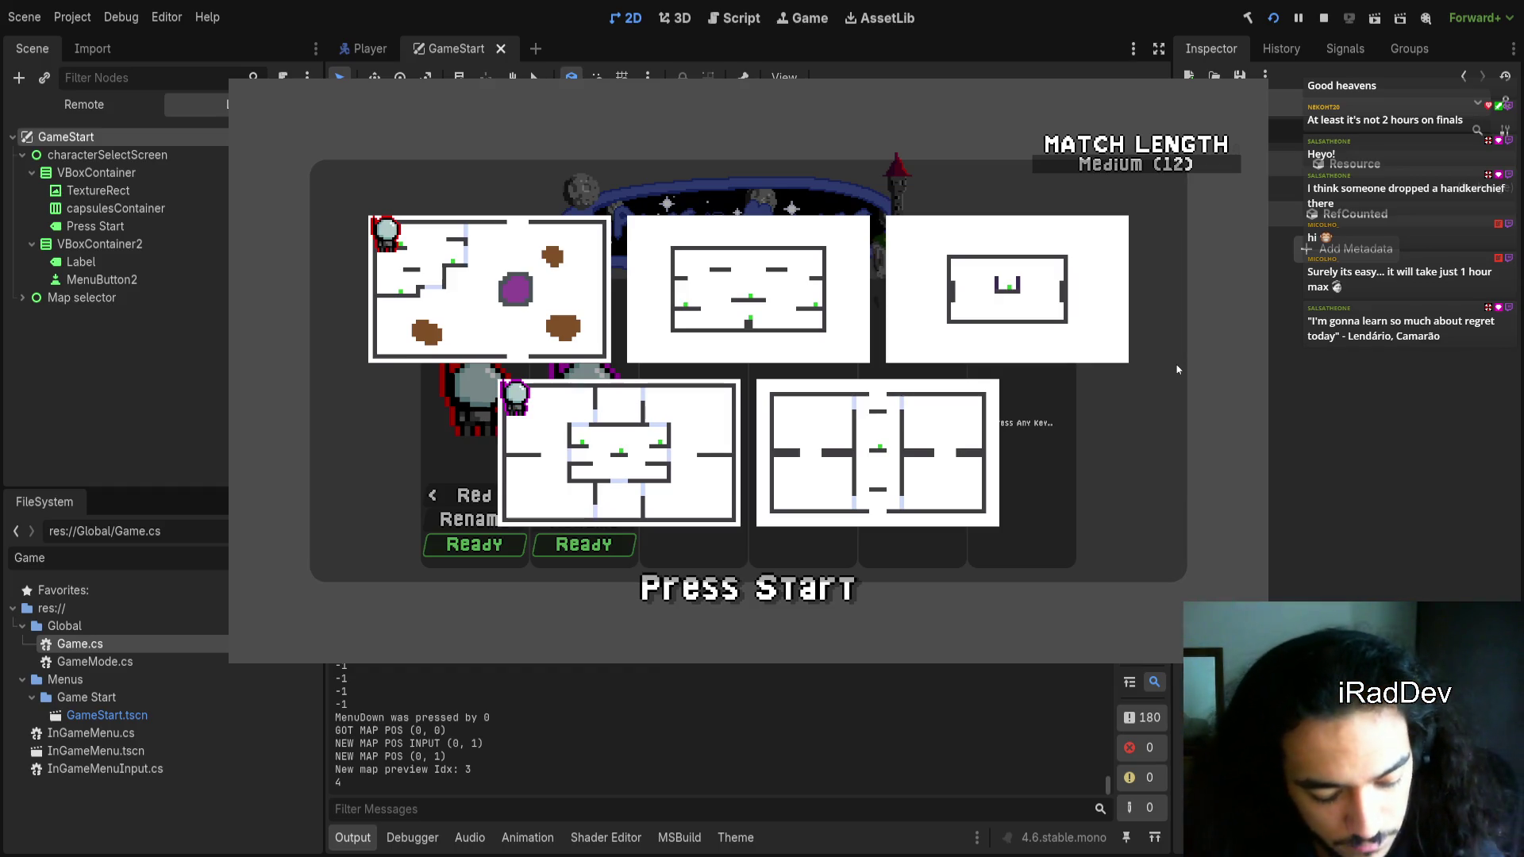
pyautogui.press('Up')
pyautogui.press('Return')
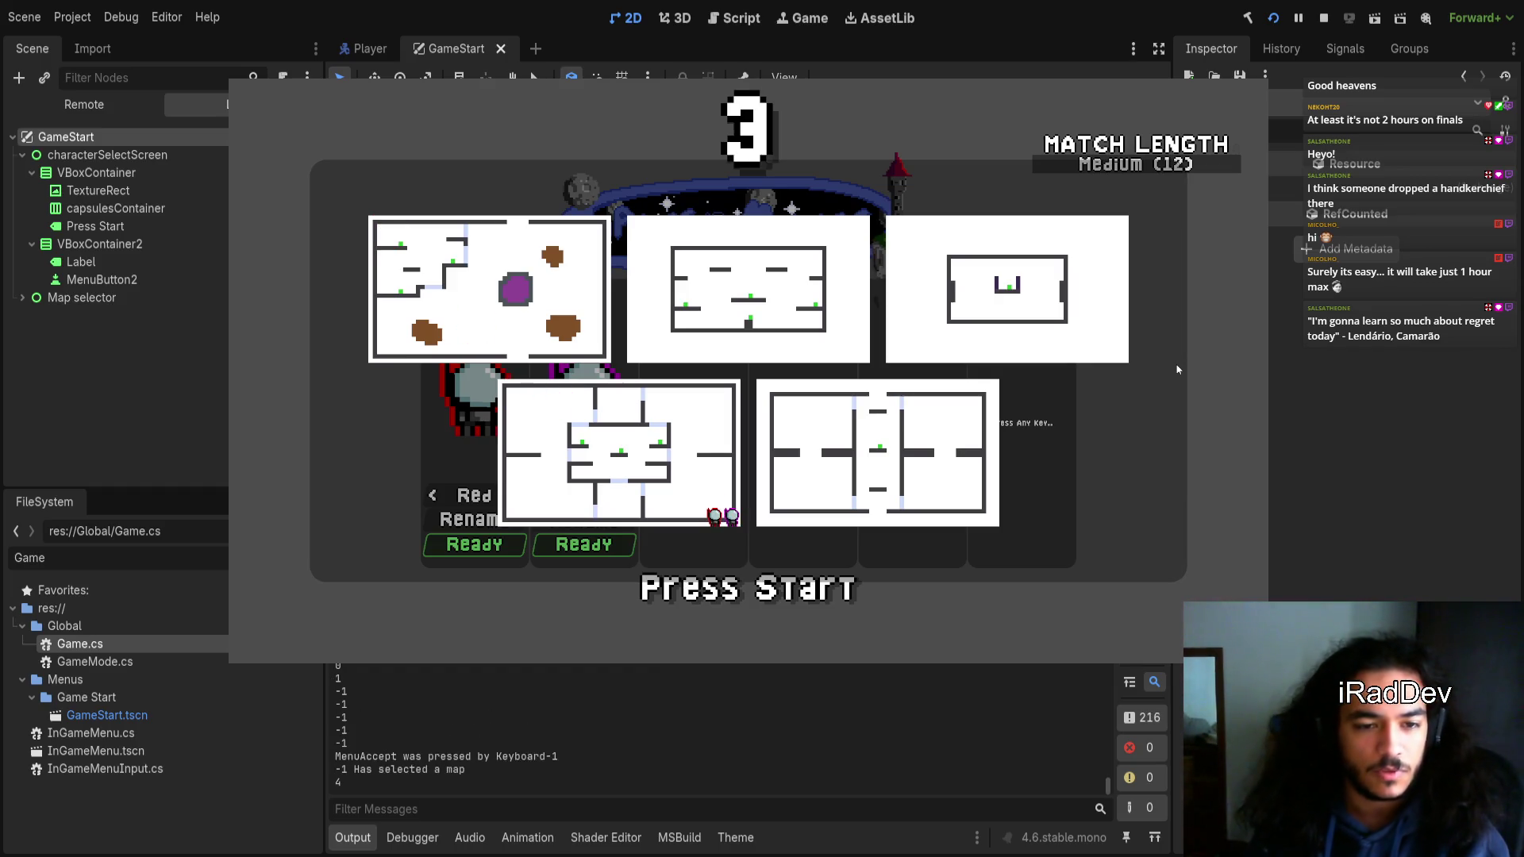
pyautogui.press('Right')
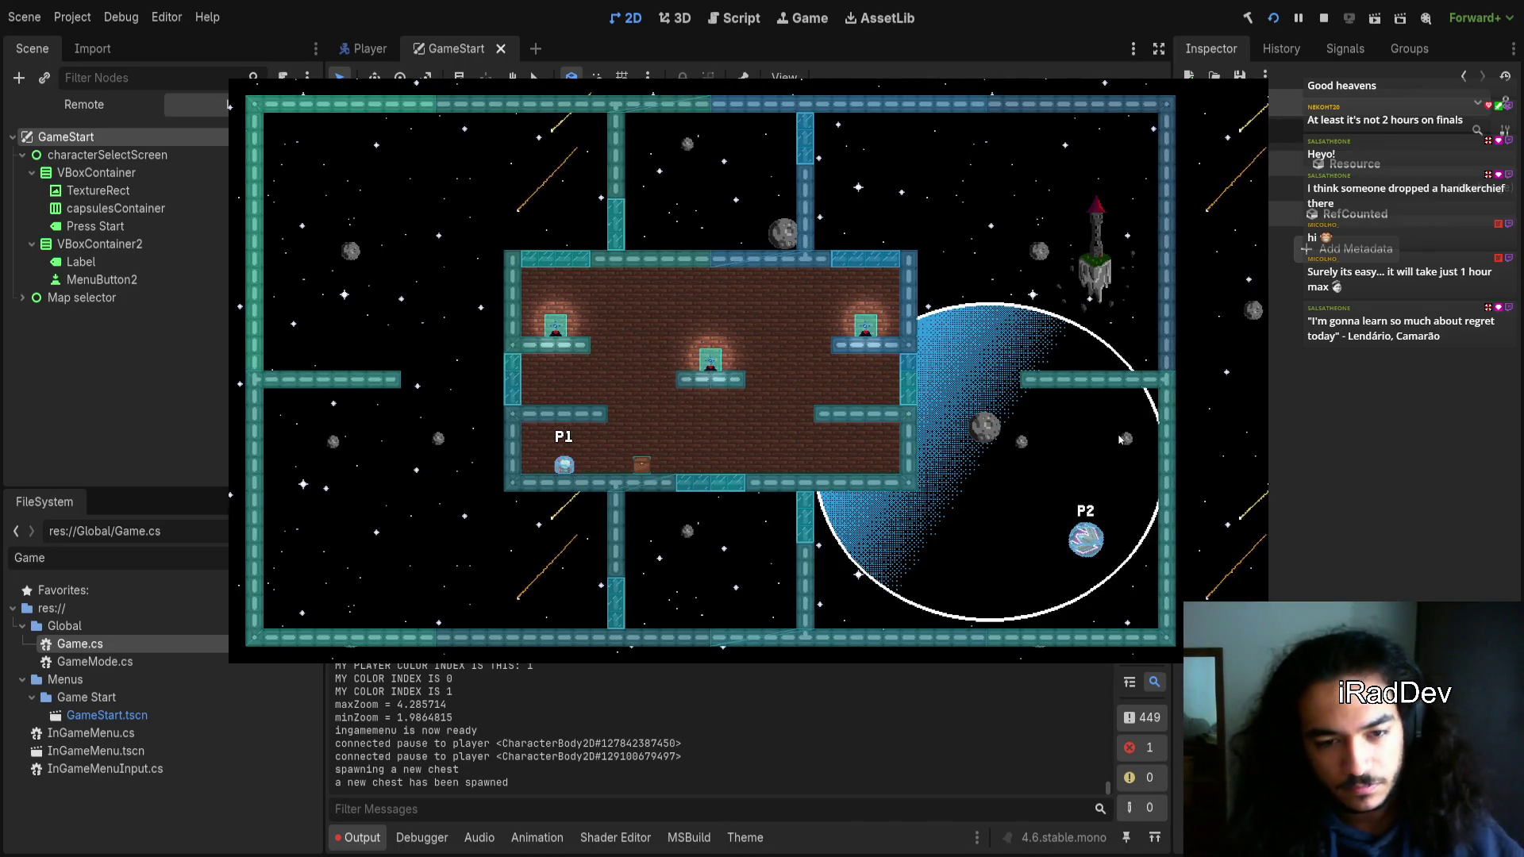
pyautogui.press('Escape')
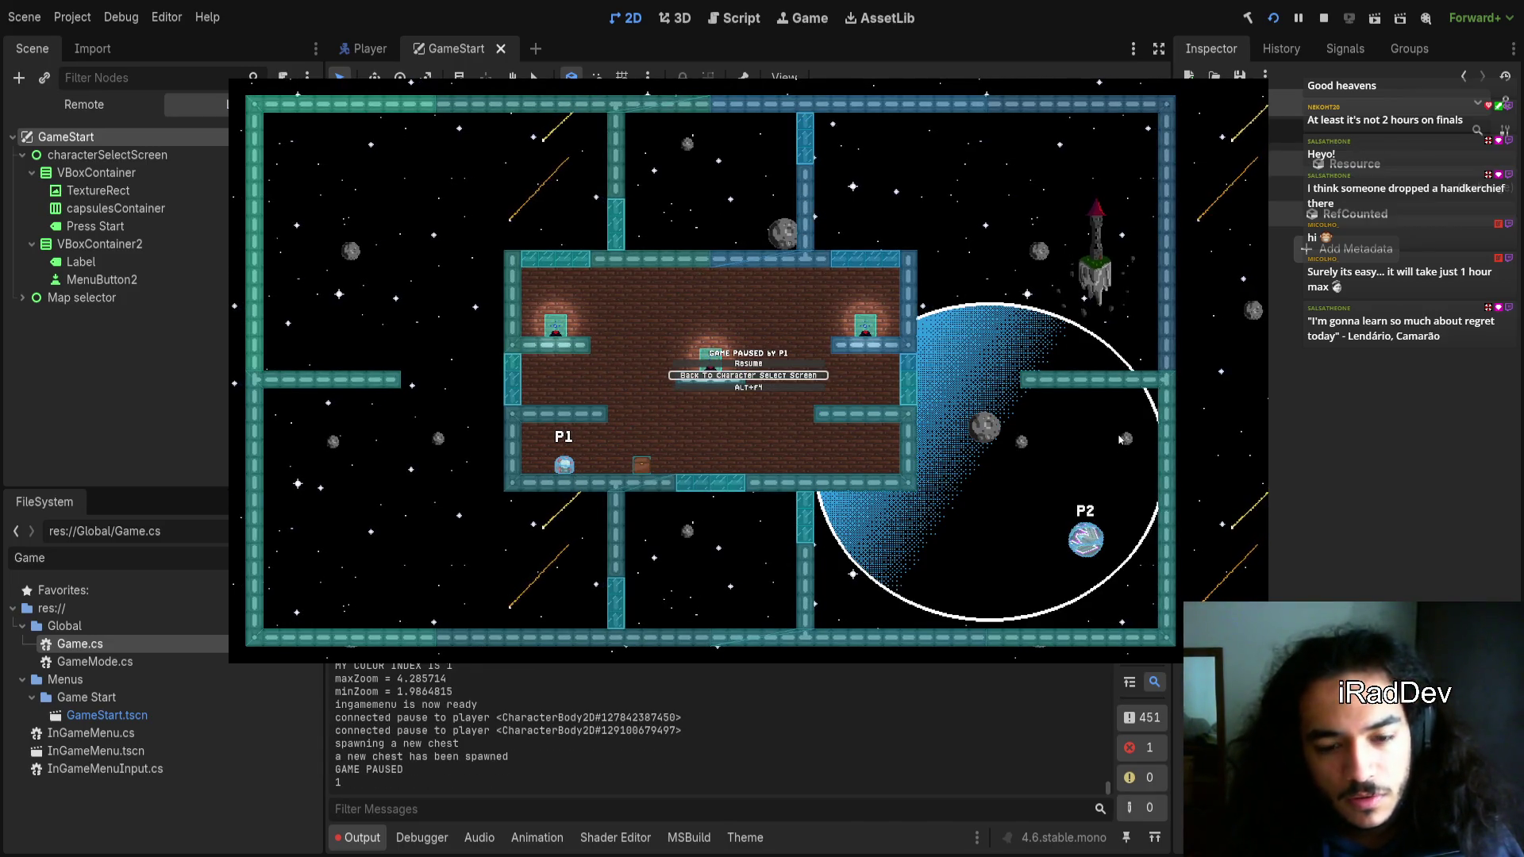
pyautogui.press('Return')
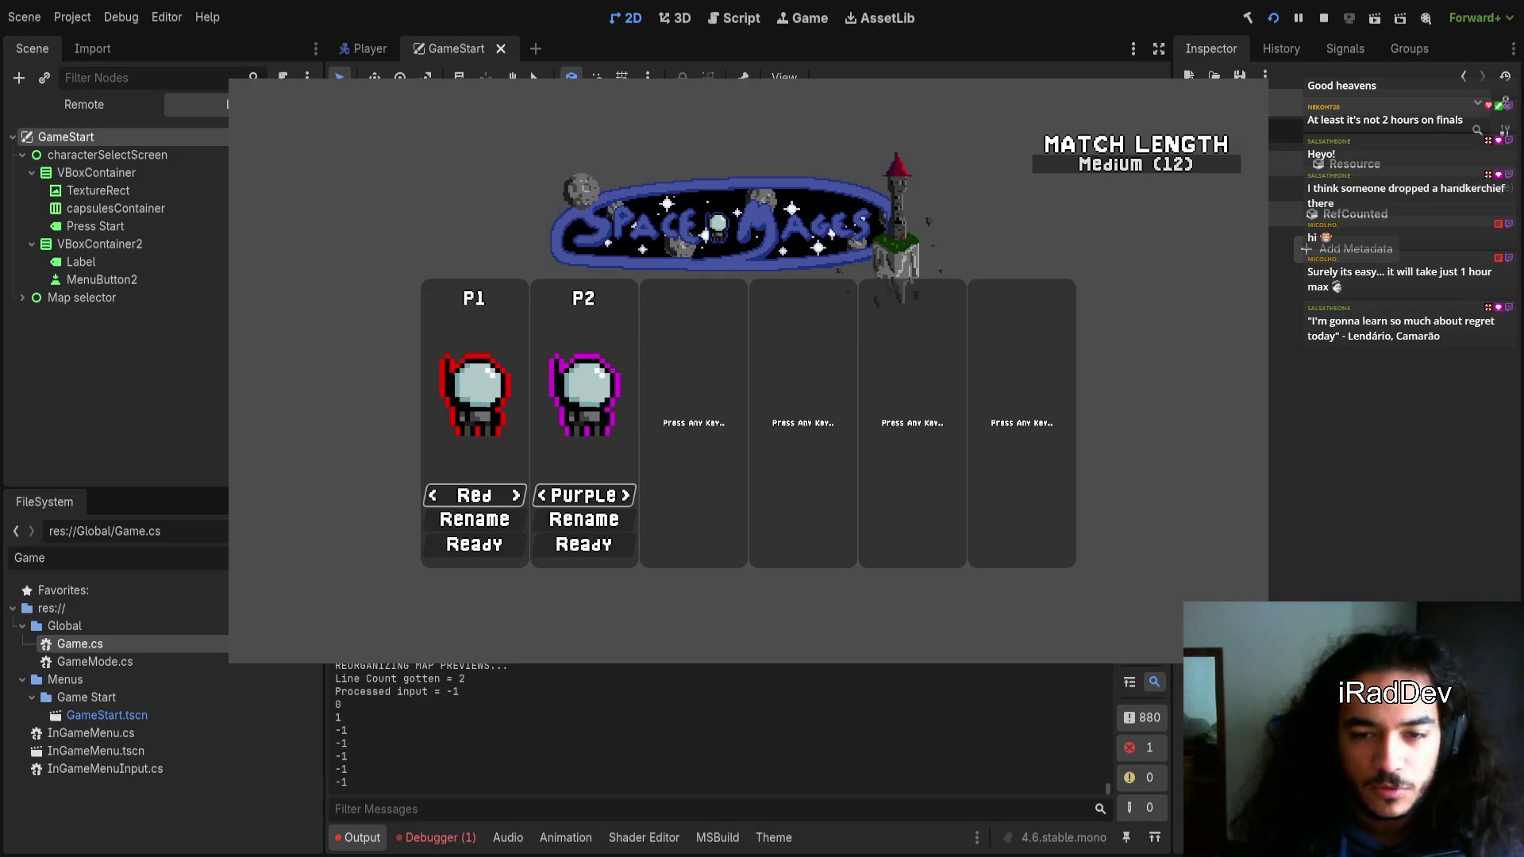
# Inspect the MeleeKeyboard-1 error and the deviceIdx rebuild logs, then stop the game
pyautogui.click(439, 837)
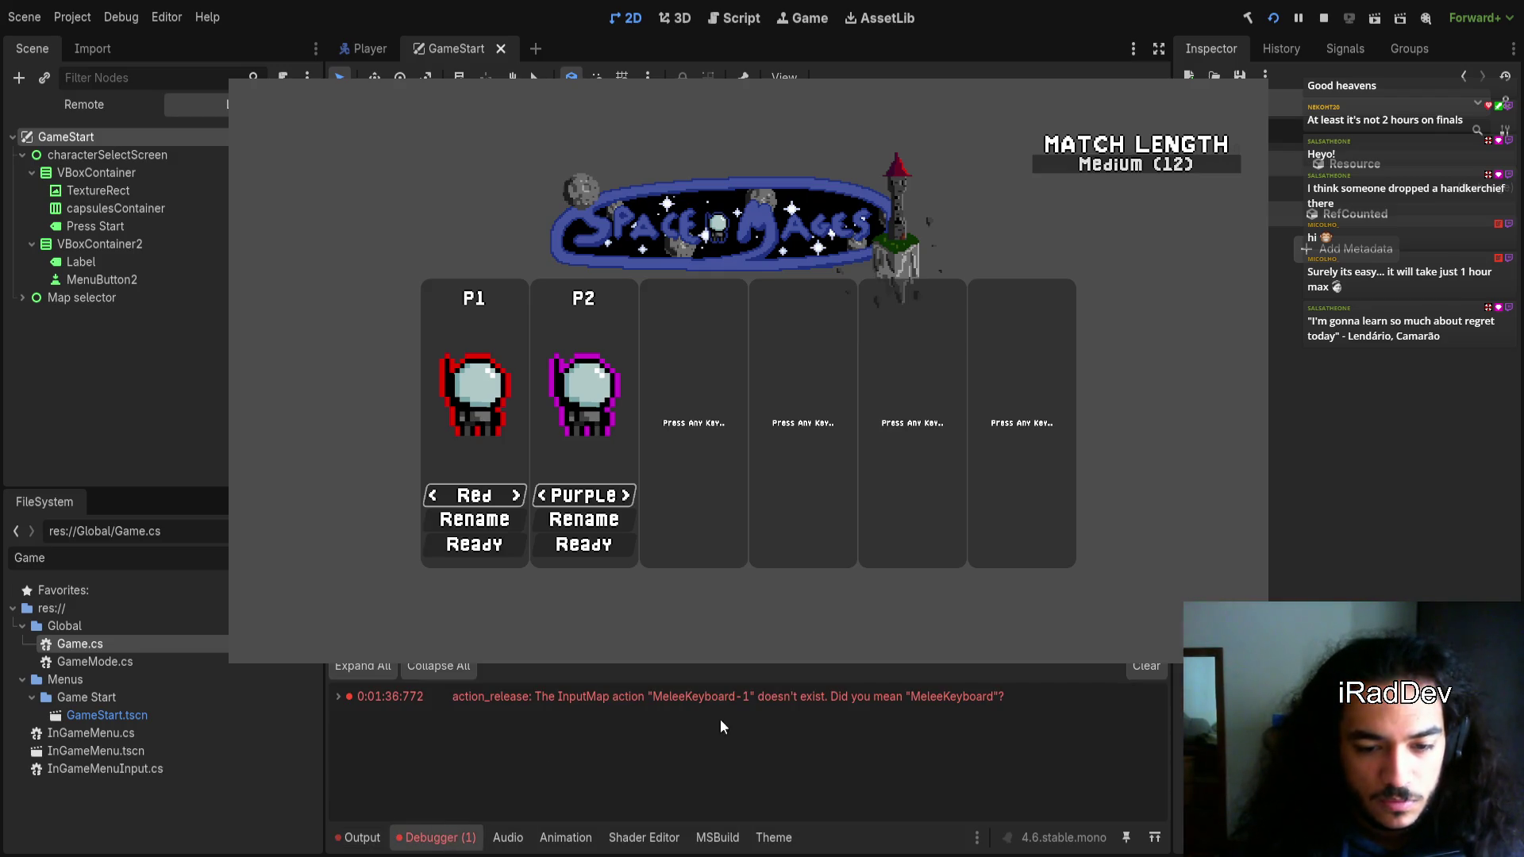
pyautogui.click(359, 838)
pyautogui.scroll(2, 456, 760)
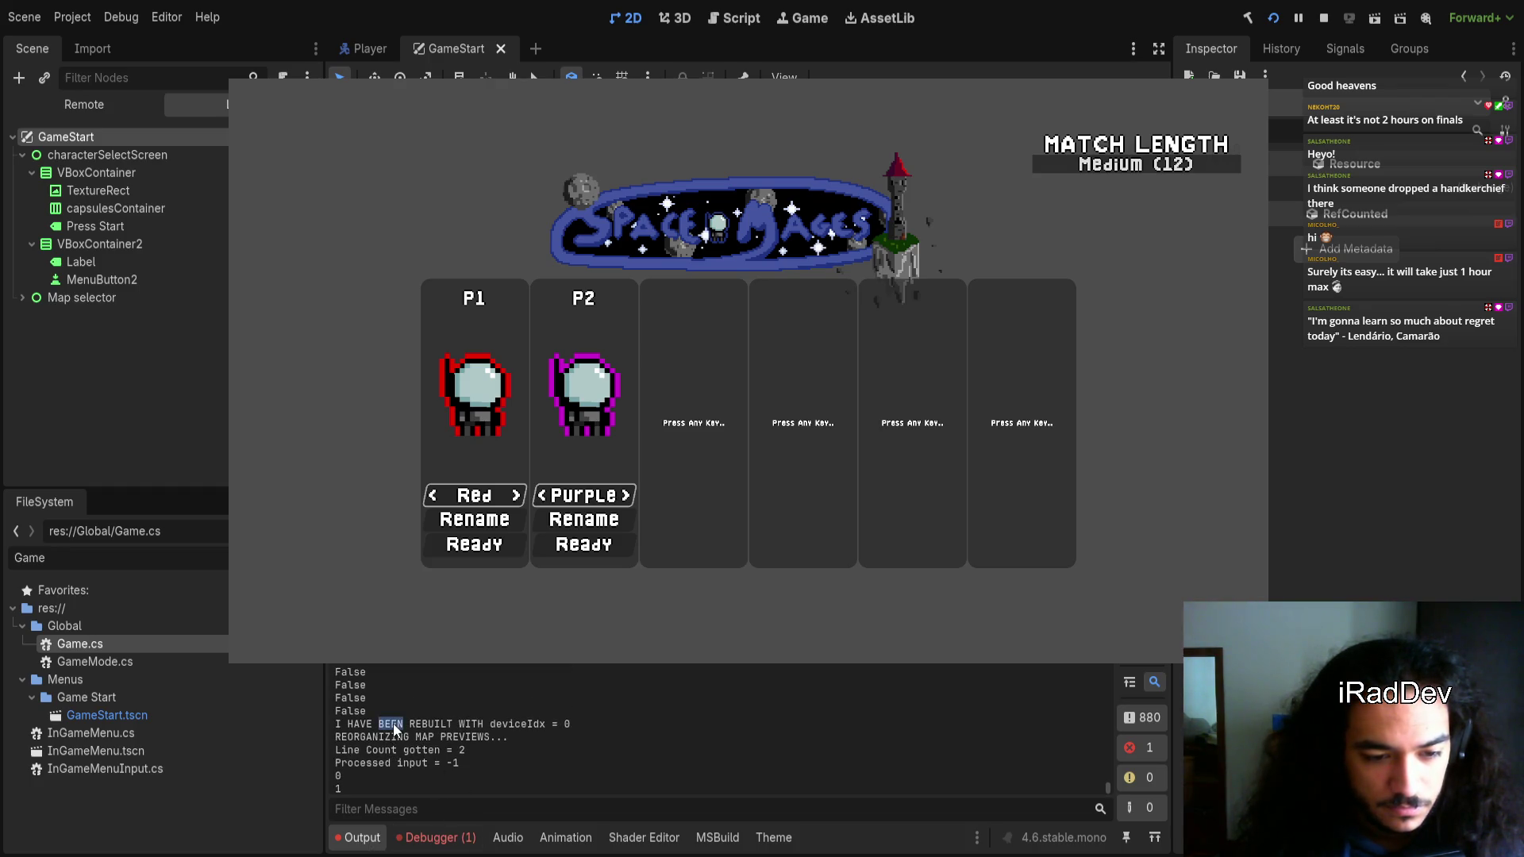
pyautogui.moveTo(457, 727); pyautogui.dragTo(521, 724)
pyautogui.scroll(-5, 618, 755)
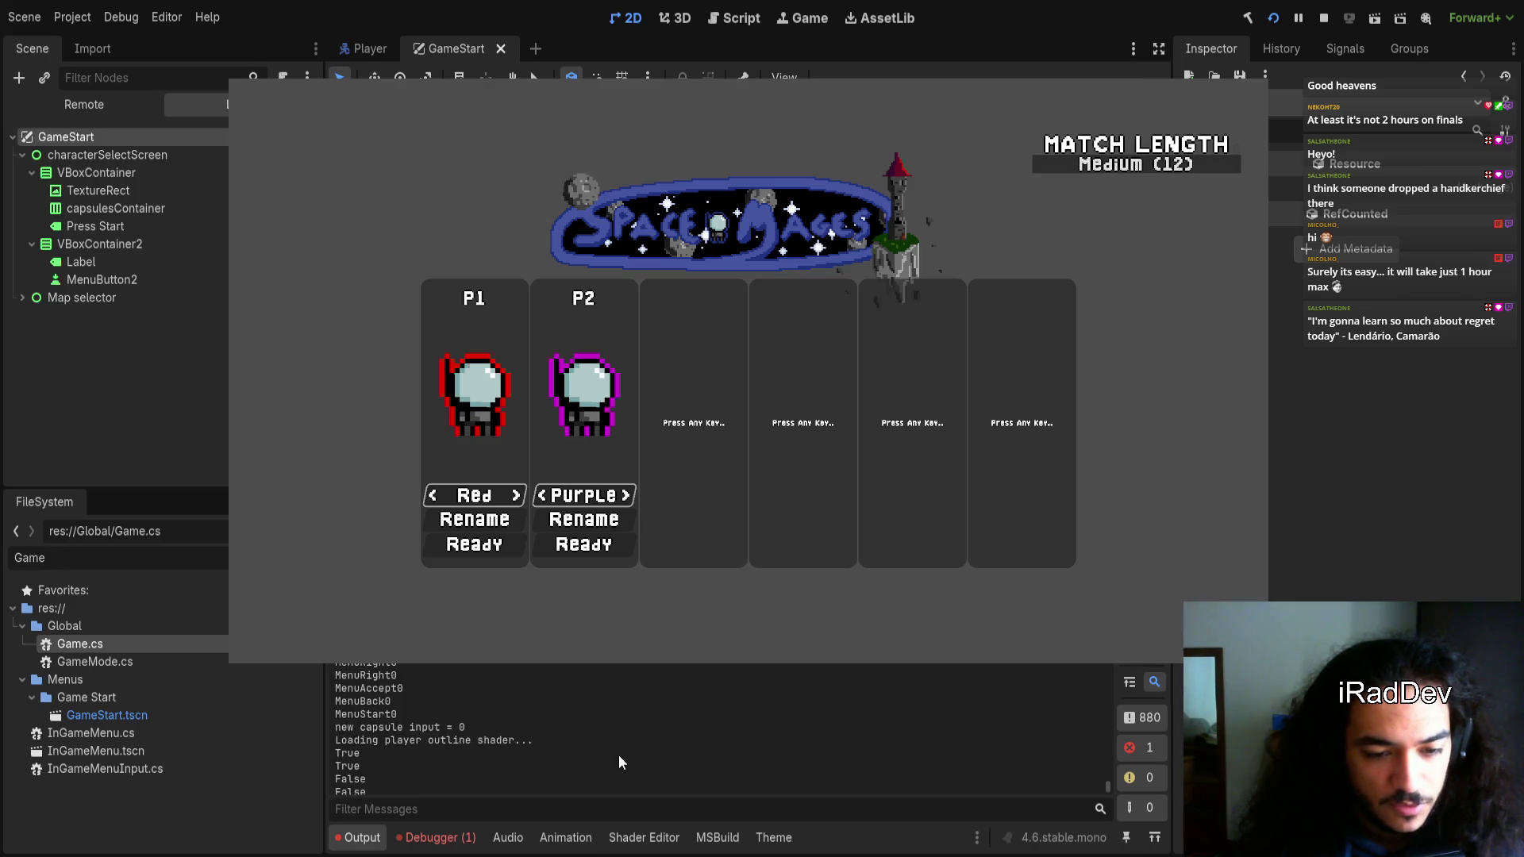
pyautogui.scroll(3, 618, 755)
pyautogui.scroll(-1, 542, 732)
pyautogui.doubleClick(521, 692)
pyautogui.scroll(2, 598, 746)
pyautogui.scroll(-5, 598, 746)
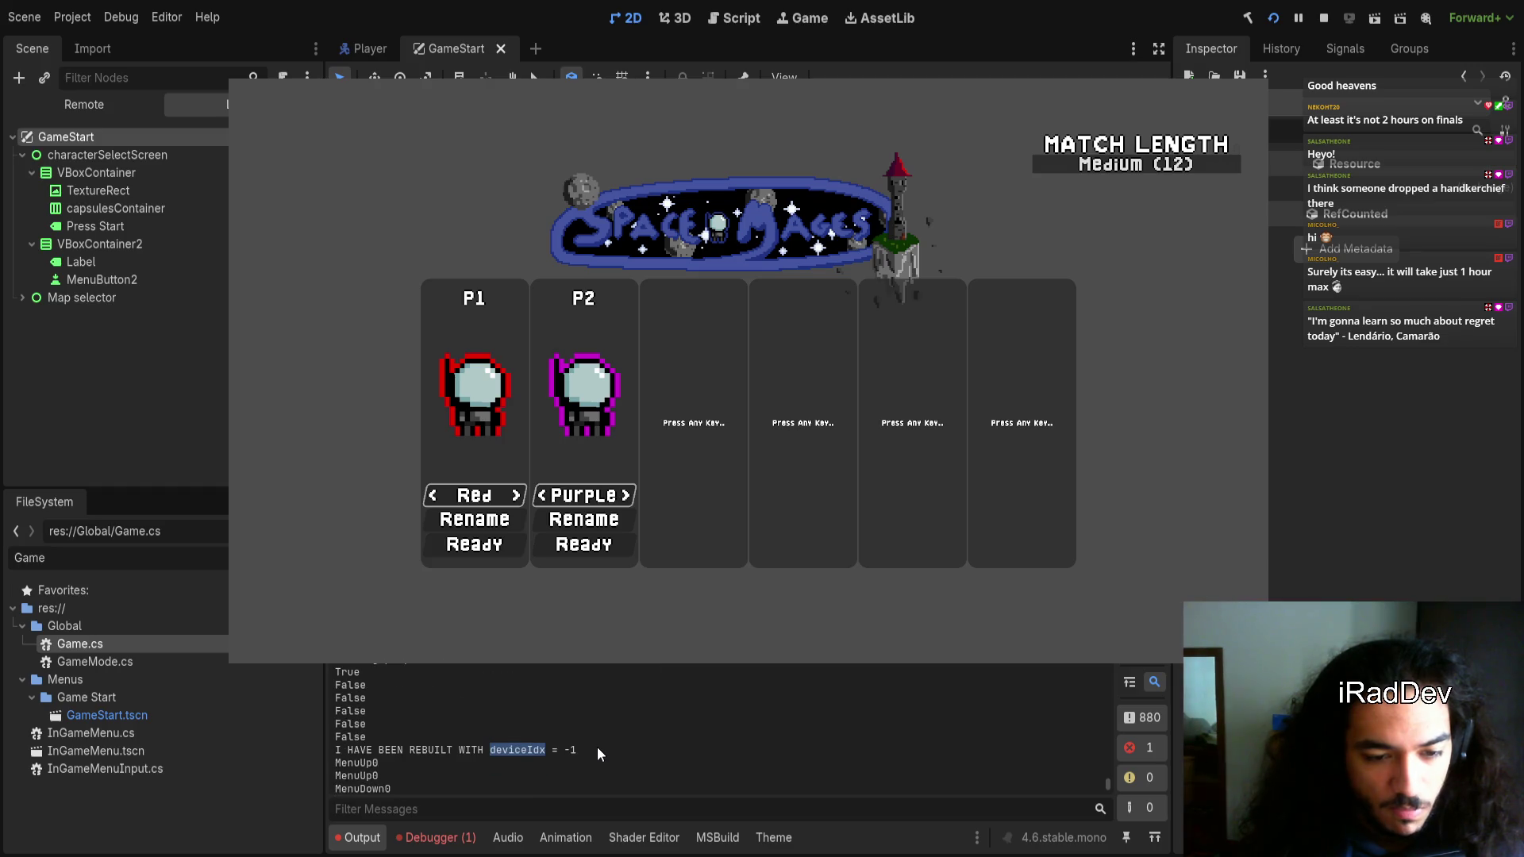
pyautogui.scroll(-3, 597, 746)
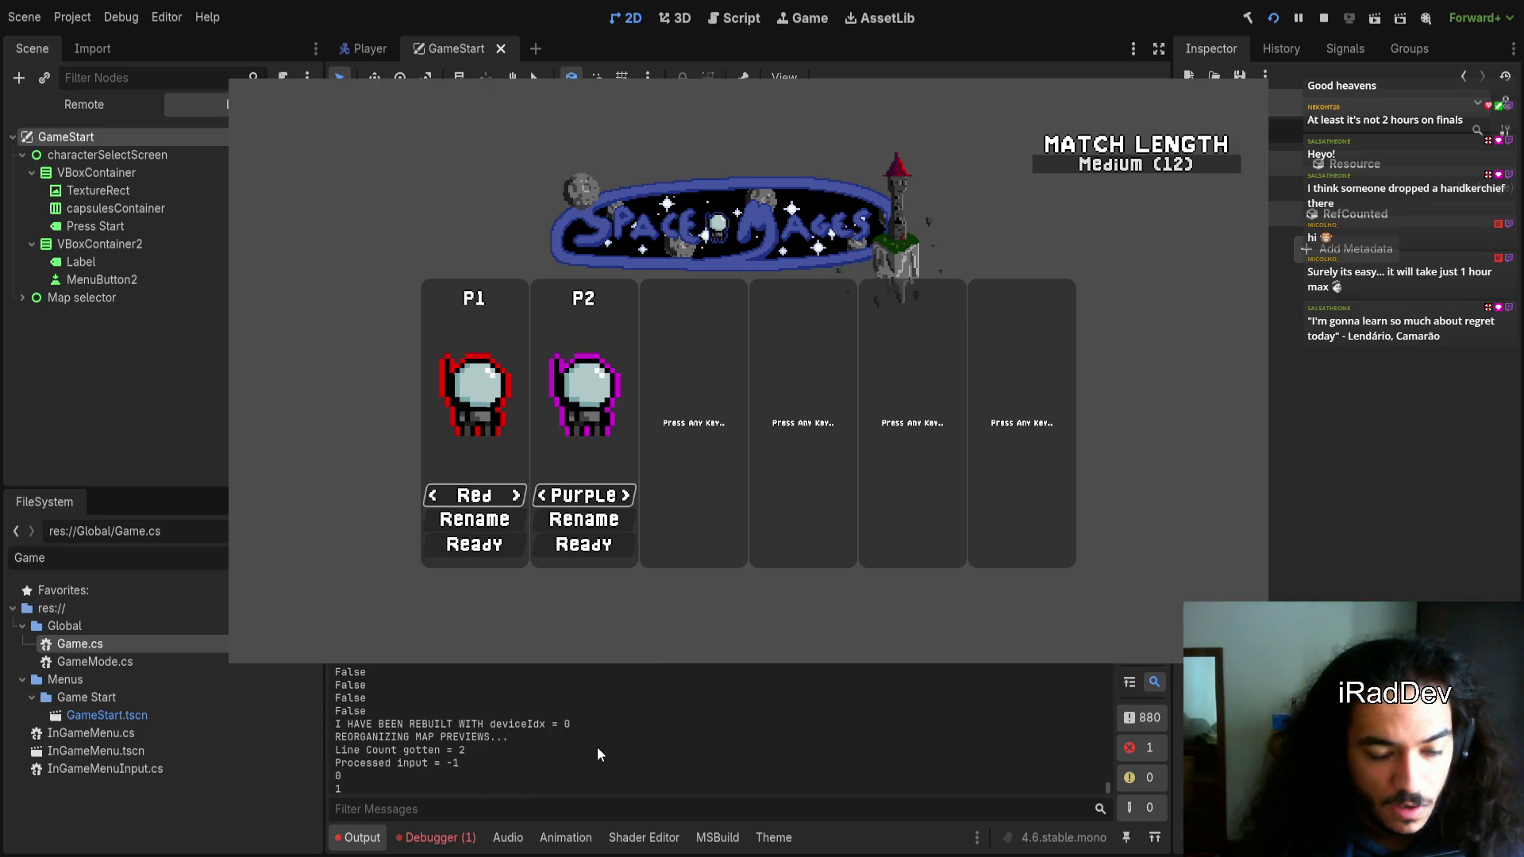
pyautogui.scroll(-2, 597, 746)
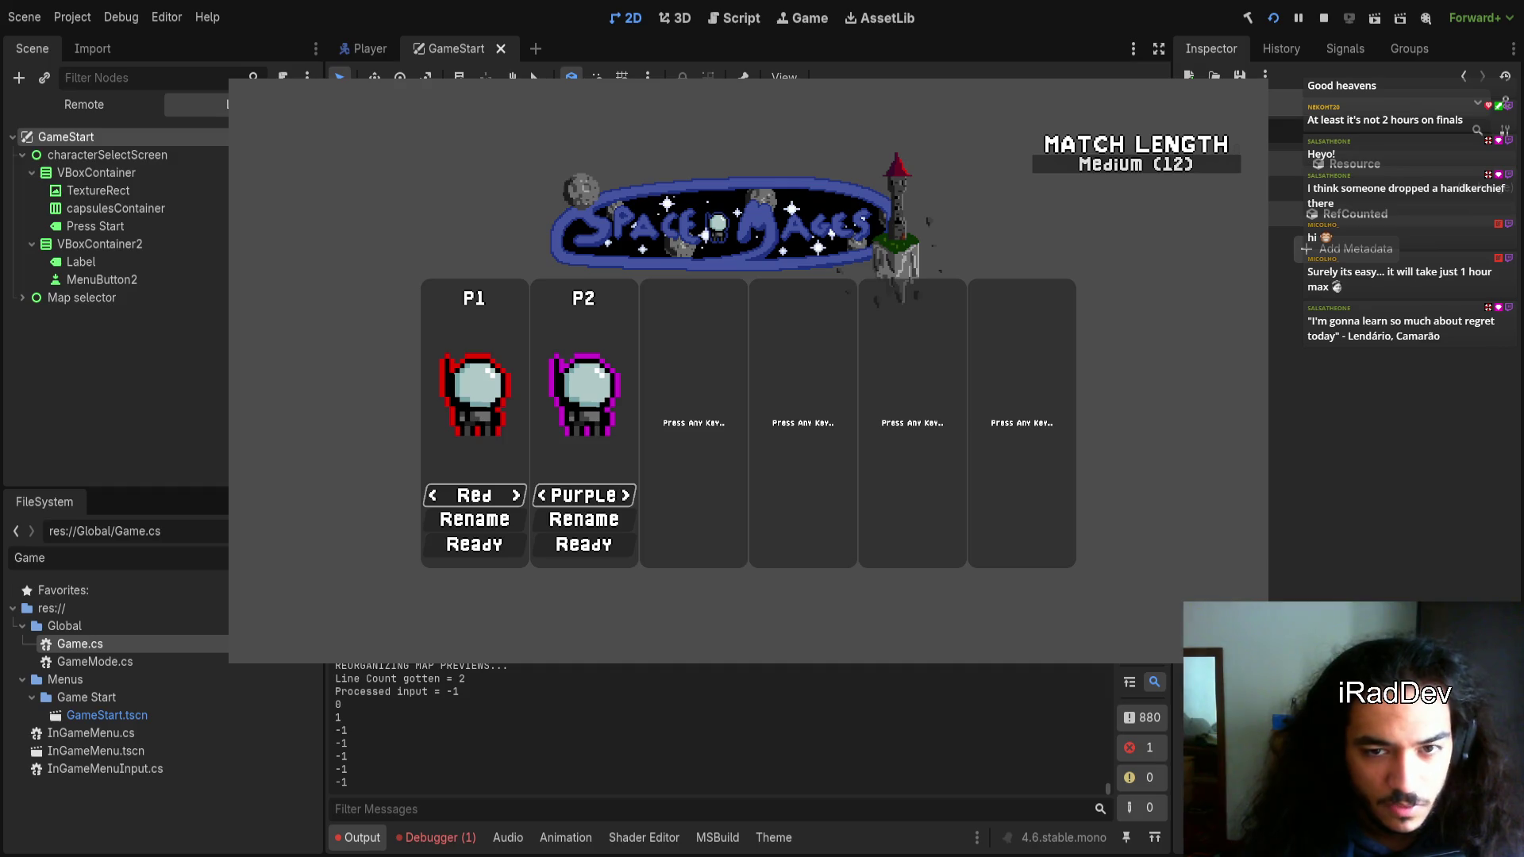
pyautogui.press('F8')
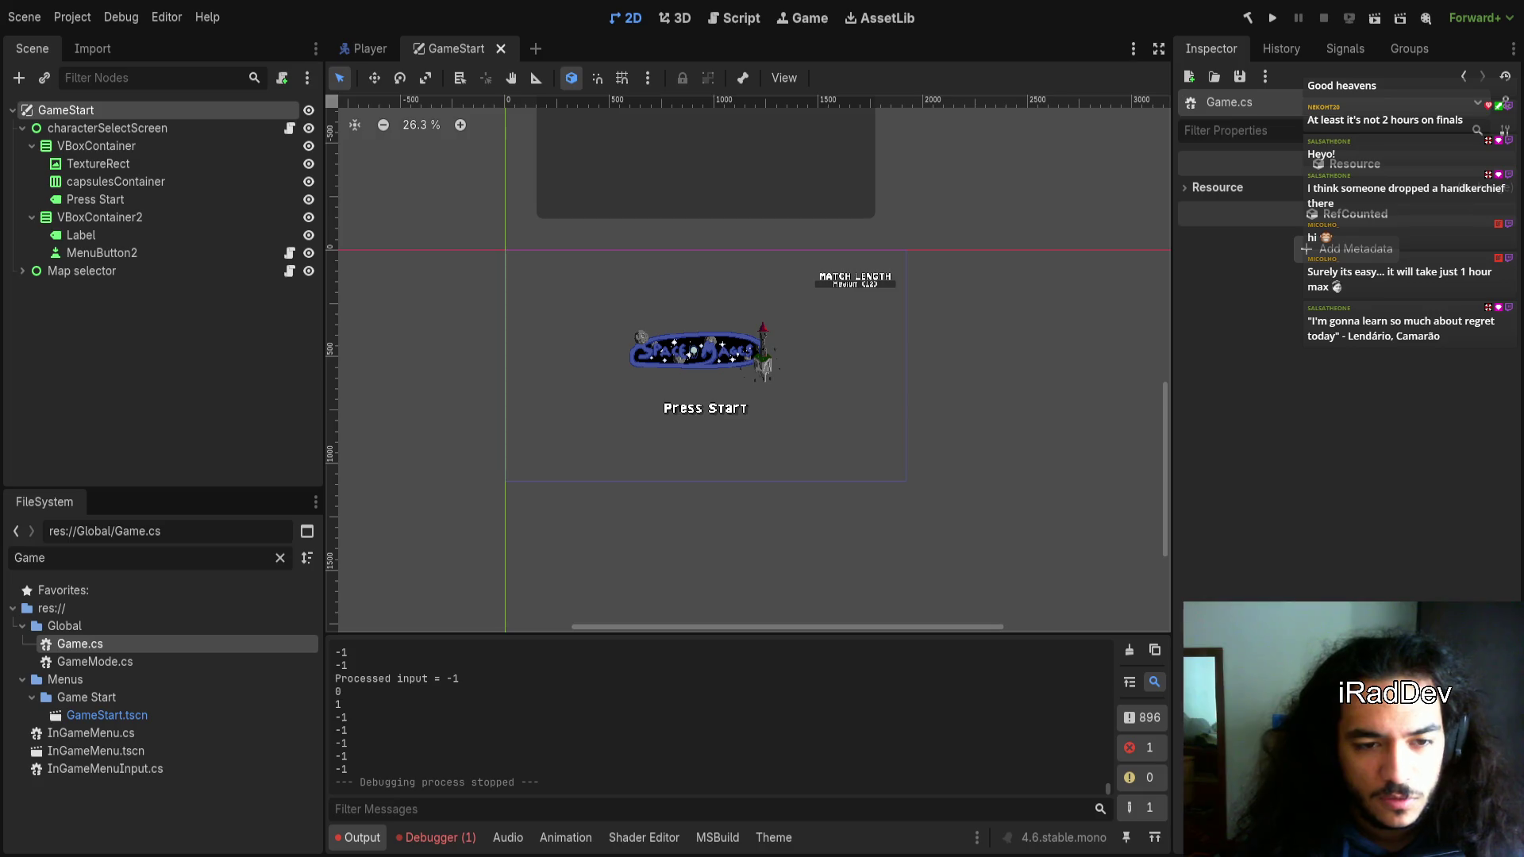
pyautogui.scroll(2, 467, 721)
pyautogui.scroll(1, 466, 720)
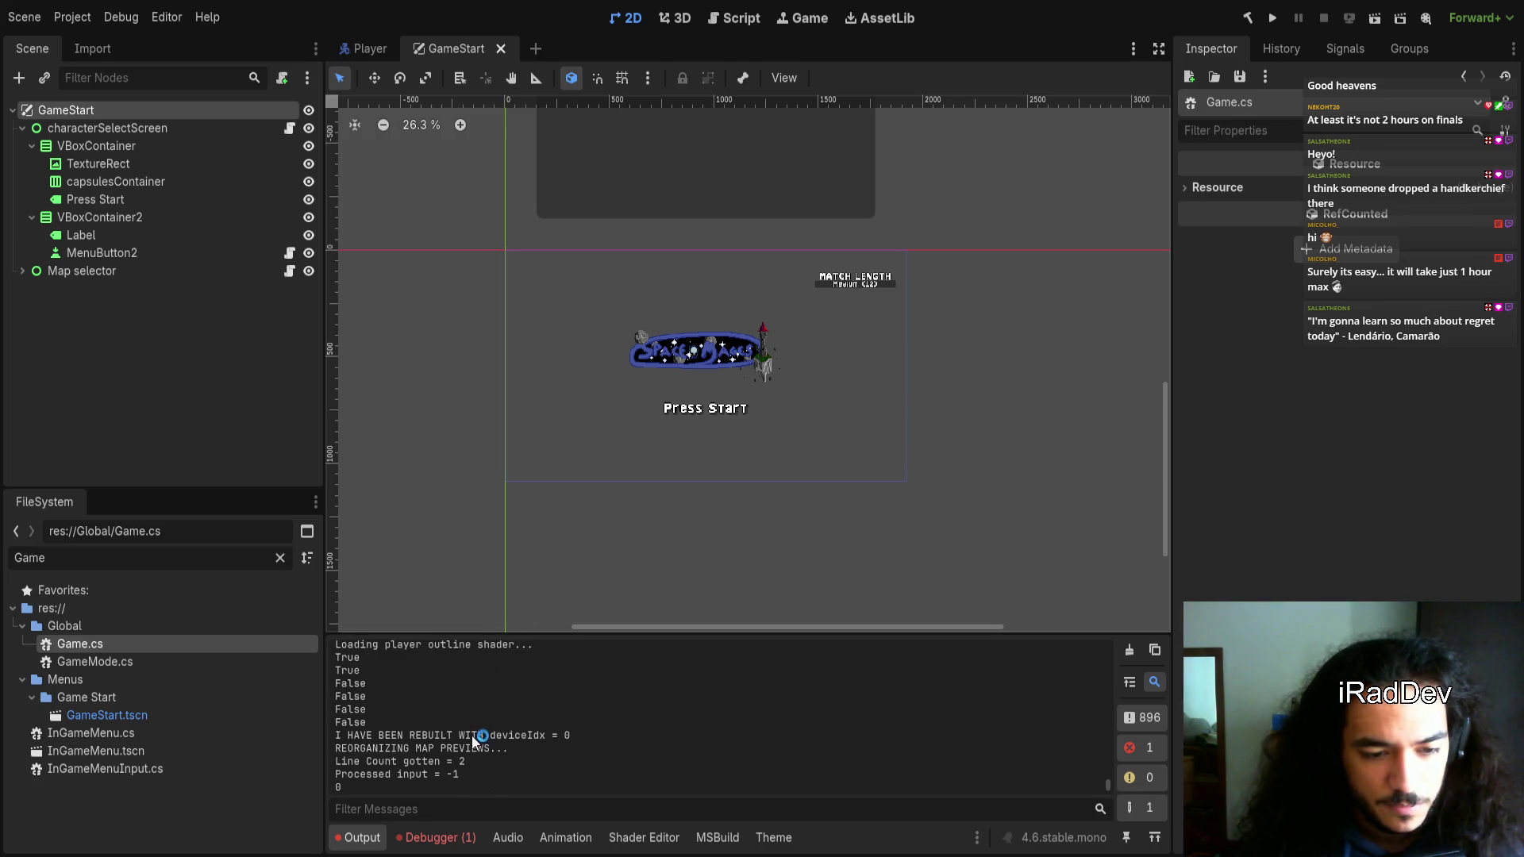
pyautogui.doubleClick(441, 736)
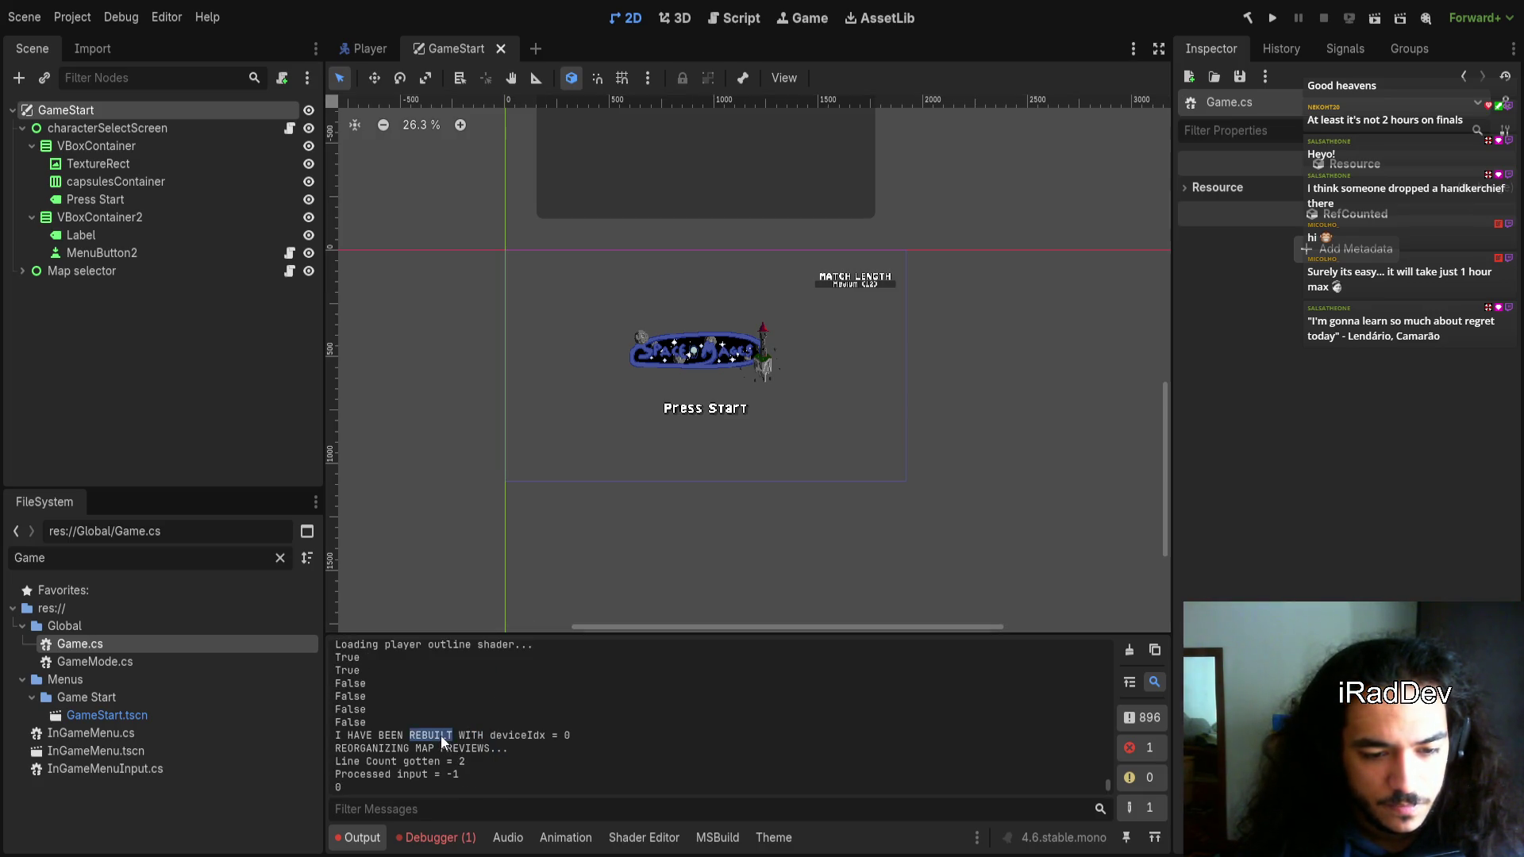
pyautogui.scroll(2, 440, 736)
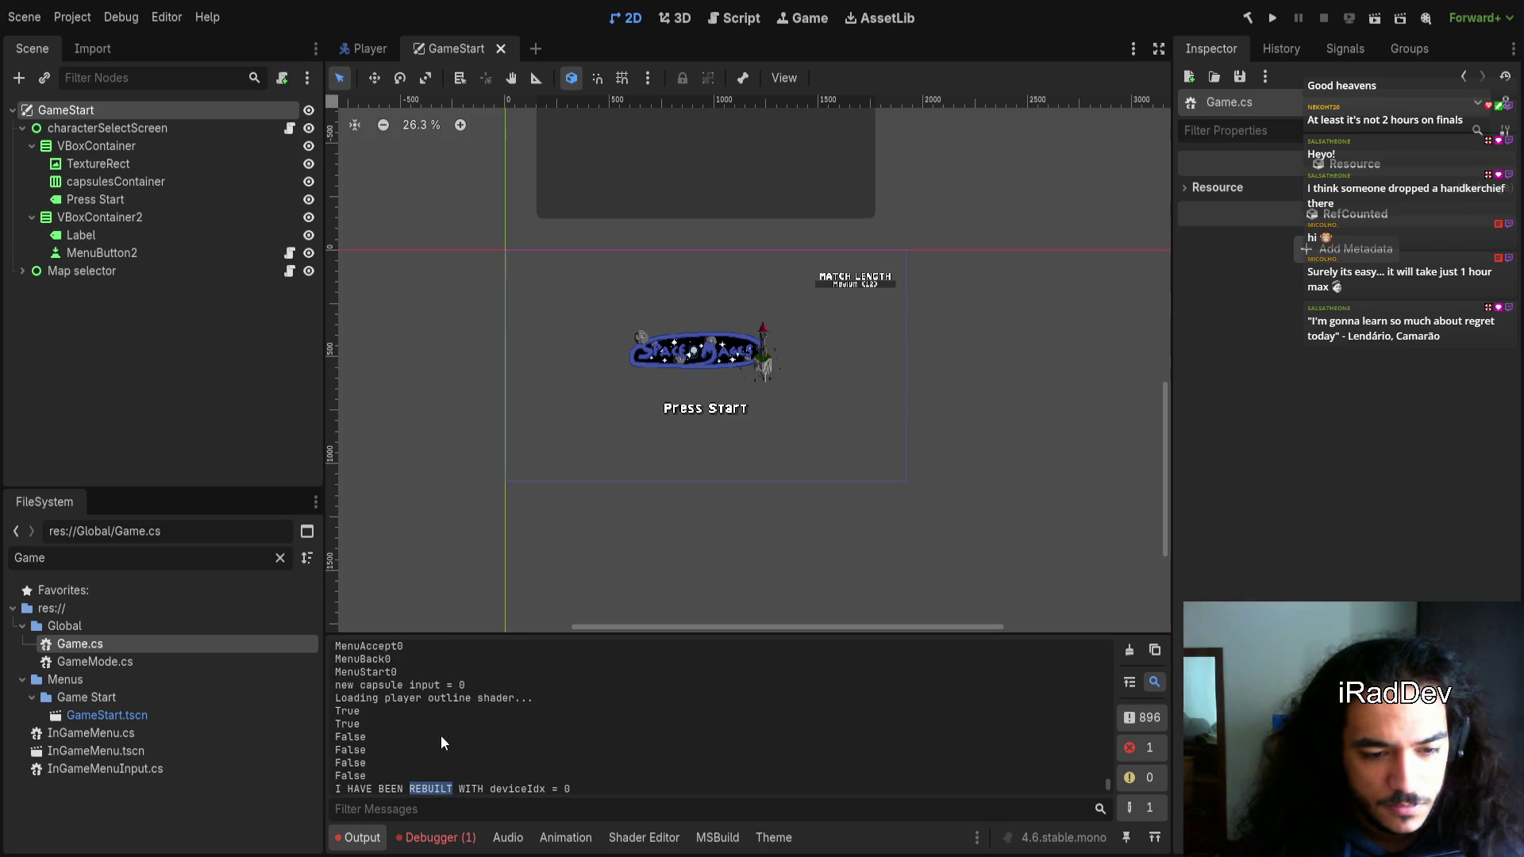
pyautogui.scroll(-2, 441, 735)
pyautogui.scroll(-2, 430, 751)
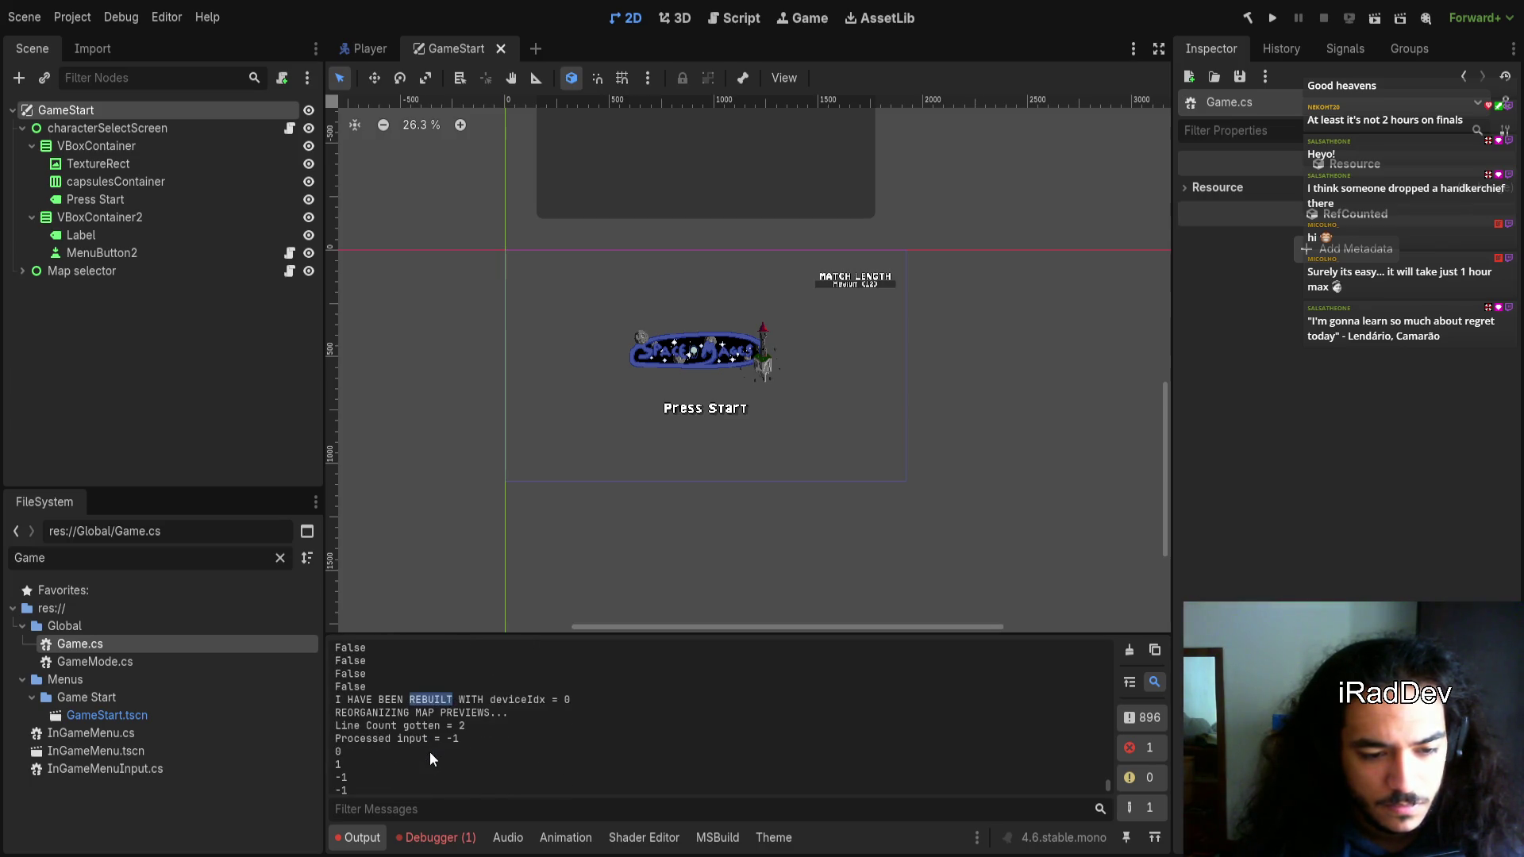
pyautogui.scroll(-3, 430, 751)
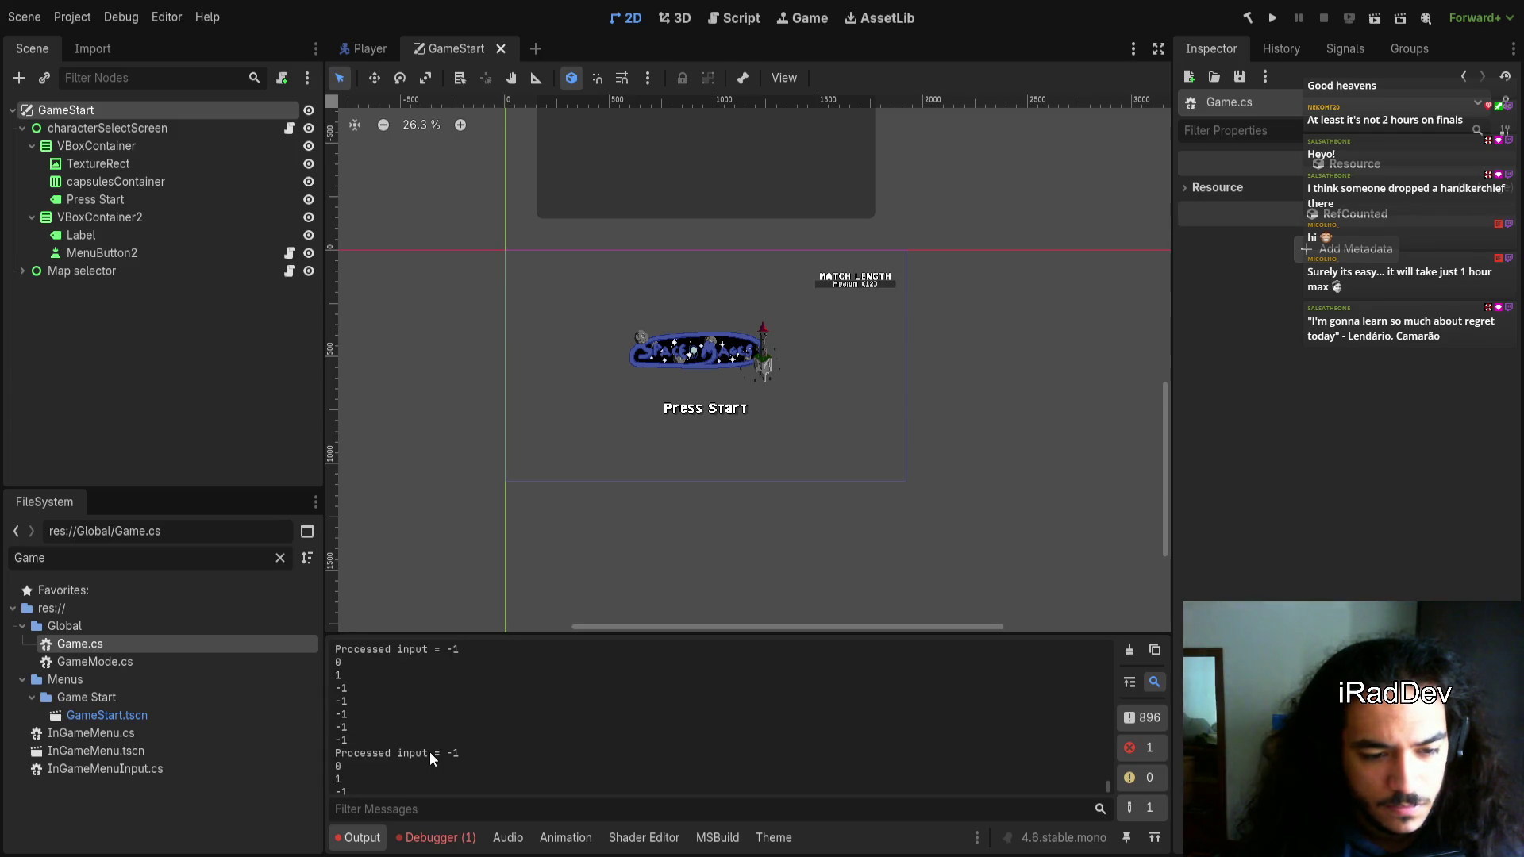
pyautogui.click(1107, 781)
pyautogui.click(1107, 769)
pyautogui.scroll(1, 886, 735)
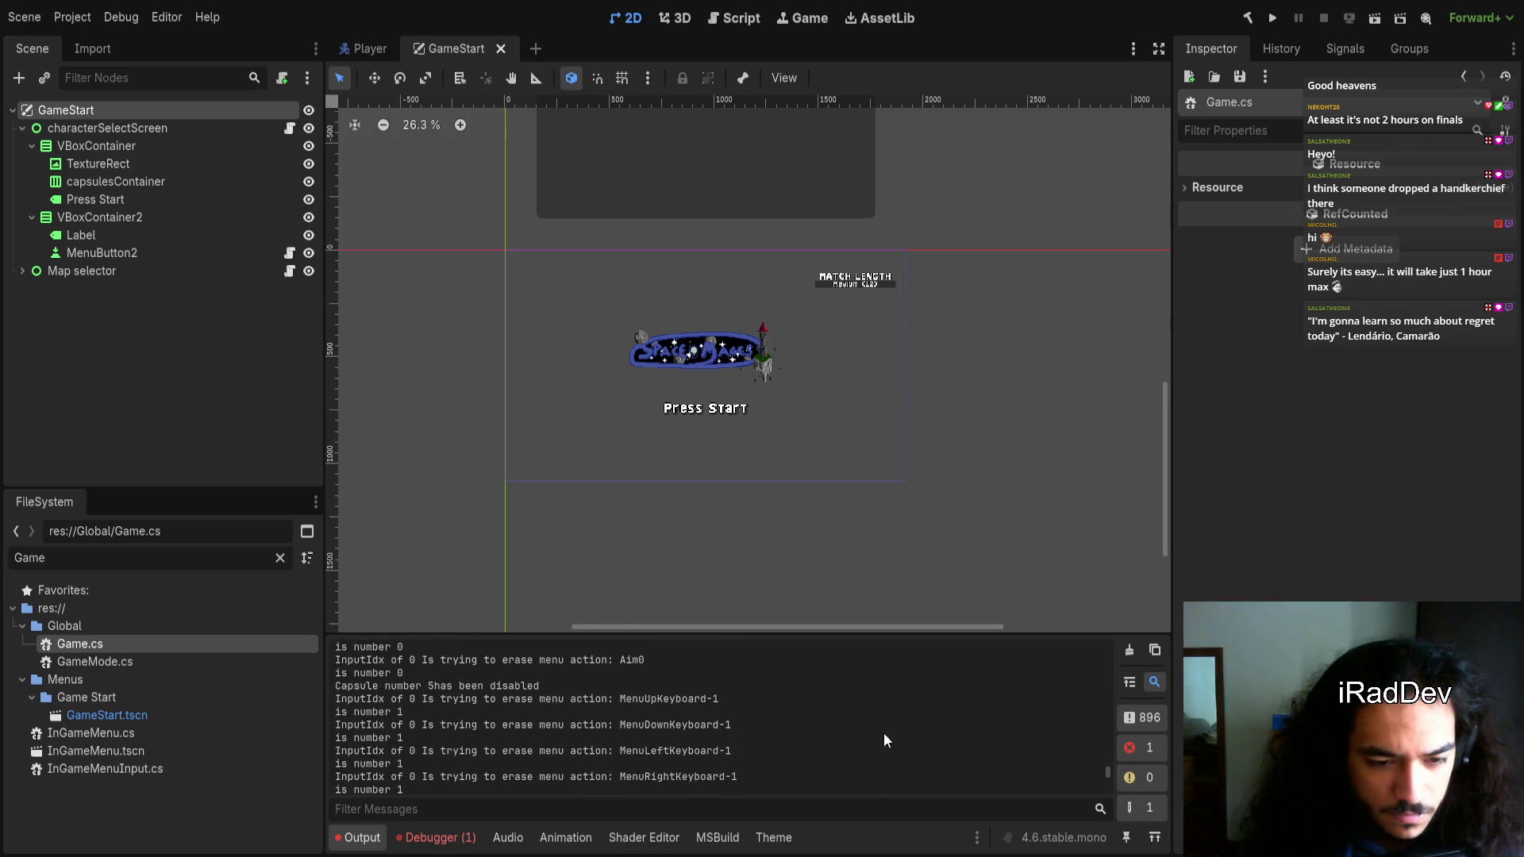
pyautogui.scroll(-5, 876, 774)
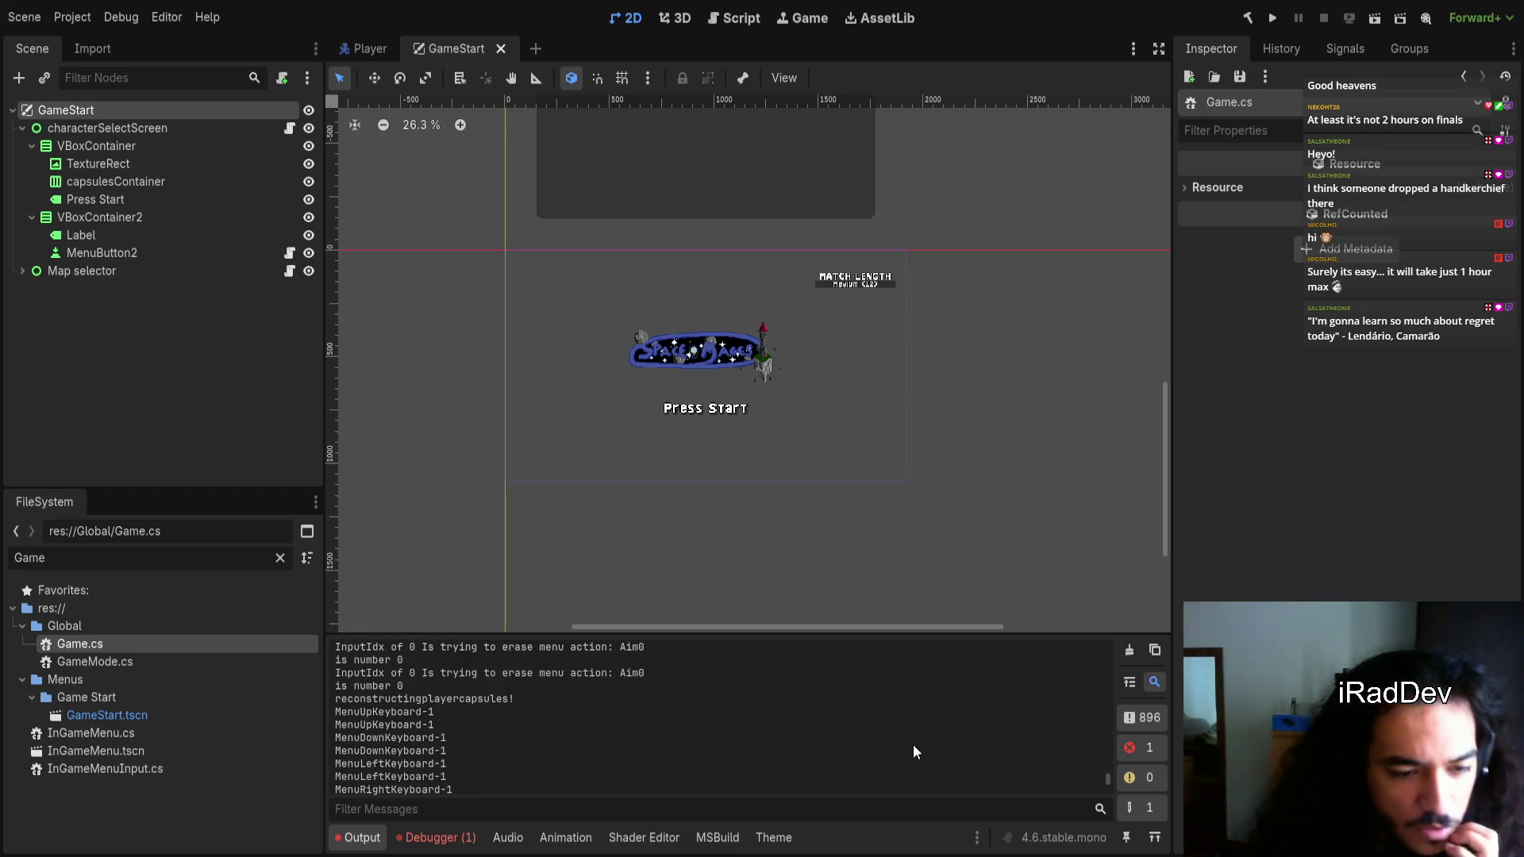
pyautogui.doubleClick(439, 698)
pyautogui.scroll(-2, 464, 739)
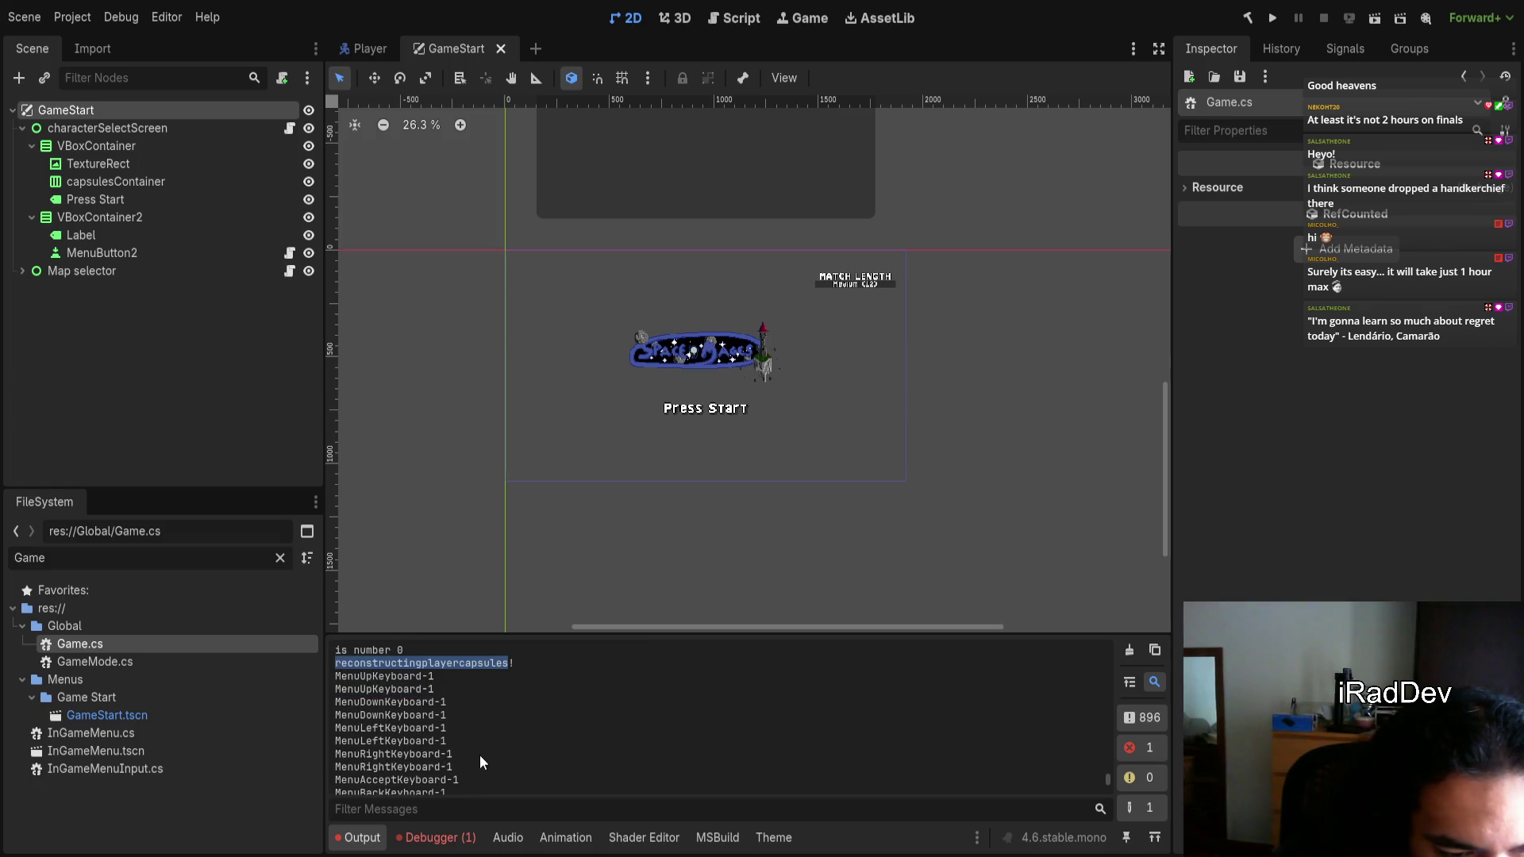
pyautogui.scroll(-2, 484, 750)
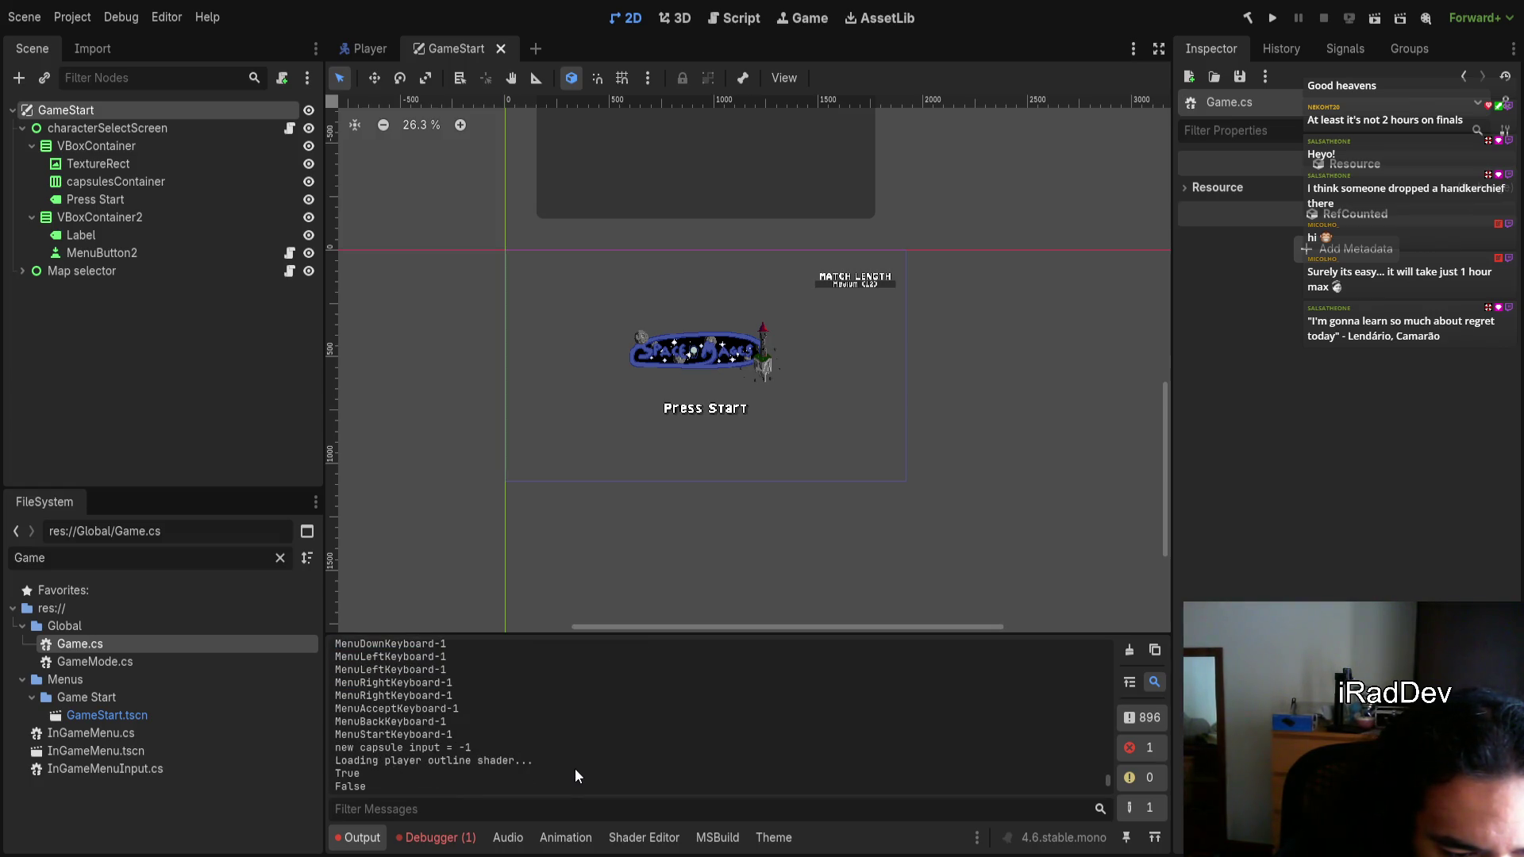
pyautogui.scroll(-1, 575, 774)
pyautogui.scroll(-3, 578, 768)
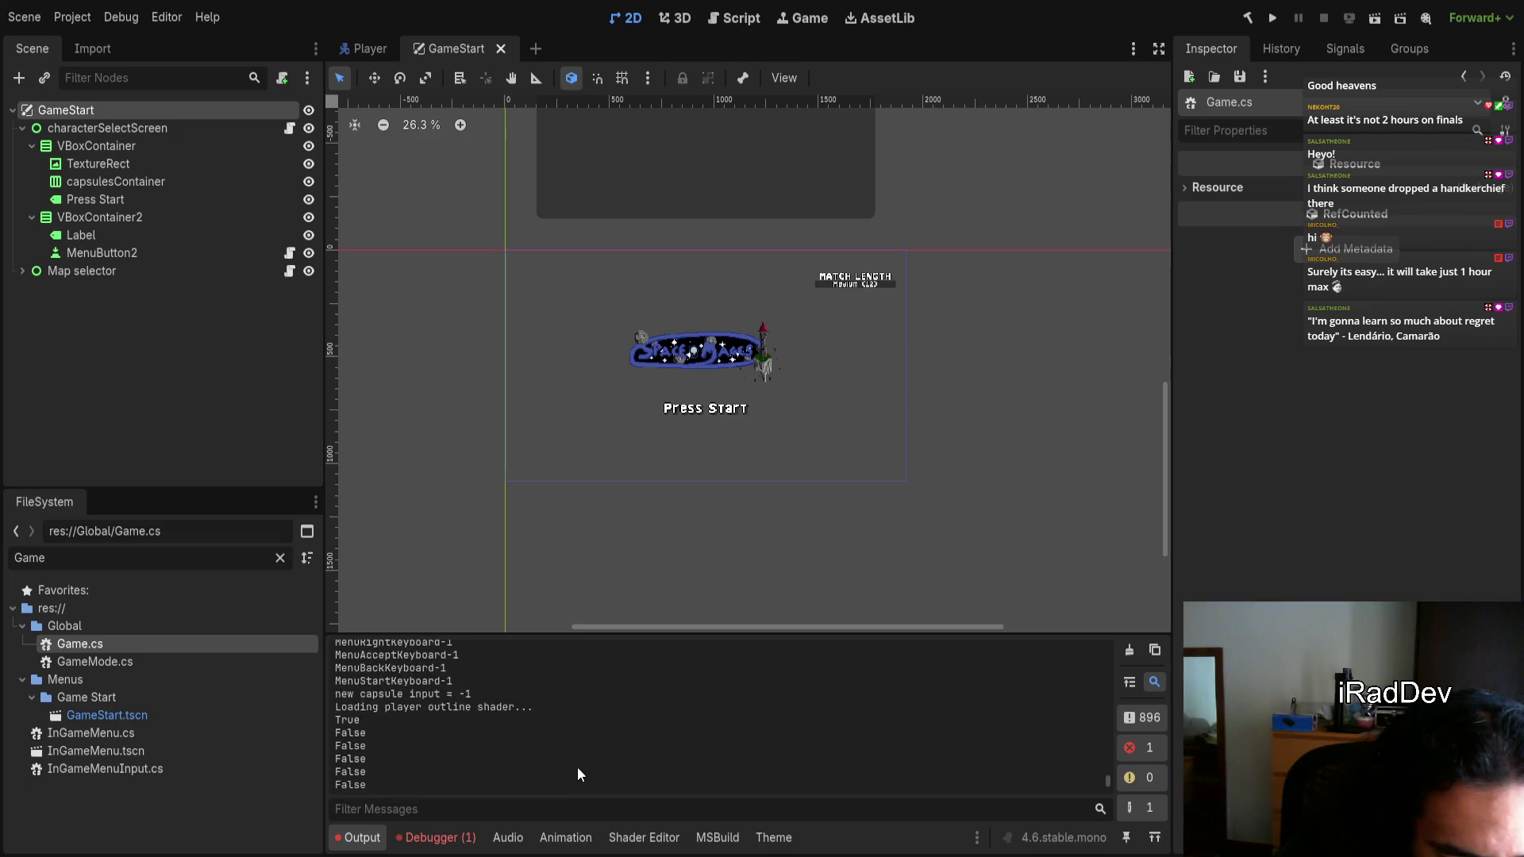
pyautogui.scroll(-5, 578, 767)
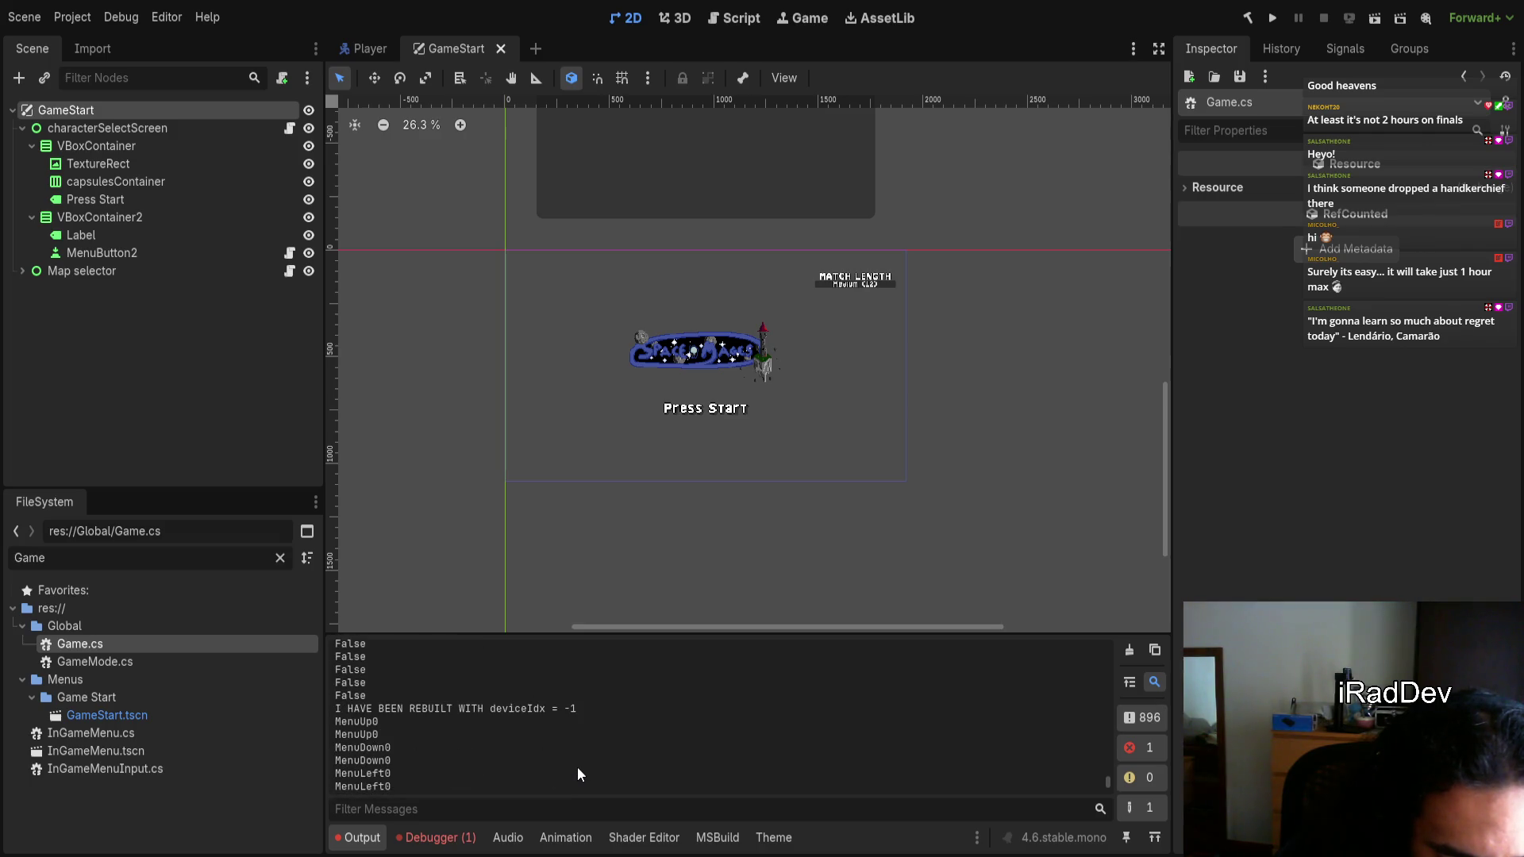
pyautogui.scroll(-2, 578, 766)
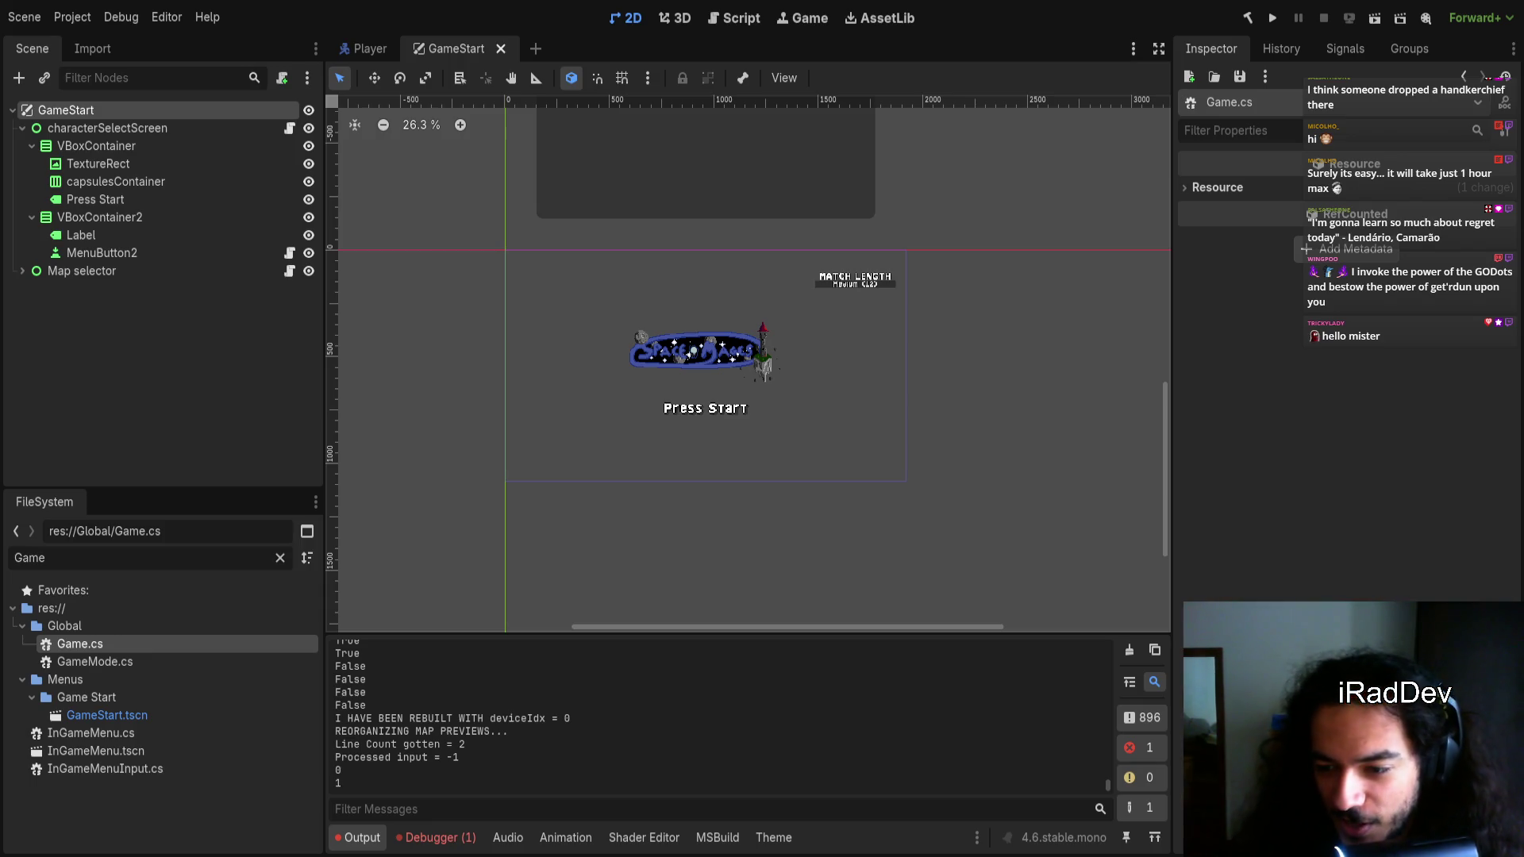
# Switch from the Godot editor to VS Code showing CharacterCapsule.cs at its Enable method
pyautogui.hotkey('alt', 'Tab')
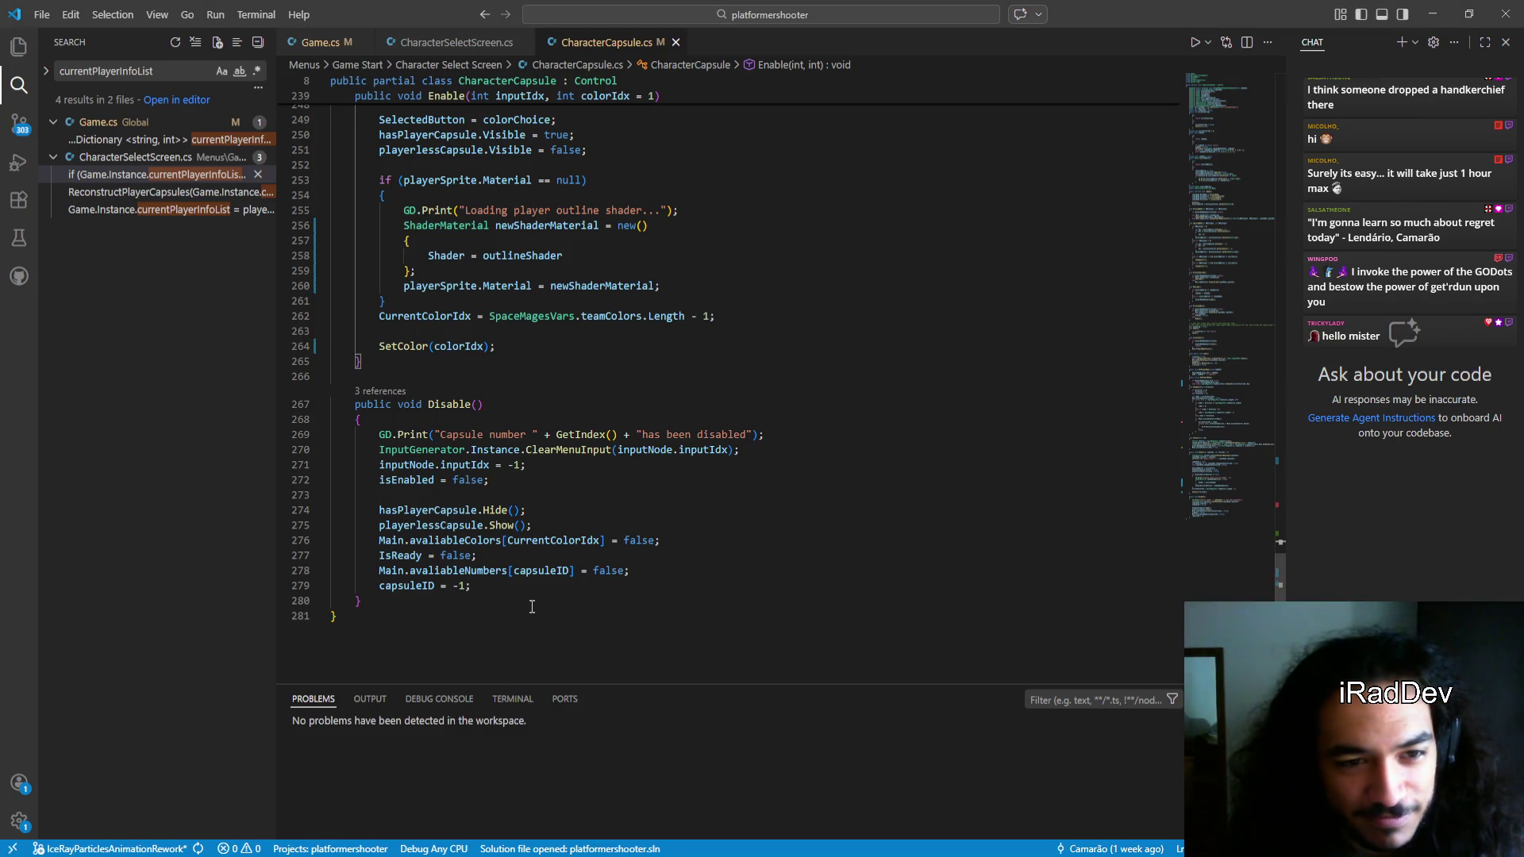
# Search CharacterCapsule.cs for changecolor, then setc, and select Enable's SetColor(colorIdx) call
pyautogui.scroll(8, 541, 631)
pyautogui.scroll(12, 540, 631)
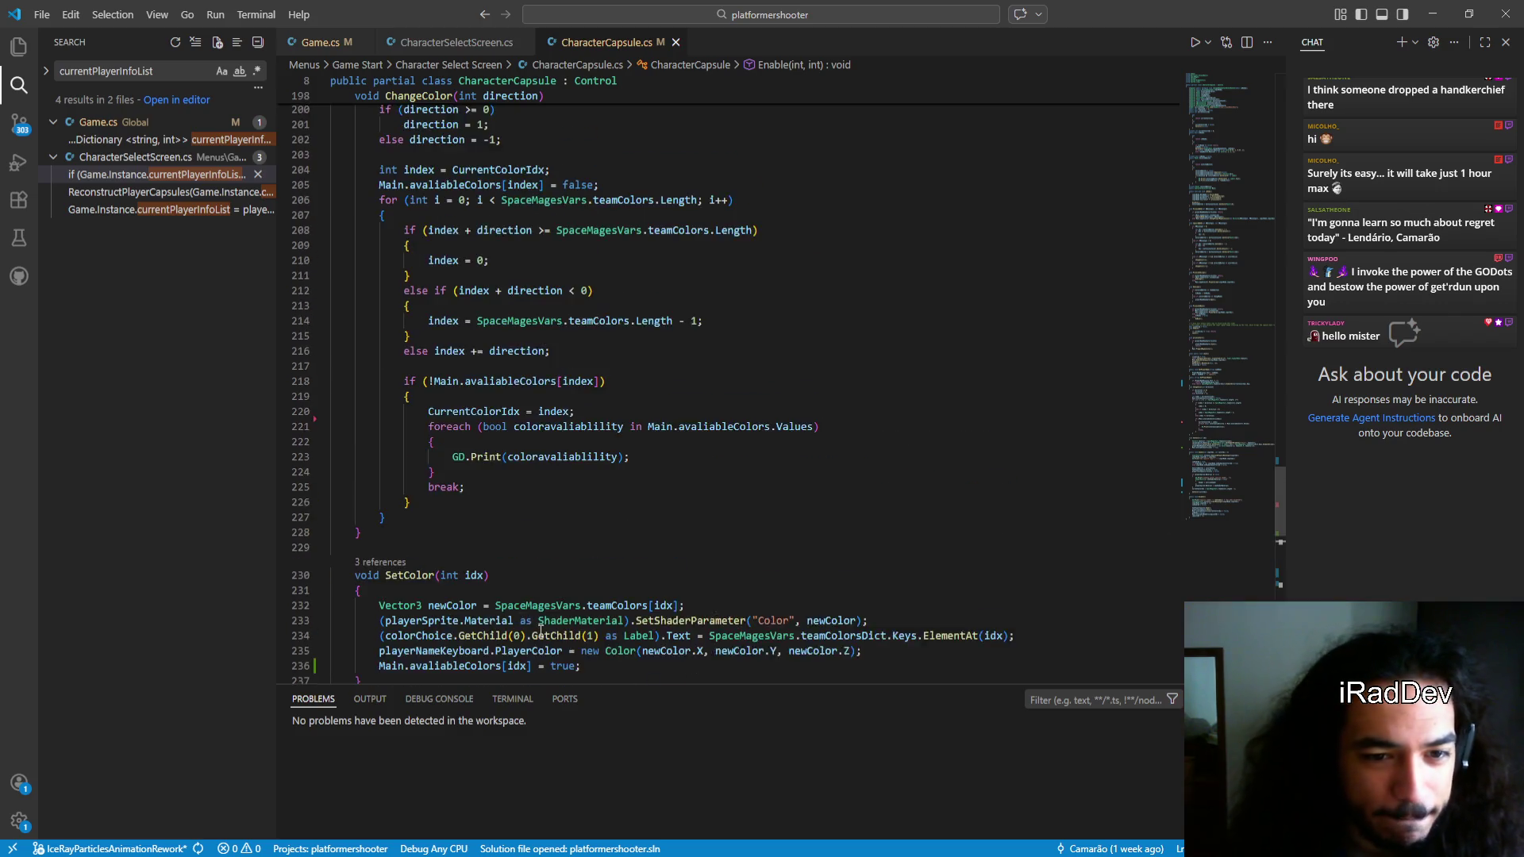
pyautogui.scroll(11, 541, 631)
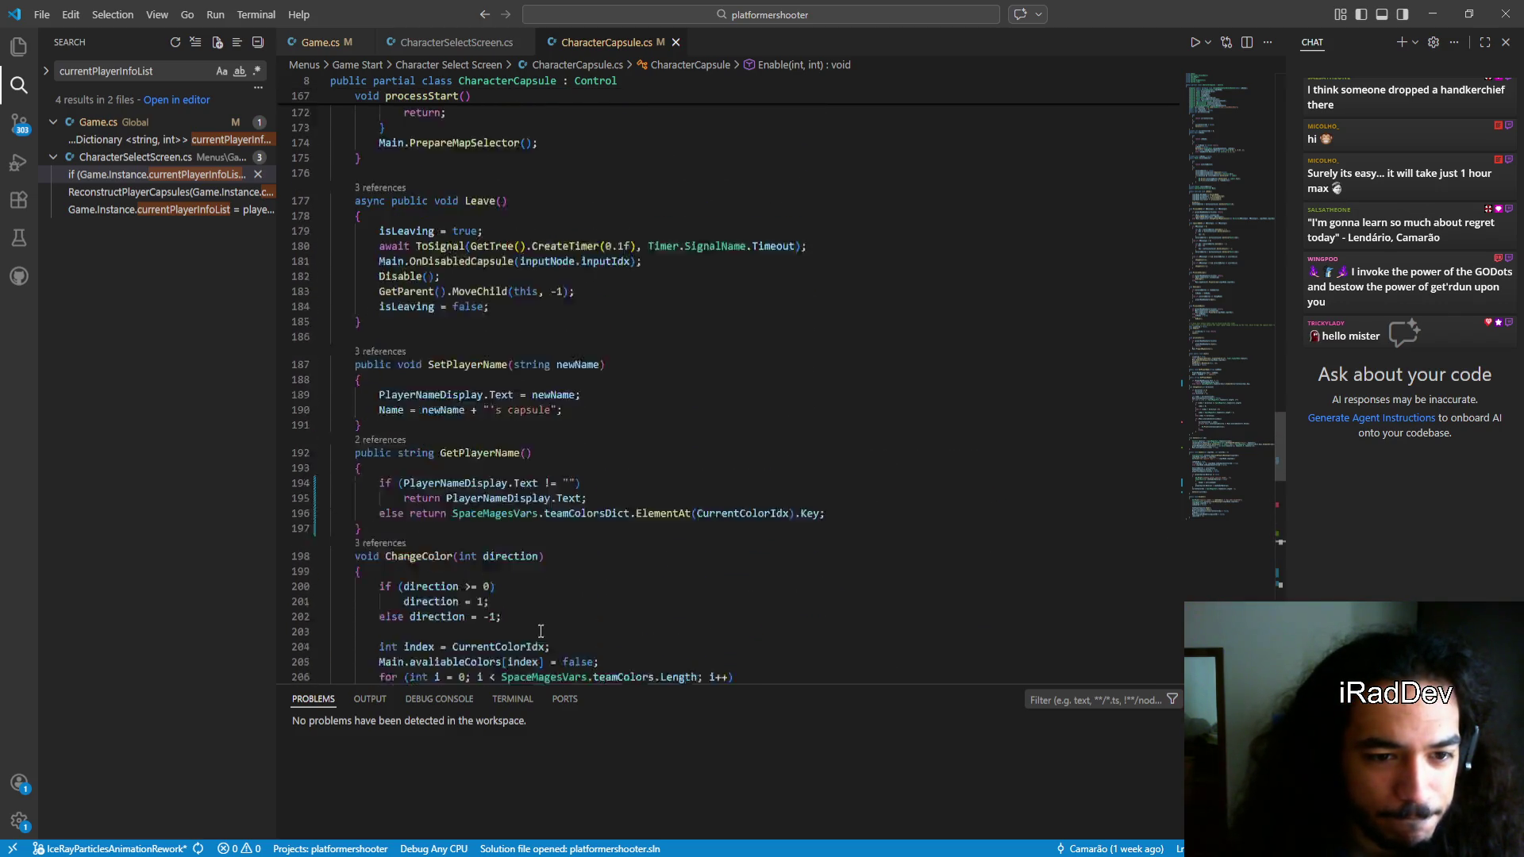
pyautogui.scroll(3, 541, 631)
pyautogui.scroll(-14, 555, 612)
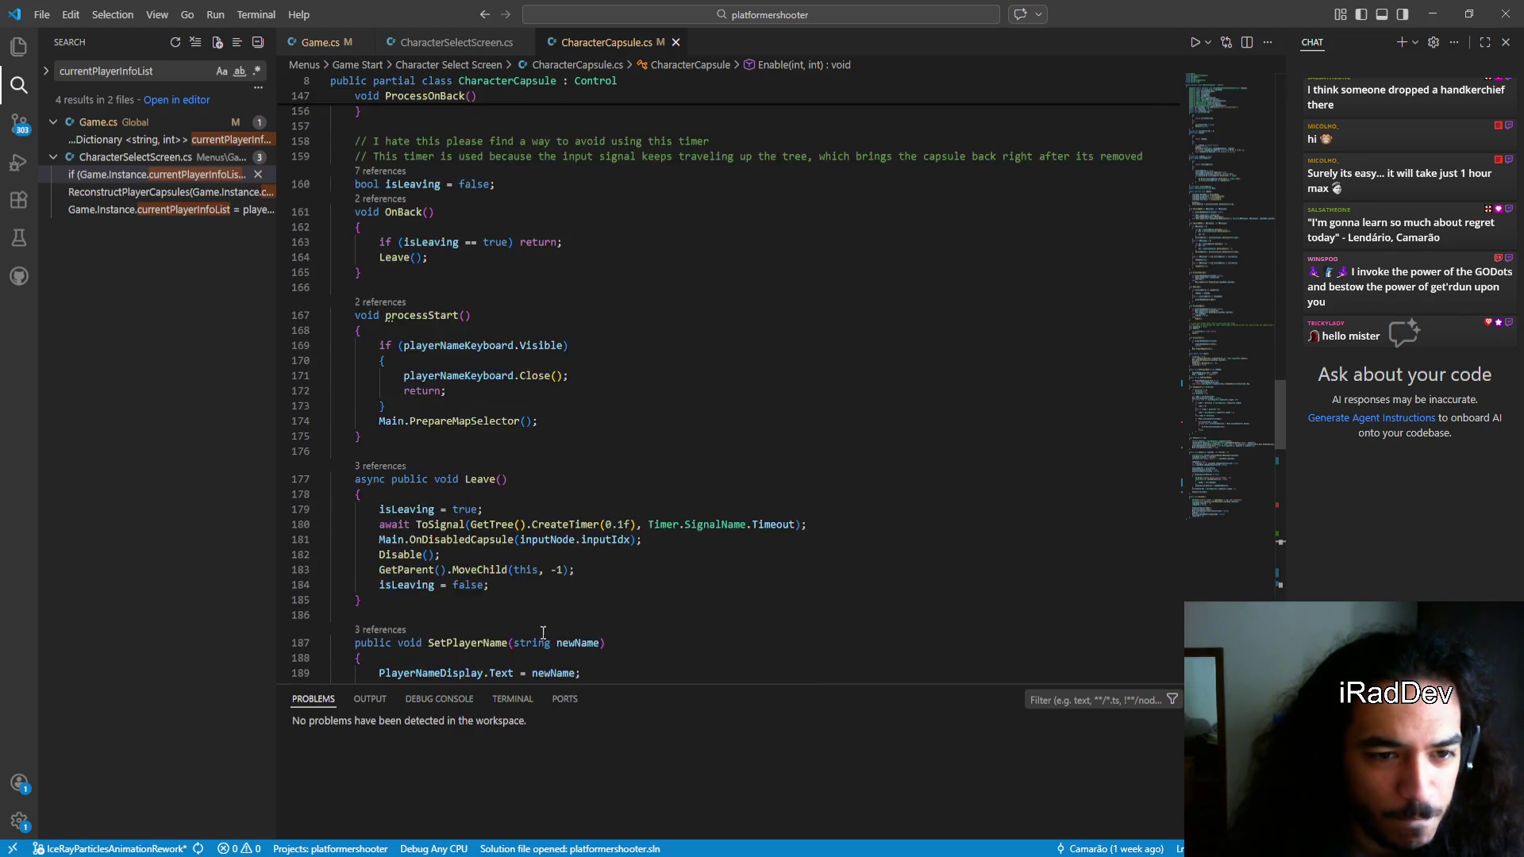
pyautogui.hotkey('ctrl', 'f')
pyautogui.write('changecolor')
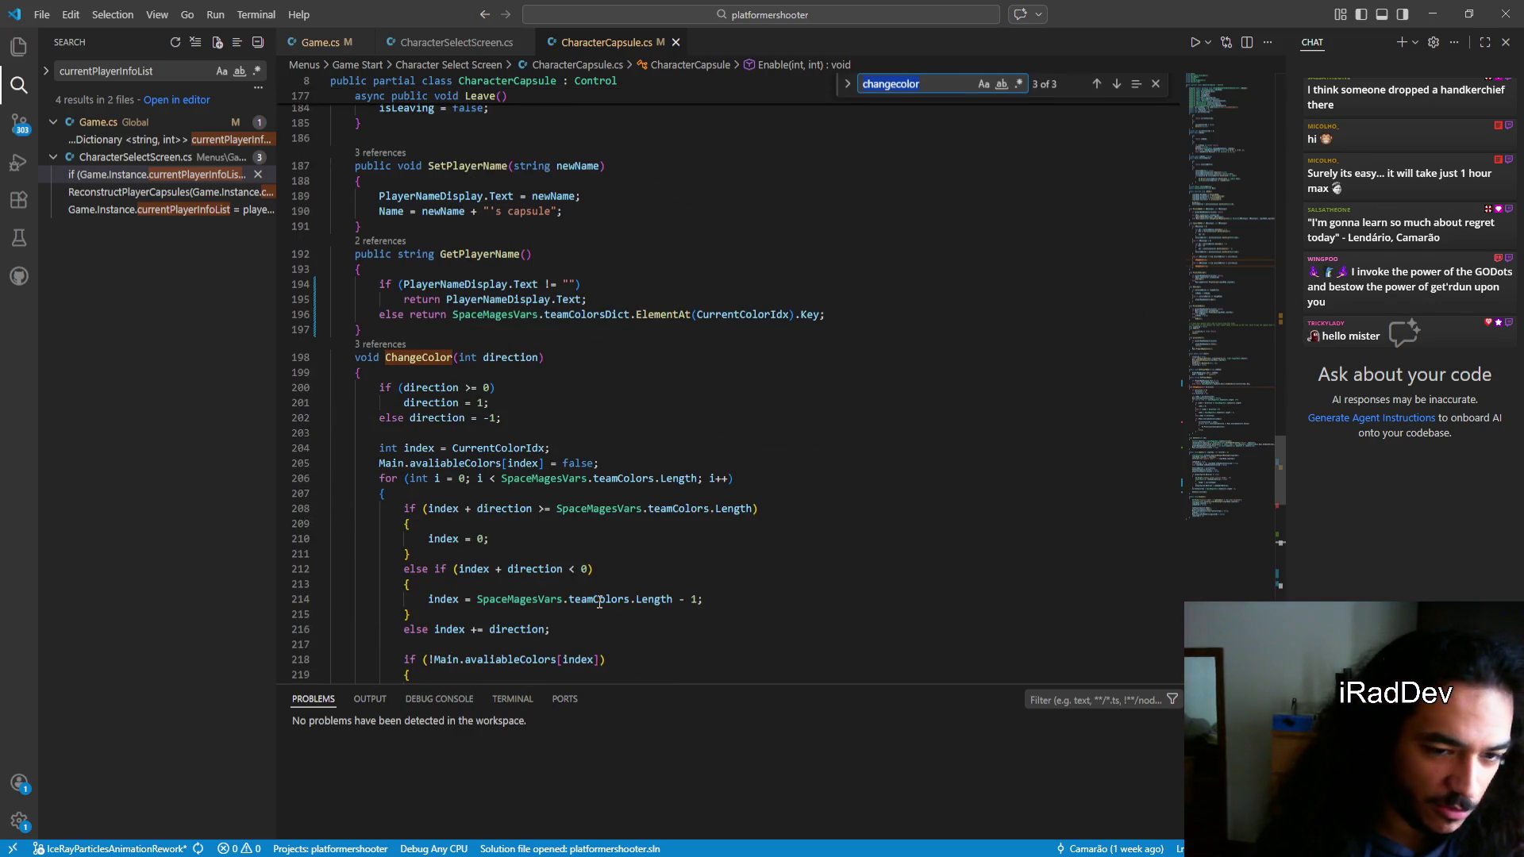
pyautogui.write('setc')
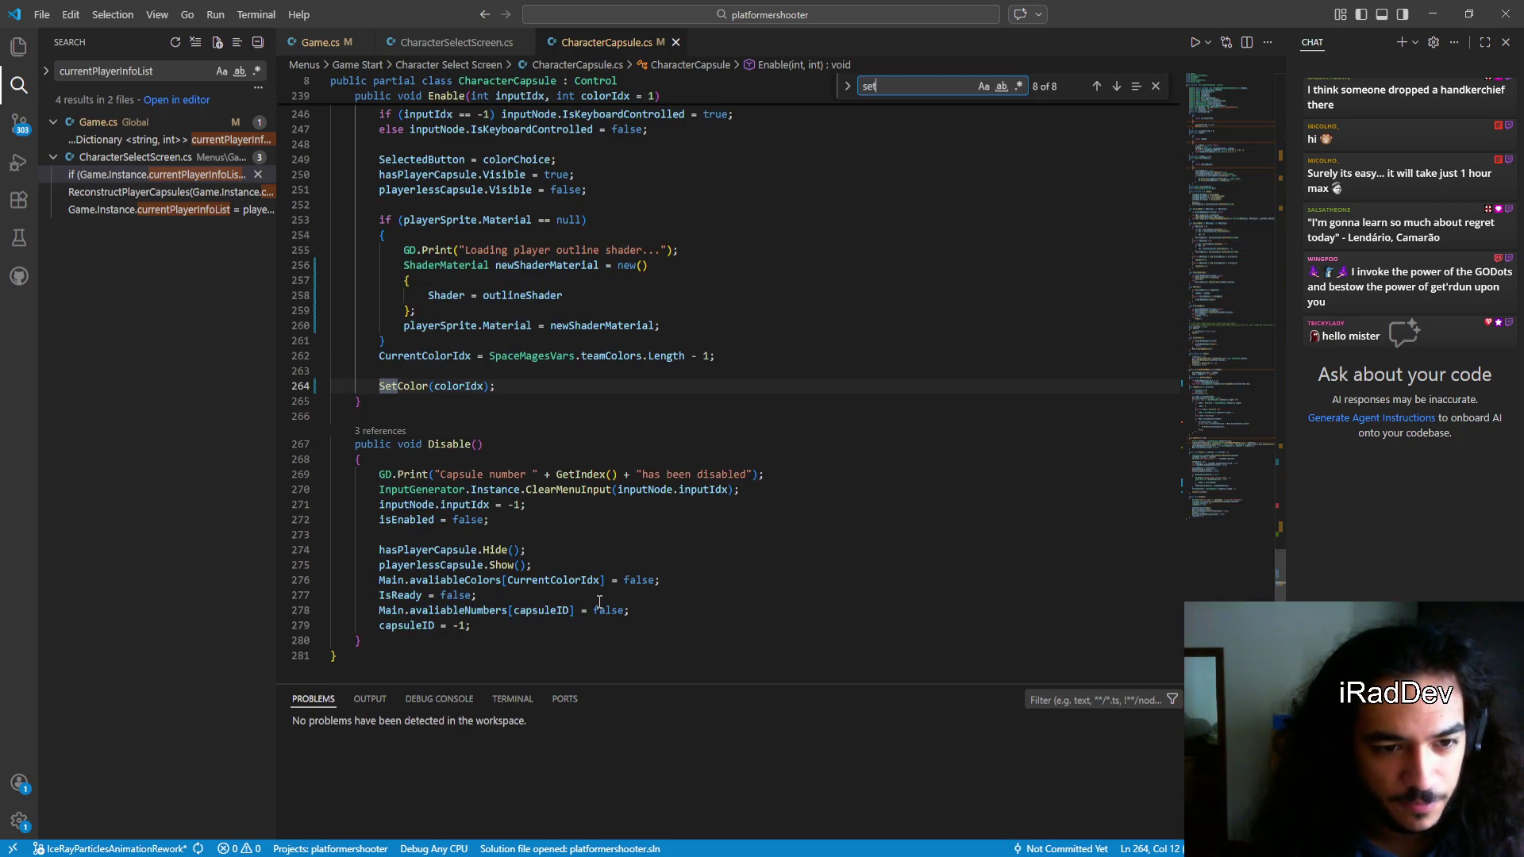
pyautogui.doubleClick(414, 384)
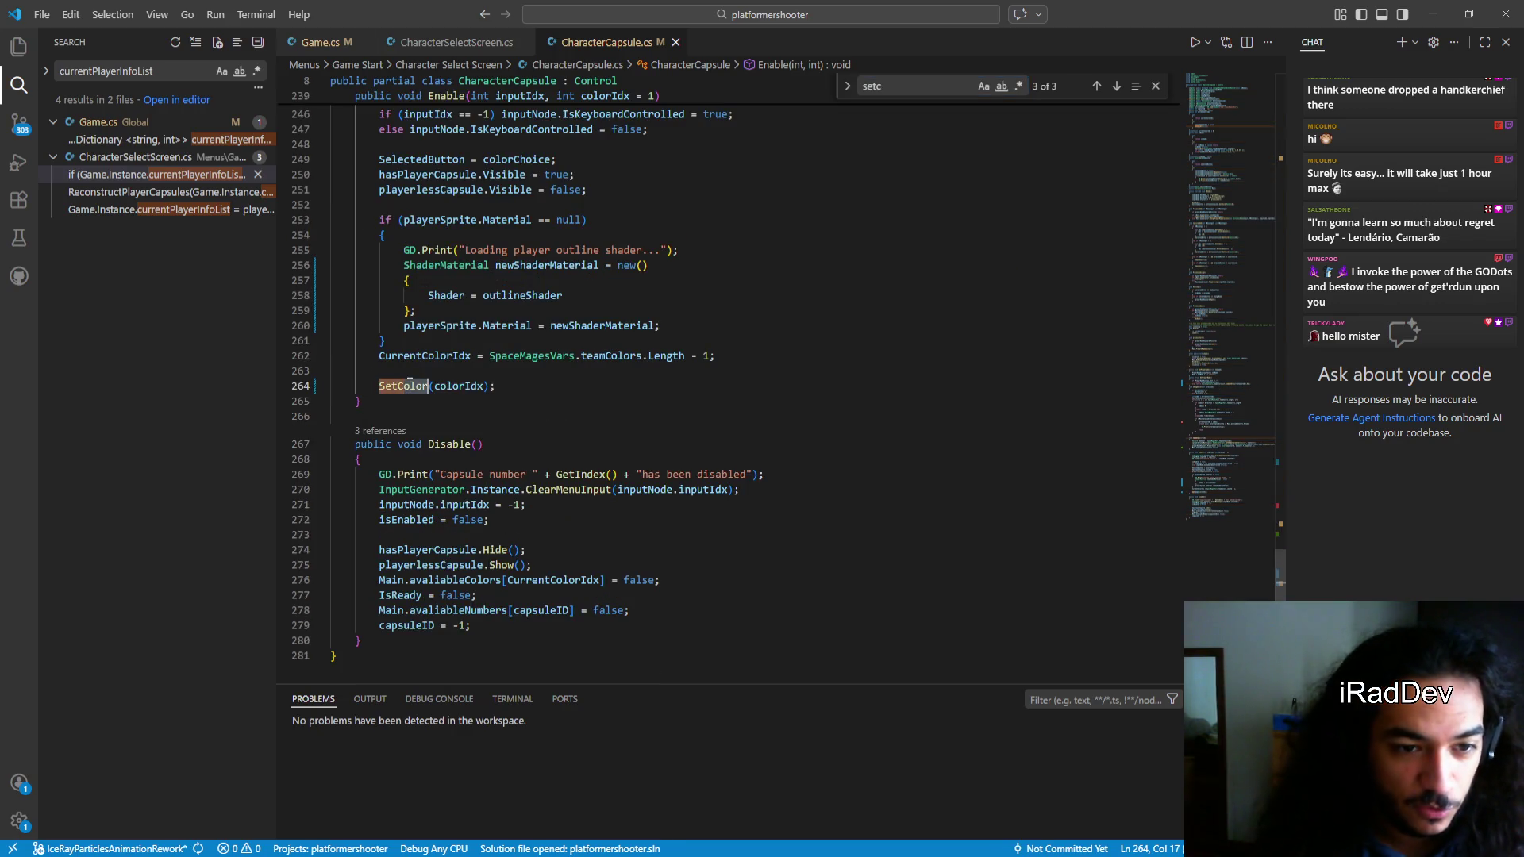
# Replace the SetColor call with ChangeColor and save
pyautogui.write('changel')
pyautogui.press('Tab')
pyautogui.hotkey('ctrl', 's')
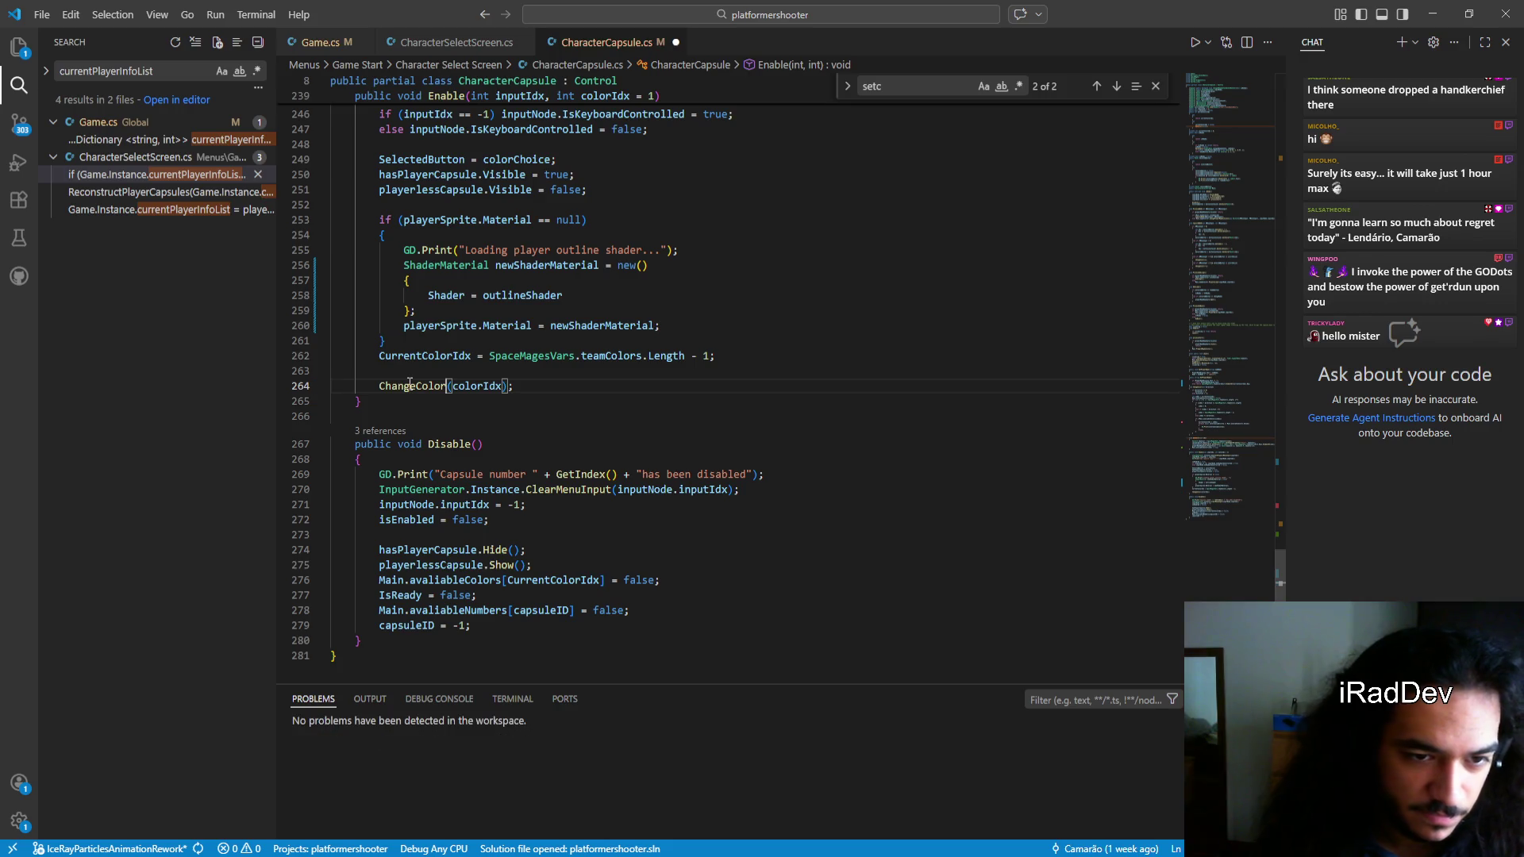
# Change Enable's colorIdx default value to -1 and save
pyautogui.scroll(5, 684, 386)
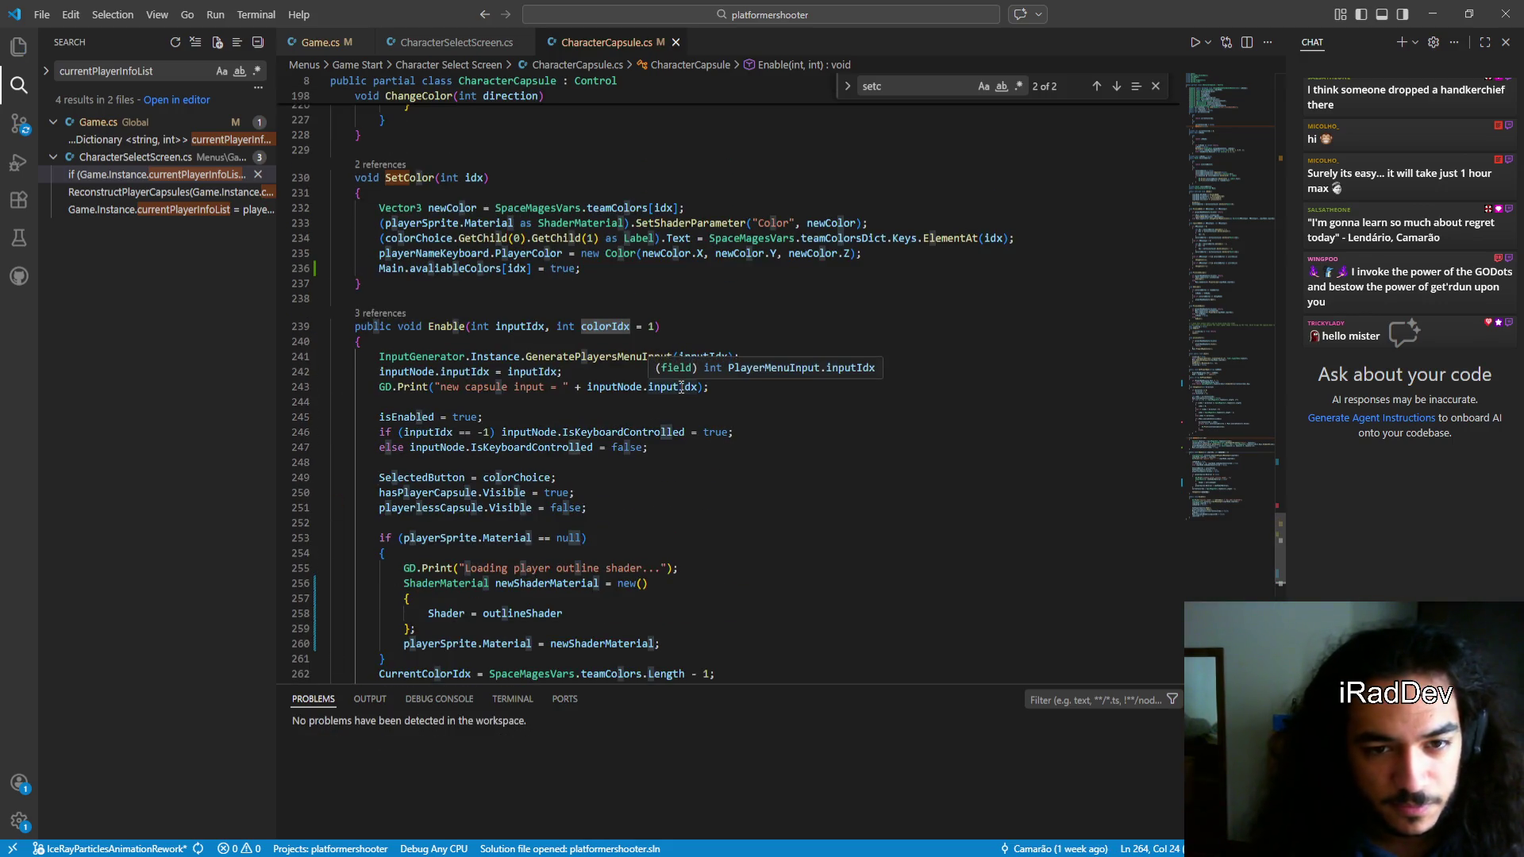
pyautogui.scroll(-3, 613, 501)
pyautogui.scroll(2, 612, 501)
pyautogui.click(647, 287)
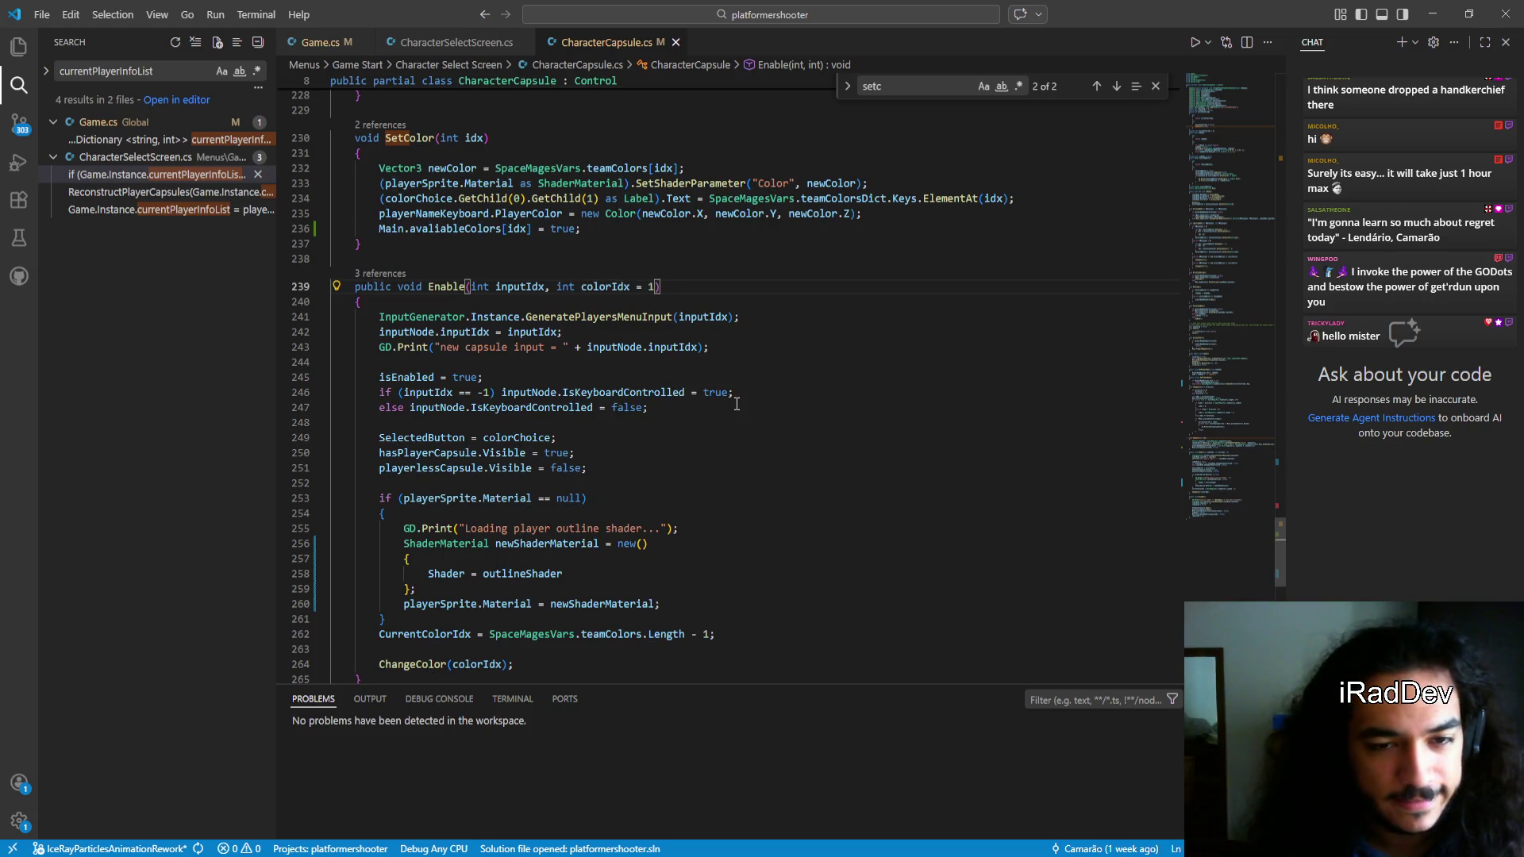
pyautogui.scroll(-1, 738, 404)
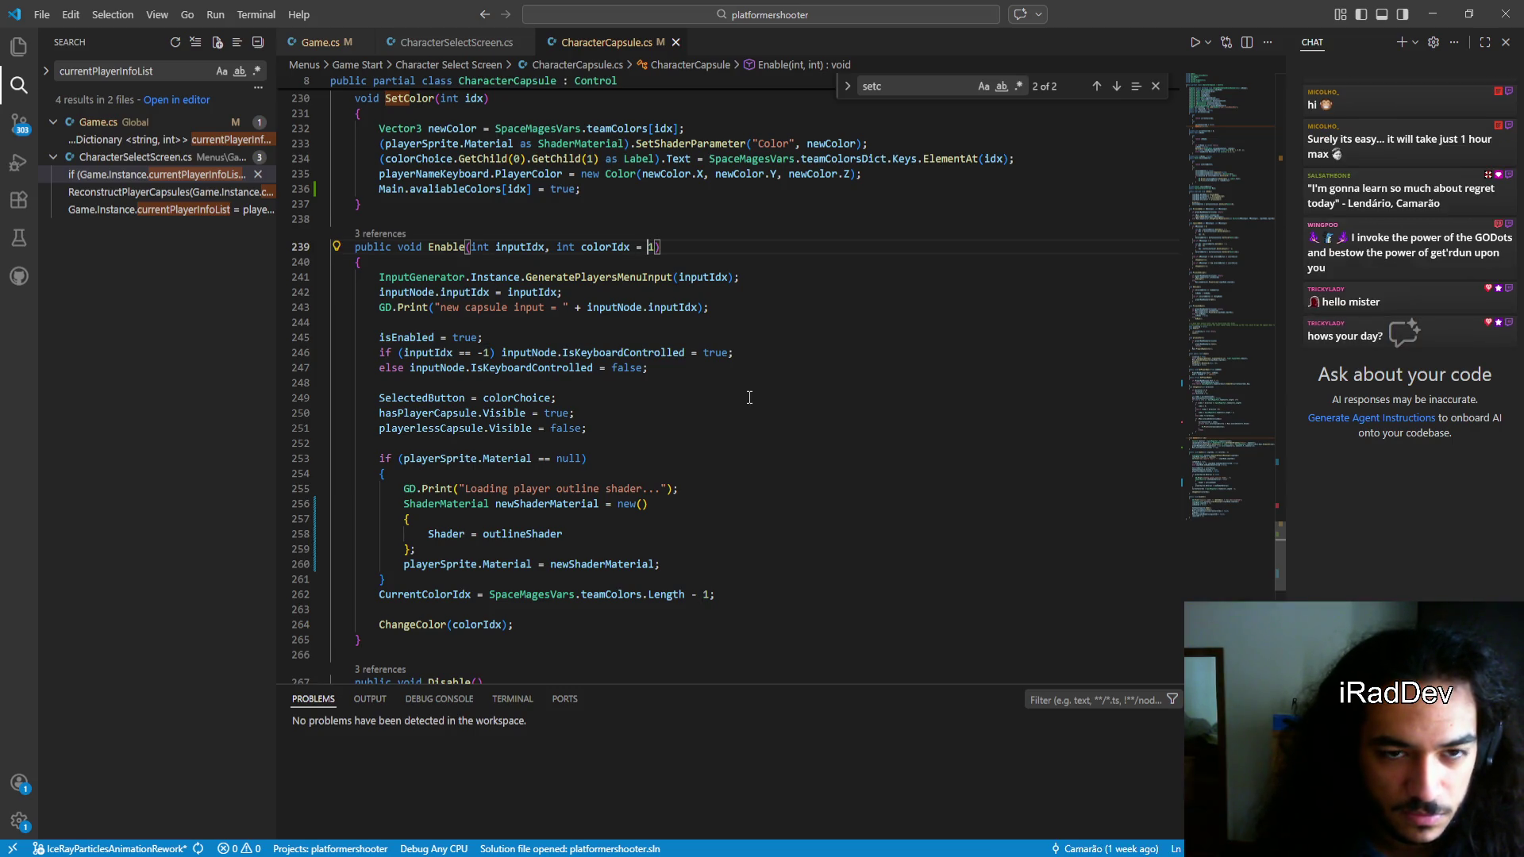
pyautogui.write('-1')
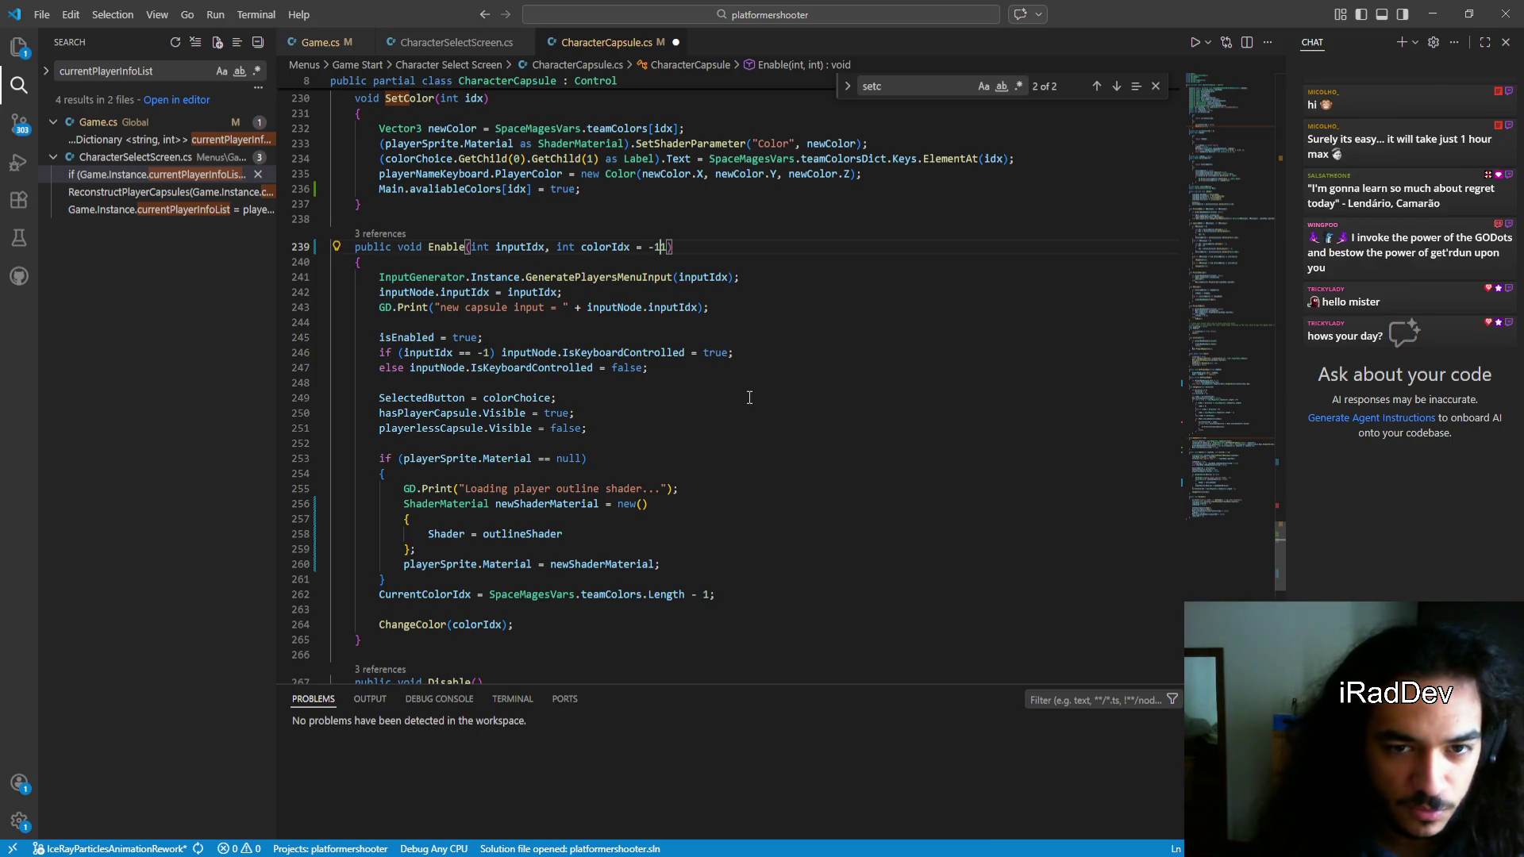
pyautogui.hotkey('ctrl', 's')
# Write the condition if (colorIdx == -1) in front of the ChangeColor call
pyautogui.scroll(-3, 750, 397)
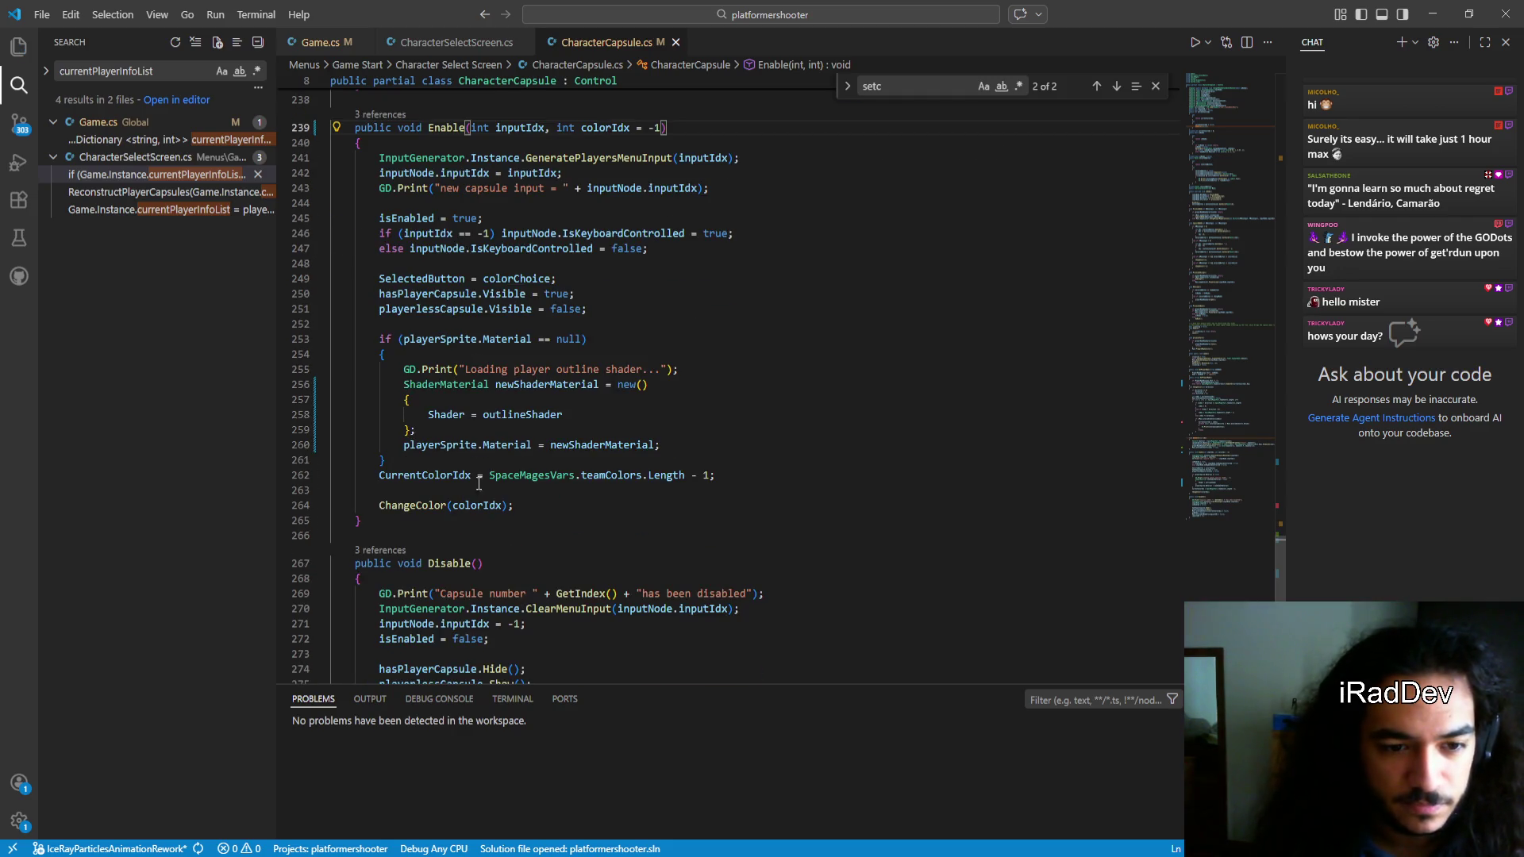
pyautogui.click(406, 515)
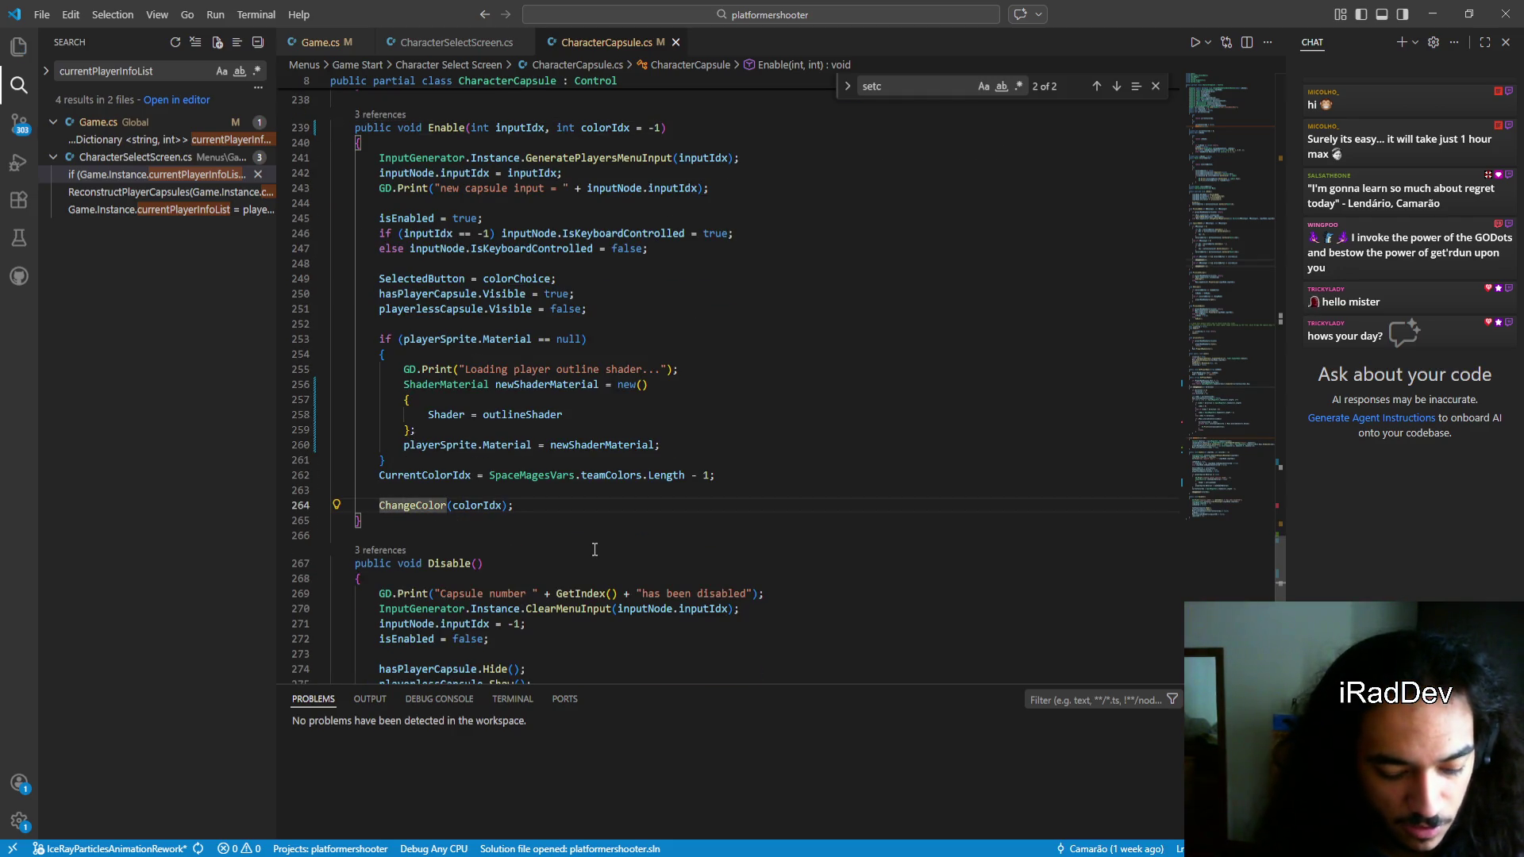
pyautogui.write('if colo')
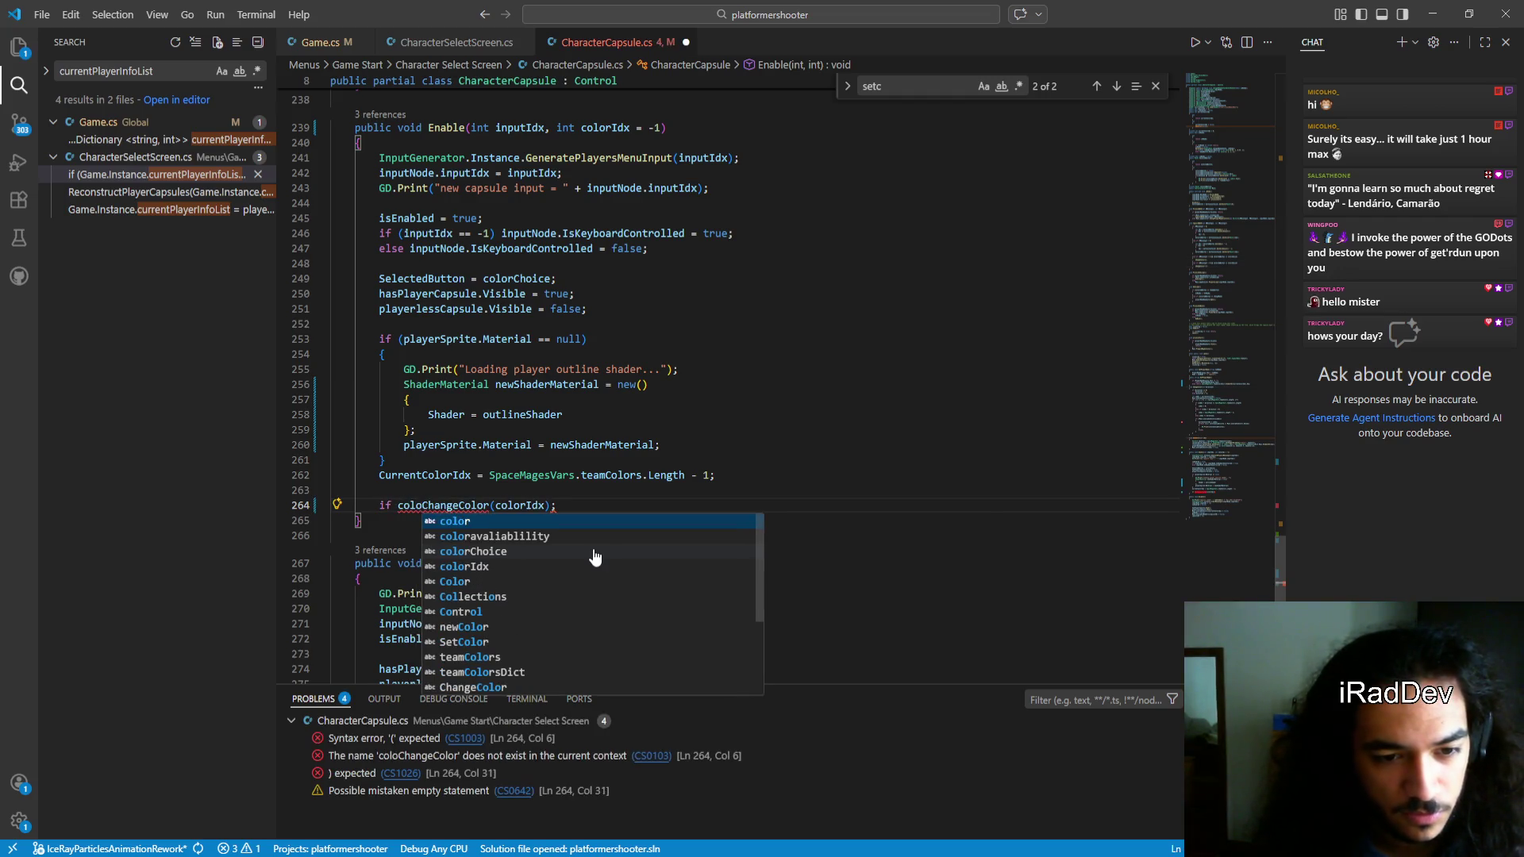
pyautogui.hotkey('ctrl', 'Right')
pyautogui.hotkey('ctrl', 'Right')
pyautogui.click(424, 506)
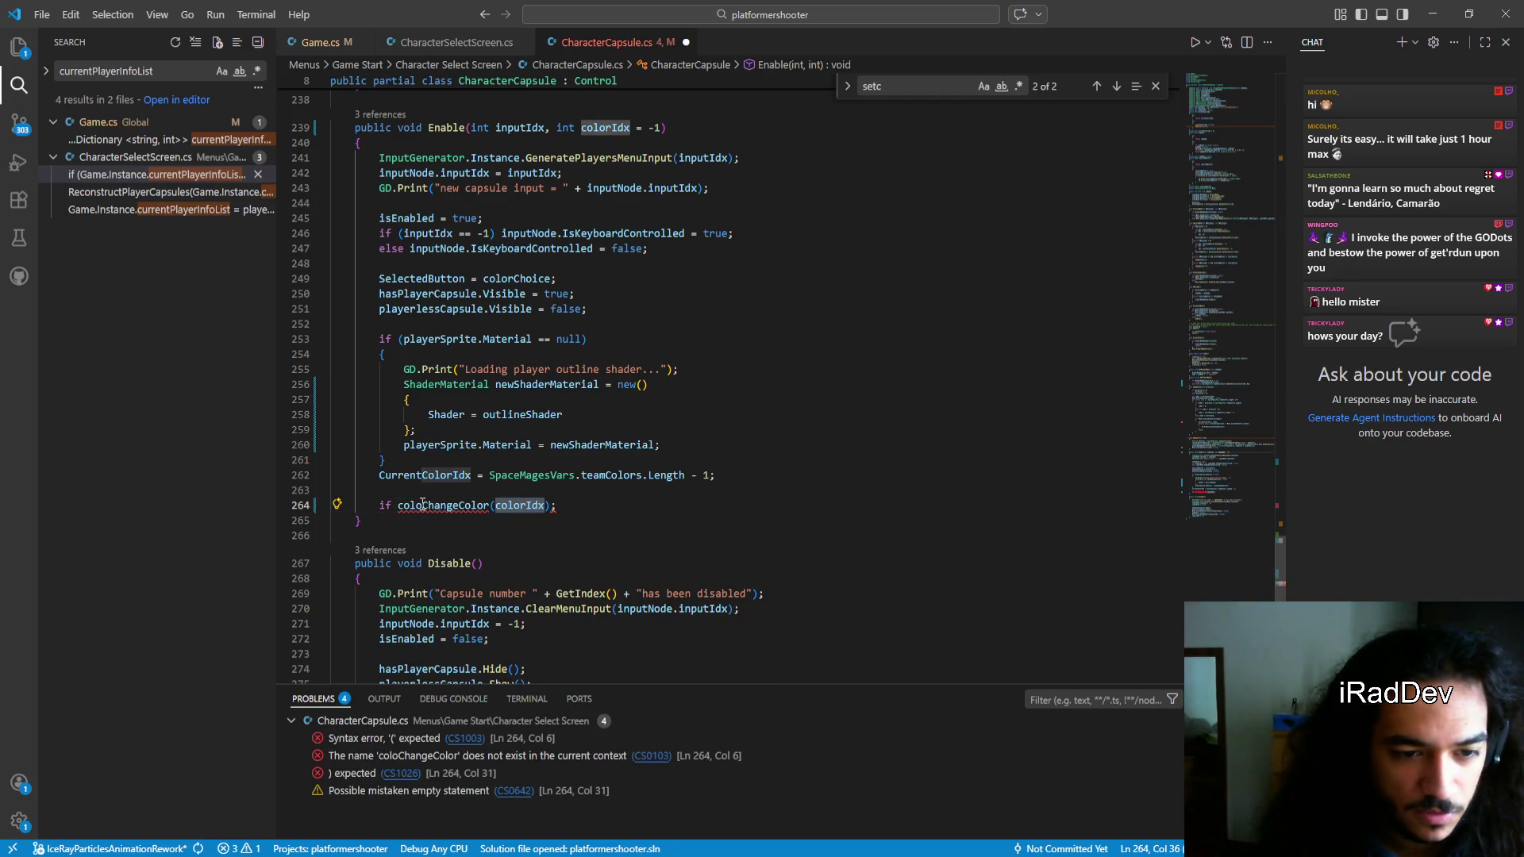
pyautogui.write('rIdx')
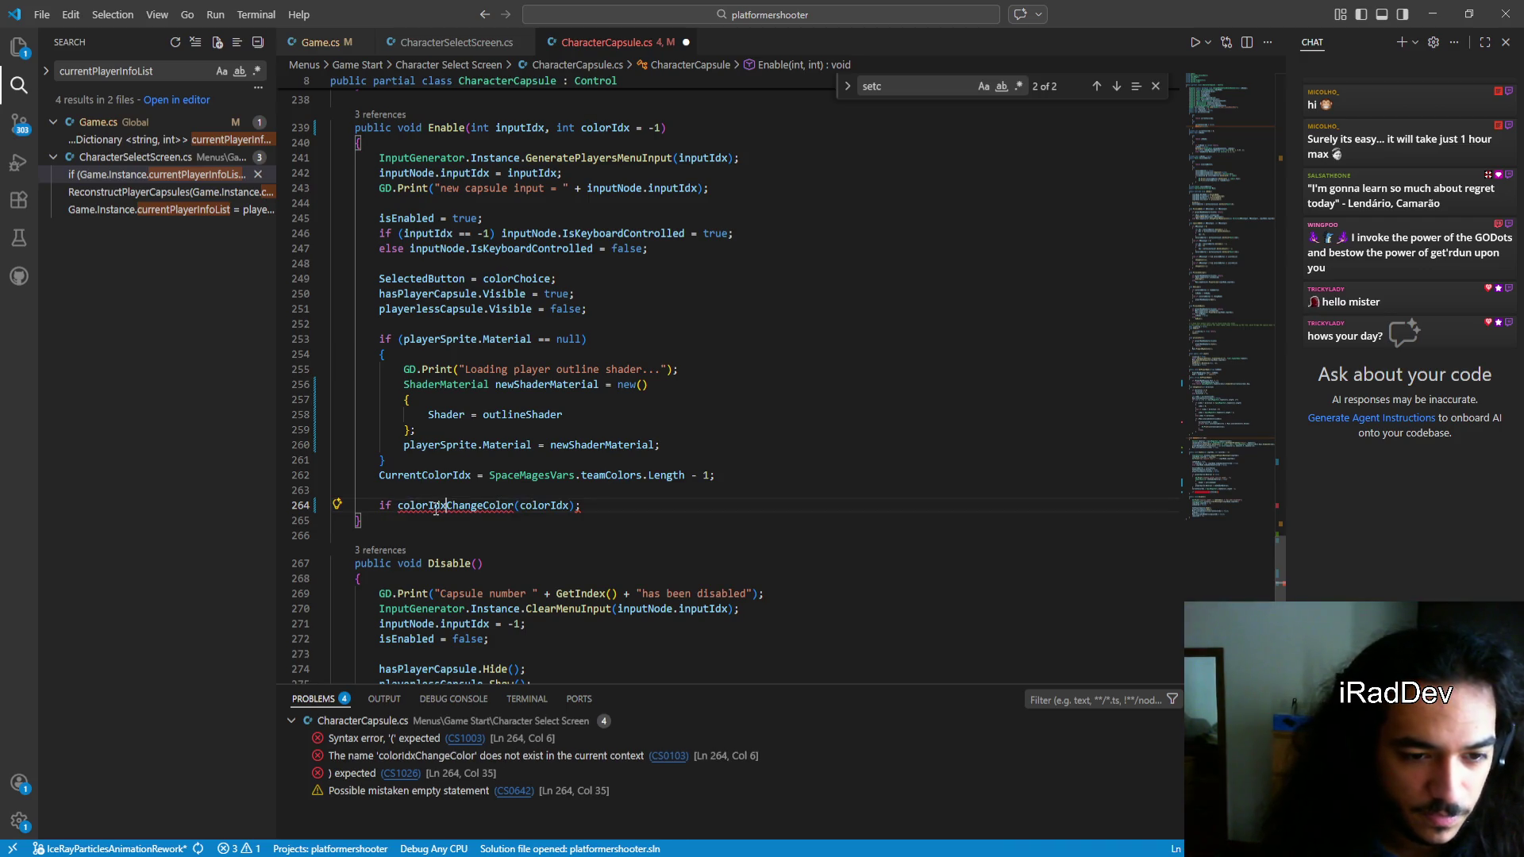
pyautogui.write(' (')
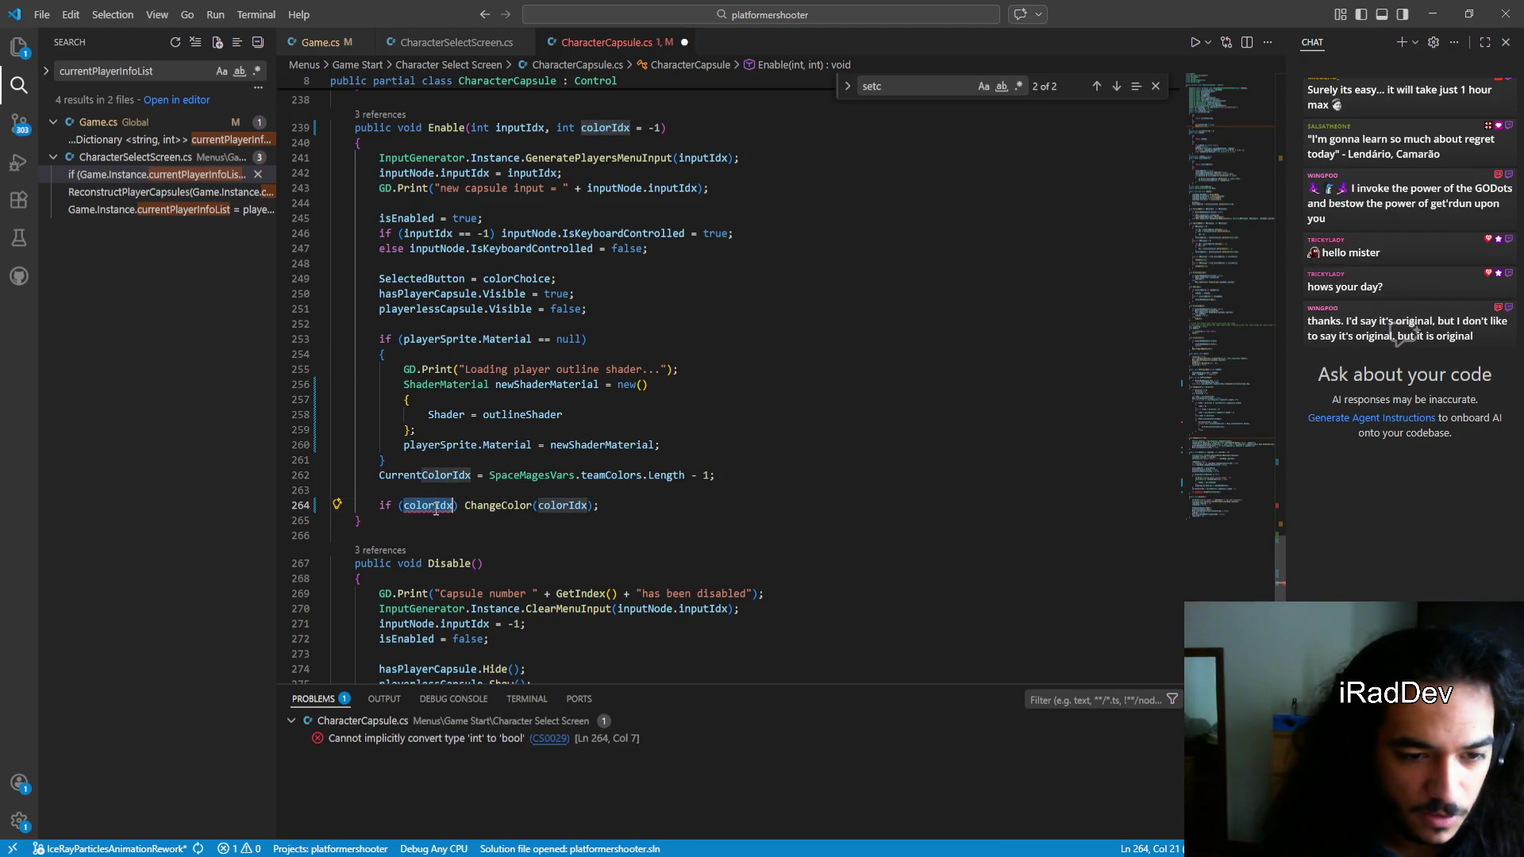
pyautogui.press('Right')
pyautogui.write('== ')
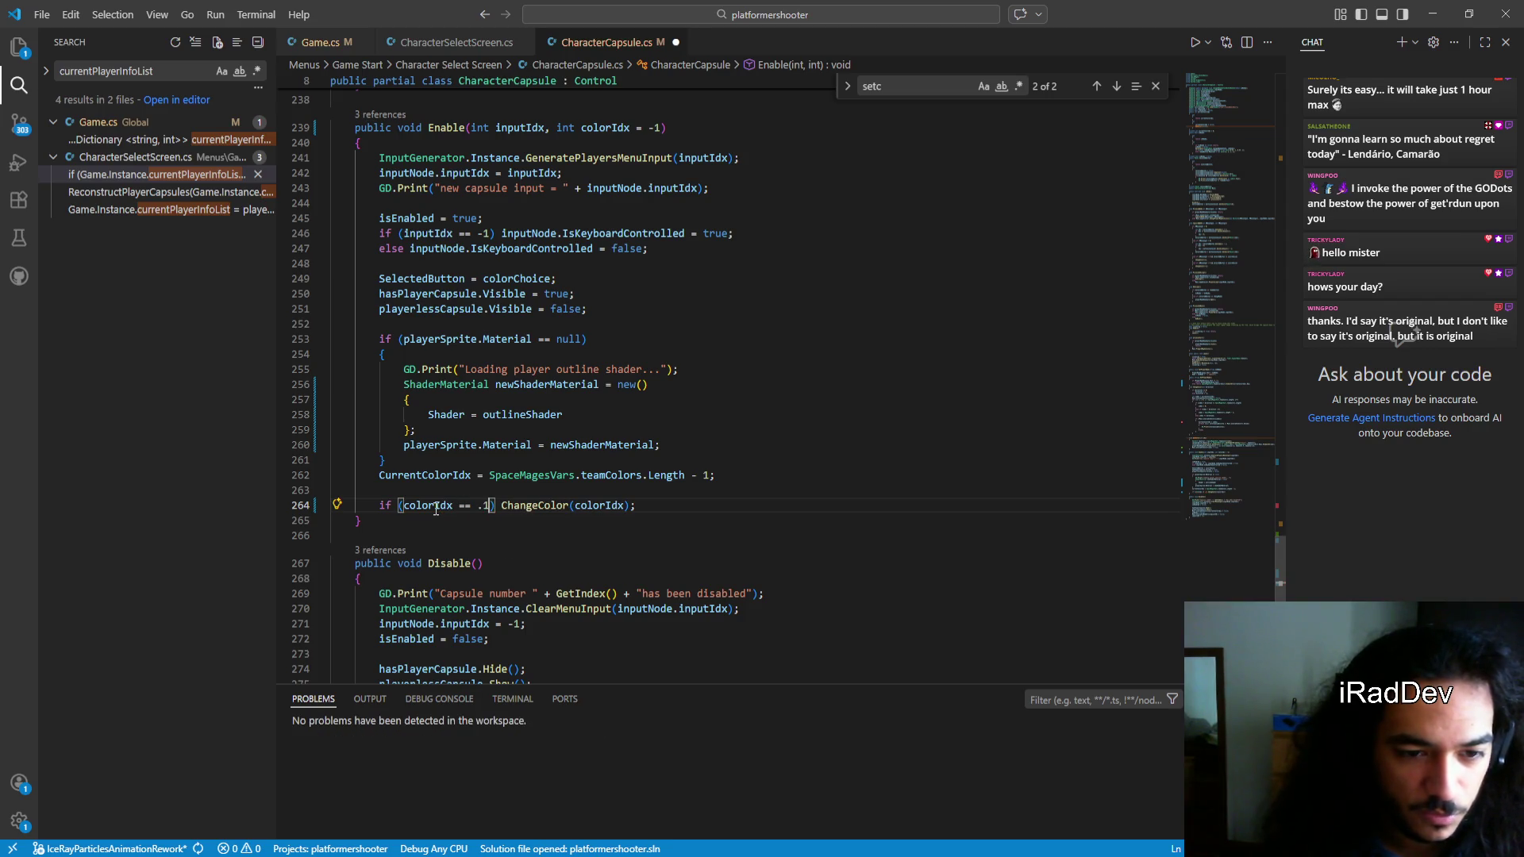
pyautogui.write('-1')
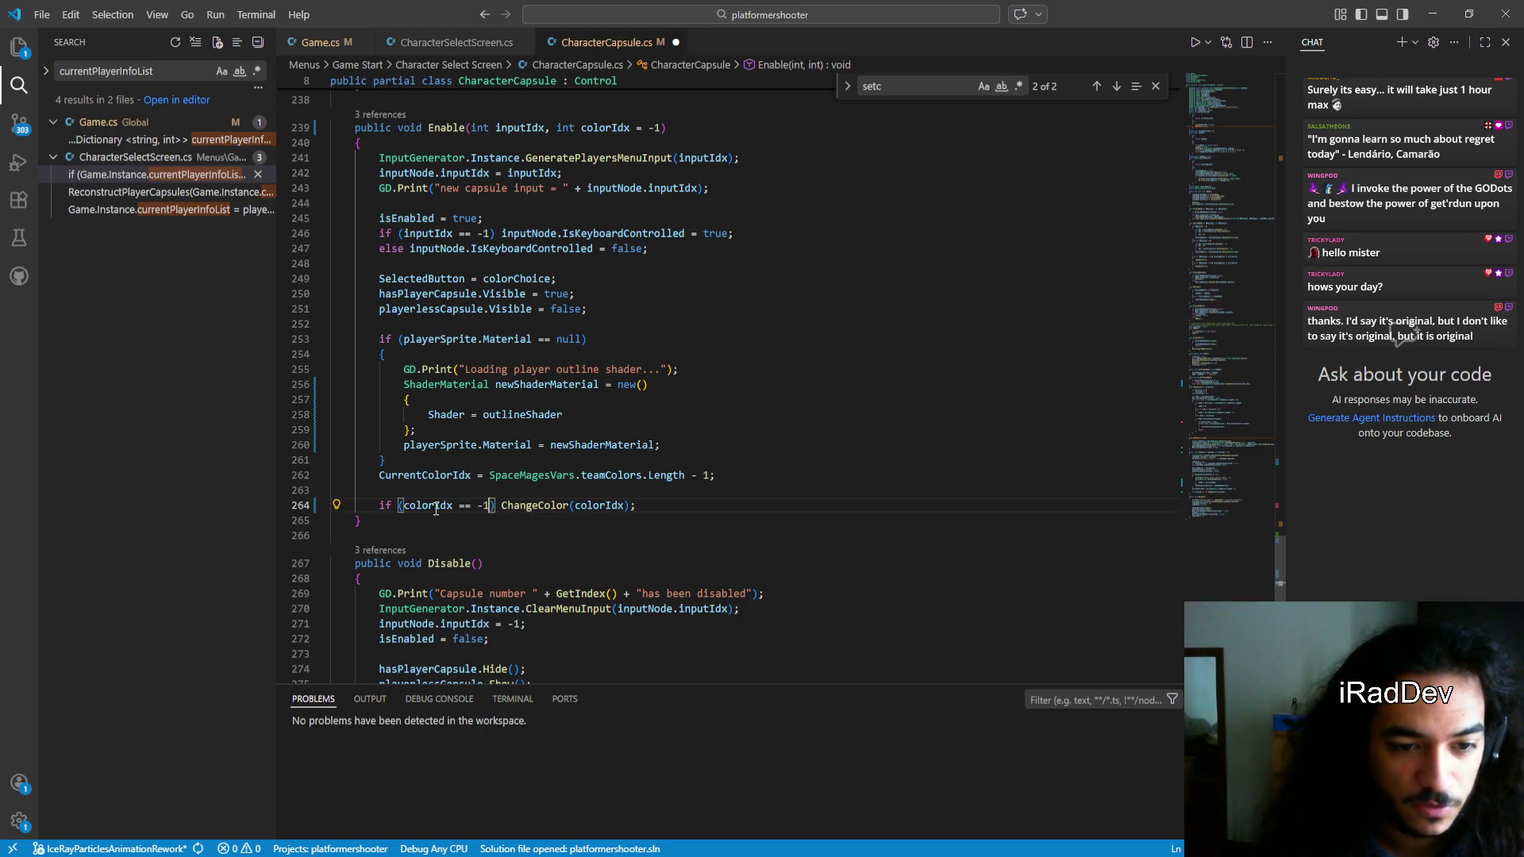
# Move ChangeColor(colorIdx); inside the if block's braces and fix its semicolon and indentation
pyautogui.hotkey('ctrl', 'shift', 'Right')
pyautogui.hotkey('ctrl', 'shift', 'Right')
pyautogui.hotkey('ctrl', 'shift', 'Right')
pyautogui.hotkey('ctrl', 'c')
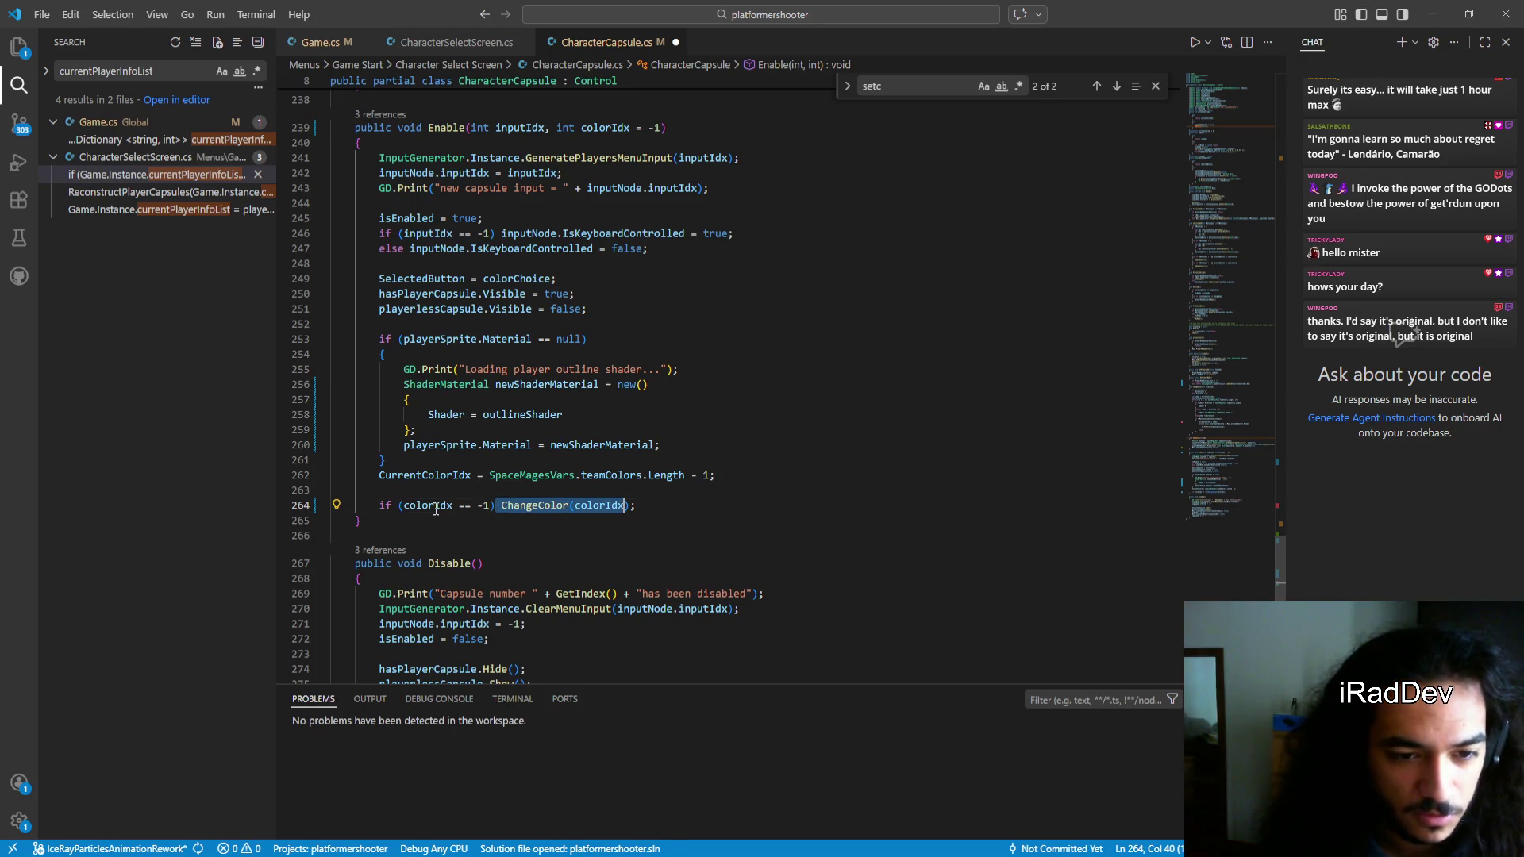
pyautogui.press('BackSpace')
pyautogui.write('{')
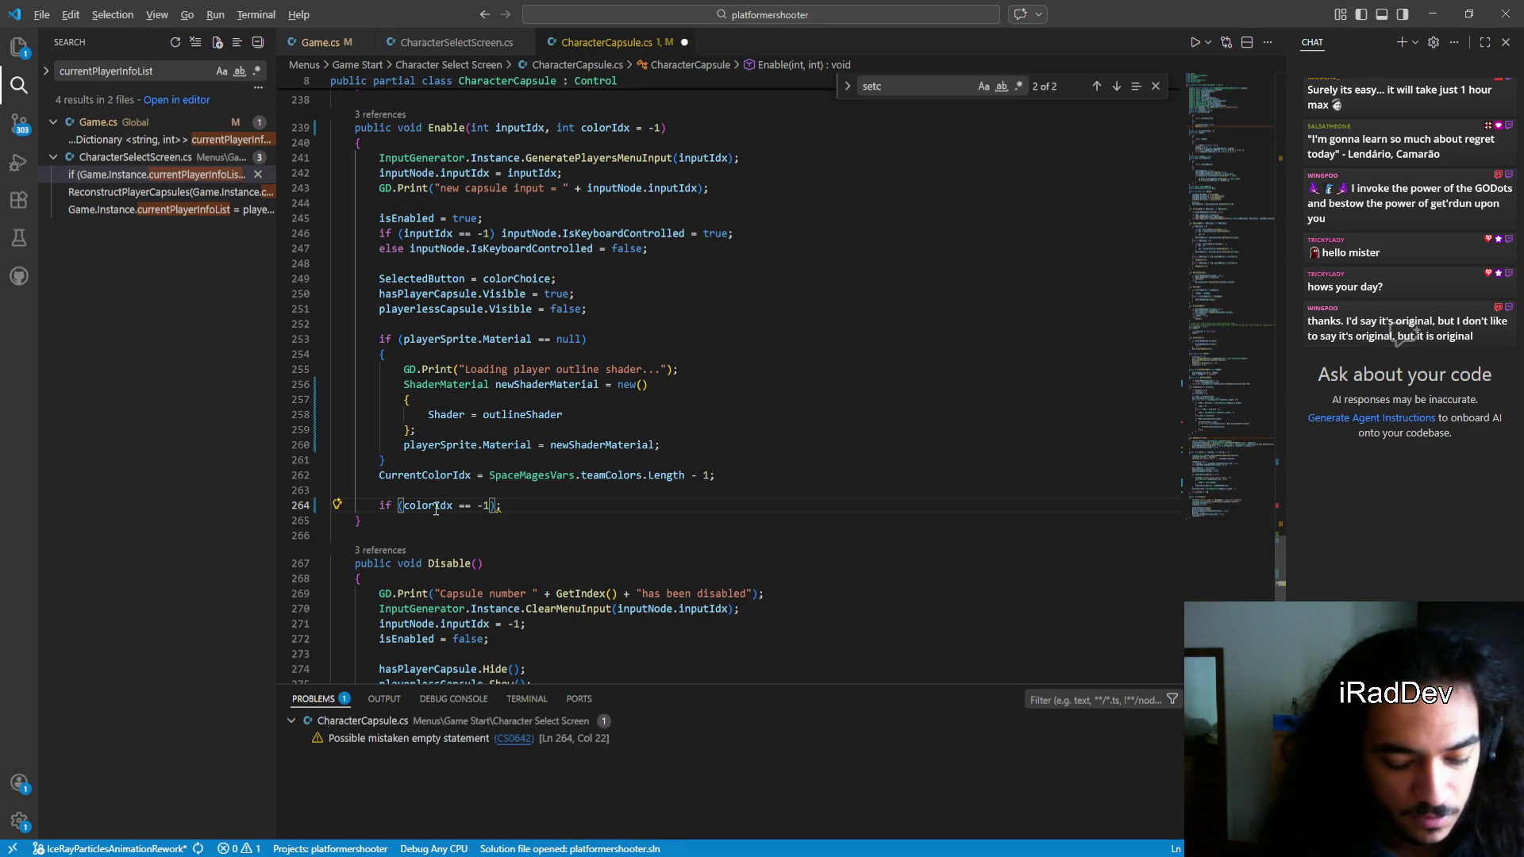
pyautogui.press('Return')
pyautogui.hotkey('ctrl', 'v')
pyautogui.press('Down')
pyautogui.press('Down')
pyautogui.press('BackSpace')
pyautogui.press('BackSpace')
pyautogui.press('BackSpace')
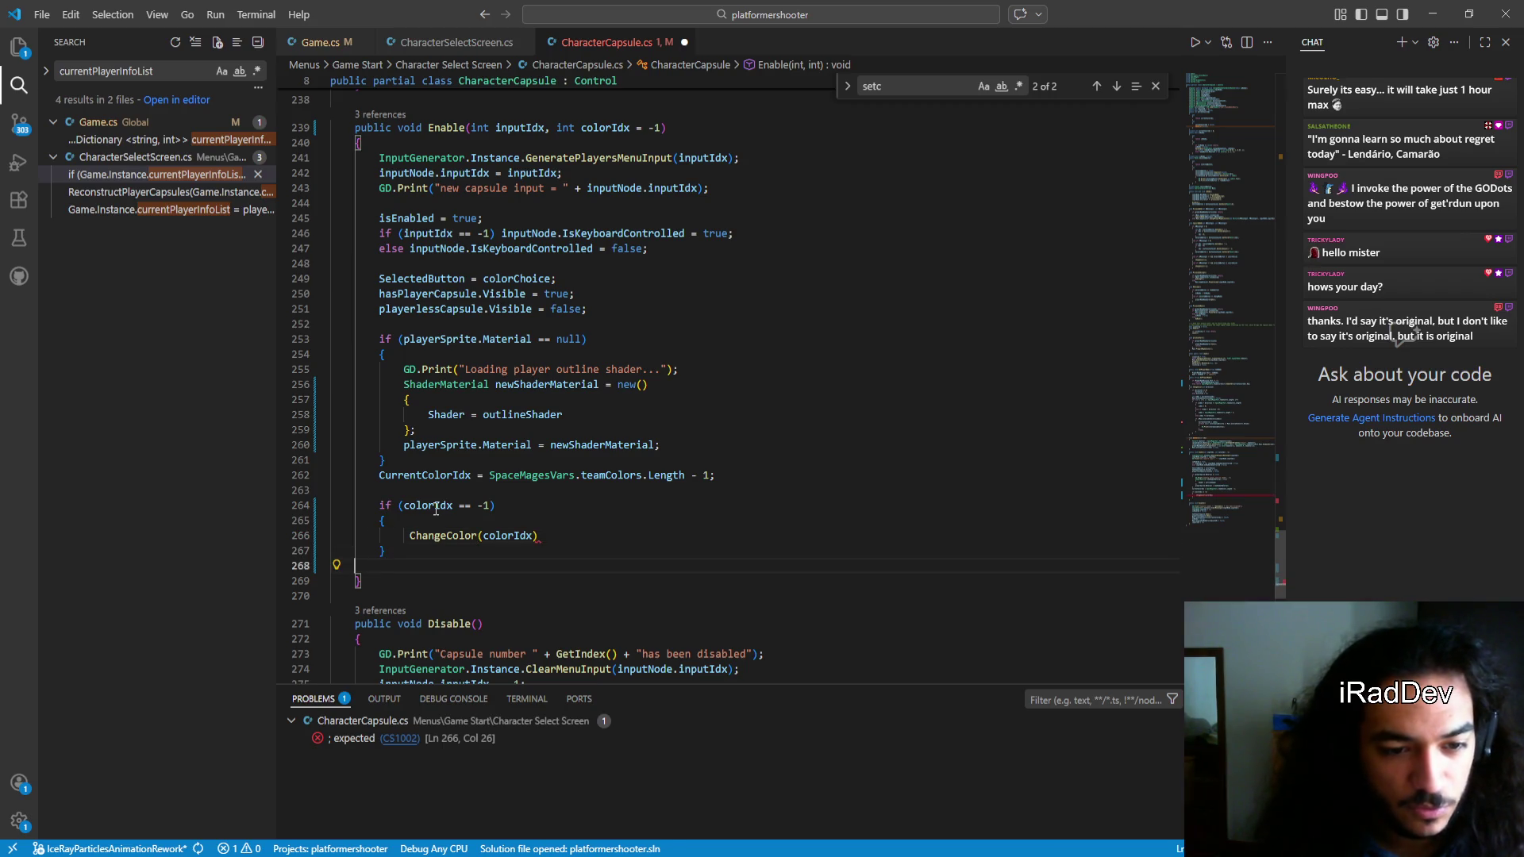
pyautogui.press('BackSpace')
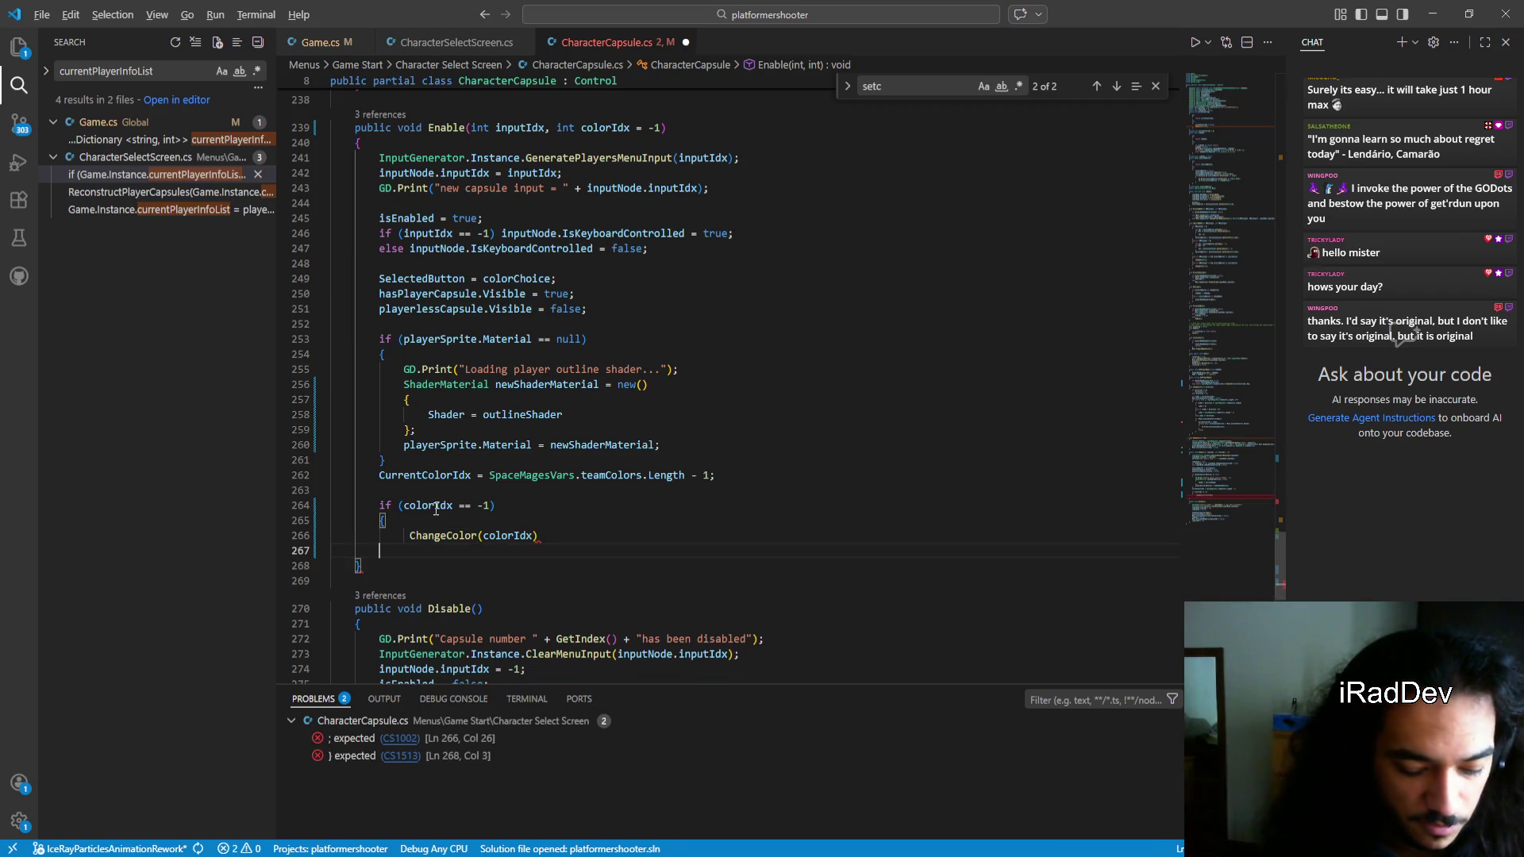
pyautogui.write('}')
pyautogui.press('Up')
pyautogui.press('End')
pyautogui.write(';')
pyautogui.press('Home')
pyautogui.press('BackSpace')
pyautogui.press('BackSpace')
pyautogui.press('Tab')
pyautogui.click(492, 509)
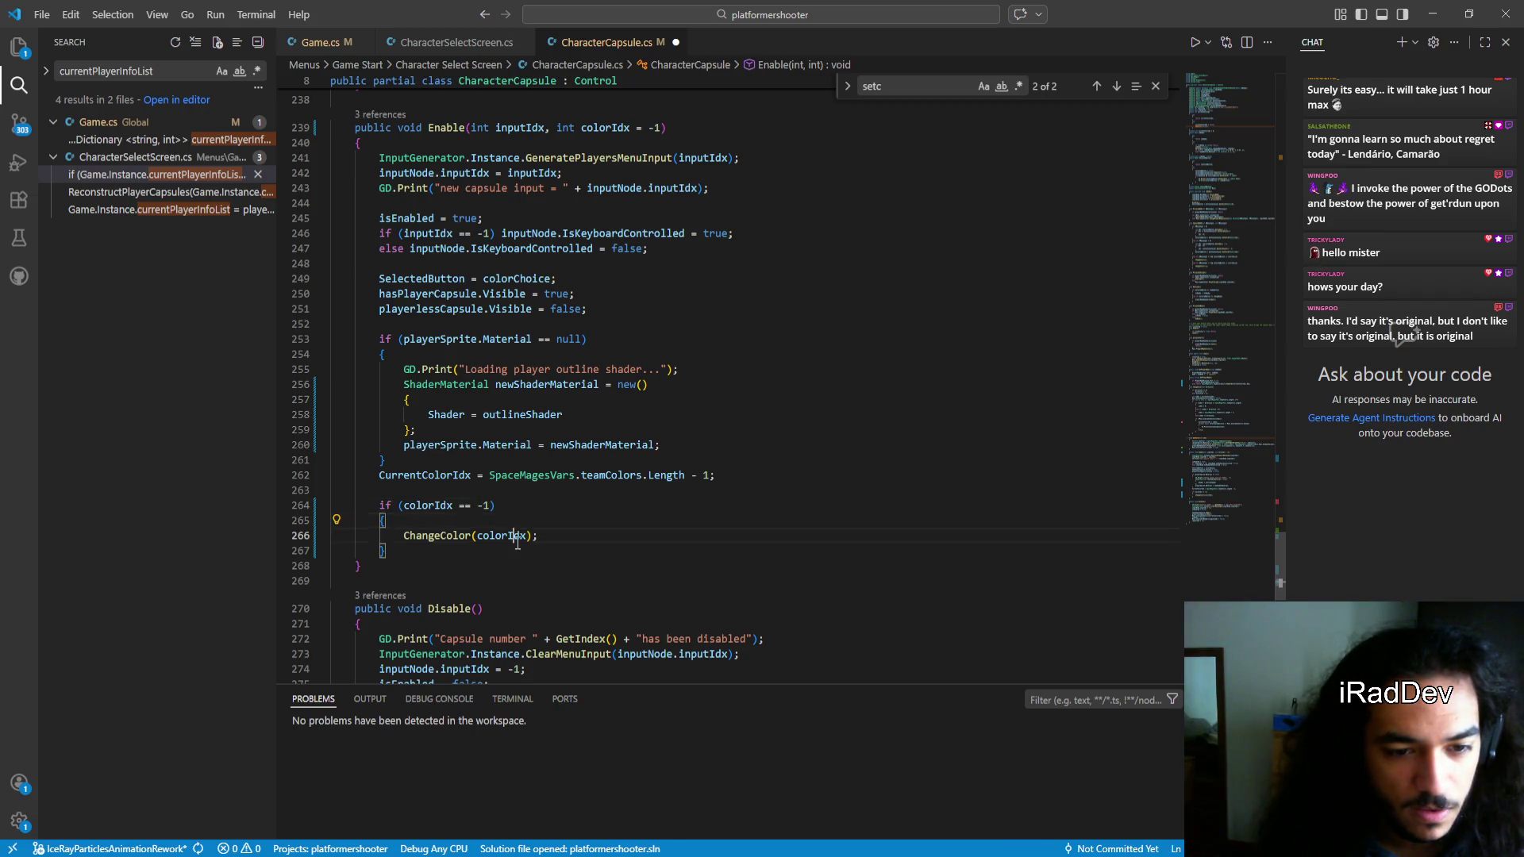
# Change the ChangeColor argument from colorIdx to 1
pyautogui.doubleClick(500, 536)
pyautogui.write('1')
pyautogui.press('Down')
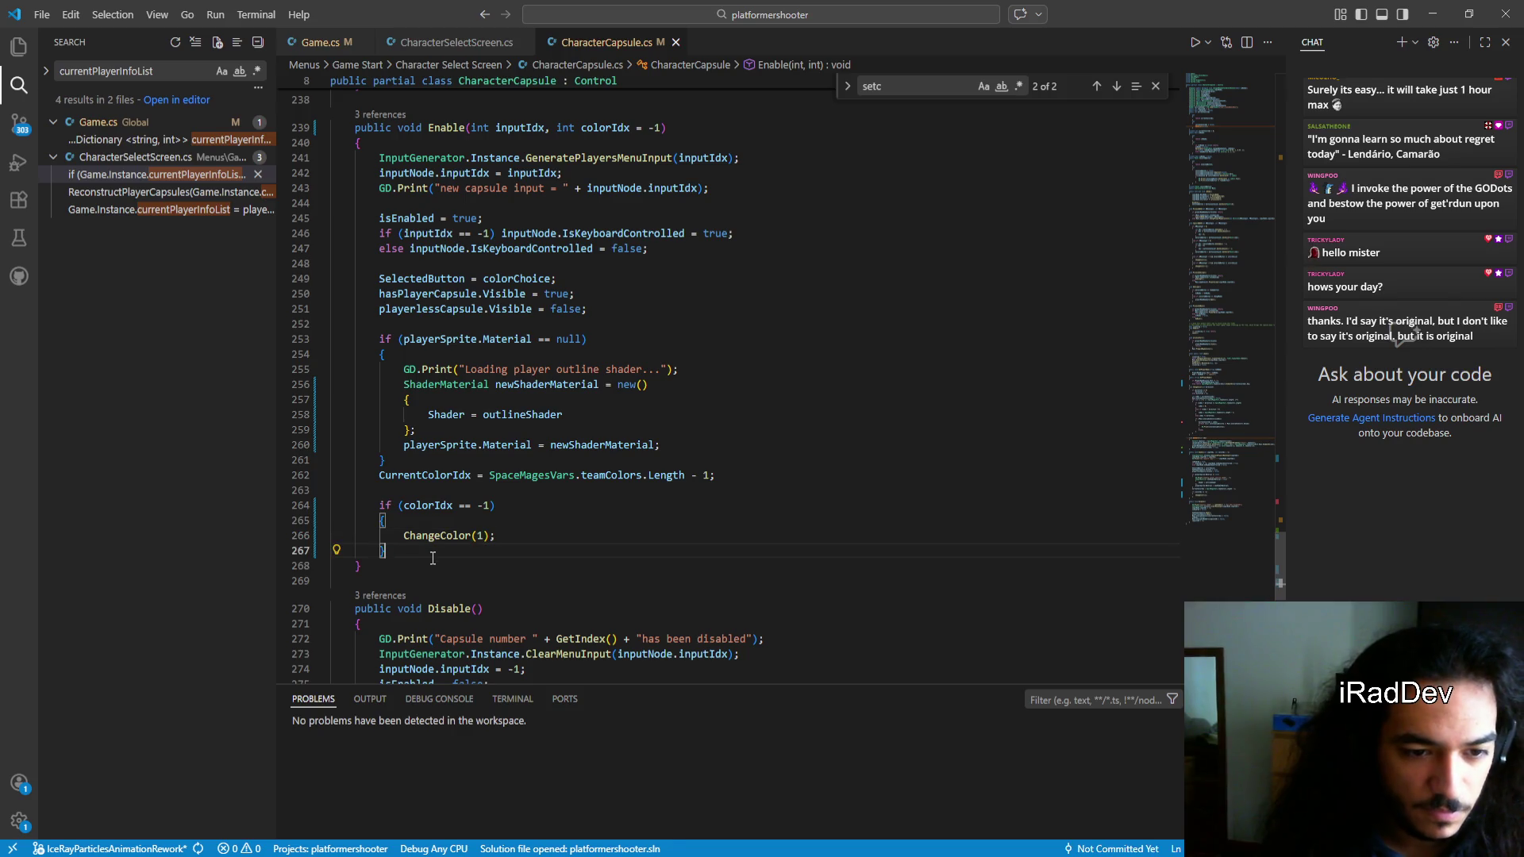
# Add else SetColor(colorIdx); below the if block and save the file
pyautogui.press('Return')
pyautogui.write('else se')
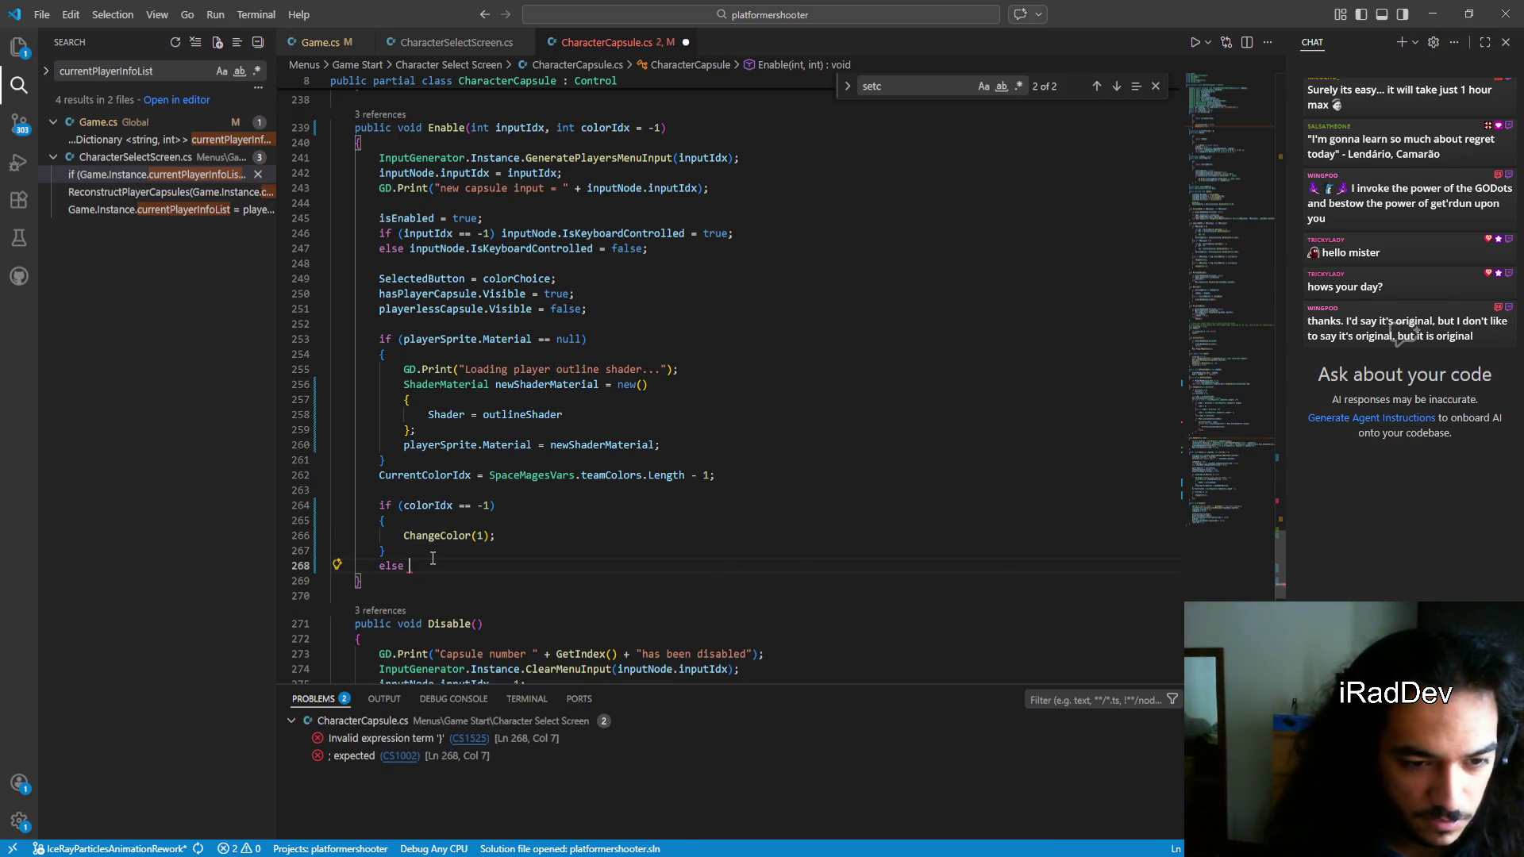
pyautogui.write('tco')
pyautogui.press('Tab')
pyautogui.write('(')
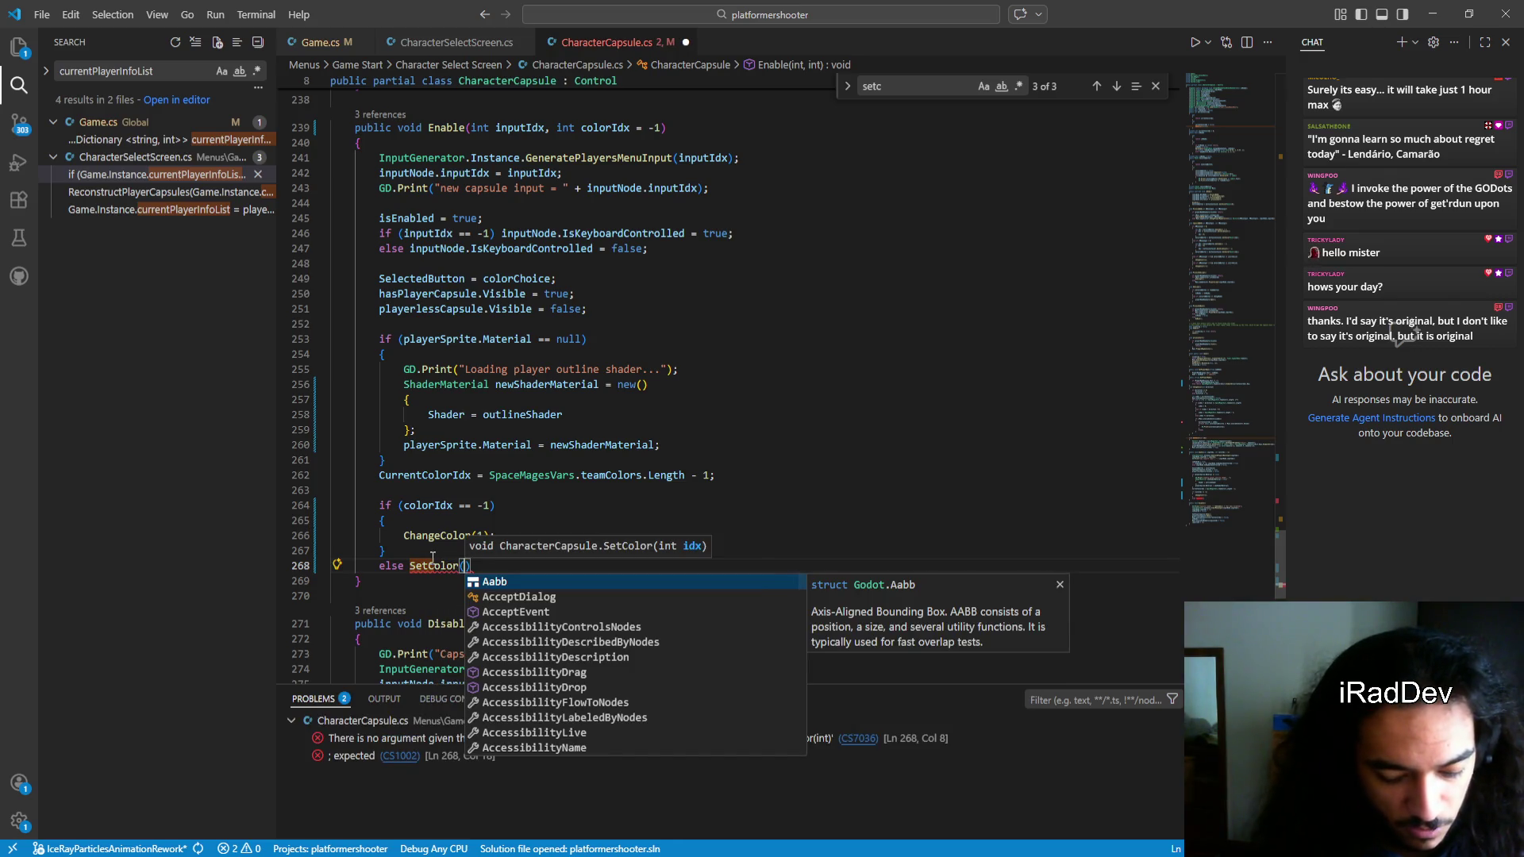
pyautogui.write('color')
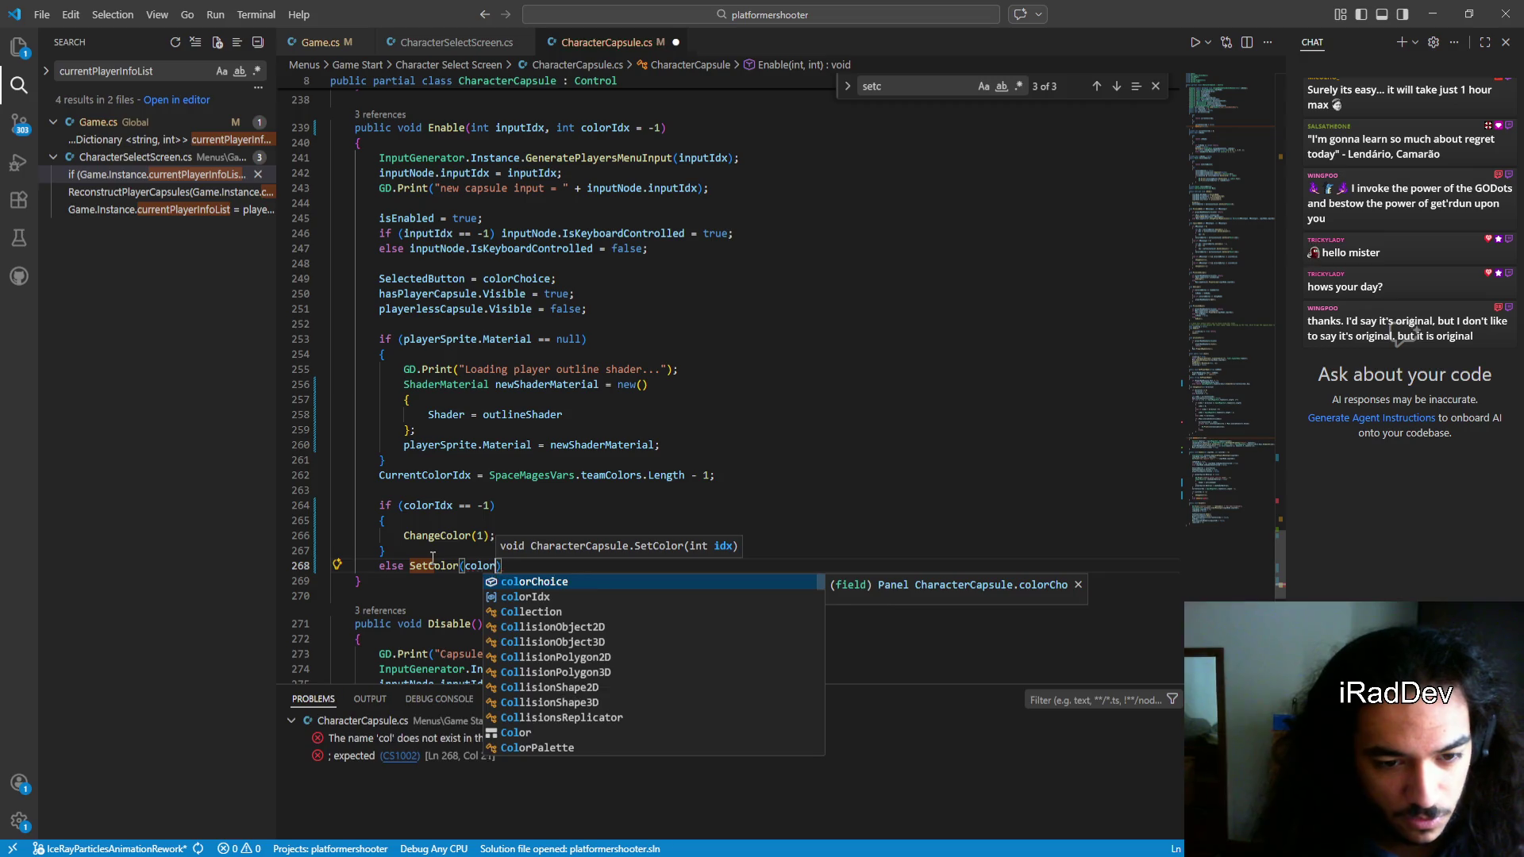
pyautogui.press('Tab')
pyautogui.hotkey('ctrl', 's')
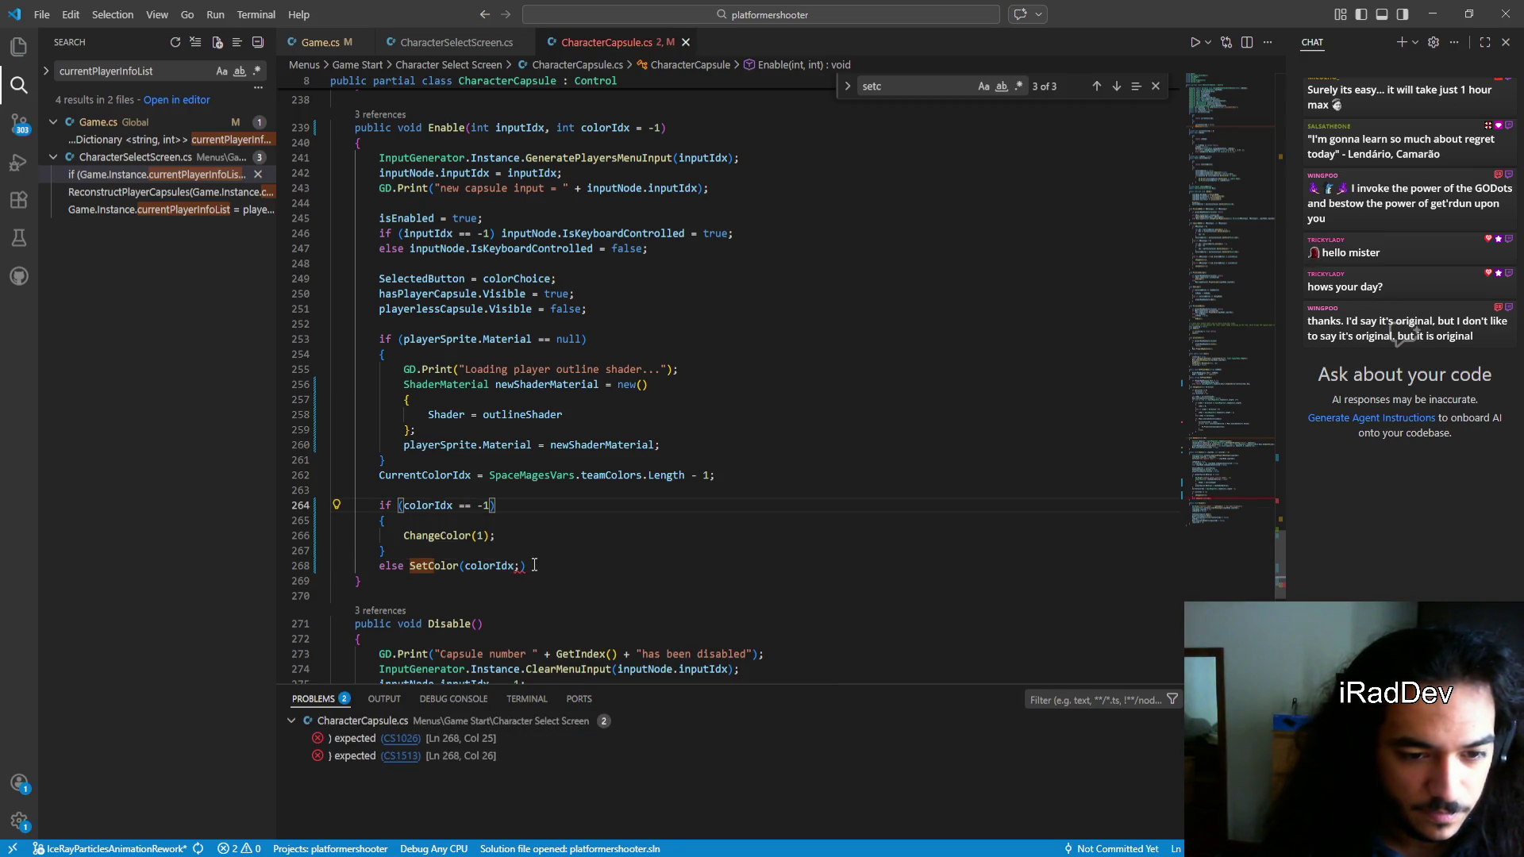
pyautogui.moveTo(518, 565)
pyautogui.write(';')
pyautogui.hotkey('ctrl', 's')
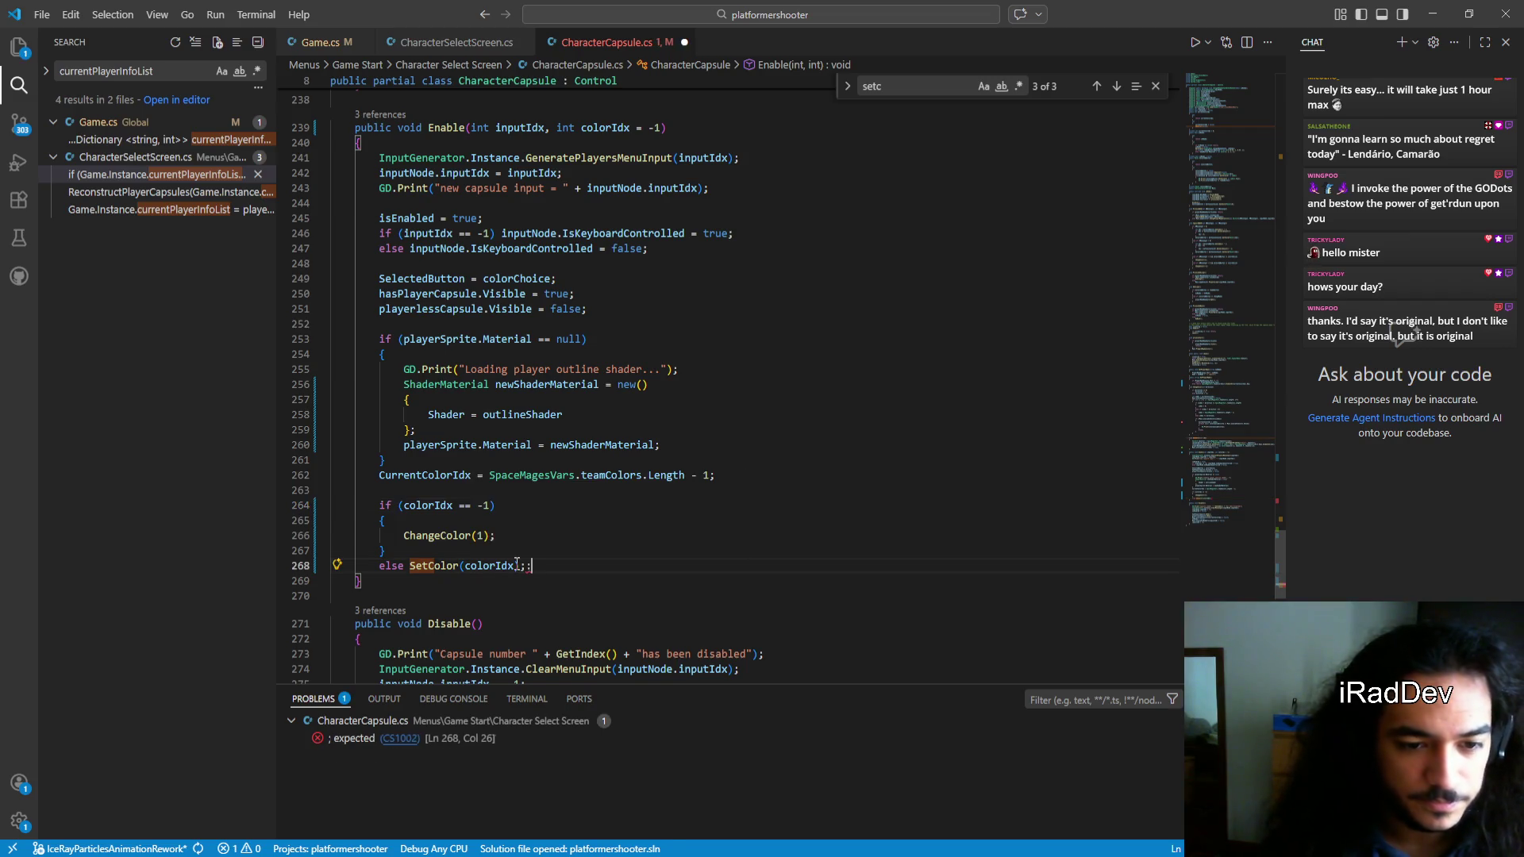
pyautogui.doubleClick(468, 505)
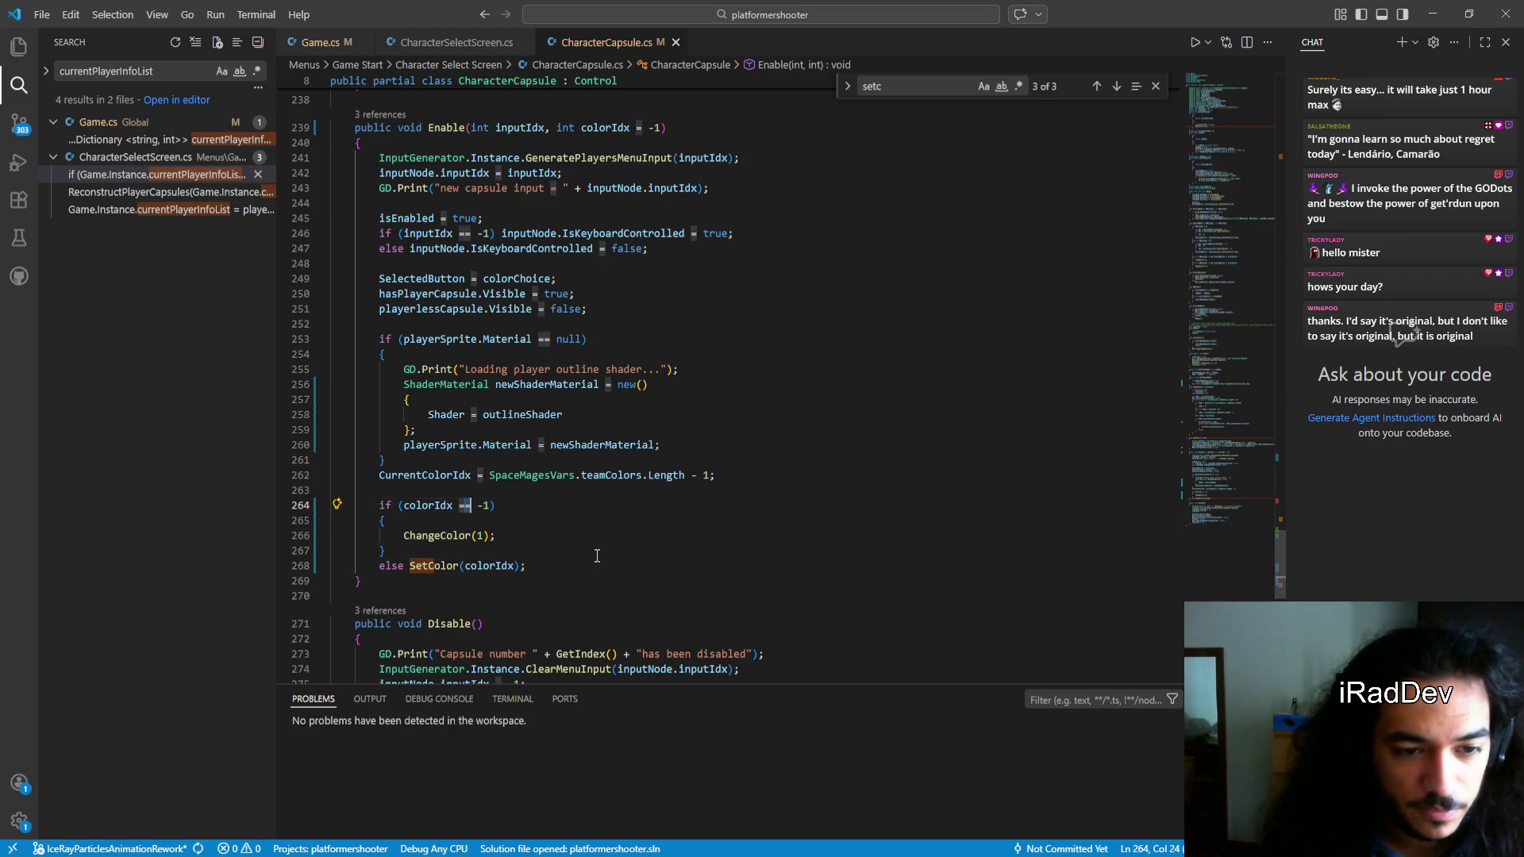
# Change the check to colorIdx < 0 and duplicate that comparison after a new || operator
pyautogui.write('<')
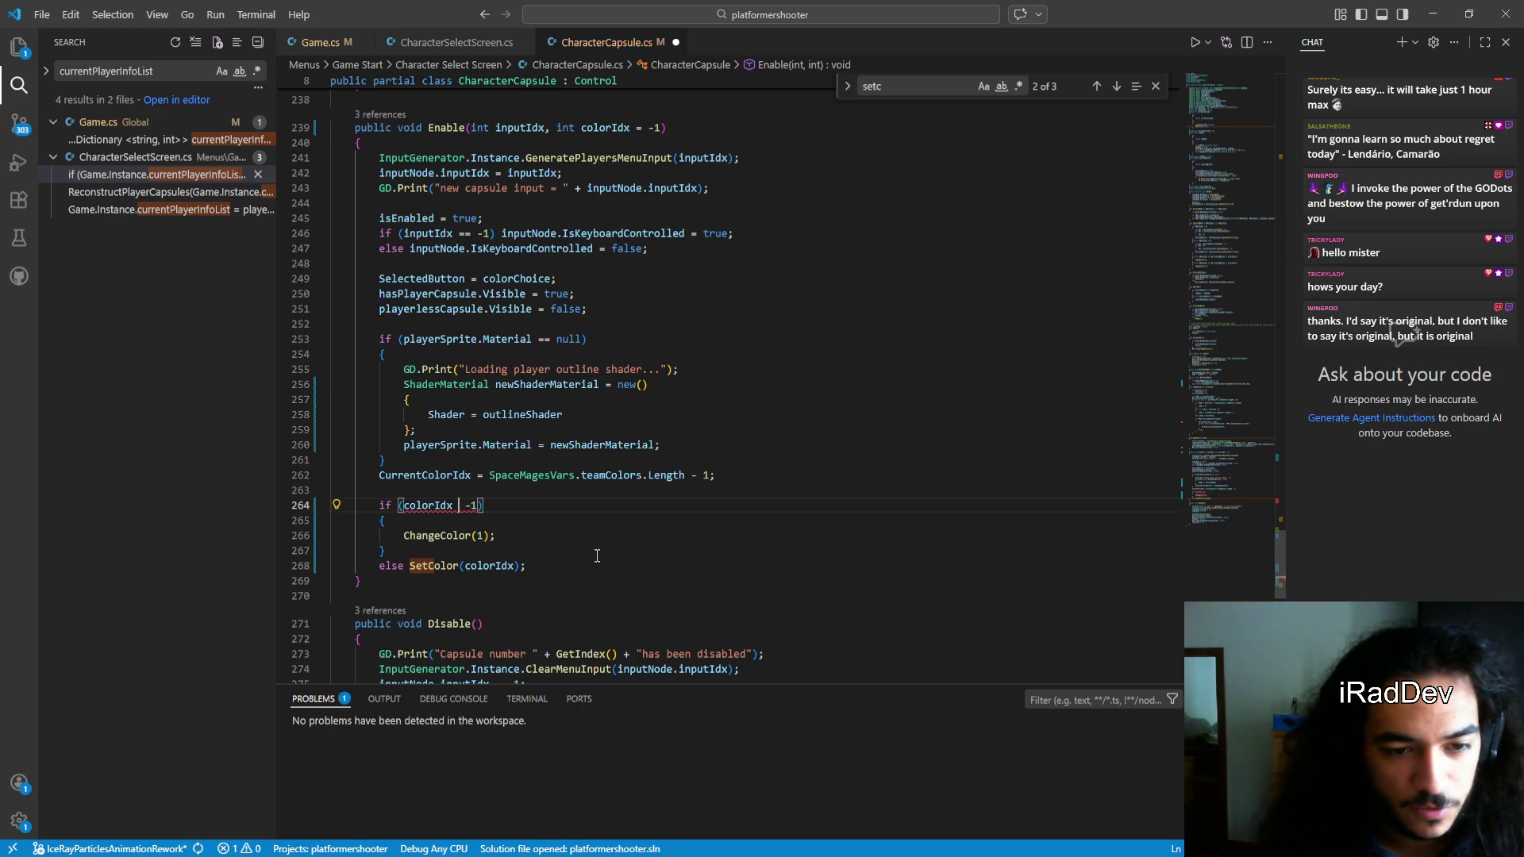
pyautogui.press('Right')
pyautogui.press('Right')
pyautogui.press('Right')
pyautogui.write('0 ')
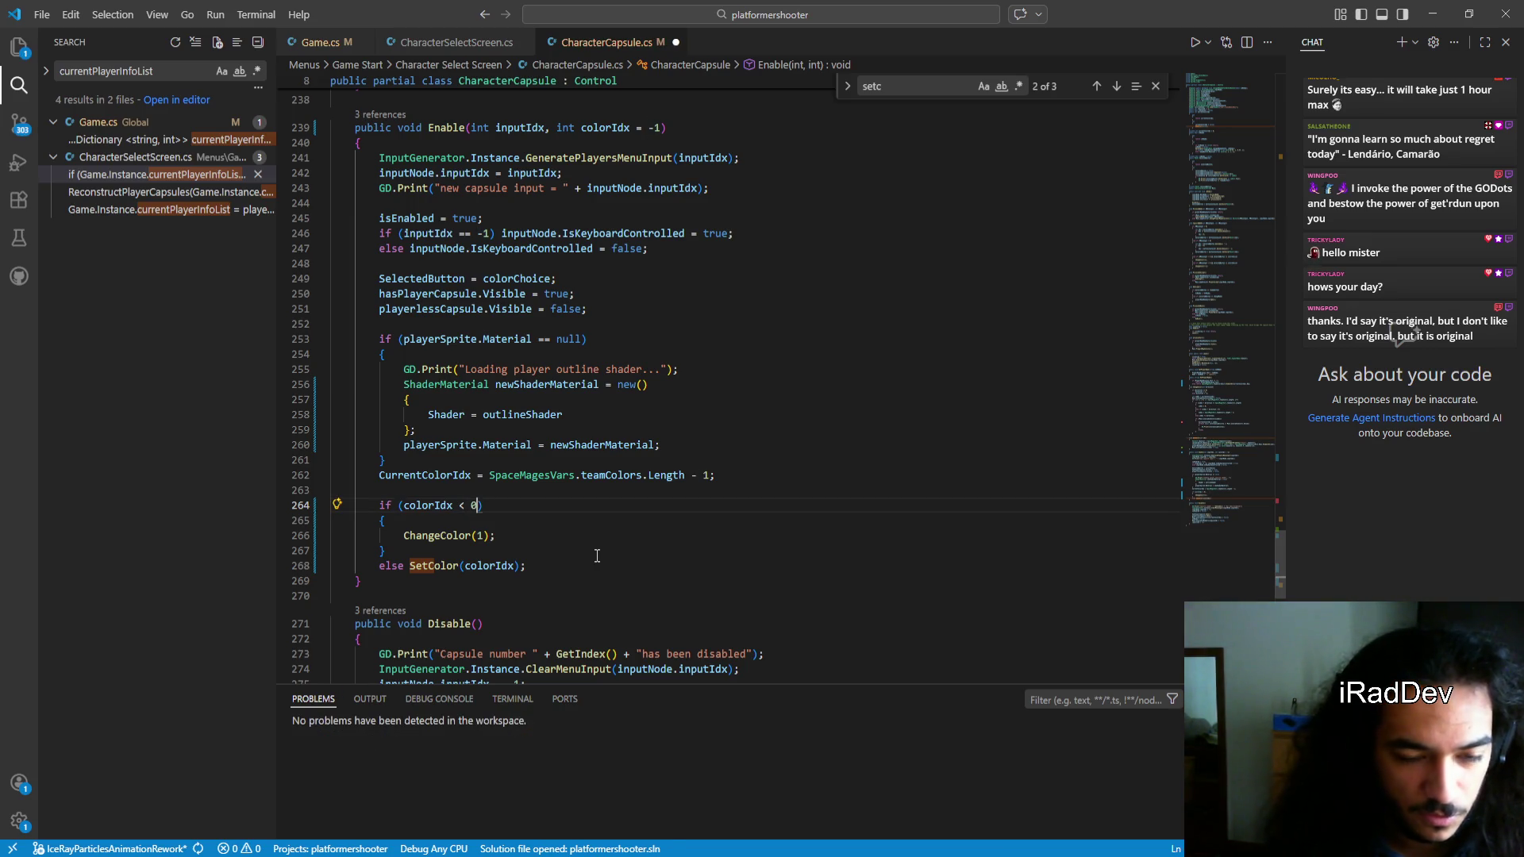
pyautogui.write('||')
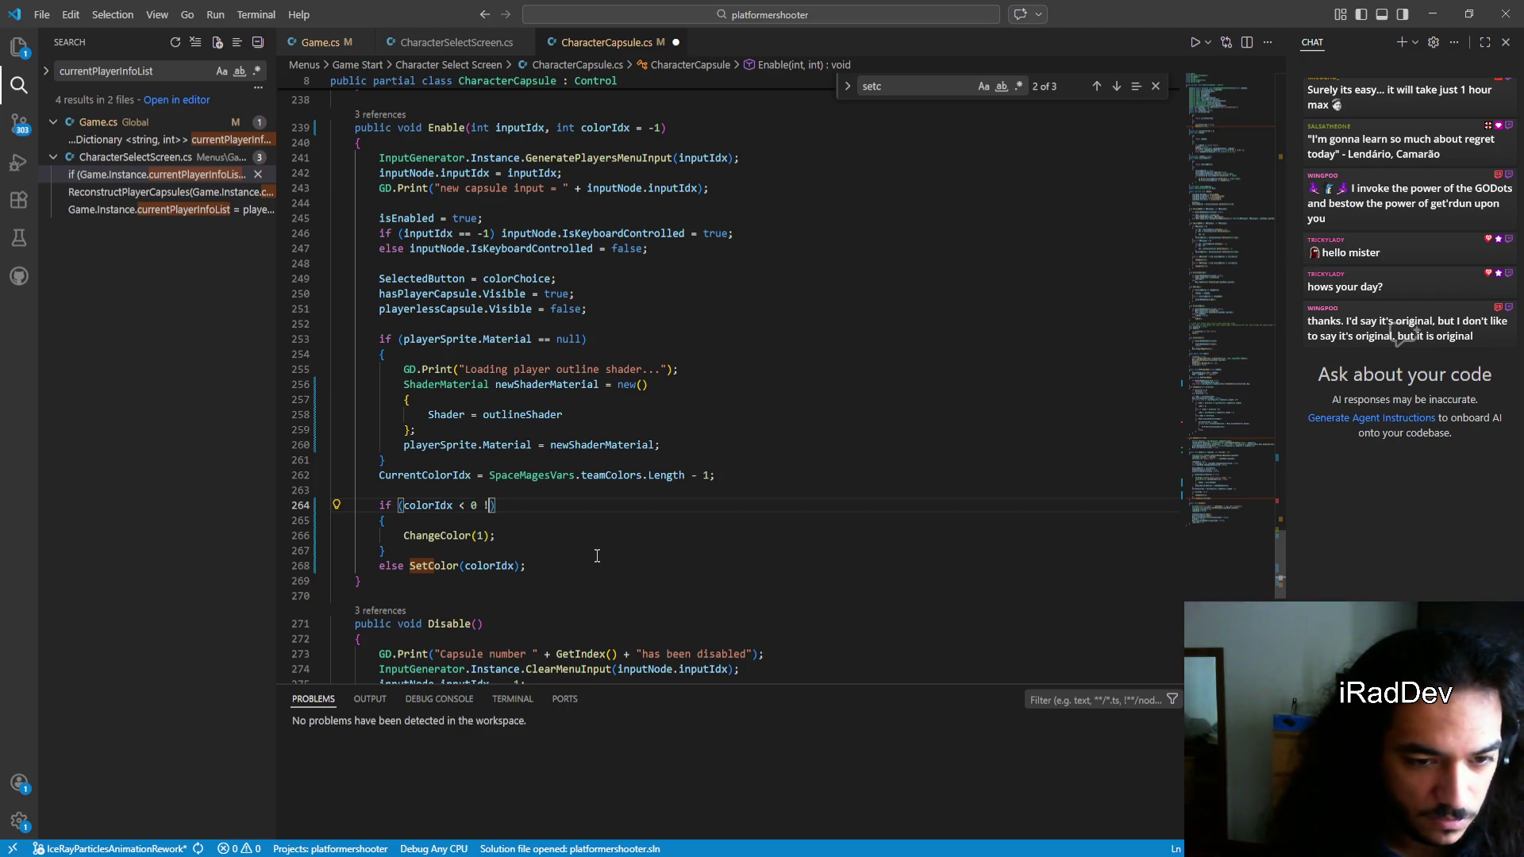
pyautogui.press('Left')
pyautogui.press('Left')
pyautogui.press('Left')
pyautogui.hotkey('ctrl', 'shift', 'Left')
pyautogui.hotkey('ctrl', 'shift', 'Left')
pyautogui.hotkey('ctrl', 'shift', 'Left')
pyautogui.hotkey('ctrl', 'c')
pyautogui.press('End')
pyautogui.press('Left')
pyautogui.hotkey('ctrl', 'v')
# Flip the second comparison to > and append teamColorsDict from the autocomplete suggestions
pyautogui.press('Left')
pyautogui.press('Left')
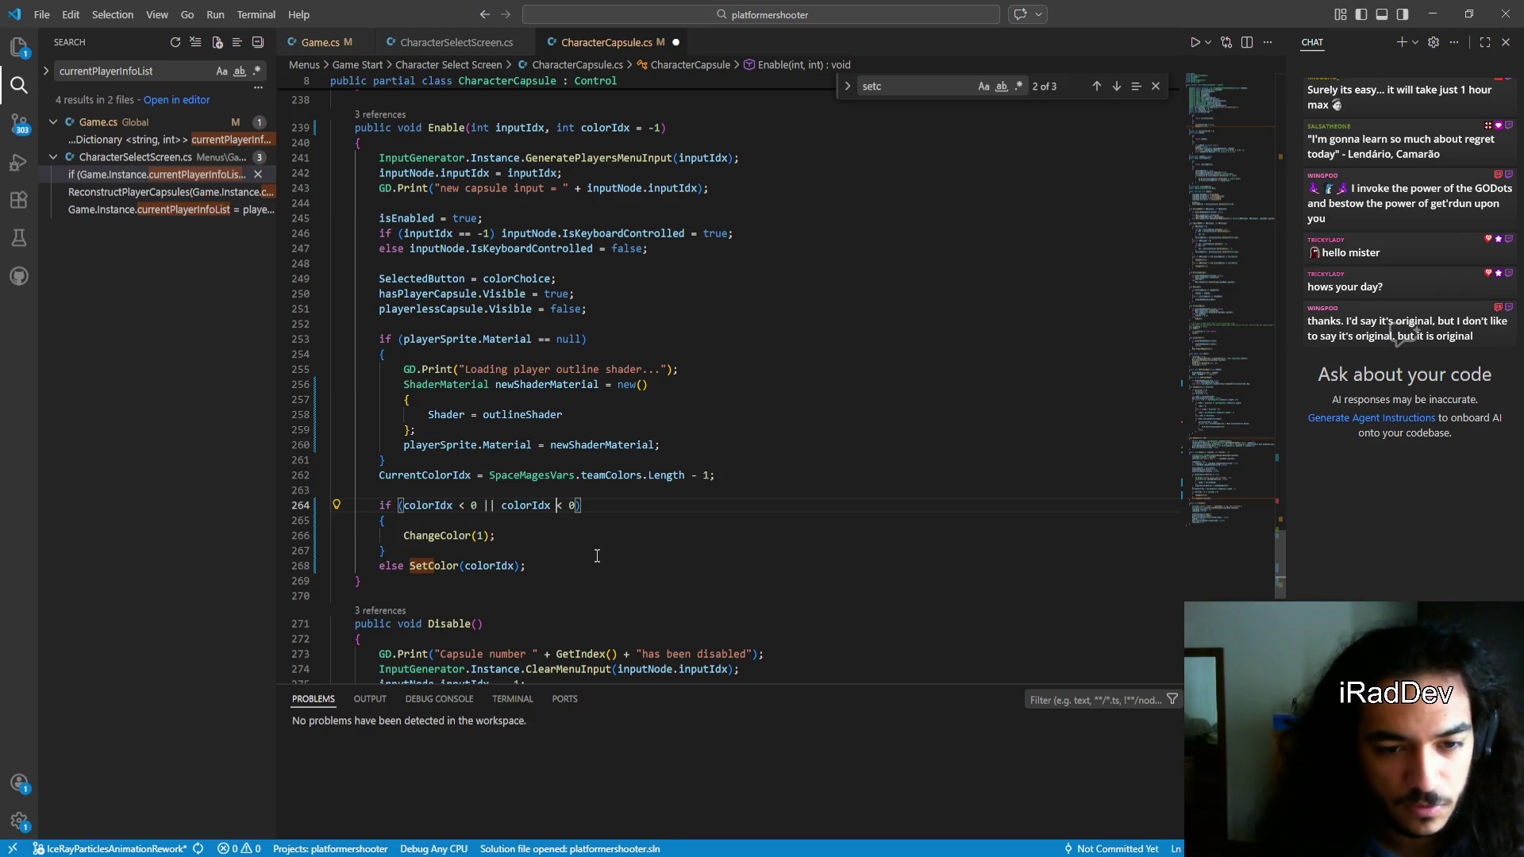
pyautogui.press('BackSpace')
pyautogui.write('>')
pyautogui.press('Right')
pyautogui.press('Right')
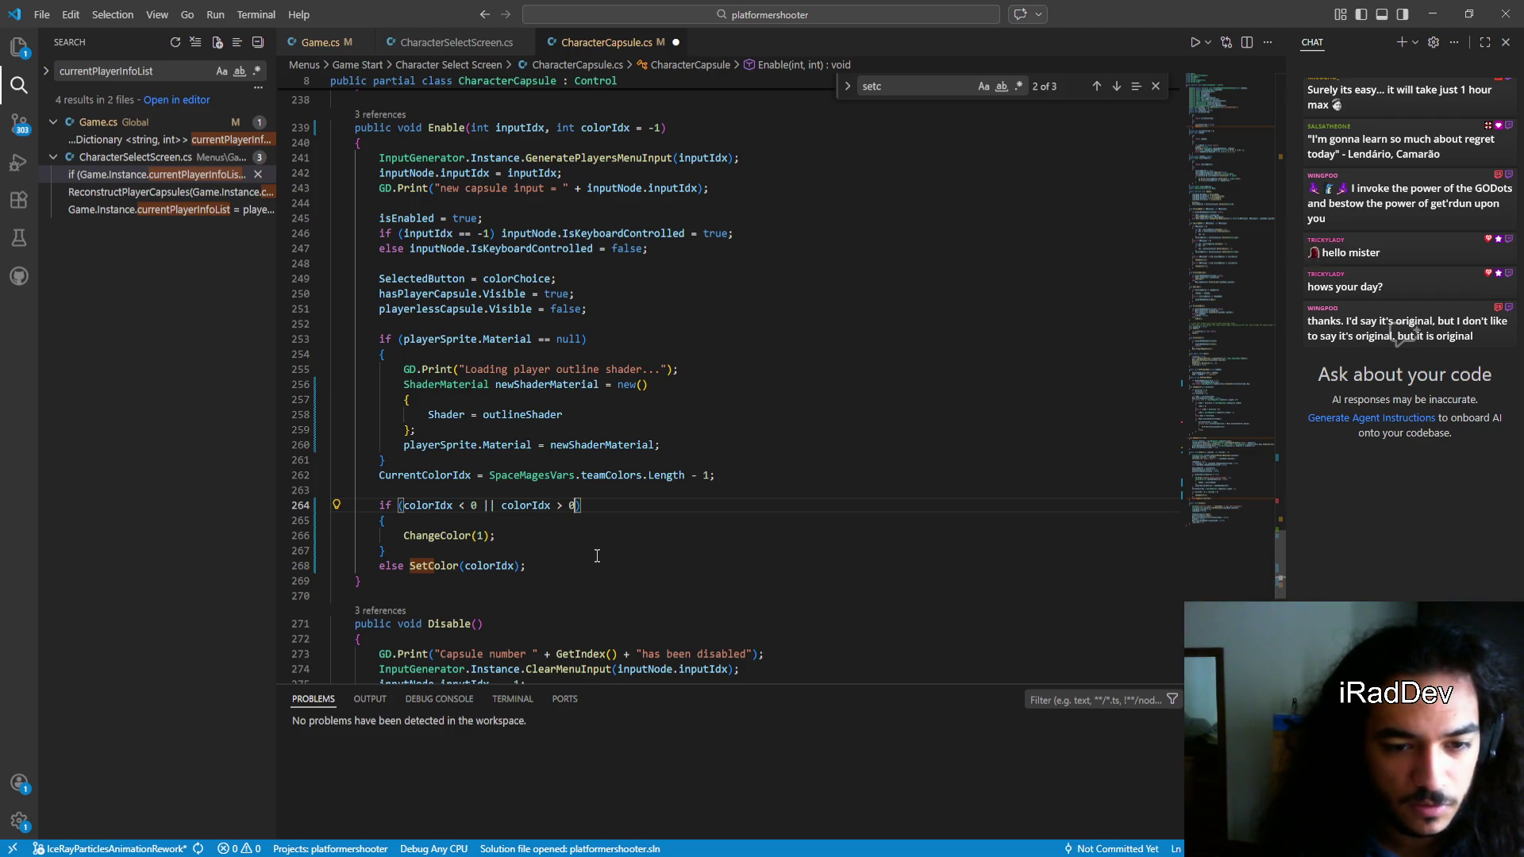
pyautogui.write('color')
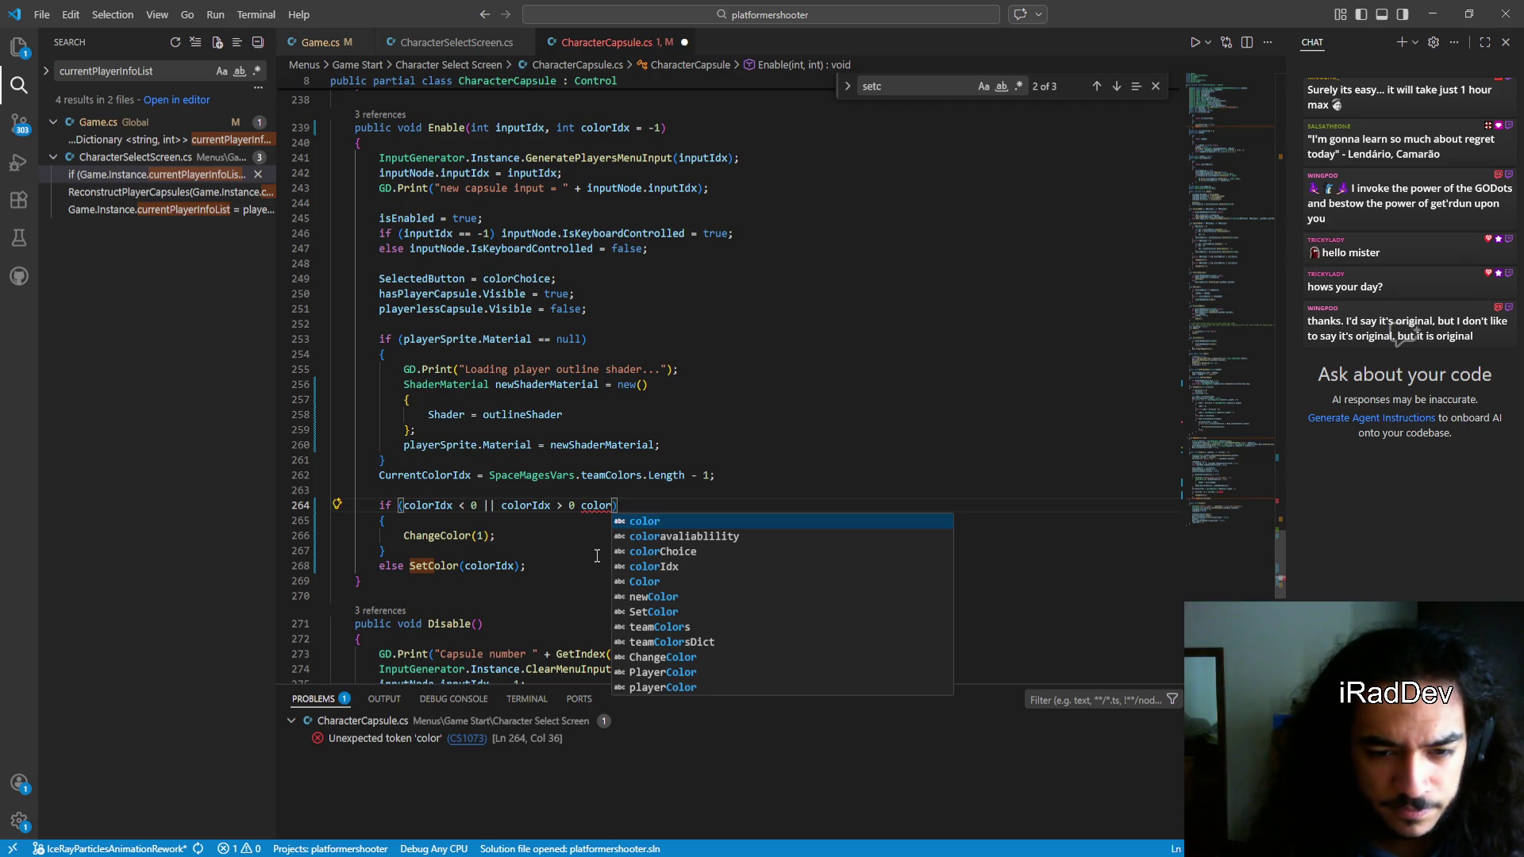
pyautogui.press('Down')
pyautogui.press('Up')
pyautogui.press('Down')
pyautogui.press('Down')
pyautogui.press('Down')
pyautogui.press('Return')
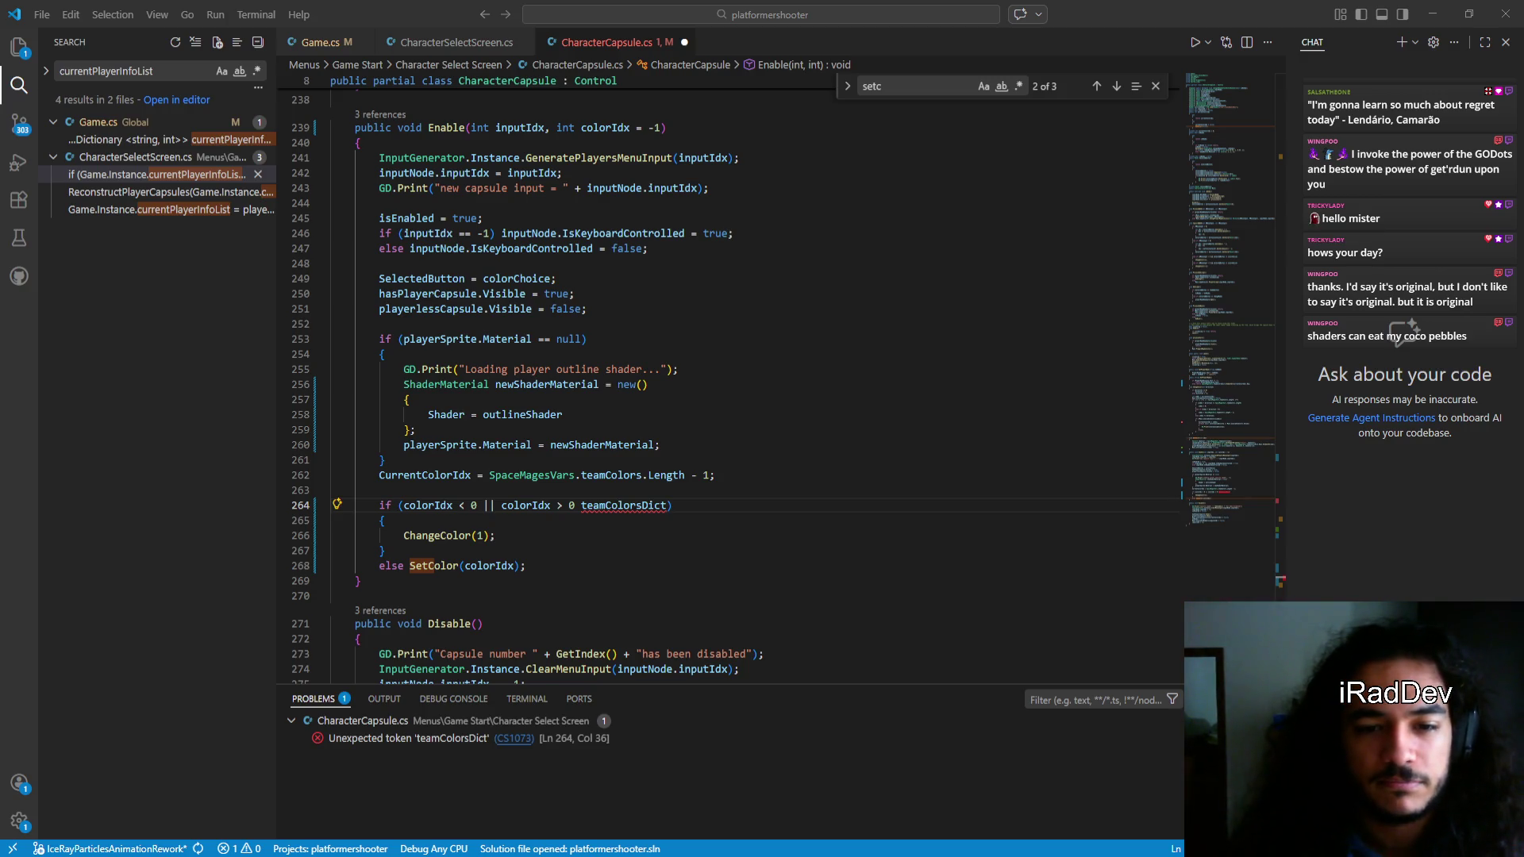
pyautogui.click(565, 560)
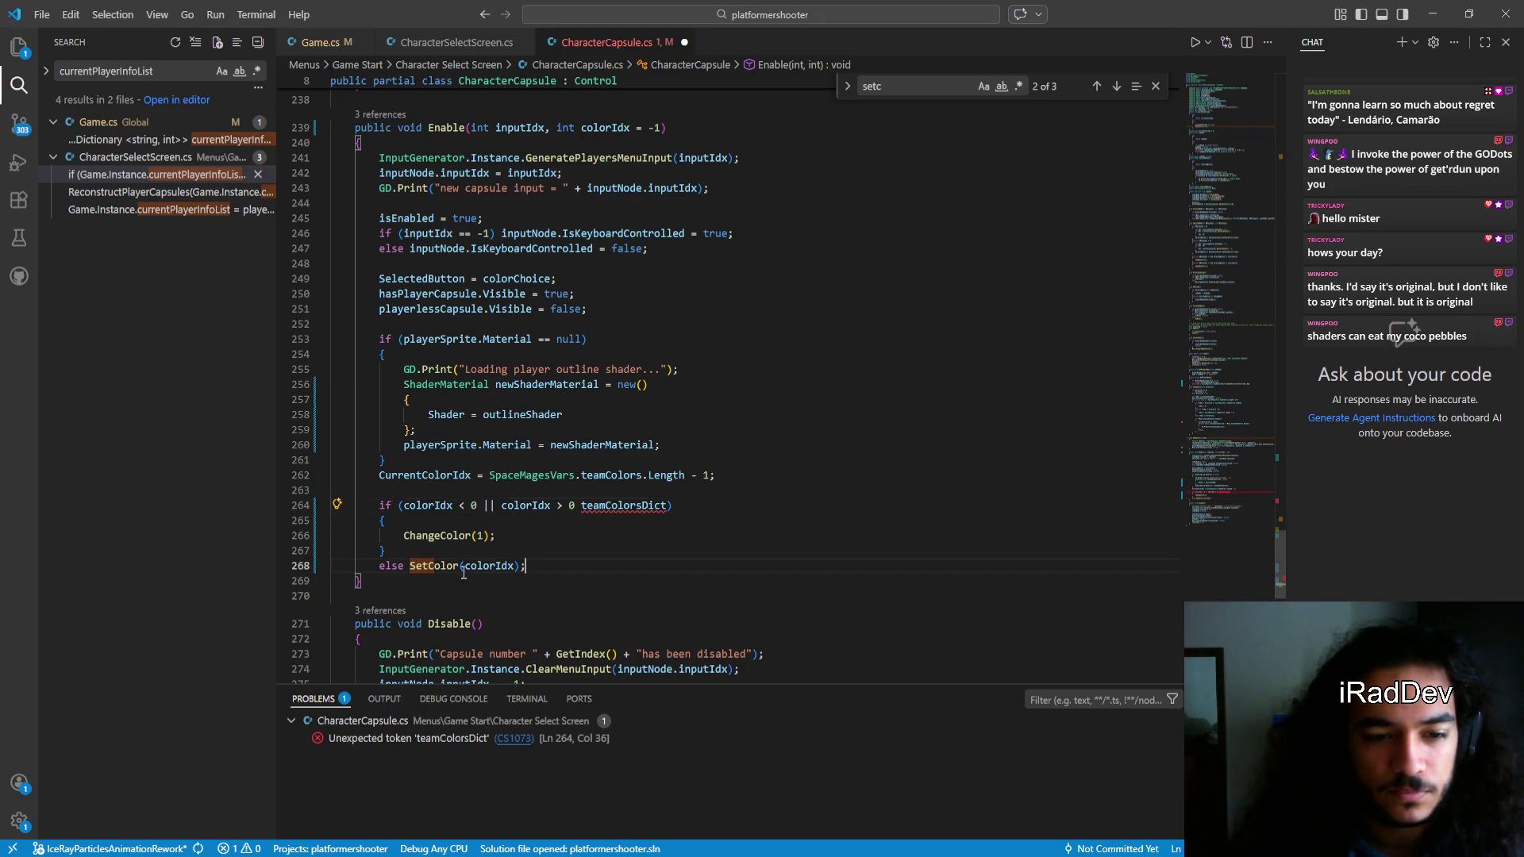
# Remove the stray 0 and teamColorsDict from the upper bound on line 264
pyautogui.doubleClick(625, 505)
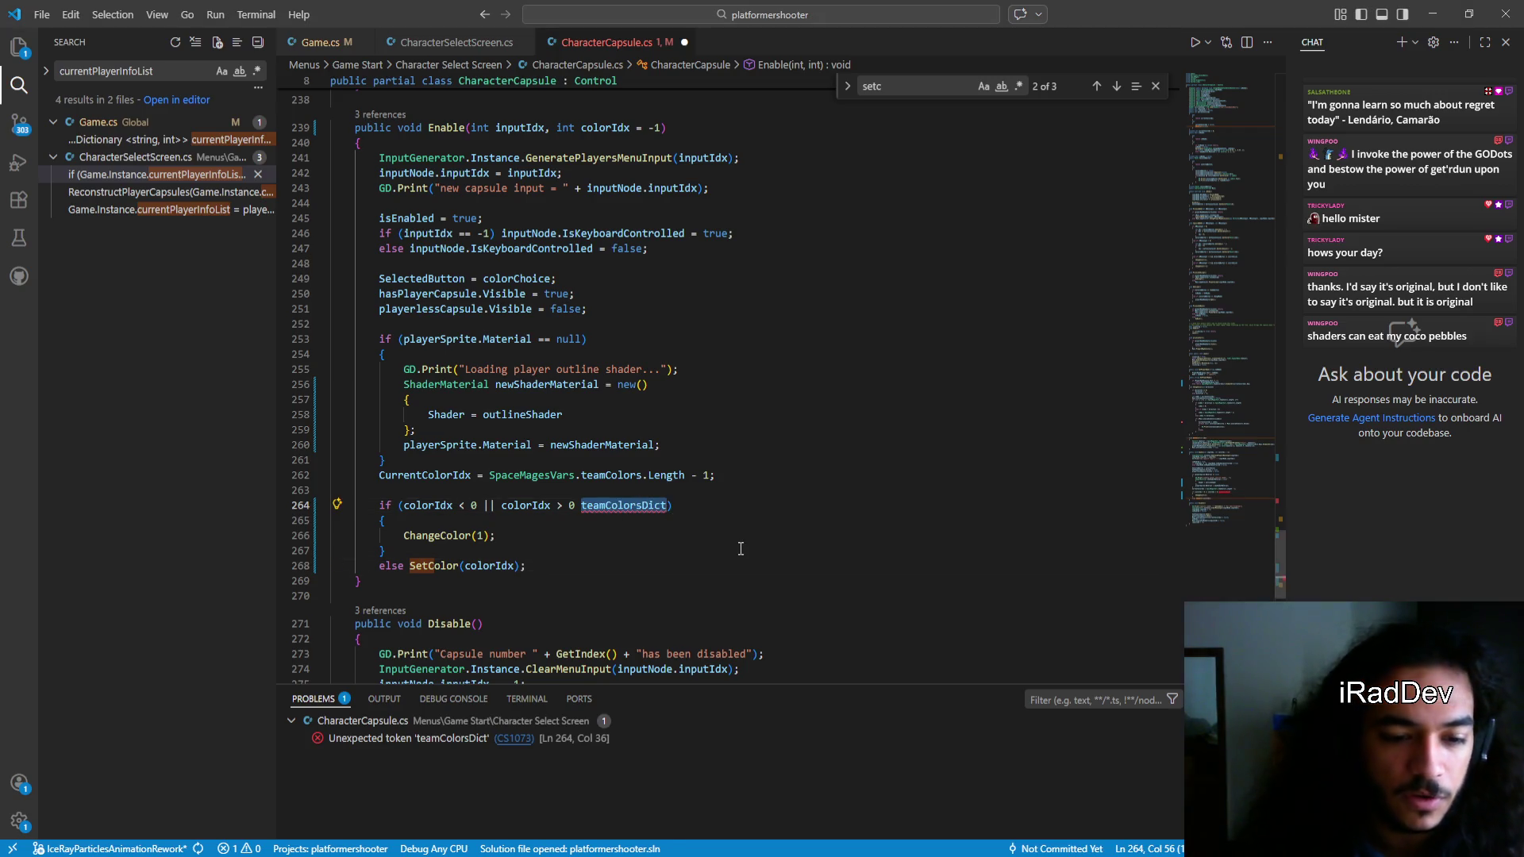
pyautogui.click(637, 506)
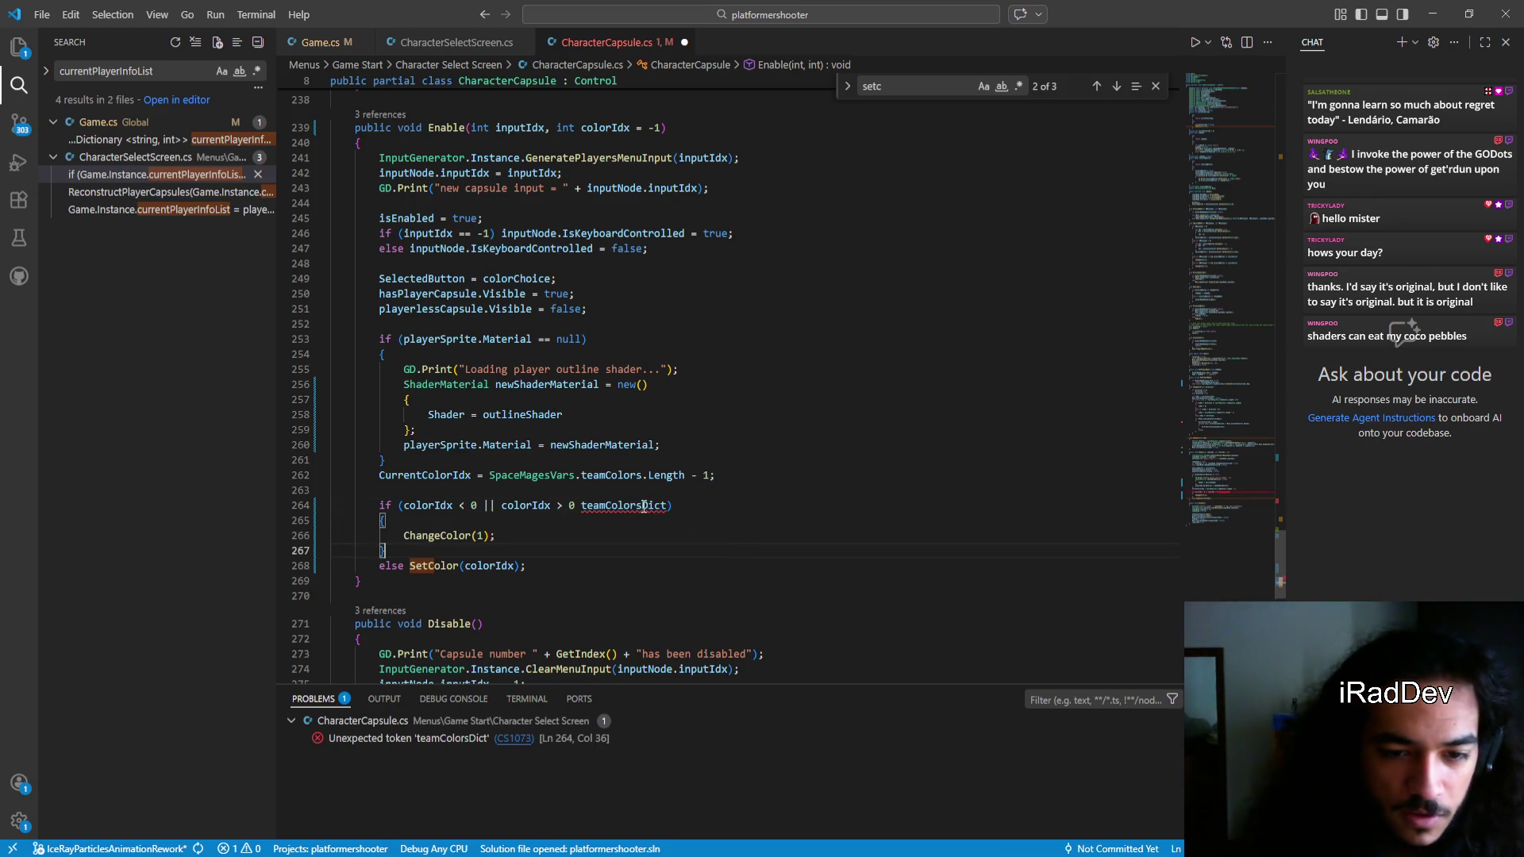
pyautogui.doubleClick(636, 506)
pyautogui.click(638, 507)
pyautogui.doubleClick(638, 507)
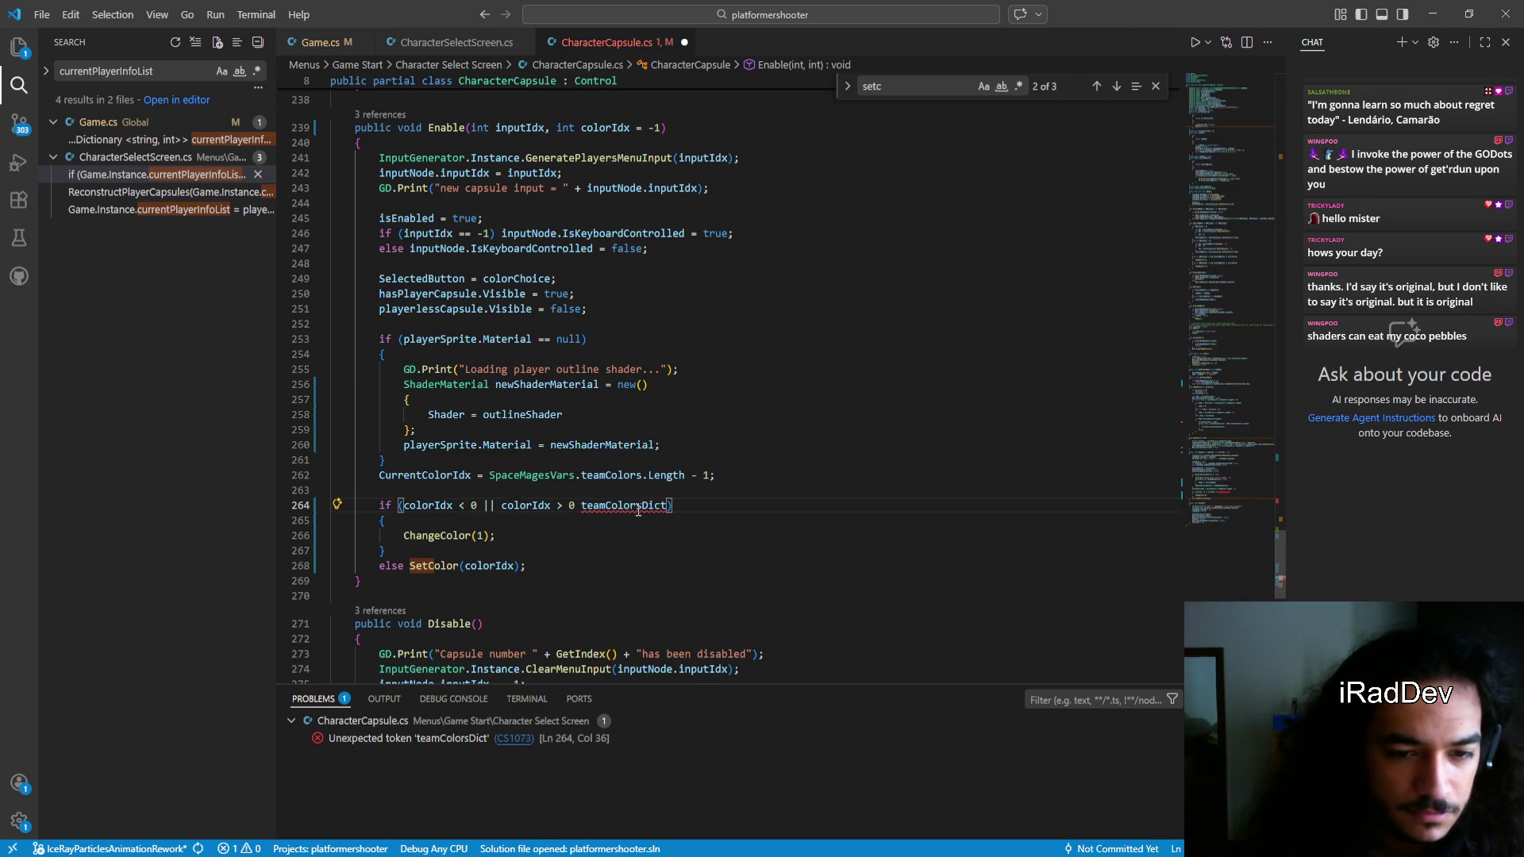
pyautogui.press('BackSpace')
pyautogui.press('BackSpace')
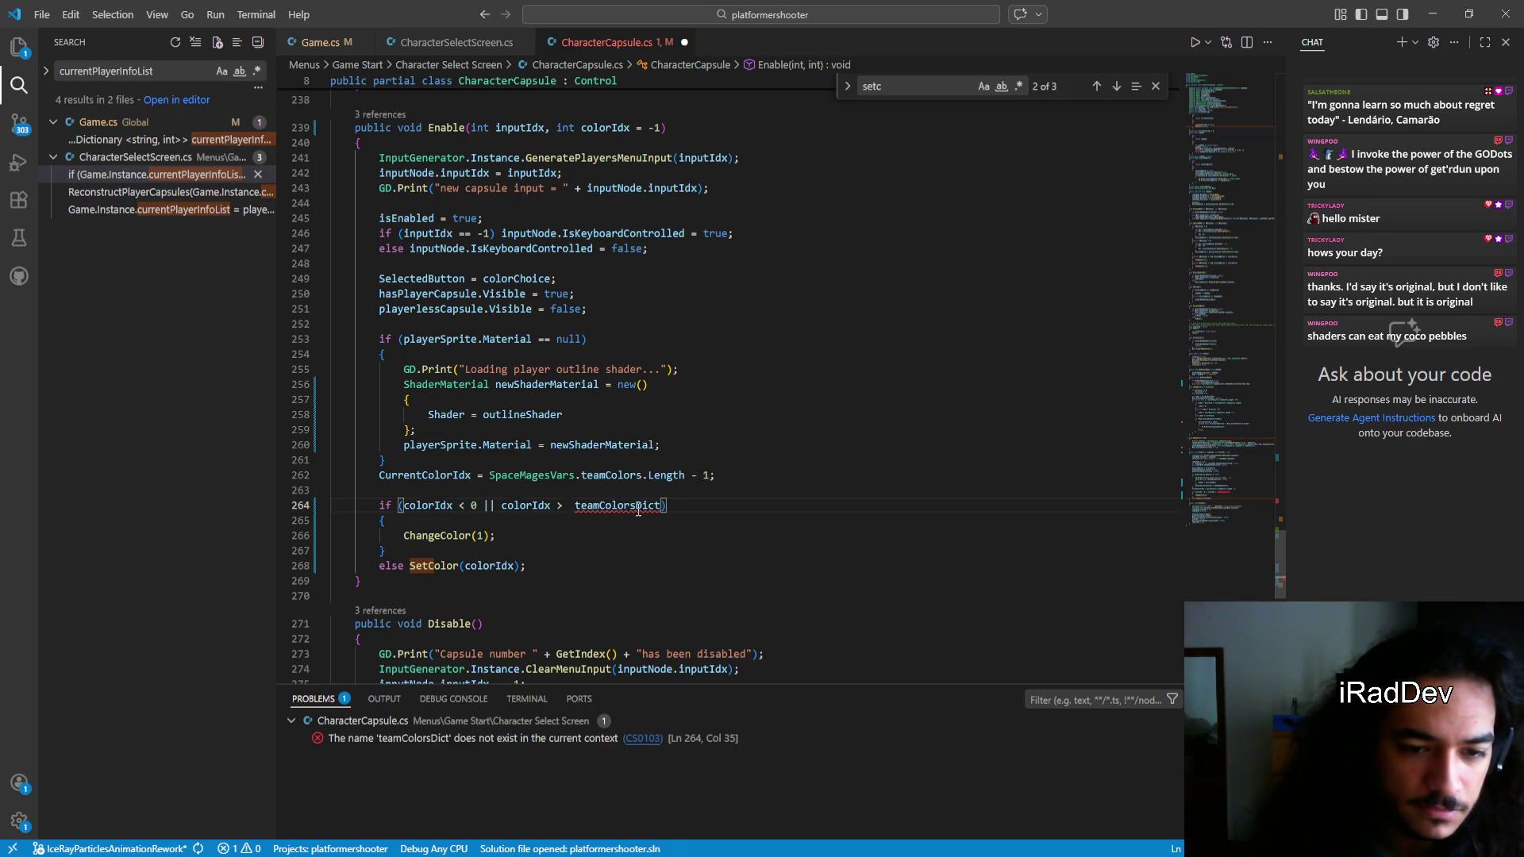
pyautogui.doubleClick(638, 505)
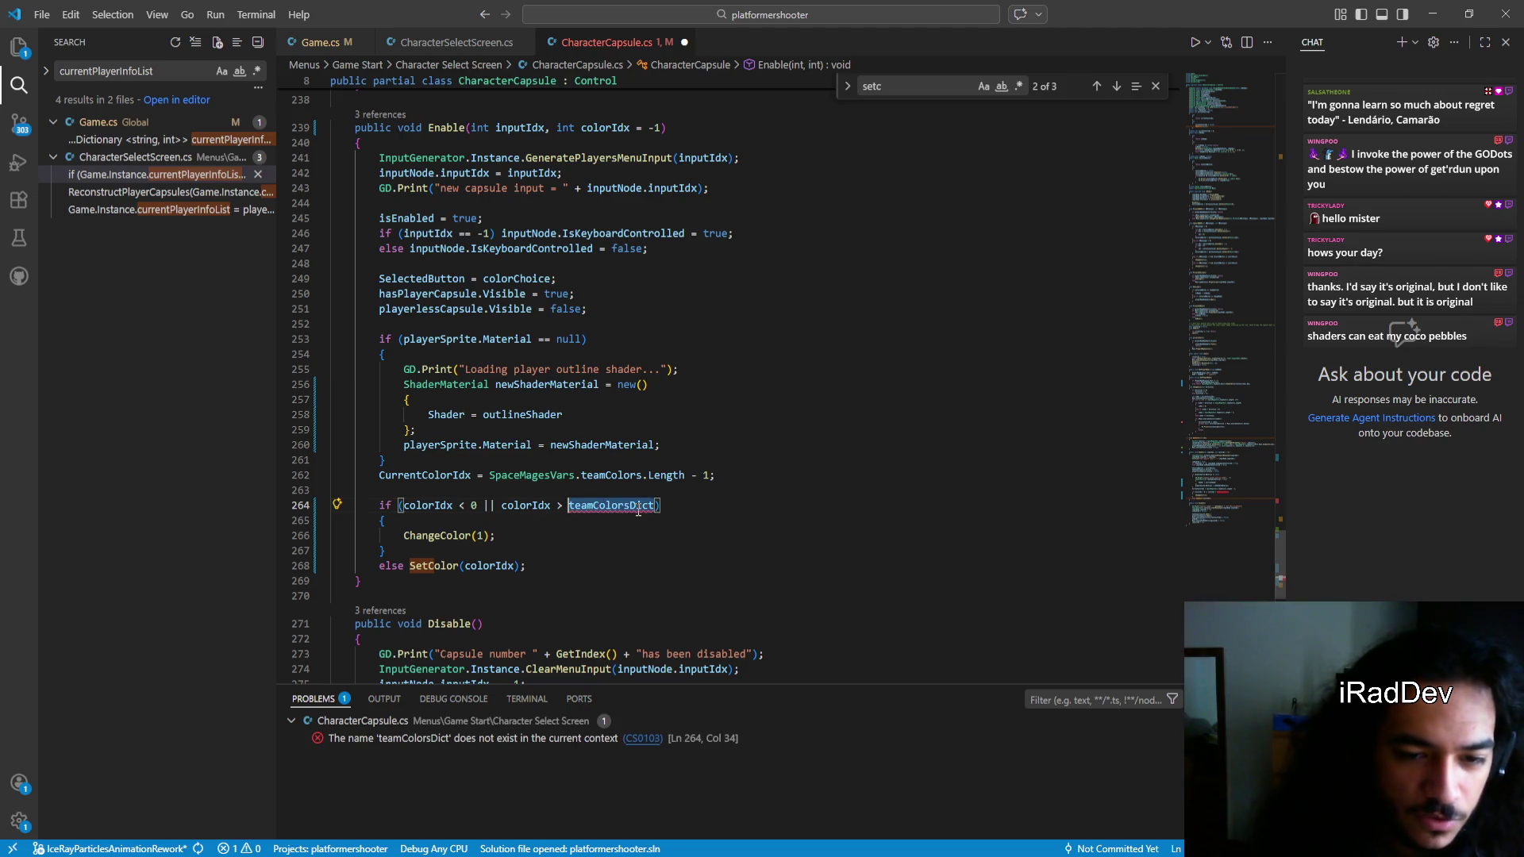
pyautogui.press('BackSpace')
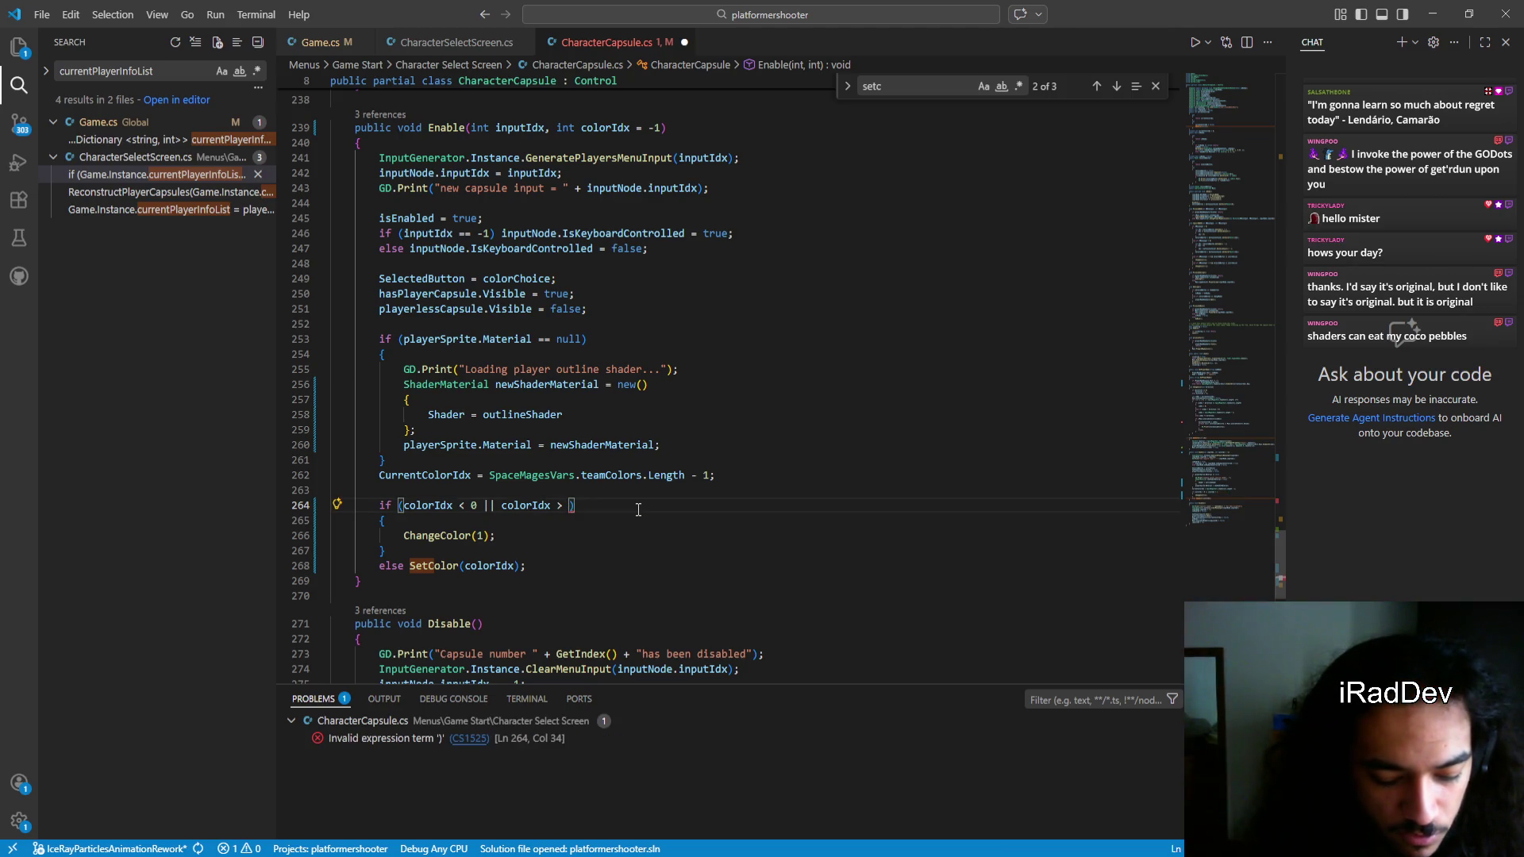
# Enter SpaceMagesVars.teamColorsDict via autocomplete and start typing .co toward Count
pyautogui.write('space')
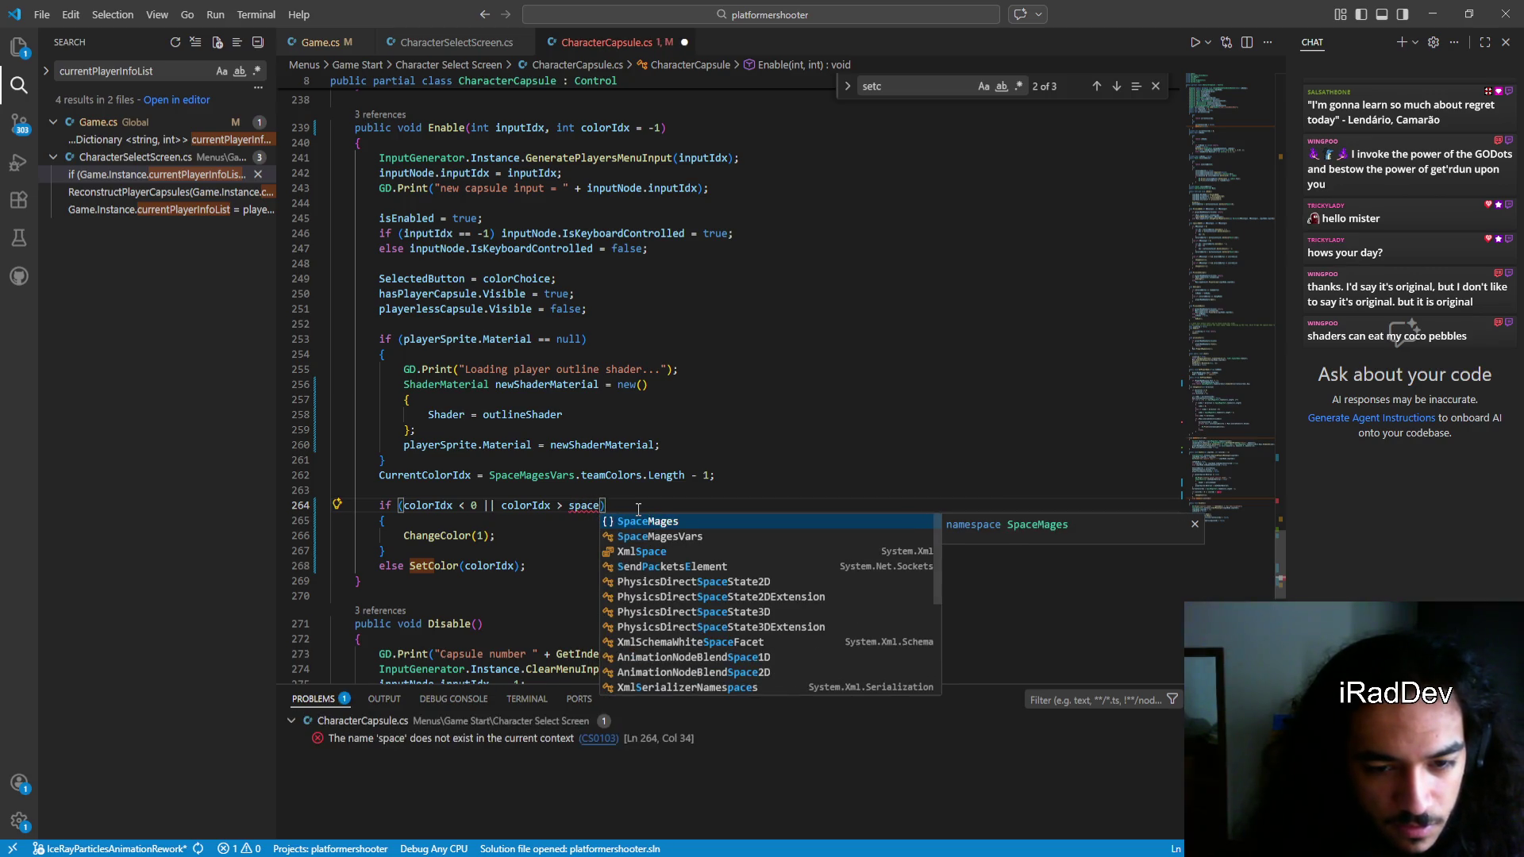
pyautogui.press('Down')
pyautogui.press('Tab')
pyautogui.write('.')
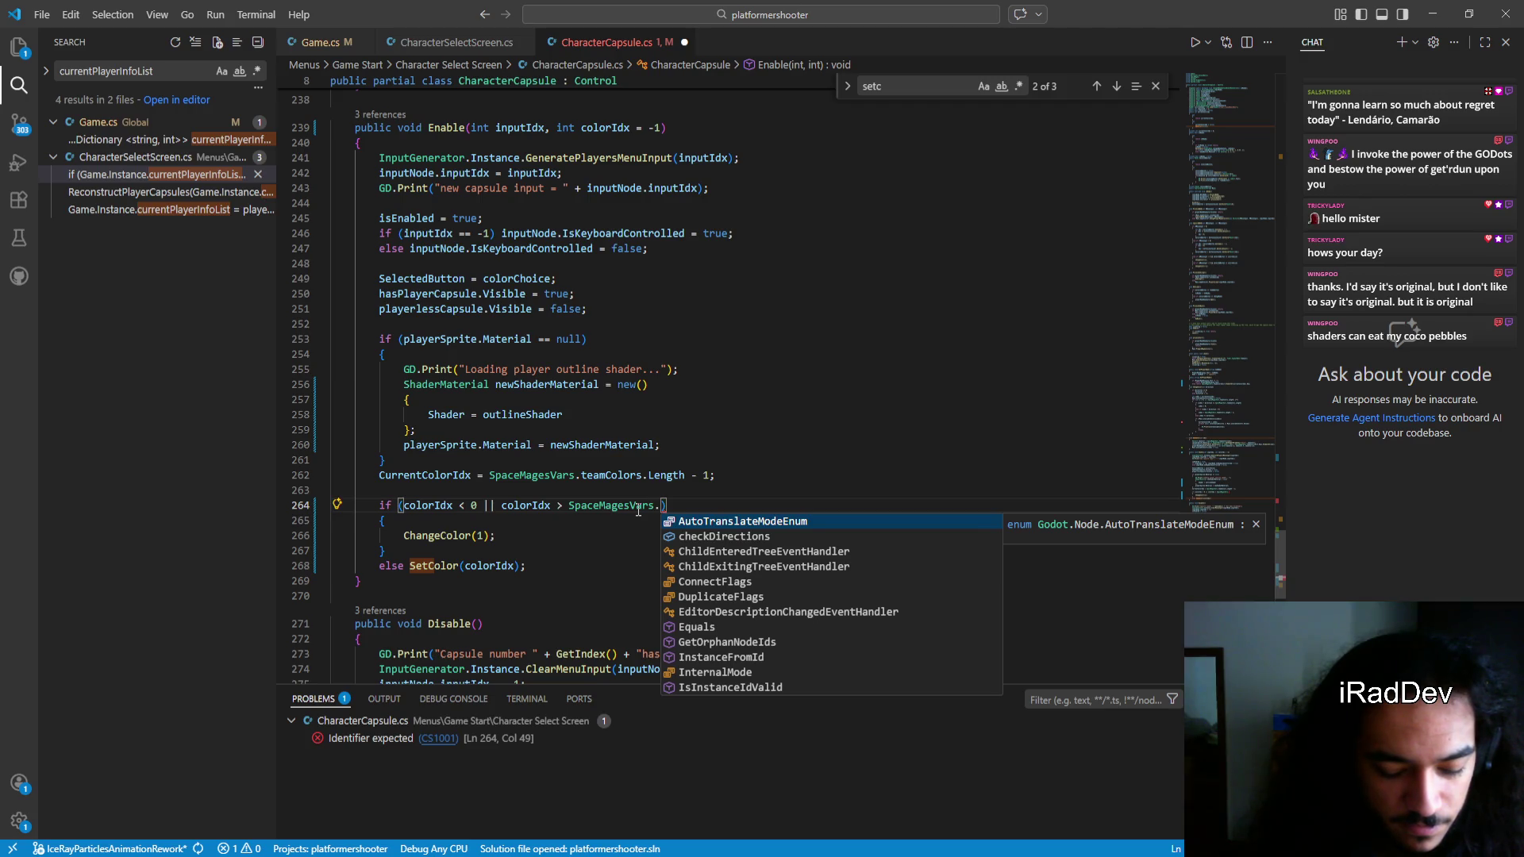
pyautogui.write('team')
pyautogui.press('Down')
pyautogui.press('Tab')
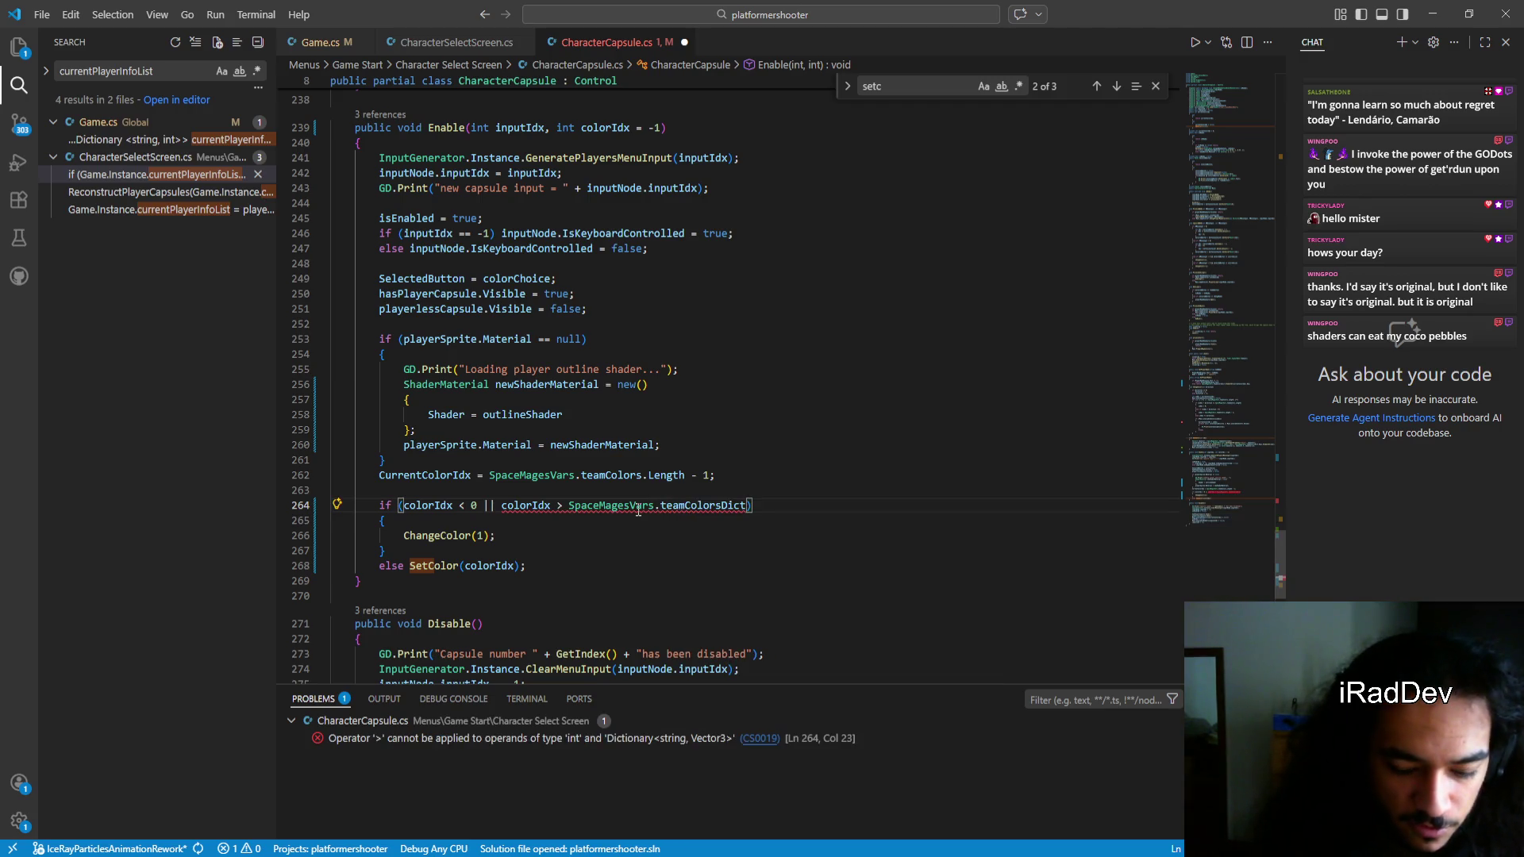
pyautogui.write('.si')
pyautogui.press('BackSpace')
pyautogui.press('BackSpace')
pyautogui.write('co')
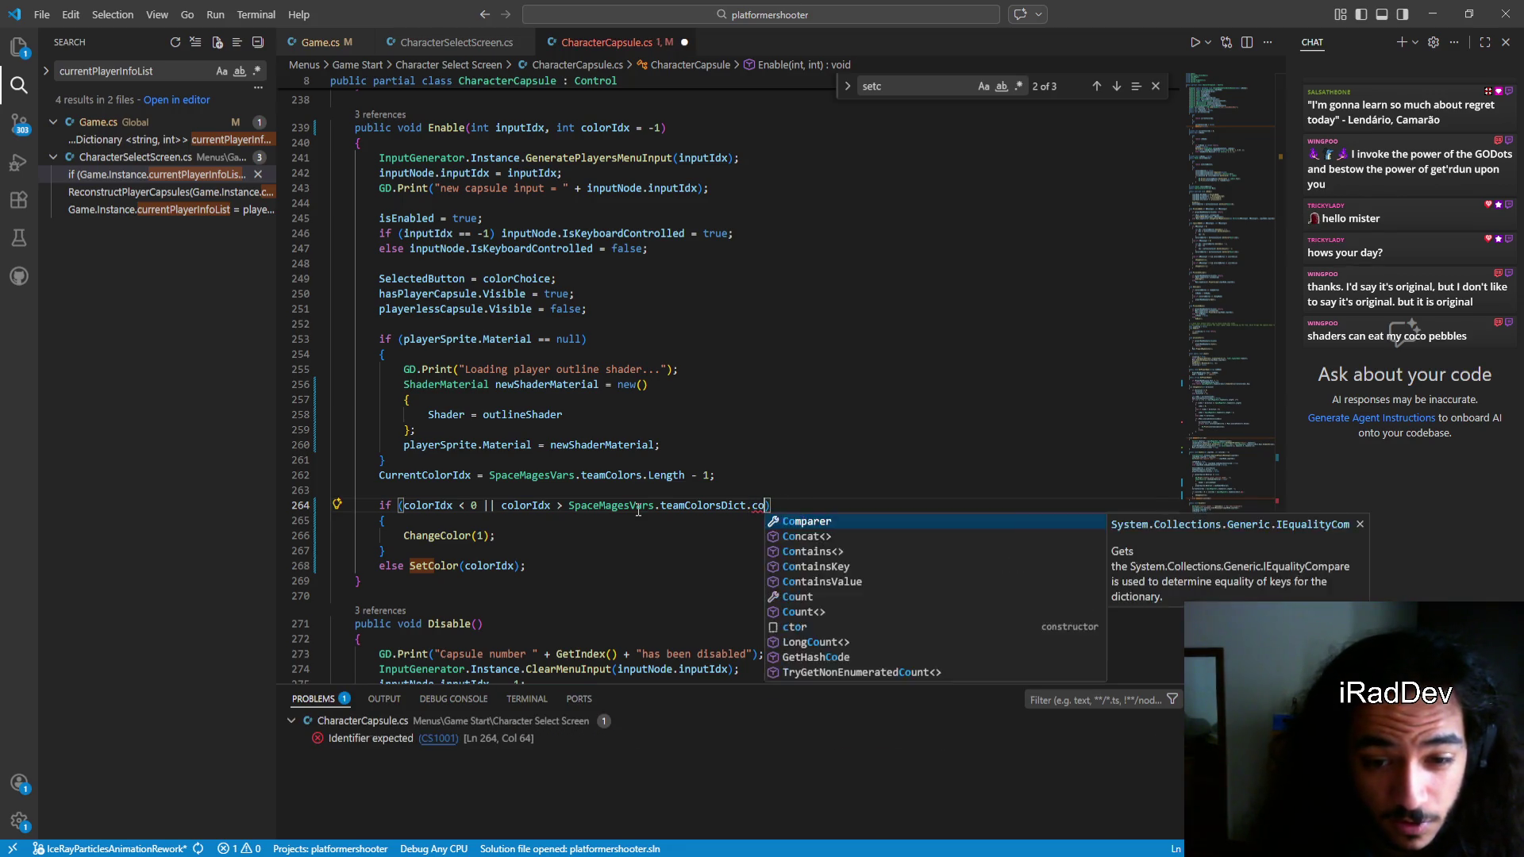